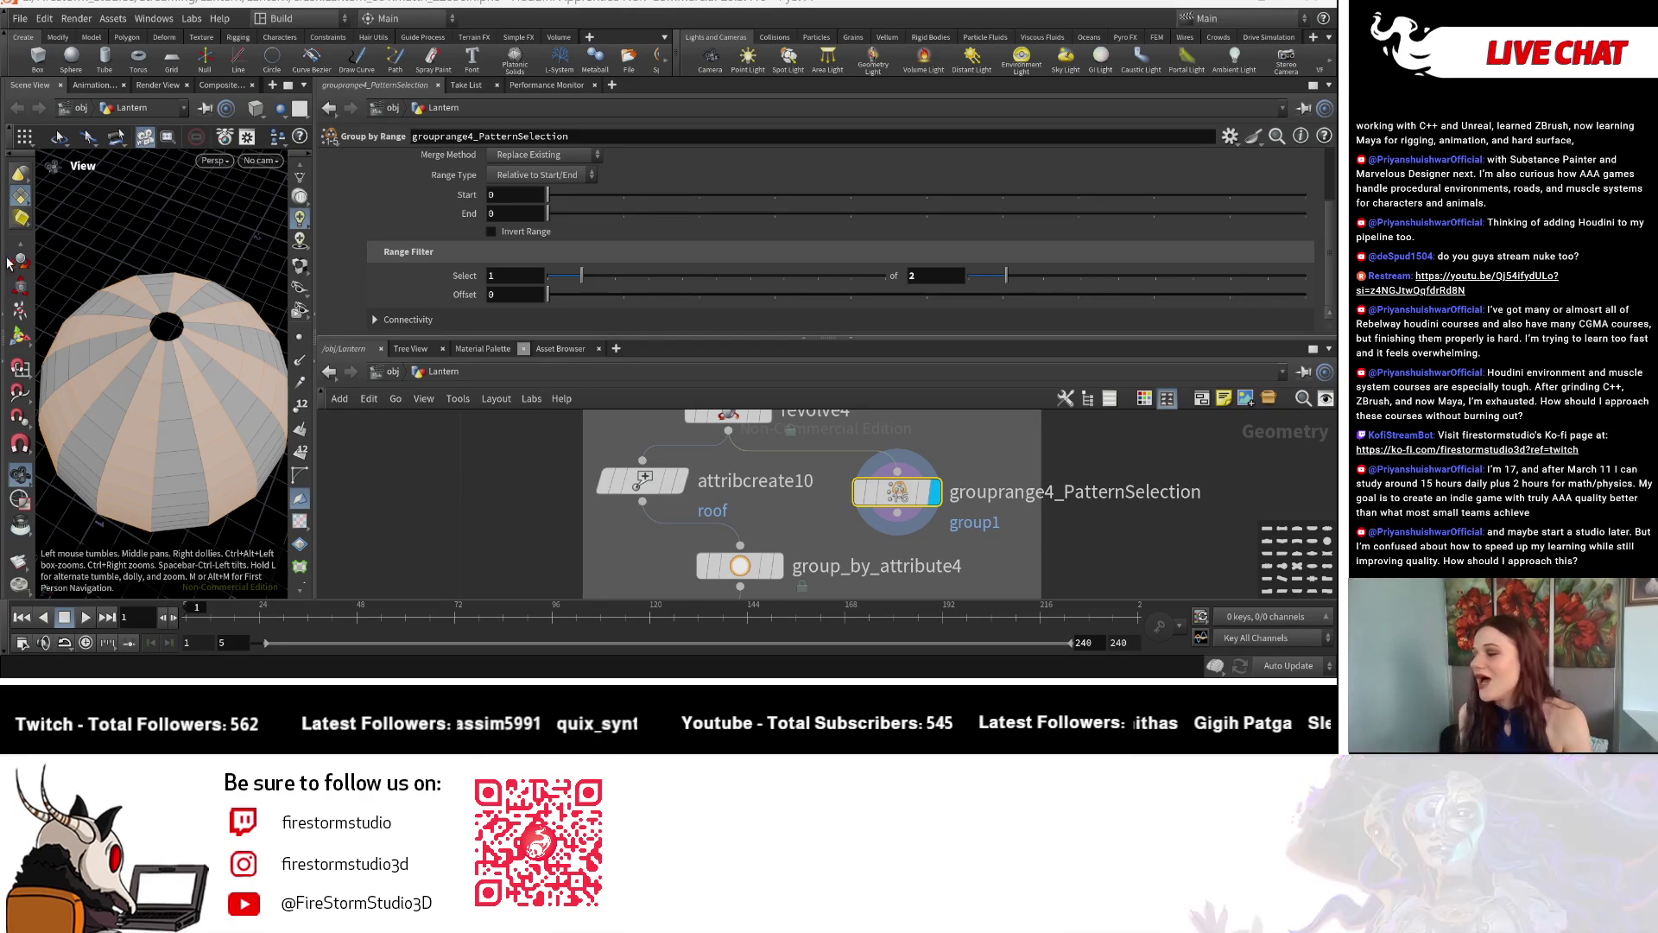
{"action": "scroll", "coordinate": [1025, 551], "scroll_direction": "down", "scroll_amount": 2}
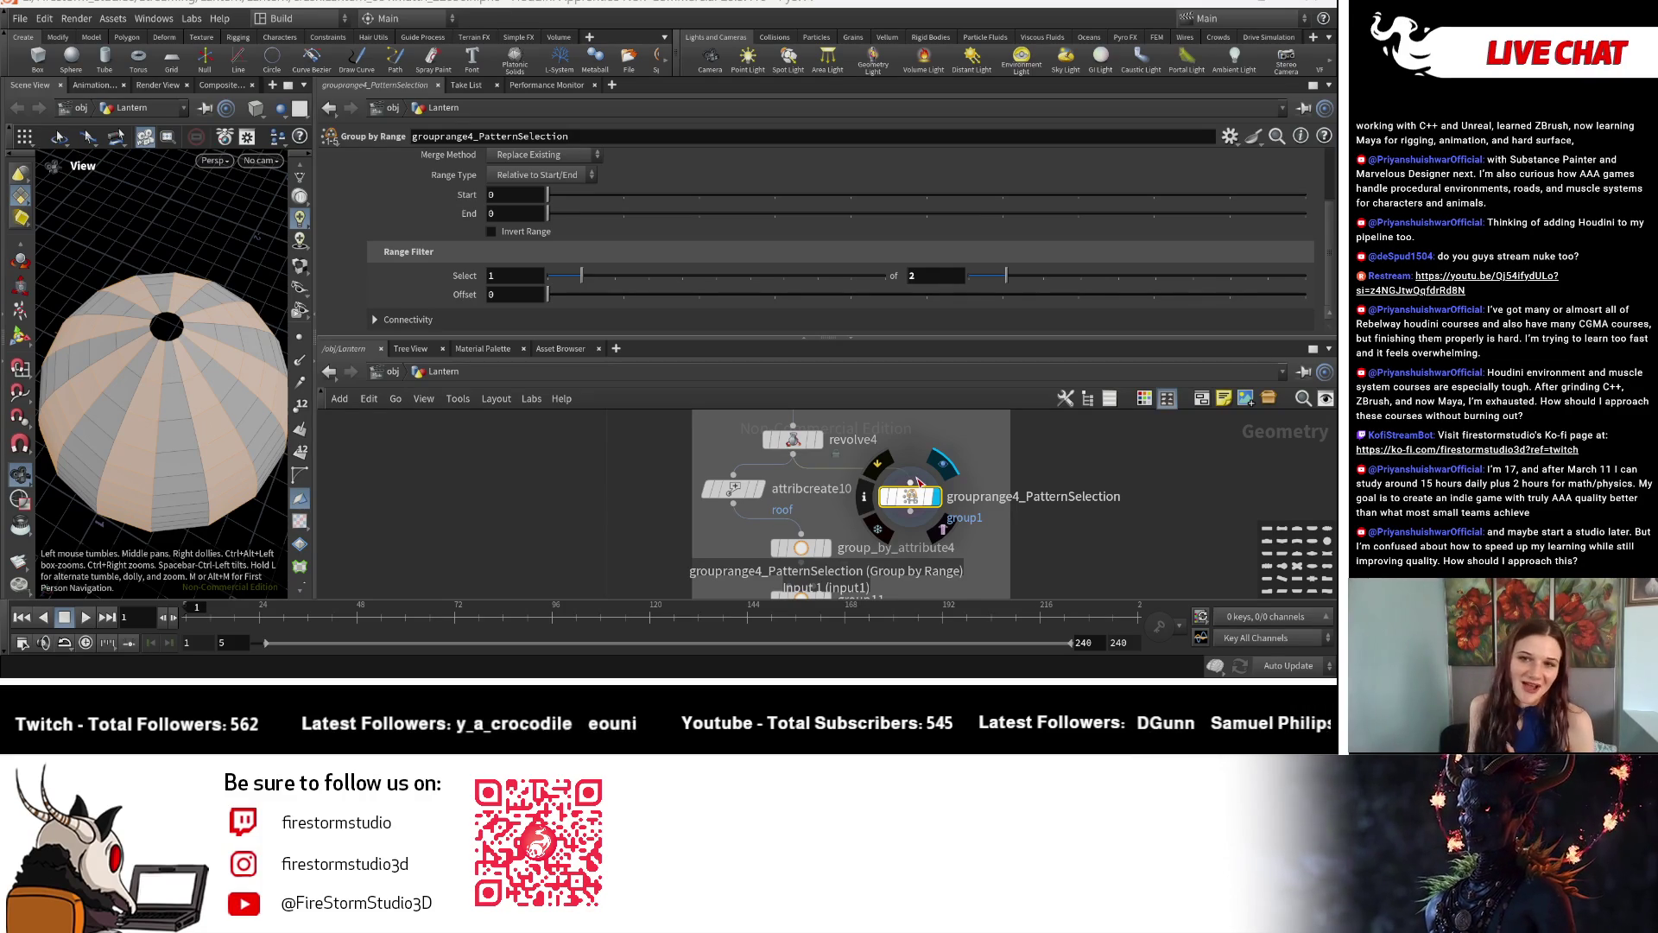
{"action": "scroll", "coordinate": [981, 551], "scroll_direction": "down", "scroll_amount": 2}
{"action": "scroll", "coordinate": [981, 548], "scroll_direction": "up", "scroll_amount": 2}
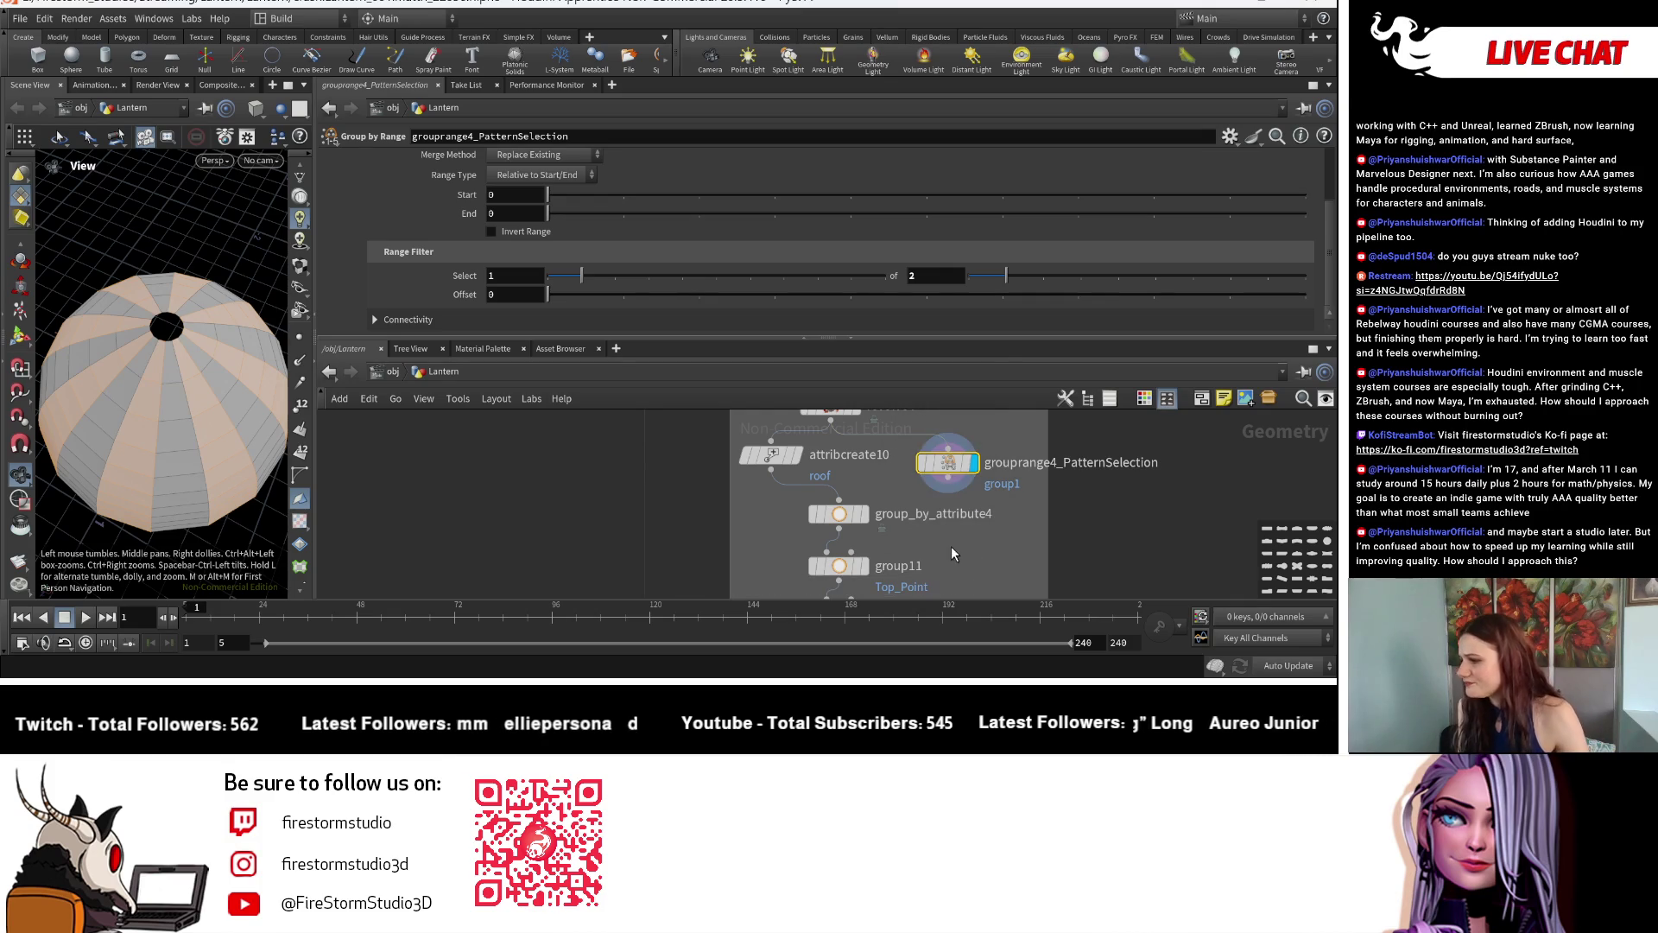
Select group_by_attribute4 to show its Labs Group by Attribute parameters with the Roof_Extrude prefix.
{"action": "left_click", "coordinate": [839, 514]}
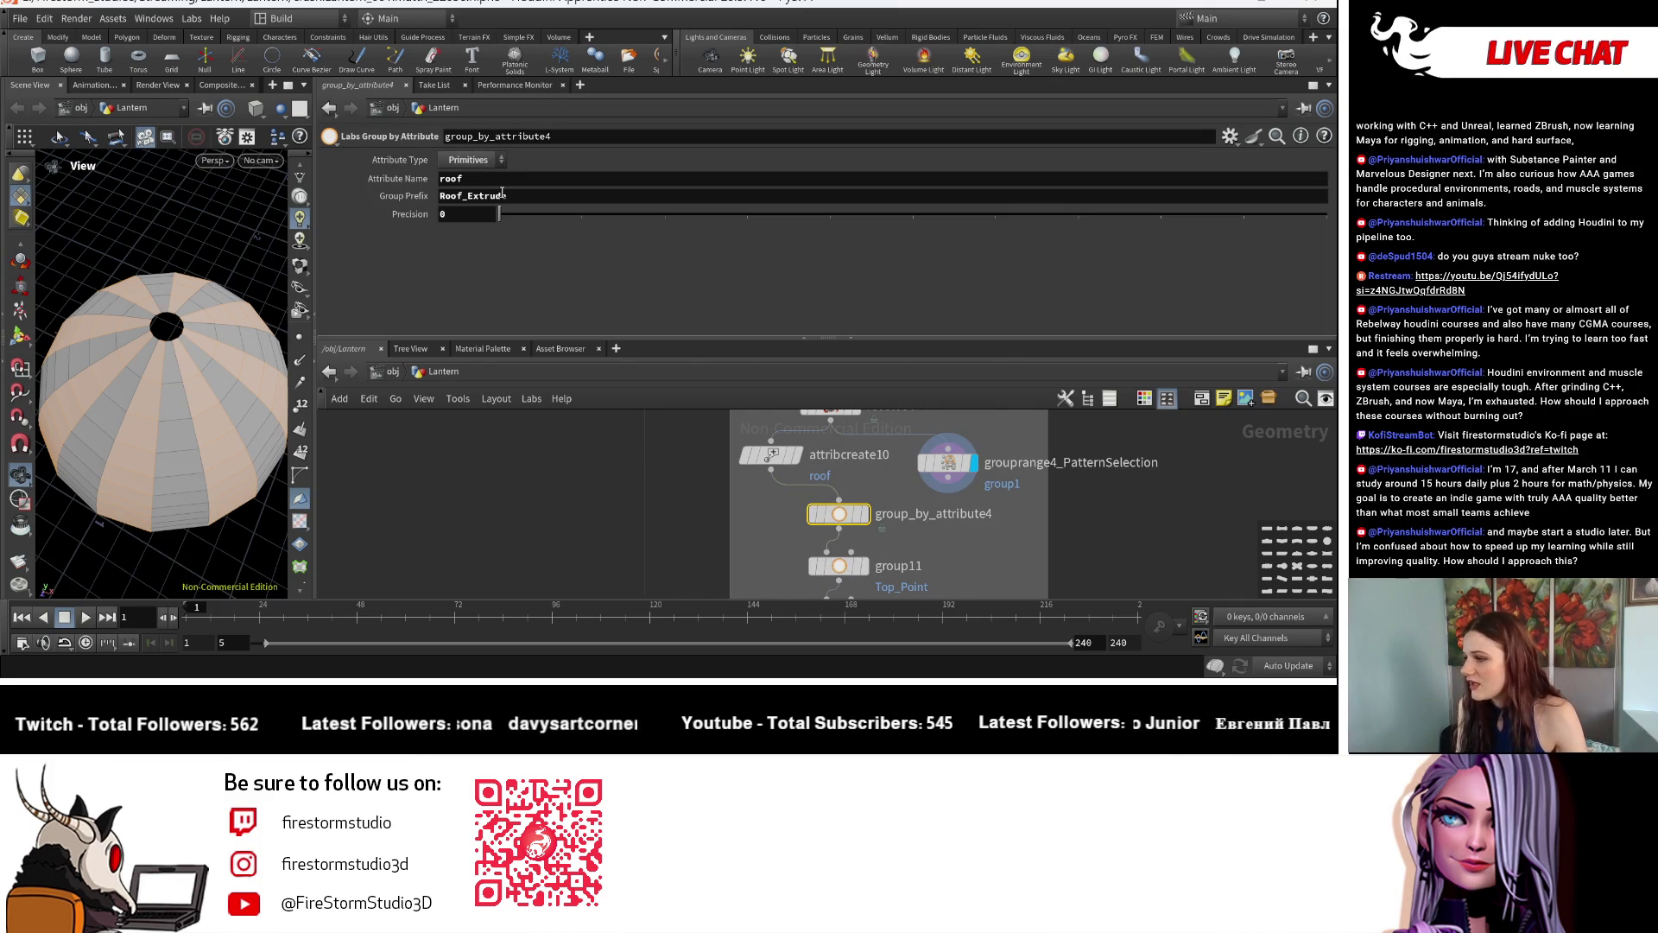
Nudge grouprange4_PatternSelection aside and show its Group by Range parameters.
{"action": "middle_click_drag", "start_coordinate": [801, 451], "coordinate": [689, 504]}
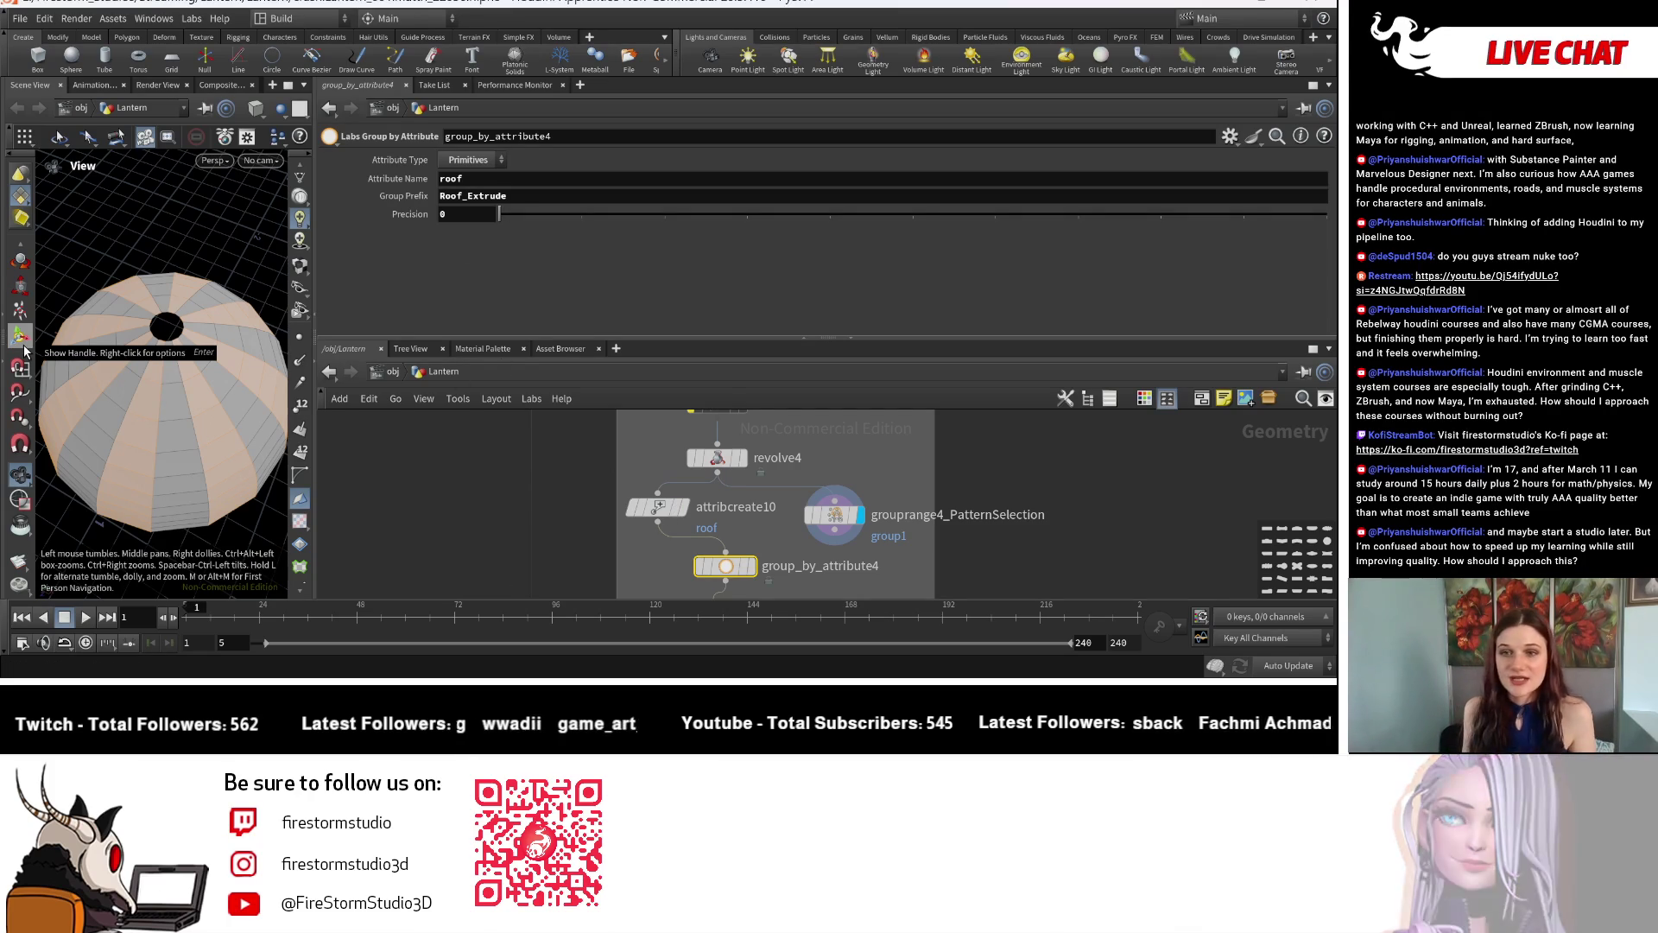
{"action": "scroll", "coordinate": [800, 540], "scroll_direction": "up", "scroll_amount": 2}
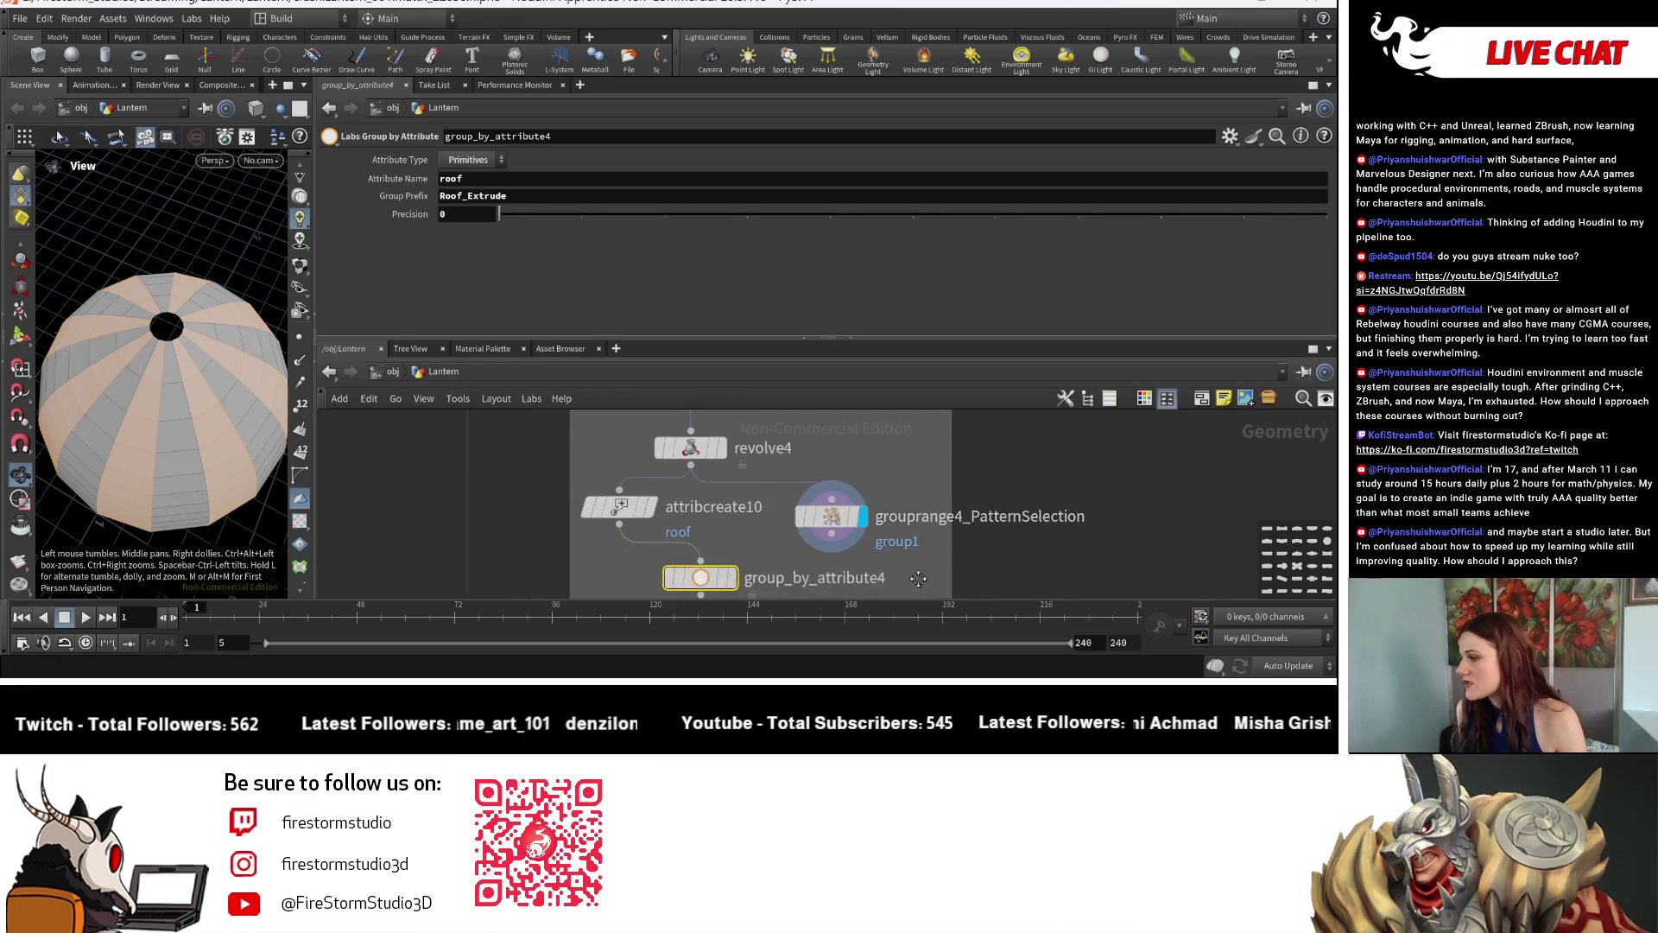
{"action": "middle_click_drag", "start_coordinate": [798, 541], "coordinate": [903, 474]}
{"action": "left_click_drag", "start_coordinate": [949, 459], "coordinate": [972, 466]}
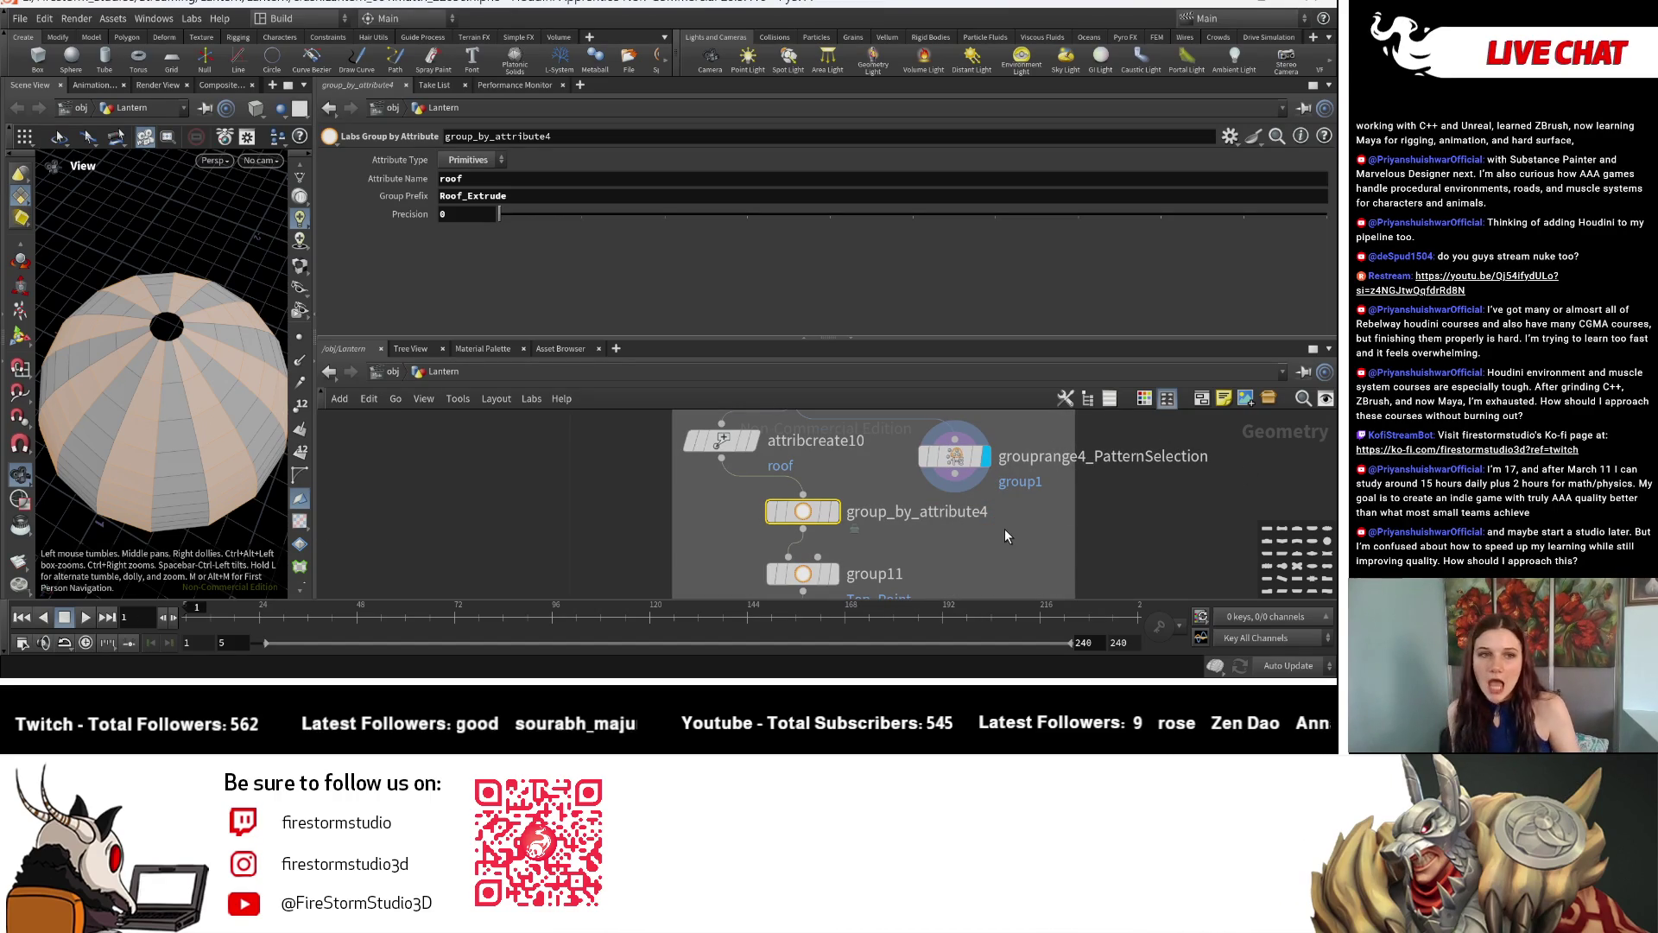
{"action": "left_click", "coordinate": [965, 459]}
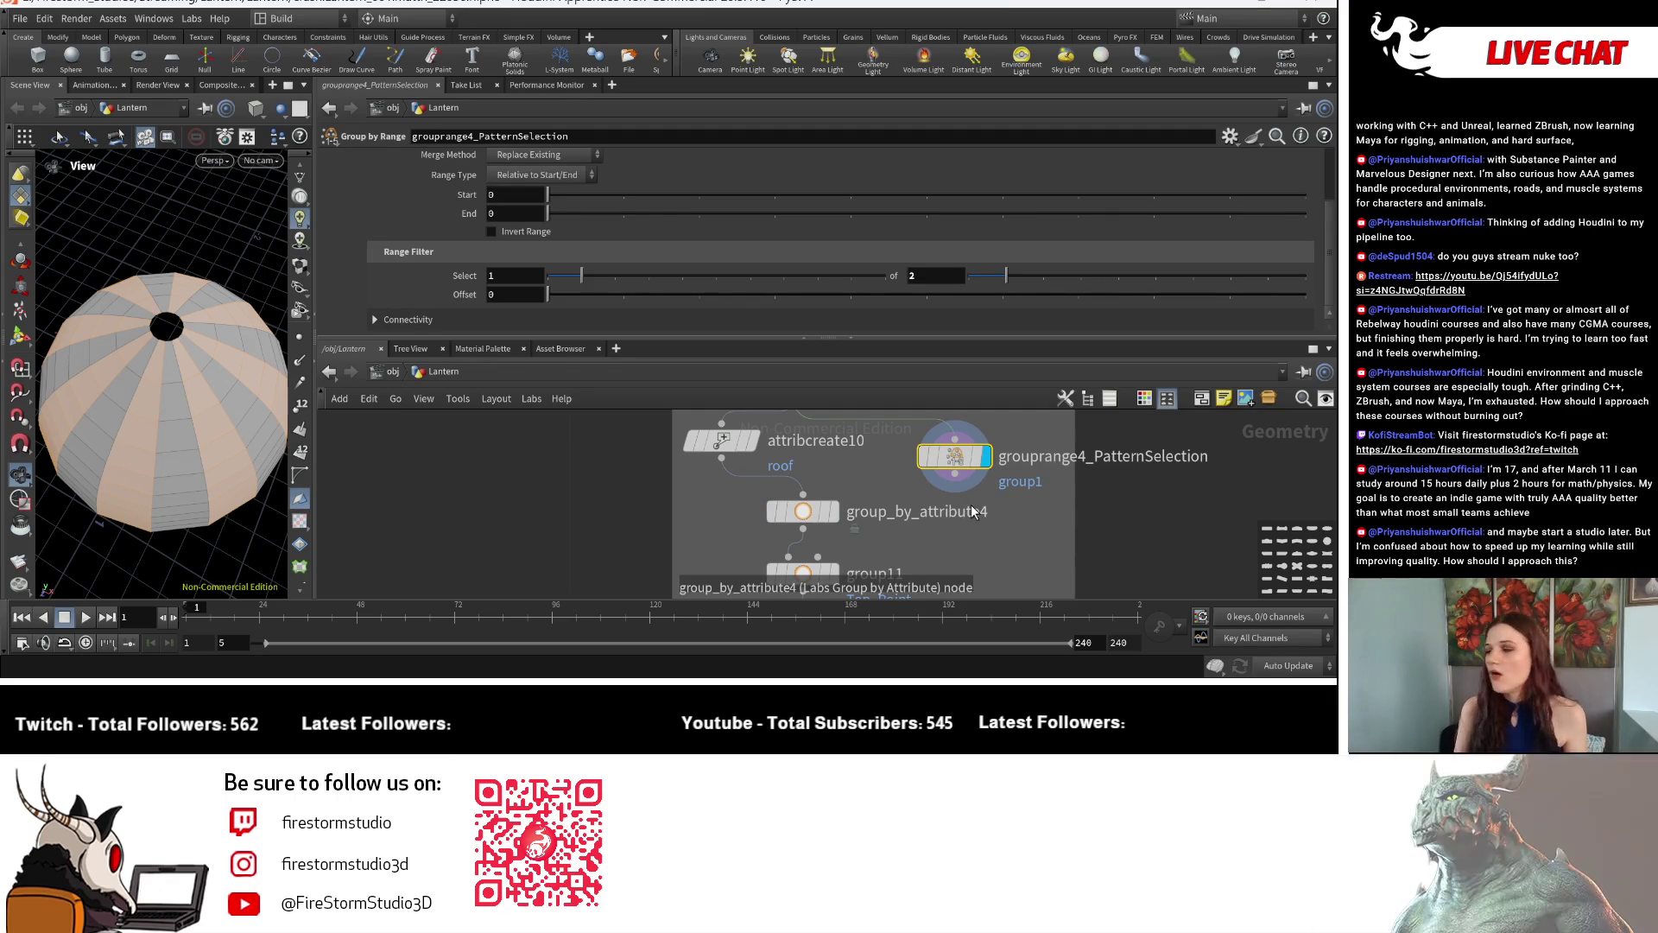
Undo the accidental deletion of grouprange4_PatternSelection and reselect it.
{"action": "key", "text": "Delete"}
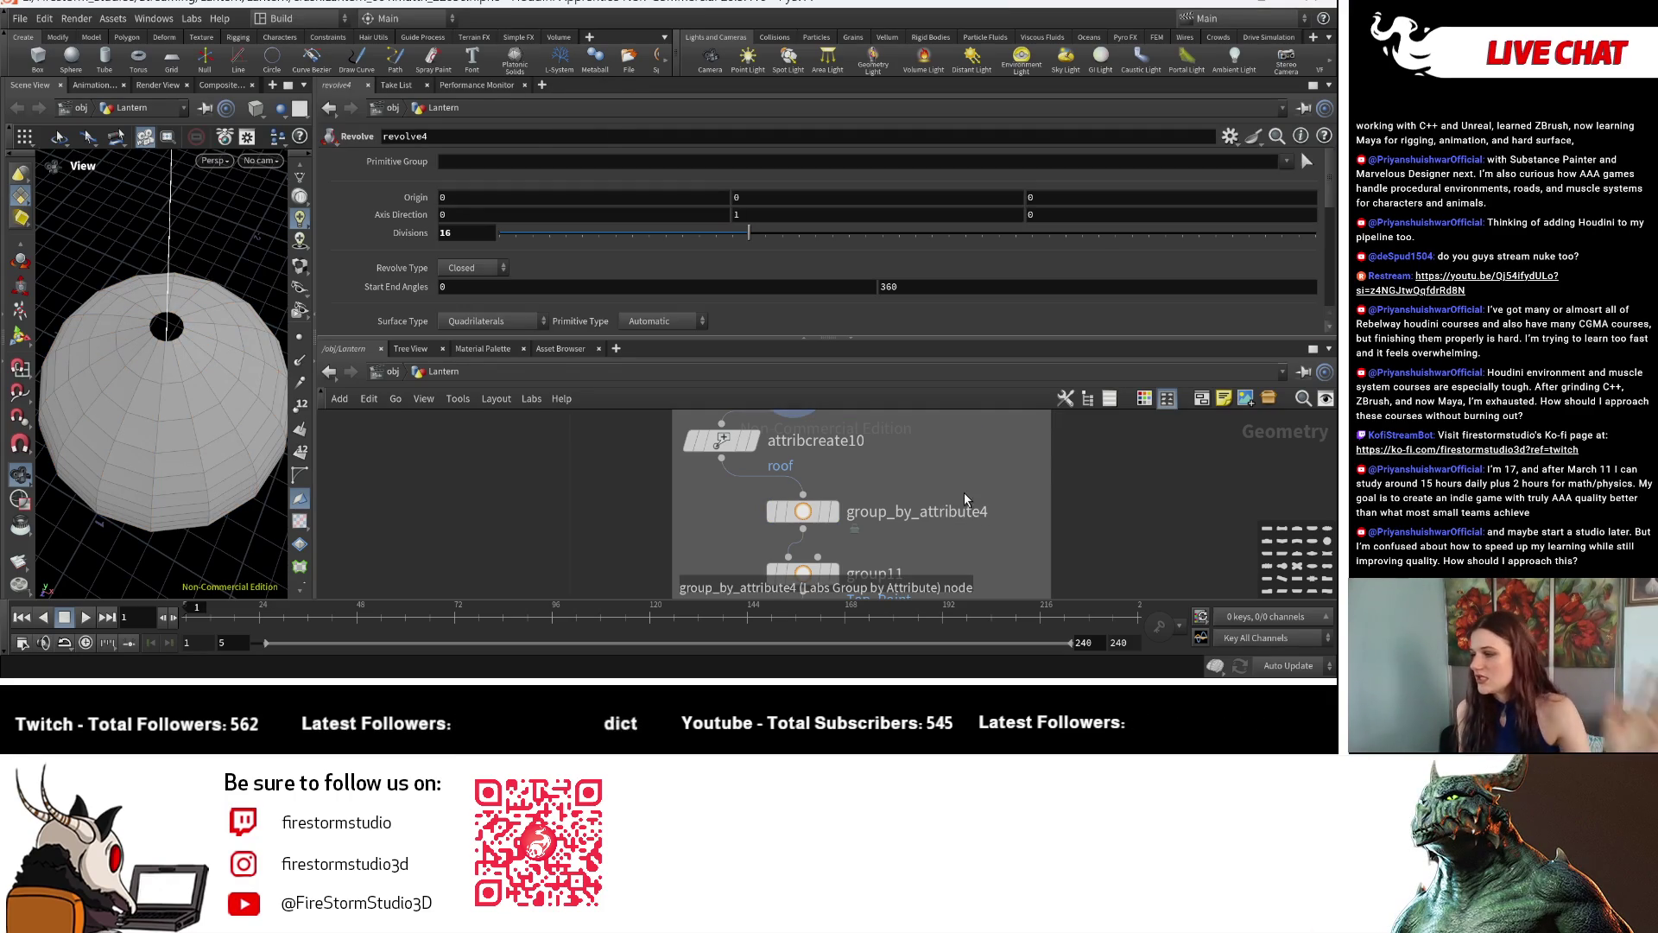
{"action": "left_click", "coordinate": [721, 440]}
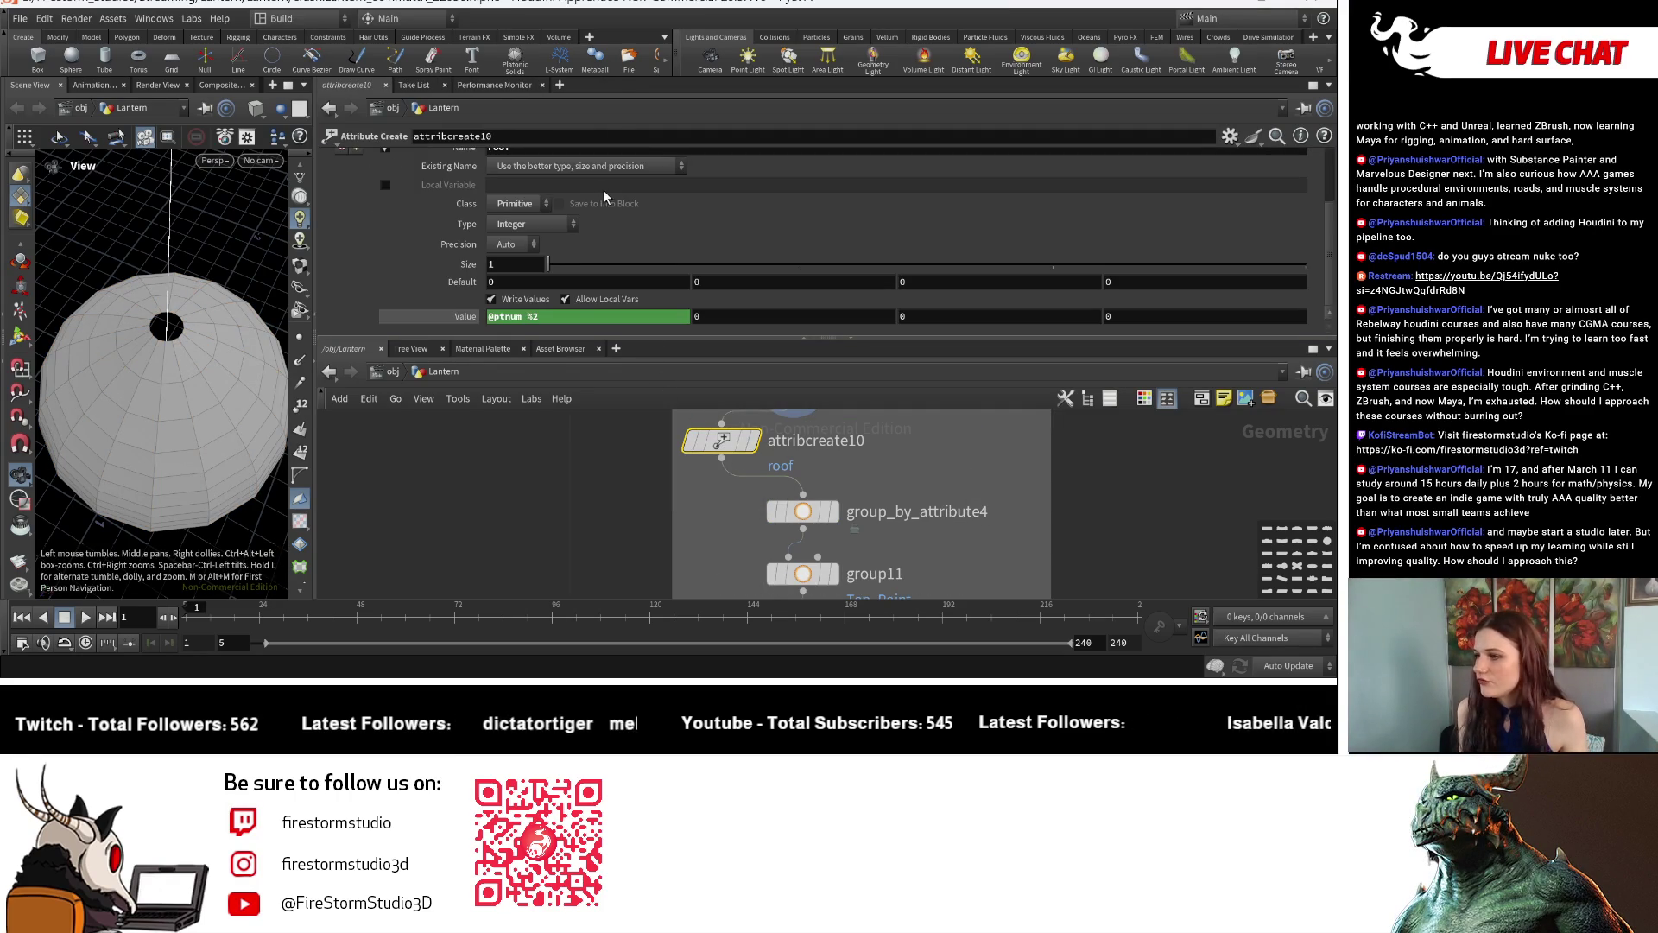
{"action": "scroll", "coordinate": [605, 189], "scroll_direction": "up", "scroll_amount": 1}
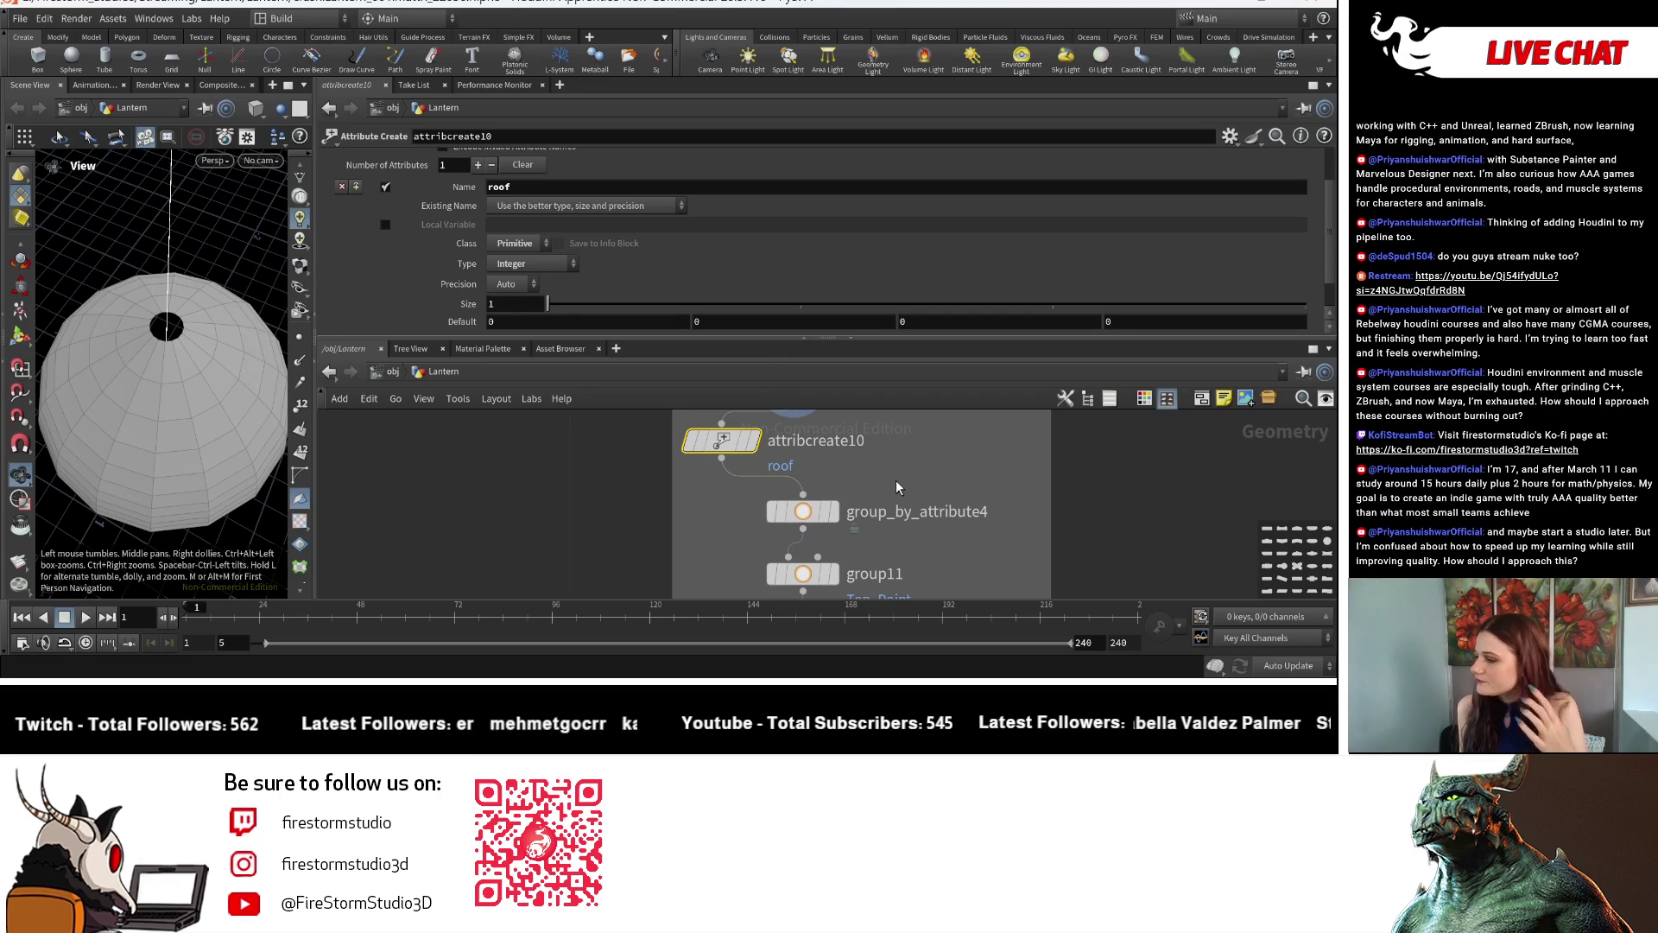
{"action": "key", "text": "ctrl+z"}
{"action": "key", "text": "ctrl+z"}
{"action": "key", "text": "ctrl+z"}
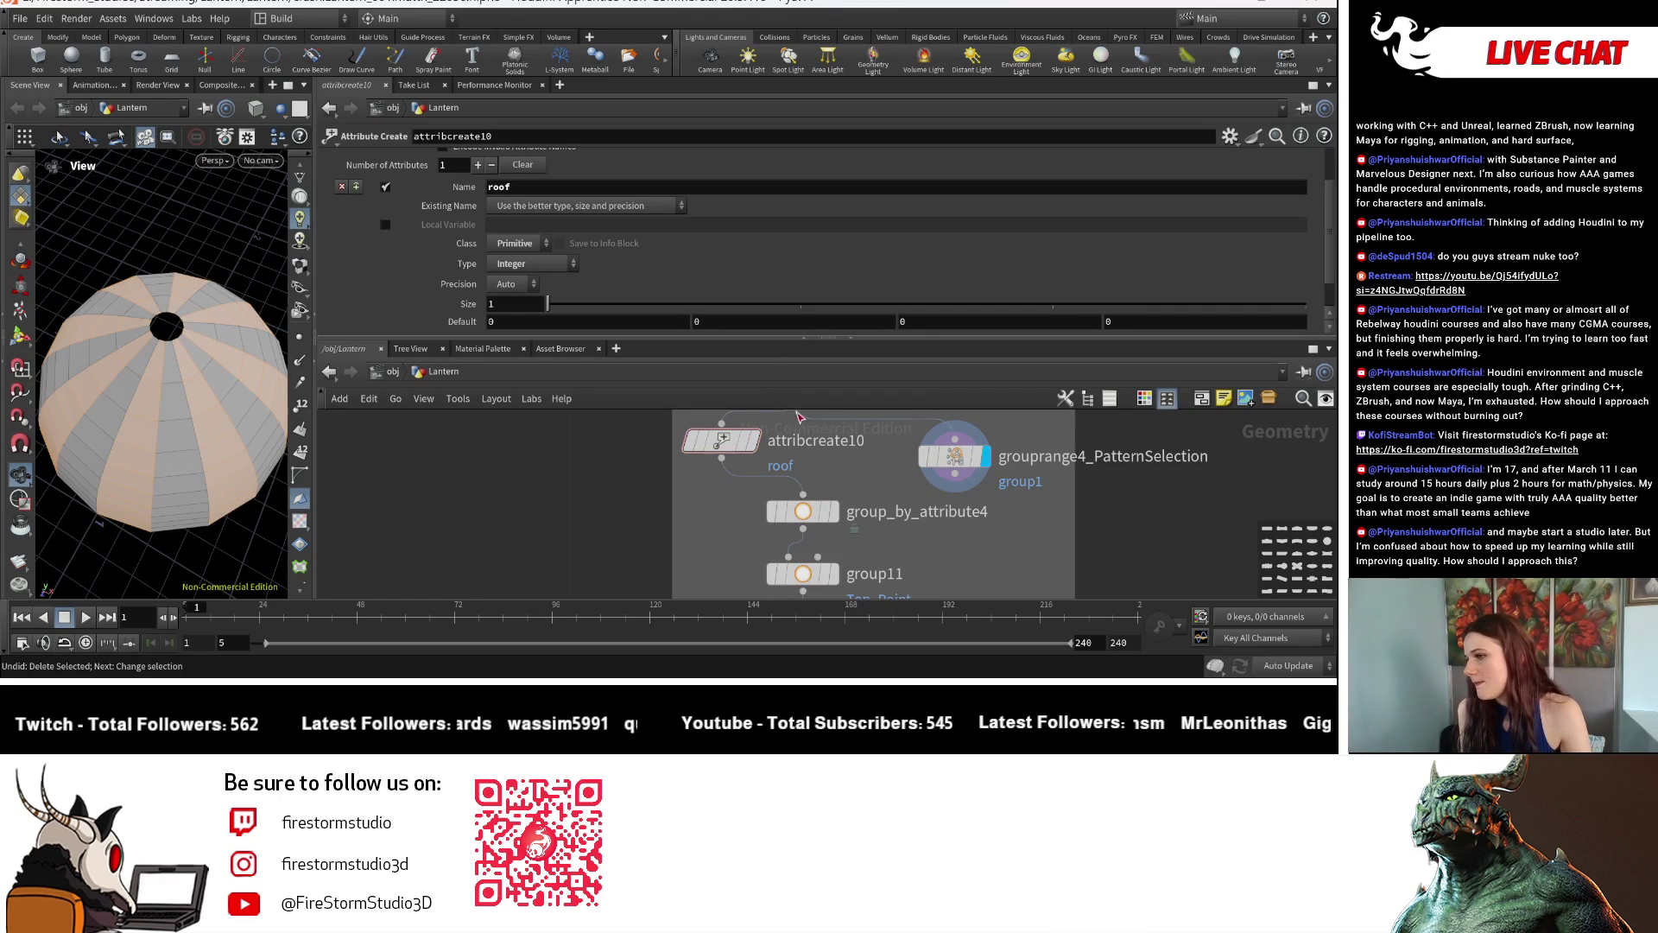
{"action": "left_click", "coordinate": [954, 456]}
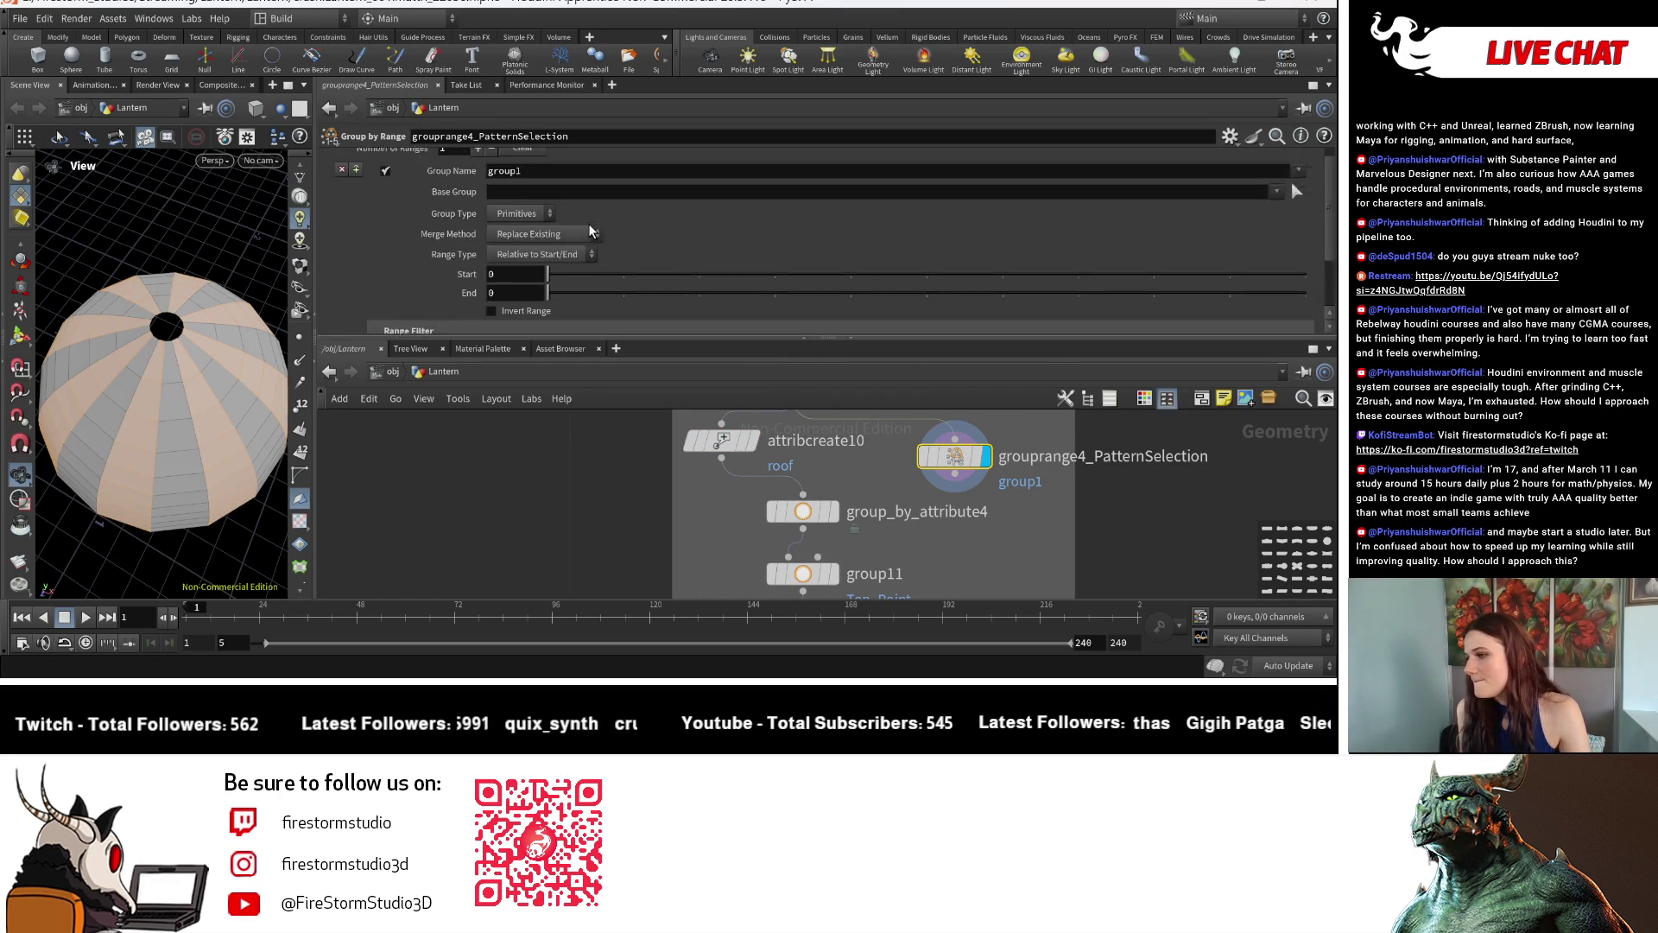
{"action": "scroll", "coordinate": [589, 231], "scroll_direction": "up", "scroll_amount": 1}
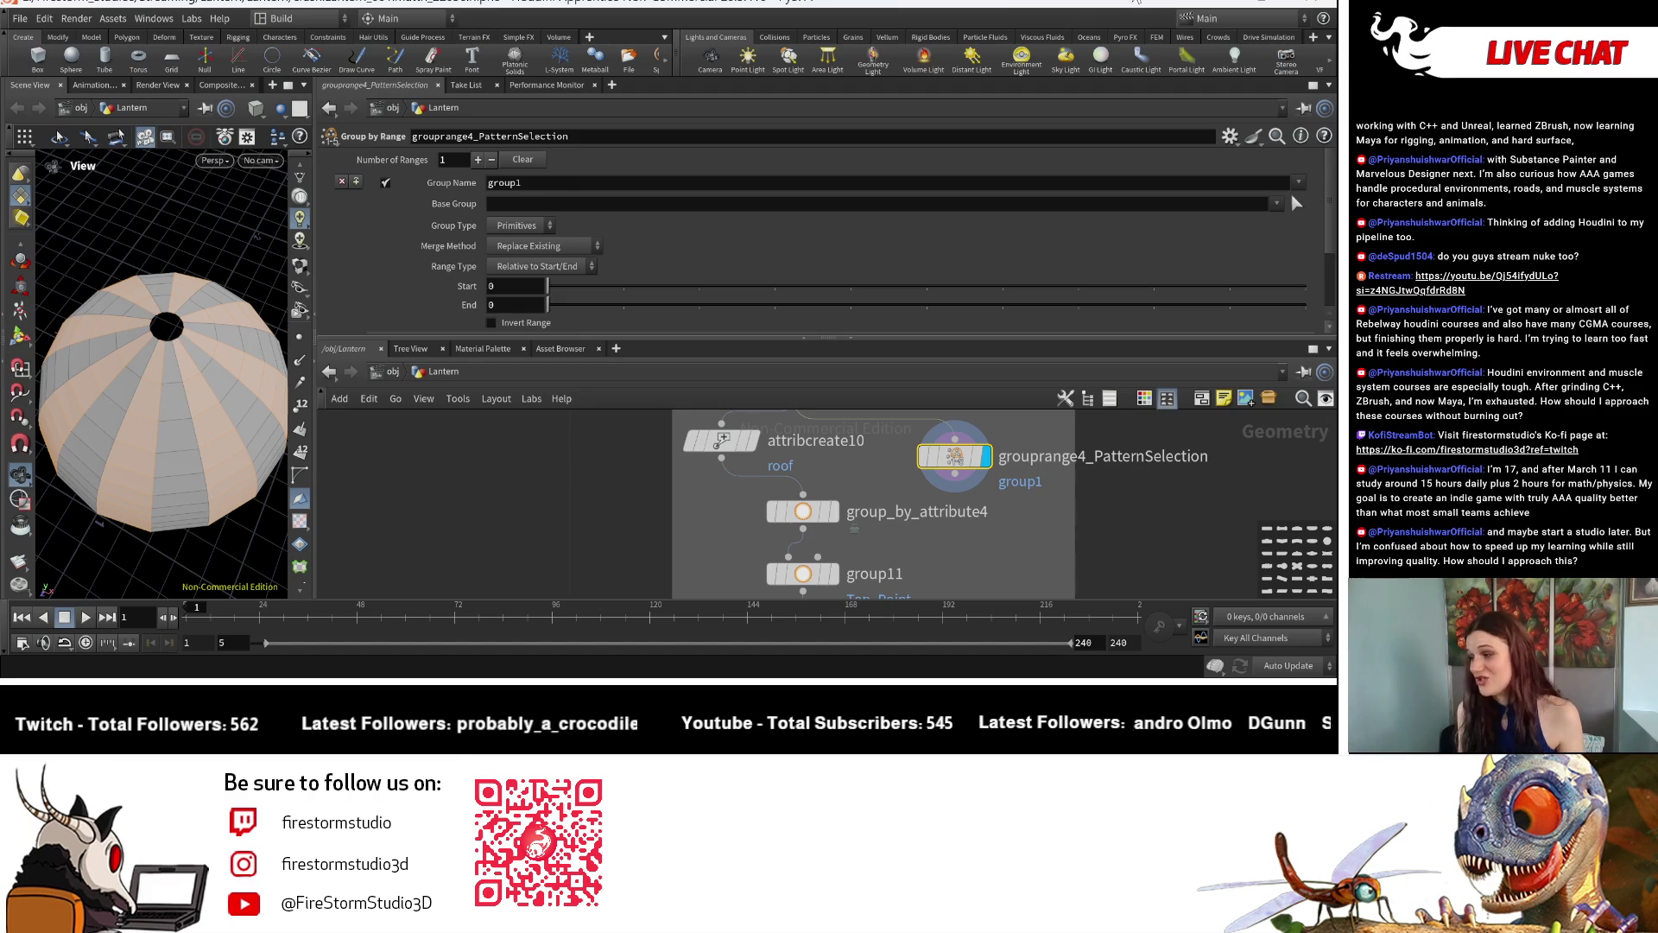
{"action": "scroll", "coordinate": [748, 528], "scroll_direction": "up", "scroll_amount": 3}
Rename group_by_attribute4 to group_by_attribute22.
{"action": "double_click", "coordinate": [946, 510]}
{"action": "key", "text": "BackSpace"}
{"action": "type", "text": "22"}
{"action": "key", "text": "Return"}
{"action": "scroll", "coordinate": [1111, 525], "scroll_direction": "up", "scroll_amount": 1}
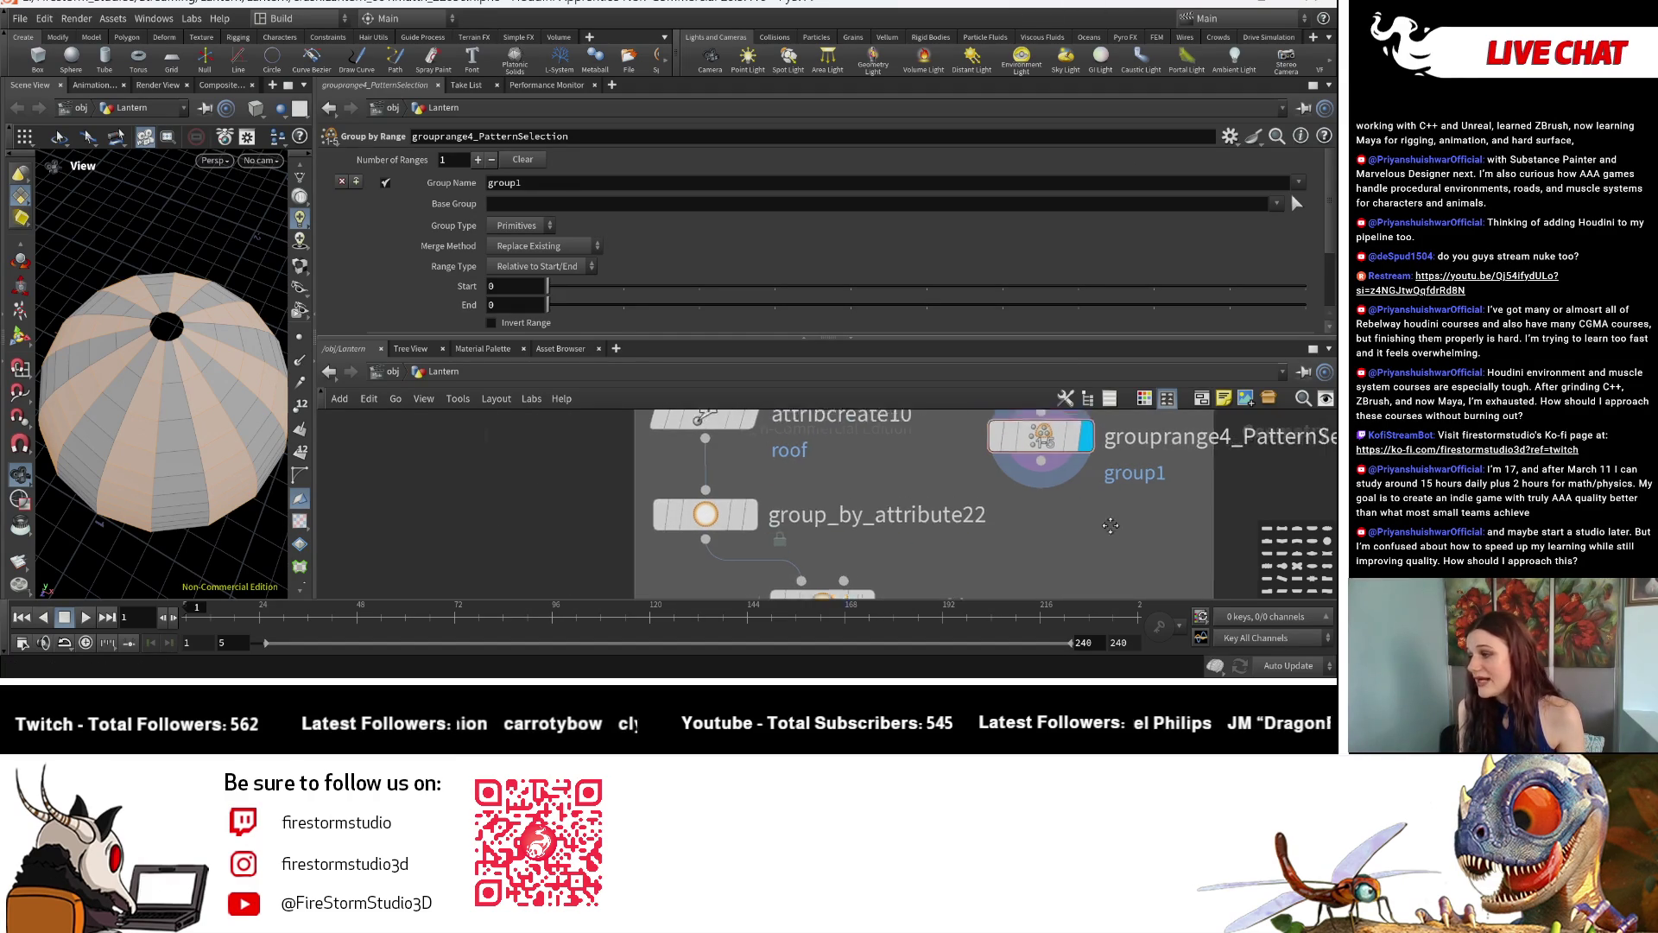
Copy the Roof_Extrude prefix from group_by_attribute22 into grouprange4's Group Name.
{"action": "middle_click_drag", "start_coordinate": [1110, 525], "coordinate": [973, 556]}
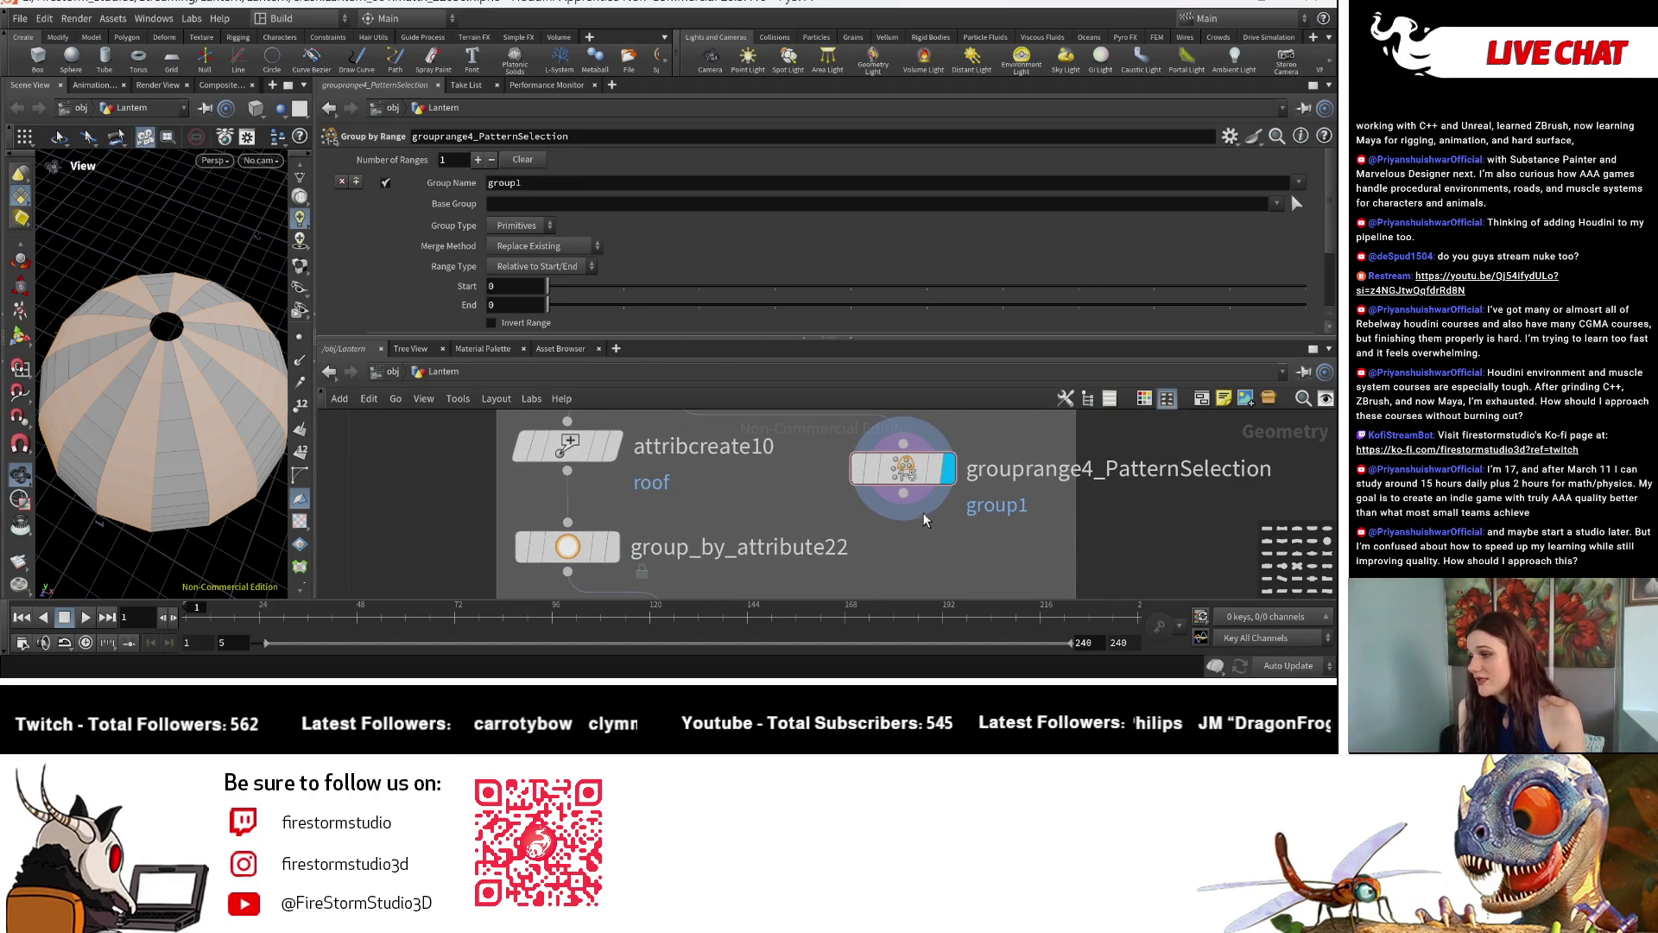
{"action": "left_click", "coordinate": [568, 546]}
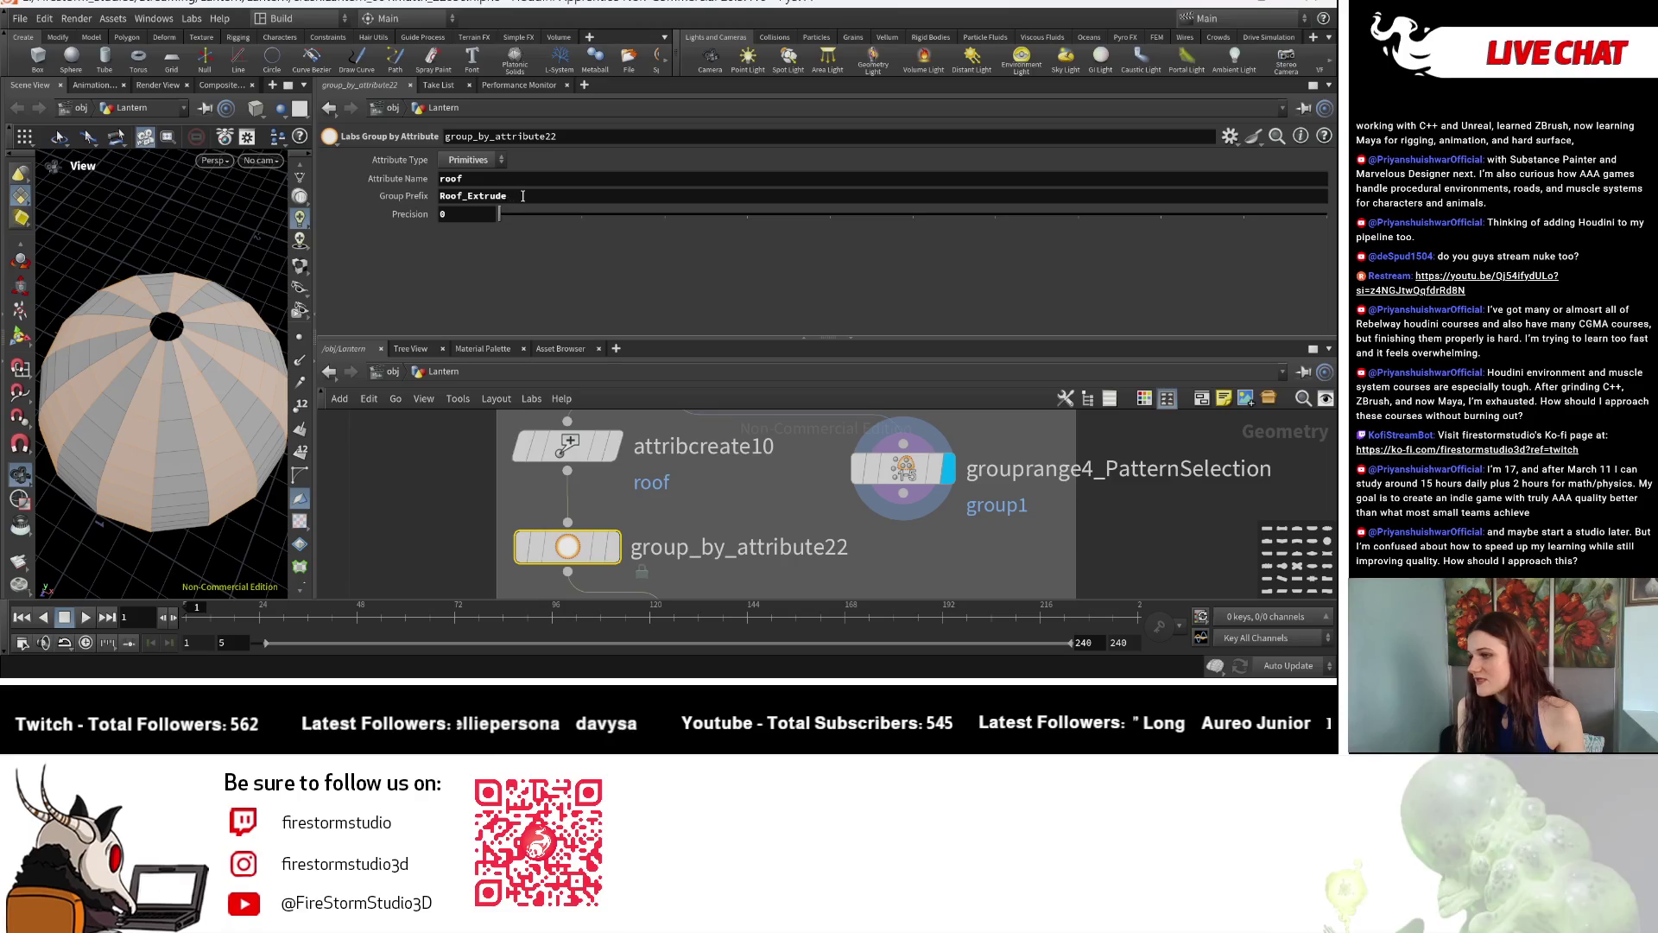
{"action": "left_click_drag", "start_coordinate": [517, 198], "coordinate": [435, 196]}
{"action": "key", "text": "ctrl+c"}
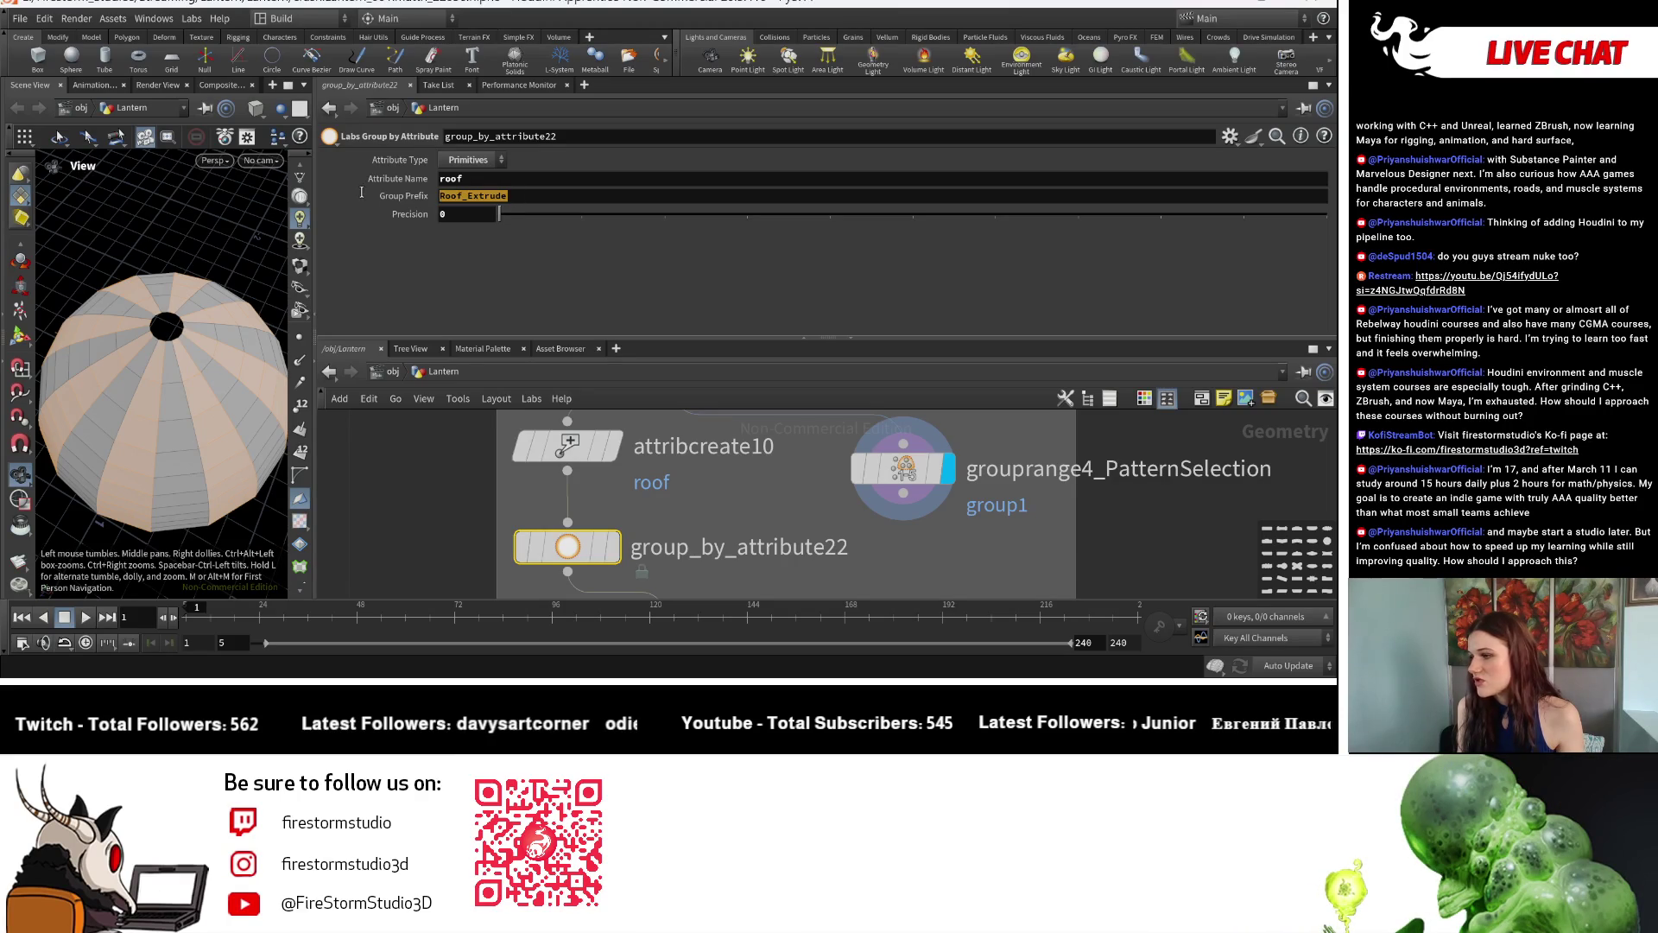
{"action": "left_click", "coordinate": [903, 469]}
{"action": "double_click", "coordinate": [540, 181]}
{"action": "key", "text": "ctrl+v"}
{"action": "key", "text": "Return"}
{"action": "scroll", "coordinate": [677, 300], "scroll_direction": "down", "scroll_amount": 3}
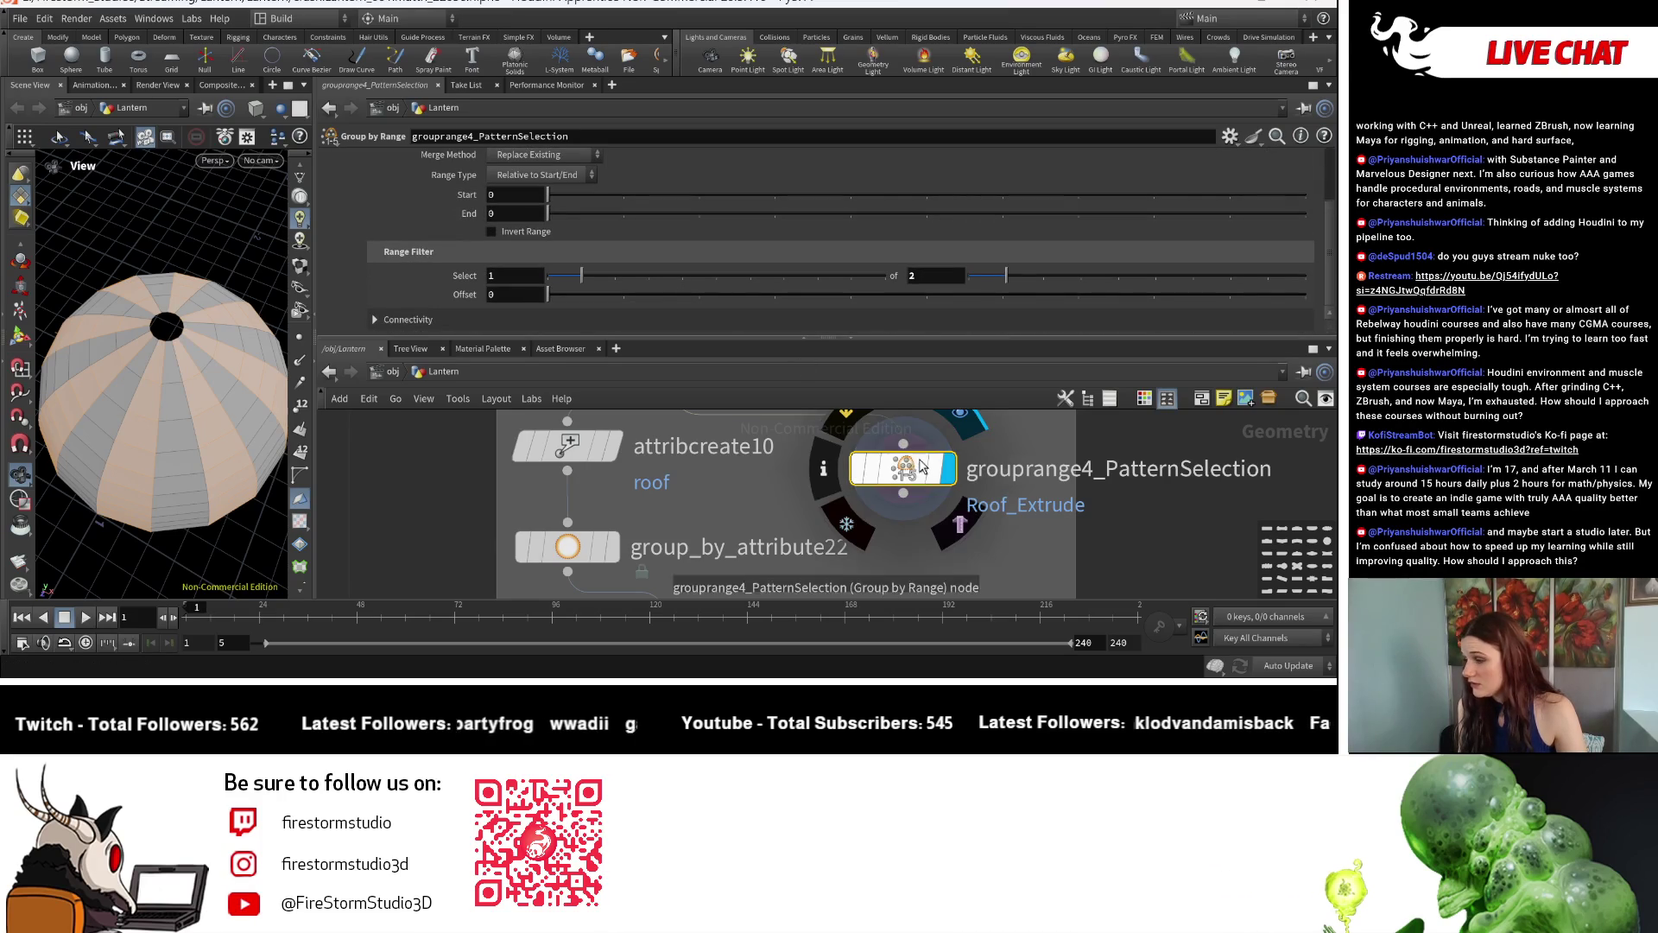
{"action": "scroll", "coordinate": [938, 446], "scroll_direction": "down", "scroll_amount": 2}
Wire grouprange4 into group11 and display group11's result.
{"action": "left_click_drag", "start_coordinate": [938, 445], "coordinate": [785, 554]}
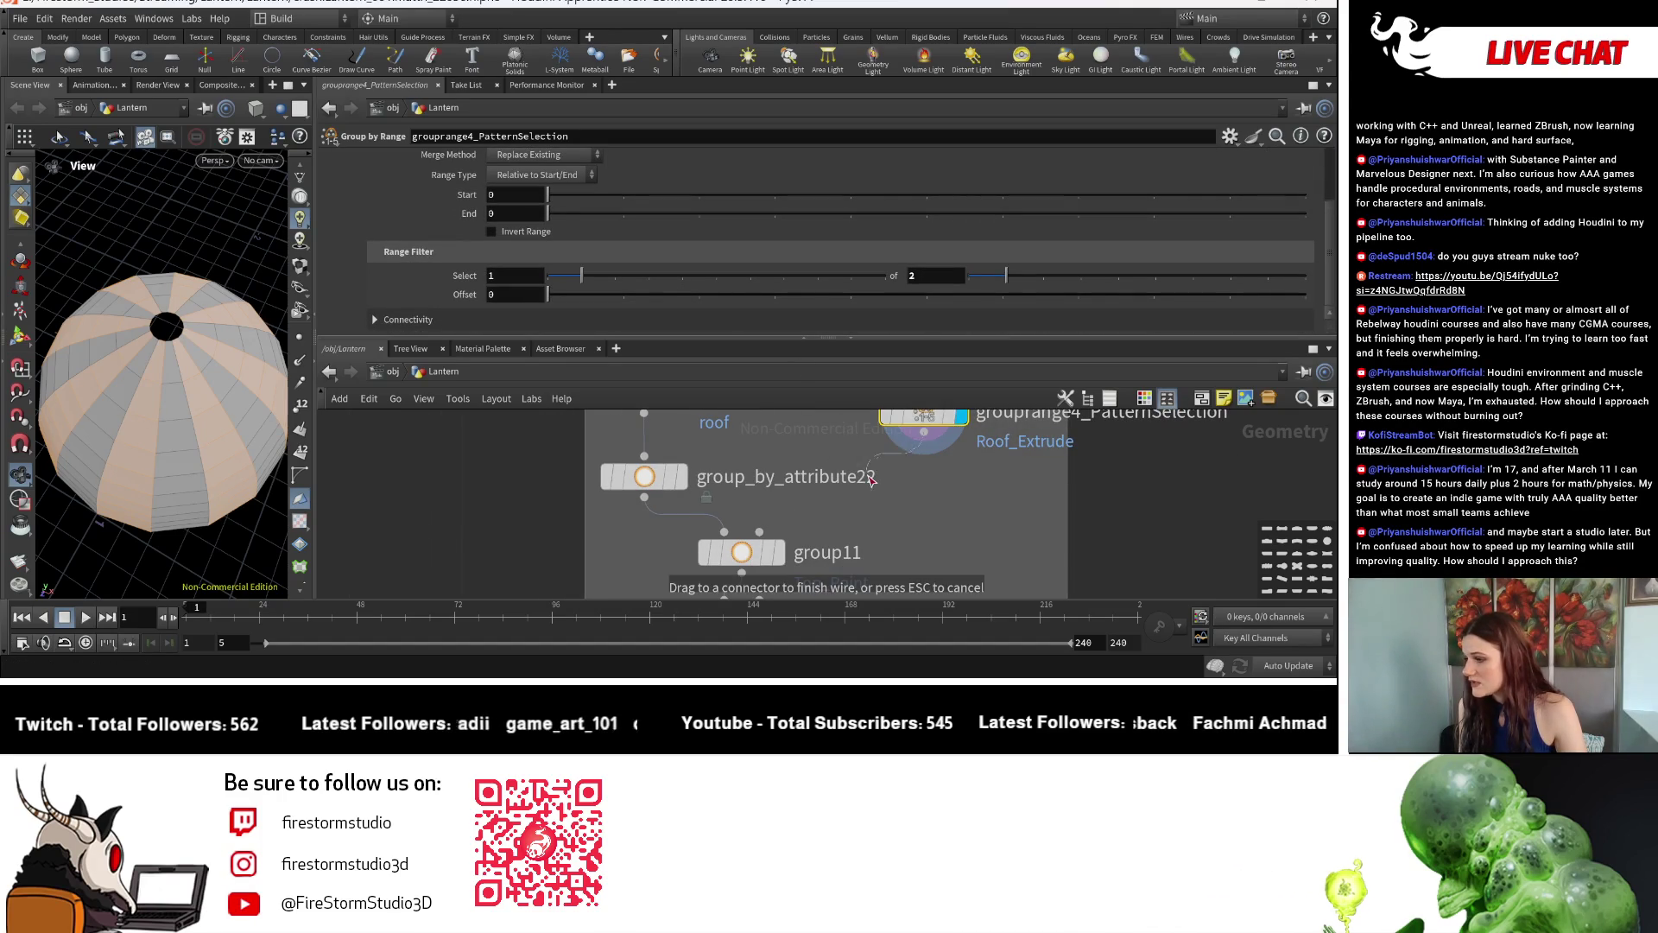
{"action": "left_click", "coordinate": [780, 554]}
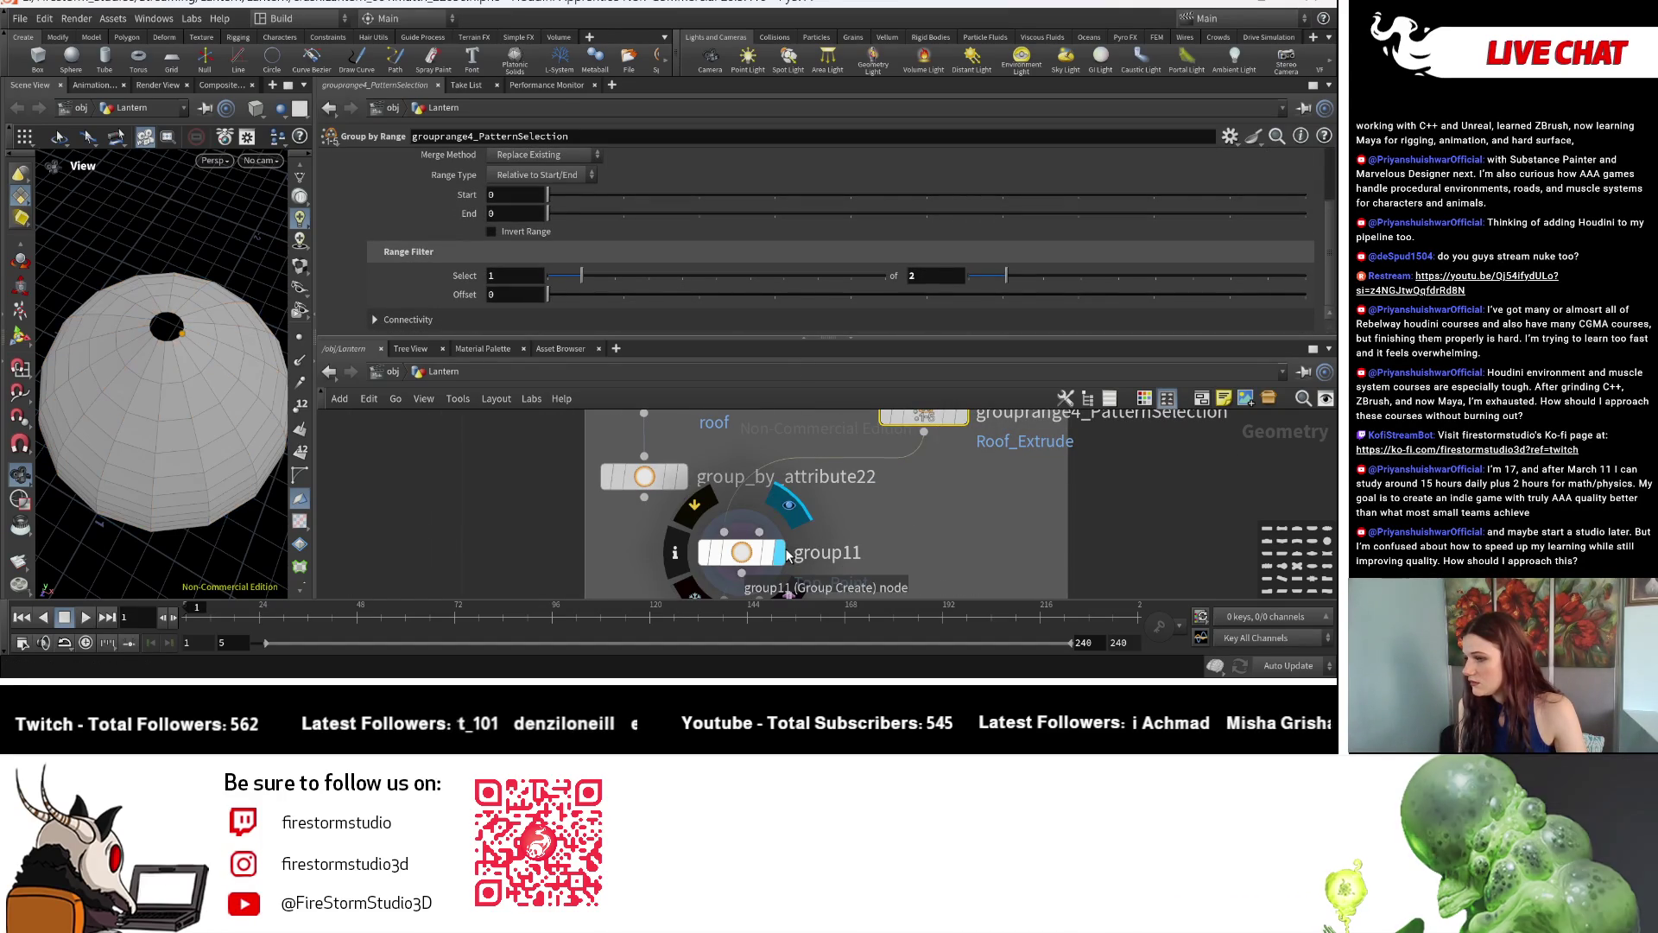
{"action": "left_click", "coordinate": [746, 552]}
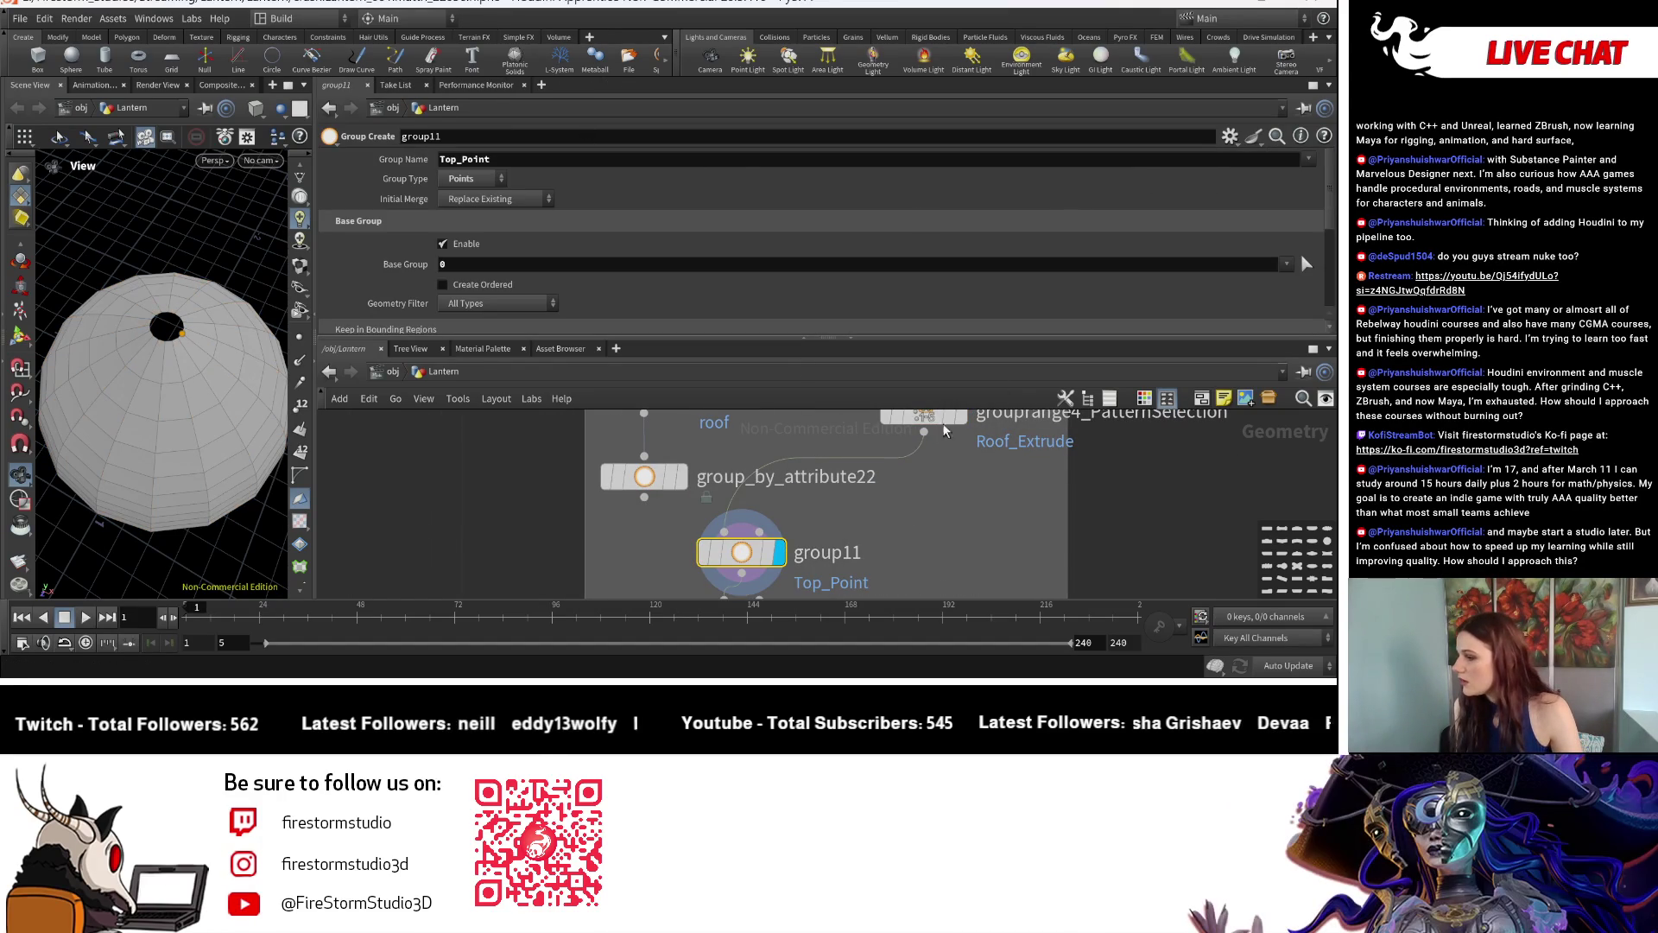
{"action": "scroll", "coordinate": [884, 501], "scroll_direction": "down", "scroll_amount": 3}
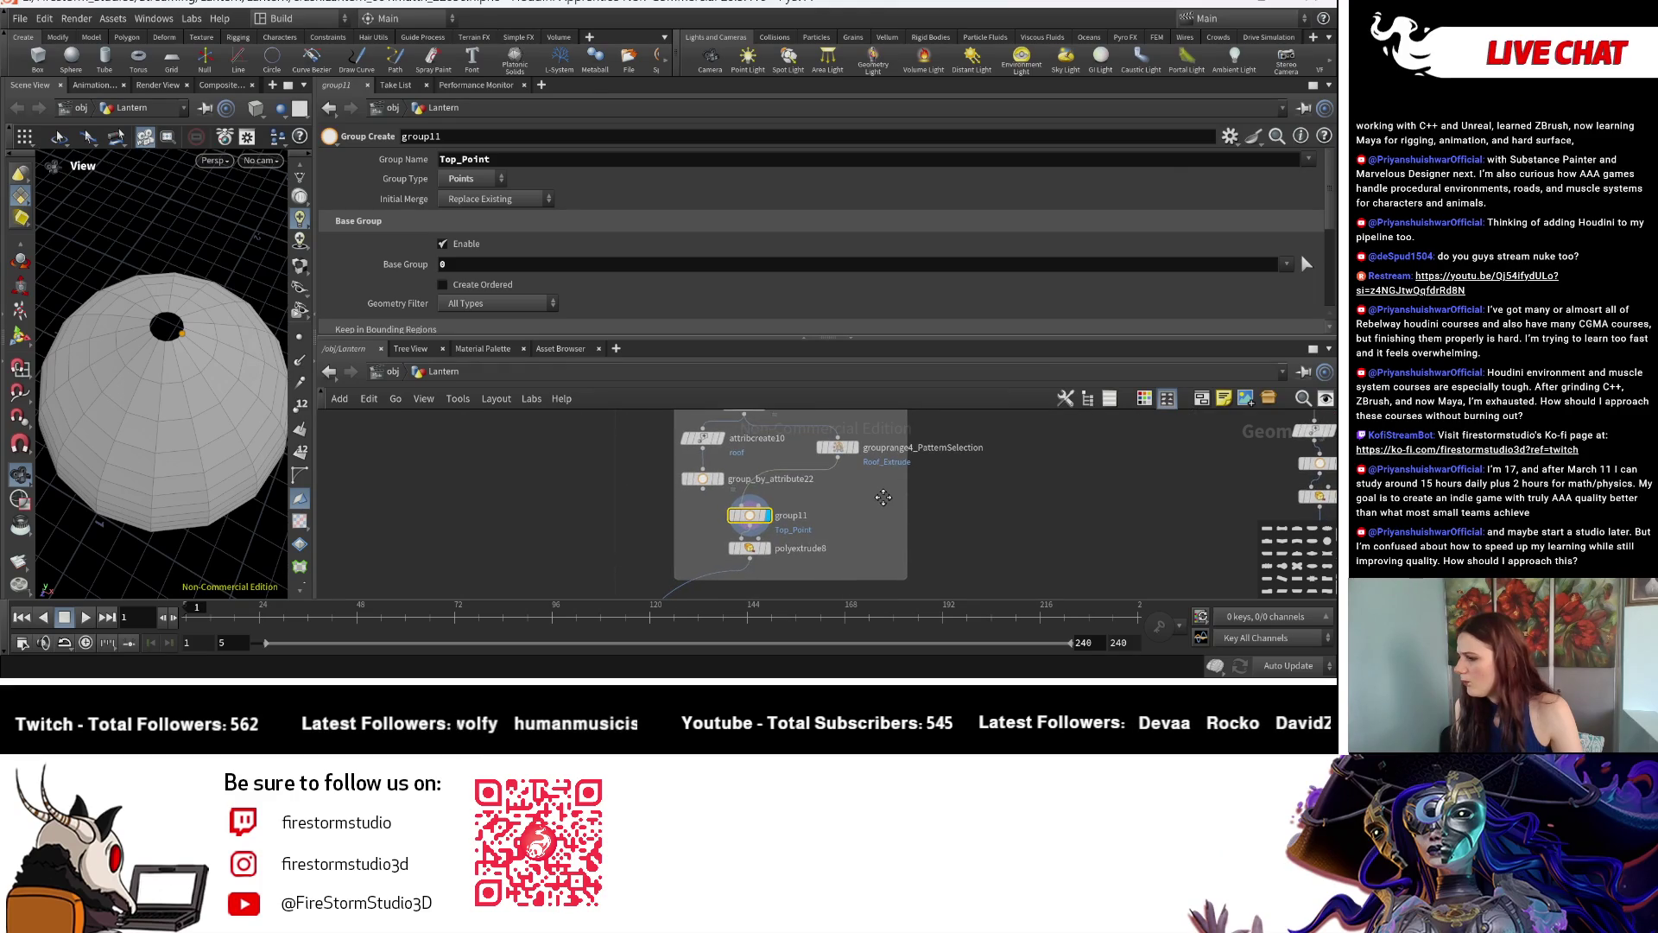
{"action": "scroll", "coordinate": [850, 518], "scroll_direction": "up", "scroll_amount": 2}
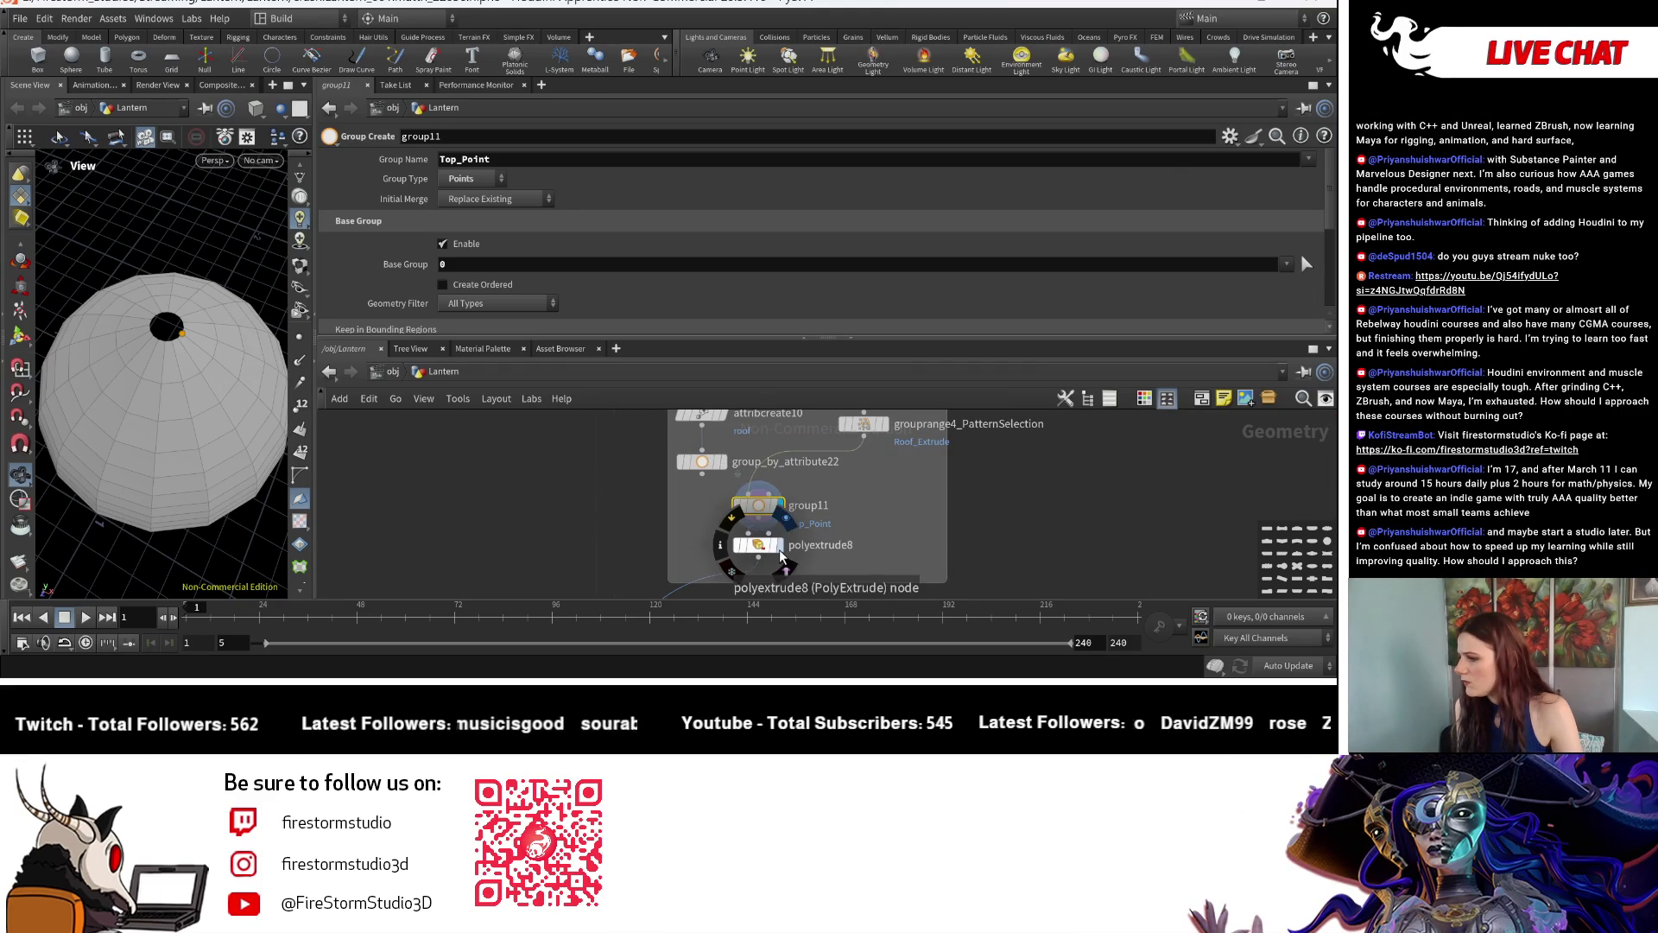
{"action": "left_click", "coordinate": [784, 557]}
{"action": "middle_click_drag", "start_coordinate": [784, 557], "coordinate": [772, 597]}
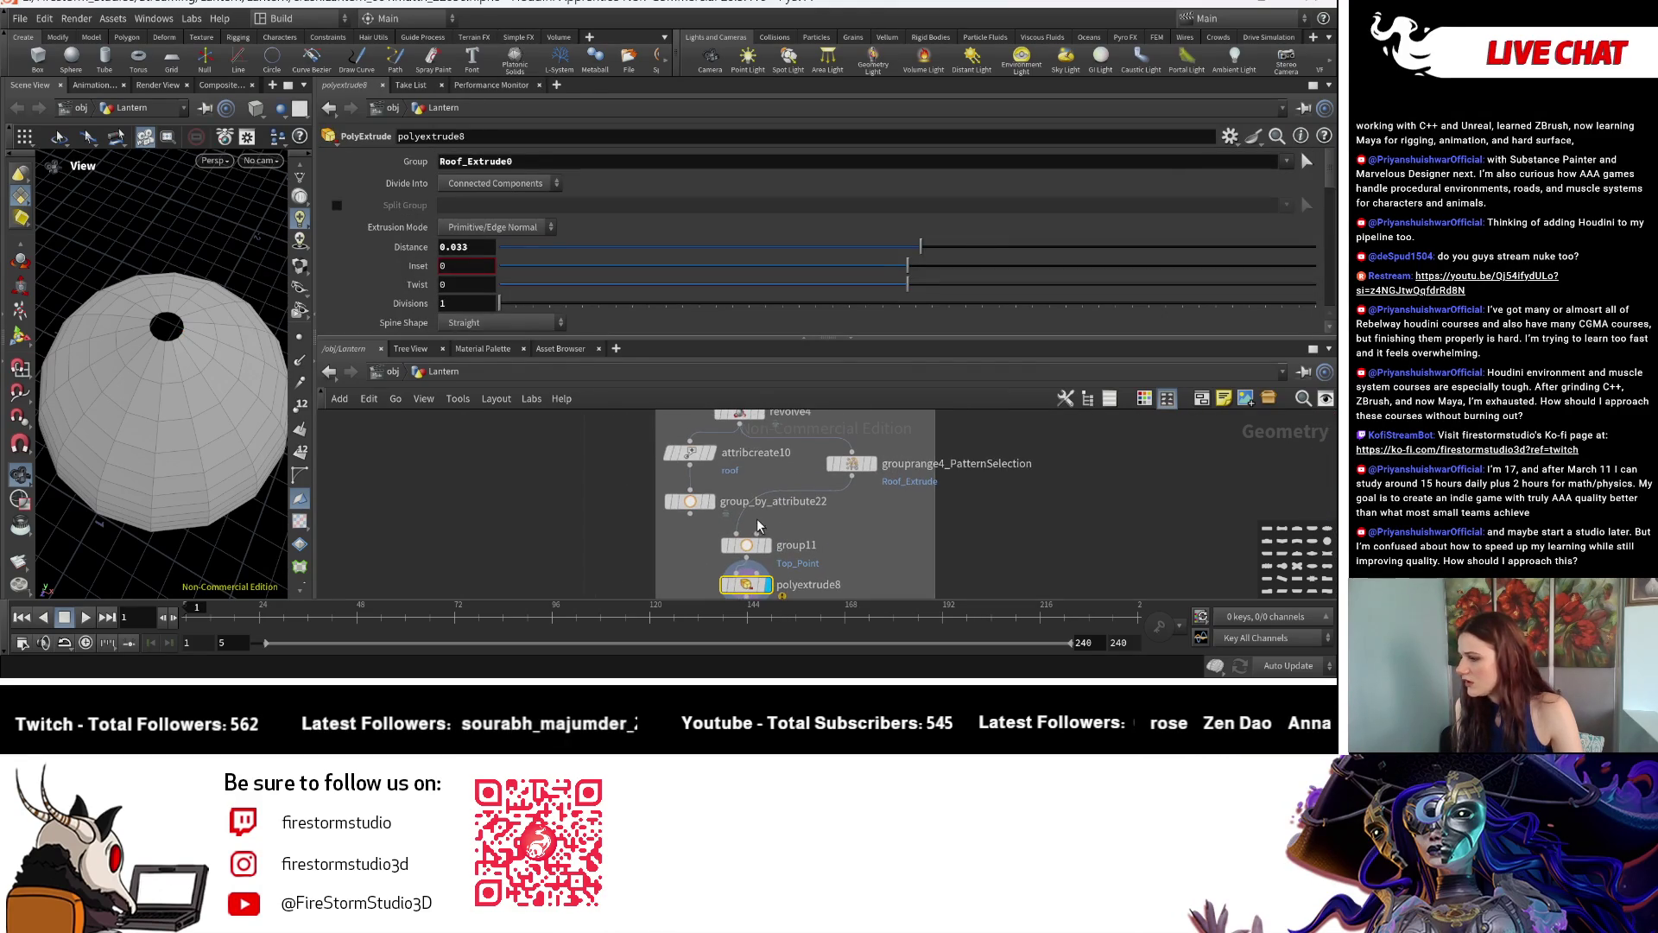
{"action": "left_click", "coordinate": [760, 550]}
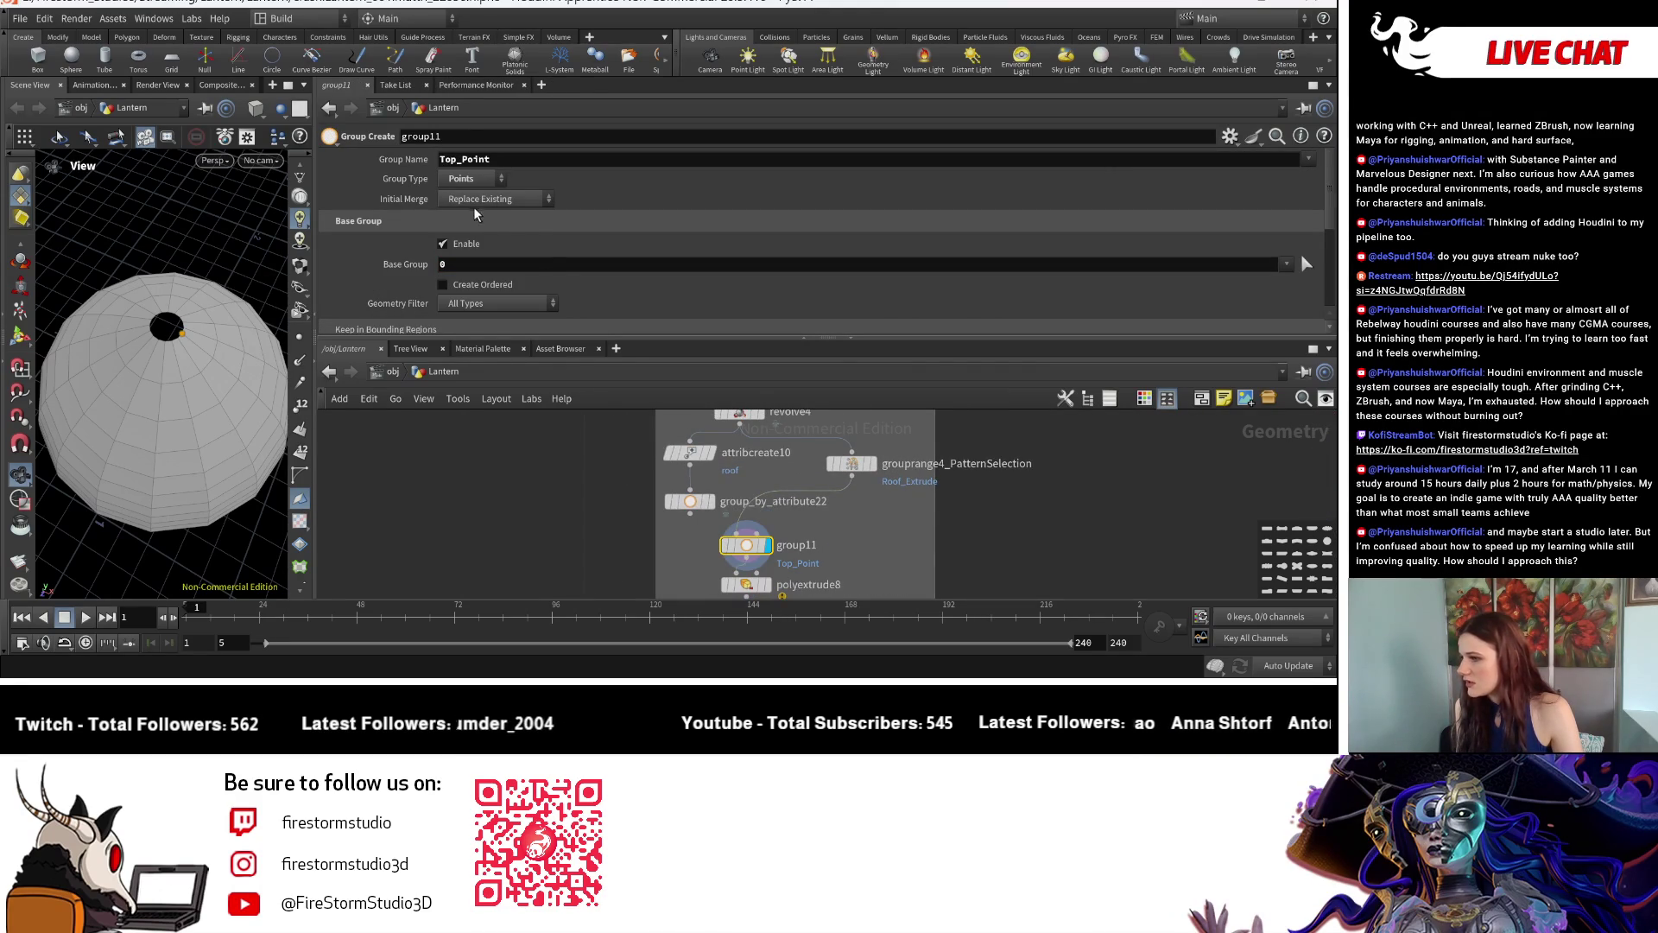
{"action": "left_click_drag", "start_coordinate": [166, 326], "coordinate": [154, 343]}
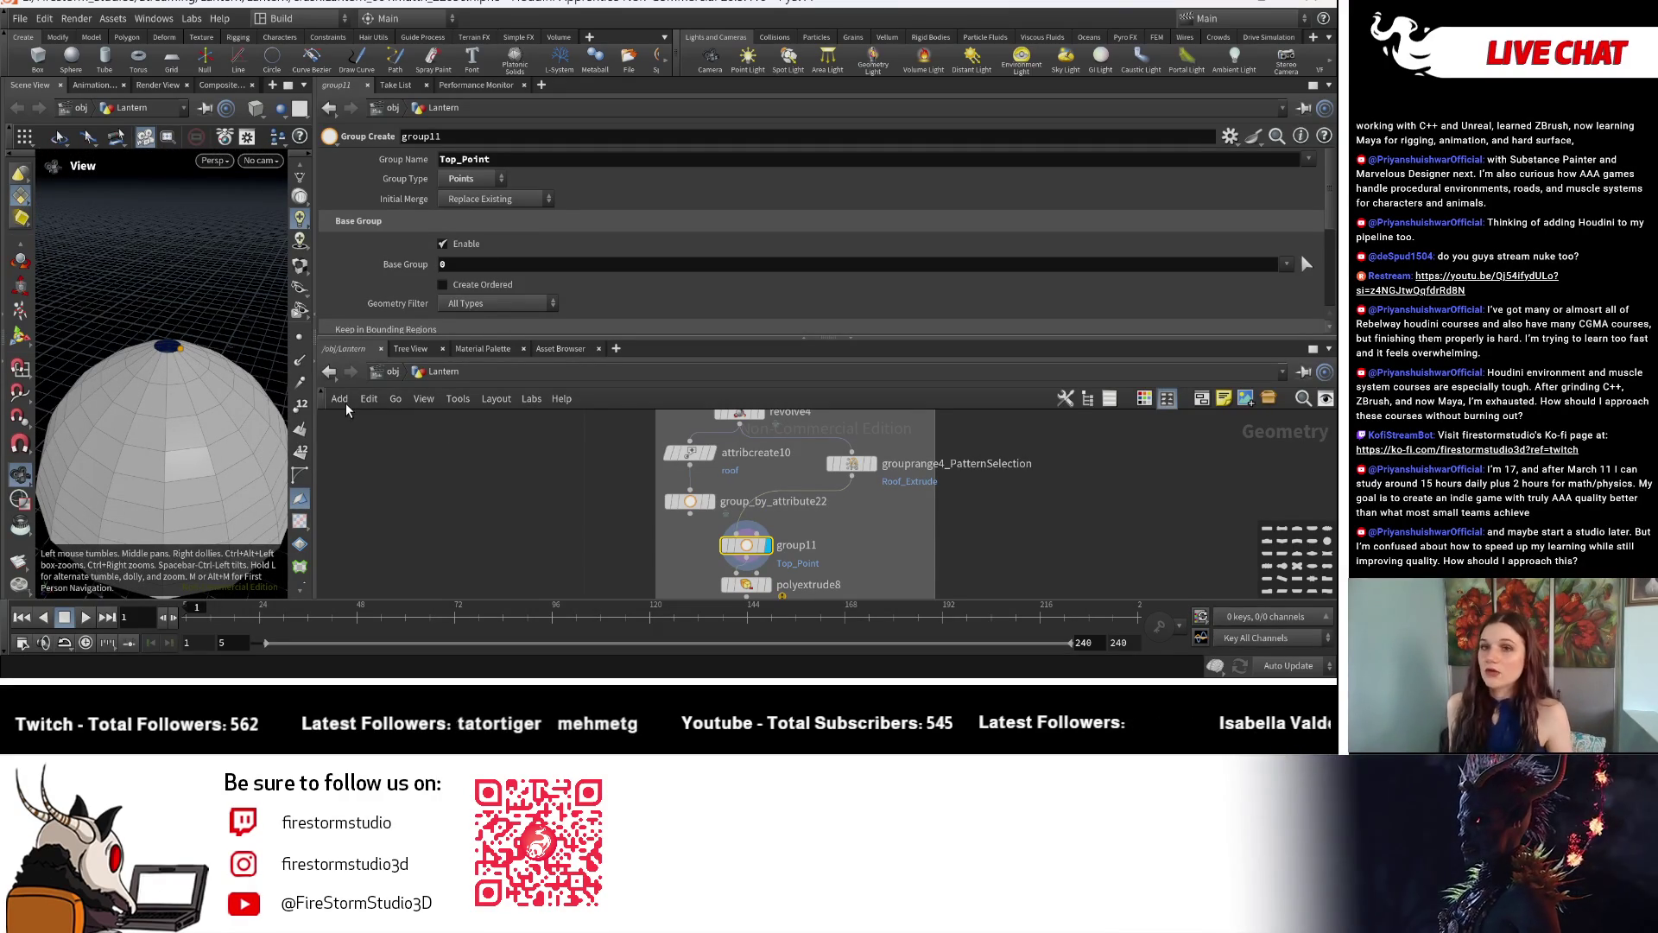
{"action": "mouse_move", "coordinate": [836, 412]}
{"action": "middle_mouse_down"}
{"action": "mouse_move", "coordinate": [843, 514]}
{"action": "mouse_move", "coordinate": [804, 584]}
{"action": "middle_mouse_up"}
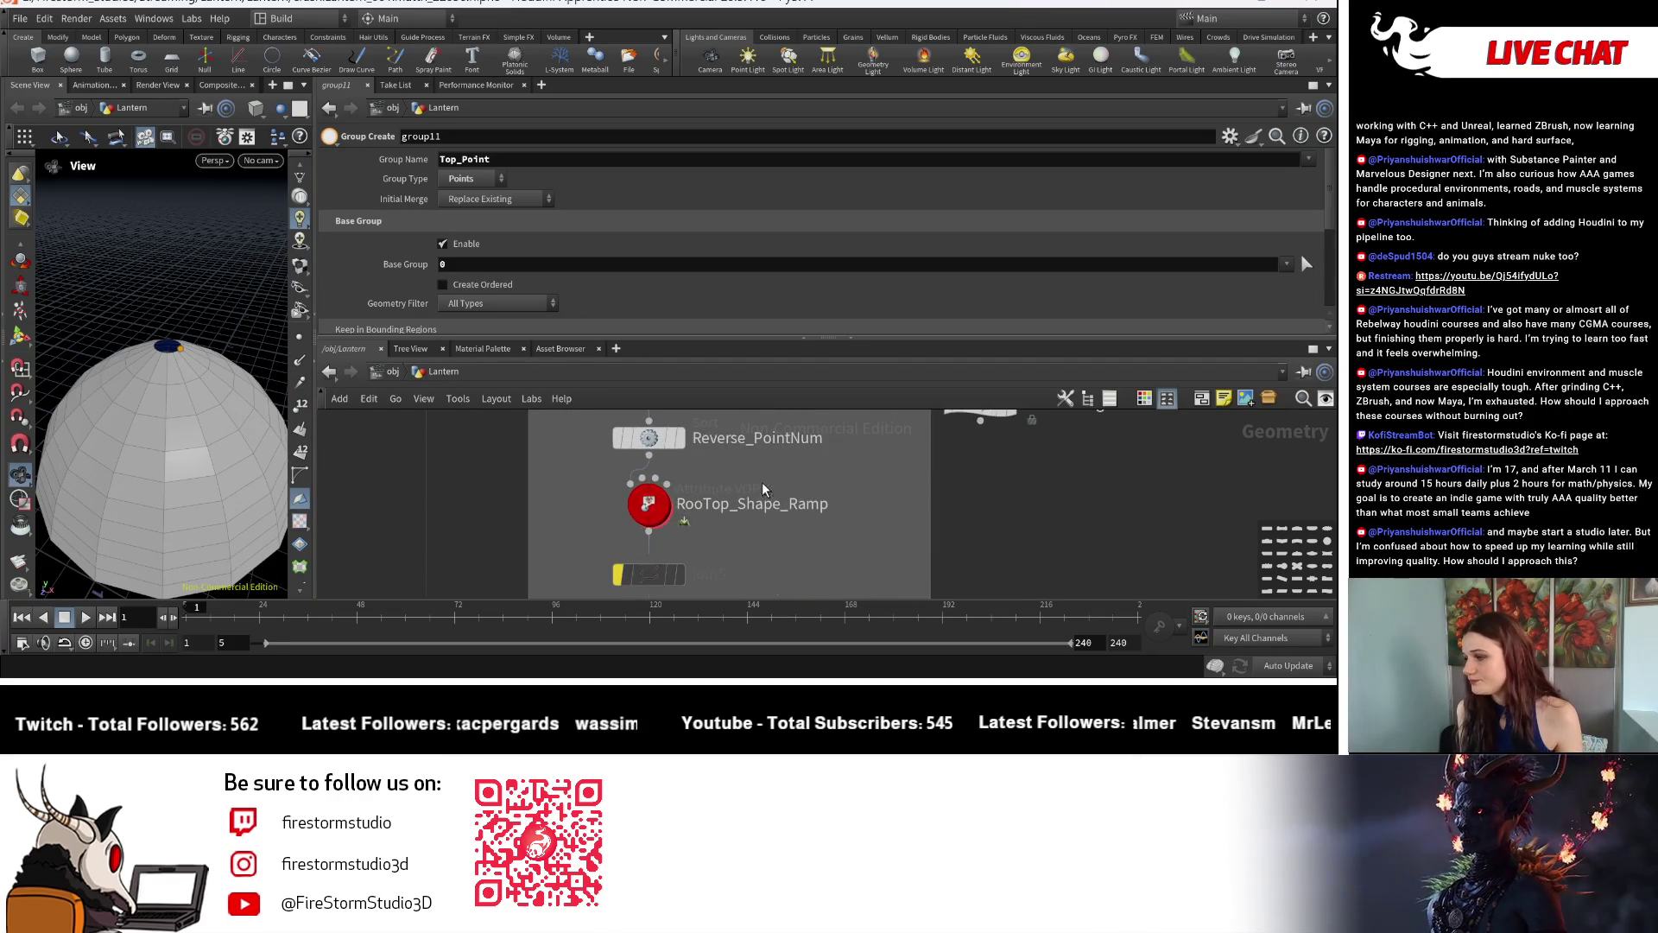
{"action": "scroll", "coordinate": [654, 503], "scroll_direction": "up", "scroll_amount": 2}
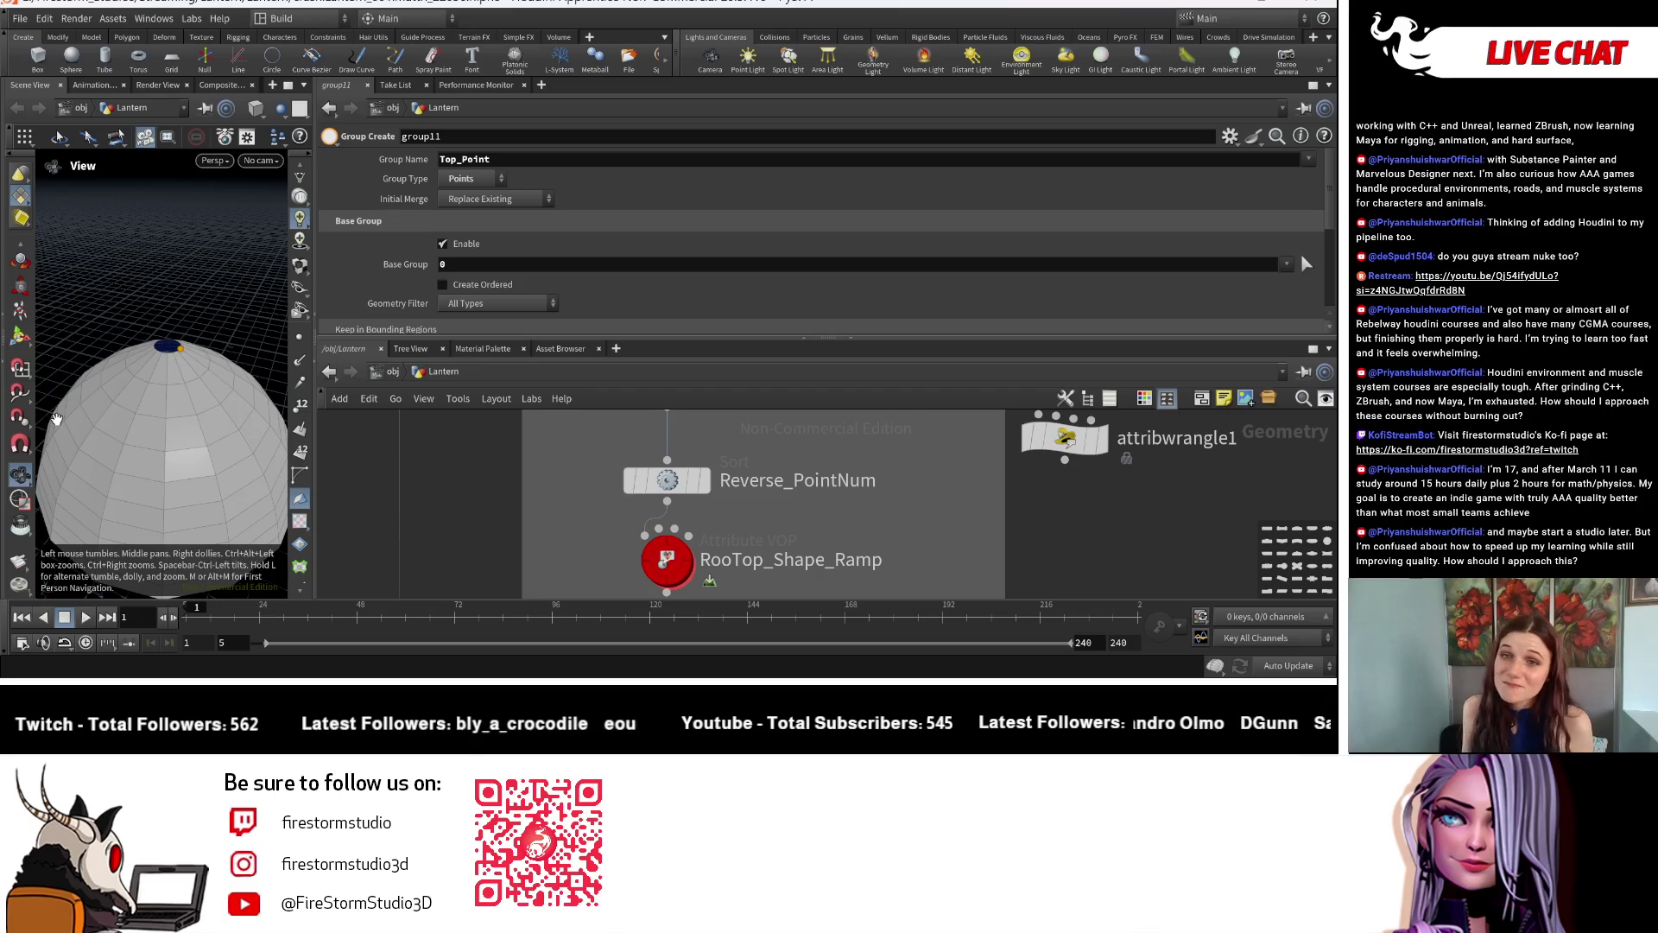
Select RooTop_Shape_Ramp, enlarge its ramp graph, and view the dome from a low angle.
{"action": "left_click_drag", "start_coordinate": [152, 376], "coordinate": [173, 389]}
{"action": "scroll", "coordinate": [659, 535], "scroll_direction": "down", "scroll_amount": 2}
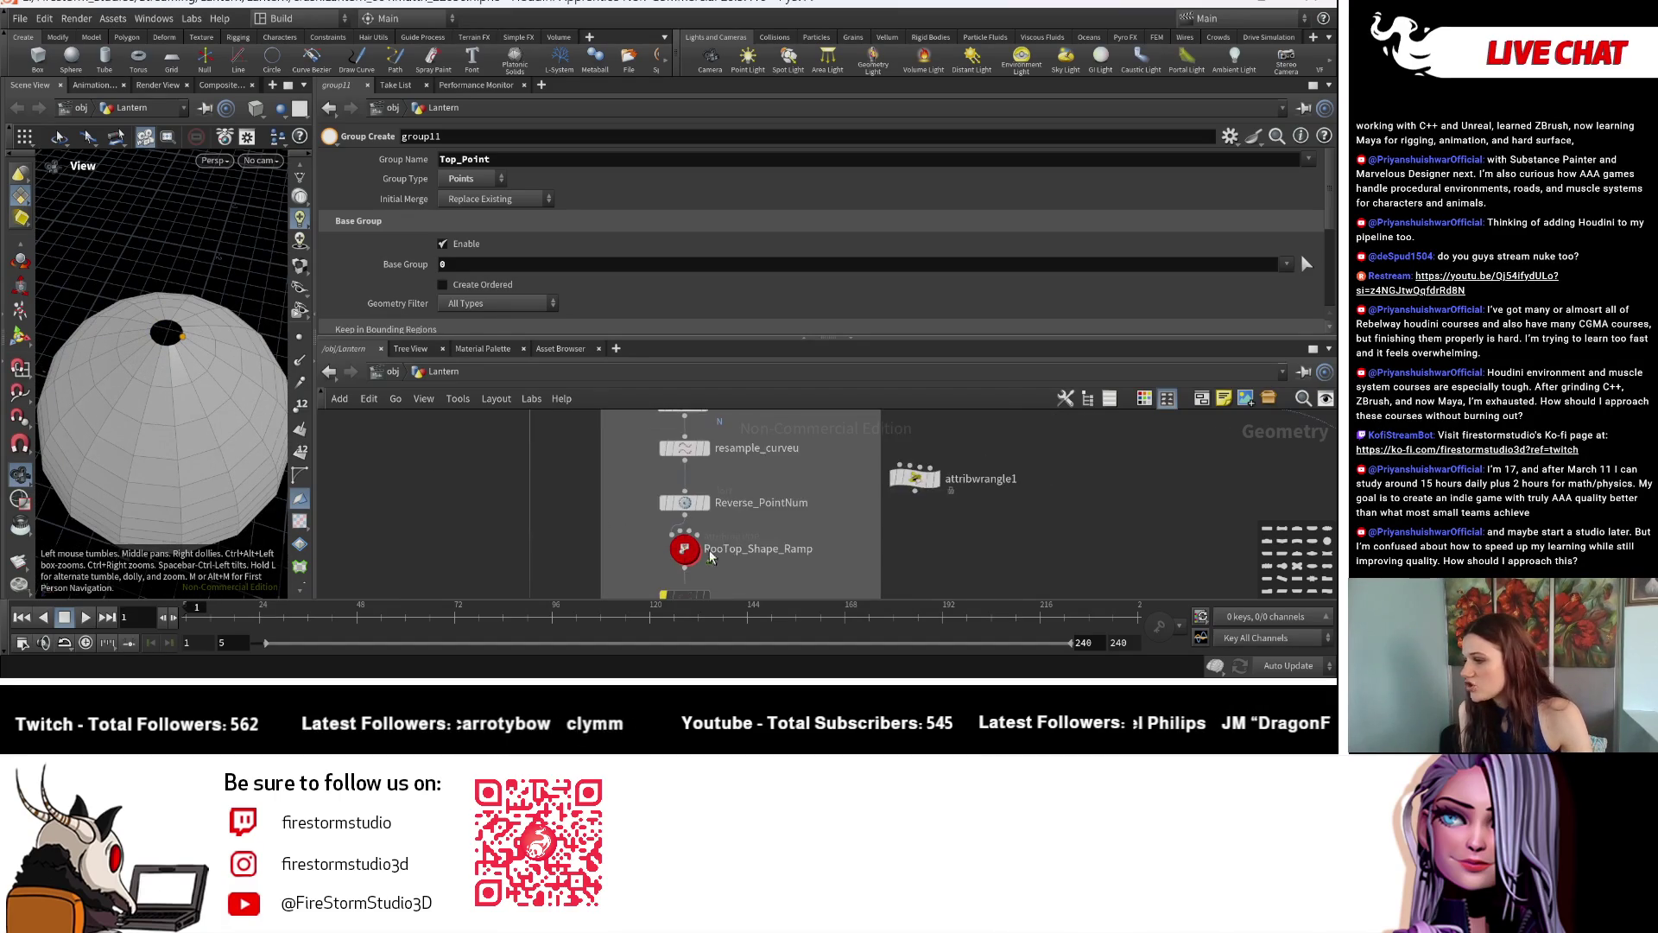
{"action": "left_click", "coordinate": [687, 491]}
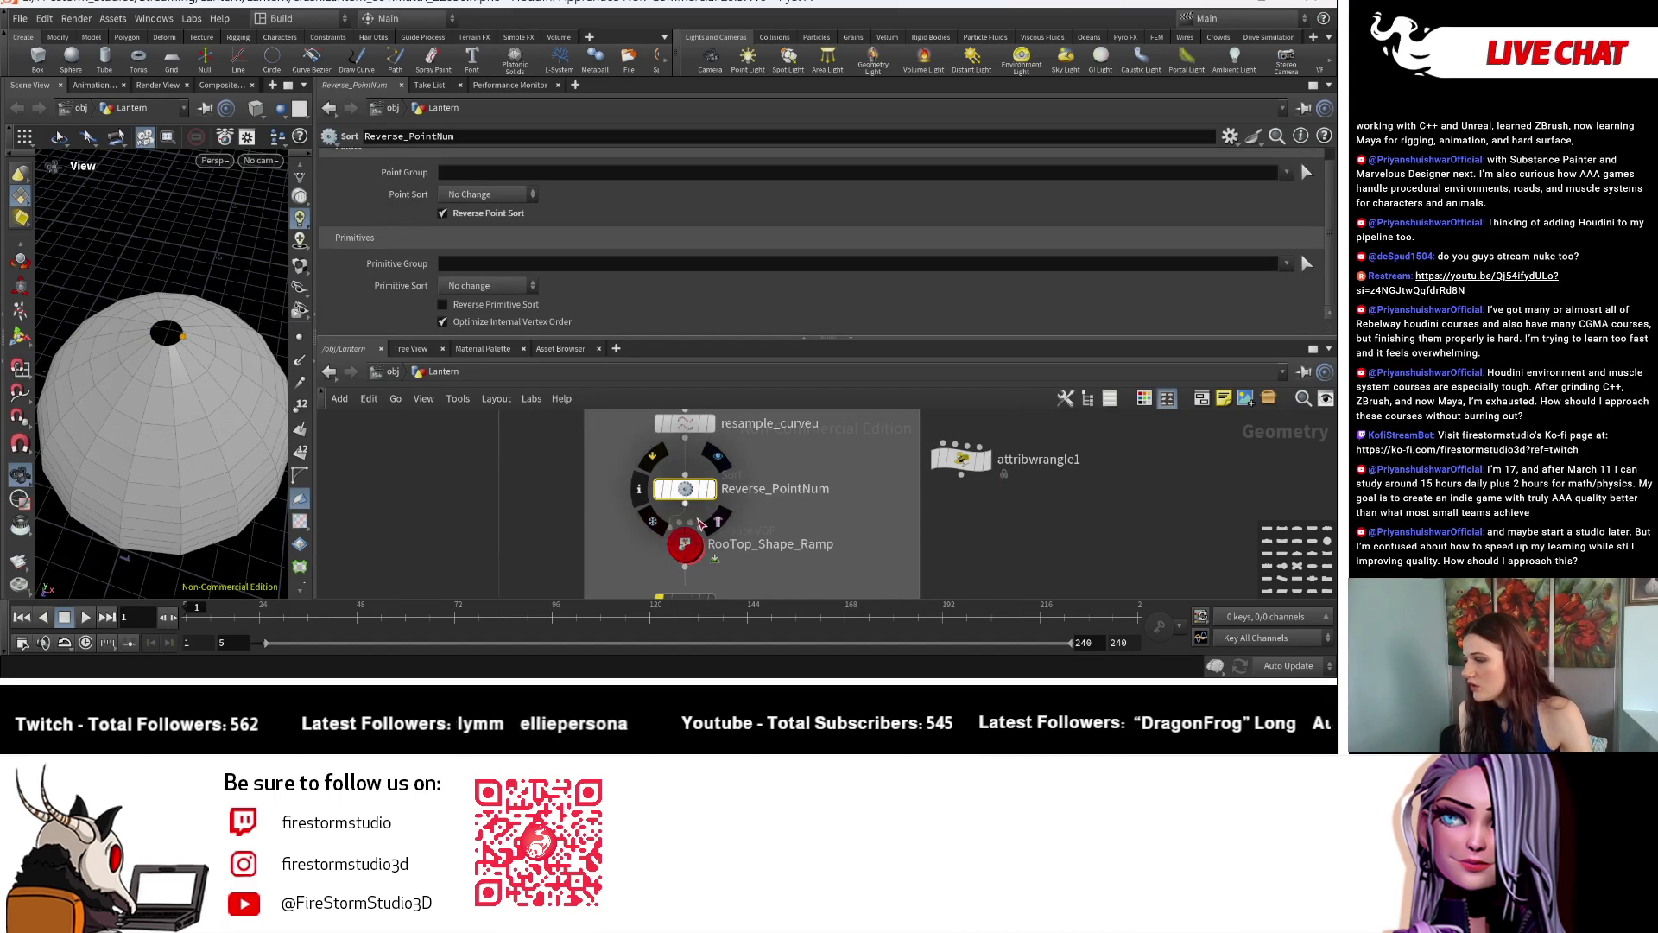
{"action": "scroll", "coordinate": [778, 489], "scroll_direction": "down", "scroll_amount": 2}
{"action": "scroll", "coordinate": [798, 486], "scroll_direction": "up", "scroll_amount": 2}
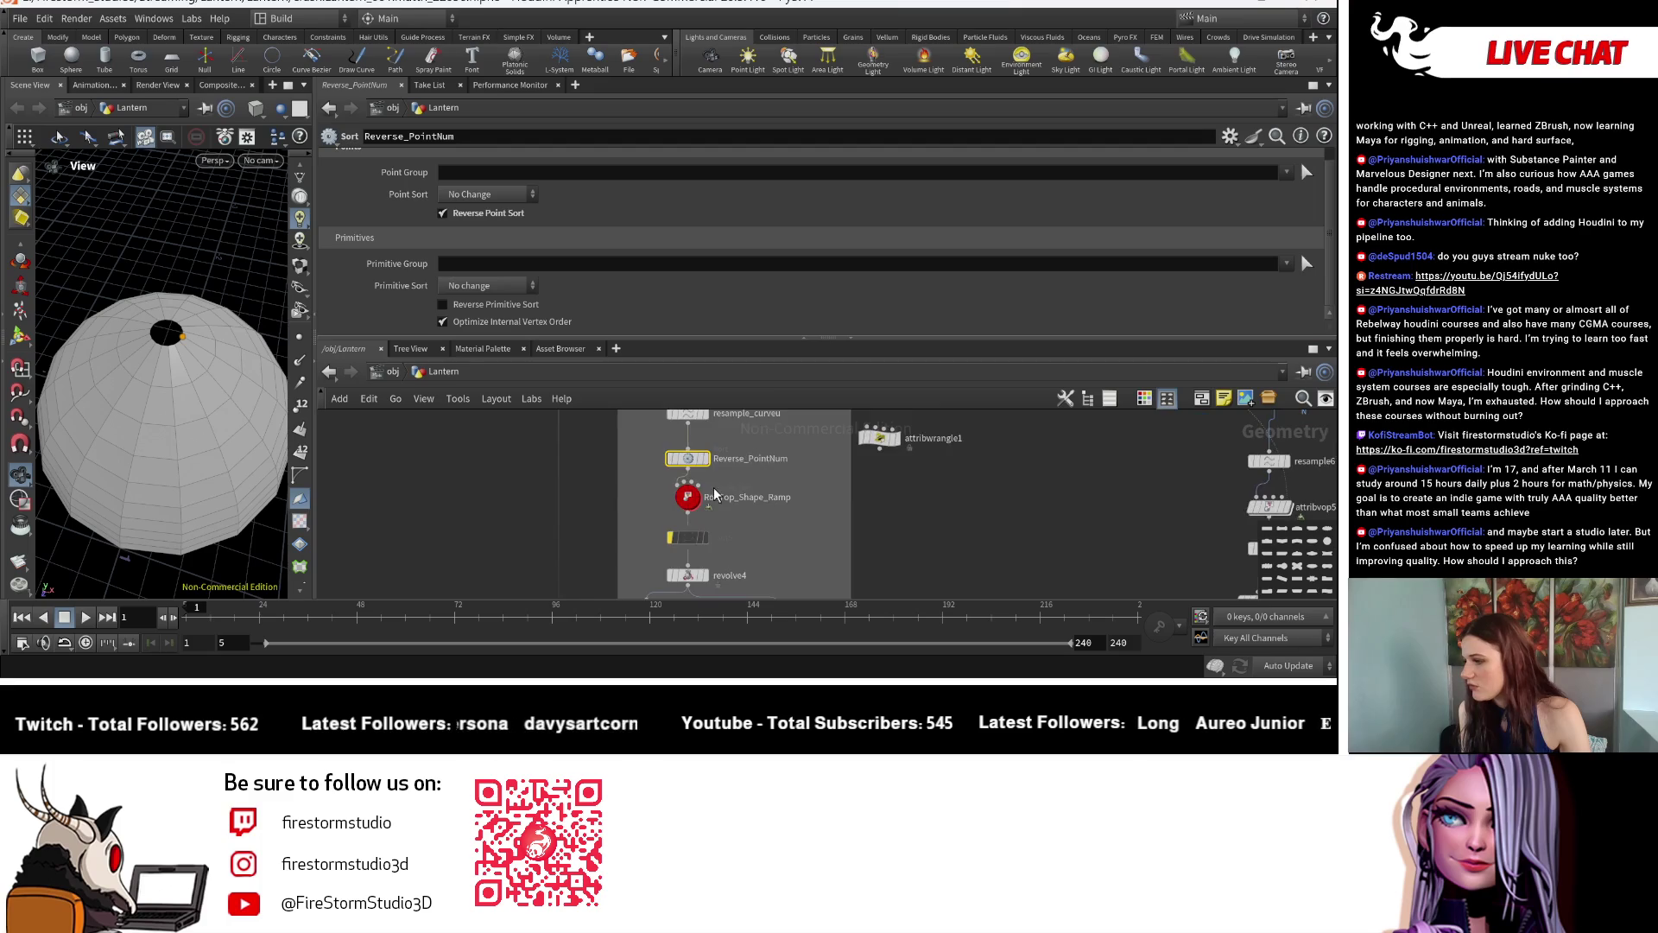
{"action": "left_click", "coordinate": [680, 498]}
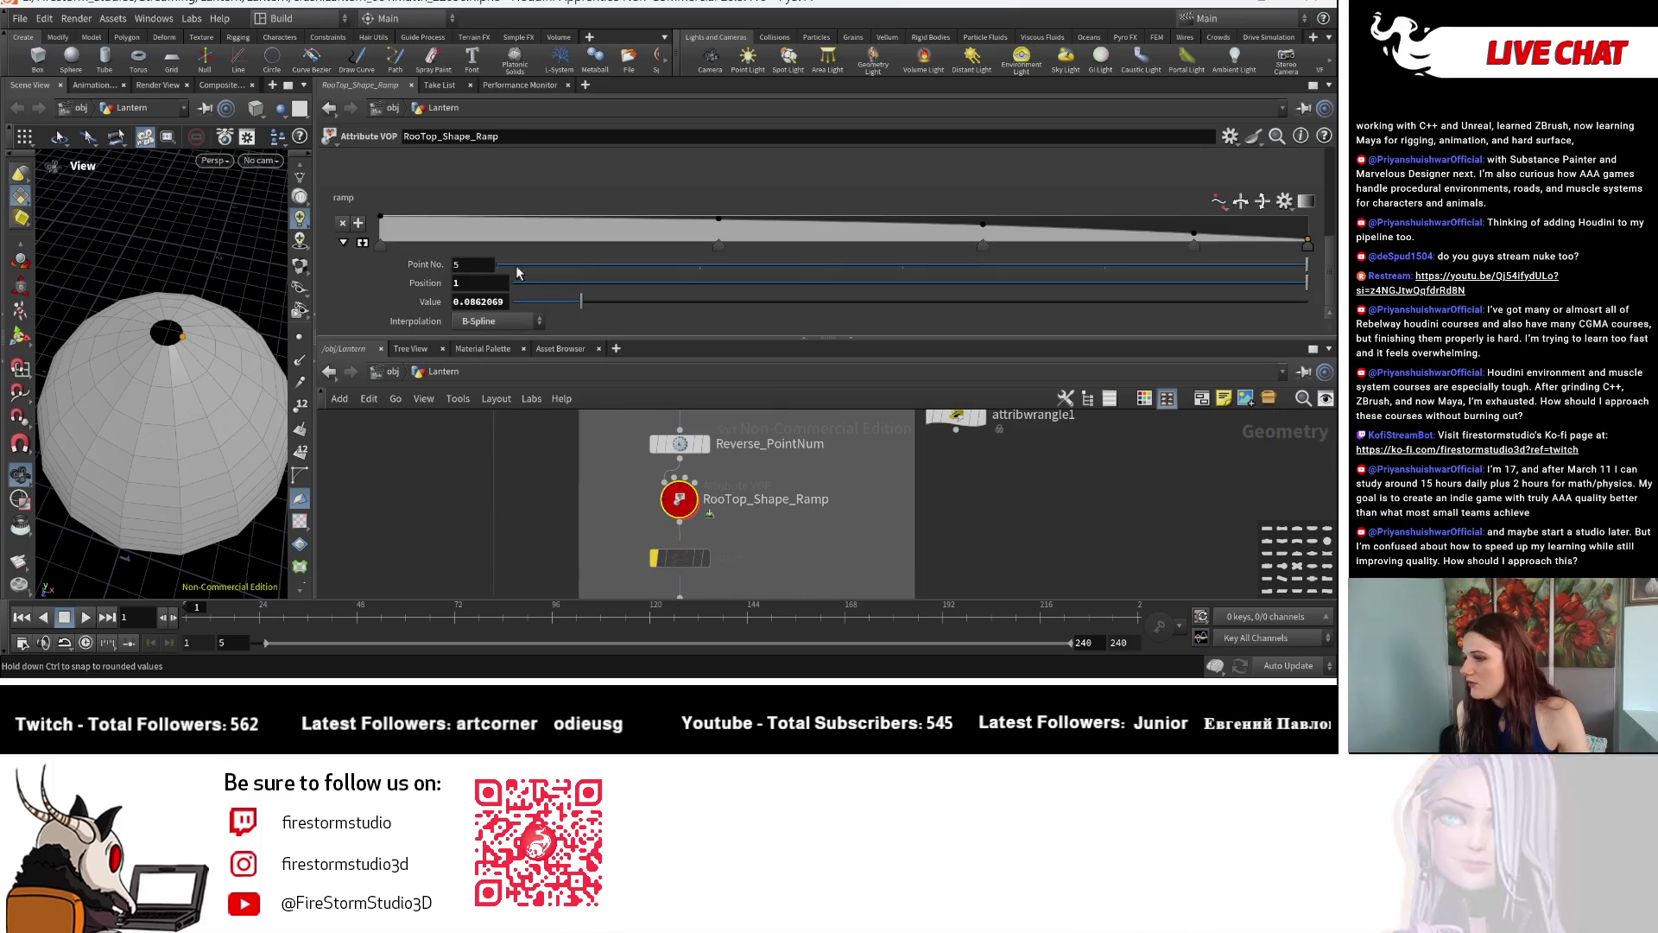
{"action": "left_click", "coordinate": [364, 246]}
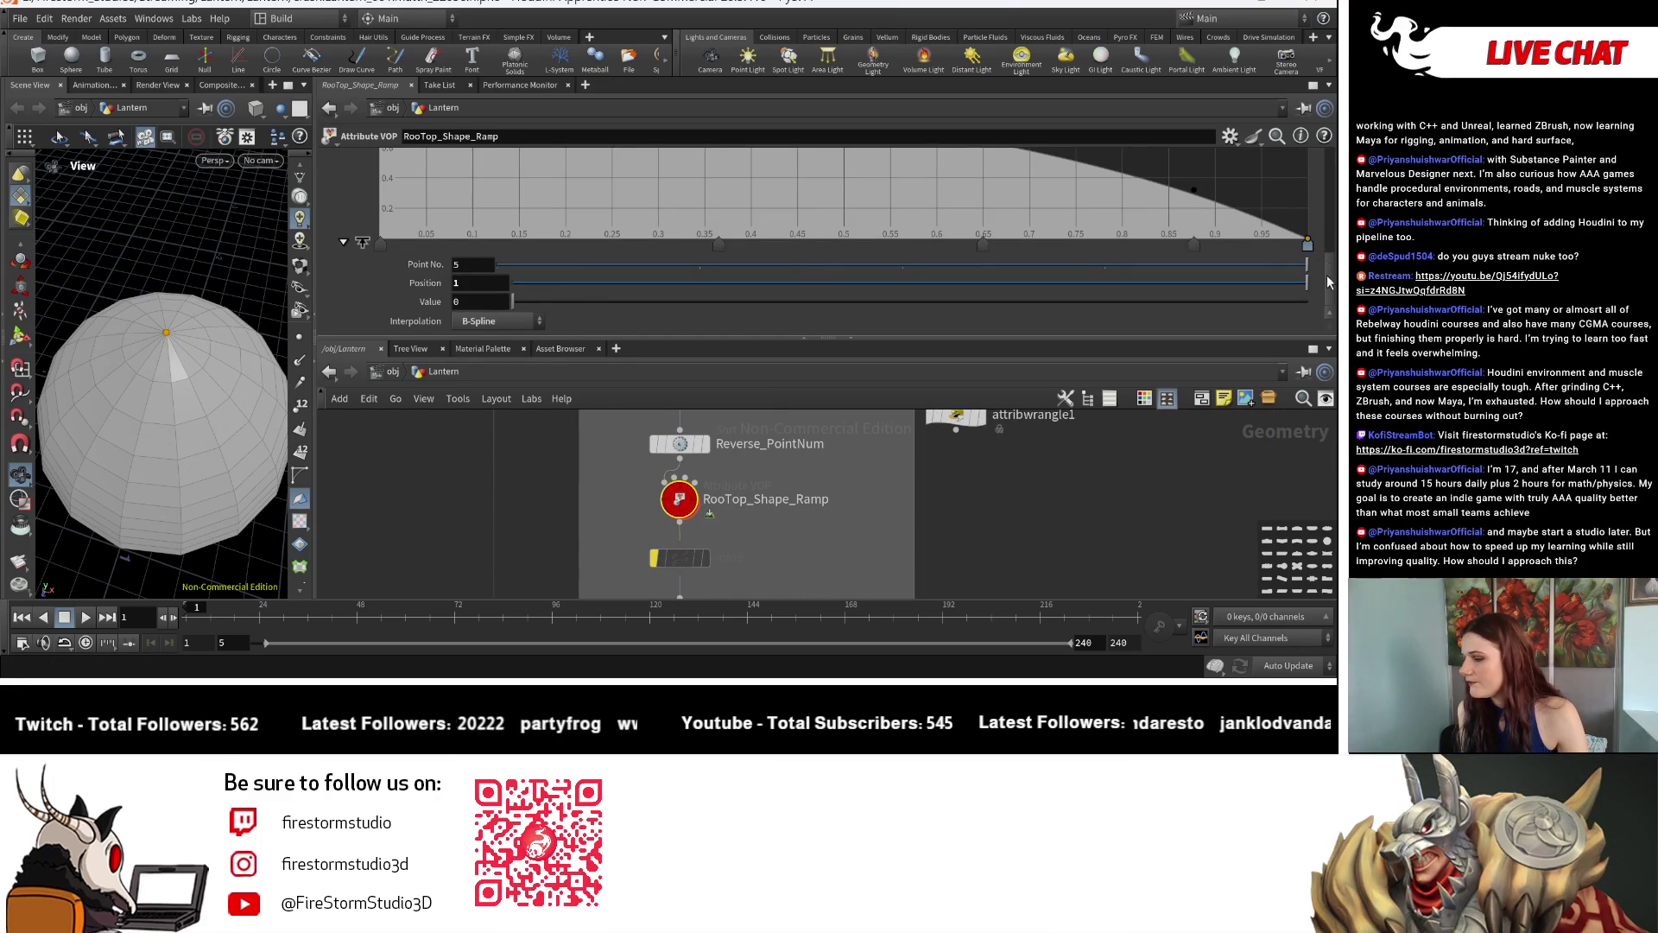
{"action": "left_click_drag", "start_coordinate": [222, 436], "coordinate": [65, 305]}
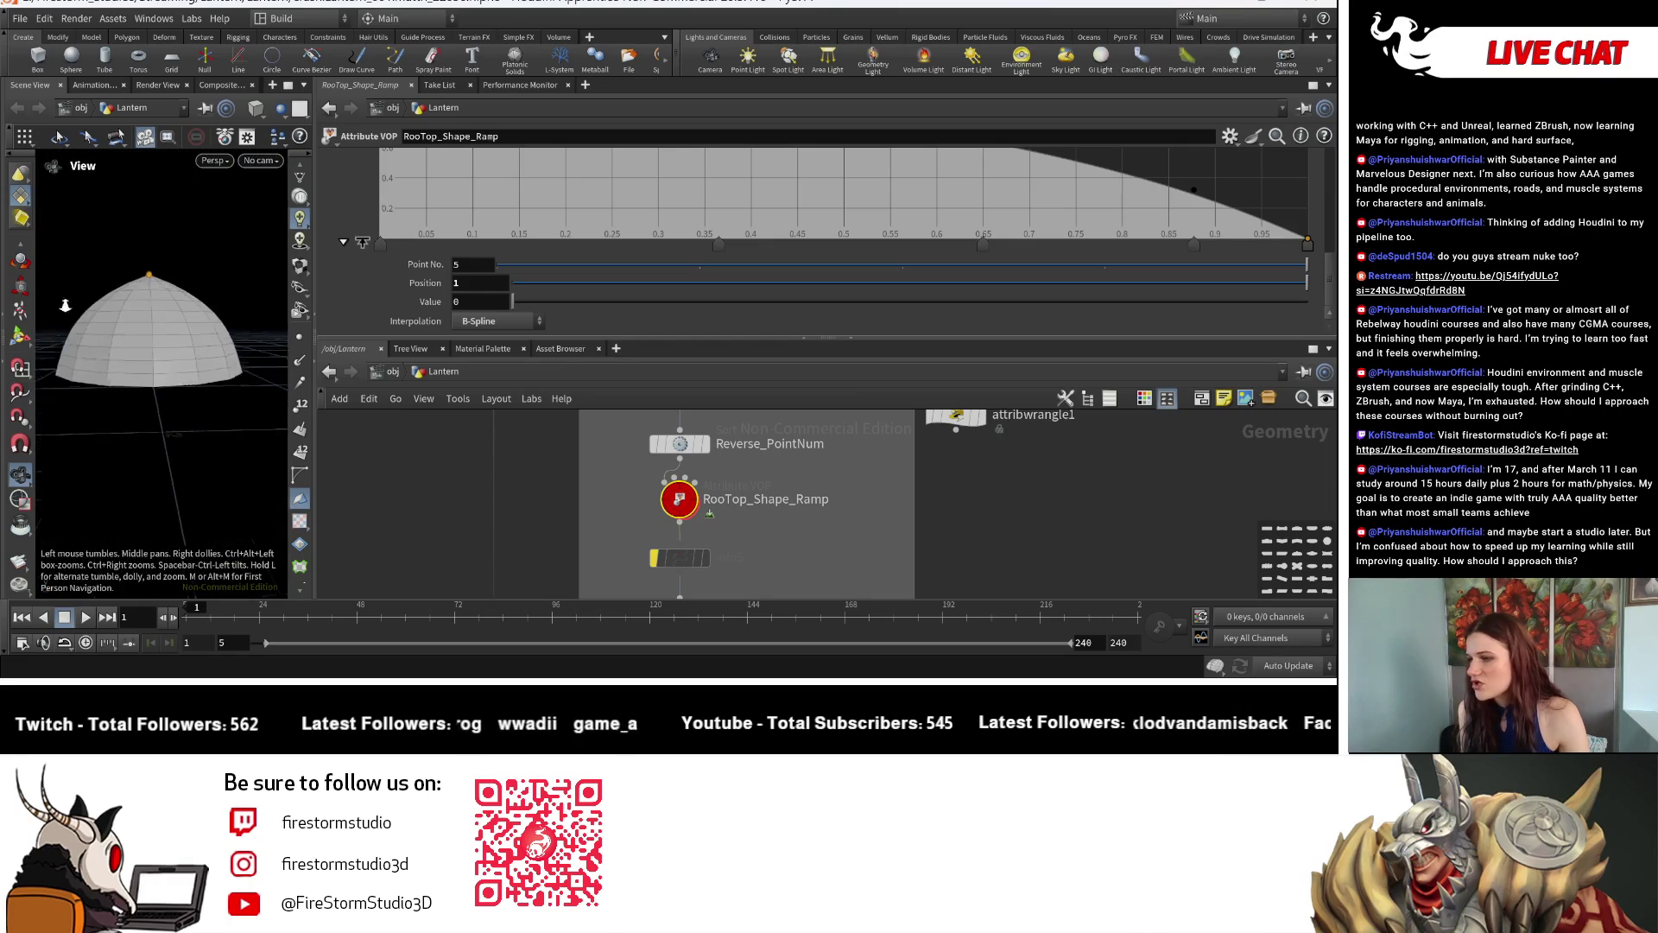
{"action": "scroll", "coordinate": [244, 297], "scroll_direction": "up", "scroll_amount": 5}
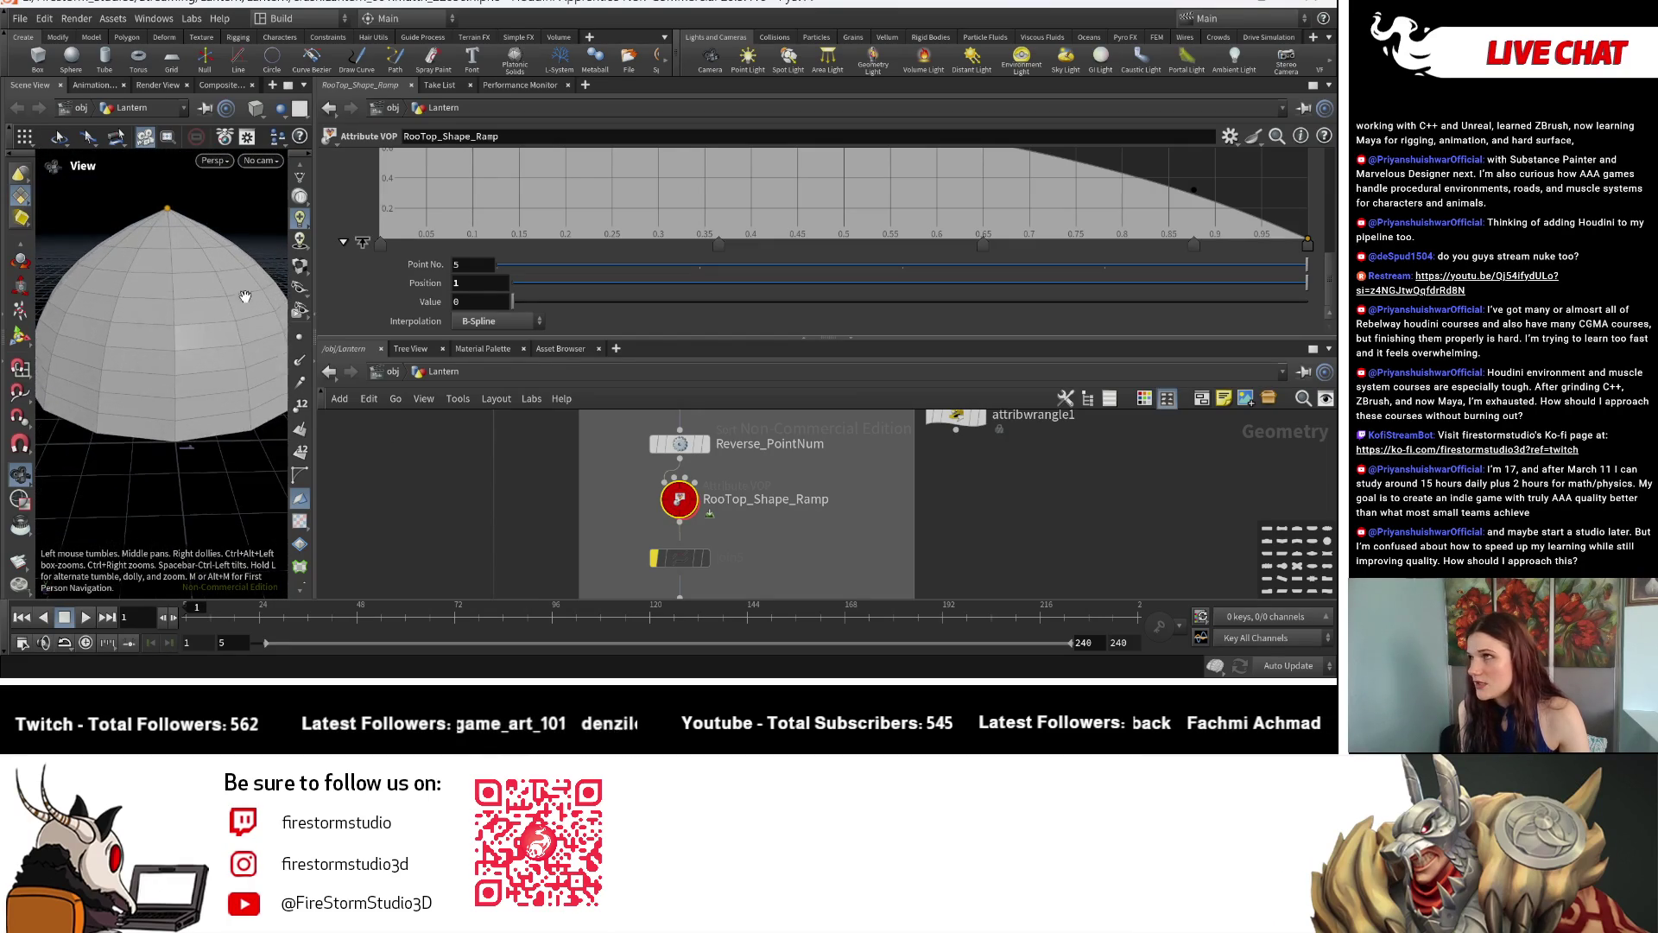
{"action": "left_click_drag", "start_coordinate": [245, 297], "coordinate": [219, 377]}
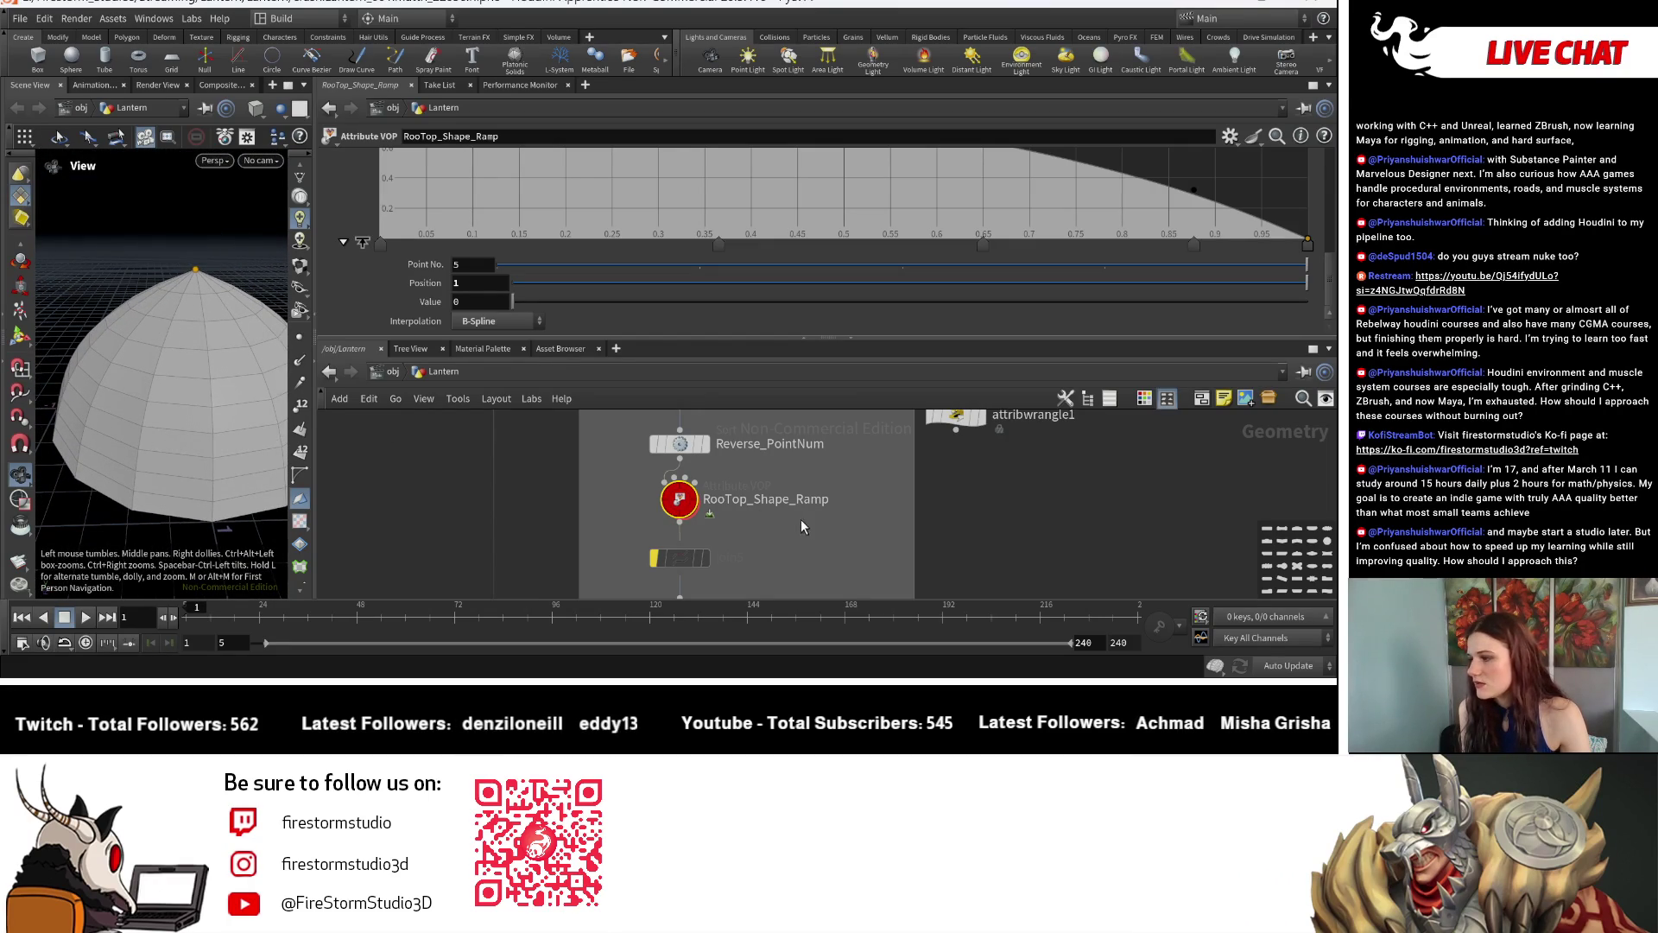
{"action": "middle_click_drag", "start_coordinate": [880, 517], "coordinate": [859, 570]}
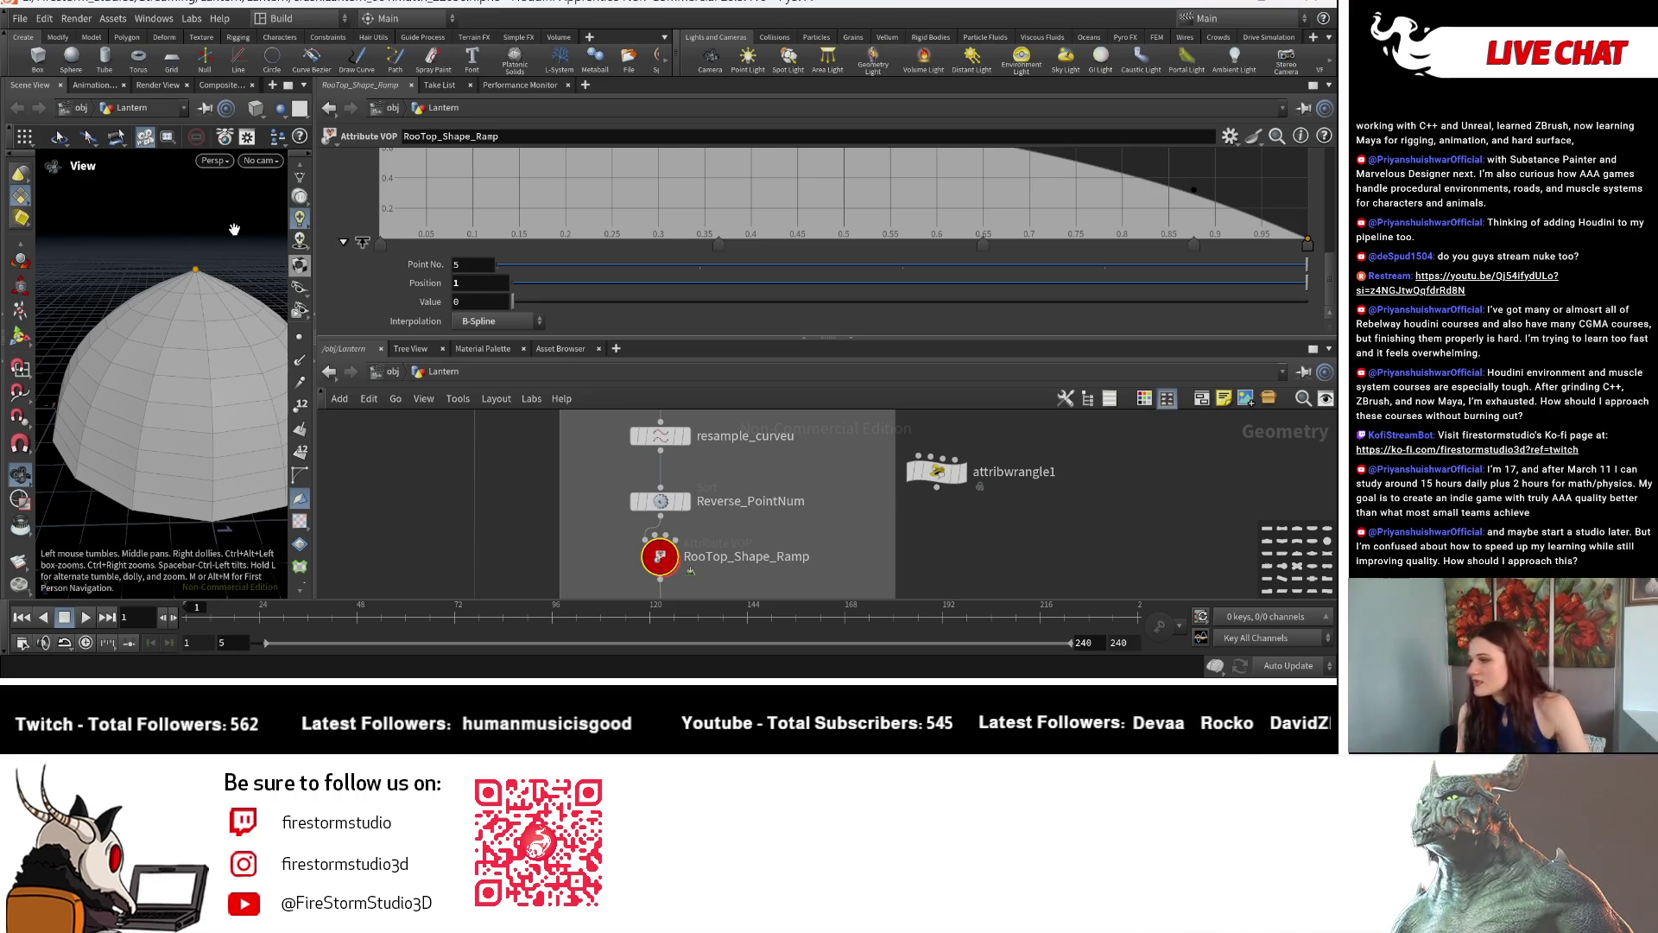
{"action": "scroll", "coordinate": [886, 554], "scroll_direction": "down", "scroll_amount": 3}
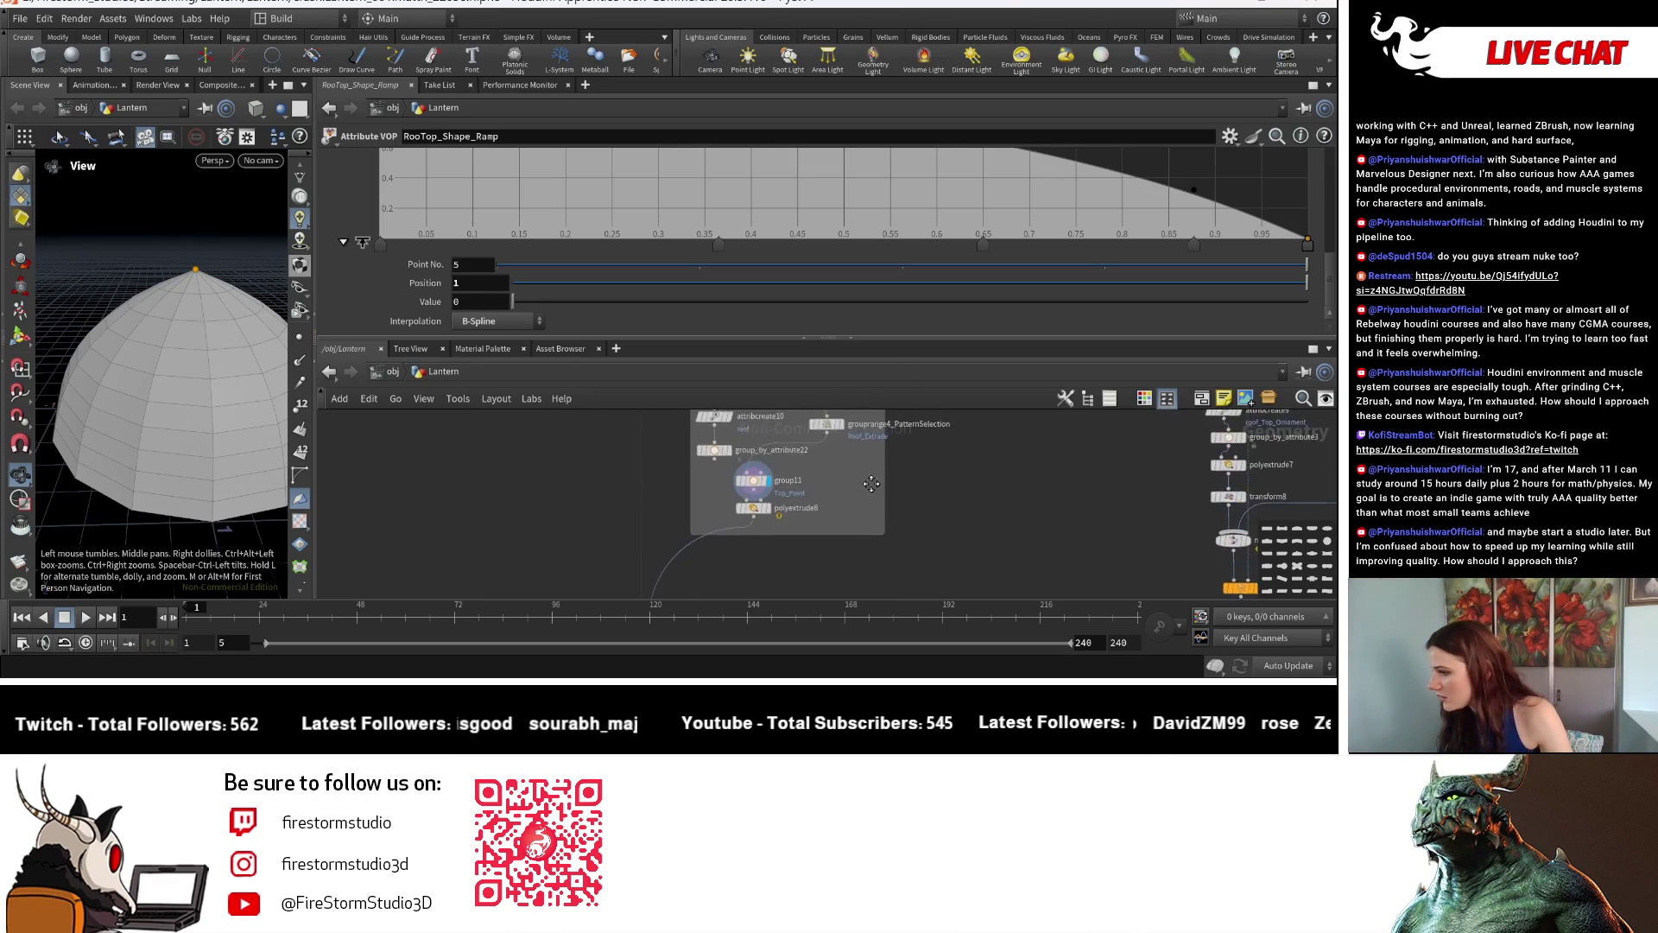
{"action": "scroll", "coordinate": [886, 554], "scroll_direction": "down", "scroll_amount": 3}
{"action": "scroll", "coordinate": [750, 591], "scroll_direction": "up", "scroll_amount": 2}
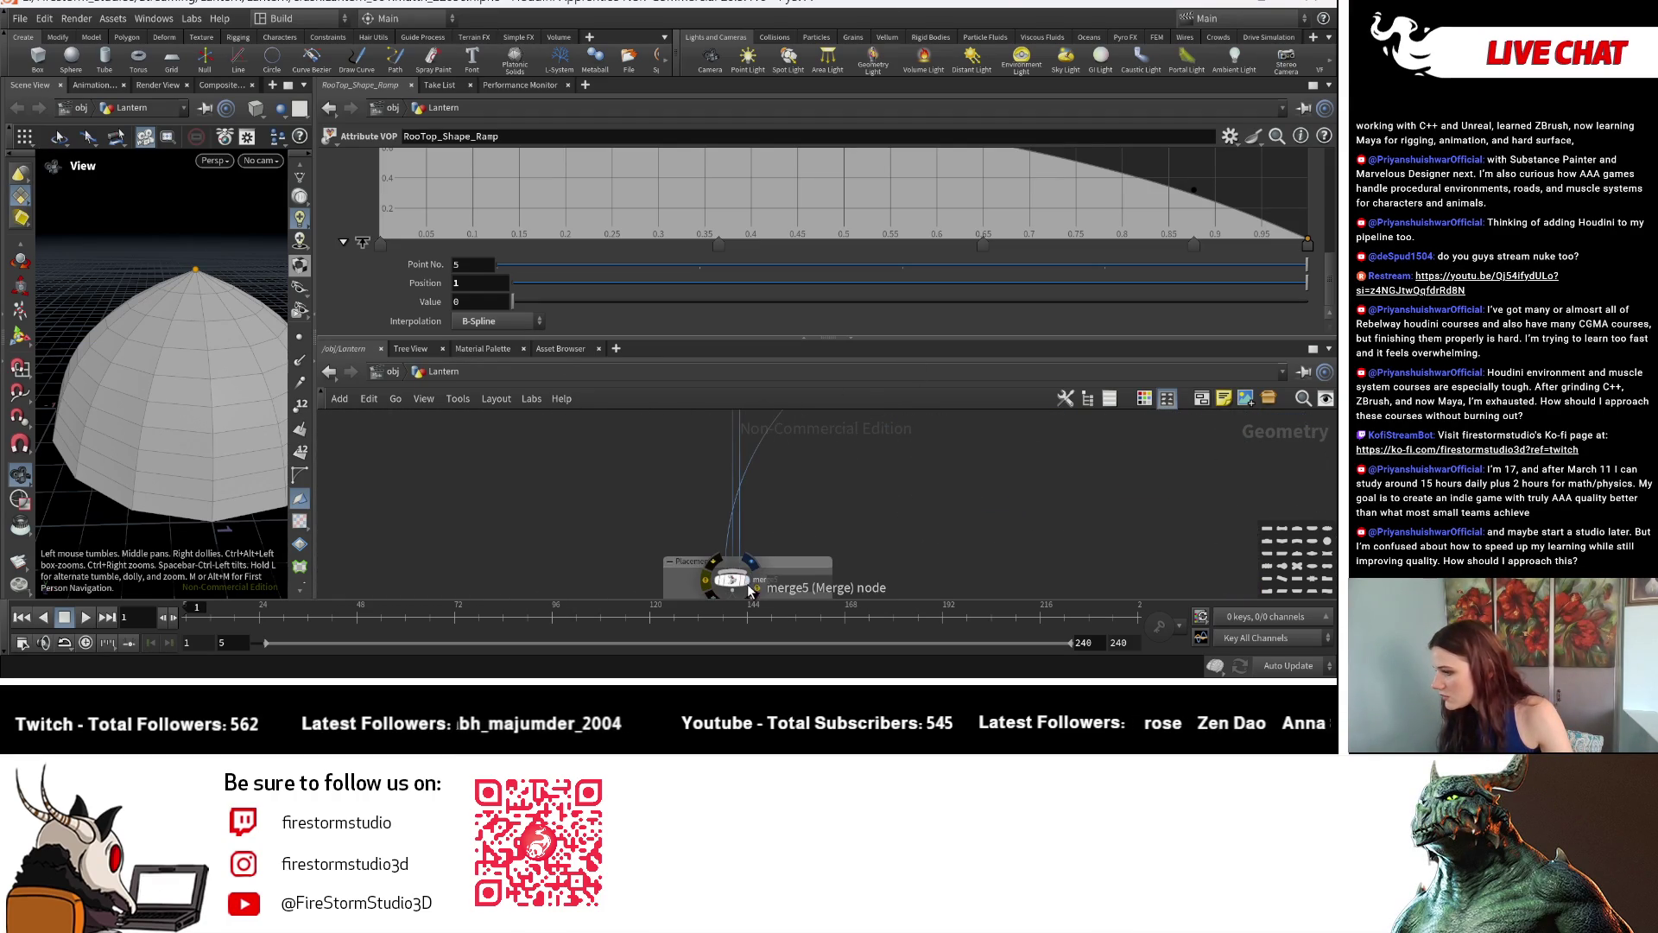
Display merge5's full lantern, delete the wire from polyextrude6, then undo that deletion.
{"action": "left_click", "coordinate": [750, 591]}
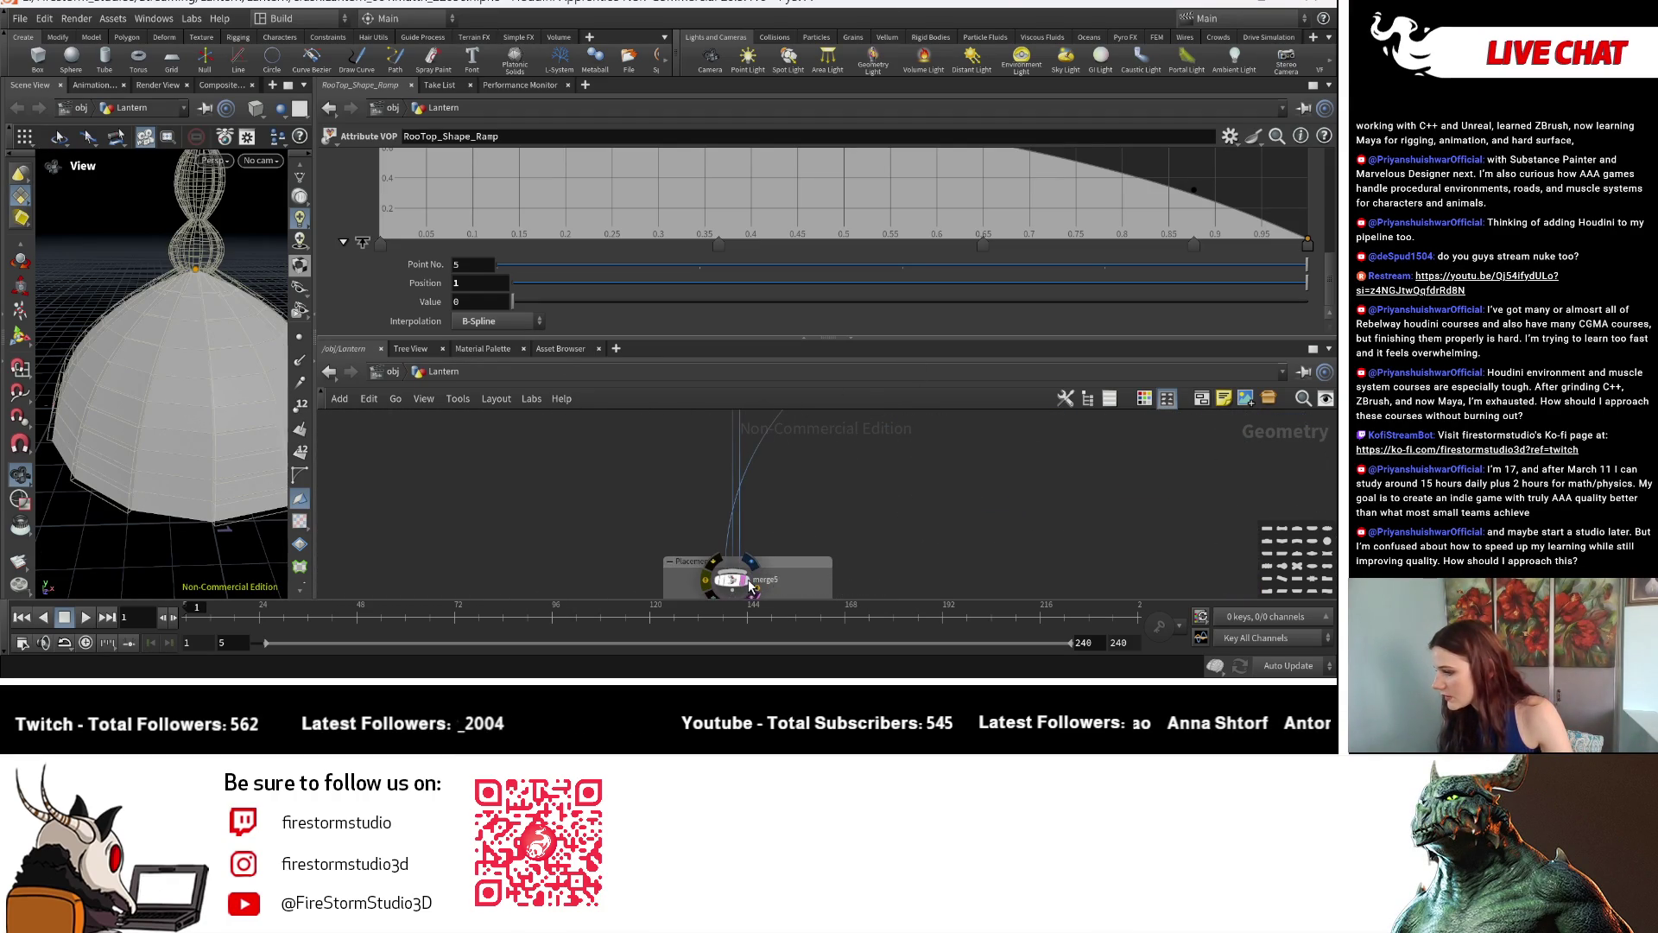
{"action": "scroll", "coordinate": [725, 570], "scroll_direction": "down", "scroll_amount": 5}
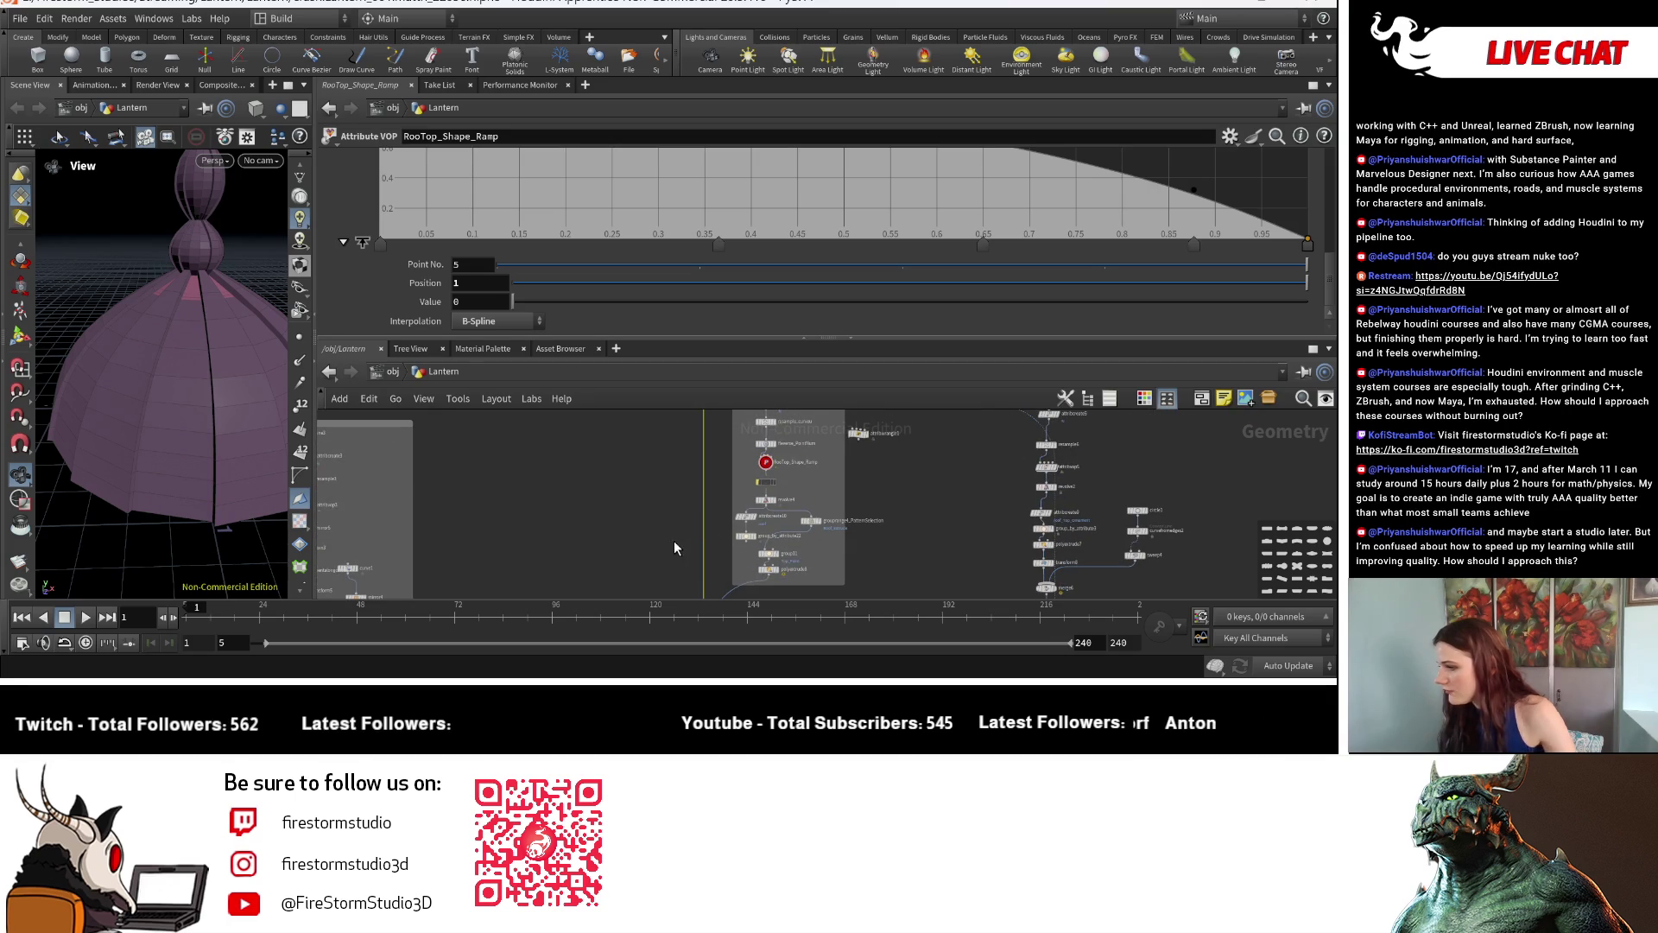
{"action": "scroll", "coordinate": [894, 541], "scroll_direction": "down", "scroll_amount": 3}
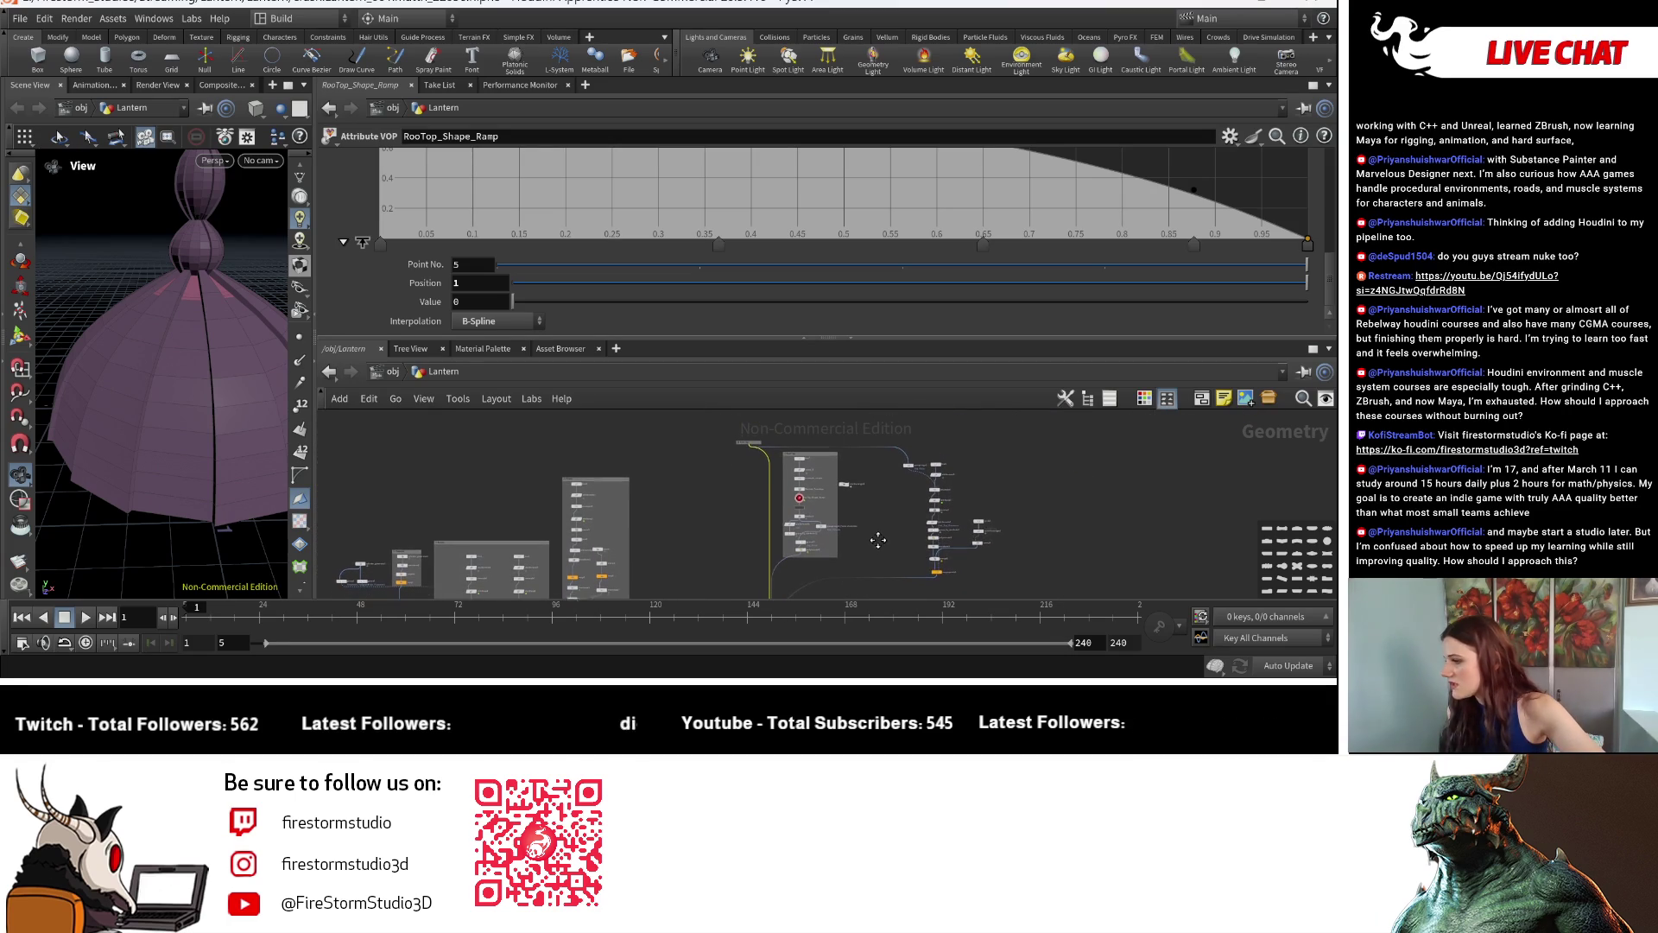
{"action": "scroll", "coordinate": [778, 545], "scroll_direction": "up", "scroll_amount": 2}
{"action": "scroll", "coordinate": [659, 548], "scroll_direction": "up", "scroll_amount": 3}
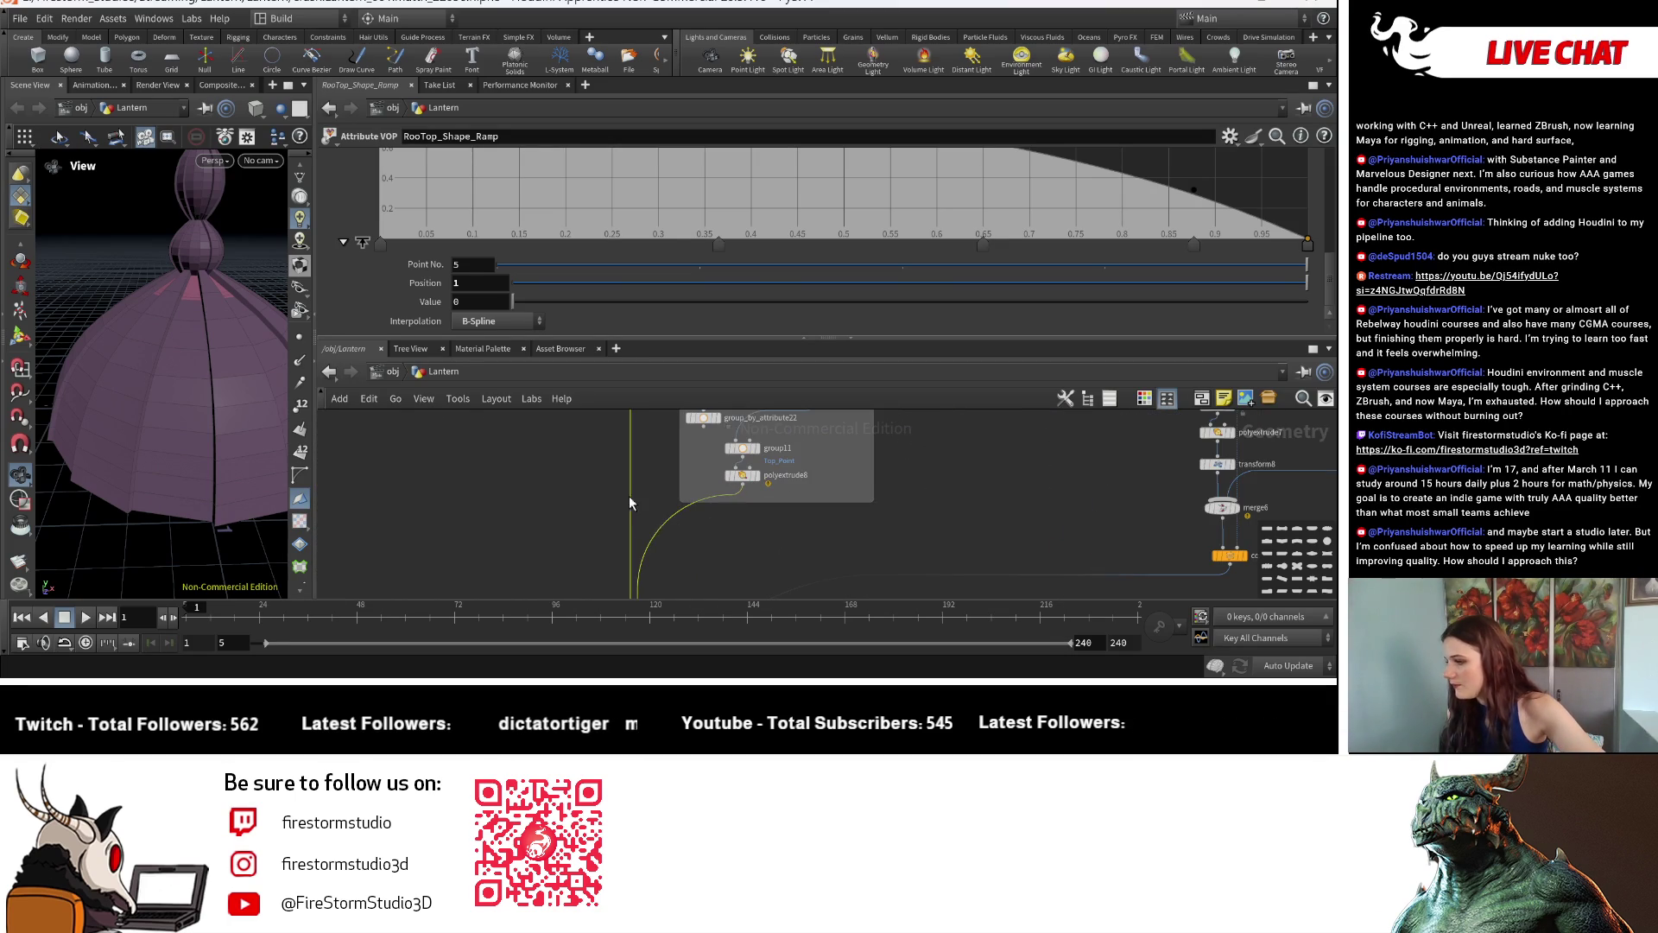
{"action": "key", "text": "Delete"}
{"action": "scroll", "coordinate": [186, 416], "scroll_direction": "up", "scroll_amount": 3}
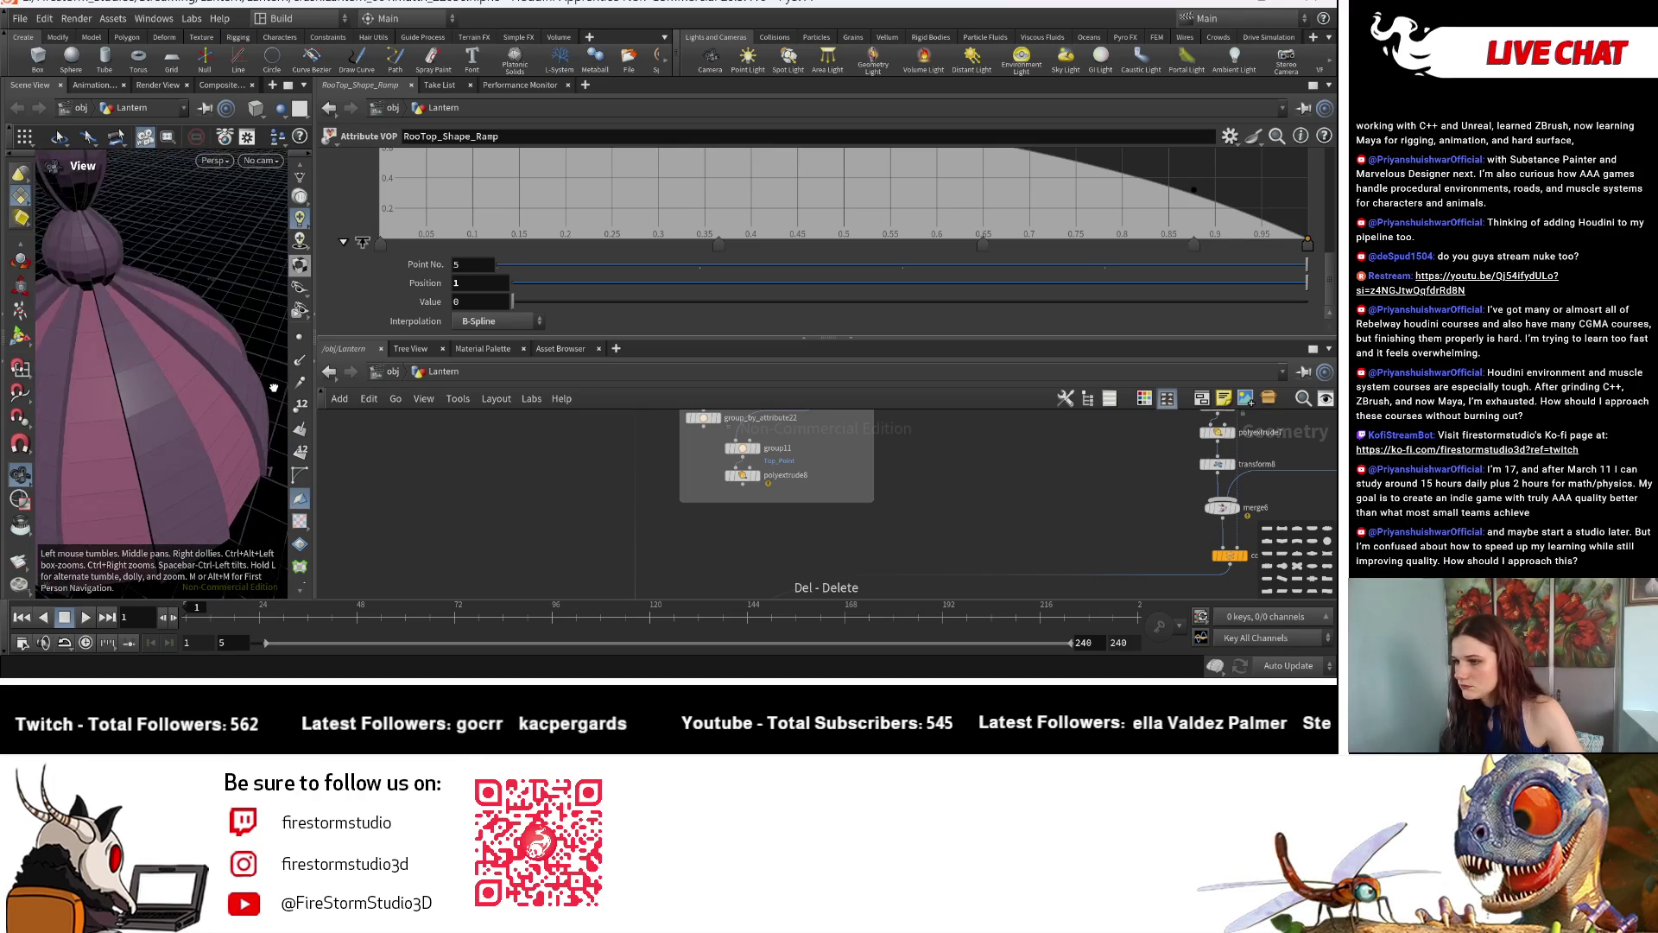
{"action": "scroll", "coordinate": [185, 415], "scroll_direction": "up", "scroll_amount": 2}
{"action": "left_click_drag", "start_coordinate": [185, 415], "coordinate": [183, 337]}
{"action": "scroll", "coordinate": [907, 506], "scroll_direction": "down", "scroll_amount": 2}
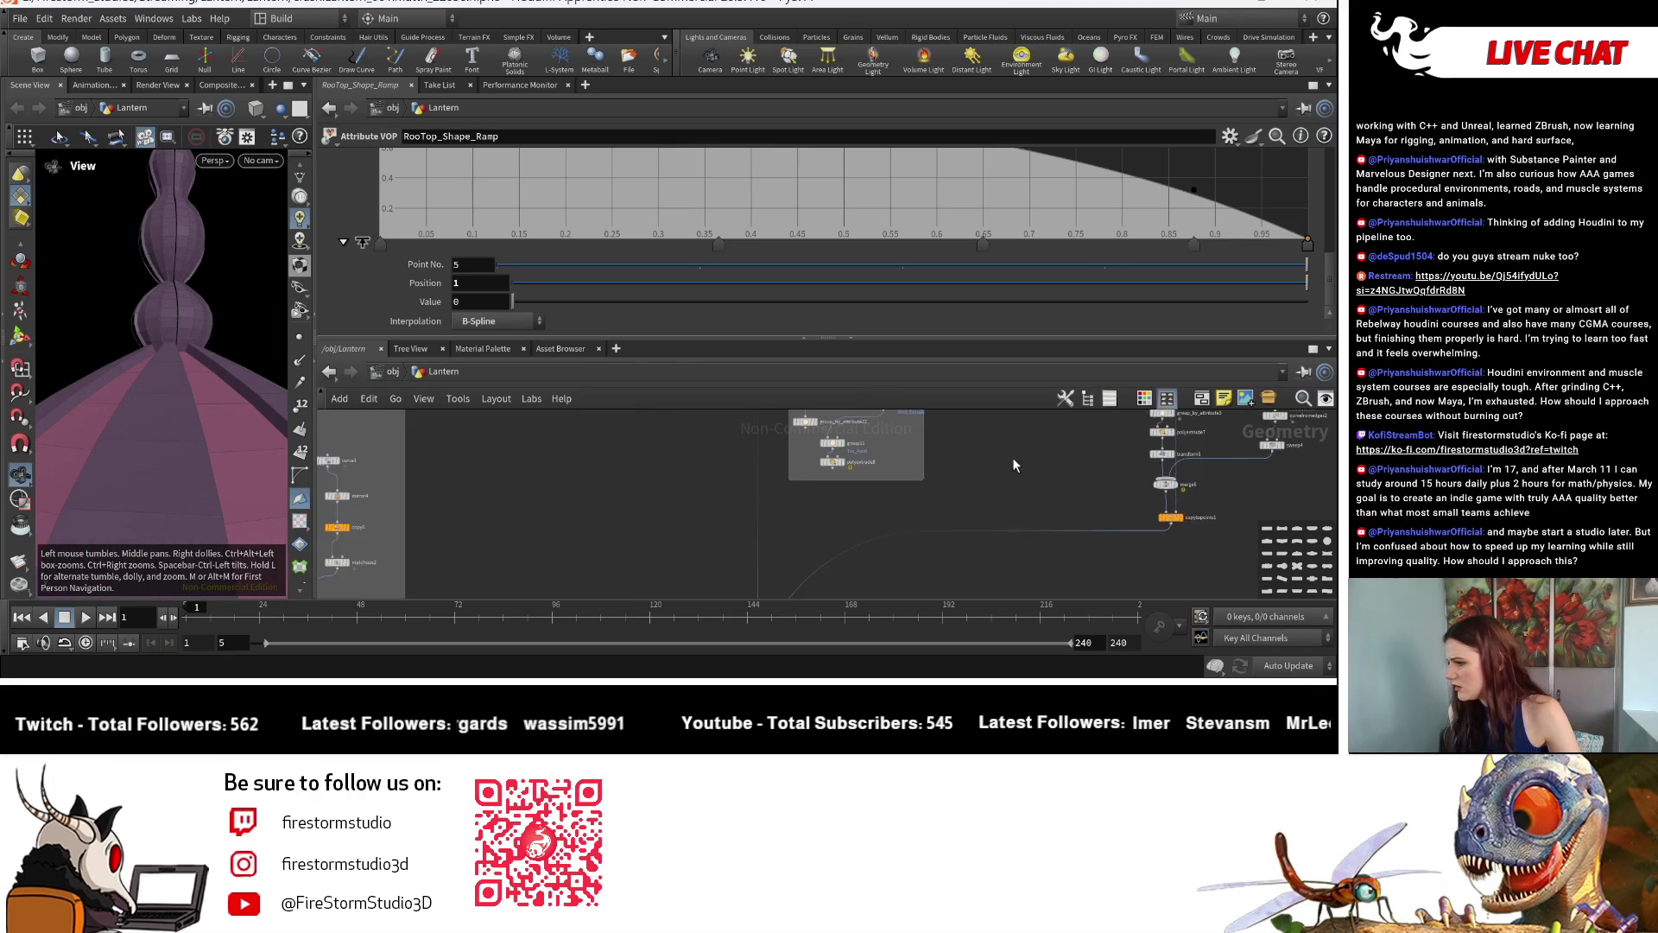
{"action": "scroll", "coordinate": [984, 526], "scroll_direction": "down", "scroll_amount": 2}
{"action": "middle_click_drag", "start_coordinate": [985, 526], "coordinate": [913, 505]}
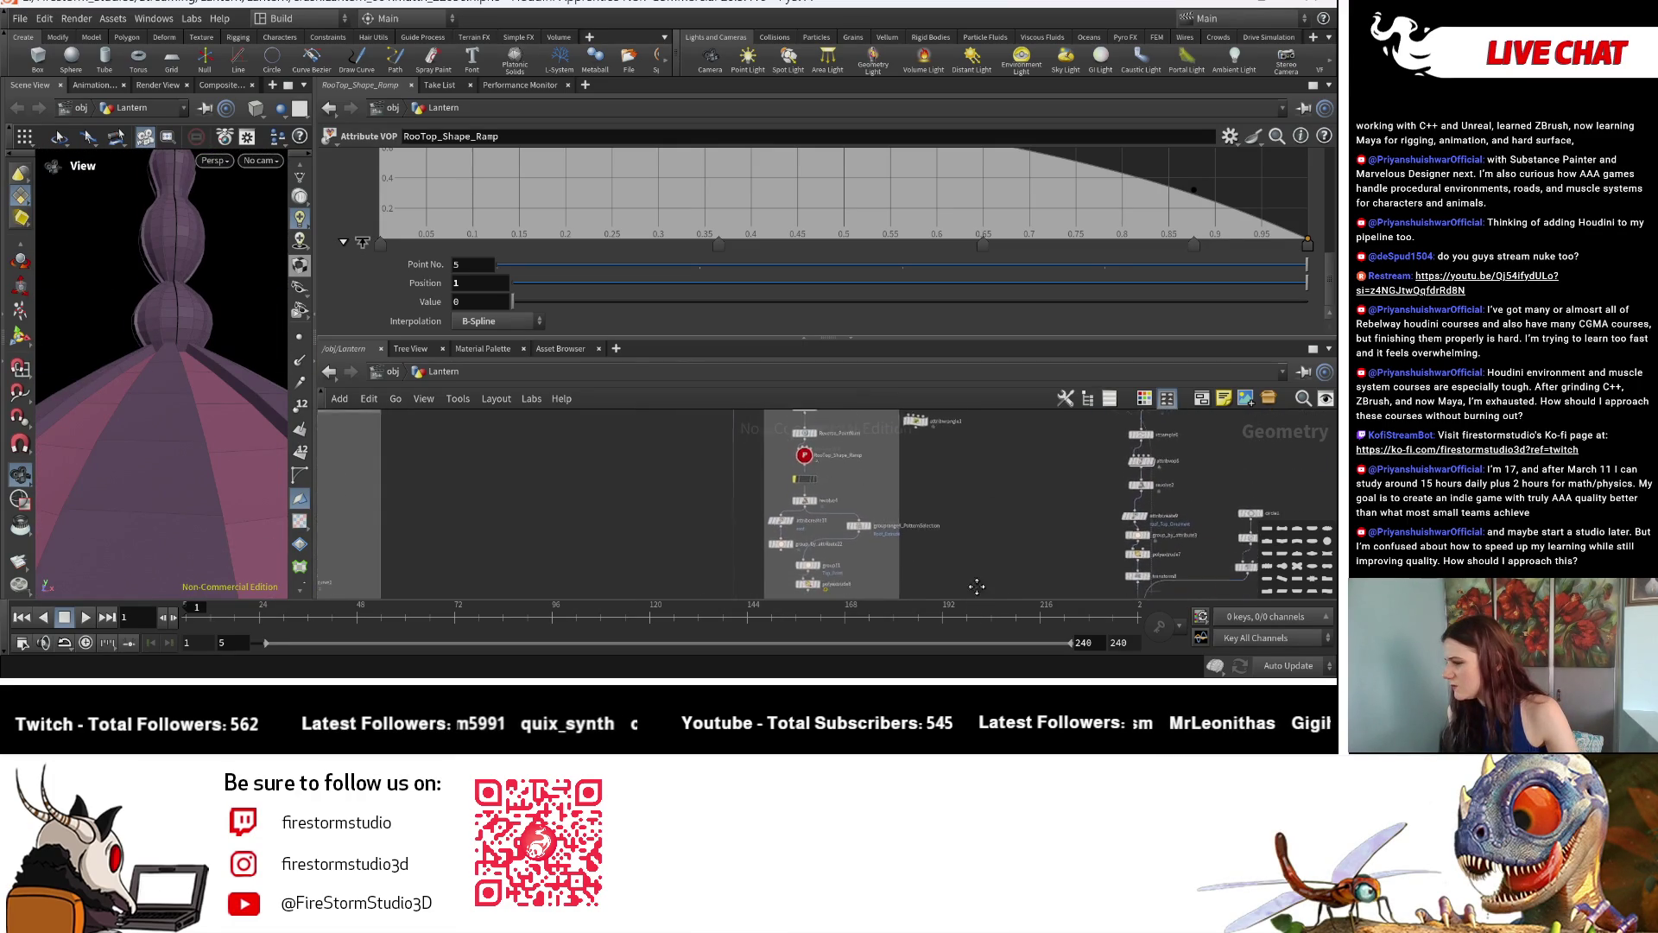
{"action": "key", "text": "ctrl+z"}
{"action": "scroll", "coordinate": [967, 461], "scroll_direction": "up", "scroll_amount": 2}
Move the upper Roof Top network box up-left and delete its stray wire.
{"action": "mouse_move", "coordinate": [967, 461]}
{"action": "middle_mouse_down"}
{"action": "mouse_move", "coordinate": [889, 597]}
{"action": "mouse_move", "coordinate": [904, 623]}
{"action": "middle_mouse_up"}
{"action": "scroll", "coordinate": [835, 482], "scroll_direction": "down", "scroll_amount": 3}
{"action": "mouse_move", "coordinate": [855, 518]}
{"action": "middle_mouse_down"}
{"action": "mouse_move", "coordinate": [835, 483]}
{"action": "mouse_move", "coordinate": [738, 442]}
{"action": "middle_mouse_up"}
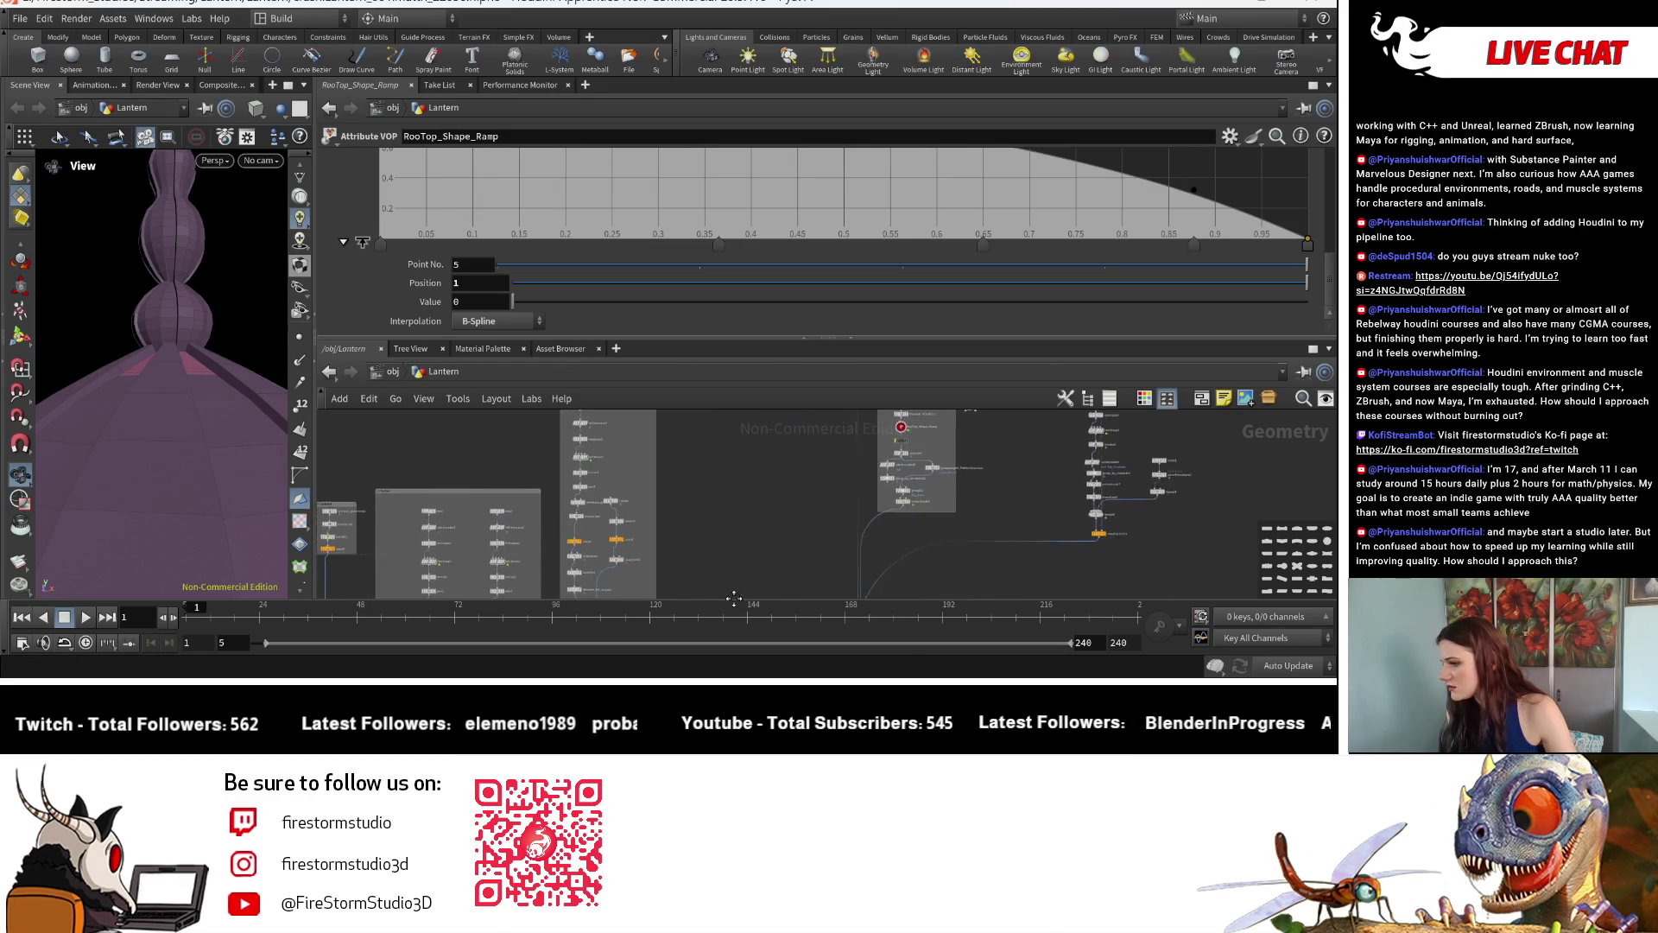
{"action": "scroll", "coordinate": [739, 442], "scroll_direction": "up", "scroll_amount": 3}
{"action": "mouse_move", "coordinate": [738, 442]}
{"action": "middle_mouse_down"}
{"action": "mouse_move", "coordinate": [479, 491]}
{"action": "mouse_move", "coordinate": [807, 497]}
{"action": "mouse_move", "coordinate": [857, 469]}
{"action": "mouse_move", "coordinate": [857, 617]}
{"action": "mouse_move", "coordinate": [868, 577]}
{"action": "middle_mouse_up"}
{"action": "scroll", "coordinate": [777, 493], "scroll_direction": "down", "scroll_amount": 3}
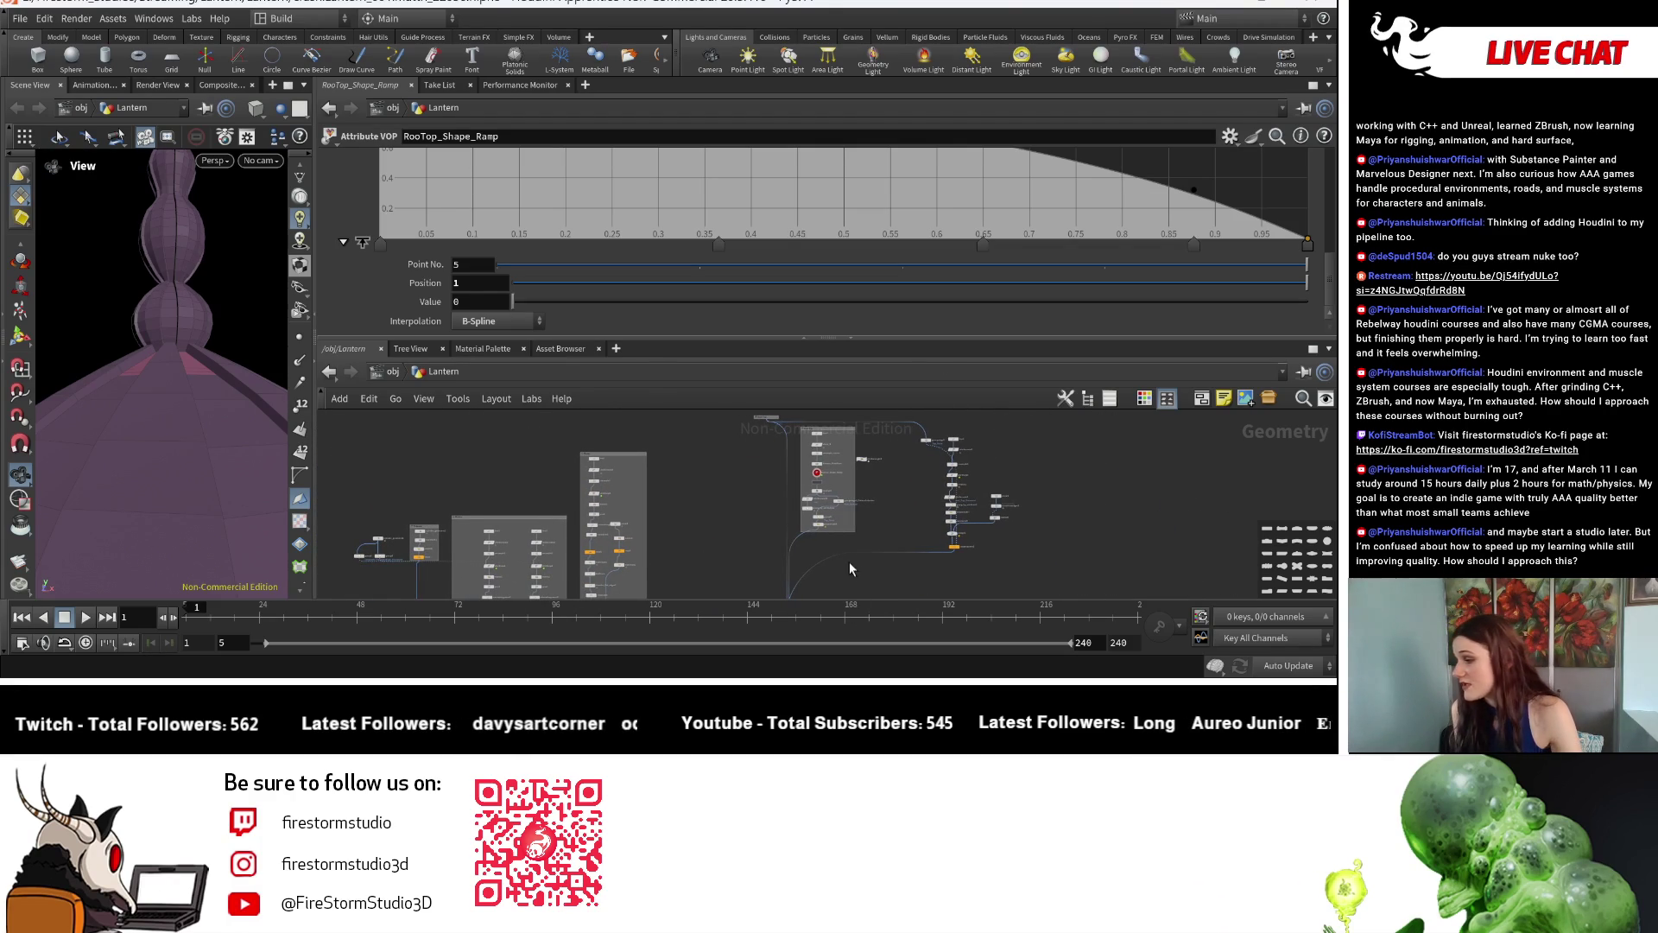
{"action": "scroll", "coordinate": [884, 459], "scroll_direction": "up", "scroll_amount": 4}
{"action": "scroll", "coordinate": [903, 510], "scroll_direction": "up", "scroll_amount": 2}
{"action": "scroll", "coordinate": [903, 516], "scroll_direction": "up", "scroll_amount": 2}
{"action": "scroll", "coordinate": [907, 469], "scroll_direction": "down", "scroll_amount": 2}
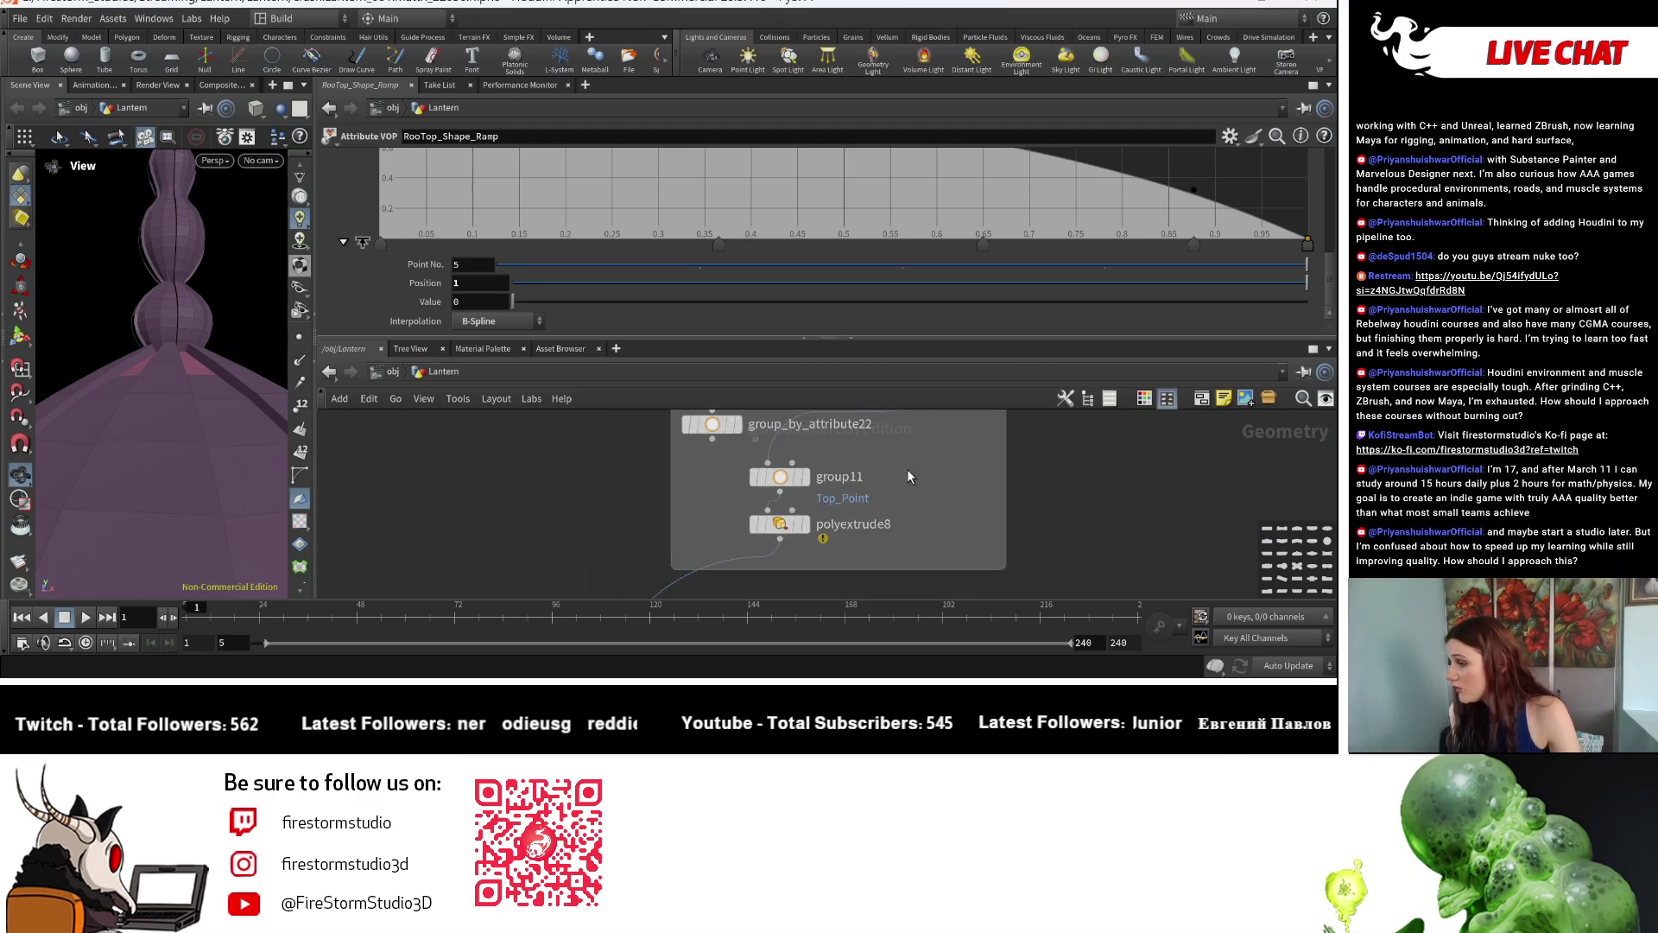
{"action": "middle_click_drag", "start_coordinate": [907, 469], "coordinate": [874, 554]}
{"action": "scroll", "coordinate": [874, 554], "scroll_direction": "down", "scroll_amount": 3}
{"action": "scroll", "coordinate": [874, 555], "scroll_direction": "down", "scroll_amount": 2}
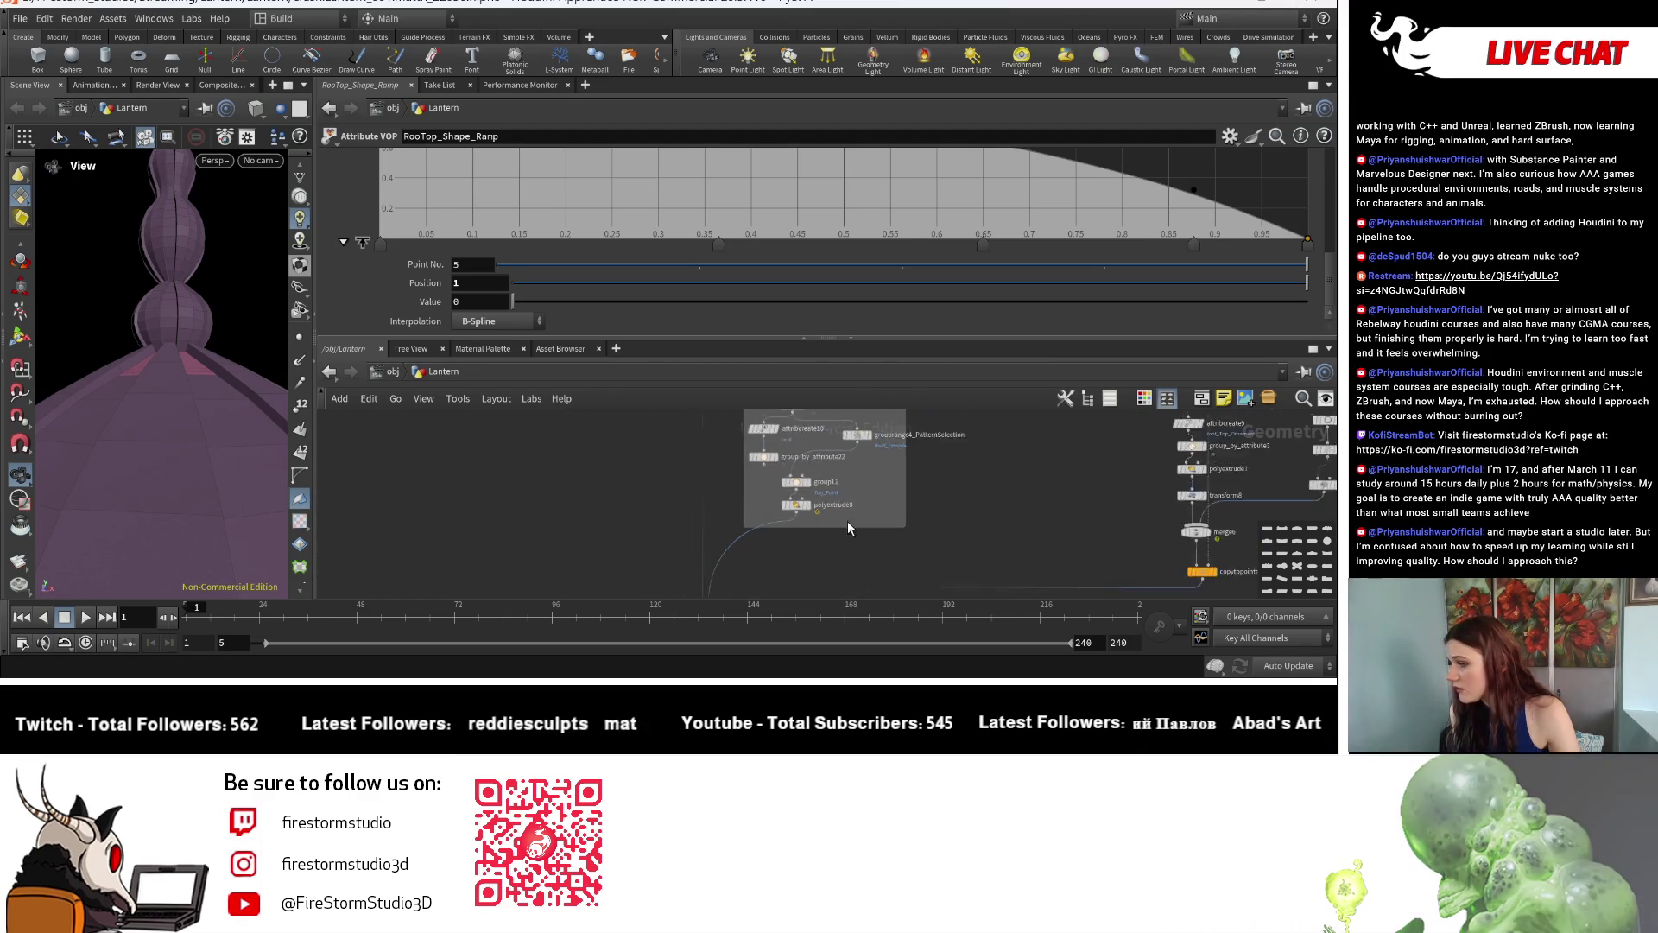
{"action": "mouse_move", "coordinate": [82, 474]}
{"action": "left_mouse_down"}
{"action": "mouse_move", "coordinate": [163, 493]}
{"action": "mouse_move", "coordinate": [173, 425]}
{"action": "left_mouse_up"}
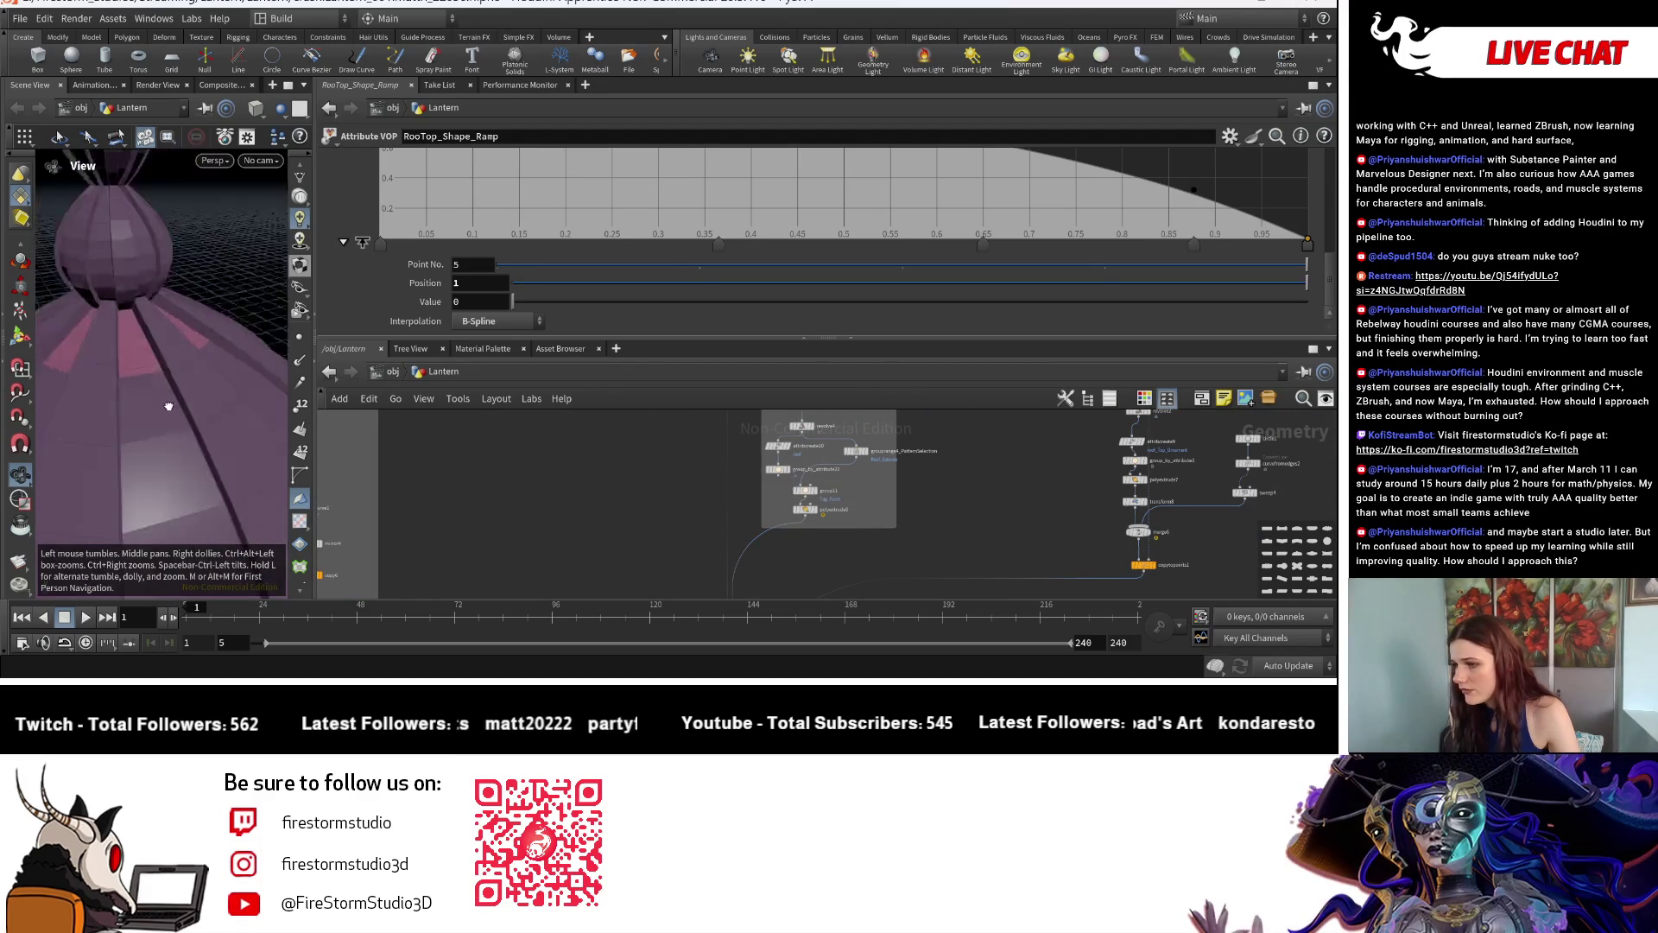
{"action": "mouse_move", "coordinate": [881, 493]}
{"action": "middle_mouse_down"}
{"action": "mouse_move", "coordinate": [545, 493]}
{"action": "mouse_move", "coordinate": [829, 467]}
{"action": "middle_mouse_up"}
{"action": "scroll", "coordinate": [830, 467], "scroll_direction": "up", "scroll_amount": 2}
{"action": "scroll", "coordinate": [648, 426], "scroll_direction": "up", "scroll_amount": 2}
{"action": "middle_click_drag", "start_coordinate": [649, 425], "coordinate": [764, 451]}
{"action": "scroll", "coordinate": [782, 554], "scroll_direction": "up", "scroll_amount": 2}
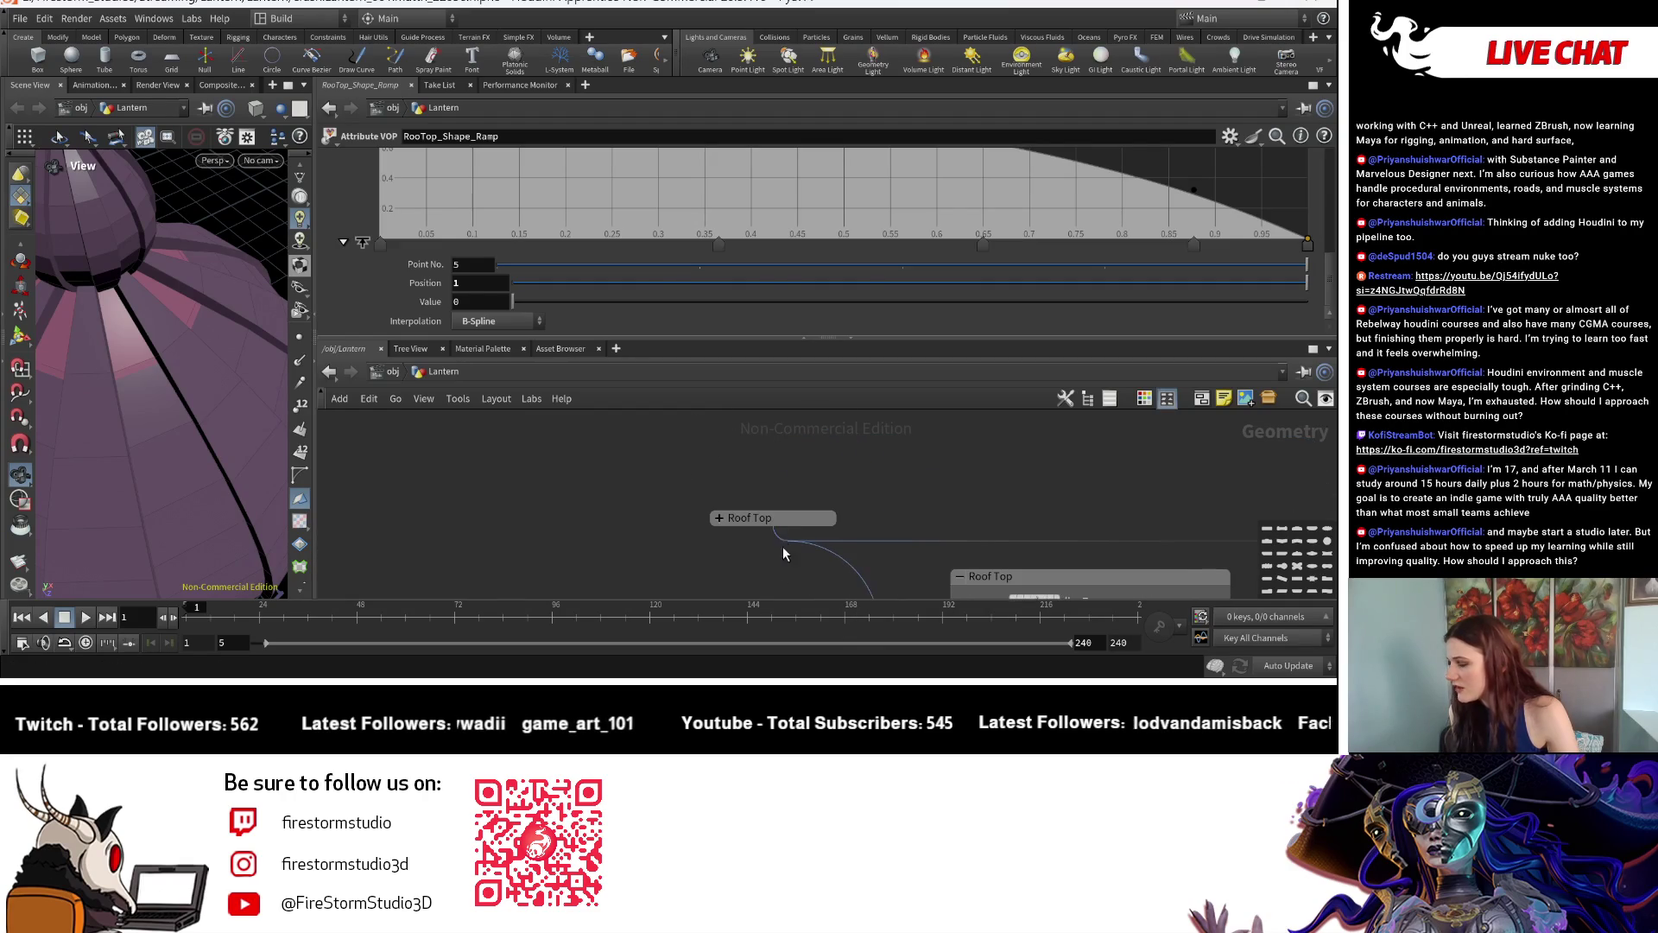
{"action": "left_click_drag", "start_coordinate": [765, 528], "coordinate": [701, 516]}
{"action": "key", "text": "Delete"}
{"action": "scroll", "coordinate": [205, 407], "scroll_direction": "down", "scroll_amount": 3}
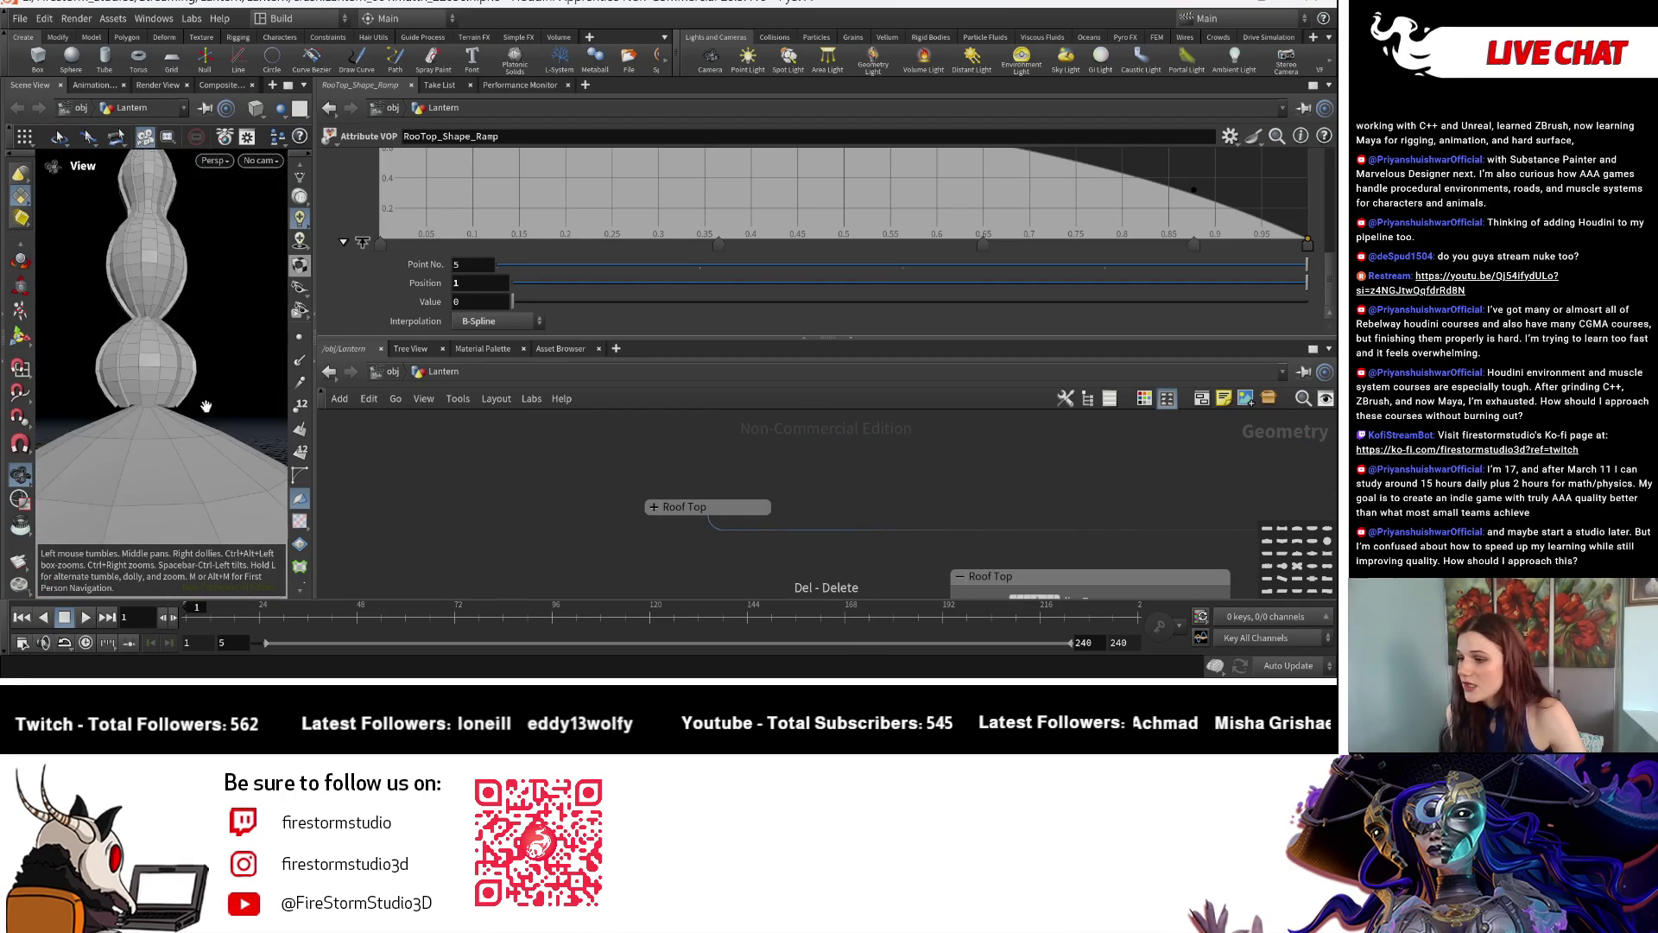
{"action": "scroll", "coordinate": [169, 421], "scroll_direction": "up", "scroll_amount": 2}
{"action": "scroll", "coordinate": [136, 436], "scroll_direction": "up", "scroll_amount": 2}
{"action": "scroll", "coordinate": [107, 450], "scroll_direction": "up", "scroll_amount": 2}
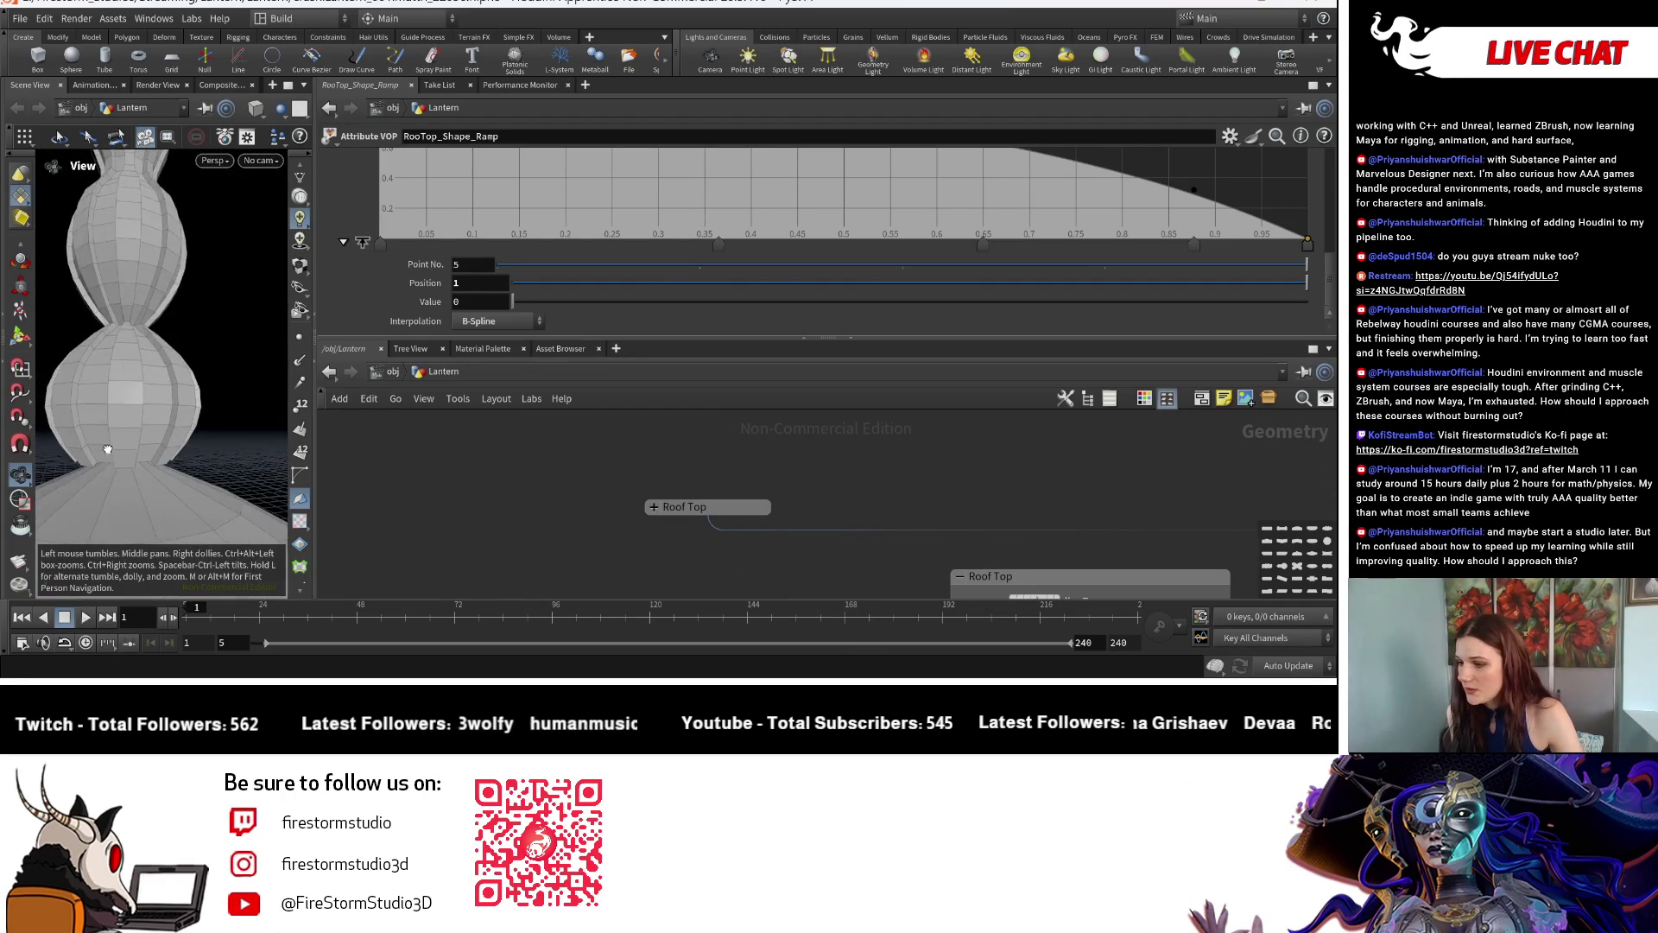
{"action": "scroll", "coordinate": [107, 449], "scroll_direction": "up", "scroll_amount": 3}
{"action": "scroll", "coordinate": [245, 454], "scroll_direction": "up", "scroll_amount": 2}
{"action": "scroll", "coordinate": [112, 445], "scroll_direction": "down", "scroll_amount": 3}
{"action": "left_click_drag", "start_coordinate": [79, 442], "coordinate": [161, 473]}
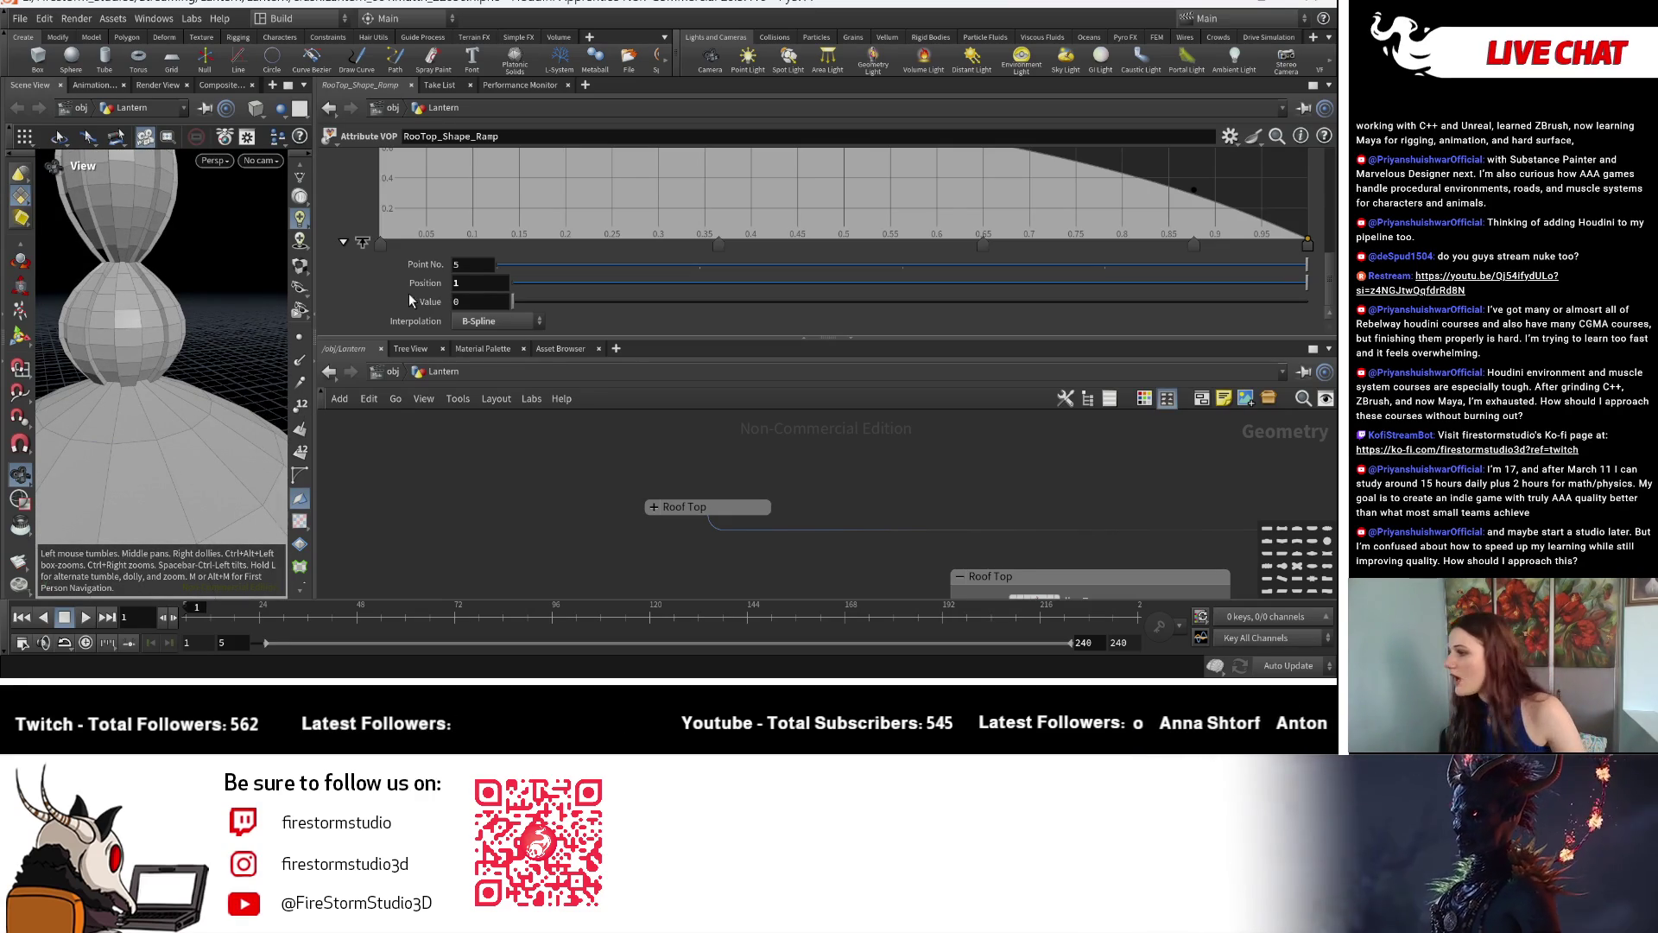
{"action": "scroll", "coordinate": [919, 284], "scroll_direction": "up", "scroll_amount": 2}
{"action": "scroll", "coordinate": [1101, 285], "scroll_direction": "up", "scroll_amount": 2}
{"action": "scroll", "coordinate": [1164, 301], "scroll_direction": "down", "scroll_amount": 1}
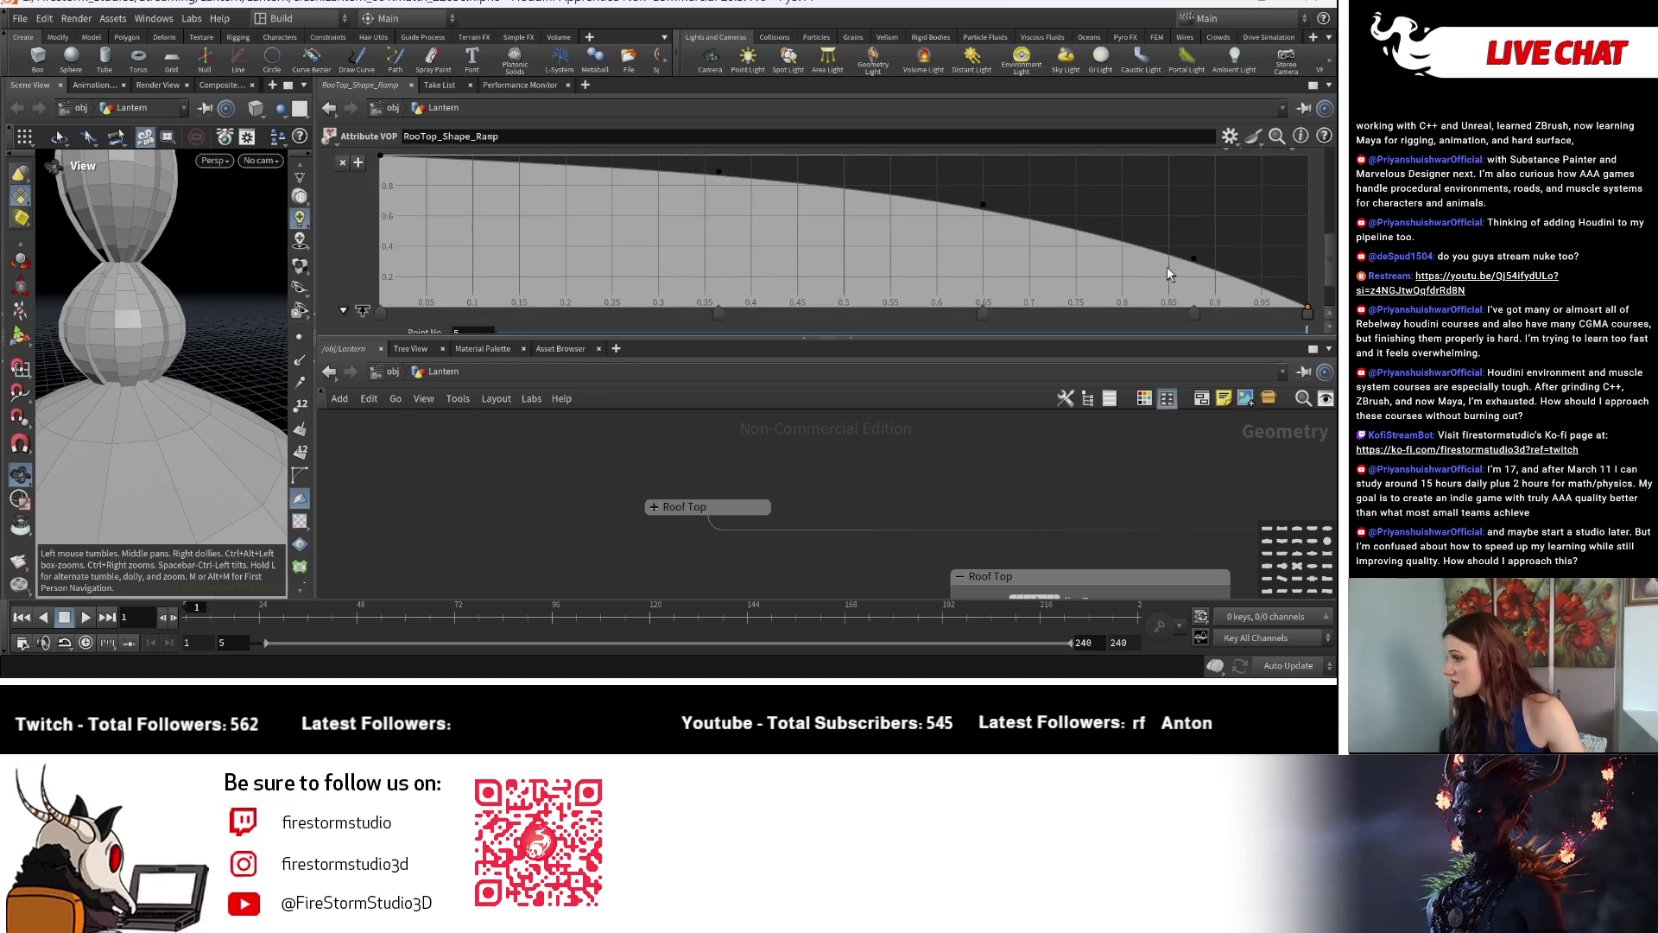
Experiment with the RooTop_Shape_Ramp points, reshaping the right end and lowering a profile point.
{"action": "left_click", "coordinate": [1219, 273]}
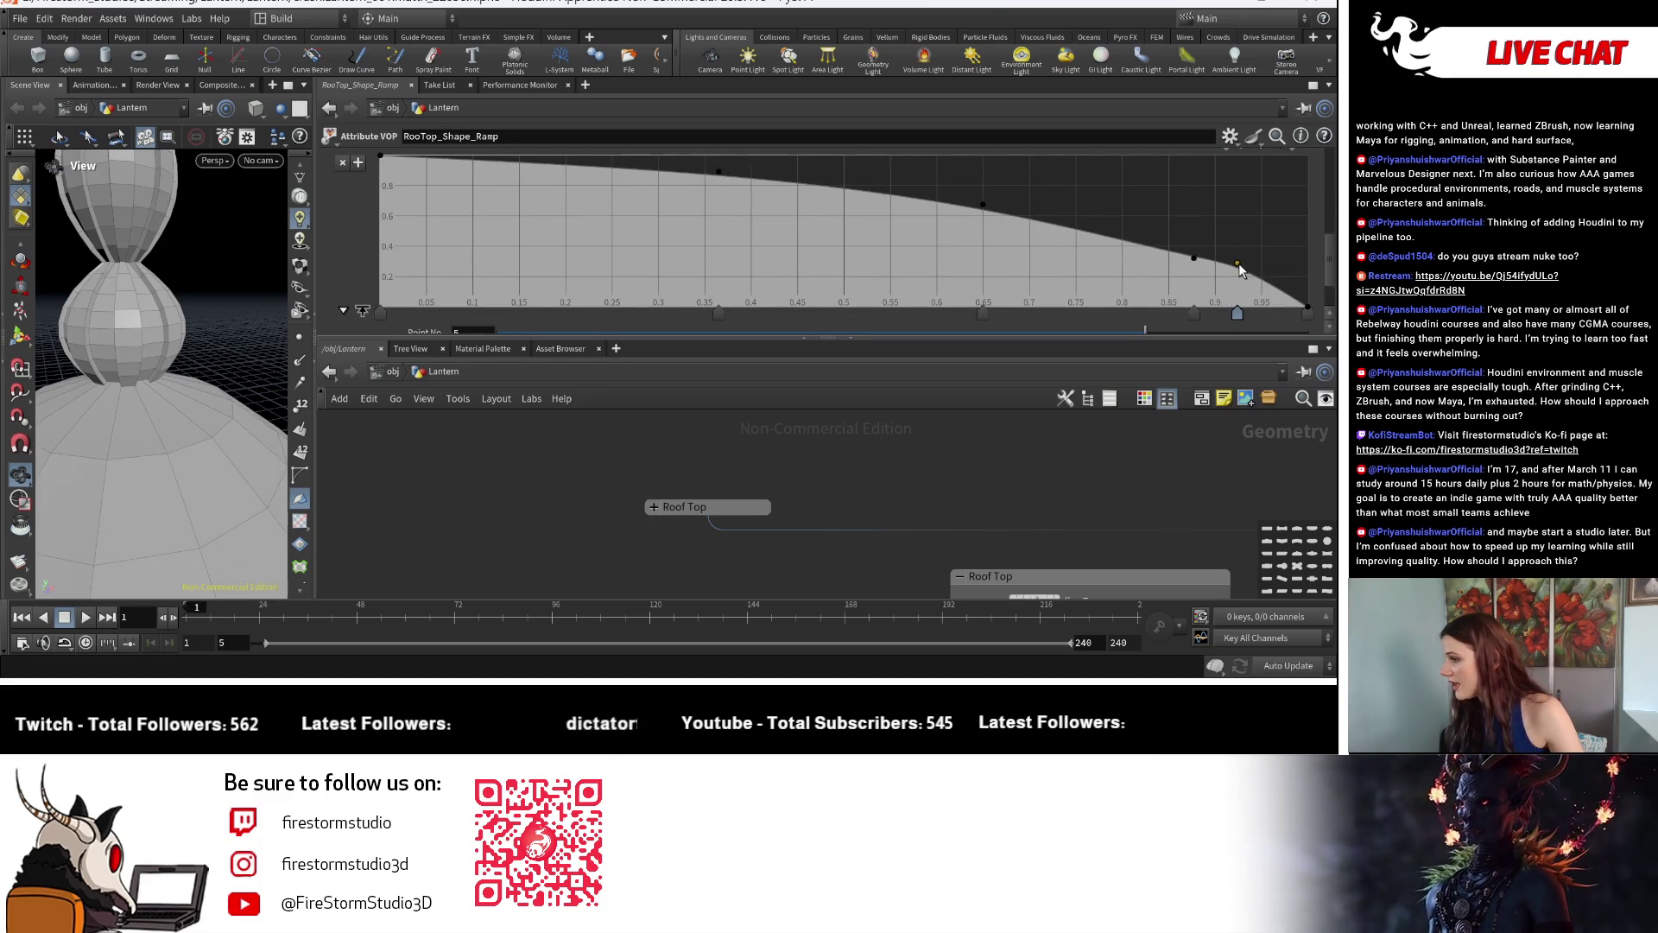
{"action": "key", "text": "ctrl+z"}
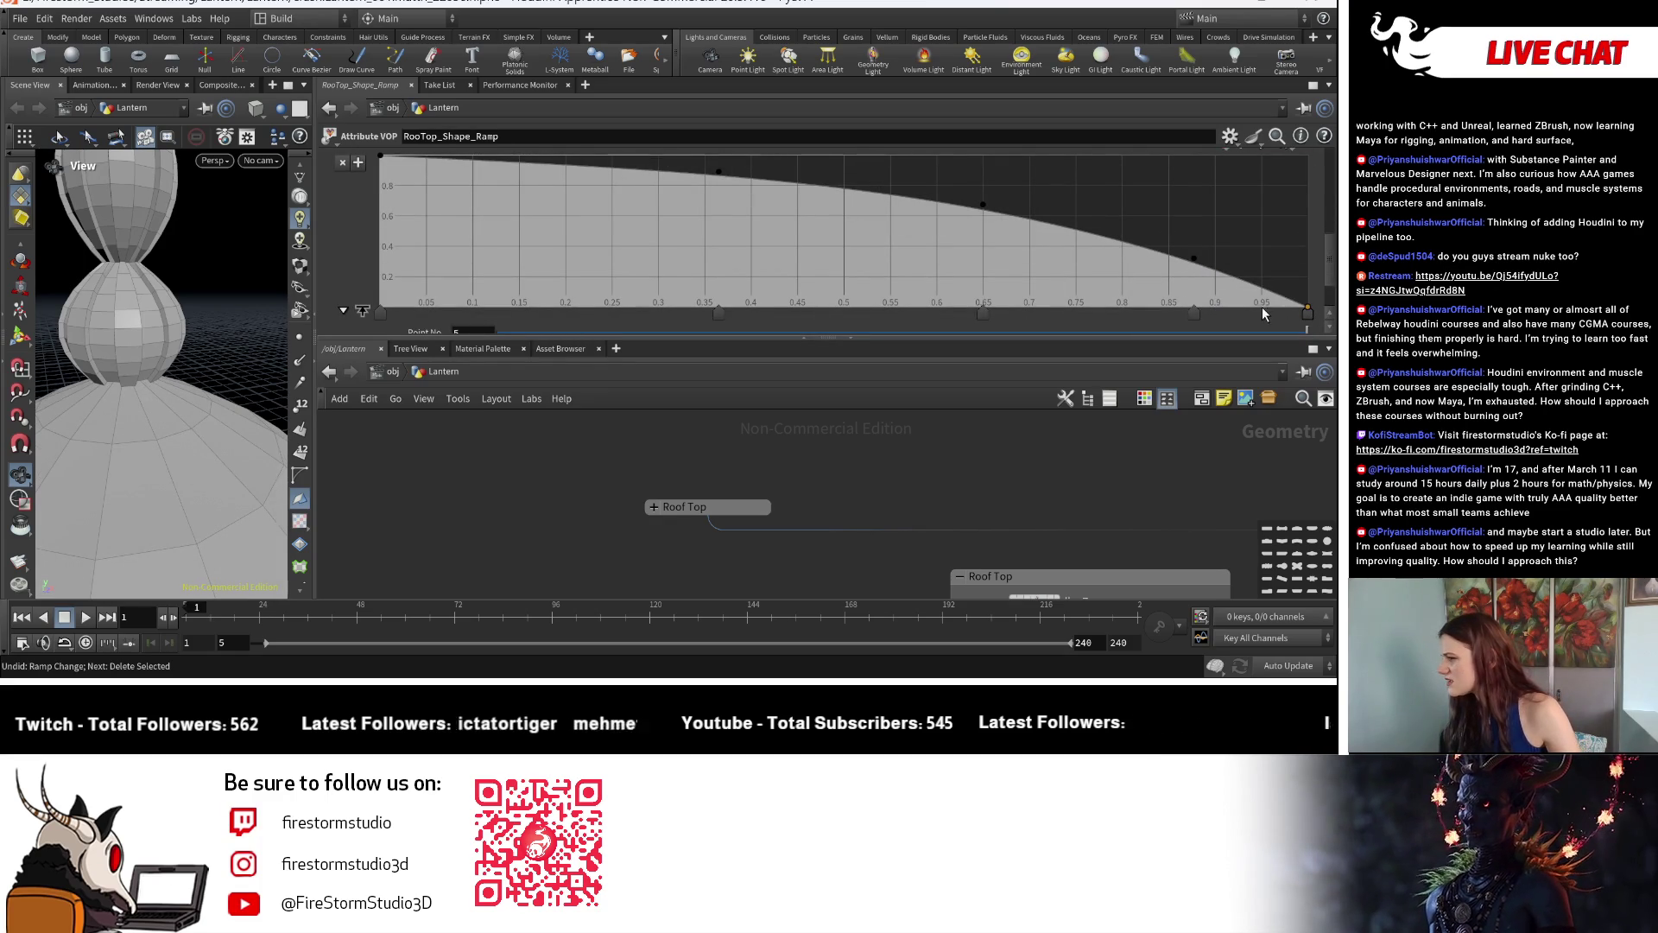
{"action": "mouse_move", "coordinate": [1198, 266]}
{"action": "left_mouse_down"}
{"action": "mouse_move", "coordinate": [1211, 249]}
{"action": "mouse_move", "coordinate": [1264, 251]}
{"action": "left_mouse_up"}
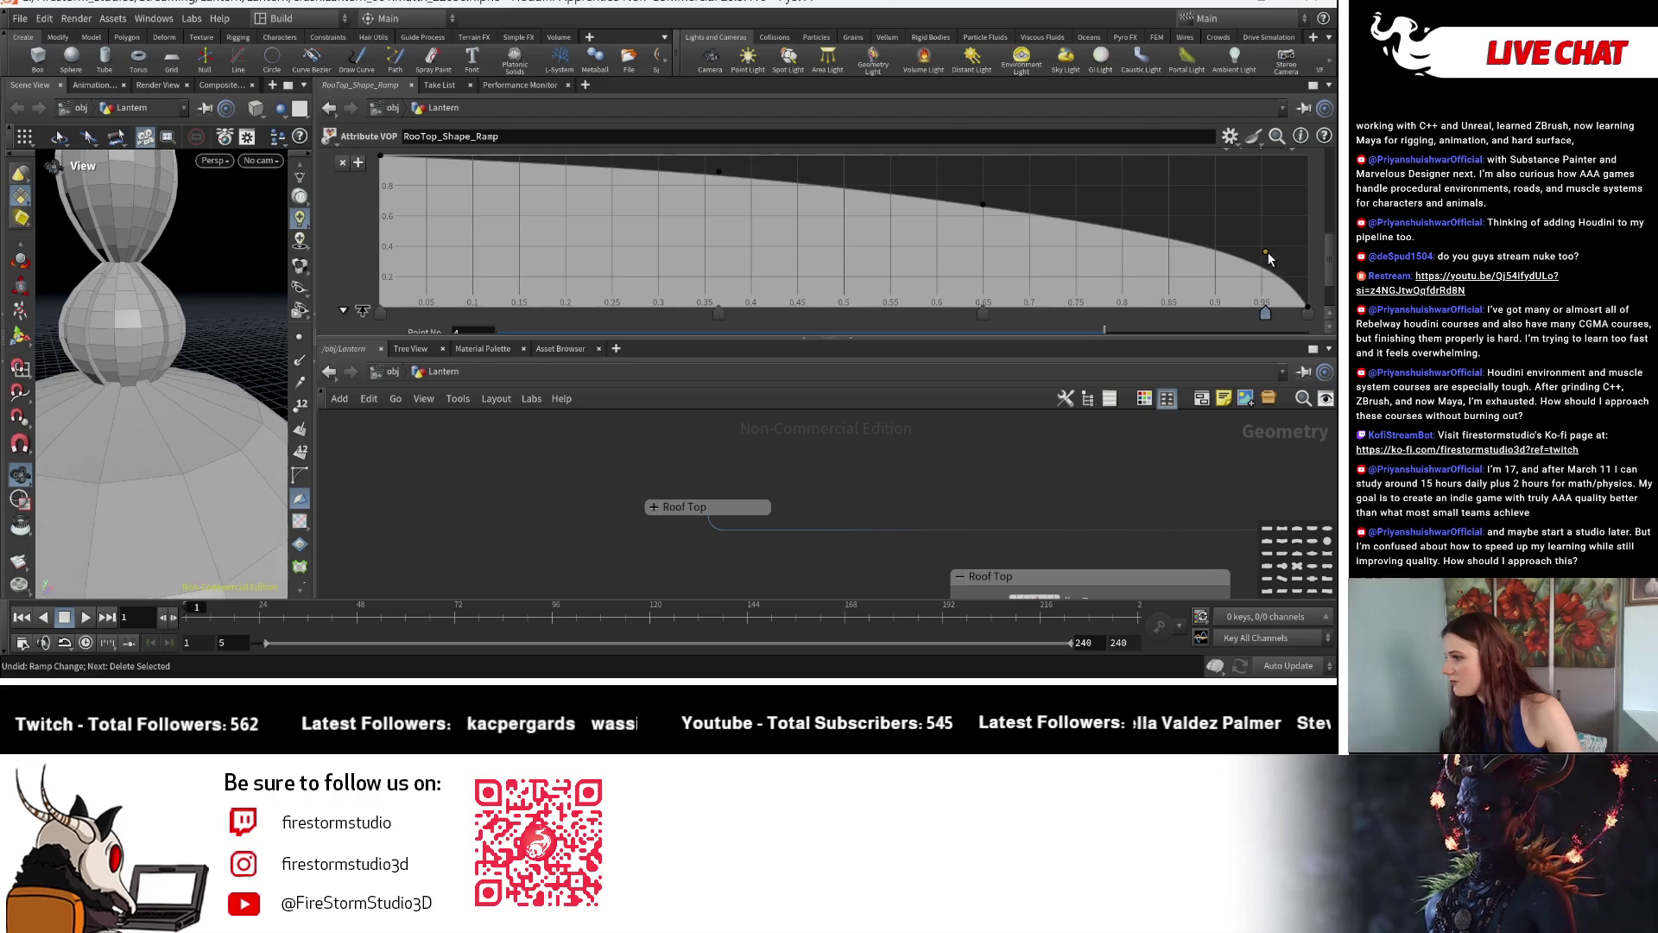
{"action": "scroll", "coordinate": [182, 404], "scroll_direction": "down", "scroll_amount": 3}
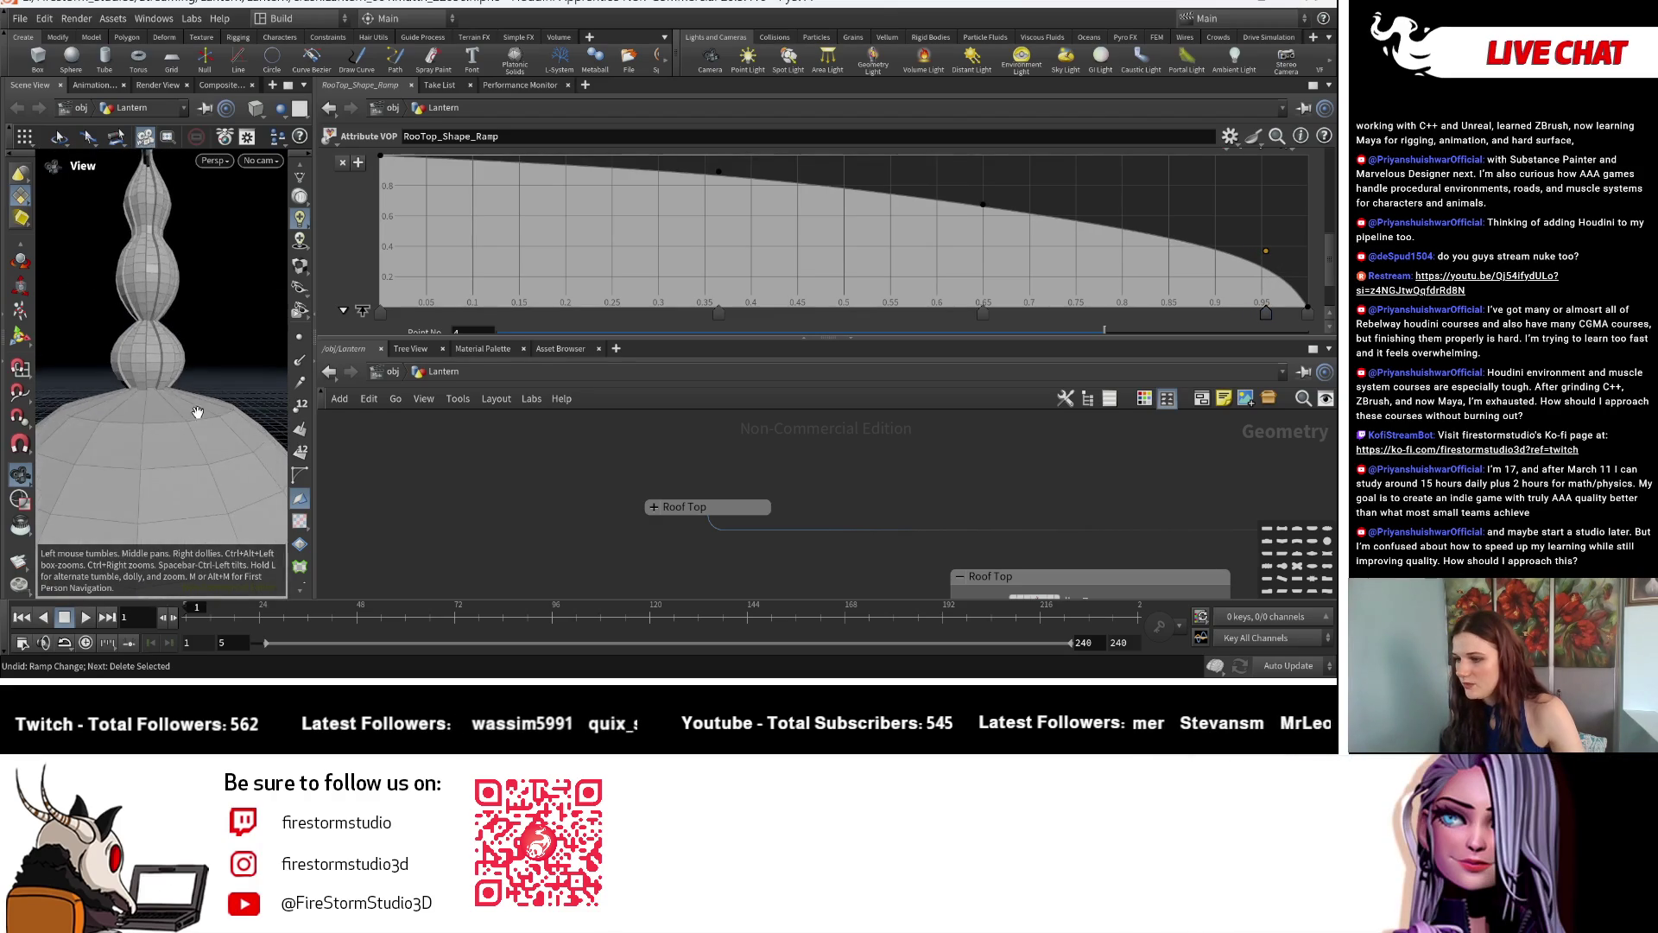
{"action": "scroll", "coordinate": [189, 396], "scroll_direction": "down", "scroll_amount": 3}
{"action": "scroll", "coordinate": [199, 377], "scroll_direction": "down", "scroll_amount": 2}
{"action": "scroll", "coordinate": [959, 226], "scroll_direction": "down", "scroll_amount": 1}
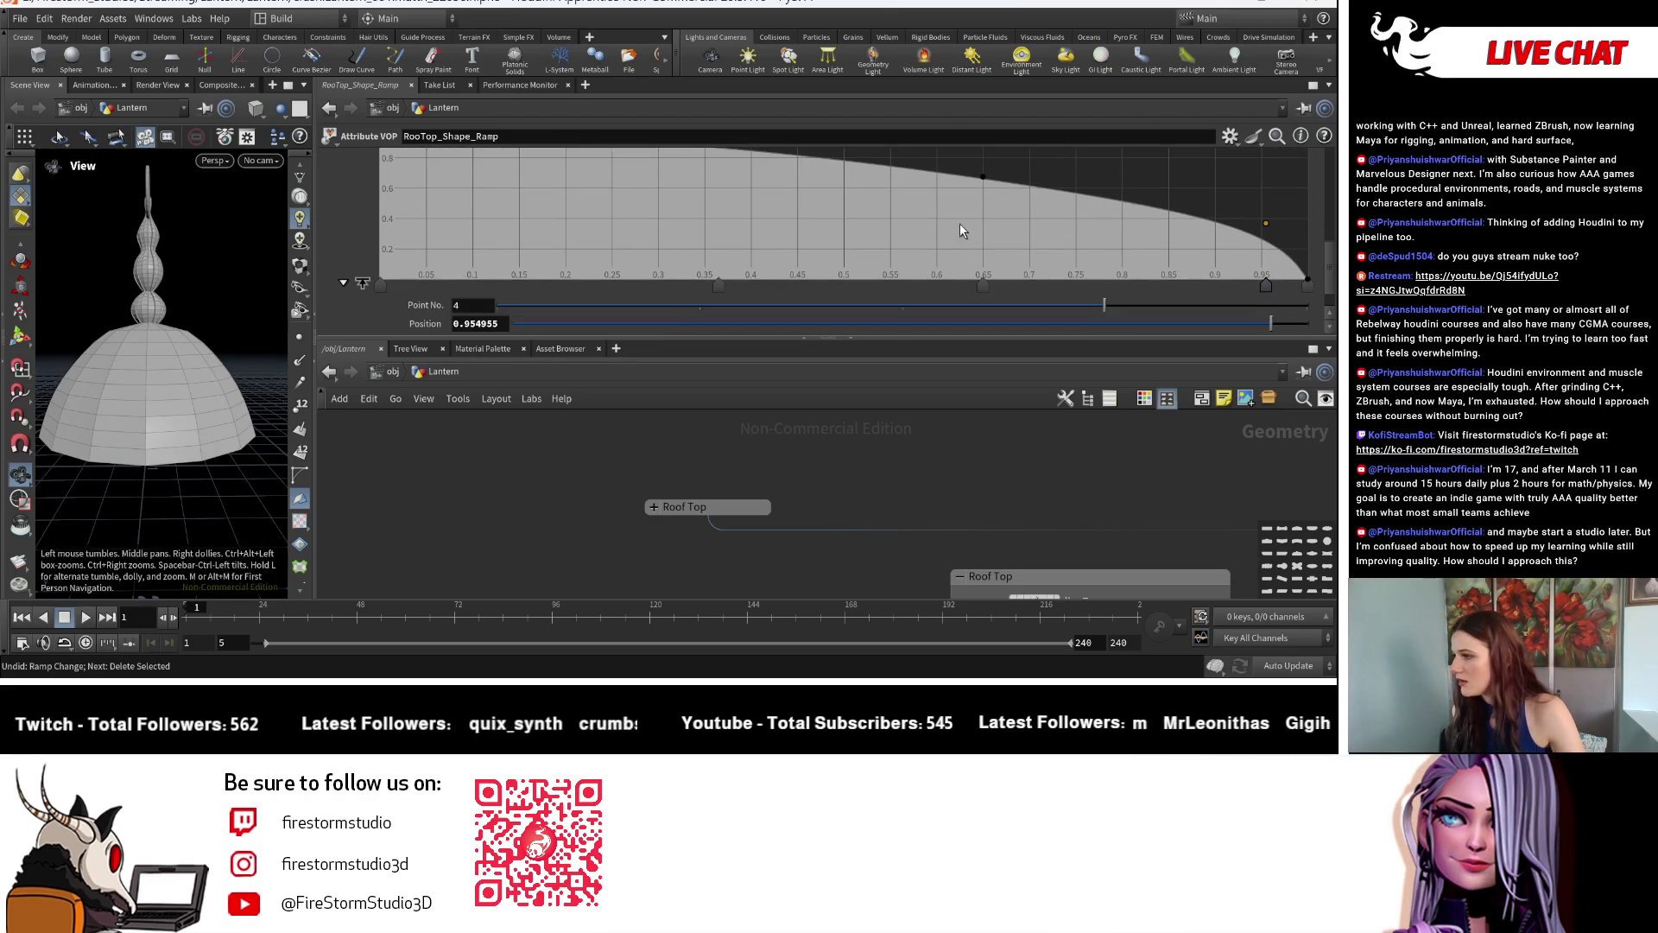
{"action": "scroll", "coordinate": [947, 221], "scroll_direction": "up", "scroll_amount": 2}
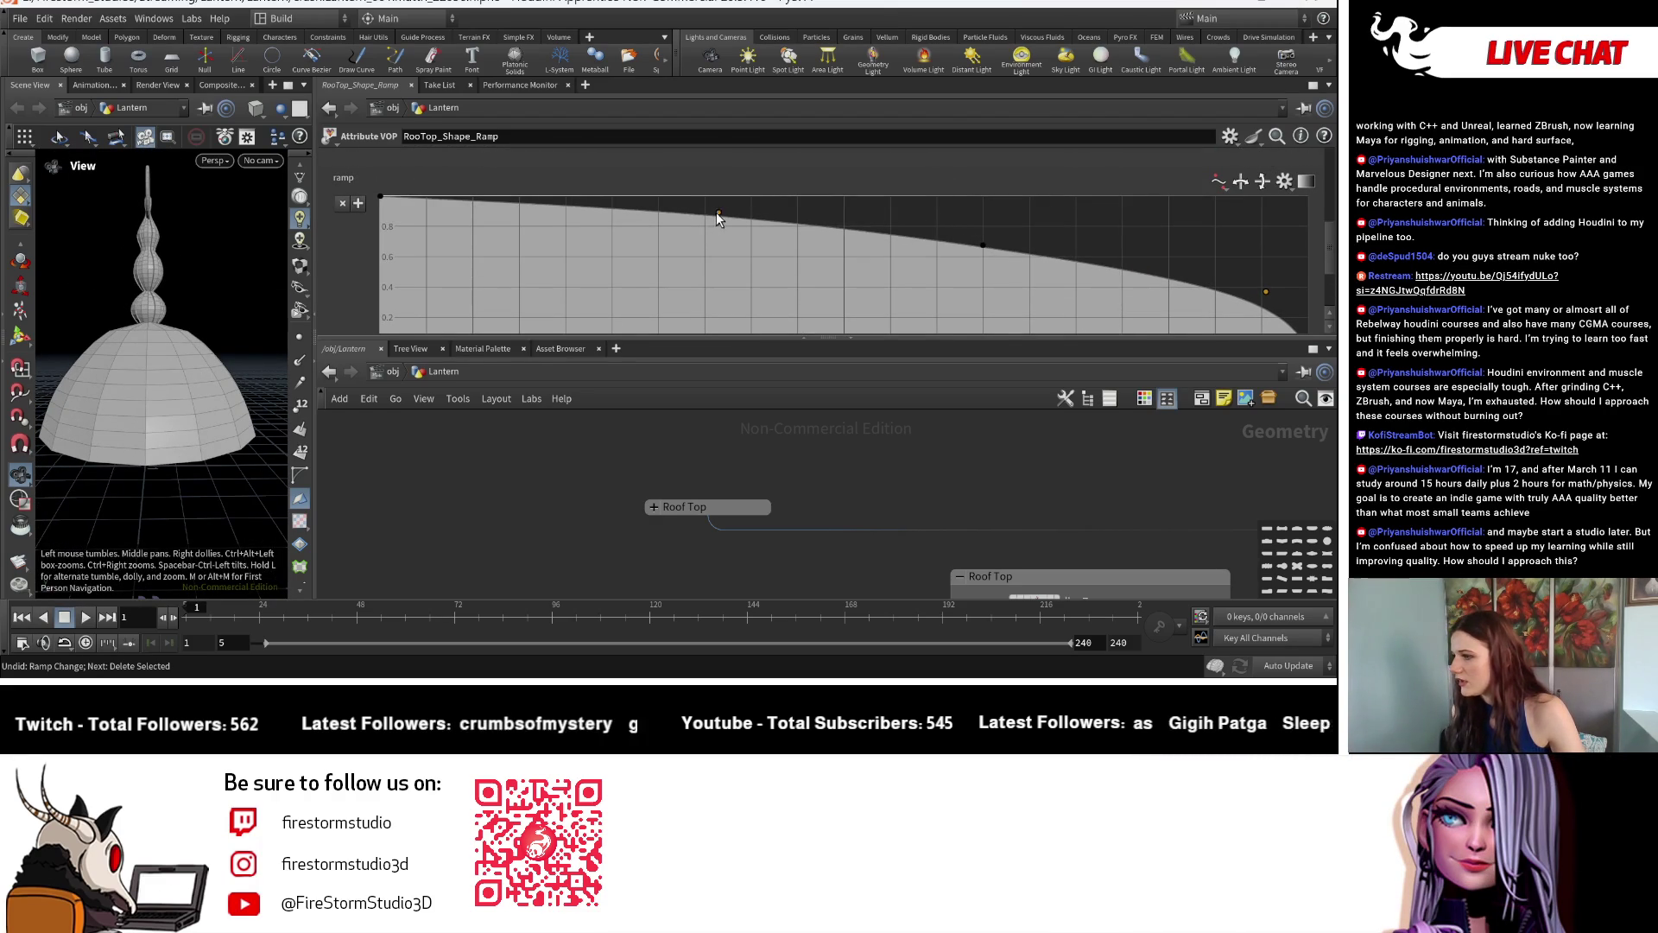
{"action": "left_click_drag", "start_coordinate": [720, 211], "coordinate": [765, 229]}
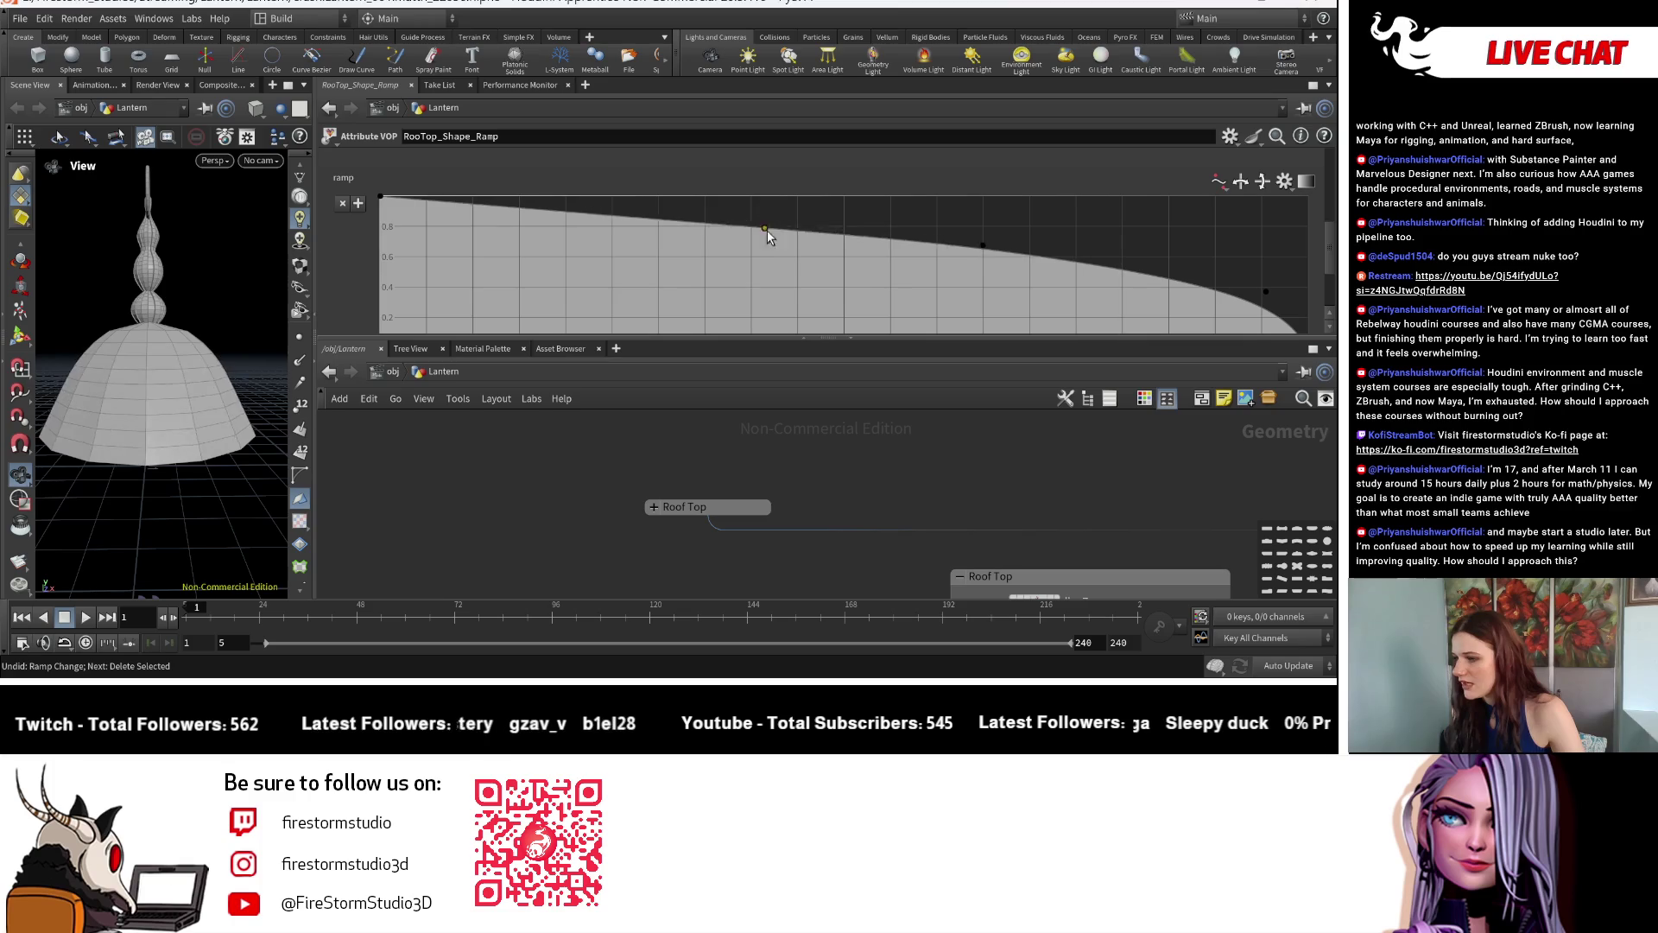
{"action": "left_click_drag", "start_coordinate": [767, 230], "coordinate": [774, 269]}
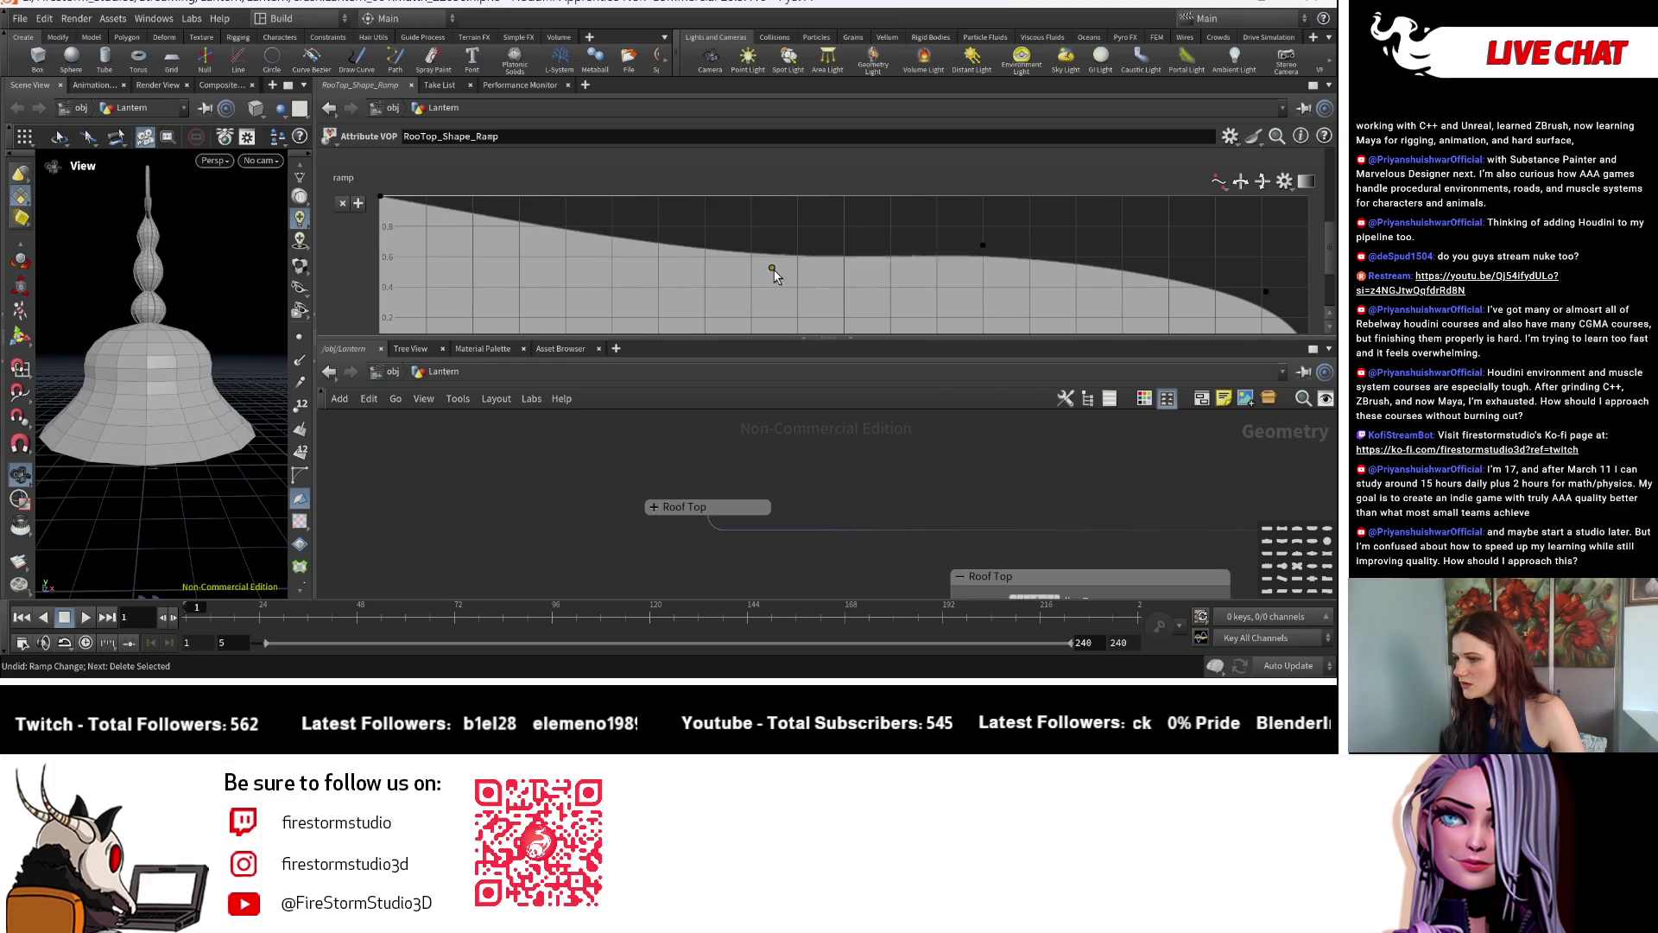
{"action": "scroll", "coordinate": [1148, 264], "scroll_direction": "down", "scroll_amount": 2}
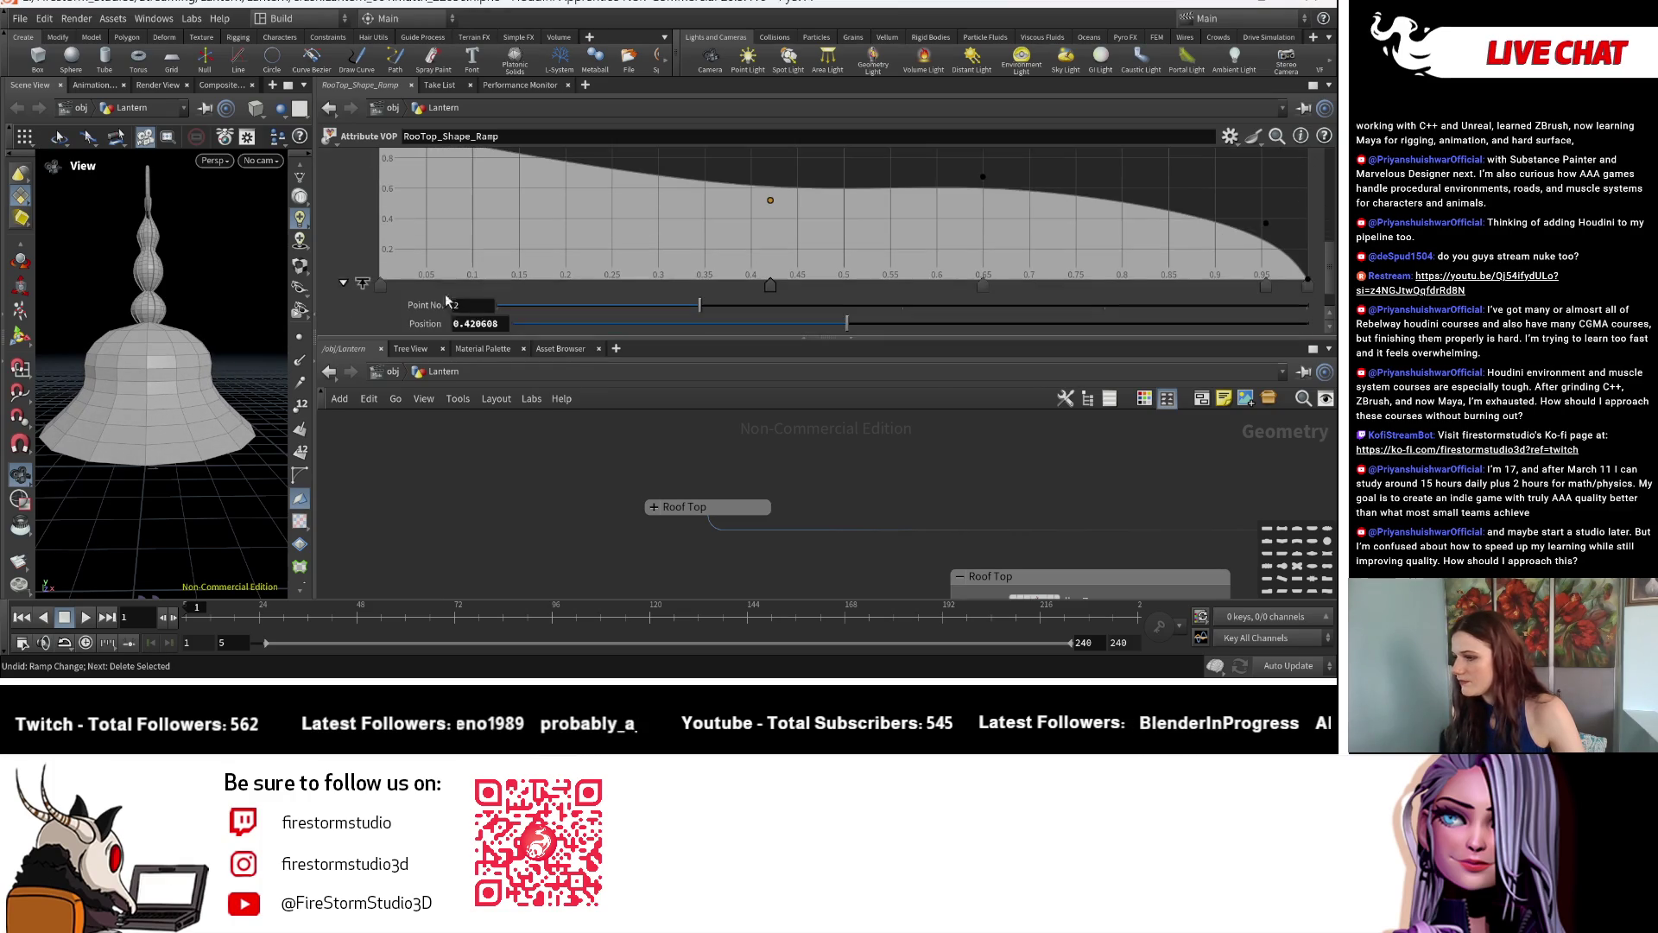
{"action": "left_click_drag", "start_coordinate": [195, 363], "coordinate": [225, 392]}
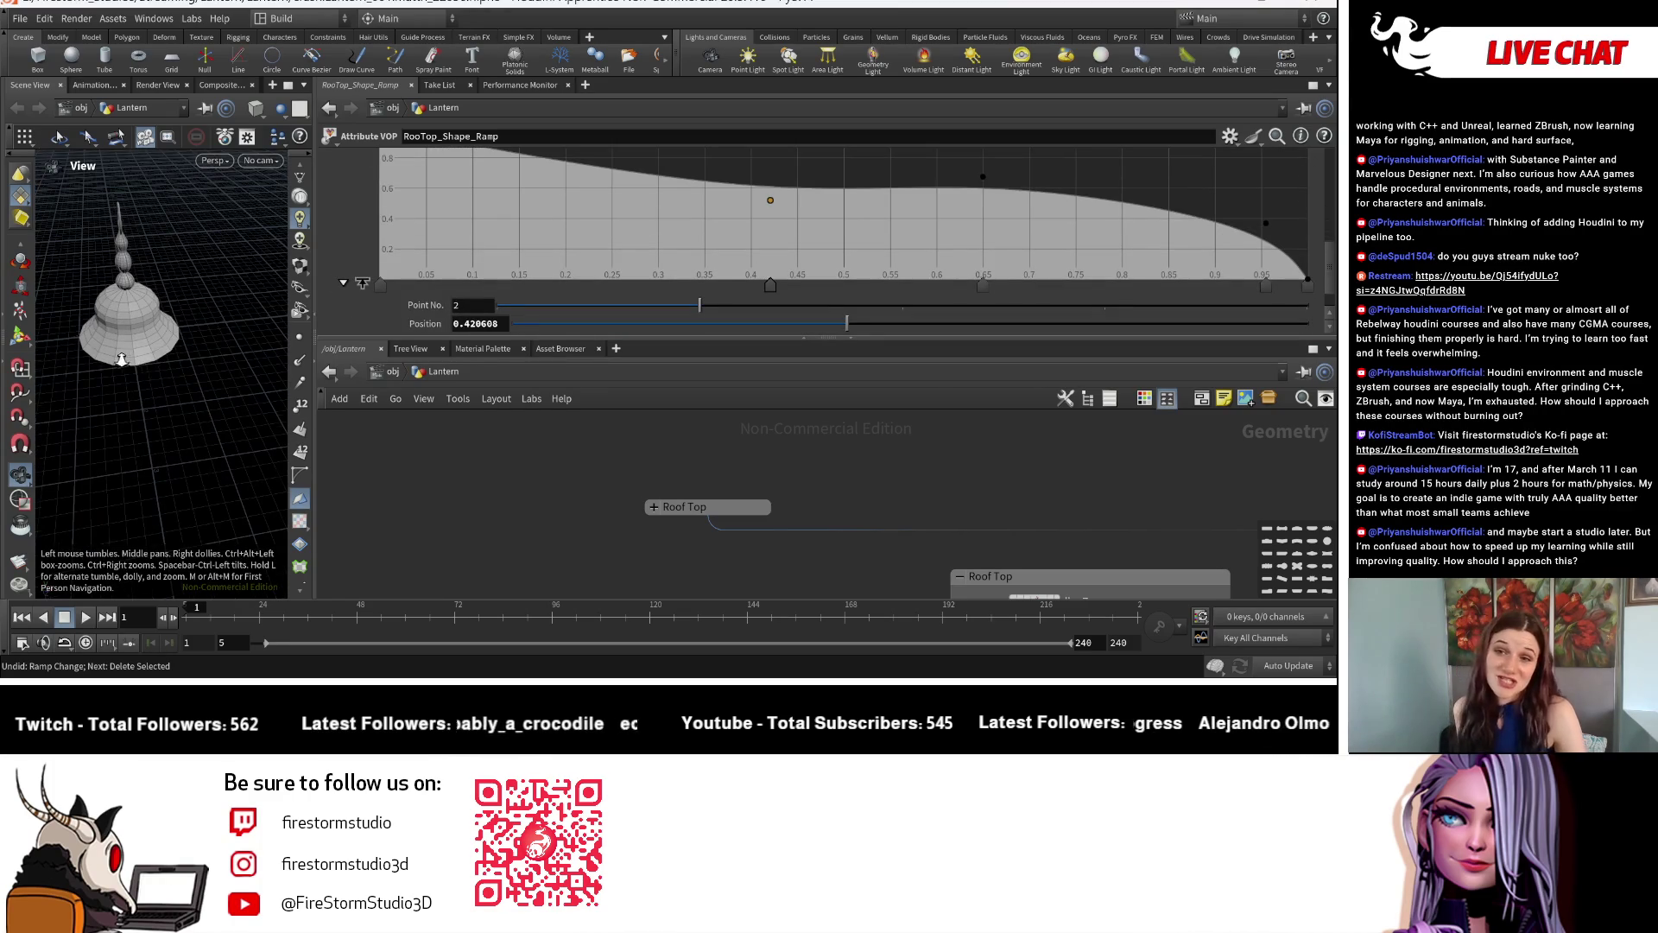
{"action": "right_click_drag", "start_coordinate": [121, 360], "coordinate": [133, 350]}
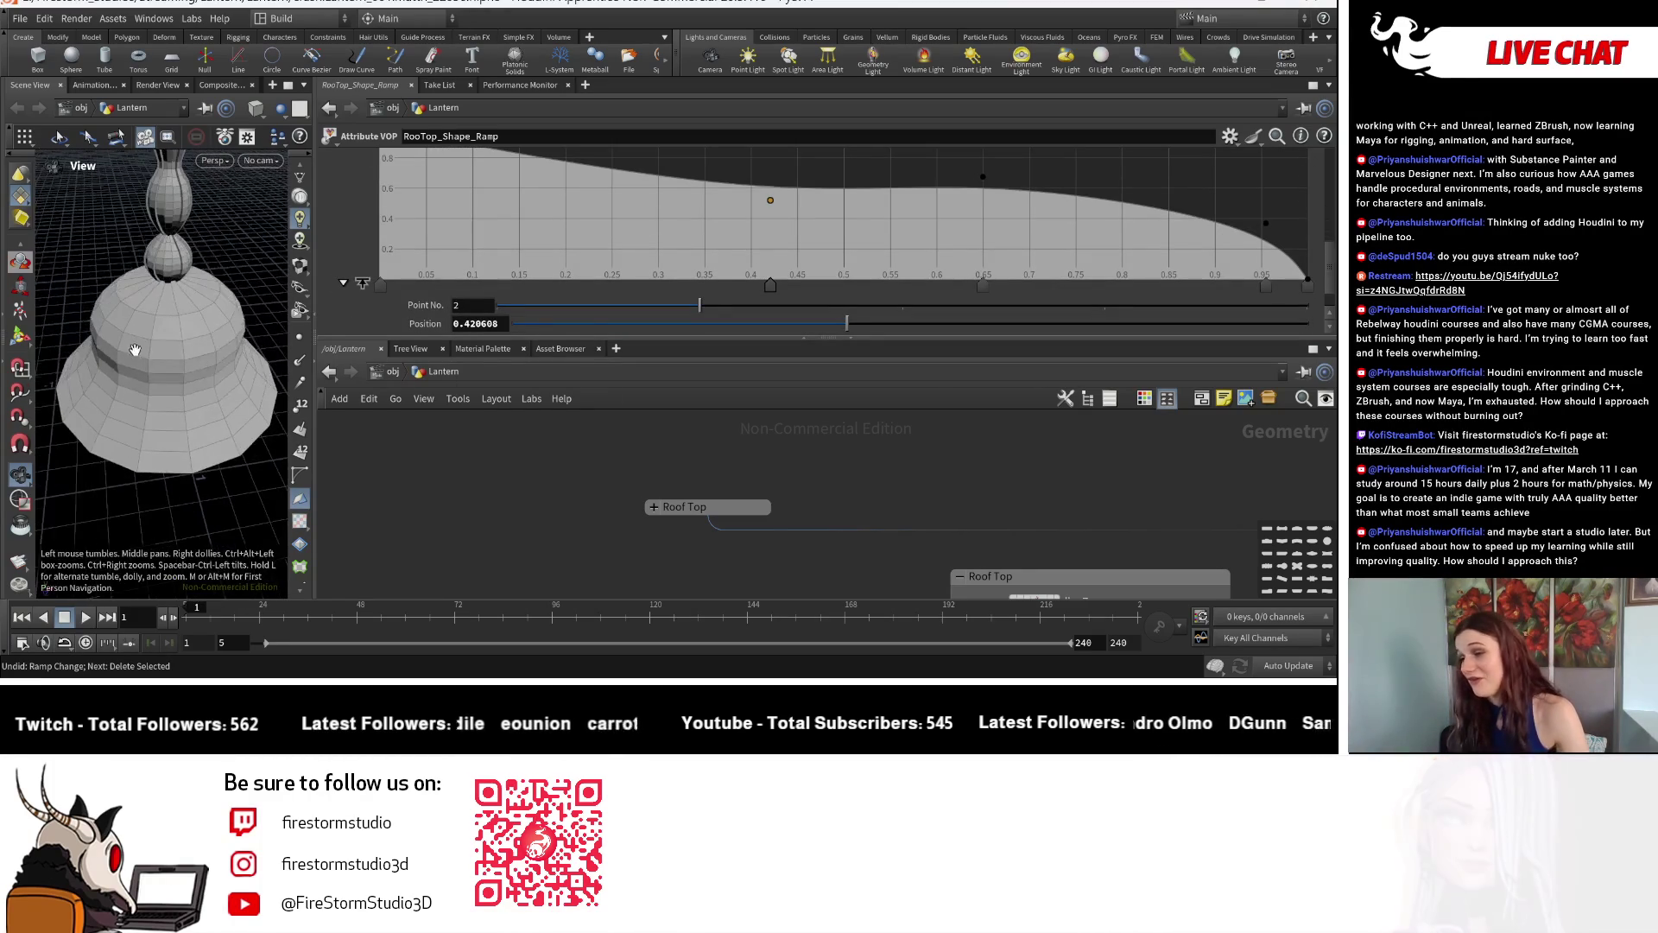
Undo the ramp edits step by step back to the rounded dome profile.
{"action": "key", "text": "ctrl+z"}
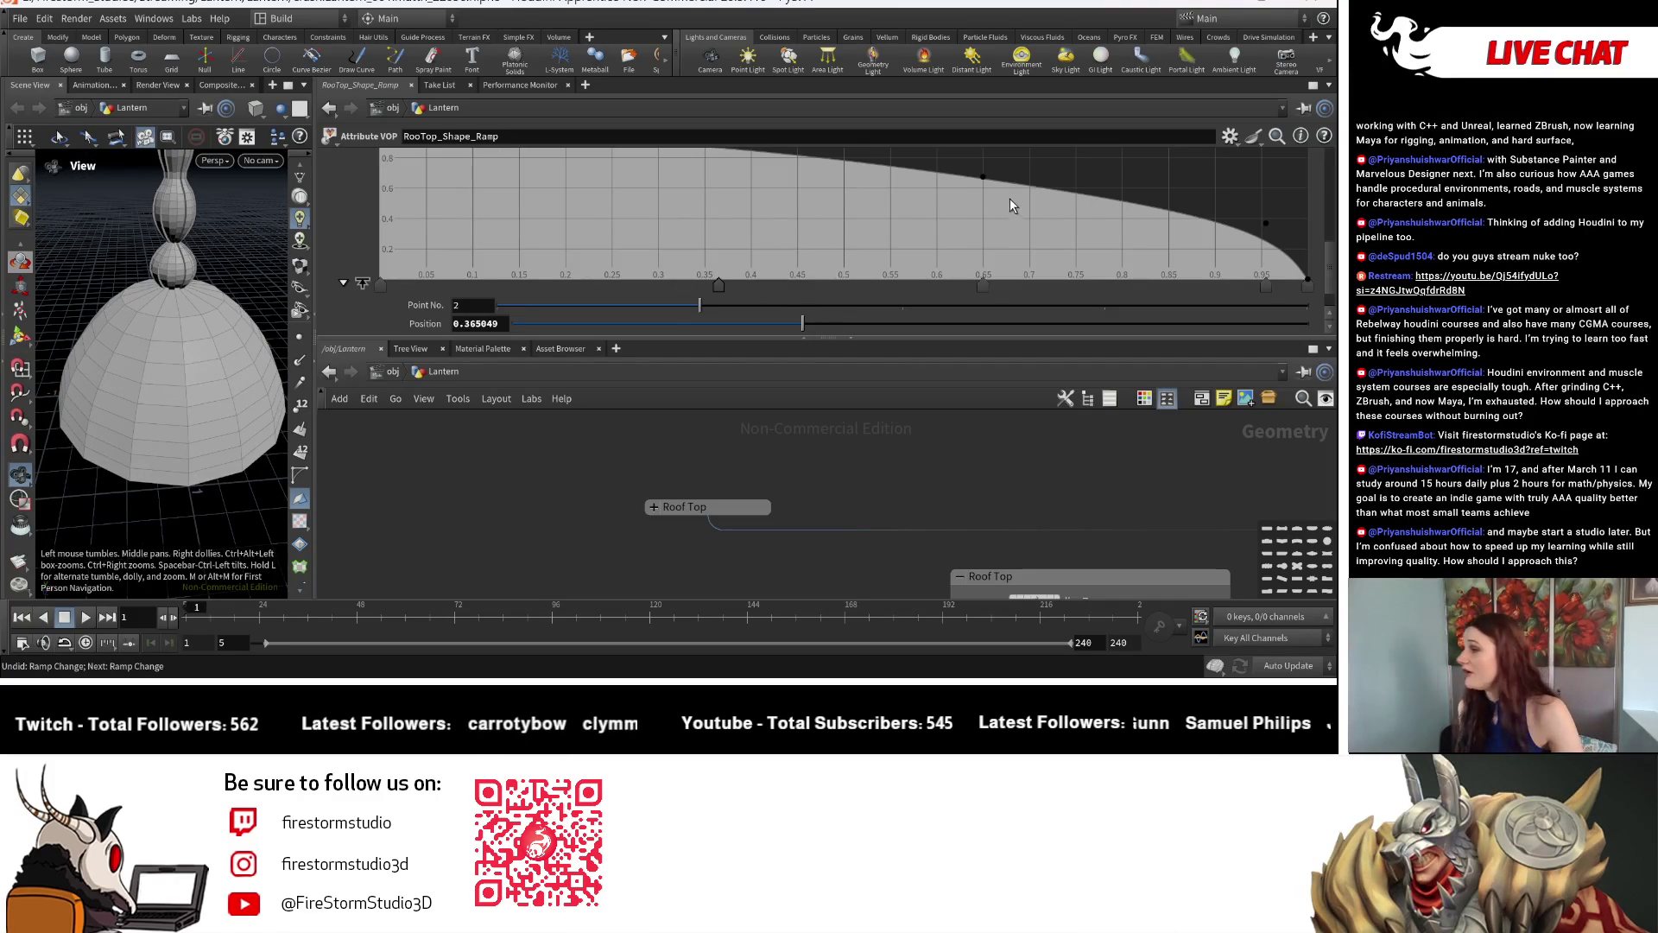
{"action": "key", "text": "ctrl+z"}
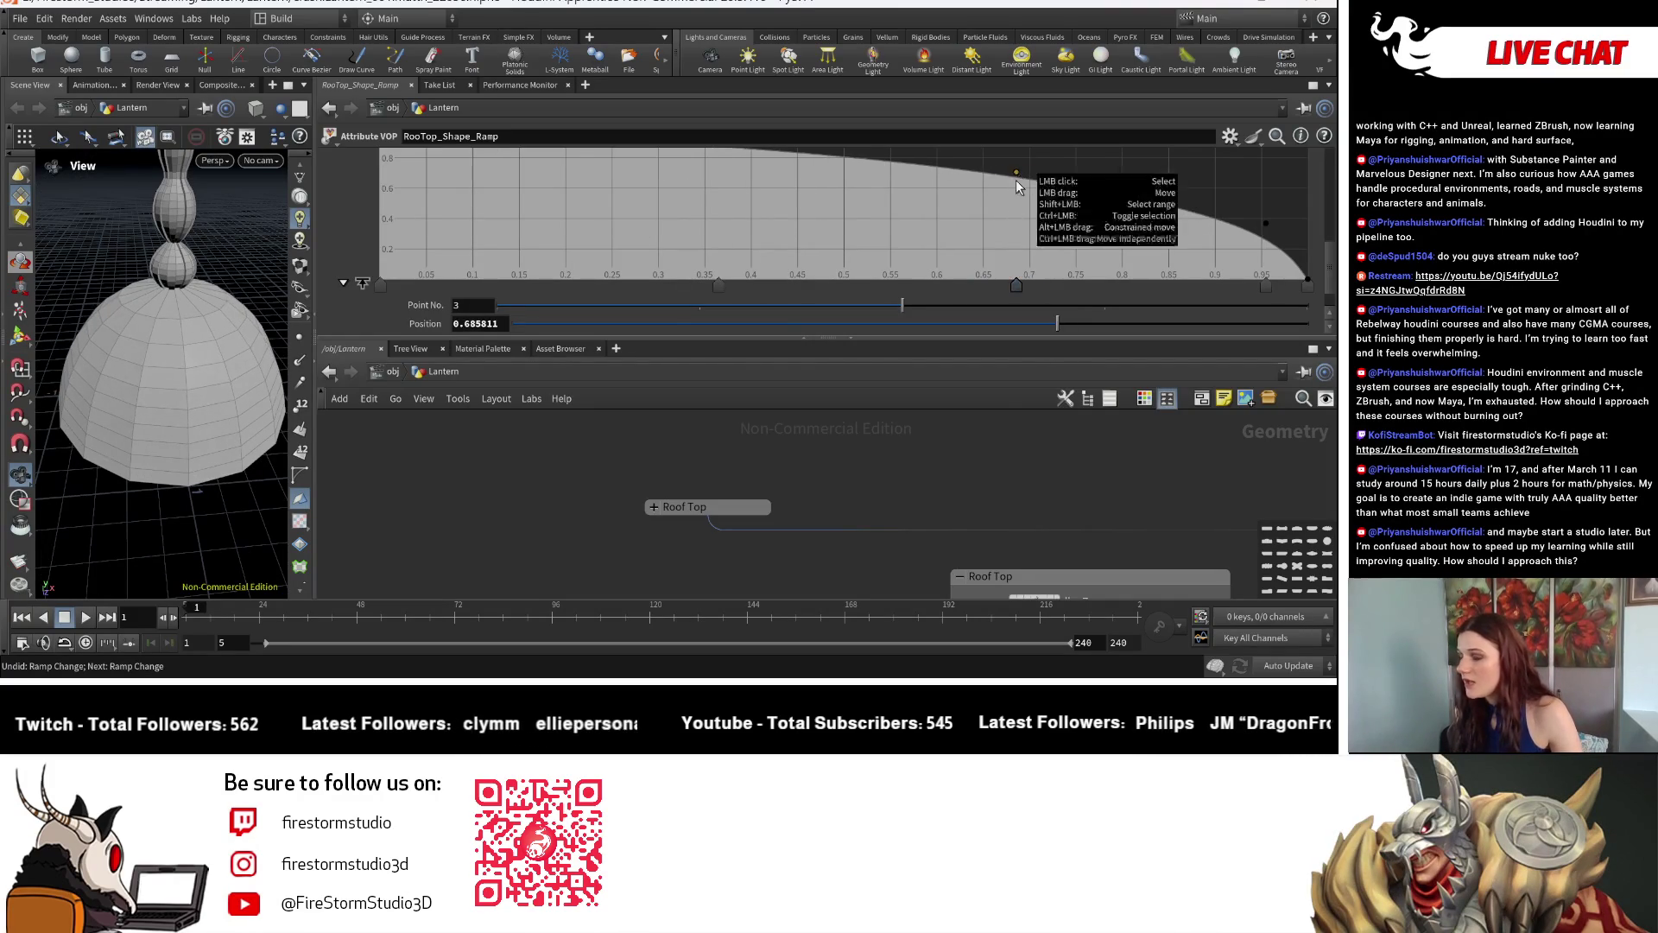
{"action": "key", "text": "ctrl+z"}
{"action": "left_click_drag", "start_coordinate": [156, 382], "coordinate": [354, 386]}
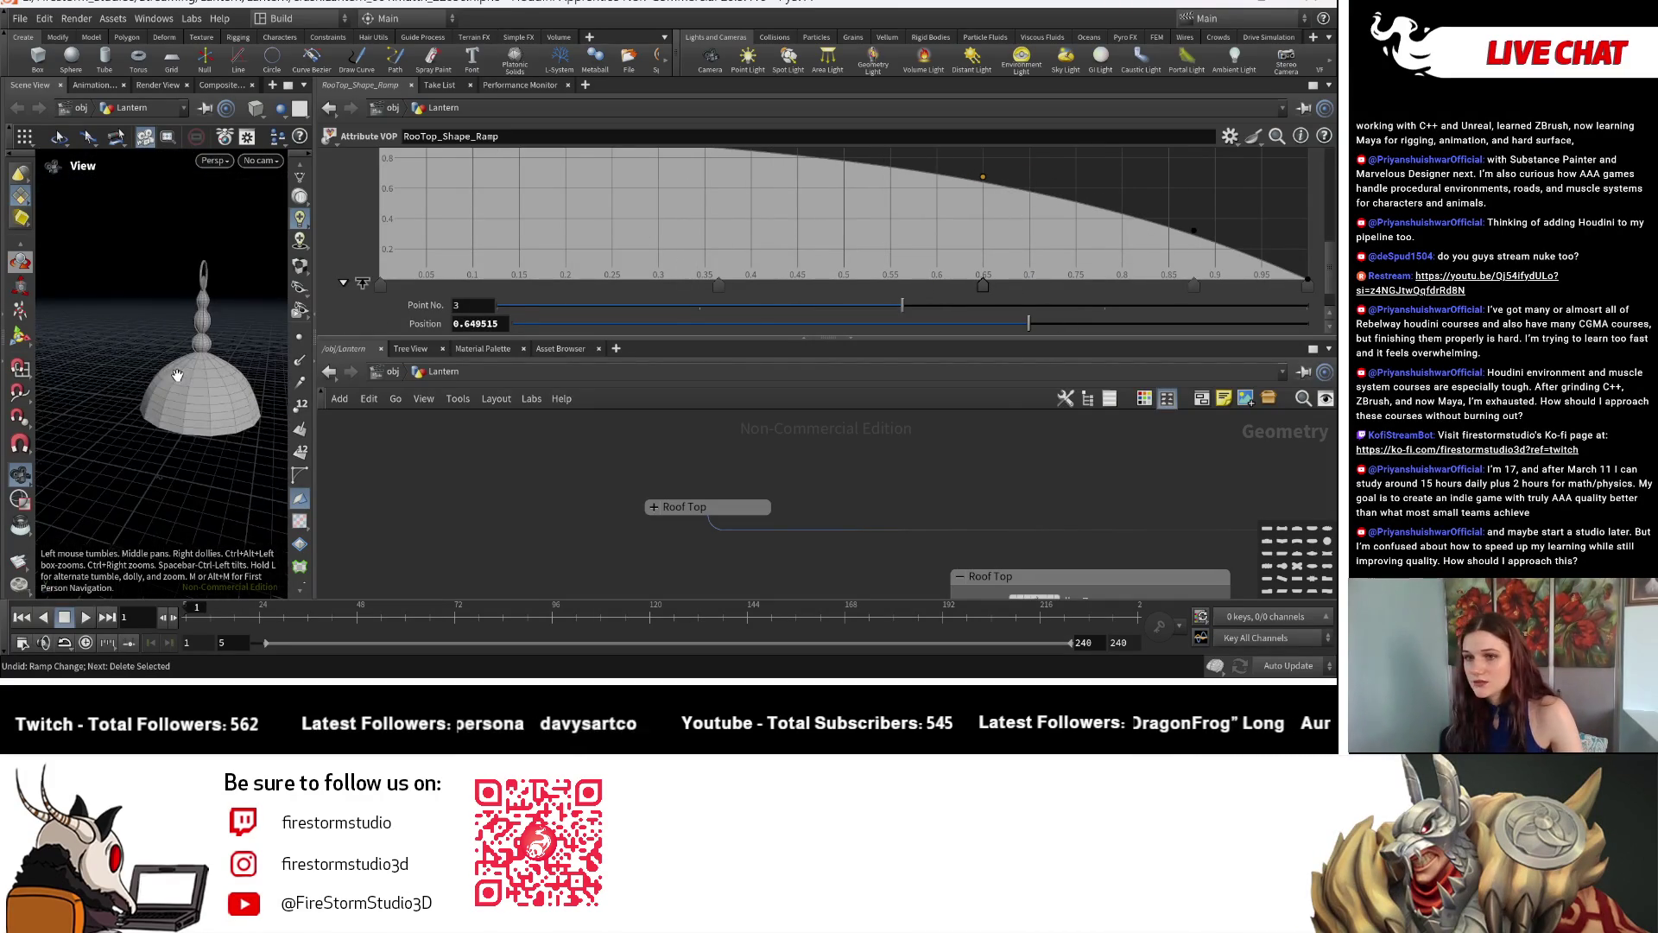
{"action": "scroll", "coordinate": [170, 381], "scroll_direction": "up", "scroll_amount": 3}
{"action": "key", "text": "ctrl+z"}
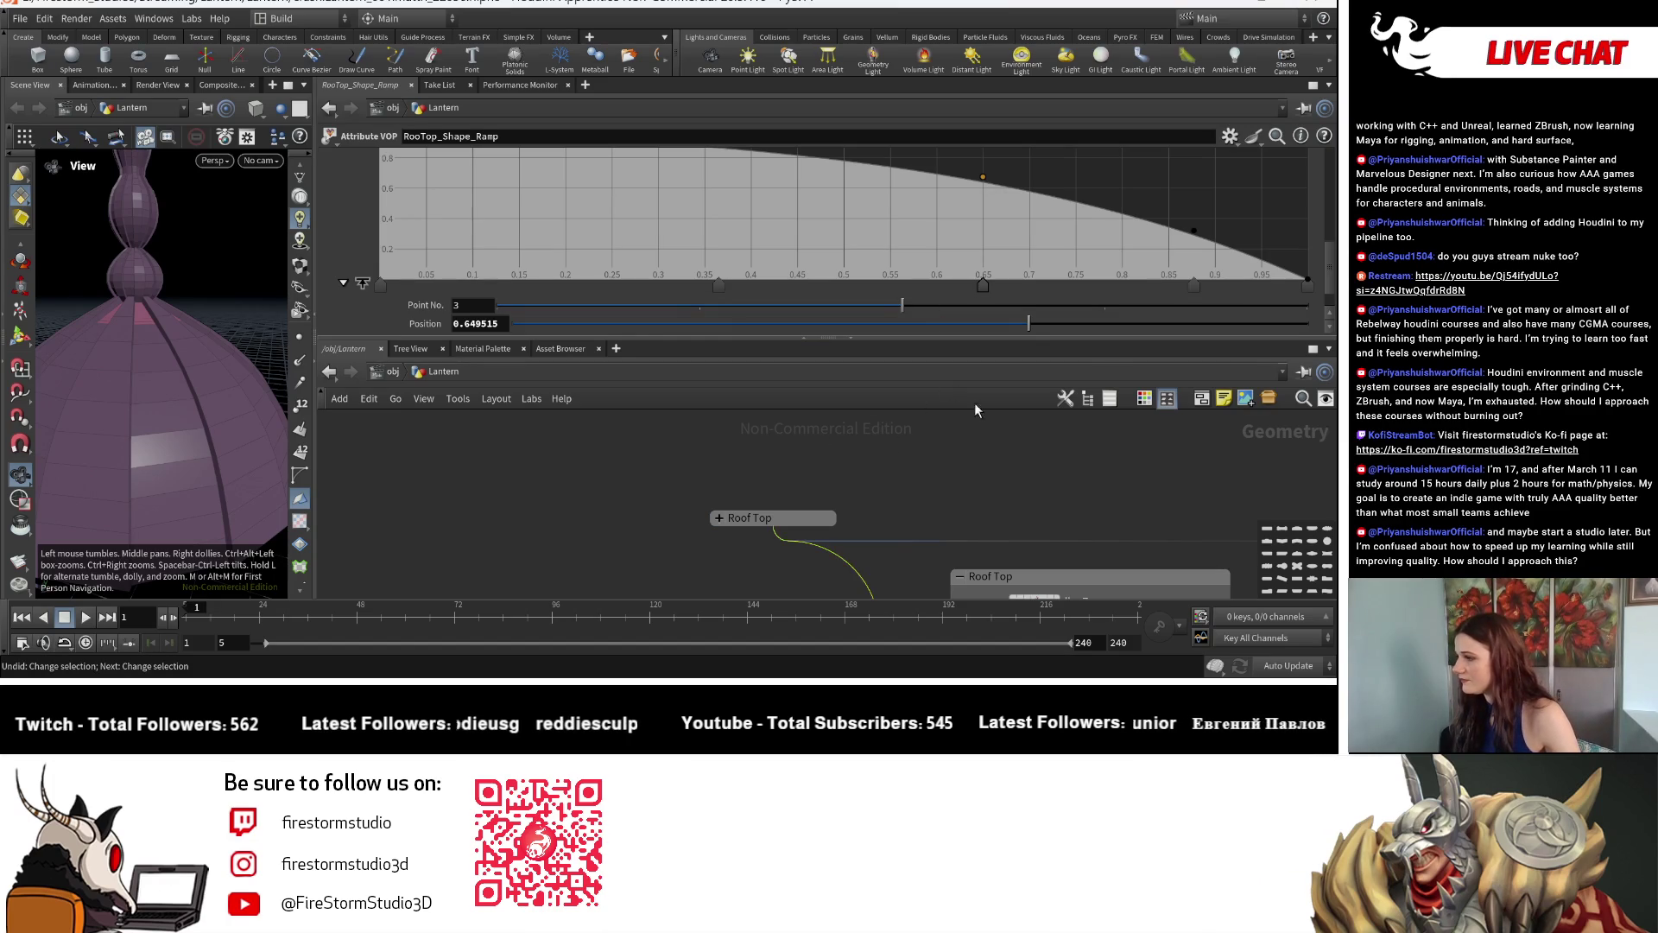
{"action": "key", "text": "ctrl+z"}
{"action": "key", "text": "ctrl+z"}
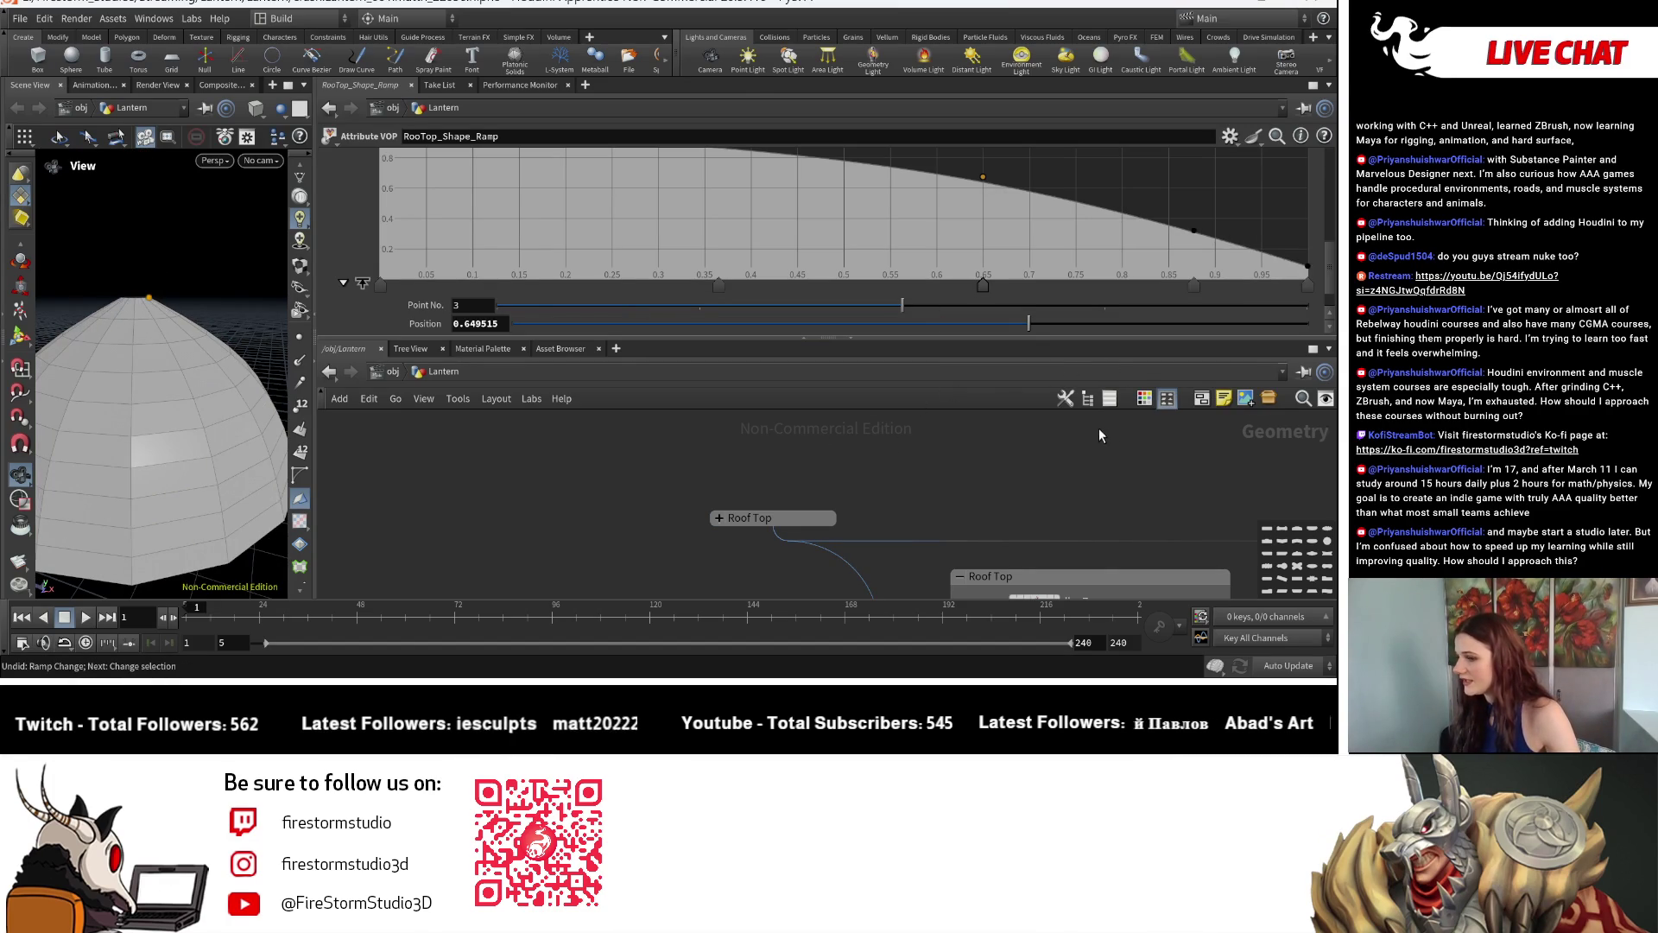
{"action": "key", "text": "ctrl+z"}
{"action": "scroll", "coordinate": [829, 447], "scroll_direction": "down", "scroll_amount": 5}
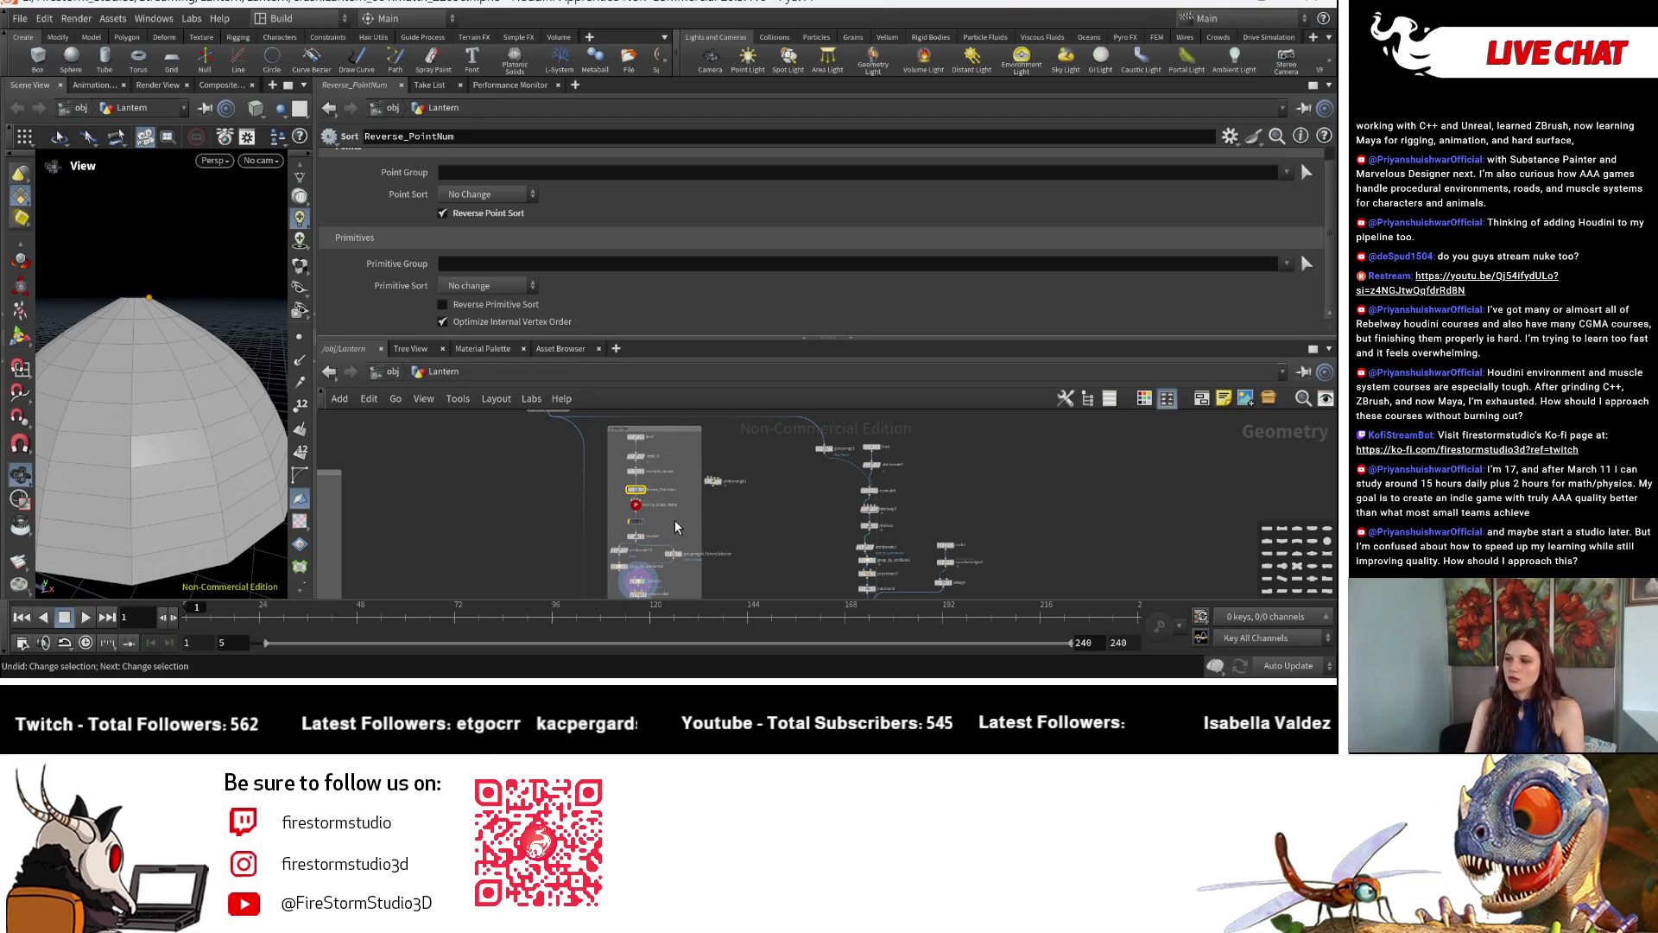
{"action": "scroll", "coordinate": [621, 527], "scroll_direction": "up", "scroll_amount": 5}
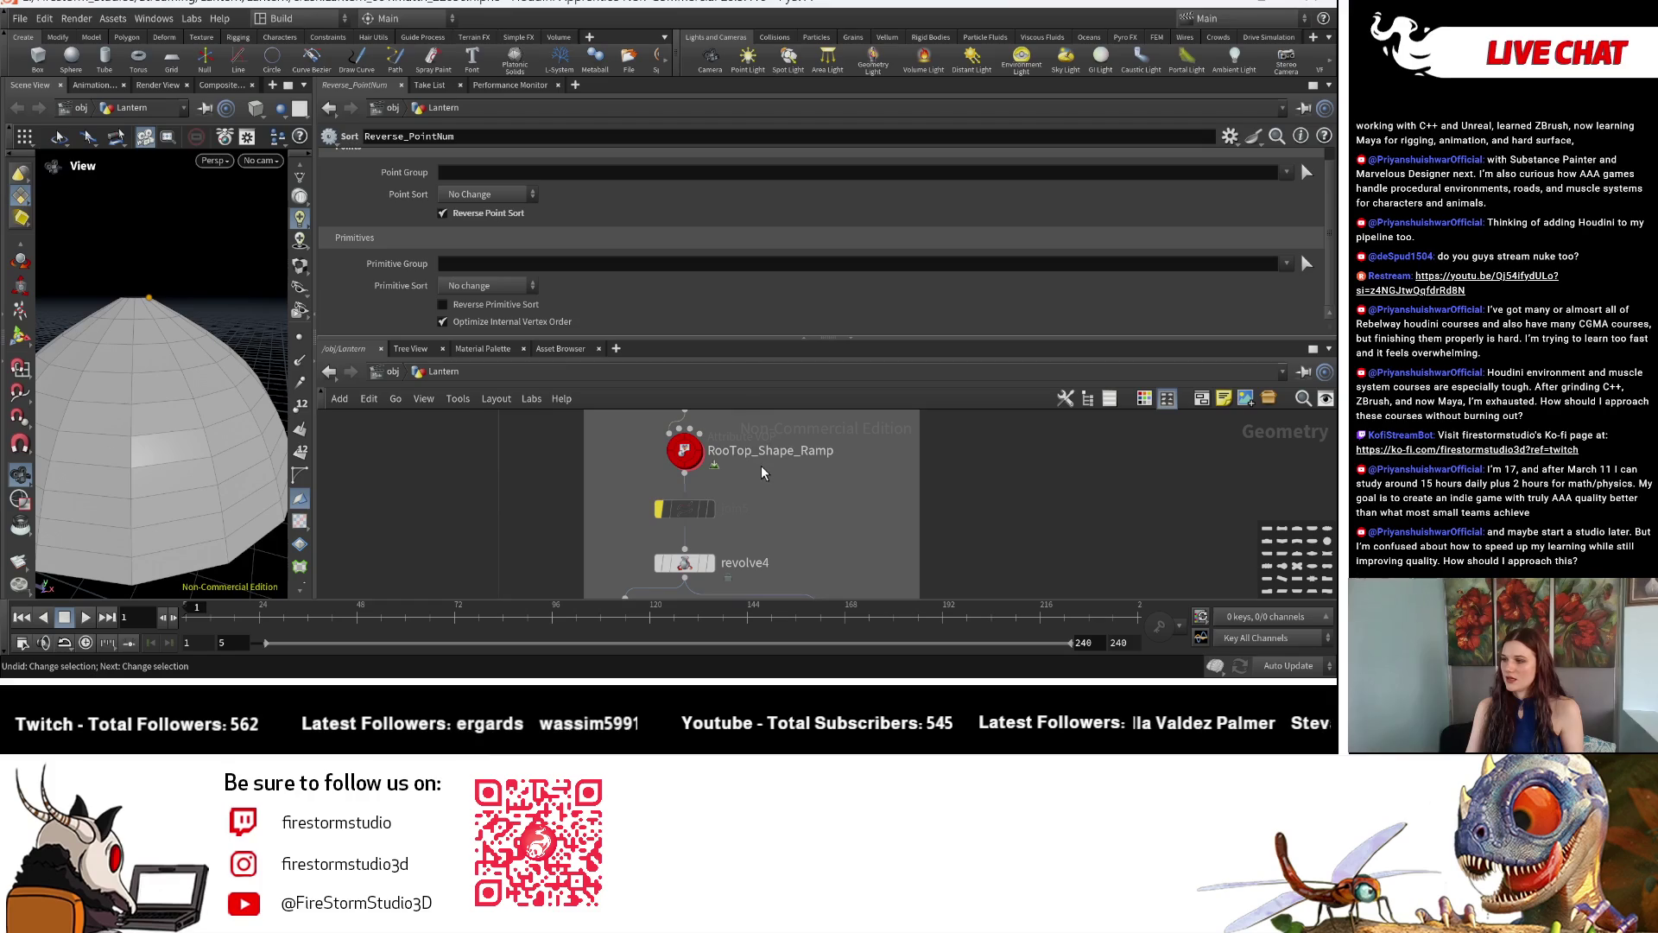
Correct the node name RooTop_Shape_Ramp to RoofTop_Shape_Ramp.
{"action": "double_click", "coordinate": [740, 453]}
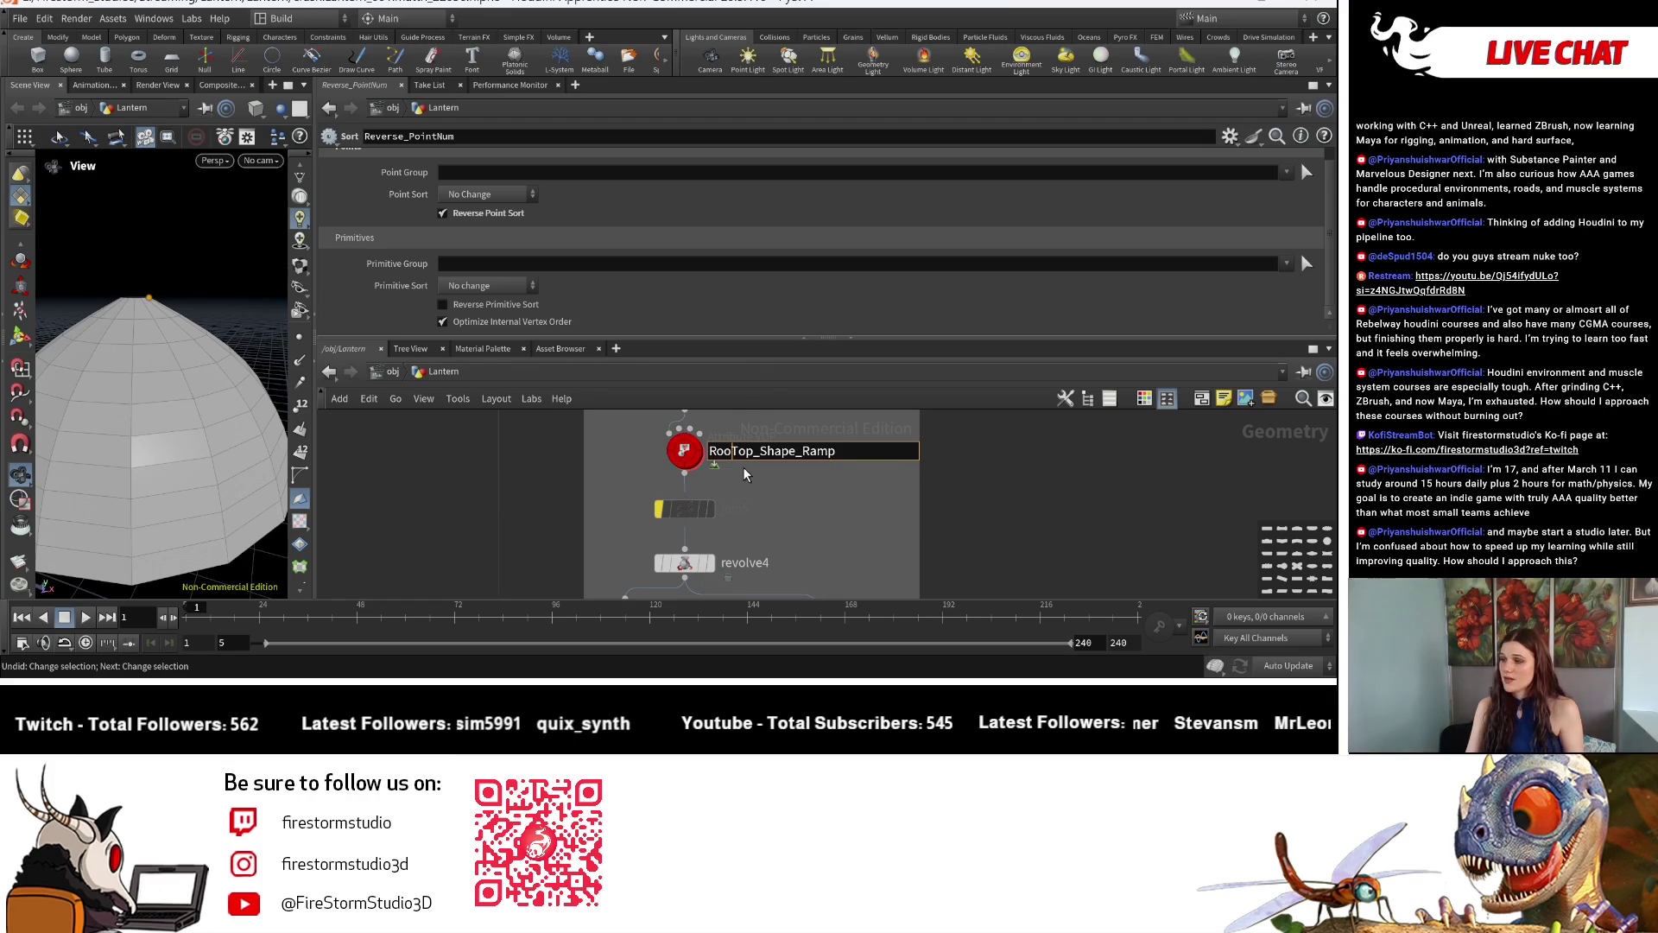
{"action": "type", "text": "f"}
{"action": "key", "text": "Return"}
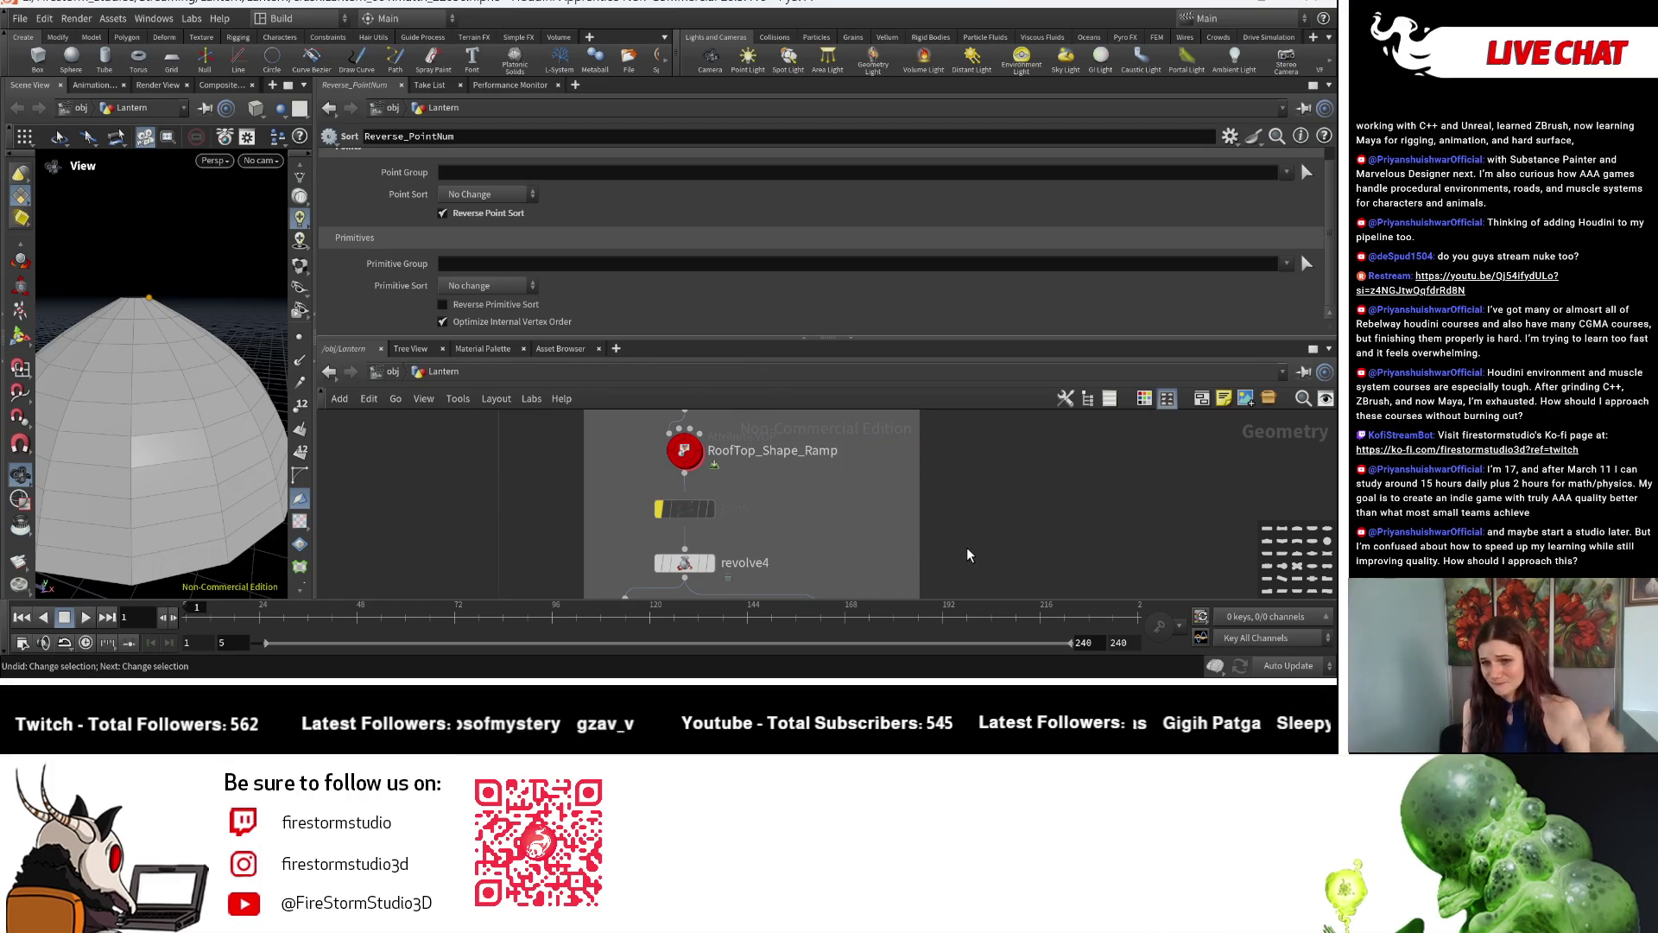
{"action": "scroll", "coordinate": [935, 533], "scroll_direction": "down", "scroll_amount": 5}
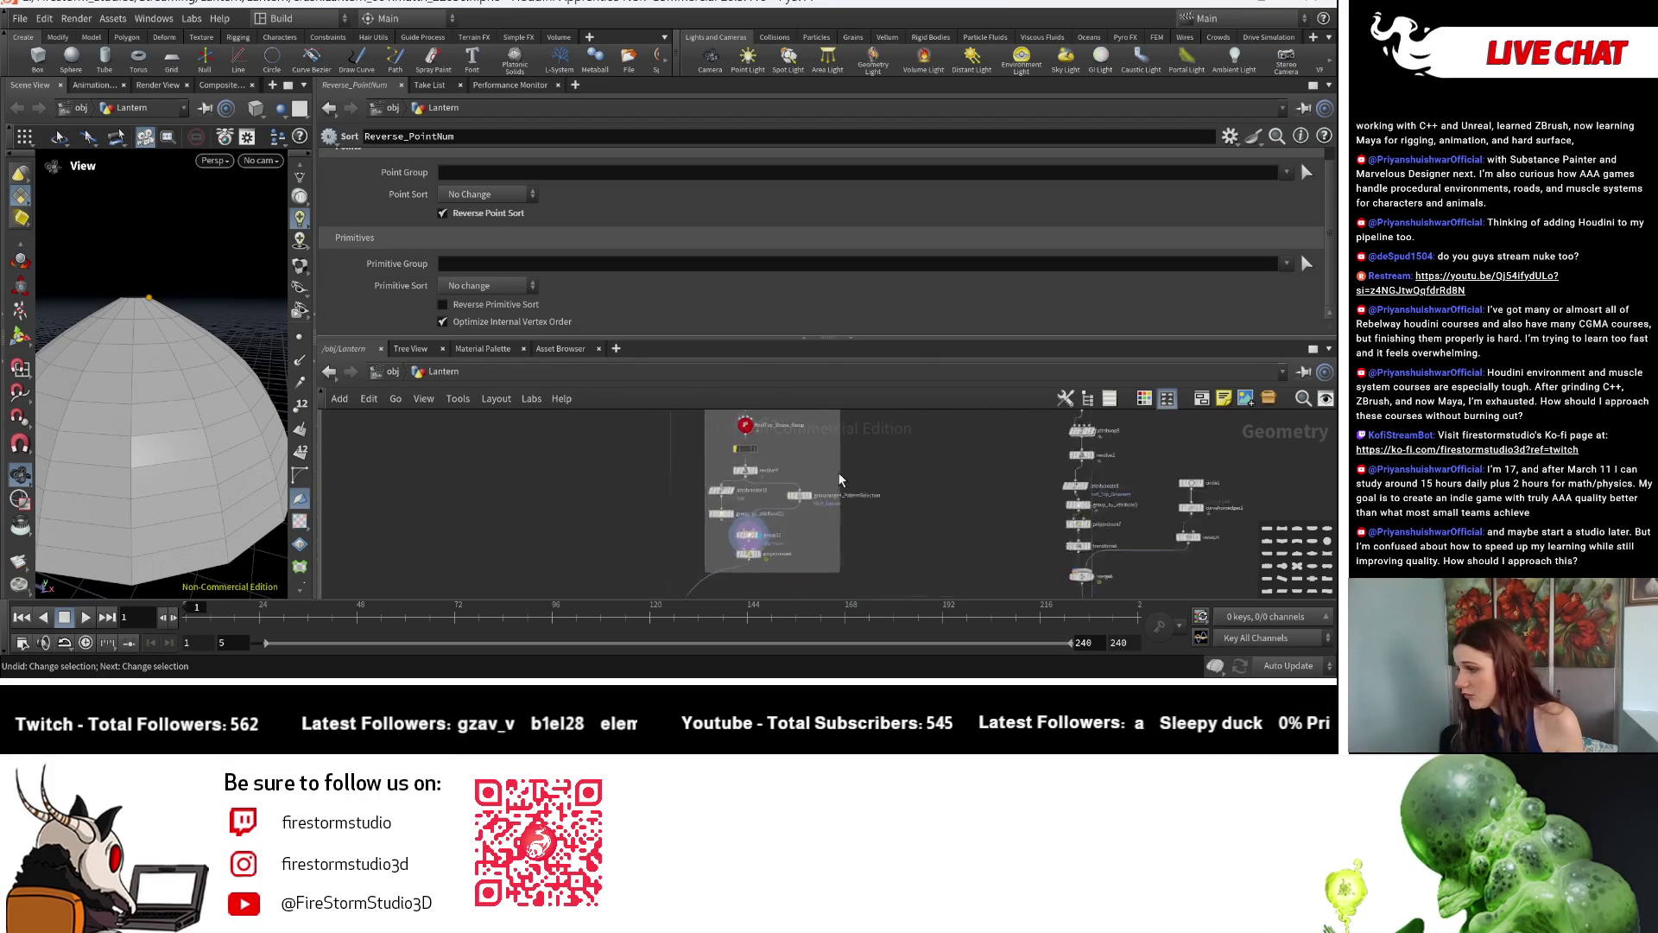
{"action": "scroll", "coordinate": [727, 439], "scroll_direction": "up", "scroll_amount": 4}
{"action": "scroll", "coordinate": [728, 438], "scroll_direction": "up", "scroll_amount": 2}
{"action": "scroll", "coordinate": [777, 415], "scroll_direction": "up", "scroll_amount": 3}
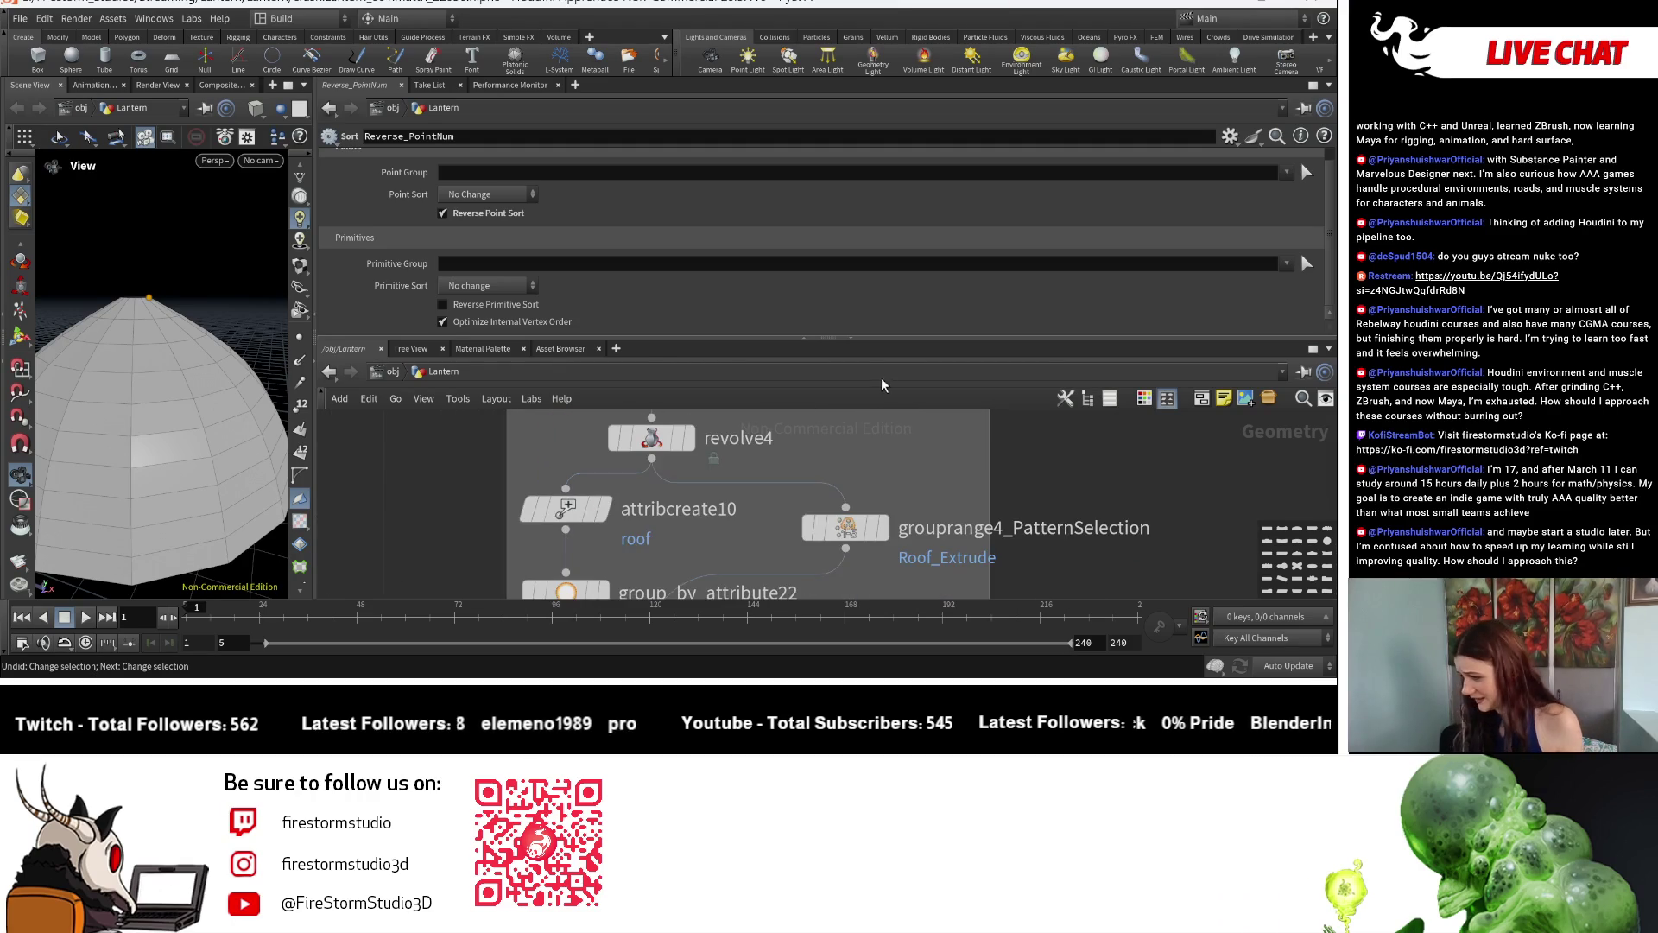
Delete the yellow join5 node between RoofTop_Shape_Ramp and revolve4.
{"action": "left_click", "coordinate": [654, 438]}
{"action": "scroll", "coordinate": [764, 444], "scroll_direction": "down", "scroll_amount": 4}
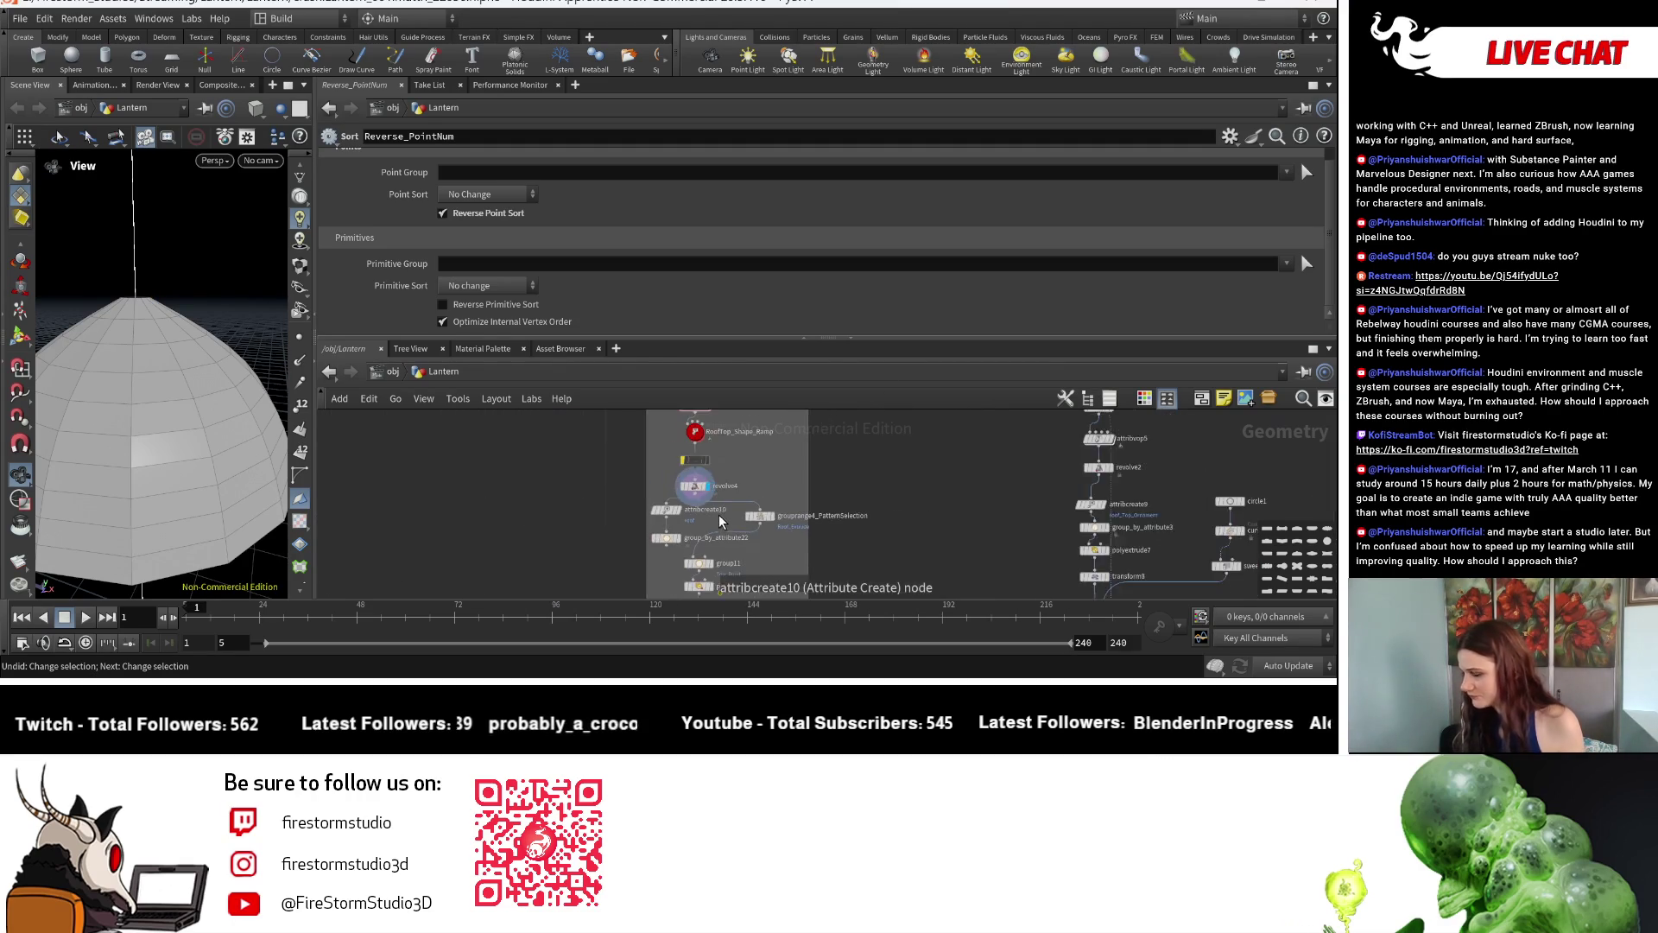
{"action": "middle_click_drag", "start_coordinate": [765, 444], "coordinate": [795, 511]}
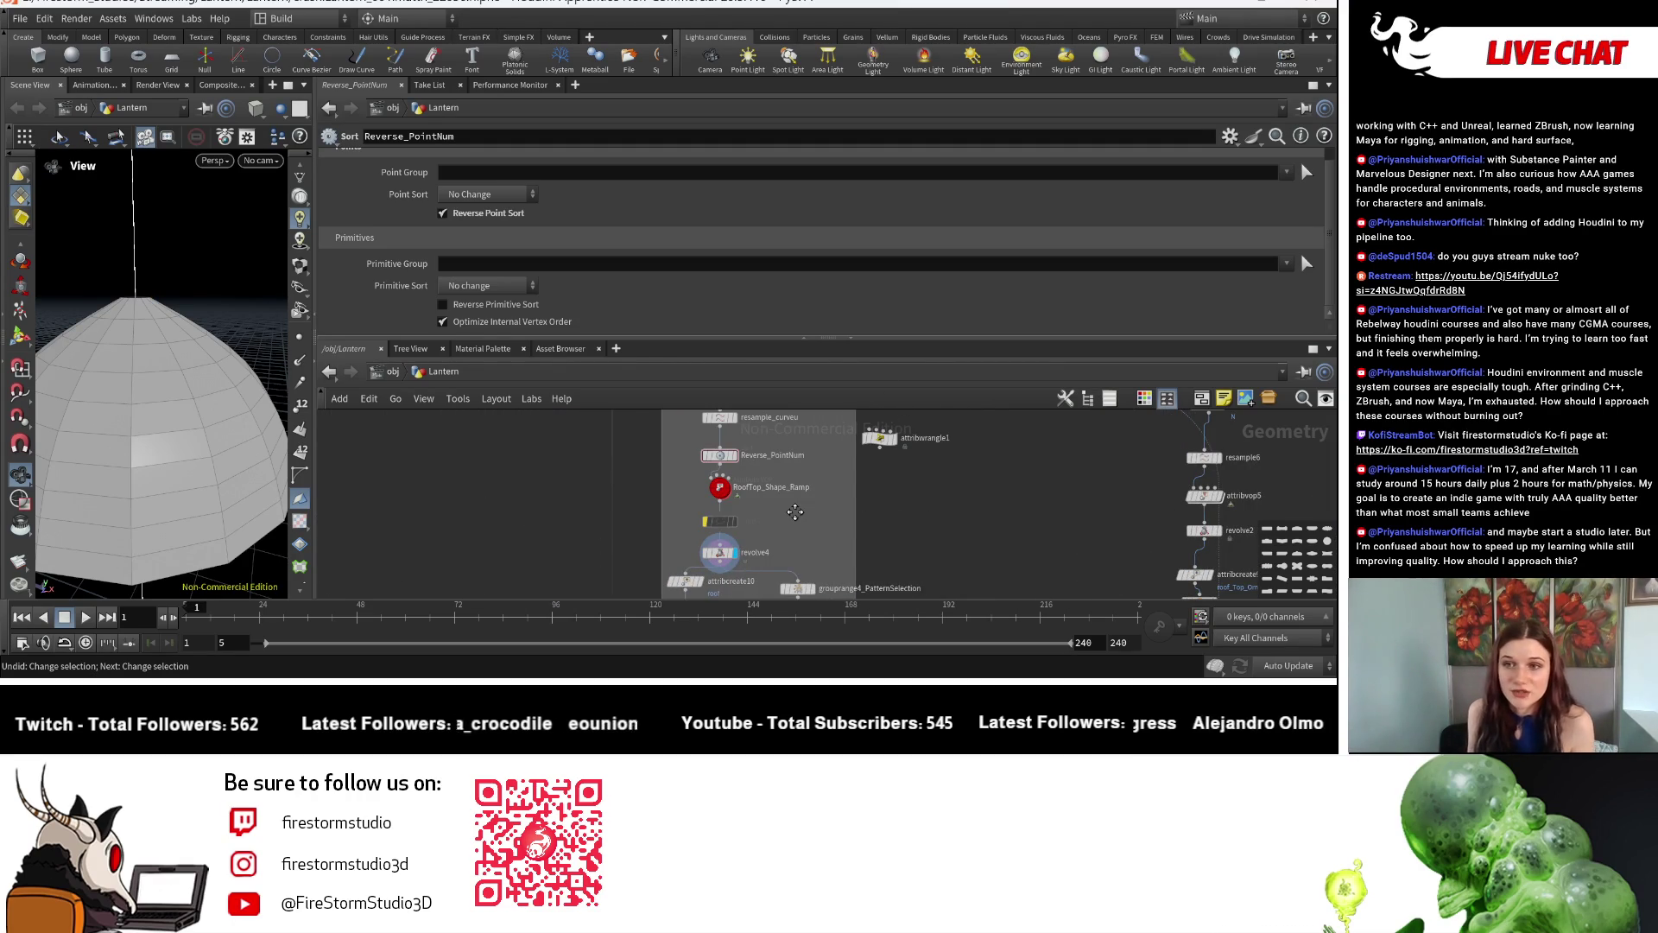
{"action": "scroll", "coordinate": [793, 515], "scroll_direction": "up", "scroll_amount": 2}
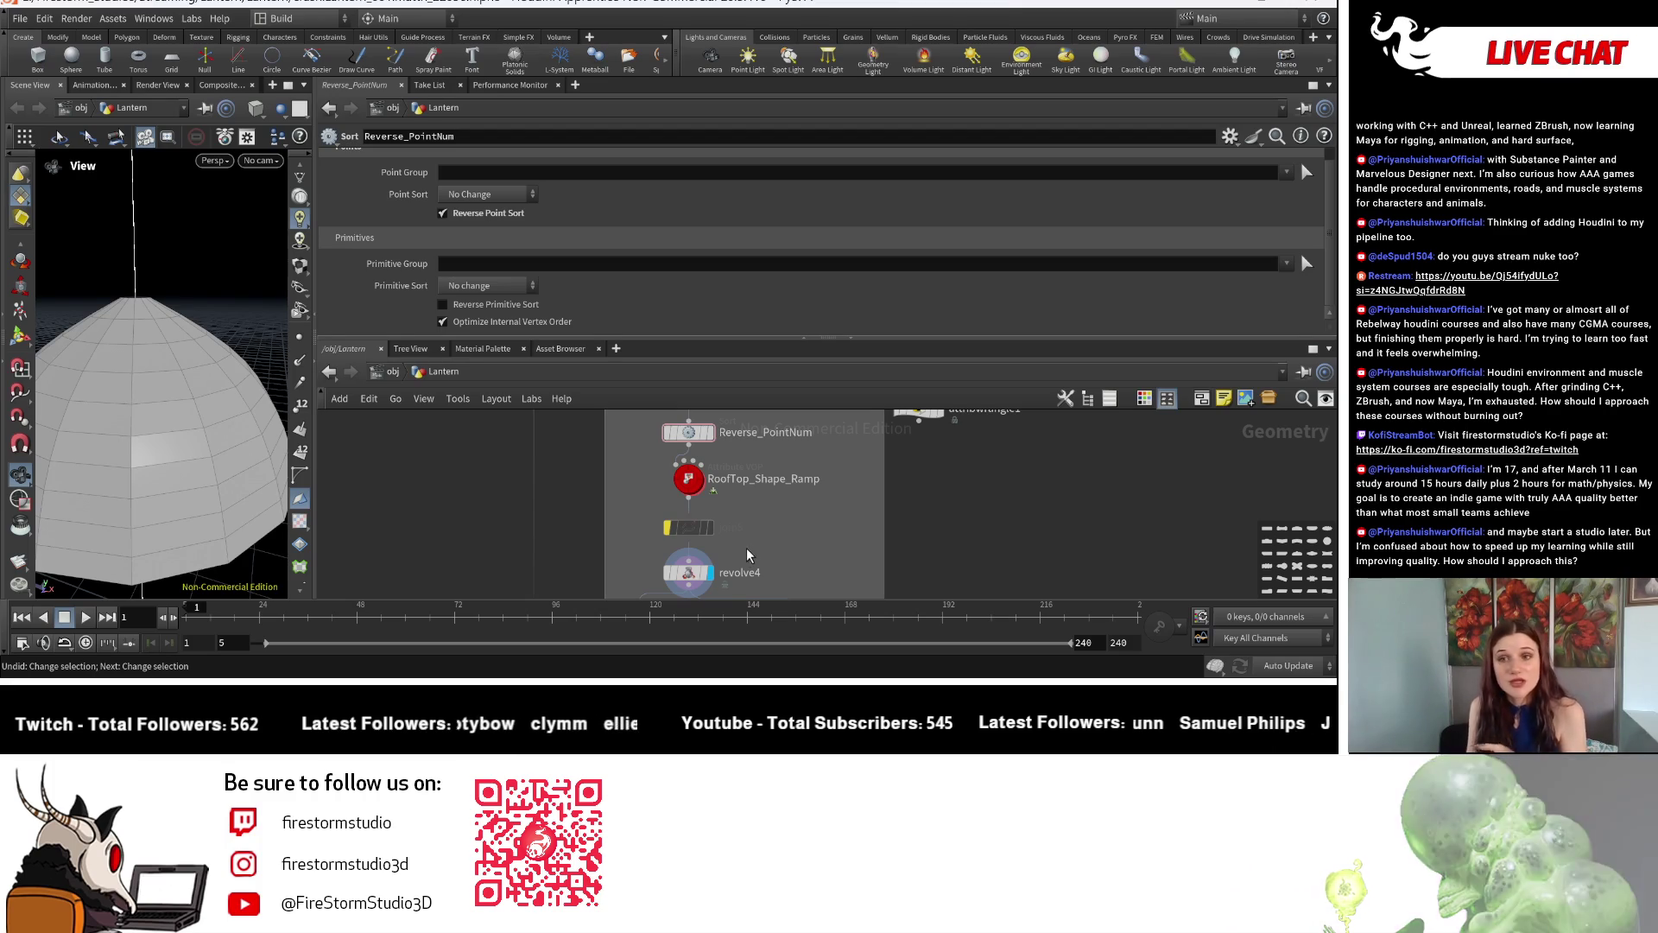
{"action": "left_click_drag", "start_coordinate": [642, 495], "coordinate": [732, 532]}
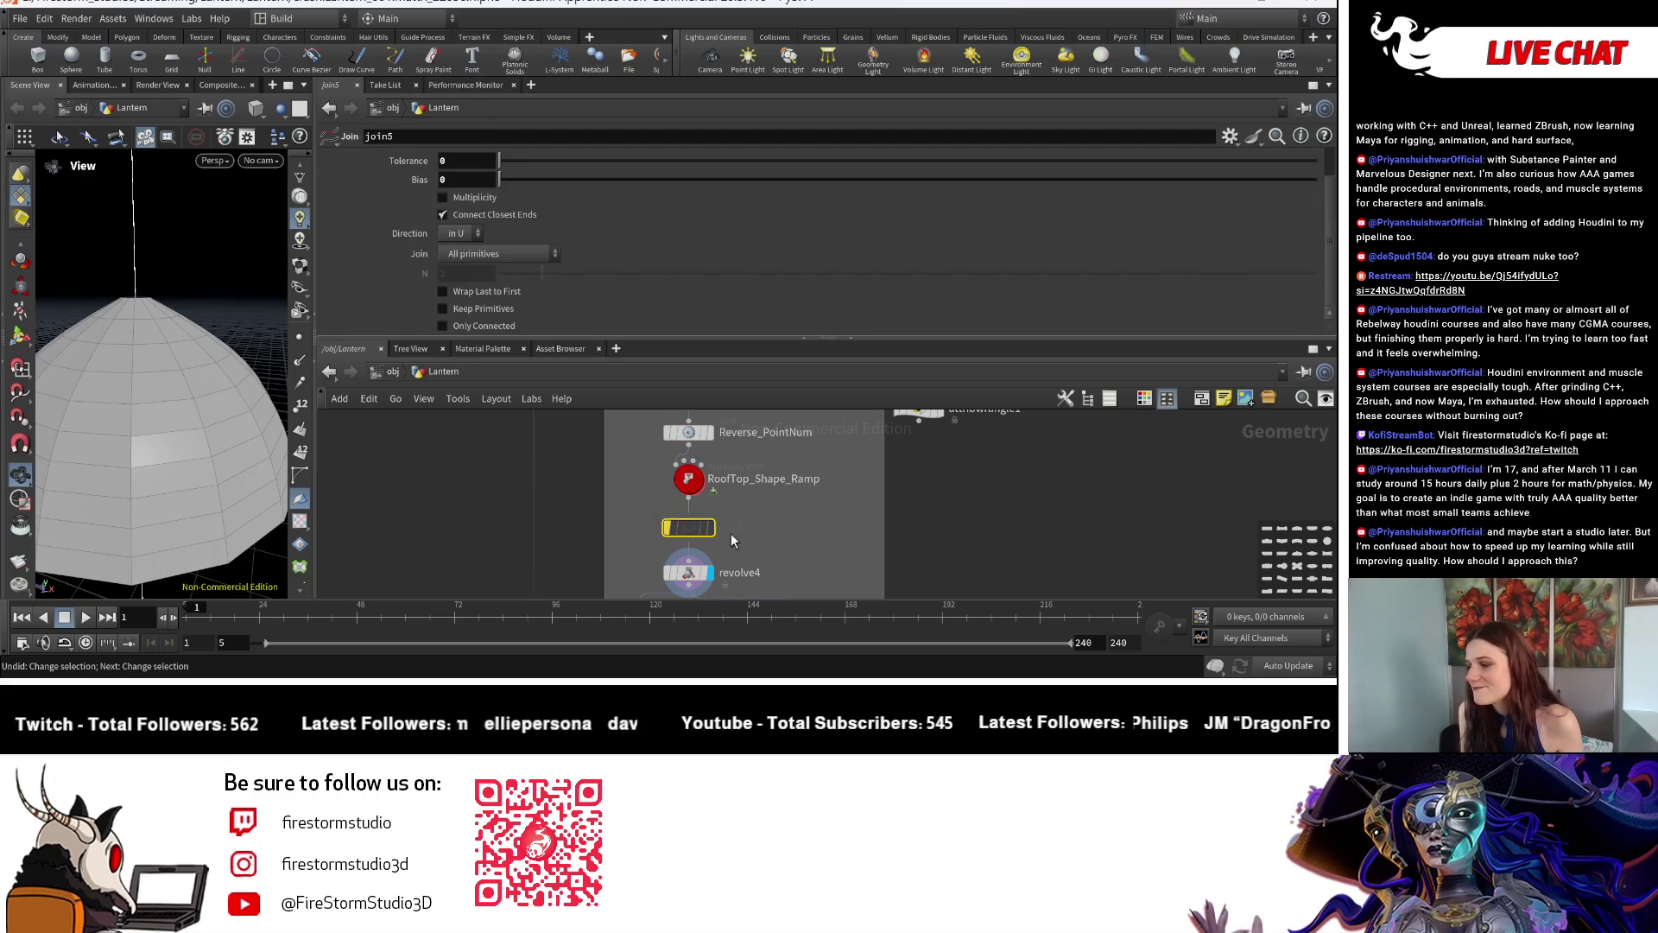
{"action": "key", "text": "Delete"}
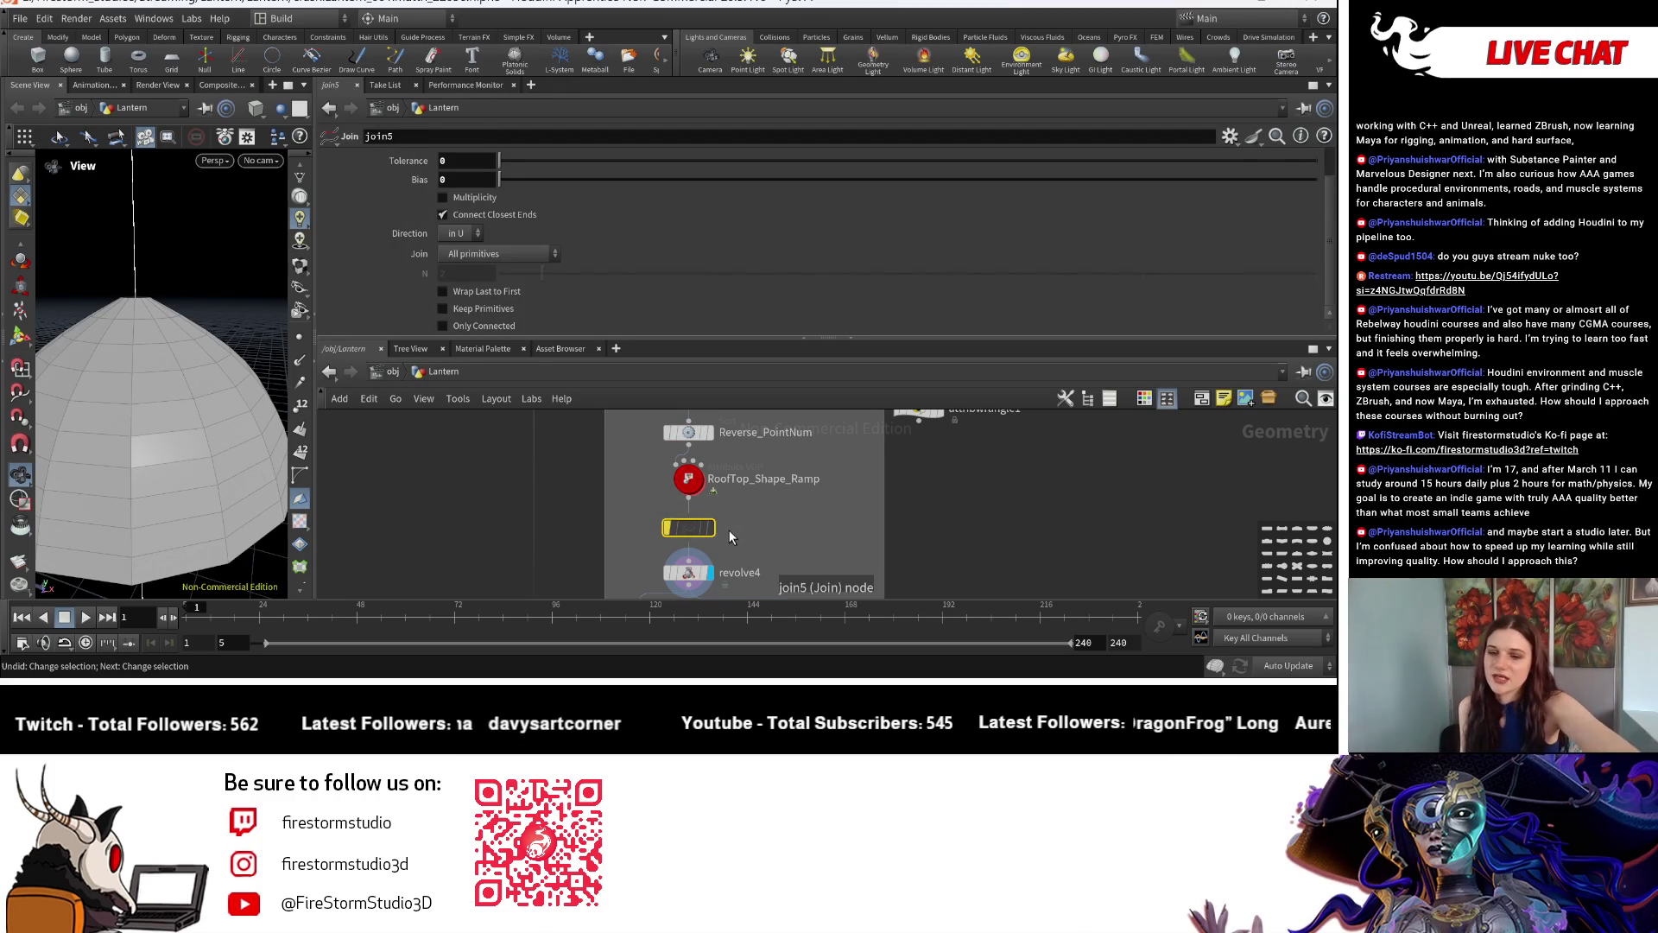
{"action": "middle_click_drag", "start_coordinate": [782, 566], "coordinate": [652, 503]}
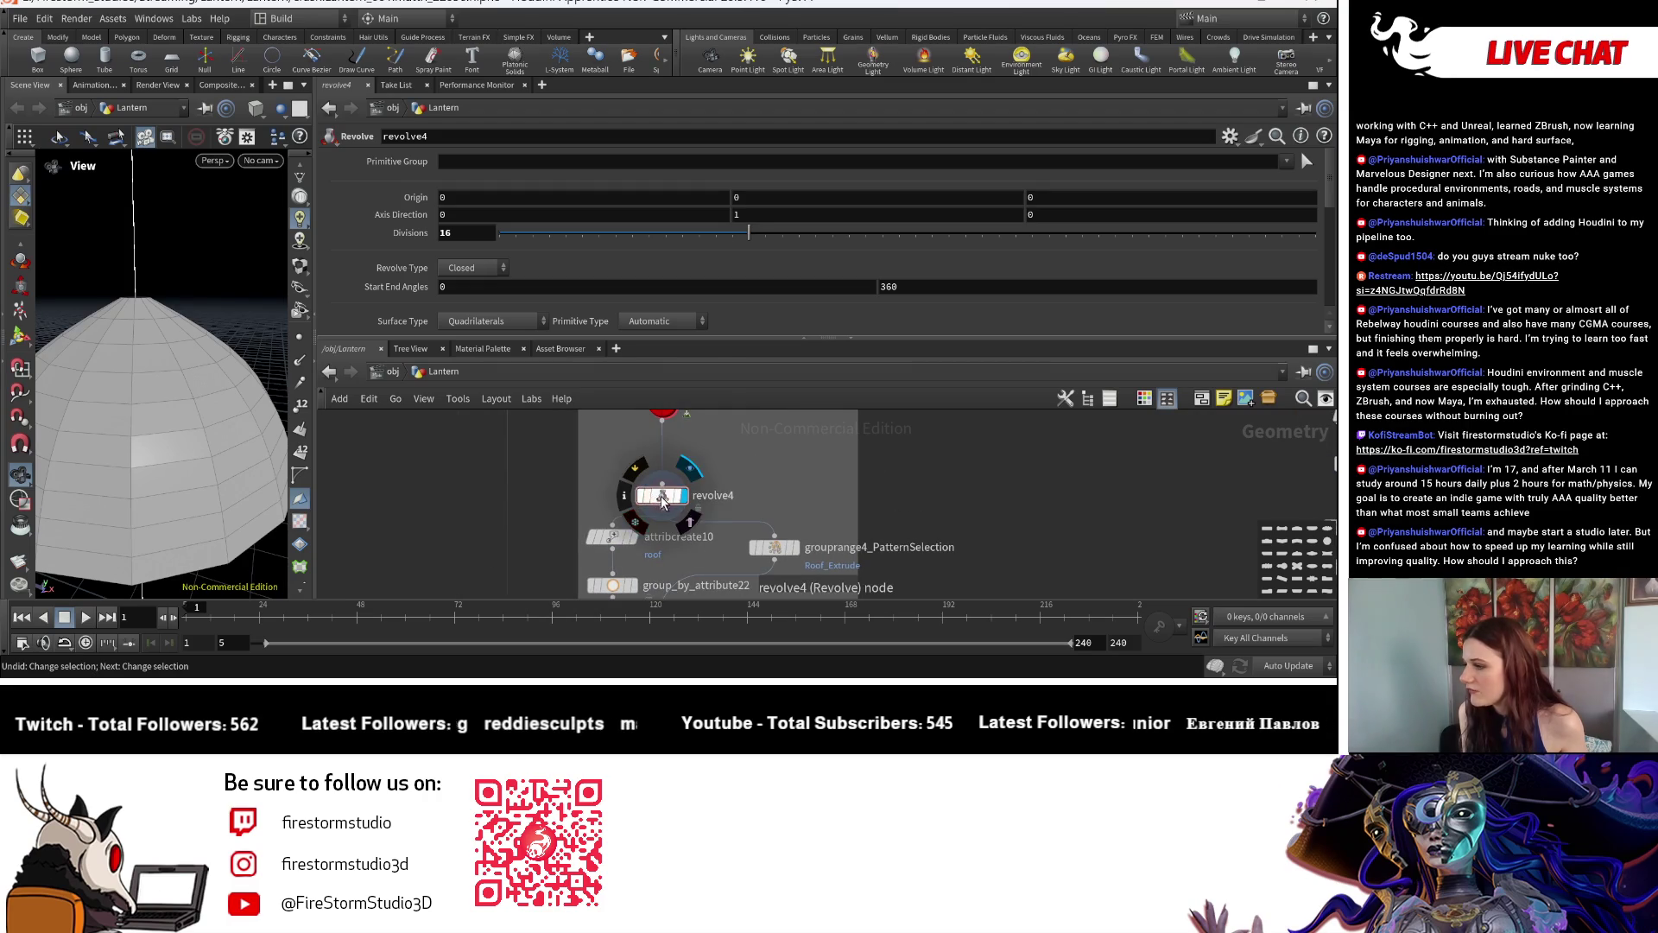
{"action": "scroll", "coordinate": [813, 494], "scroll_direction": "down", "scroll_amount": 3}
{"action": "scroll", "coordinate": [814, 493], "scroll_direction": "up", "scroll_amount": 2}
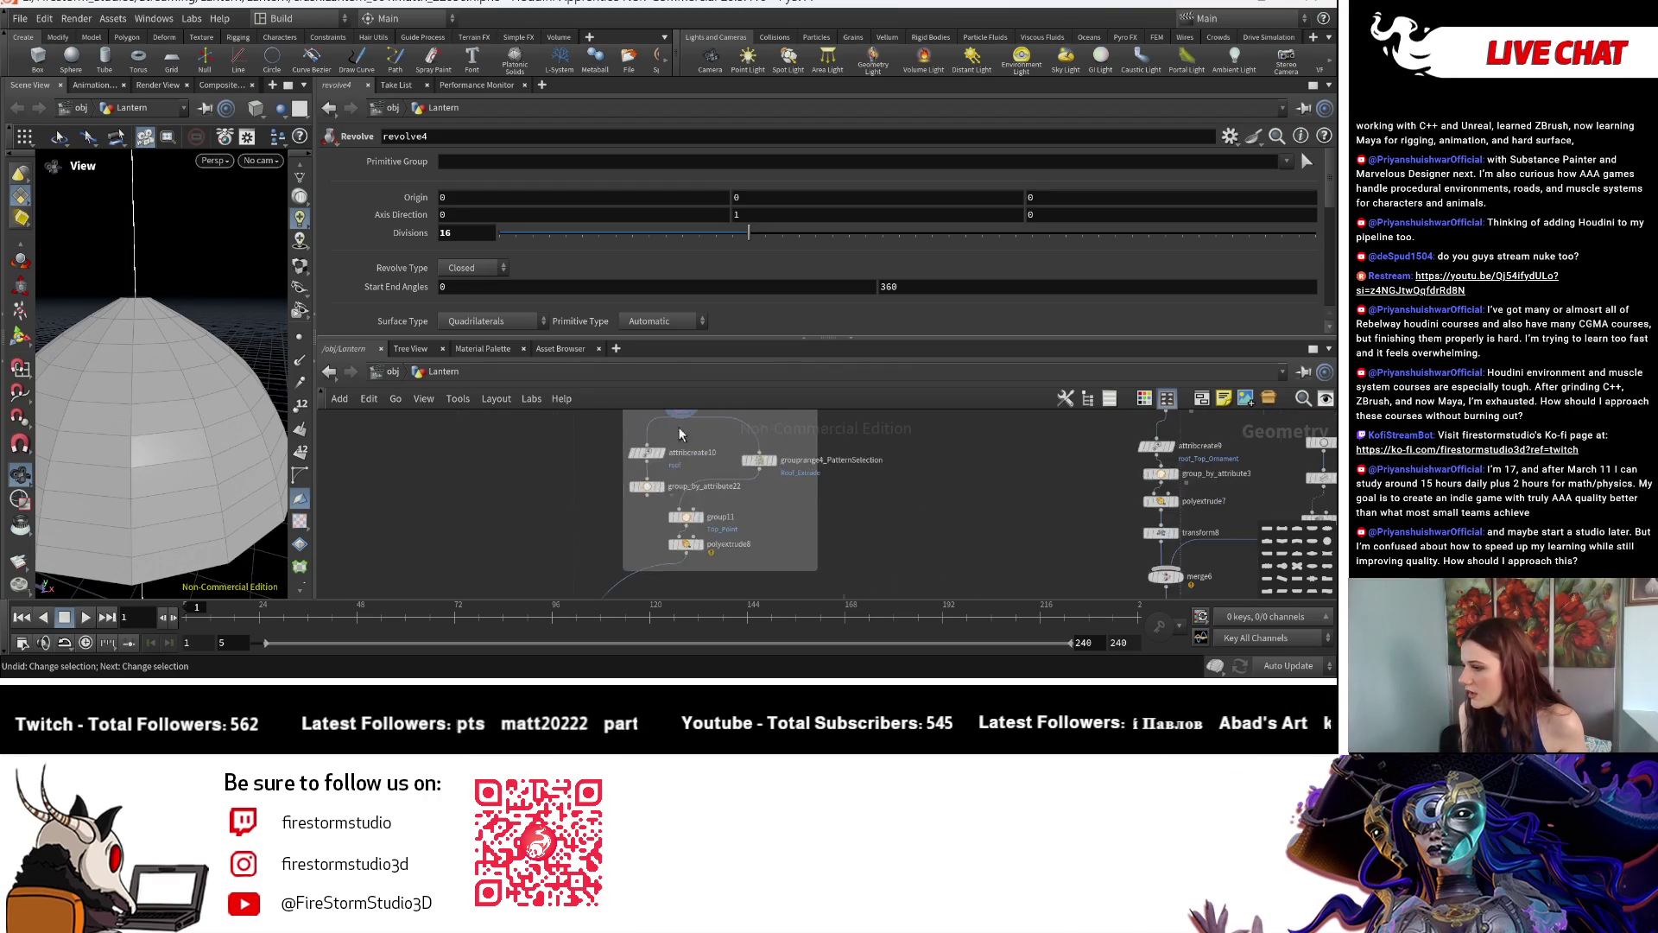
{"action": "scroll", "coordinate": [778, 479], "scroll_direction": "up", "scroll_amount": 1}
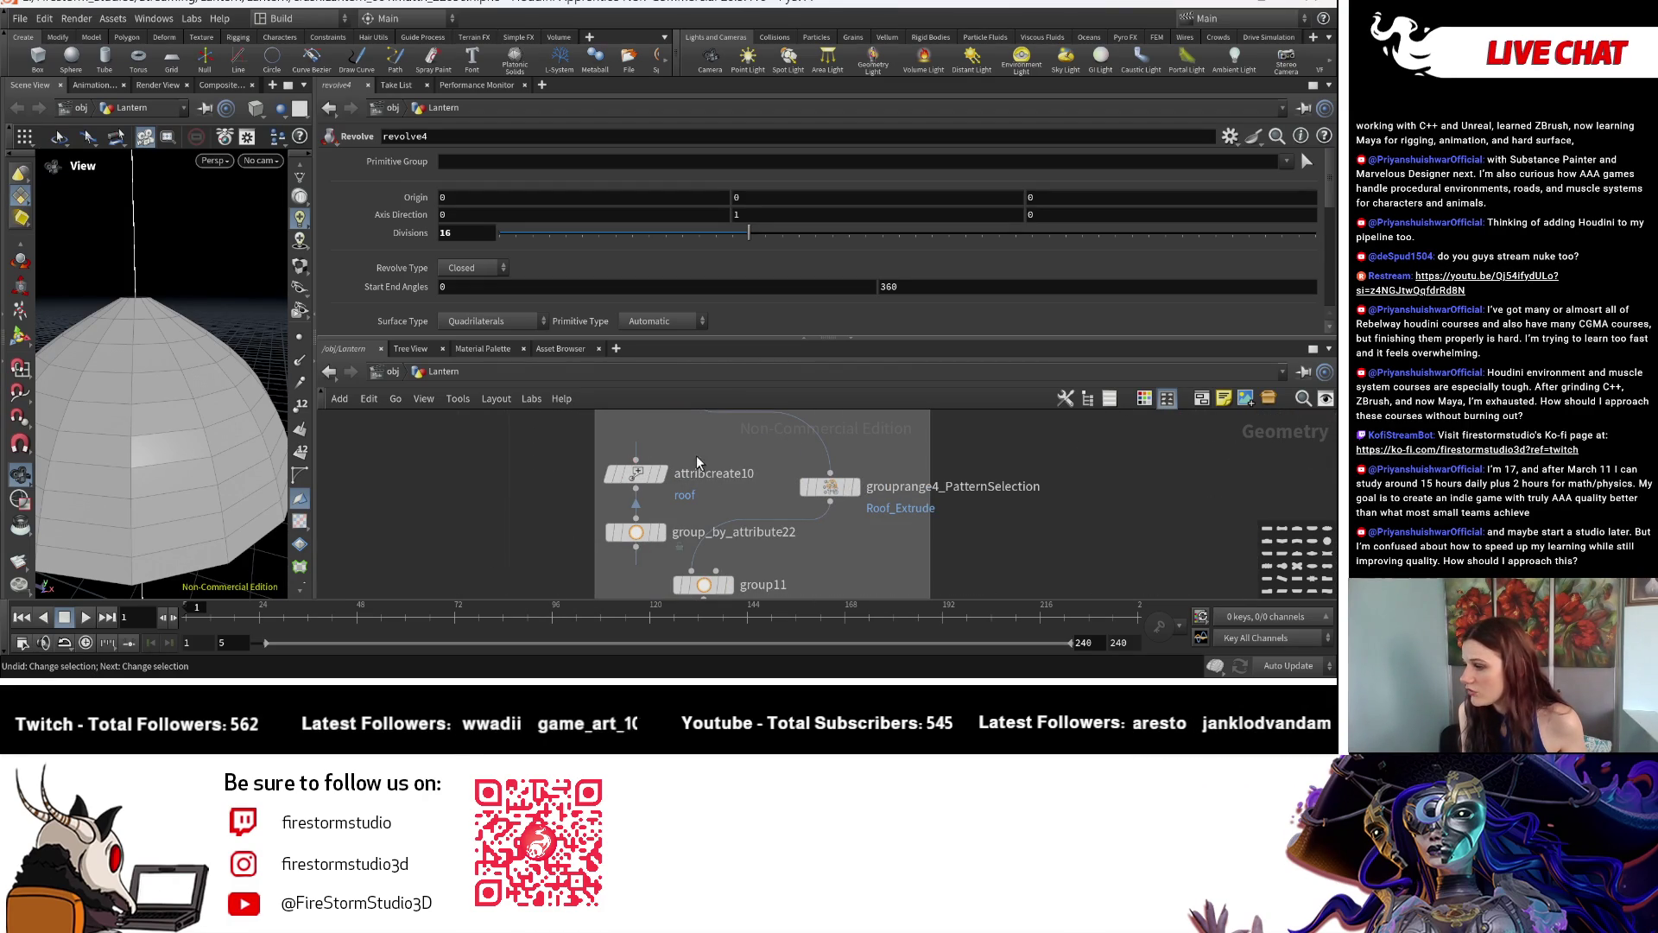
Delete attribcreate10 and group_by_attribute22 and drop grouprange4_PatternSelection into the chain below revolve4.
{"action": "mouse_move", "coordinate": [562, 454]}
{"action": "left_mouse_down"}
{"action": "mouse_move", "coordinate": [650, 555]}
{"action": "mouse_move", "coordinate": [644, 541]}
{"action": "left_mouse_up"}
{"action": "key", "text": "Delete"}
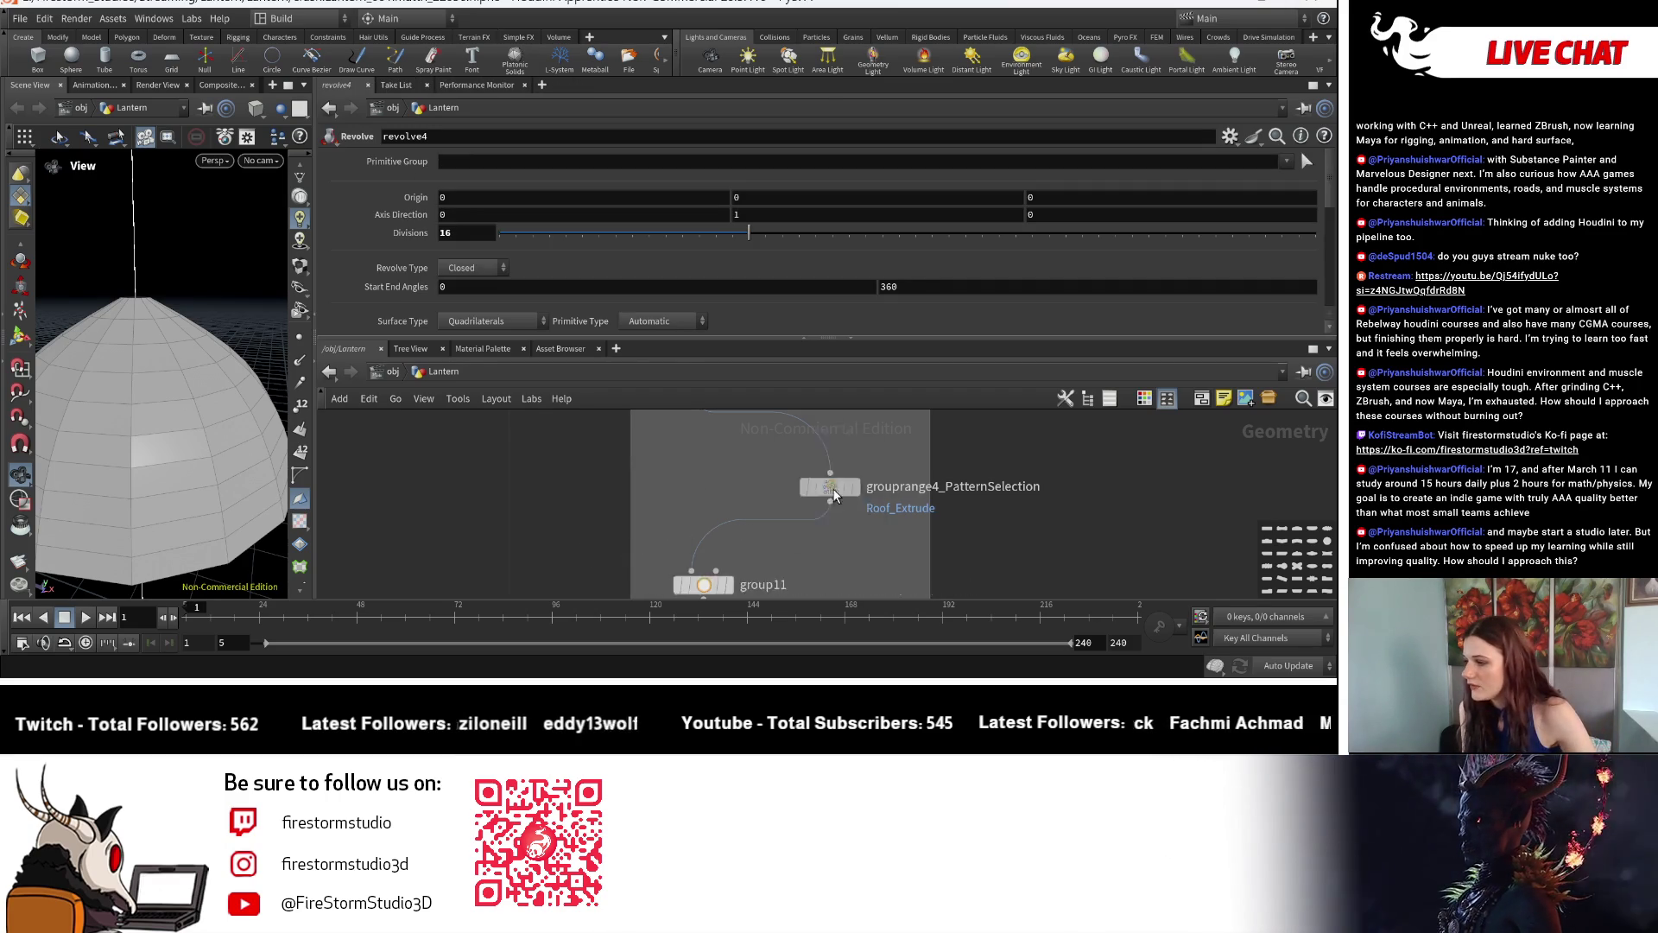
{"action": "left_click_drag", "start_coordinate": [834, 494], "coordinate": [709, 497]}
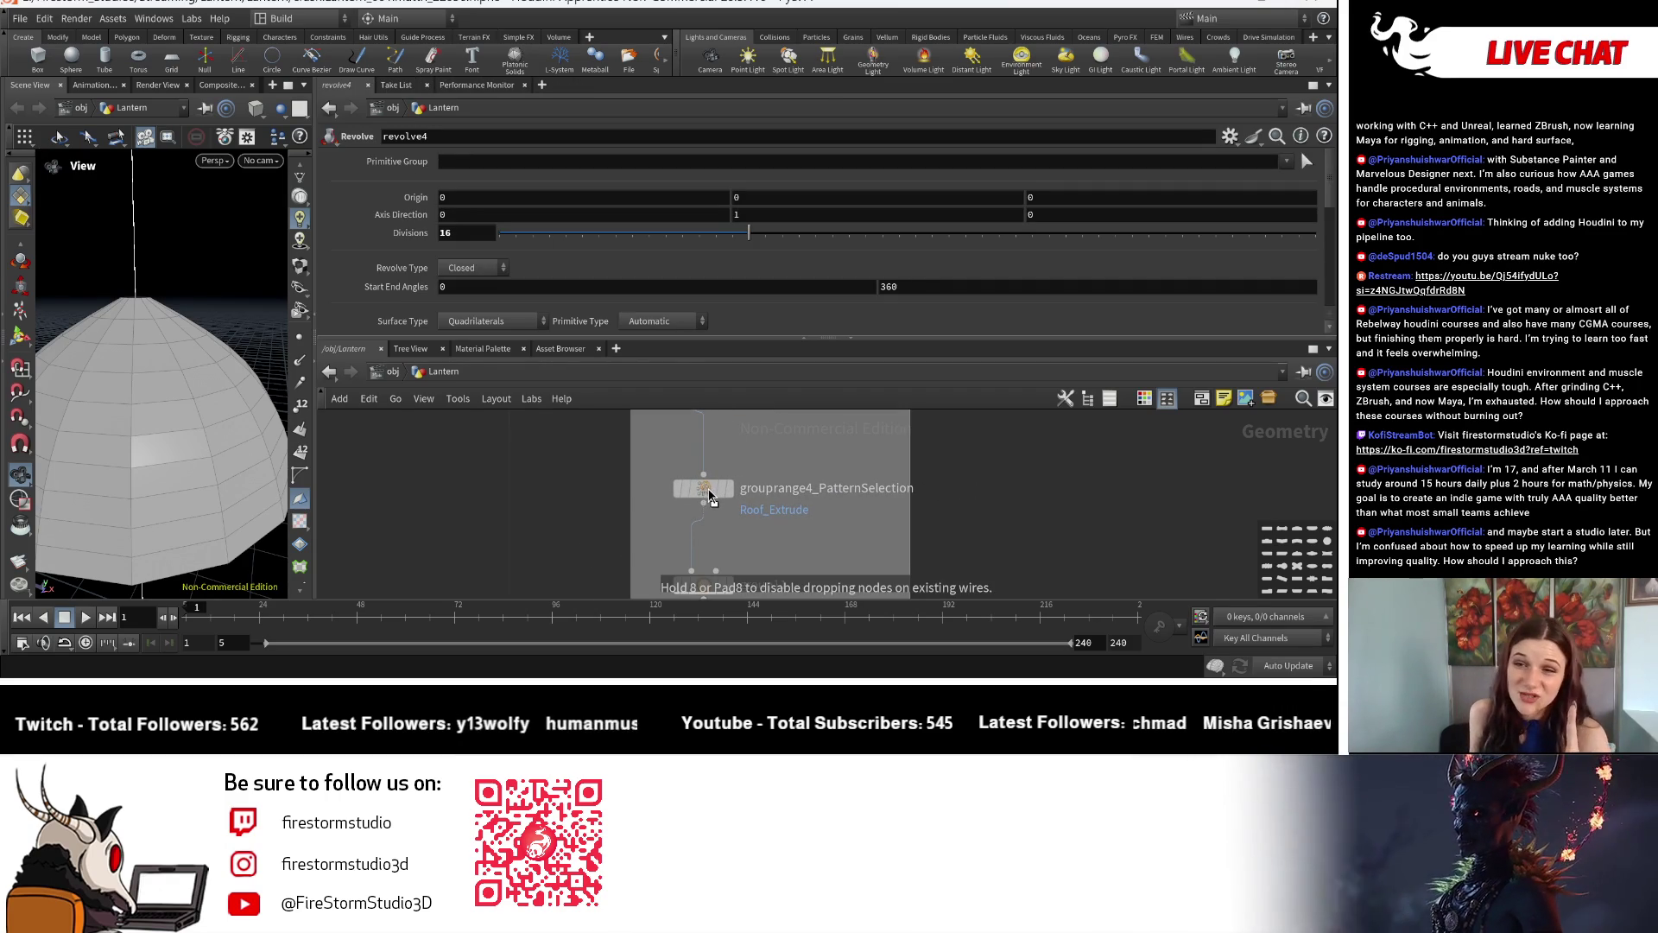
{"action": "left_click_drag", "start_coordinate": [711, 497], "coordinate": [704, 499]}
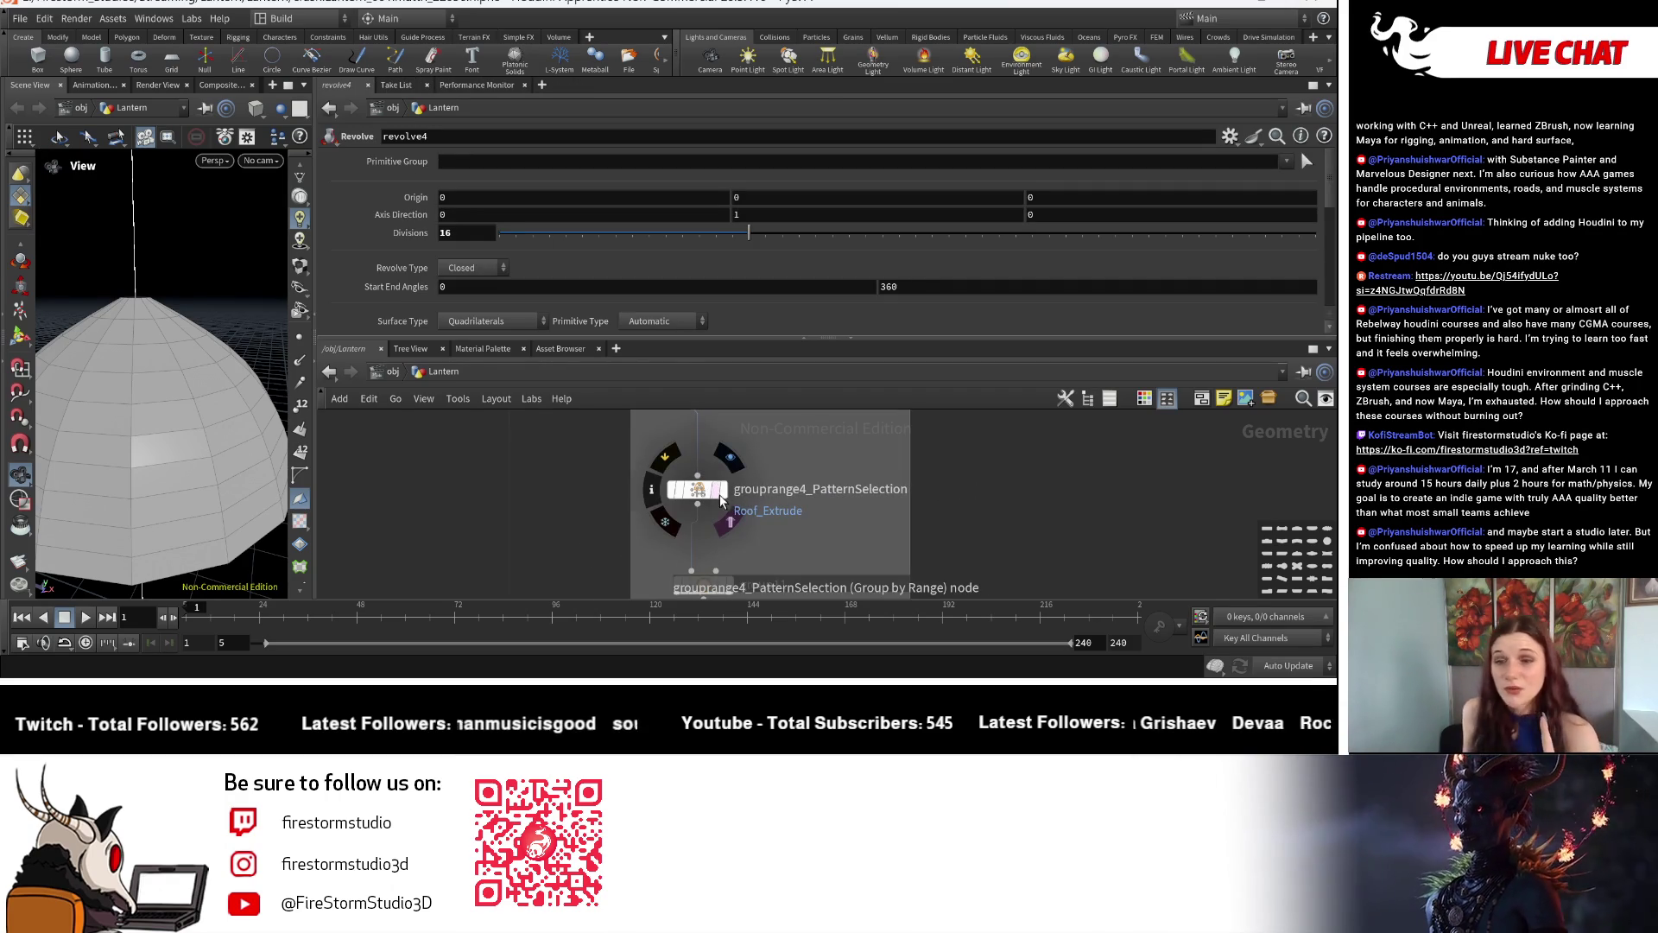
{"action": "scroll", "coordinate": [722, 498], "scroll_direction": "down", "scroll_amount": 3}
{"action": "scroll", "coordinate": [830, 515], "scroll_direction": "down", "scroll_amount": 3}
{"action": "scroll", "coordinate": [809, 567], "scroll_direction": "up", "scroll_amount": 2}
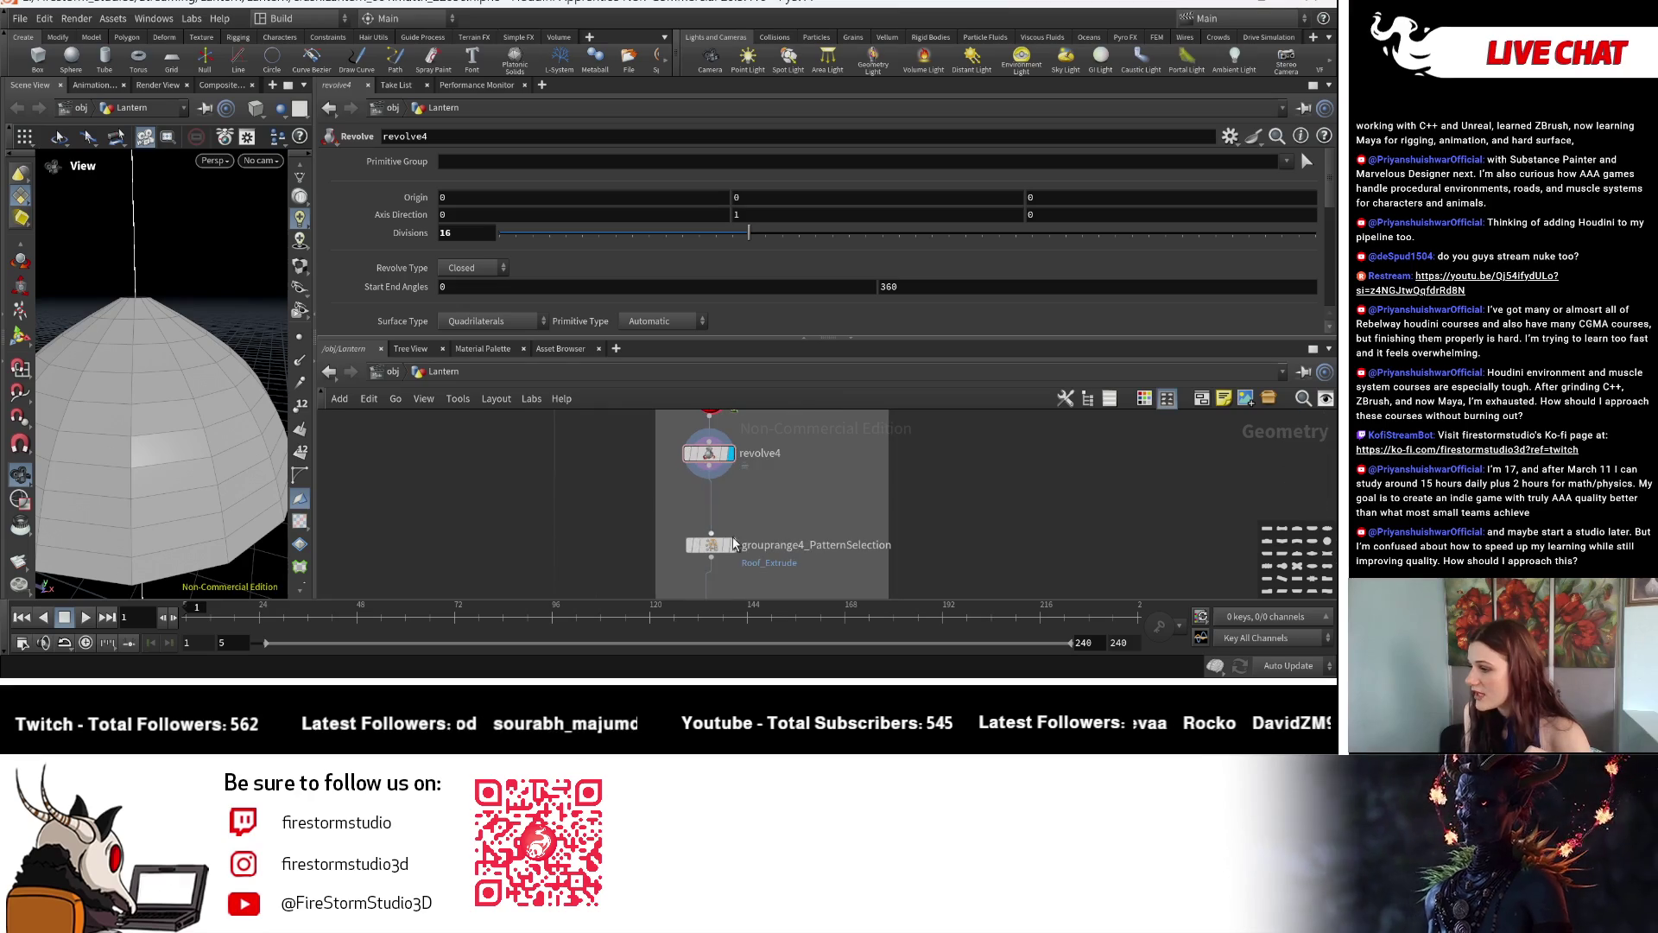
Display the striped Roof_Extrude group on the dome and select group11 to view its top.
{"action": "left_click", "coordinate": [738, 551]}
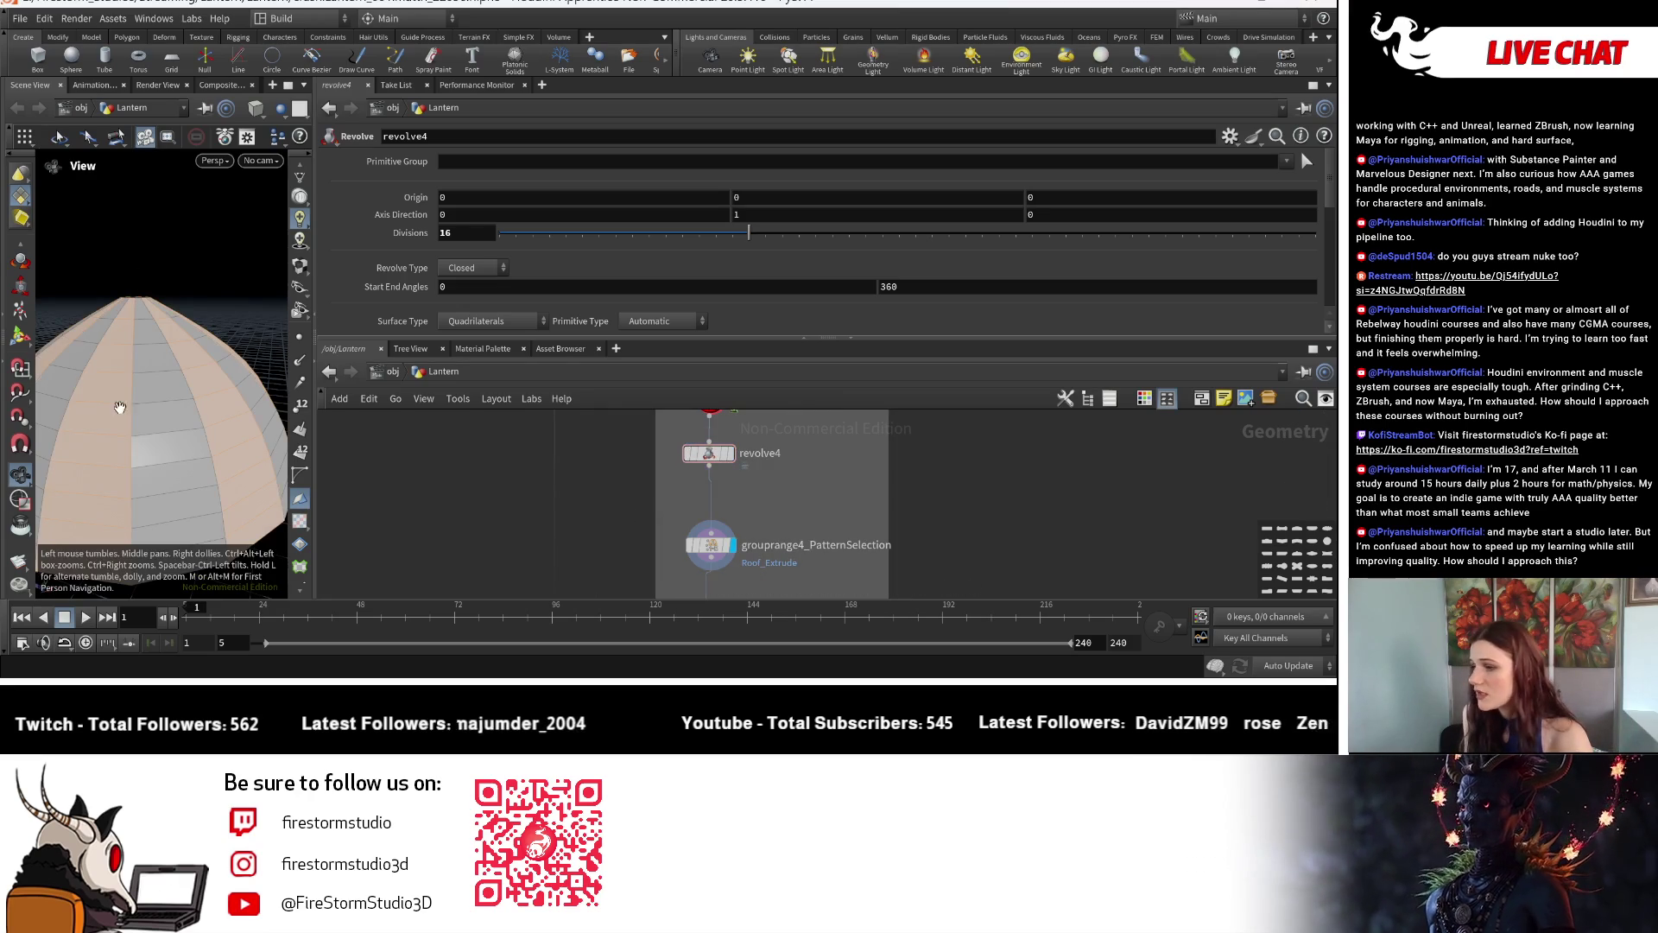
{"action": "scroll", "coordinate": [758, 529], "scroll_direction": "down", "scroll_amount": 2}
{"action": "scroll", "coordinate": [758, 530], "scroll_direction": "up", "scroll_amount": 2}
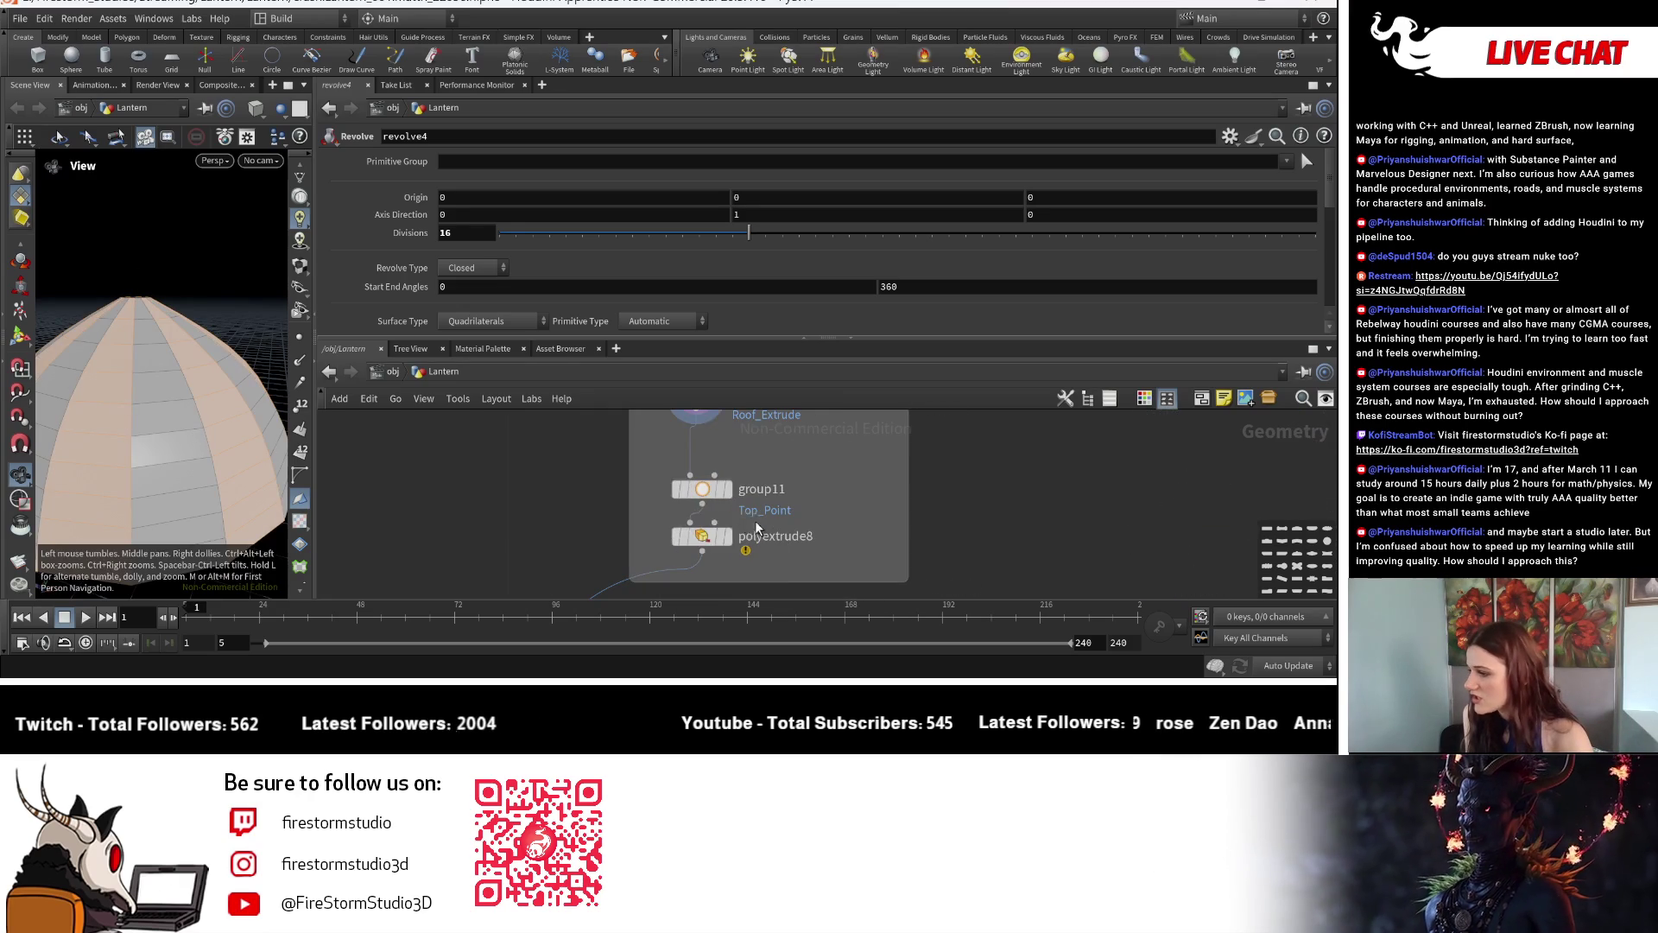
{"action": "left_click", "coordinate": [700, 489]}
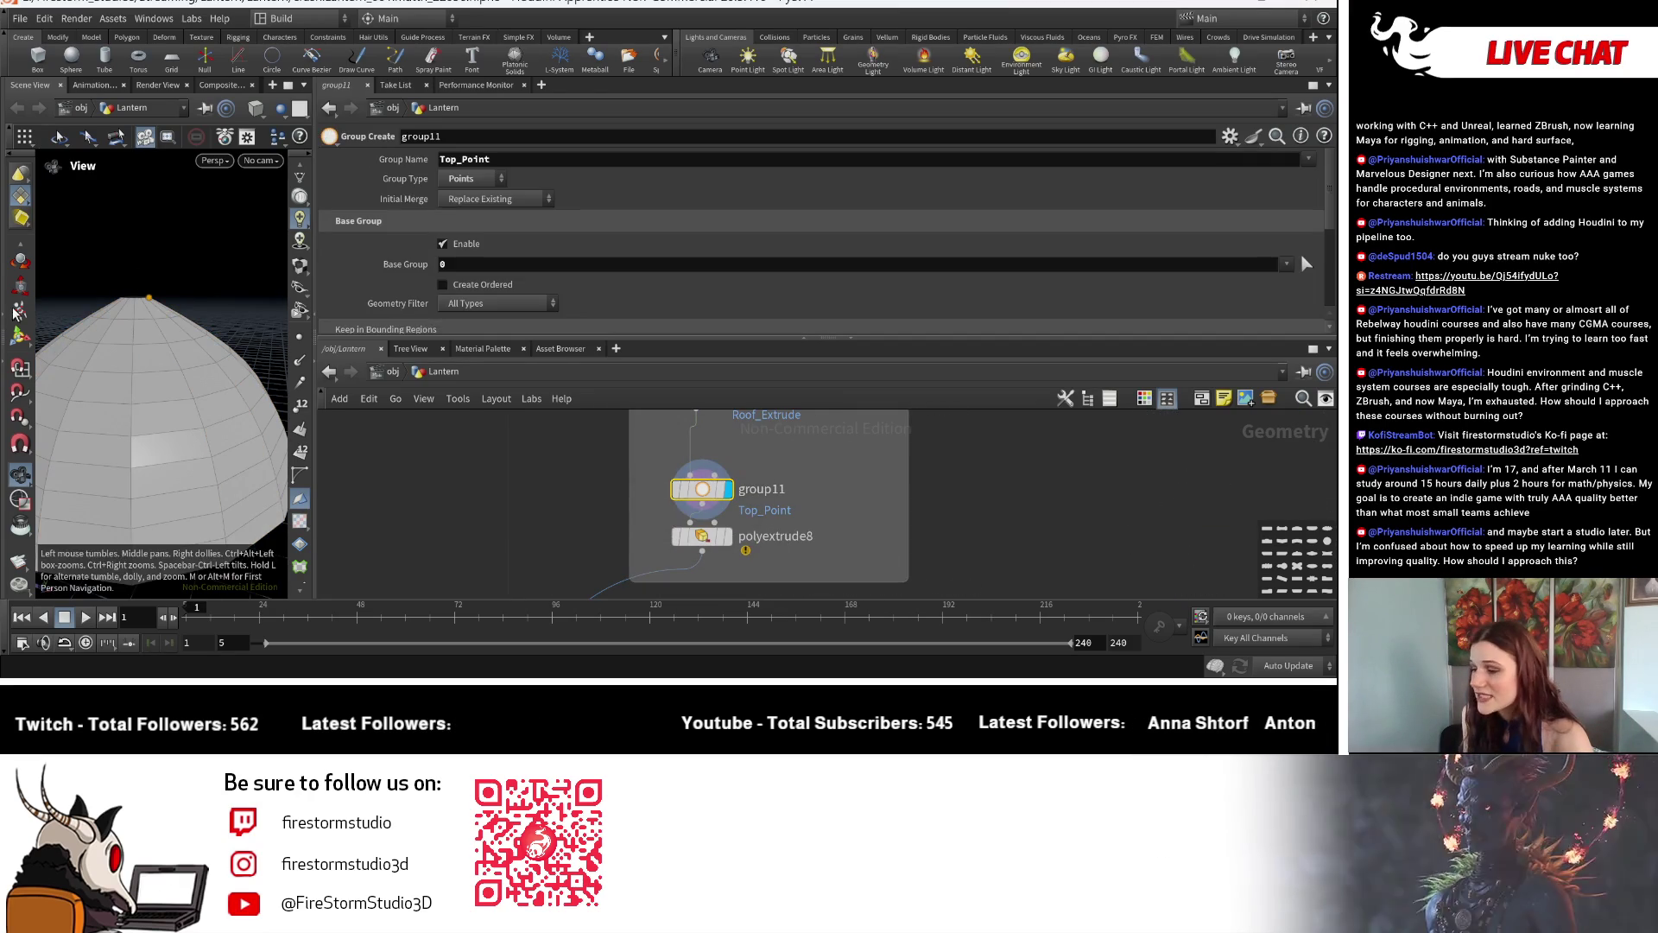
{"action": "mouse_move", "coordinate": [165, 350]}
{"action": "left_mouse_down"}
{"action": "mouse_move", "coordinate": [205, 449]}
{"action": "mouse_move", "coordinate": [246, 414]}
{"action": "left_mouse_up"}
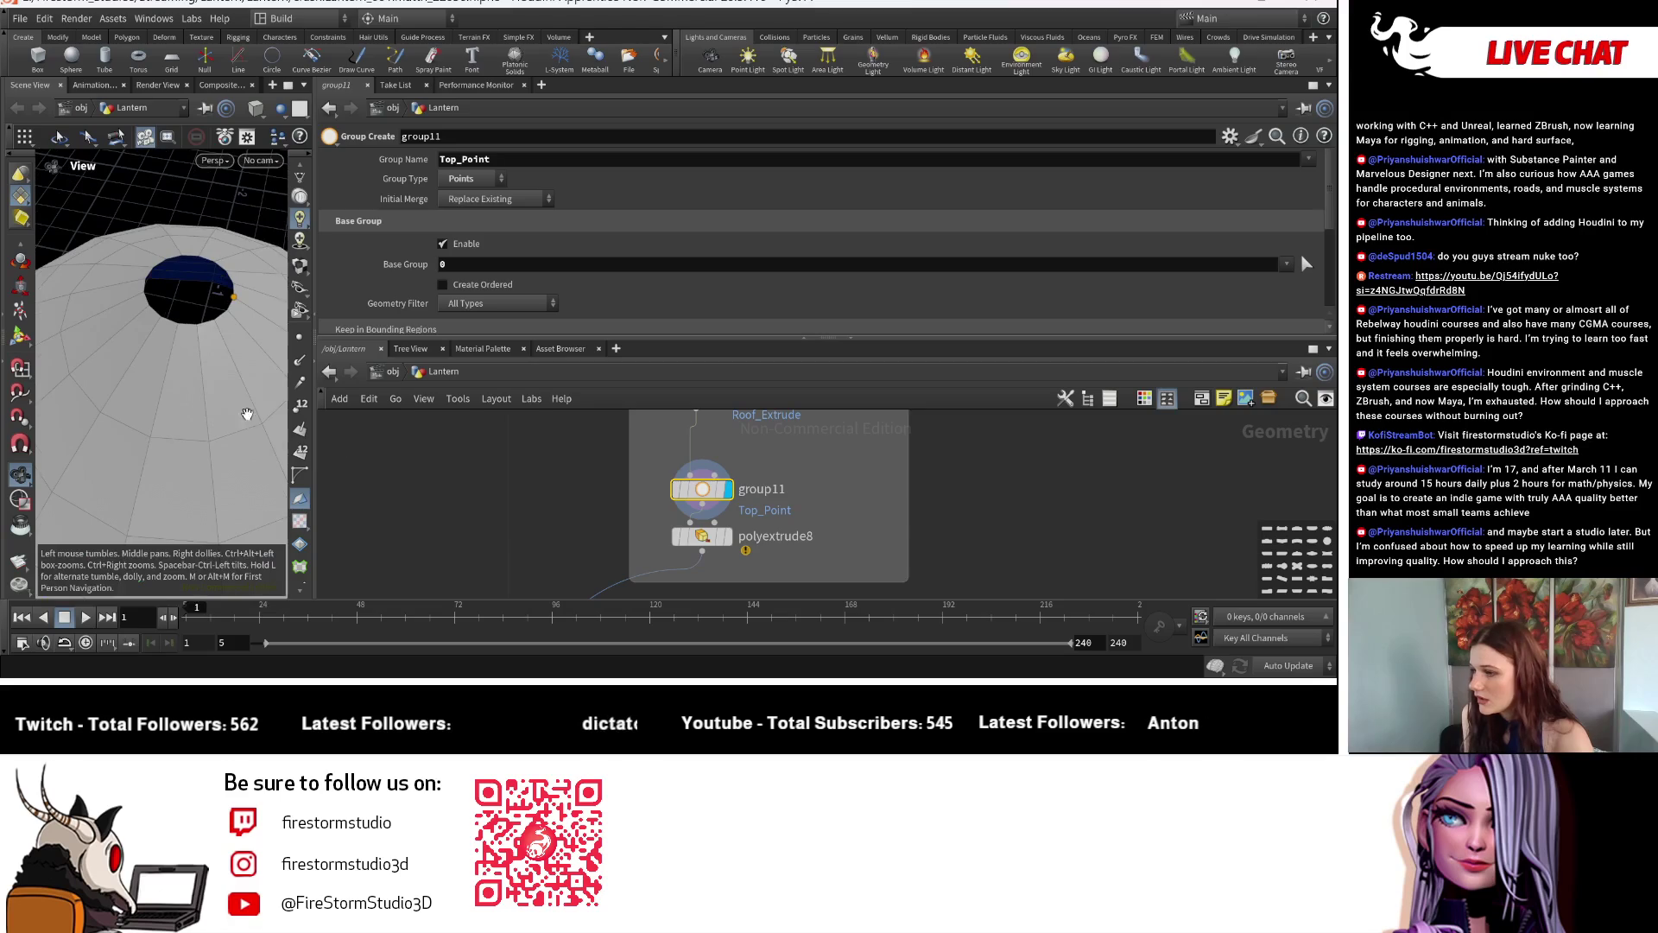
Display copytopoints1's lantern geometry and pan to the two transforms feeding merge11.
{"action": "left_click_drag", "start_coordinate": [786, 518], "coordinate": [787, 487]}
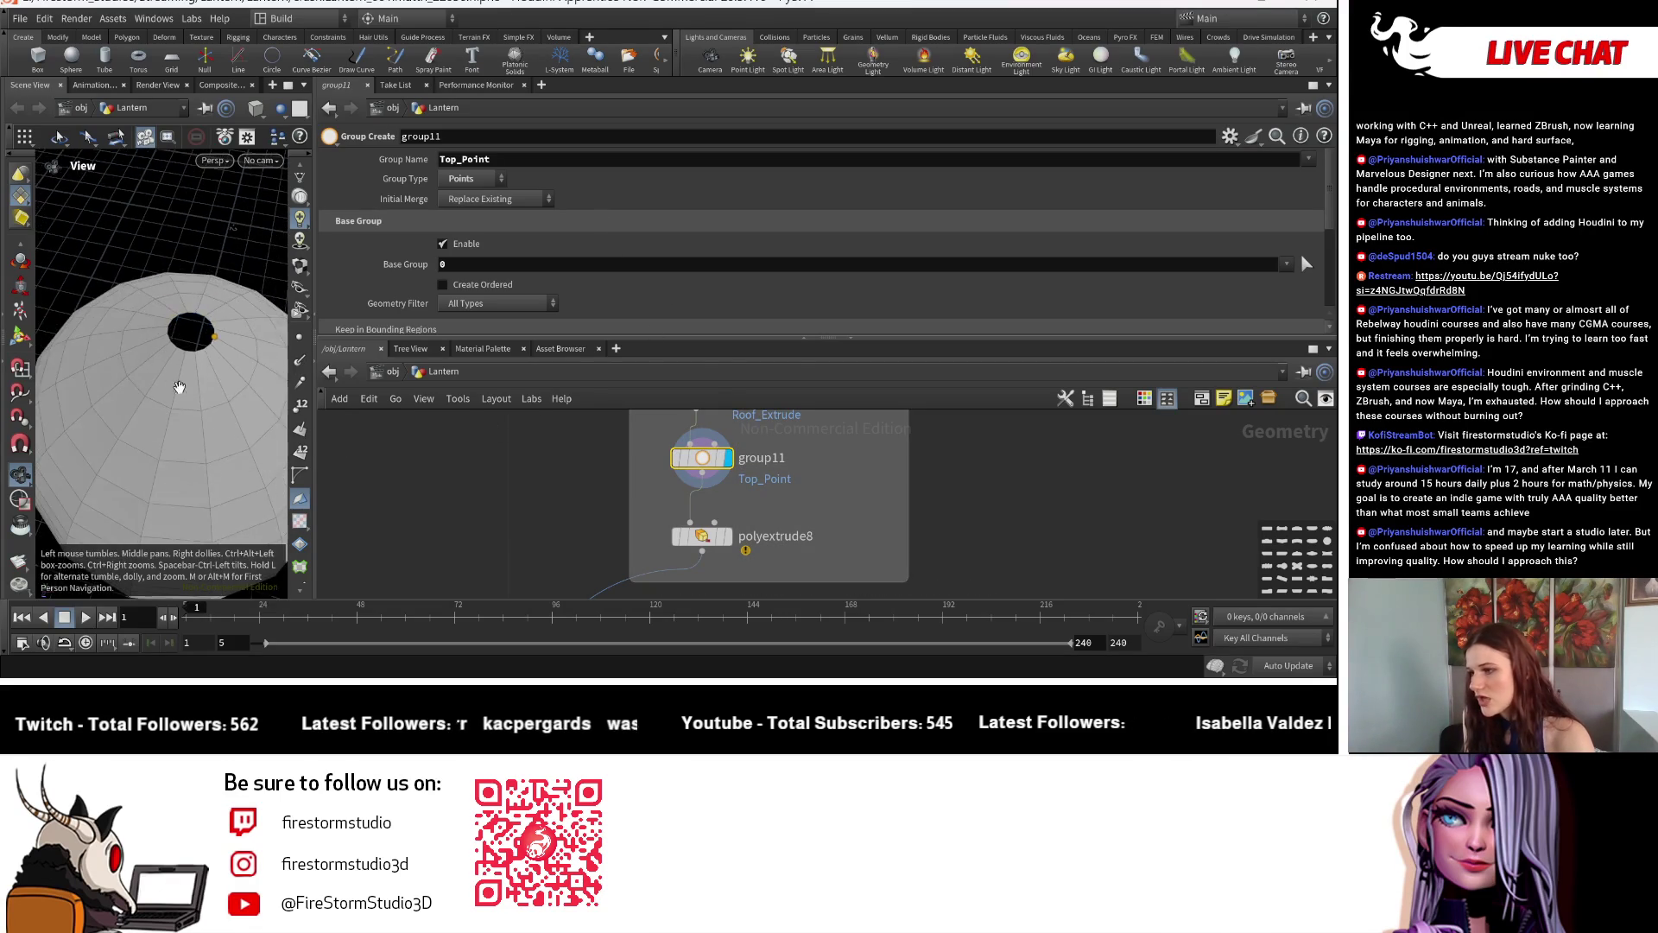
{"action": "left_click_drag", "start_coordinate": [205, 393], "coordinate": [212, 407]}
{"action": "scroll", "coordinate": [861, 540], "scroll_direction": "down", "scroll_amount": 5}
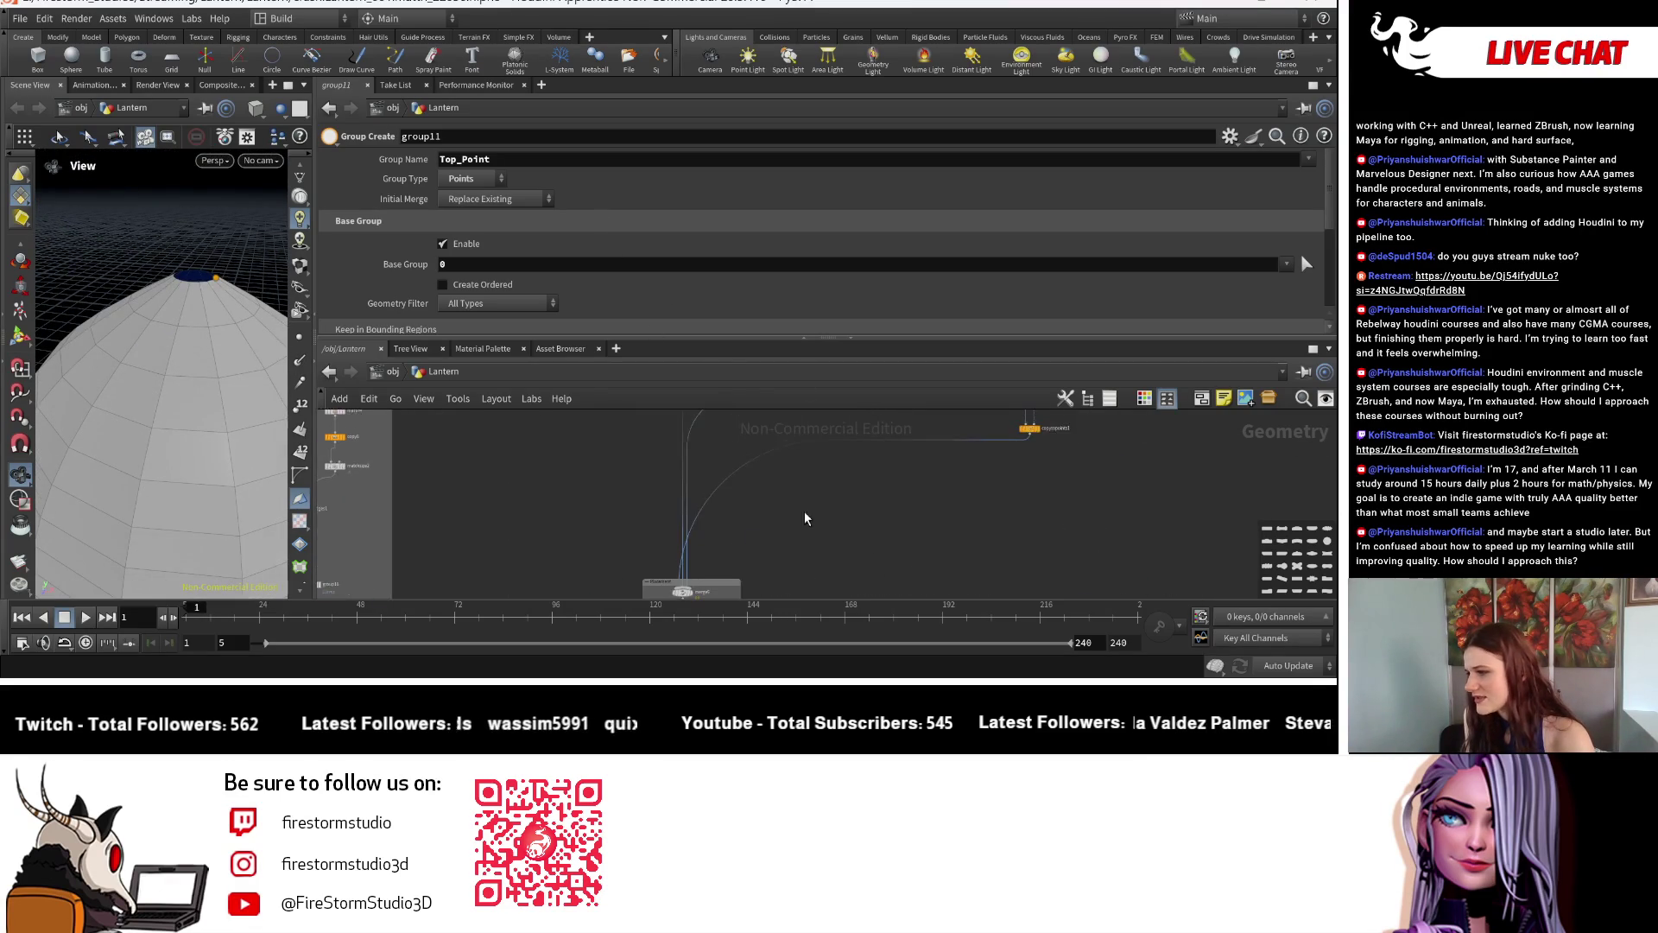
{"action": "scroll", "coordinate": [705, 509], "scroll_direction": "up", "scroll_amount": 5}
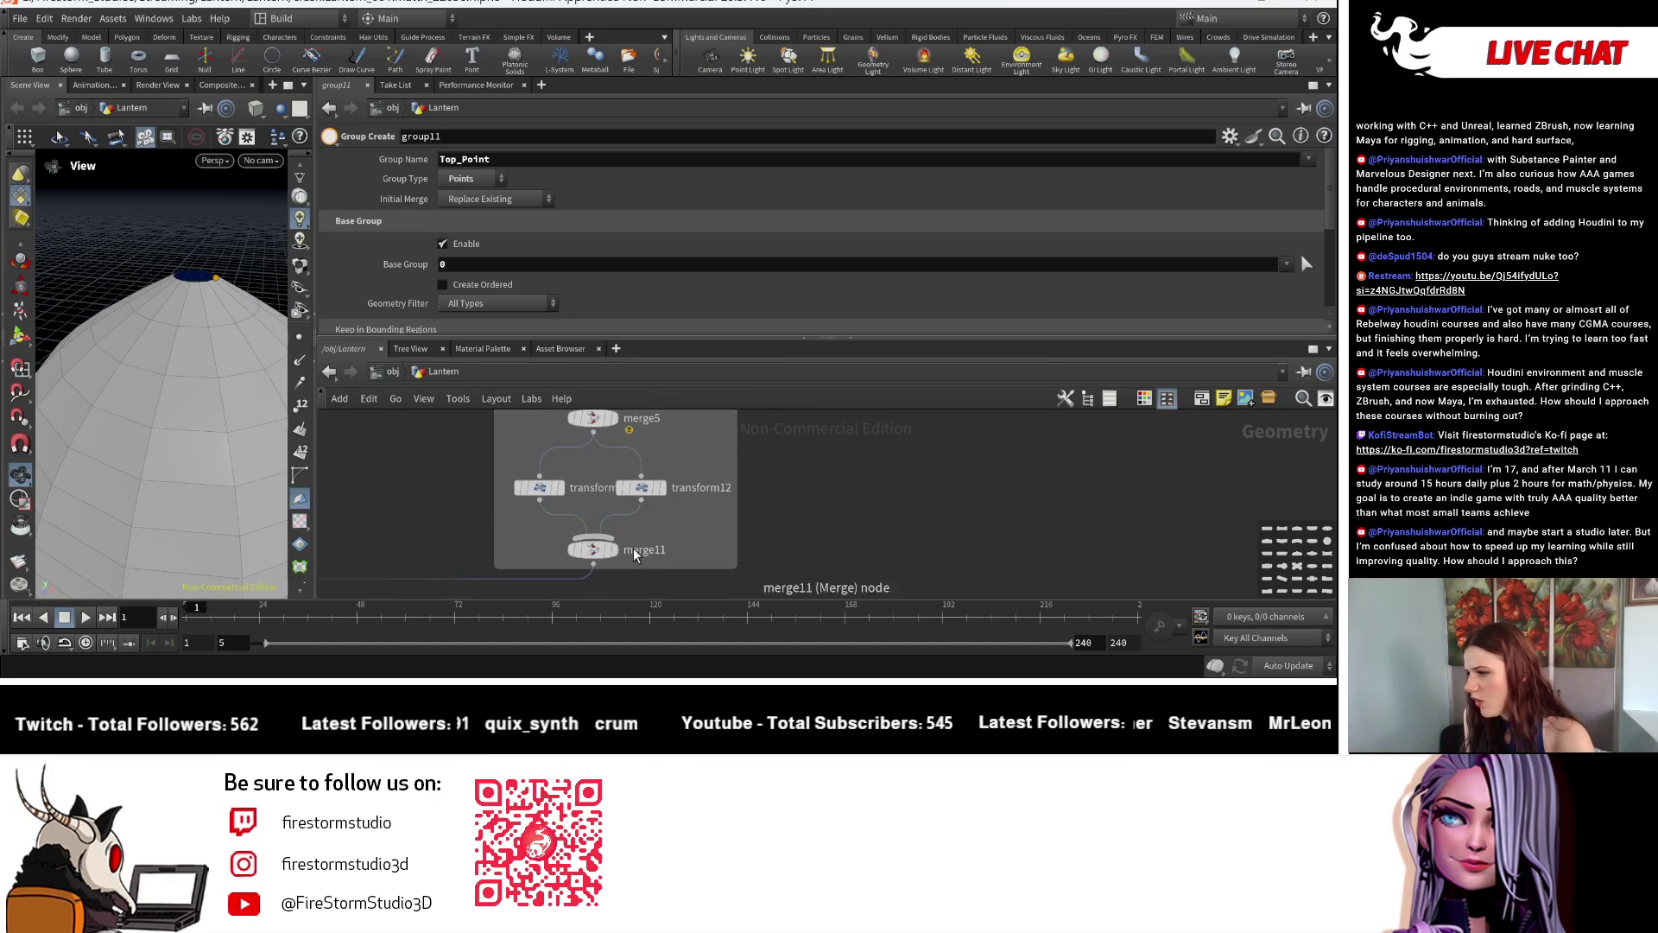
{"action": "scroll", "coordinate": [634, 549], "scroll_direction": "down", "scroll_amount": 5}
{"action": "scroll", "coordinate": [753, 538], "scroll_direction": "up", "scroll_amount": 5}
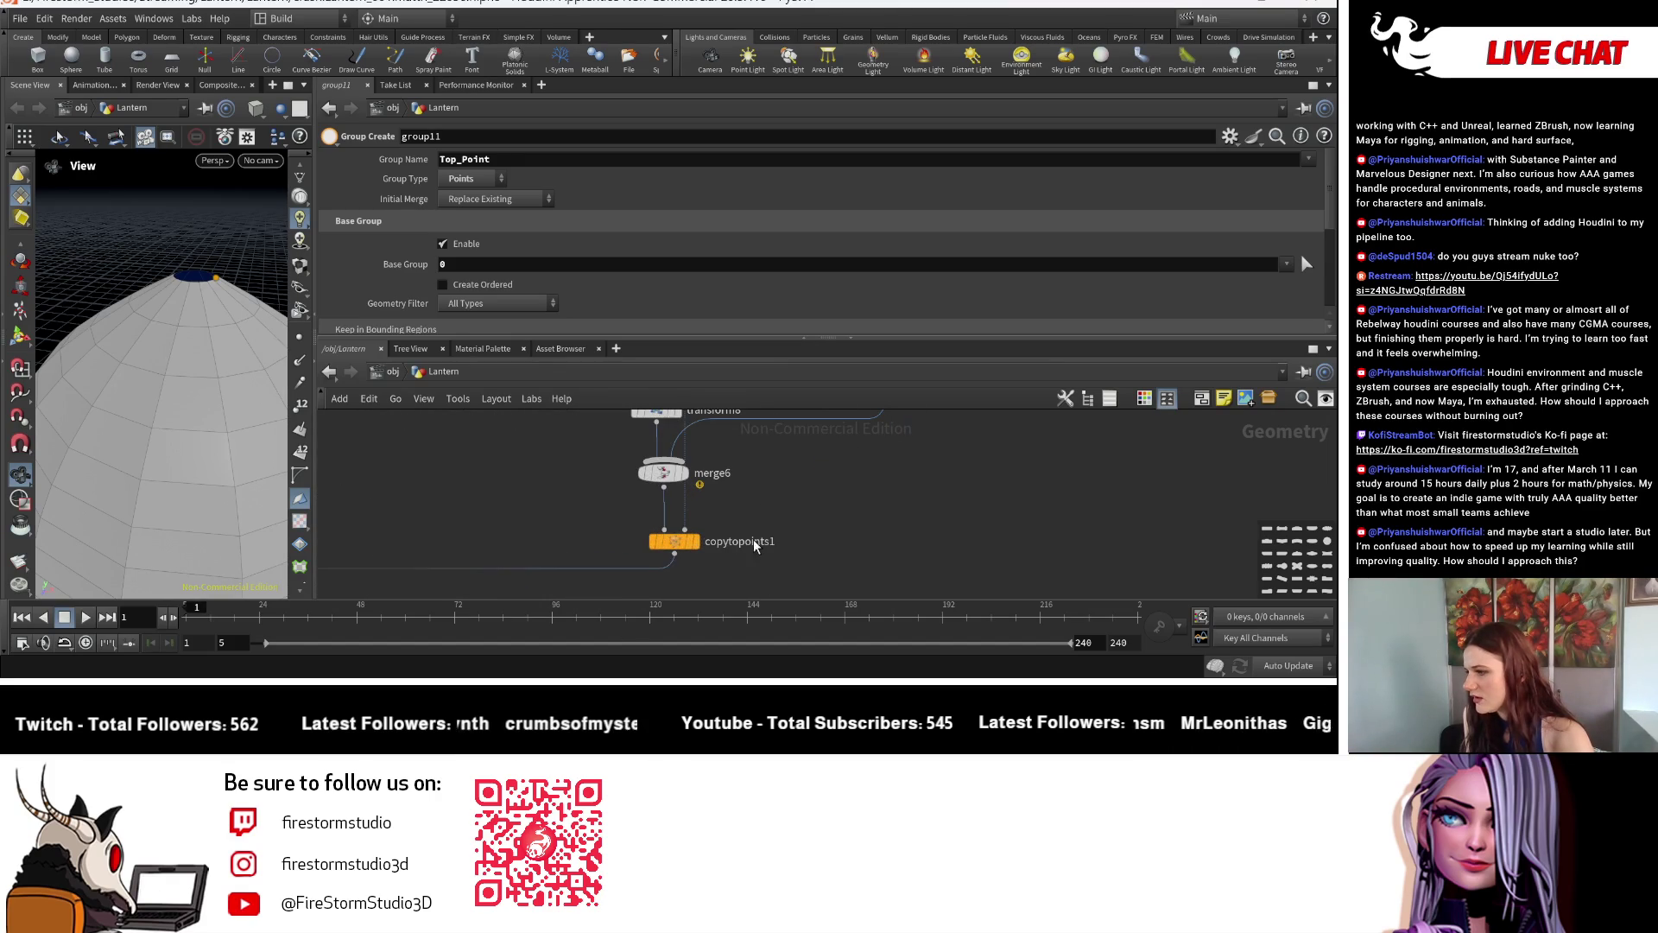
{"action": "left_click", "coordinate": [700, 555]}
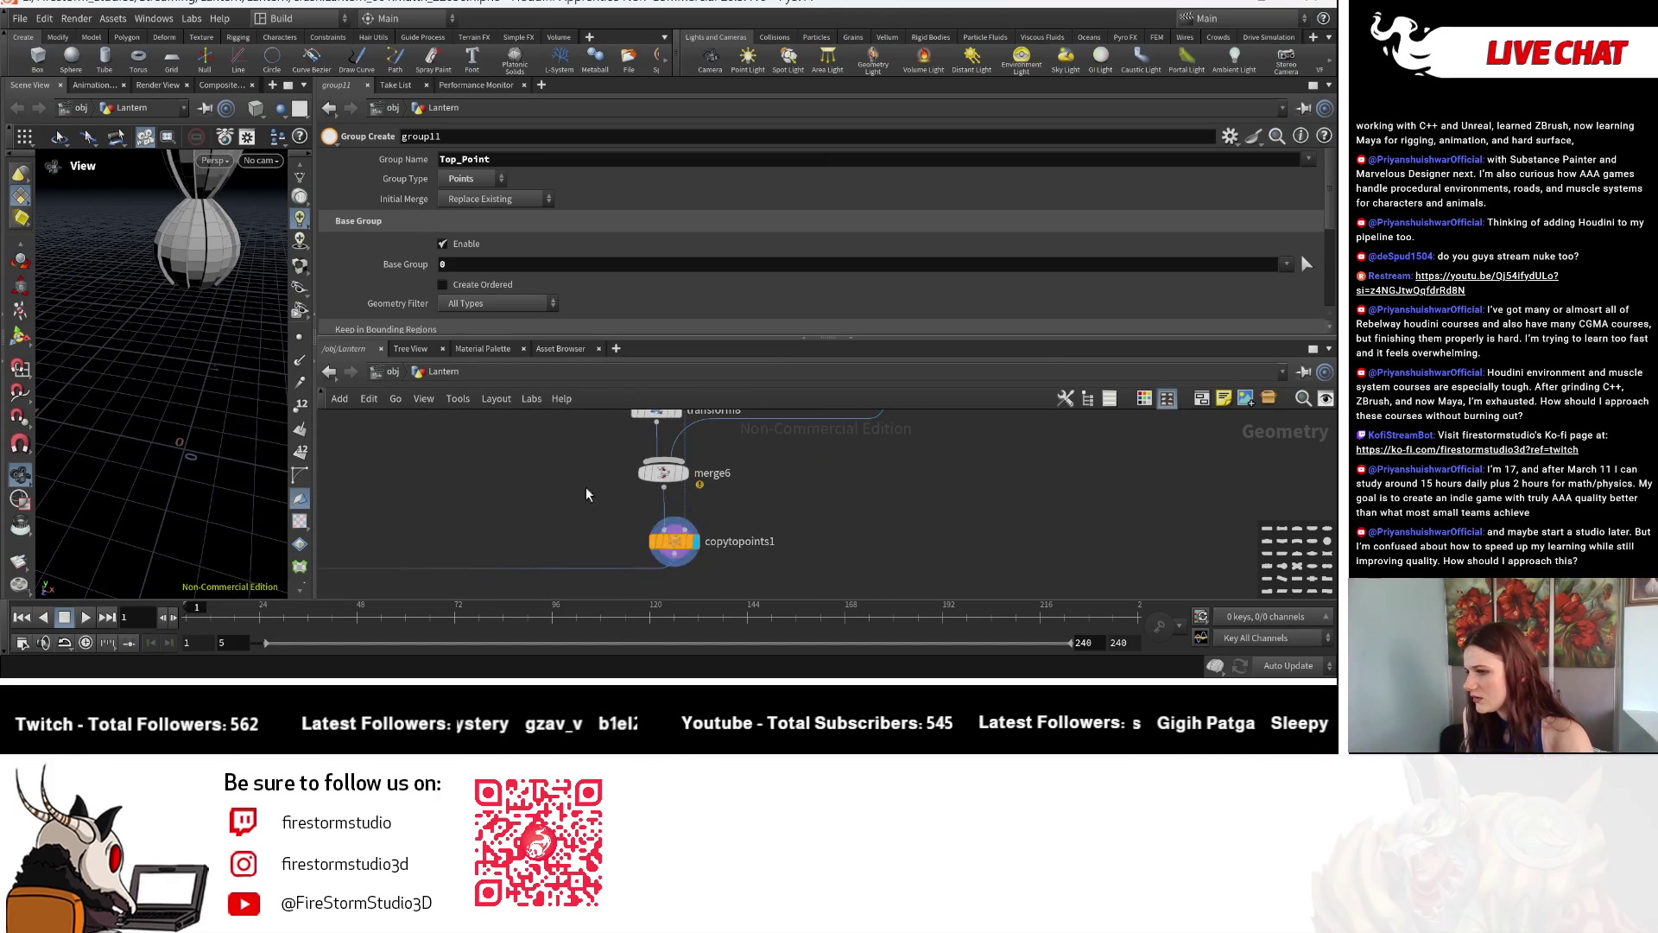
{"action": "scroll", "coordinate": [585, 486], "scroll_direction": "down", "scroll_amount": 3}
{"action": "scroll", "coordinate": [536, 483], "scroll_direction": "down", "scroll_amount": 3}
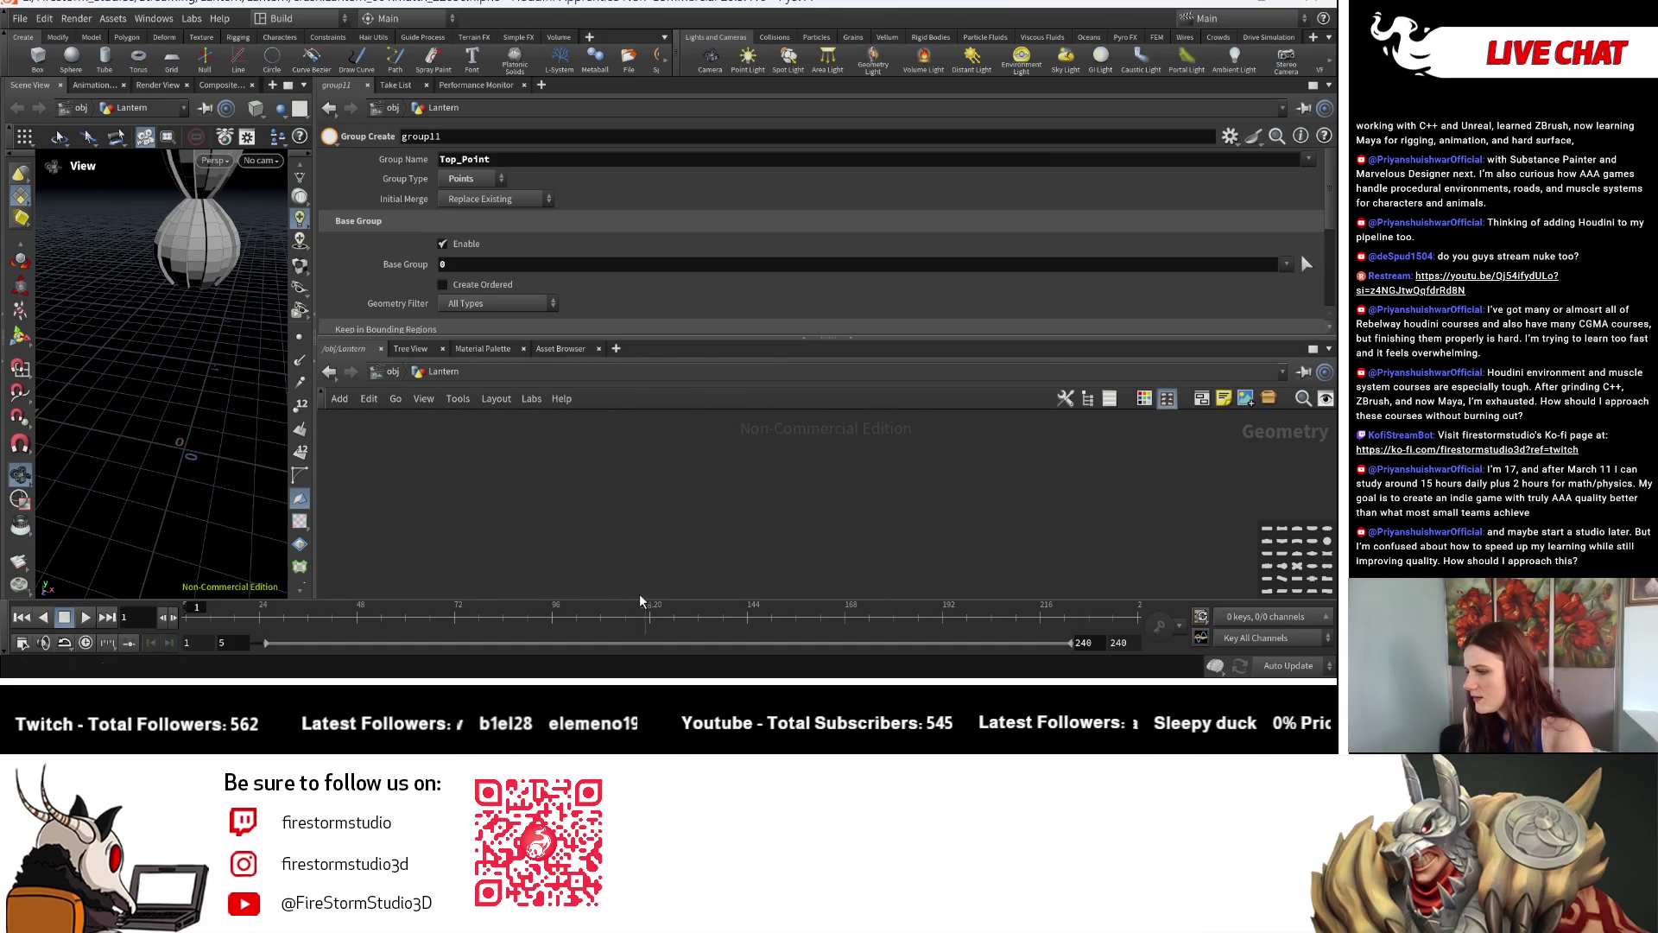
{"action": "scroll", "coordinate": [575, 511], "scroll_direction": "down", "scroll_amount": 3}
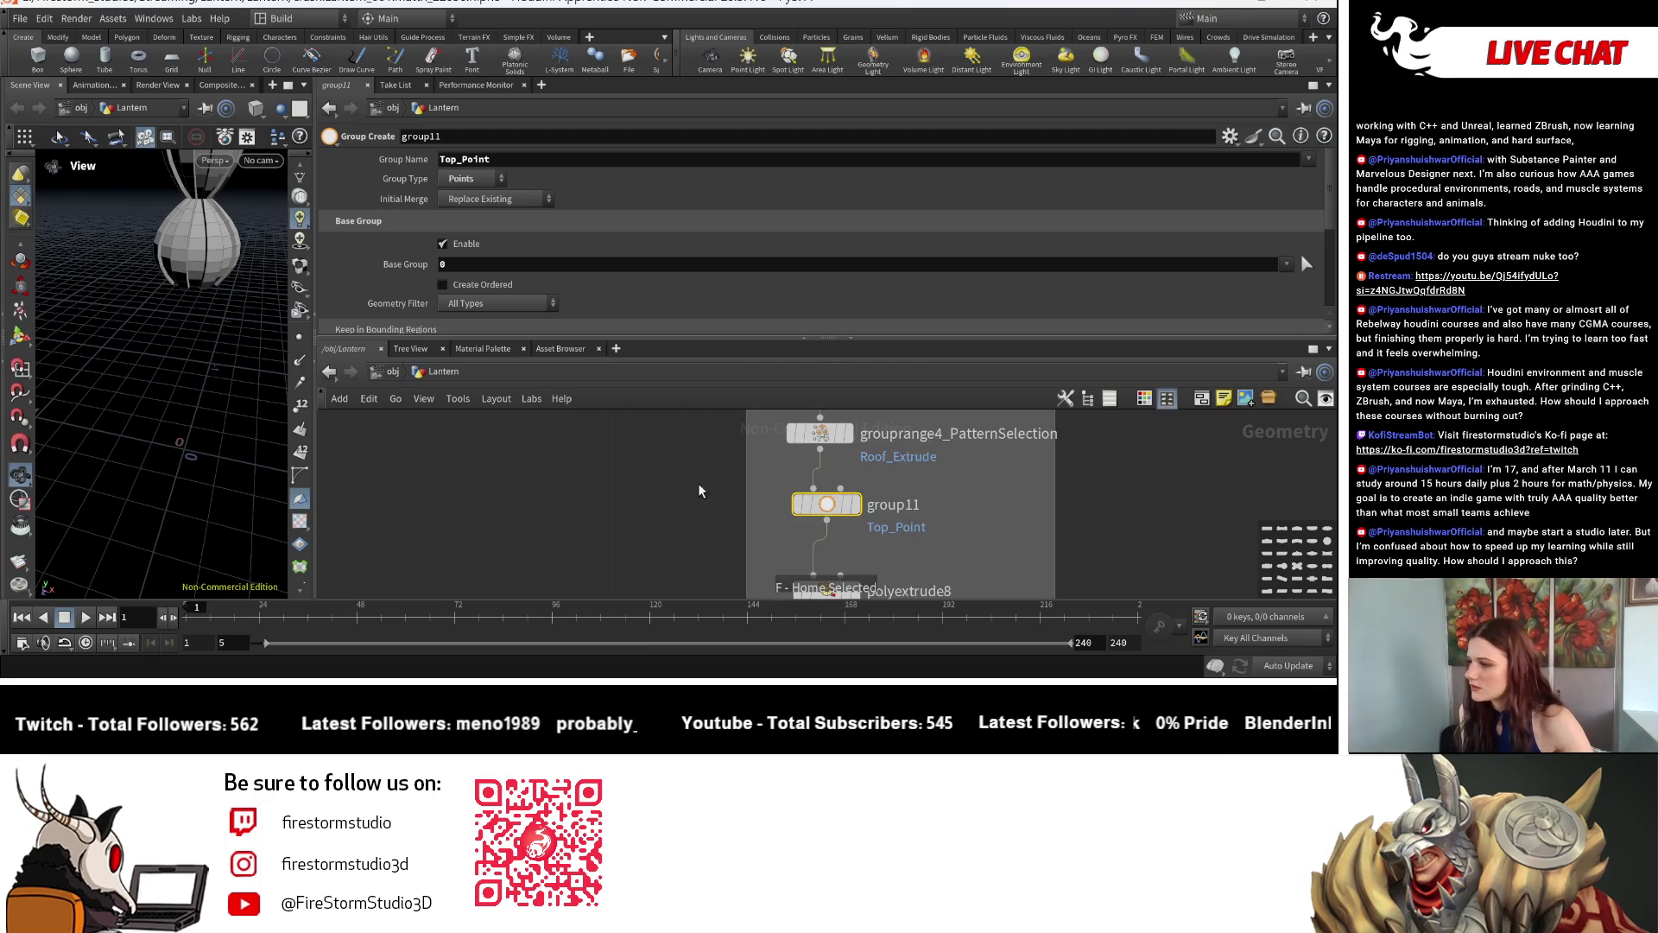
{"action": "scroll", "coordinate": [699, 483], "scroll_direction": "down", "scroll_amount": 3}
{"action": "scroll", "coordinate": [965, 508], "scroll_direction": "down", "scroll_amount": 1}
{"action": "middle_click_drag", "start_coordinate": [966, 508], "coordinate": [786, 535]}
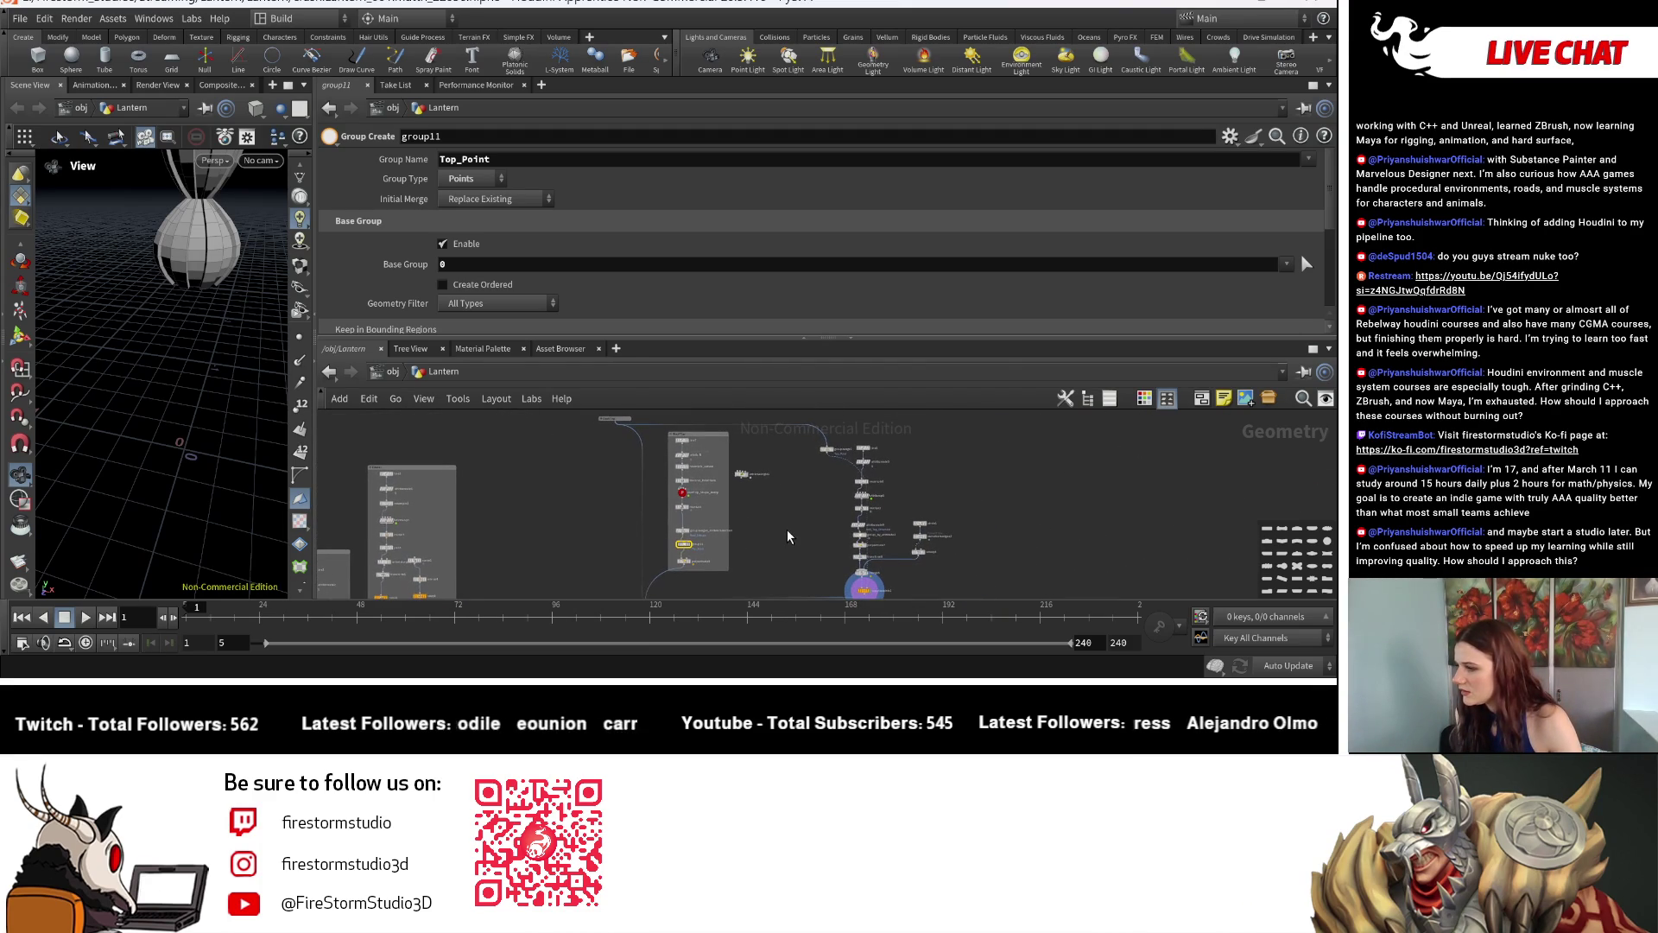
{"action": "middle_click_drag", "start_coordinate": [724, 576], "coordinate": [751, 506]}
{"action": "scroll", "coordinate": [654, 440], "scroll_direction": "up", "scroll_amount": 3}
{"action": "scroll", "coordinate": [658, 484], "scroll_direction": "up", "scroll_amount": 2}
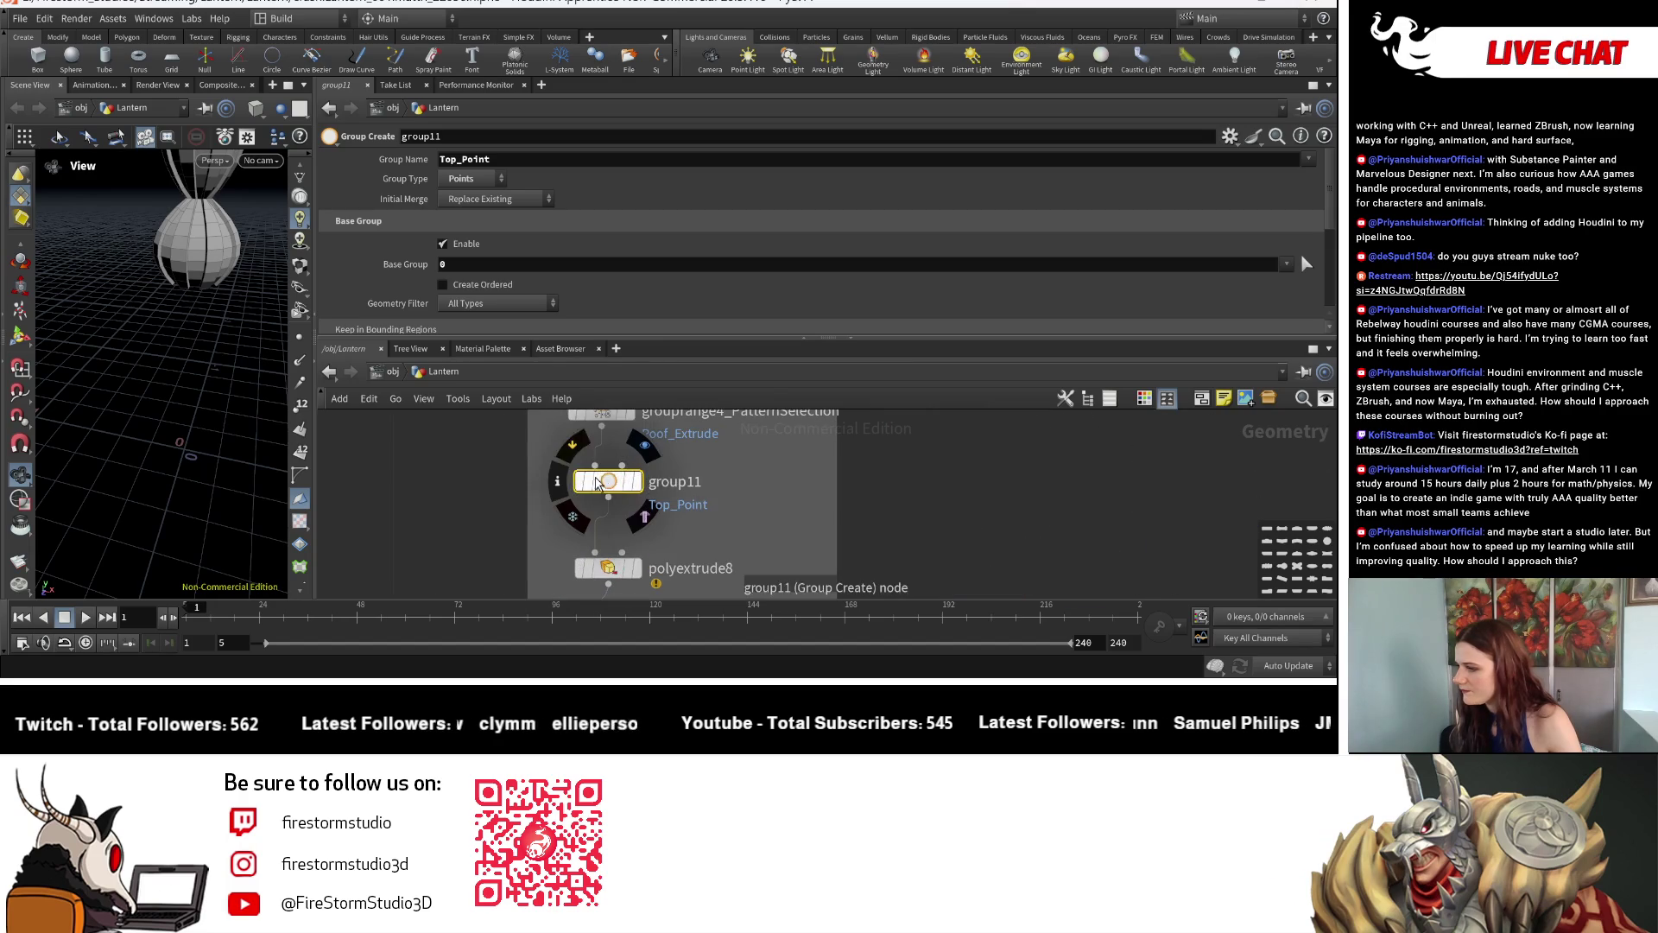
{"action": "scroll", "coordinate": [572, 446], "scroll_direction": "down", "scroll_amount": 3}
{"action": "scroll", "coordinate": [783, 534], "scroll_direction": "down", "scroll_amount": 3}
{"action": "scroll", "coordinate": [764, 505], "scroll_direction": "down", "scroll_amount": 2}
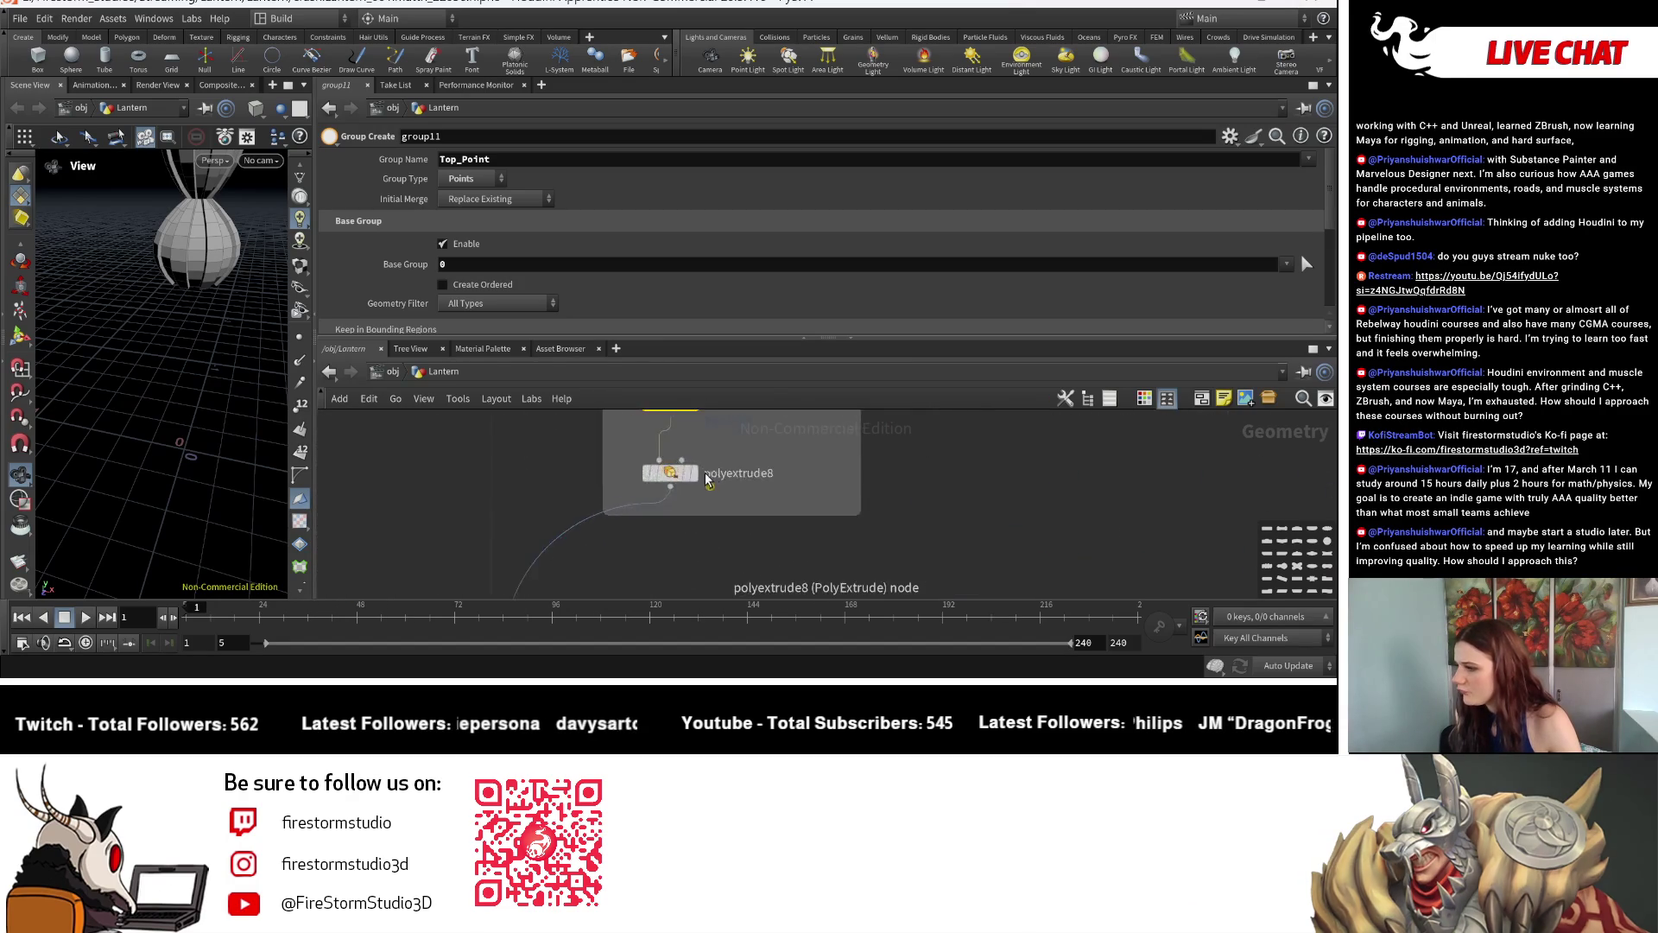
{"action": "scroll", "coordinate": [761, 500], "scroll_direction": "up", "scroll_amount": 2}
{"action": "scroll", "coordinate": [751, 501], "scroll_direction": "up", "scroll_amount": 2}
{"action": "scroll", "coordinate": [745, 498], "scroll_direction": "up", "scroll_amount": 2}
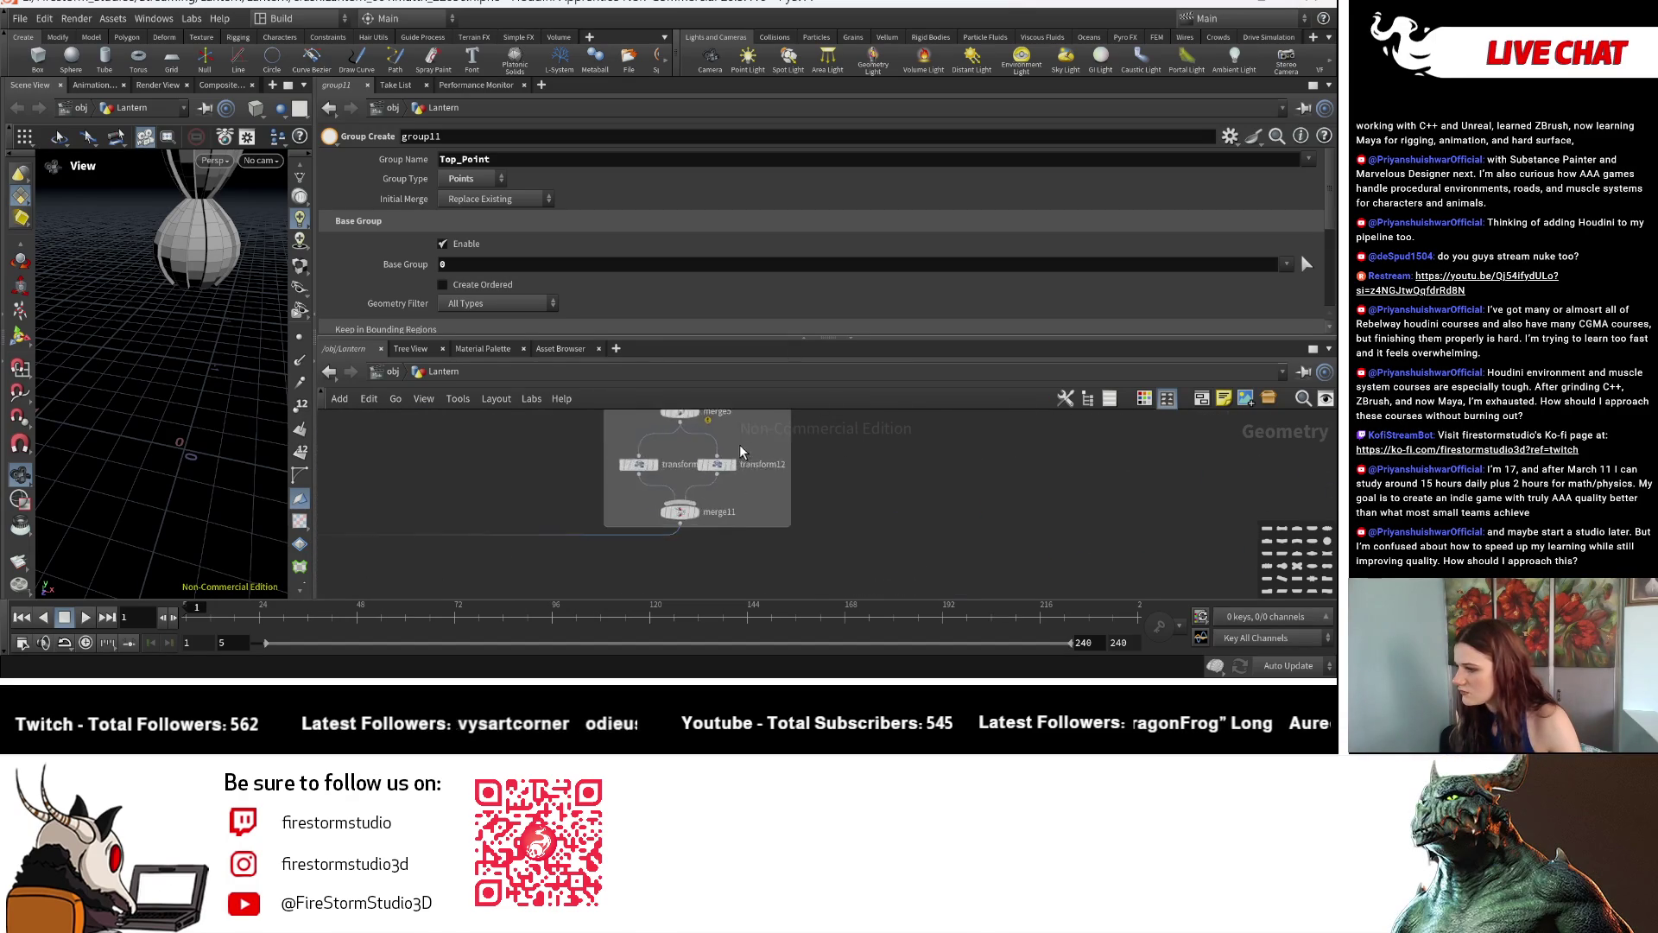
{"action": "scroll", "coordinate": [738, 499], "scroll_direction": "up", "scroll_amount": 1}
Display merge5's dome with spire and ring, then expand the collapsed network box.
{"action": "left_click", "coordinate": [736, 499]}
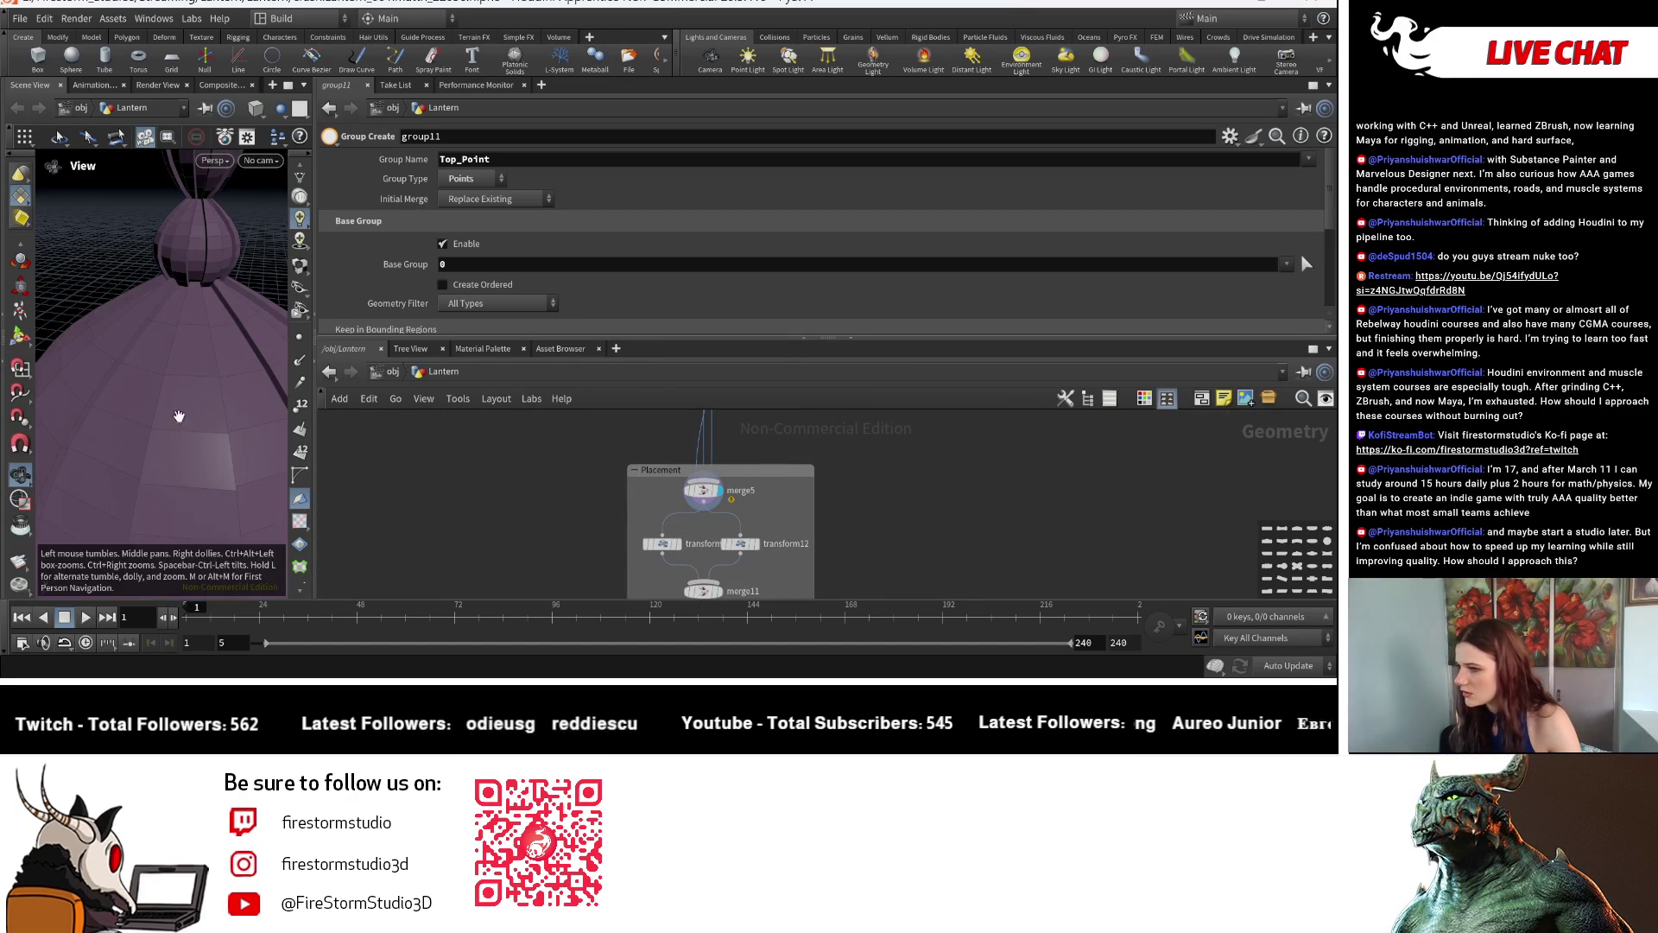
{"action": "scroll", "coordinate": [764, 505], "scroll_direction": "down", "scroll_amount": 3}
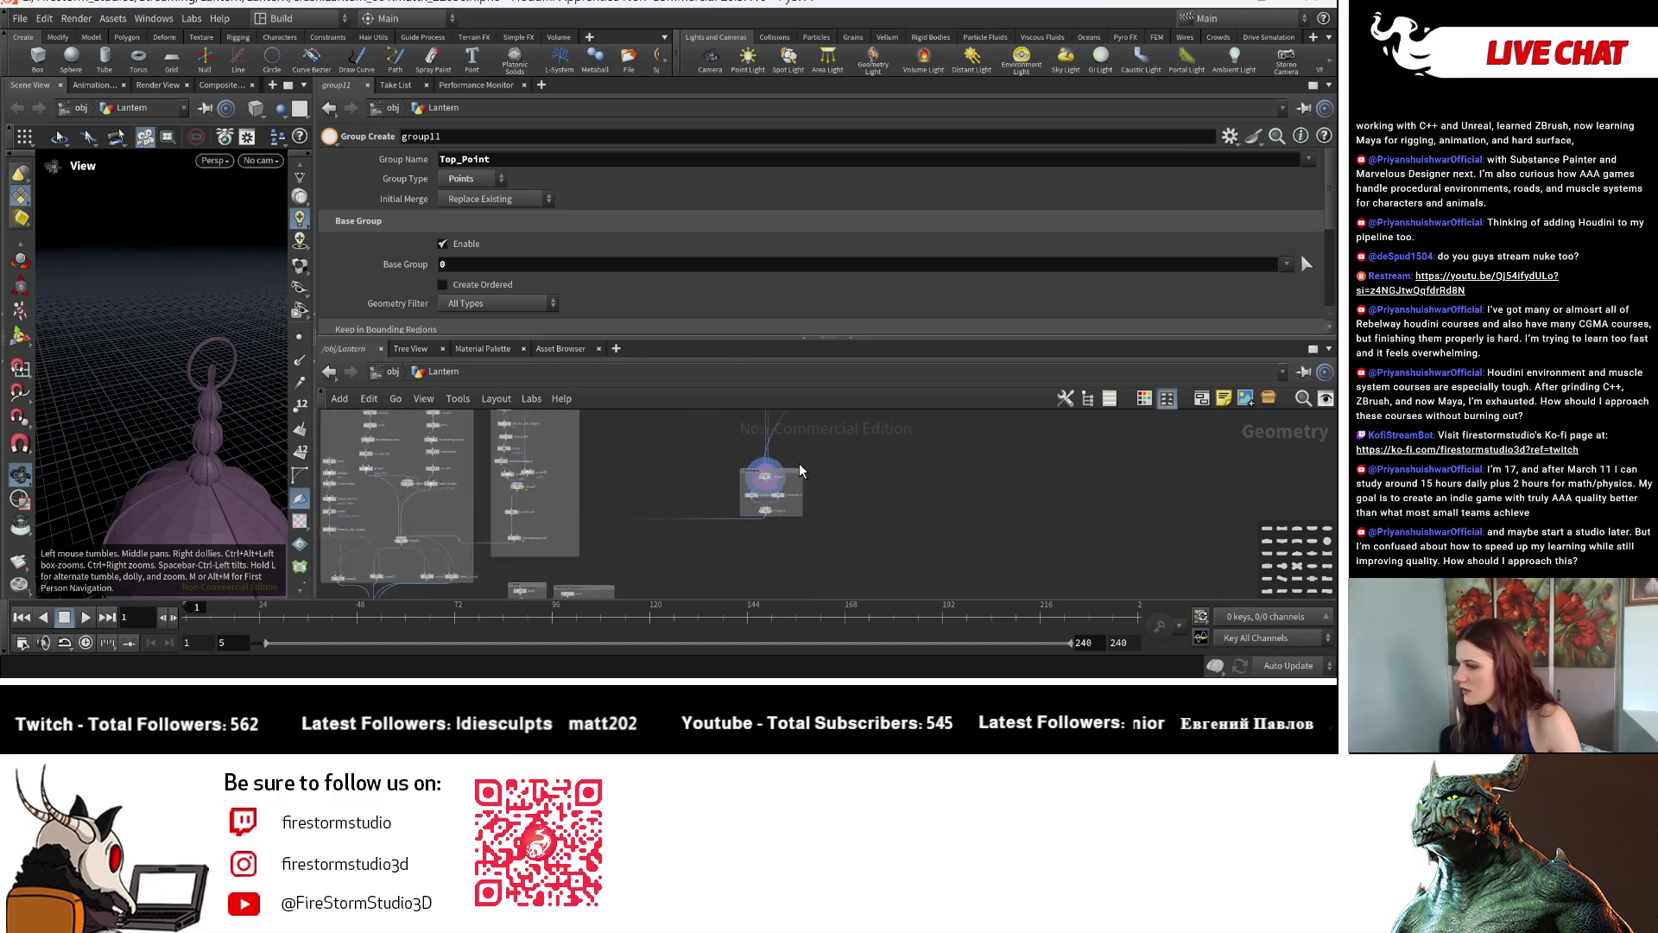
{"action": "scroll", "coordinate": [741, 531], "scroll_direction": "down", "scroll_amount": 2}
{"action": "scroll", "coordinate": [717, 572], "scroll_direction": "up", "scroll_amount": 2}
{"action": "scroll", "coordinate": [649, 489], "scroll_direction": "up", "scroll_amount": 2}
{"action": "scroll", "coordinate": [621, 498], "scroll_direction": "up", "scroll_amount": 2}
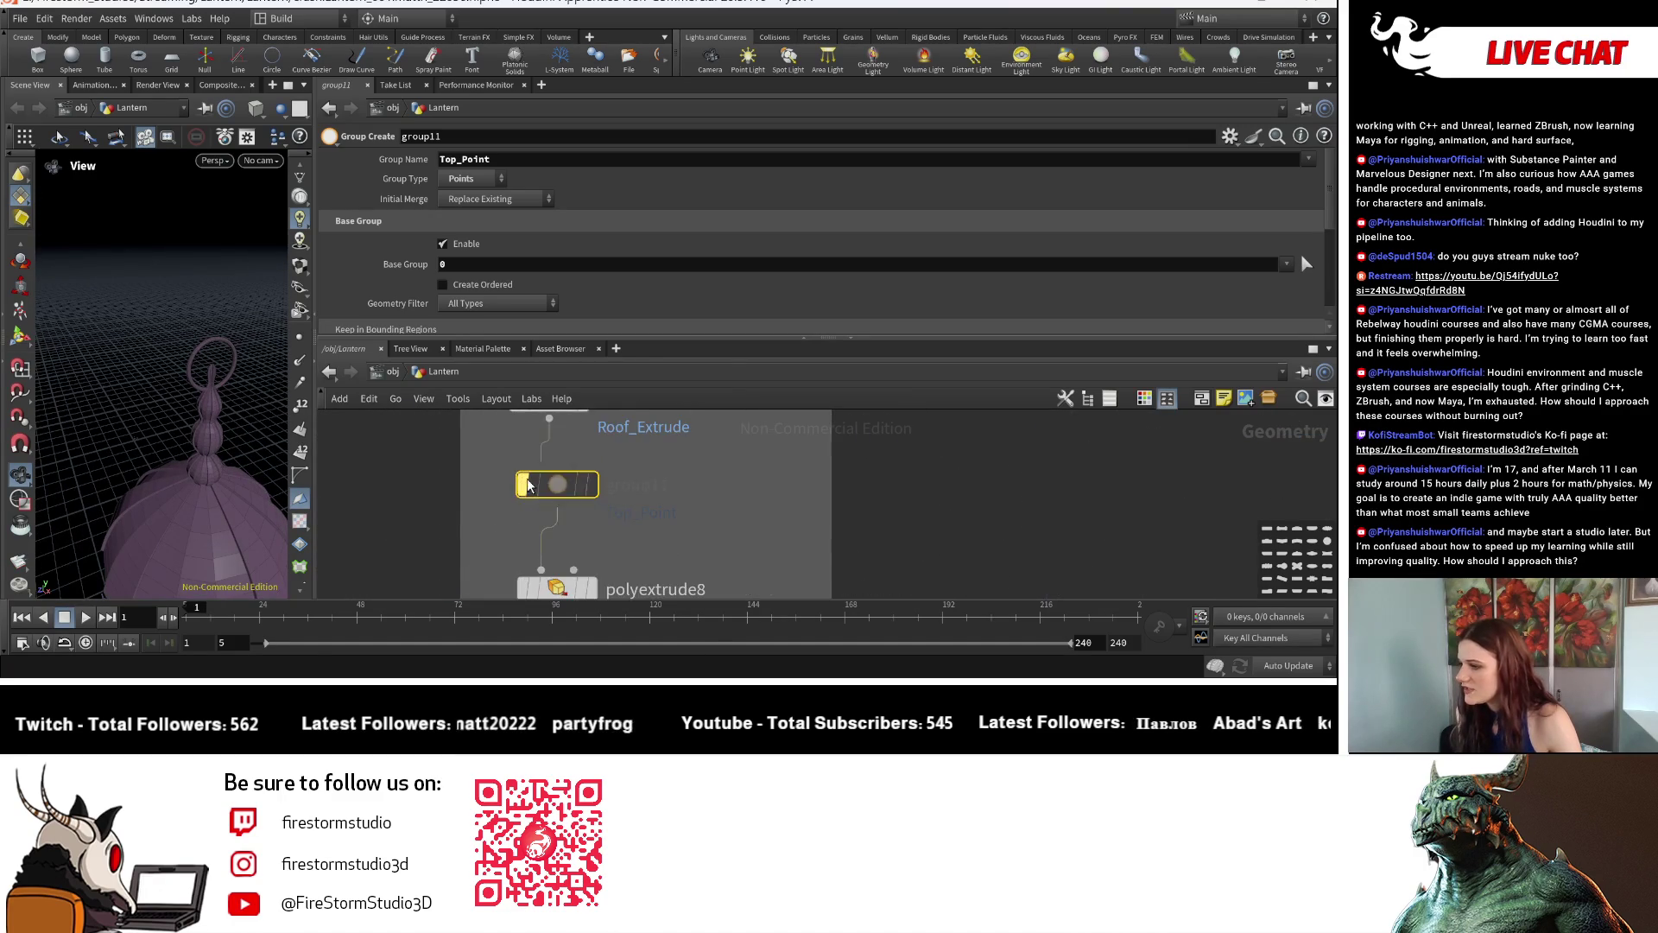
{"action": "scroll", "coordinate": [585, 506], "scroll_direction": "up", "scroll_amount": 2}
{"action": "left_click_drag", "start_coordinate": [585, 505], "coordinate": [572, 496]}
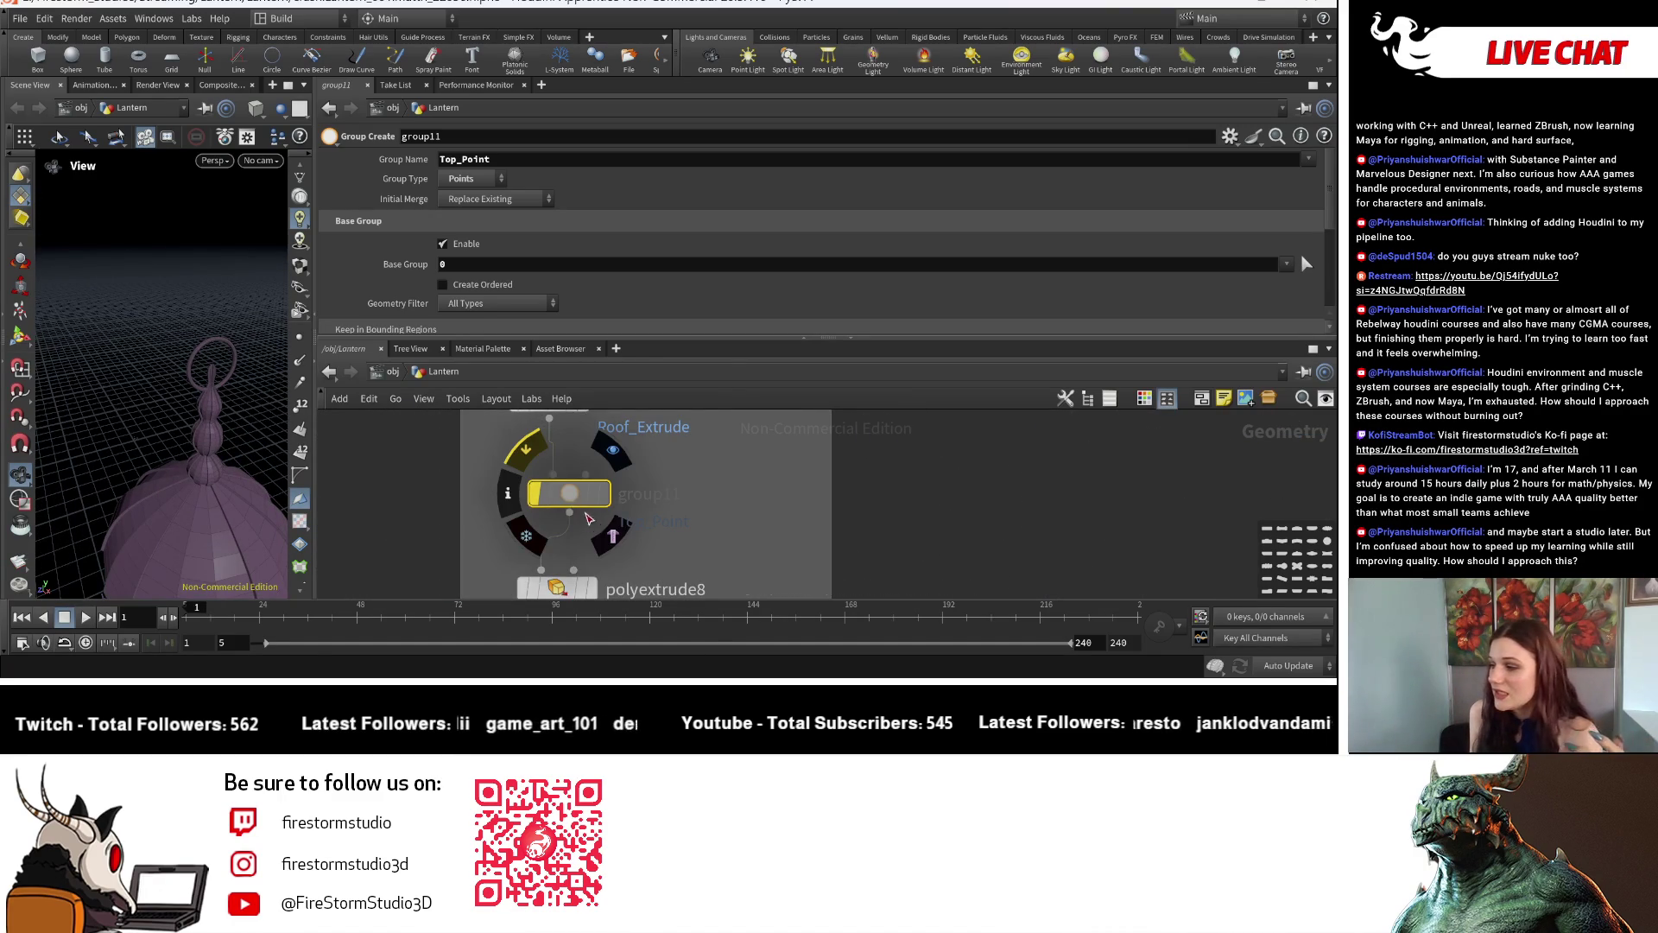
{"action": "scroll", "coordinate": [571, 496], "scroll_direction": "down", "scroll_amount": 3}
{"action": "scroll", "coordinate": [669, 474], "scroll_direction": "down", "scroll_amount": 2}
{"action": "scroll", "coordinate": [597, 446], "scroll_direction": "up", "scroll_amount": 2}
{"action": "scroll", "coordinate": [569, 518], "scroll_direction": "up", "scroll_amount": 2}
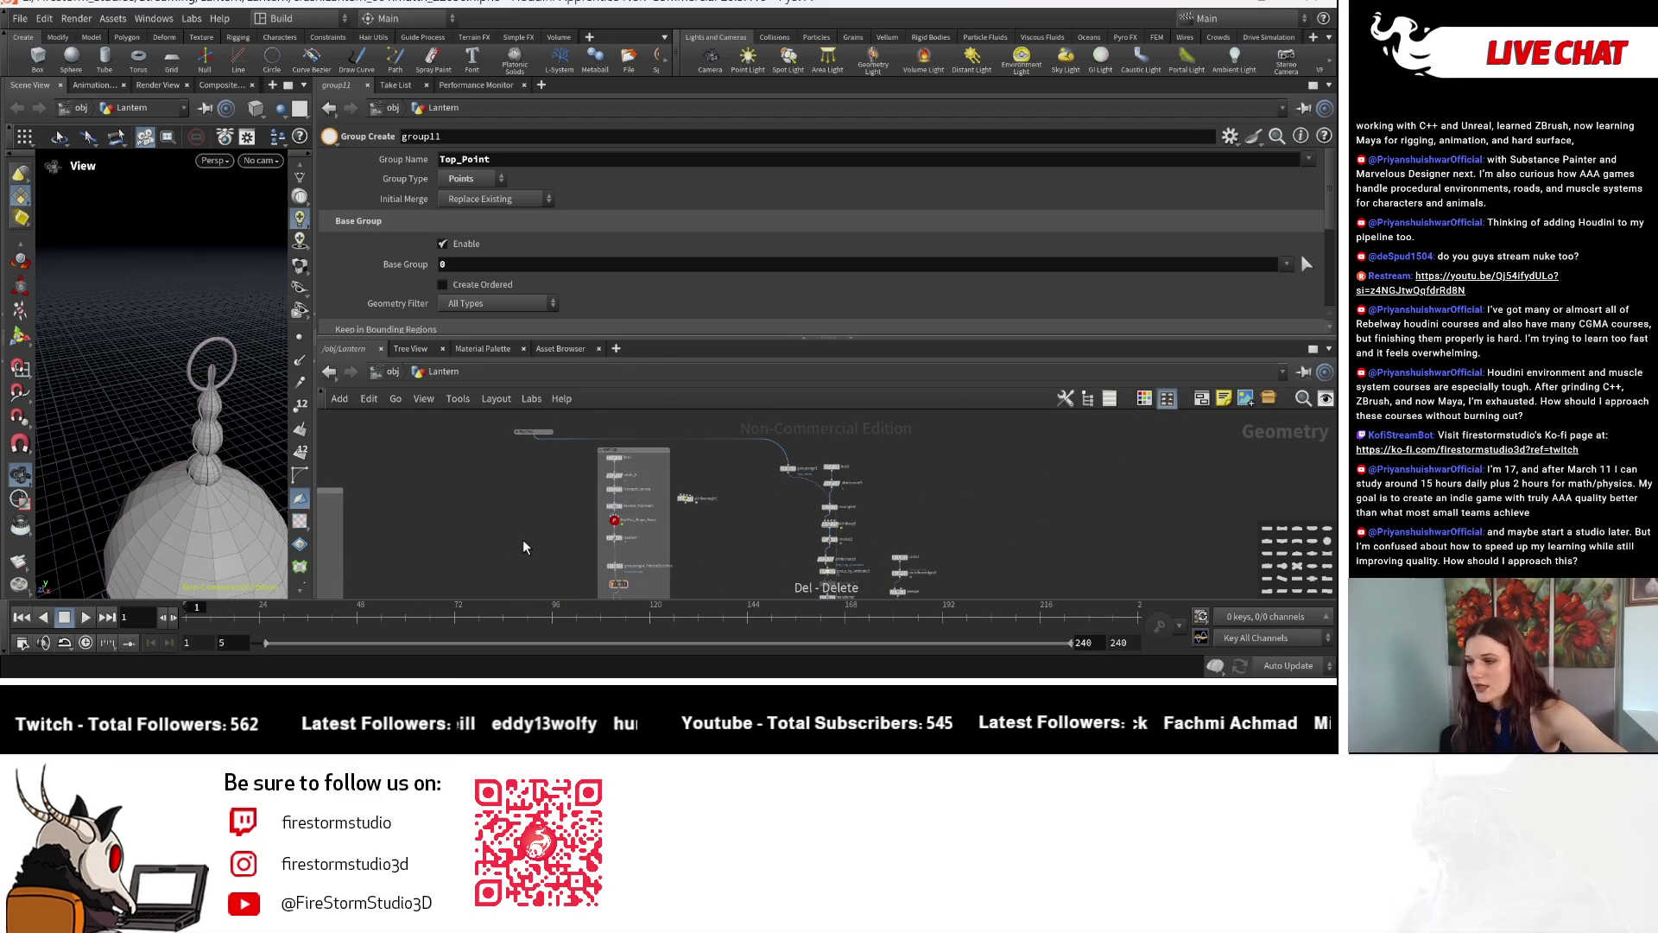
{"action": "scroll", "coordinate": [547, 550], "scroll_direction": "up", "scroll_amount": 2}
{"action": "scroll", "coordinate": [557, 479], "scroll_direction": "up", "scroll_amount": 2}
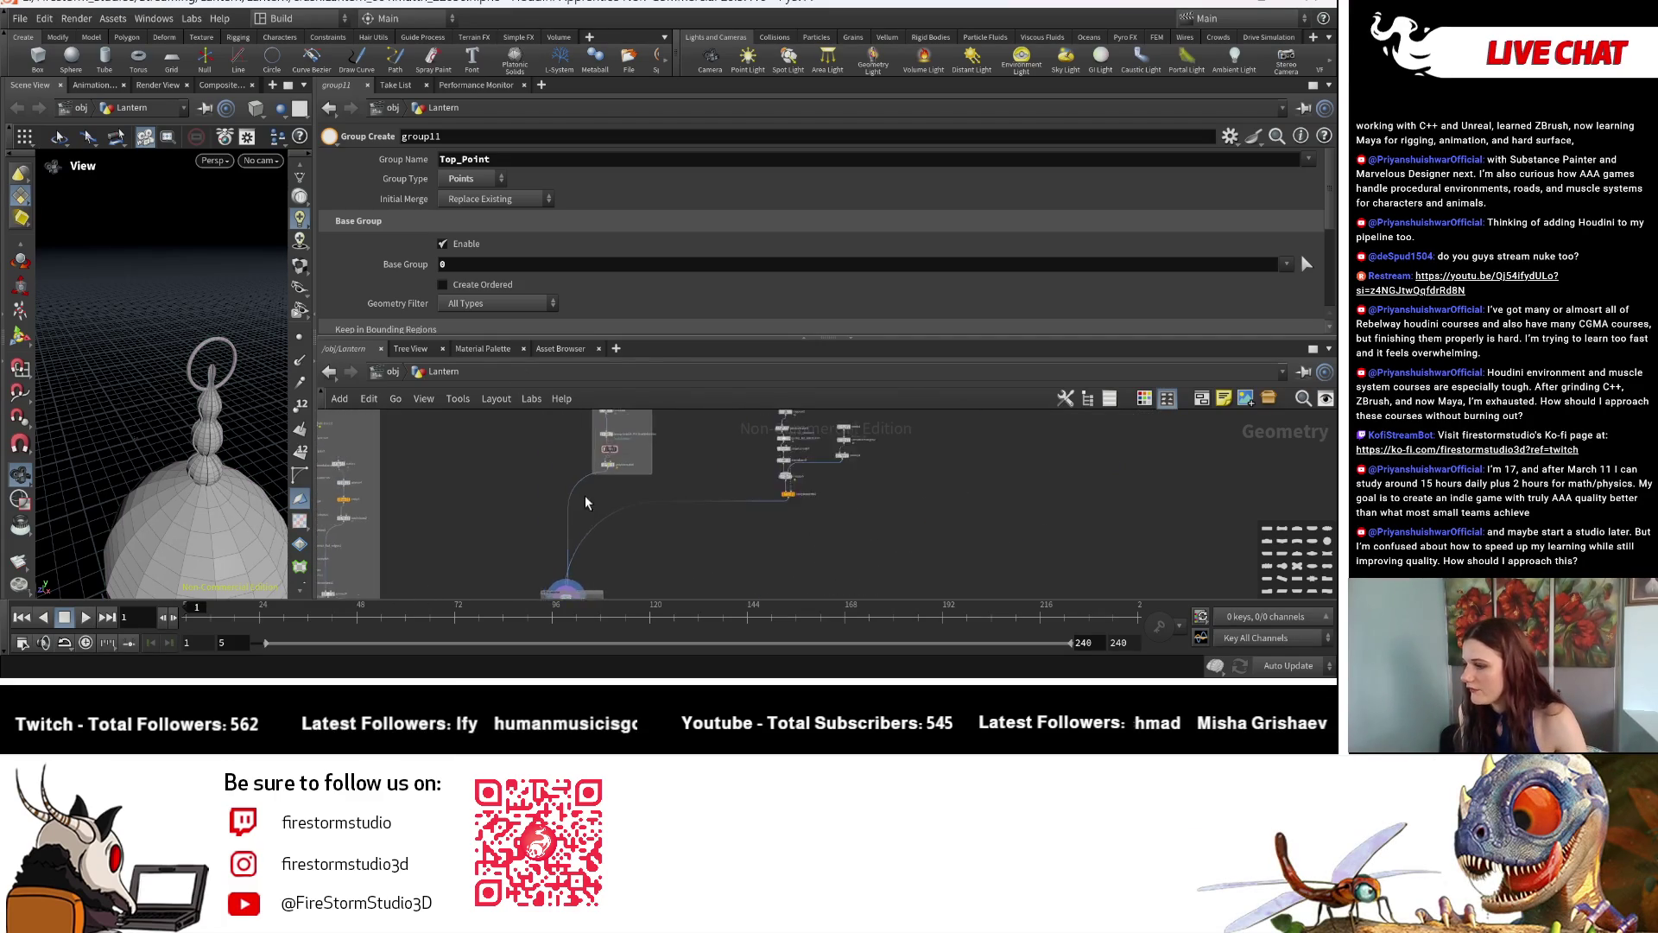
{"action": "scroll", "coordinate": [532, 460], "scroll_direction": "up", "scroll_amount": 2}
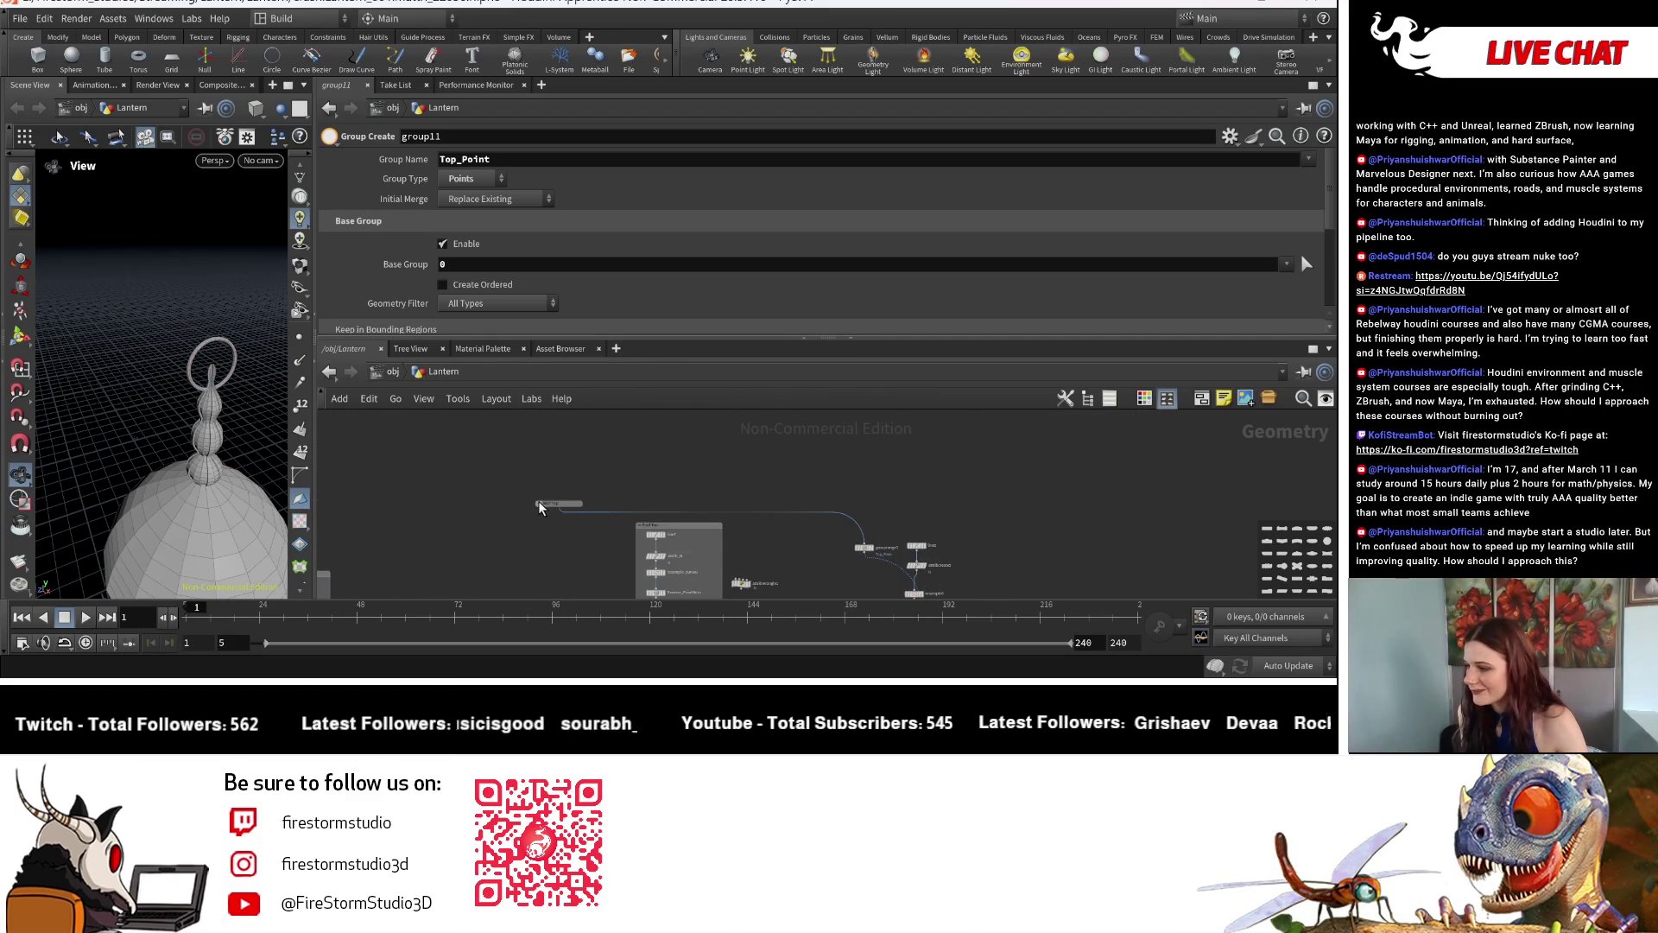
{"action": "left_click", "coordinate": [538, 505]}
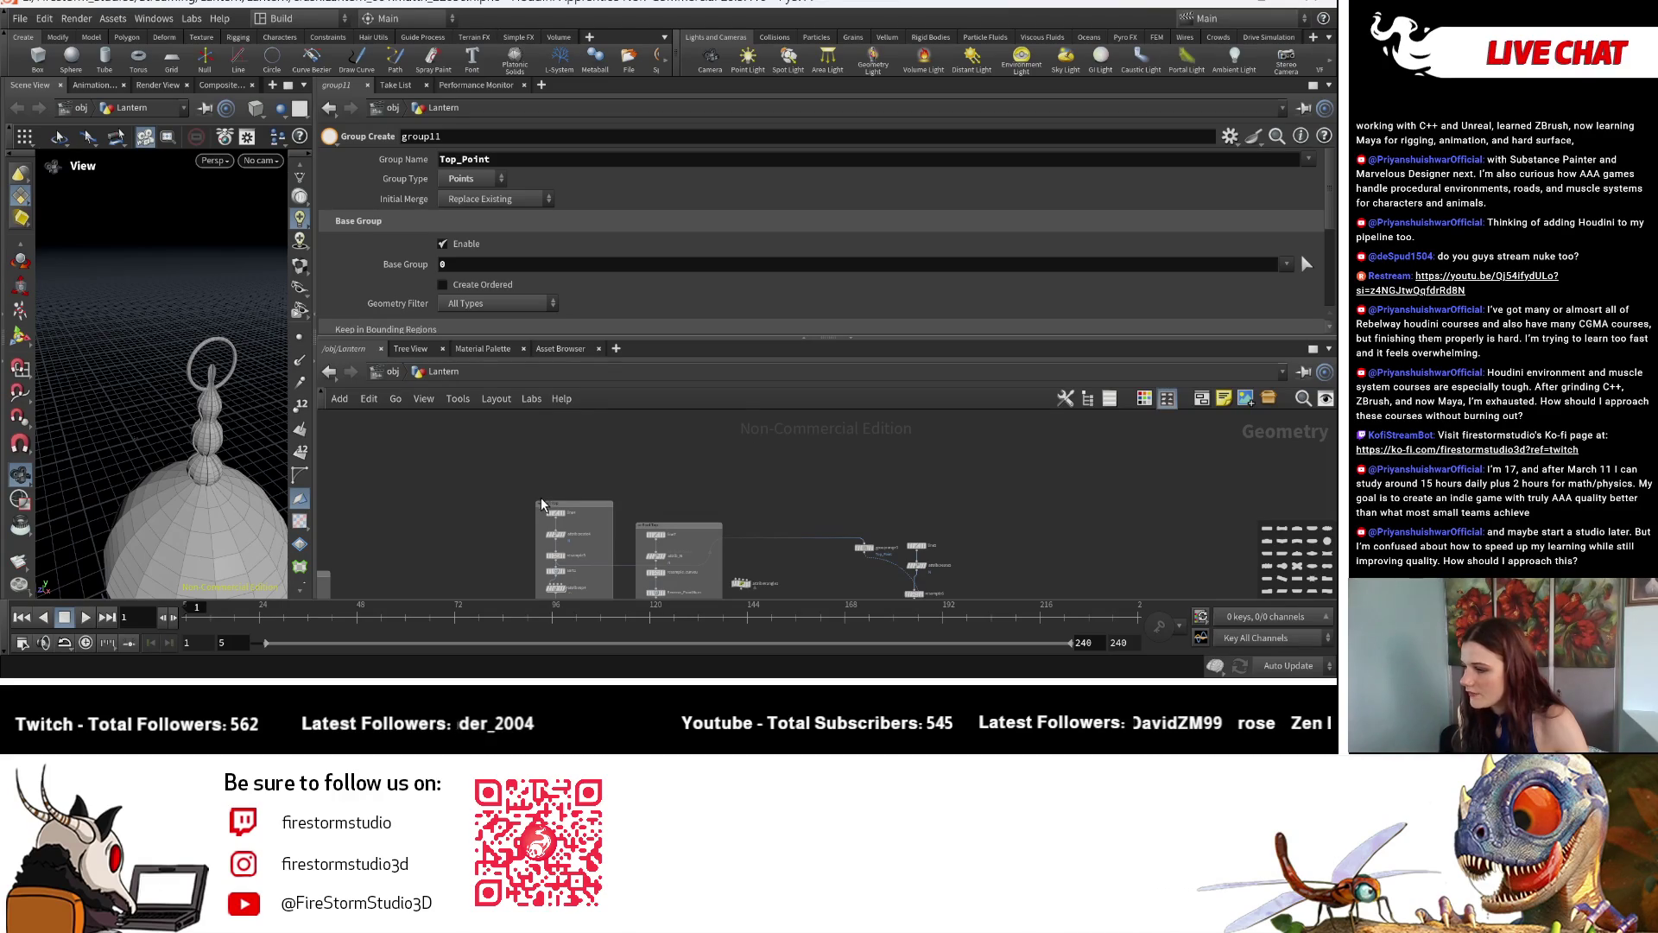
{"action": "scroll", "coordinate": [552, 510], "scroll_direction": "up", "scroll_amount": 5}
{"action": "scroll", "coordinate": [552, 511], "scroll_direction": "down", "scroll_amount": 5}
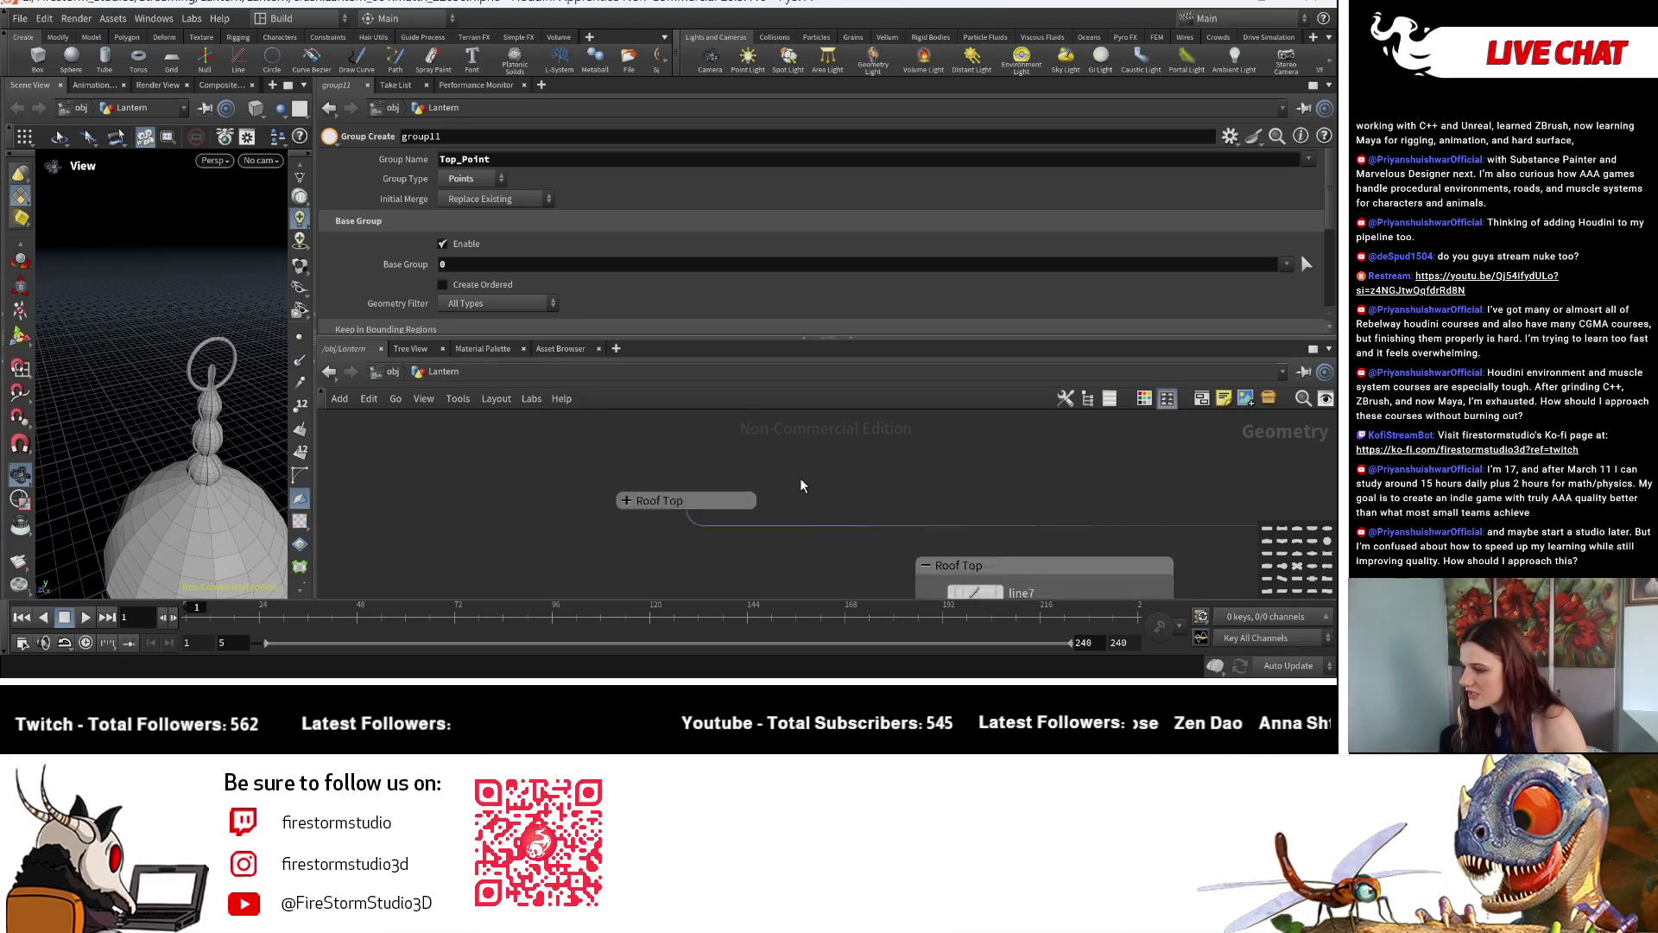
{"action": "mouse_move", "coordinate": [735, 530]}
{"action": "middle_mouse_down"}
{"action": "mouse_move", "coordinate": [719, 553]}
{"action": "mouse_move", "coordinate": [668, 562]}
{"action": "middle_mouse_up"}
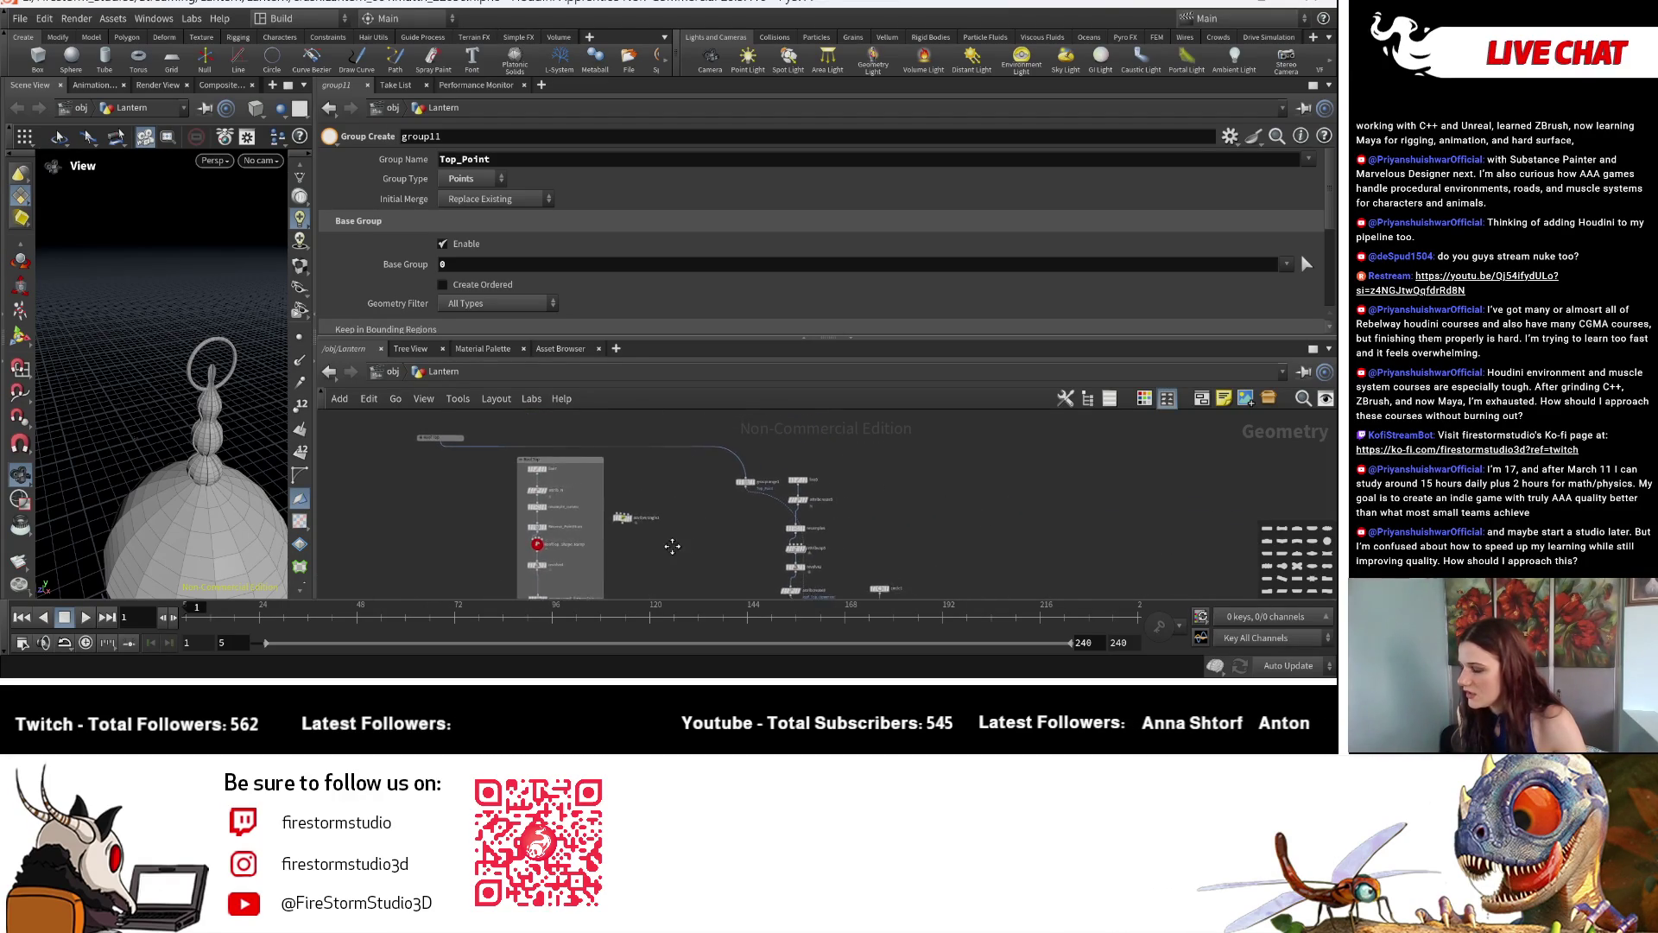
{"action": "scroll", "coordinate": [737, 523], "scroll_direction": "up", "scroll_amount": 2}
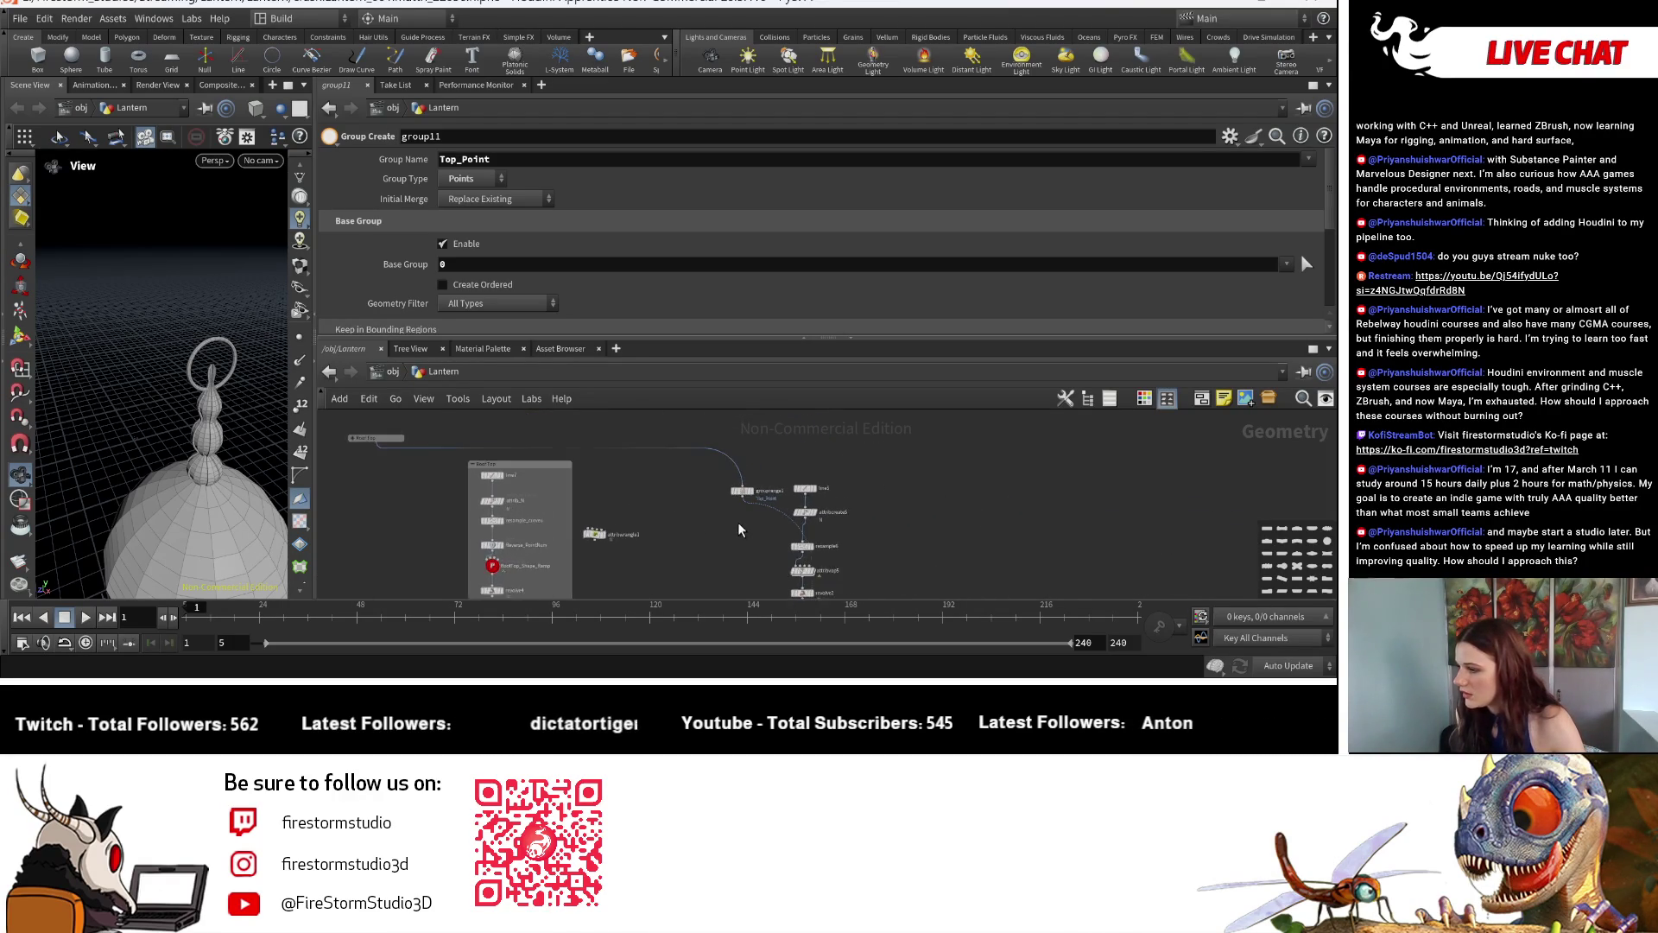
{"action": "scroll", "coordinate": [737, 504], "scroll_direction": "up", "scroll_amount": 2}
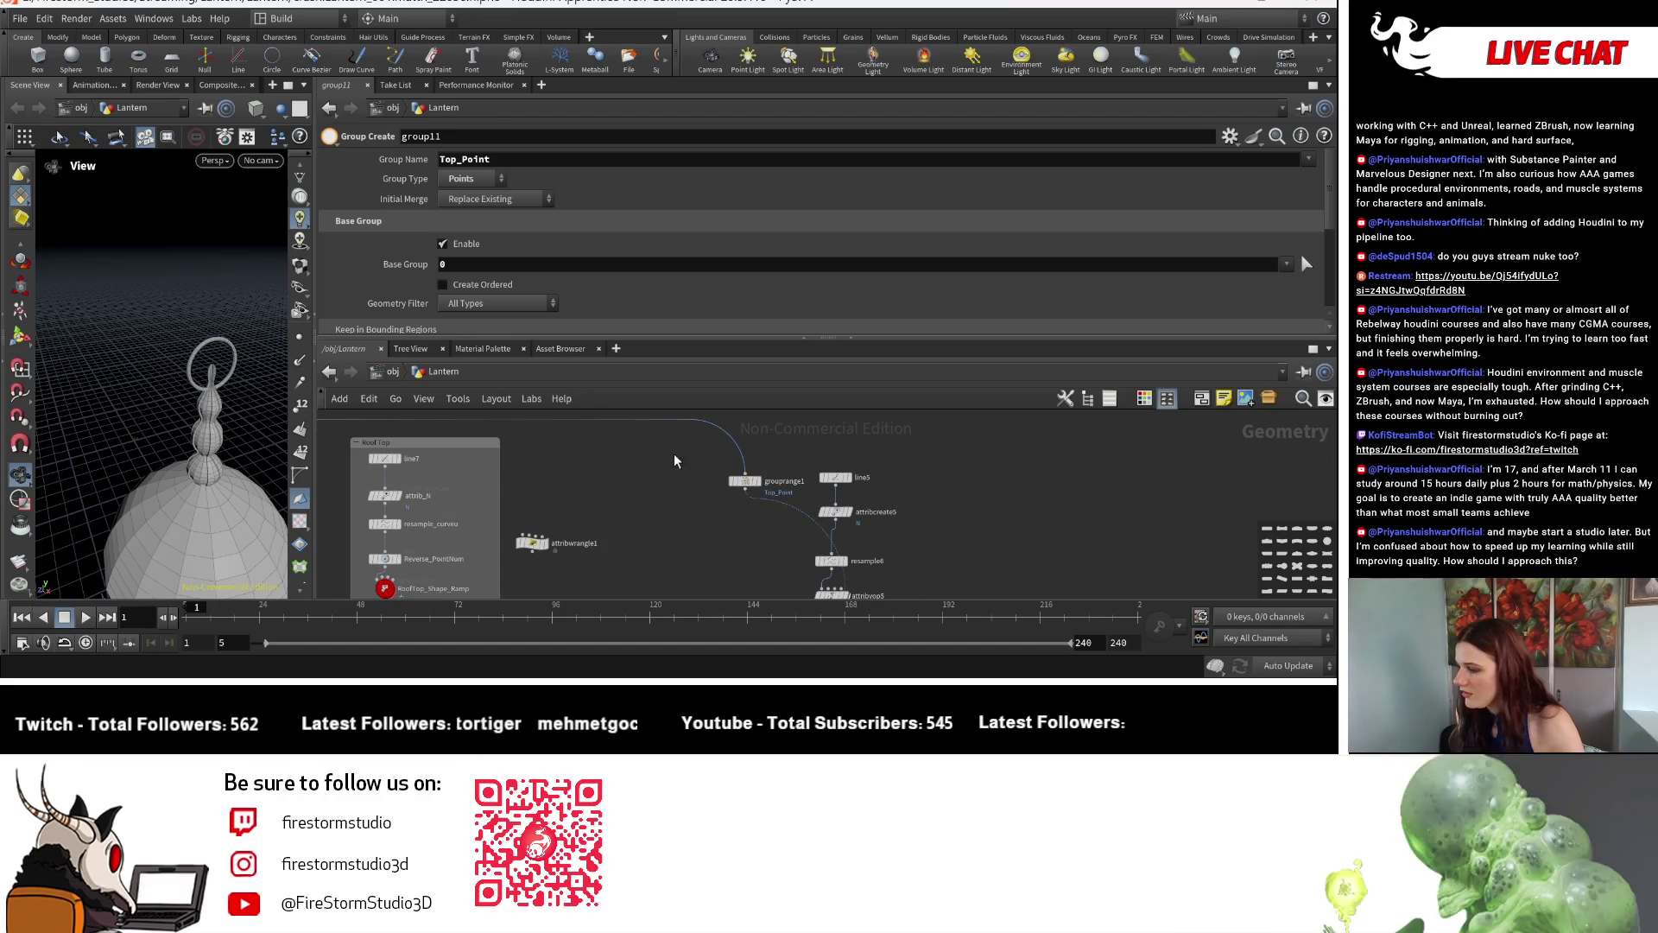
{"action": "middle_click_drag", "start_coordinate": [674, 454], "coordinate": [717, 502]}
{"action": "scroll", "coordinate": [404, 449], "scroll_direction": "up", "scroll_amount": 2}
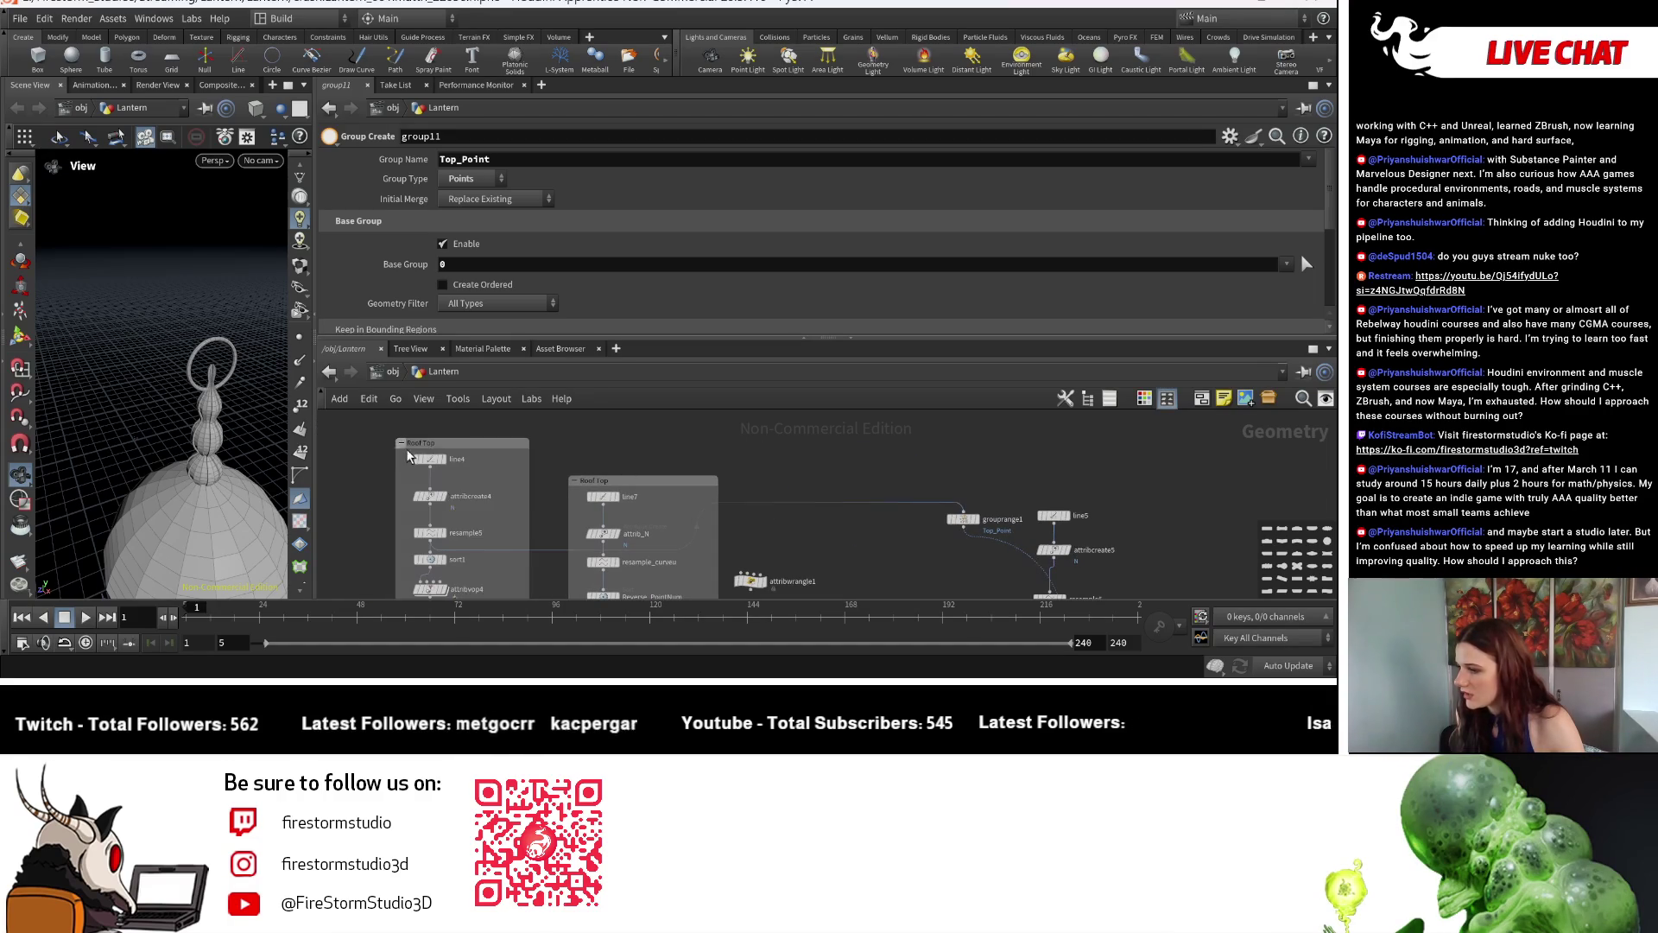
{"action": "scroll", "coordinate": [427, 457], "scroll_direction": "up", "scroll_amount": 1}
{"action": "scroll", "coordinate": [447, 463], "scroll_direction": "up", "scroll_amount": 1}
{"action": "scroll", "coordinate": [448, 467], "scroll_direction": "up", "scroll_amount": 1}
{"action": "left_click", "coordinate": [558, 479]}
{"action": "mouse_move", "coordinate": [967, 463]}
{"action": "middle_mouse_down"}
{"action": "mouse_move", "coordinate": [877, 456]}
{"action": "mouse_move", "coordinate": [845, 547]}
{"action": "mouse_move", "coordinate": [754, 450]}
{"action": "mouse_move", "coordinate": [779, 469]}
{"action": "middle_mouse_up"}
{"action": "scroll", "coordinate": [779, 470], "scroll_direction": "down", "scroll_amount": 5}
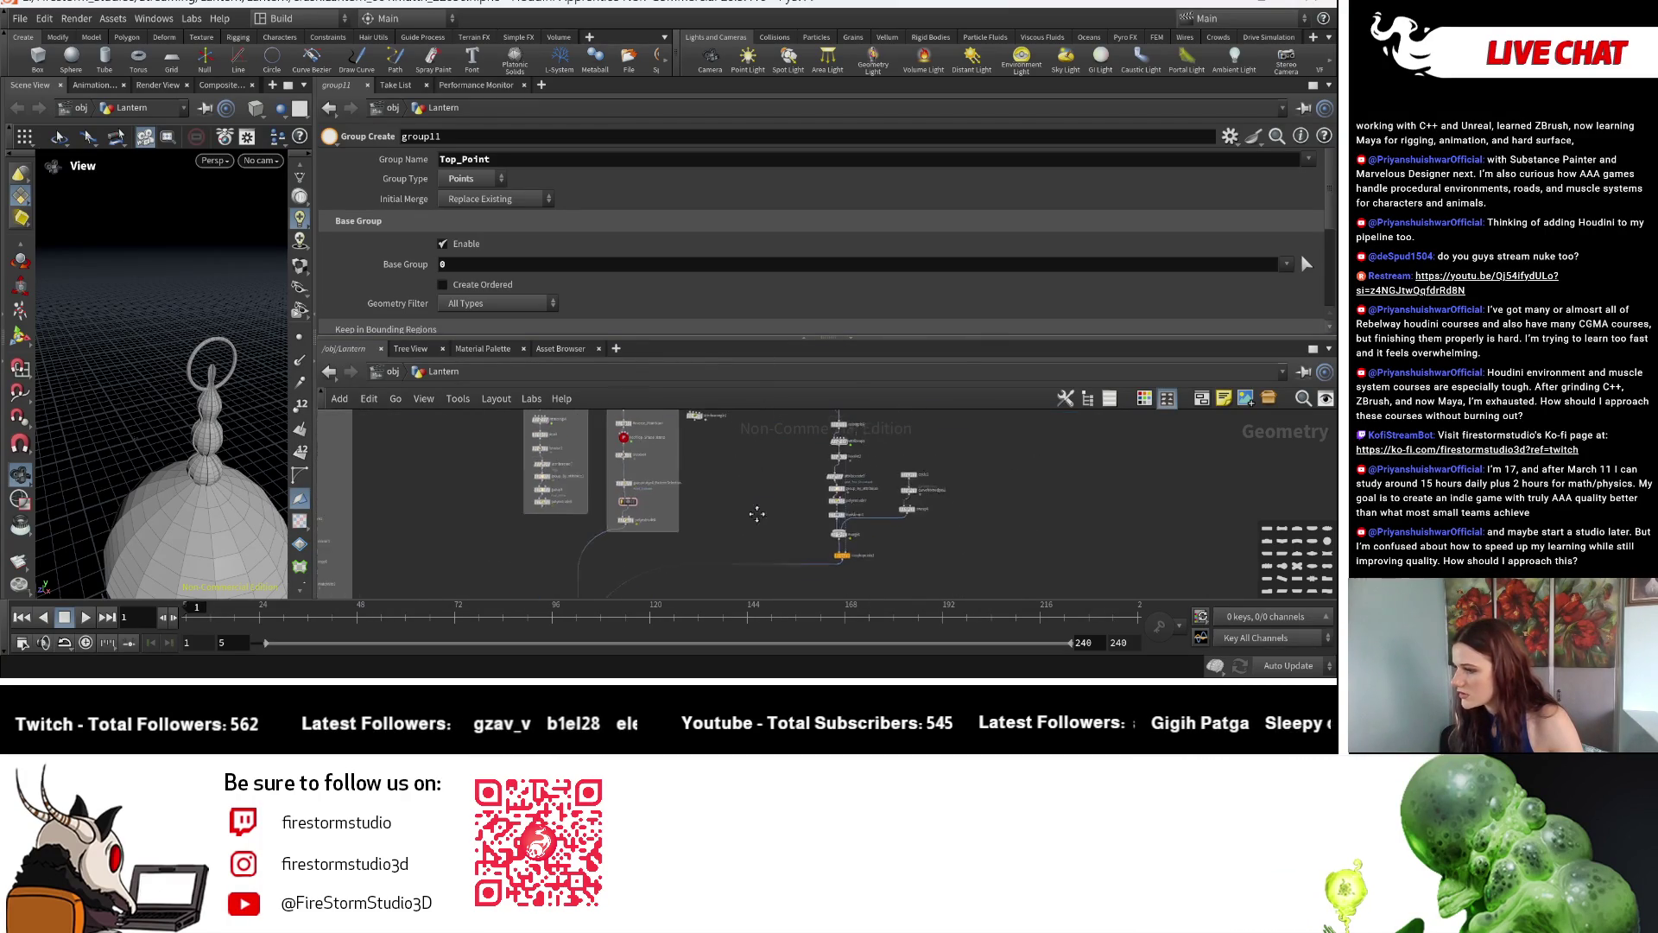
{"action": "scroll", "coordinate": [722, 488], "scroll_direction": "up", "scroll_amount": 2}
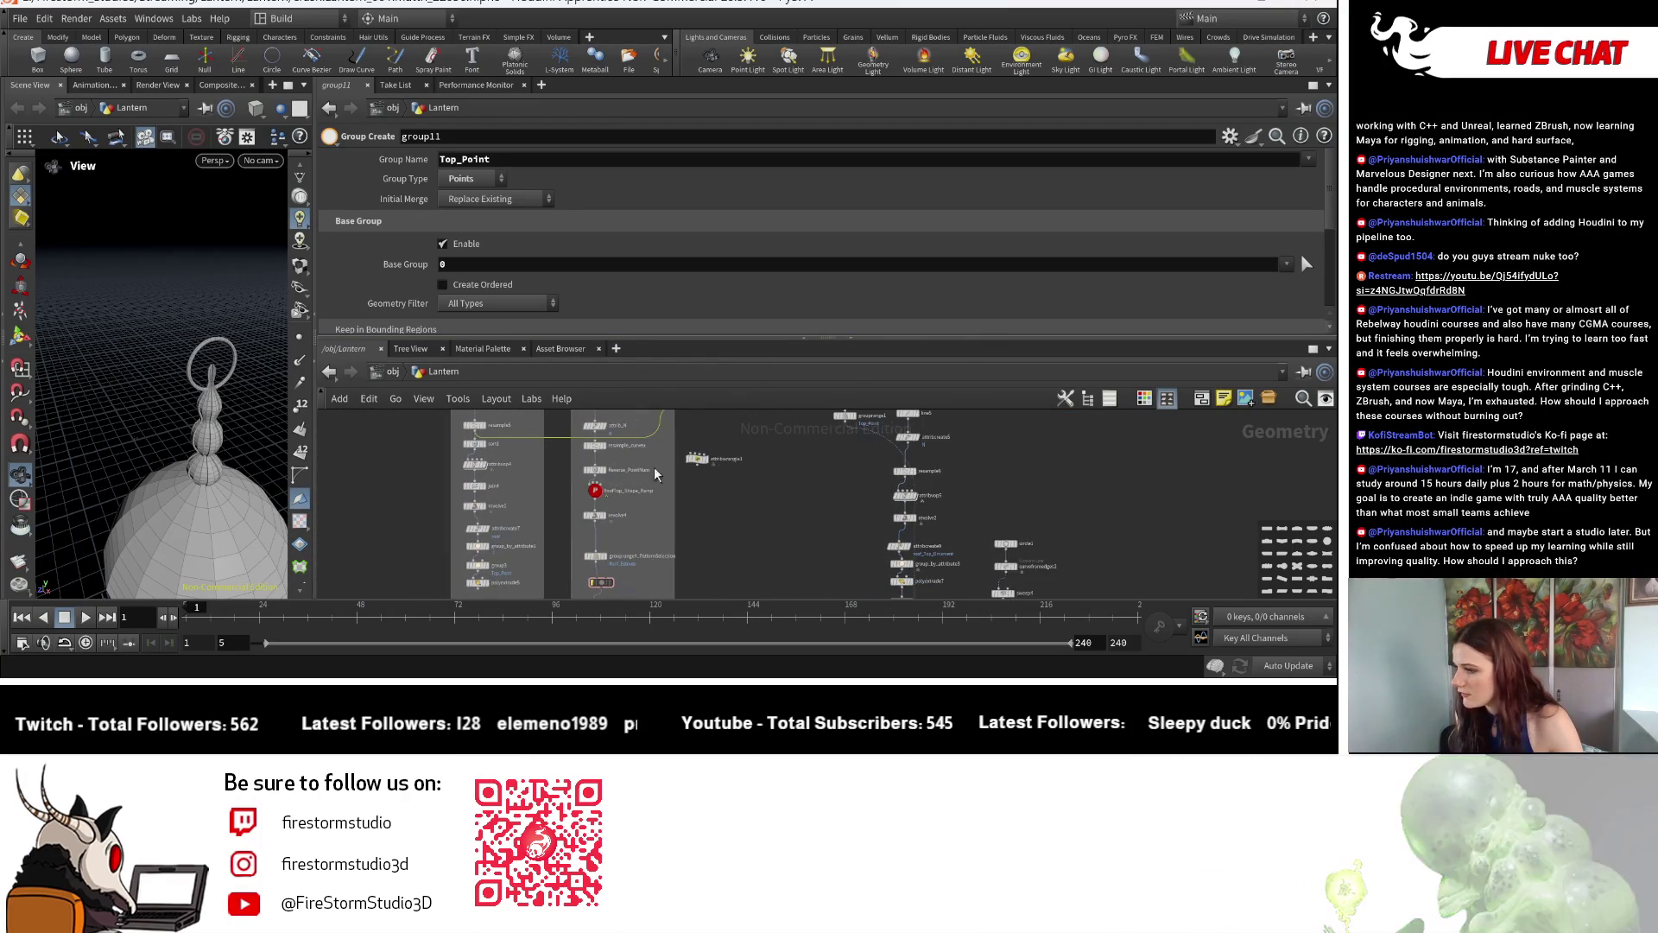
{"action": "scroll", "coordinate": [655, 467], "scroll_direction": "up", "scroll_amount": 3}
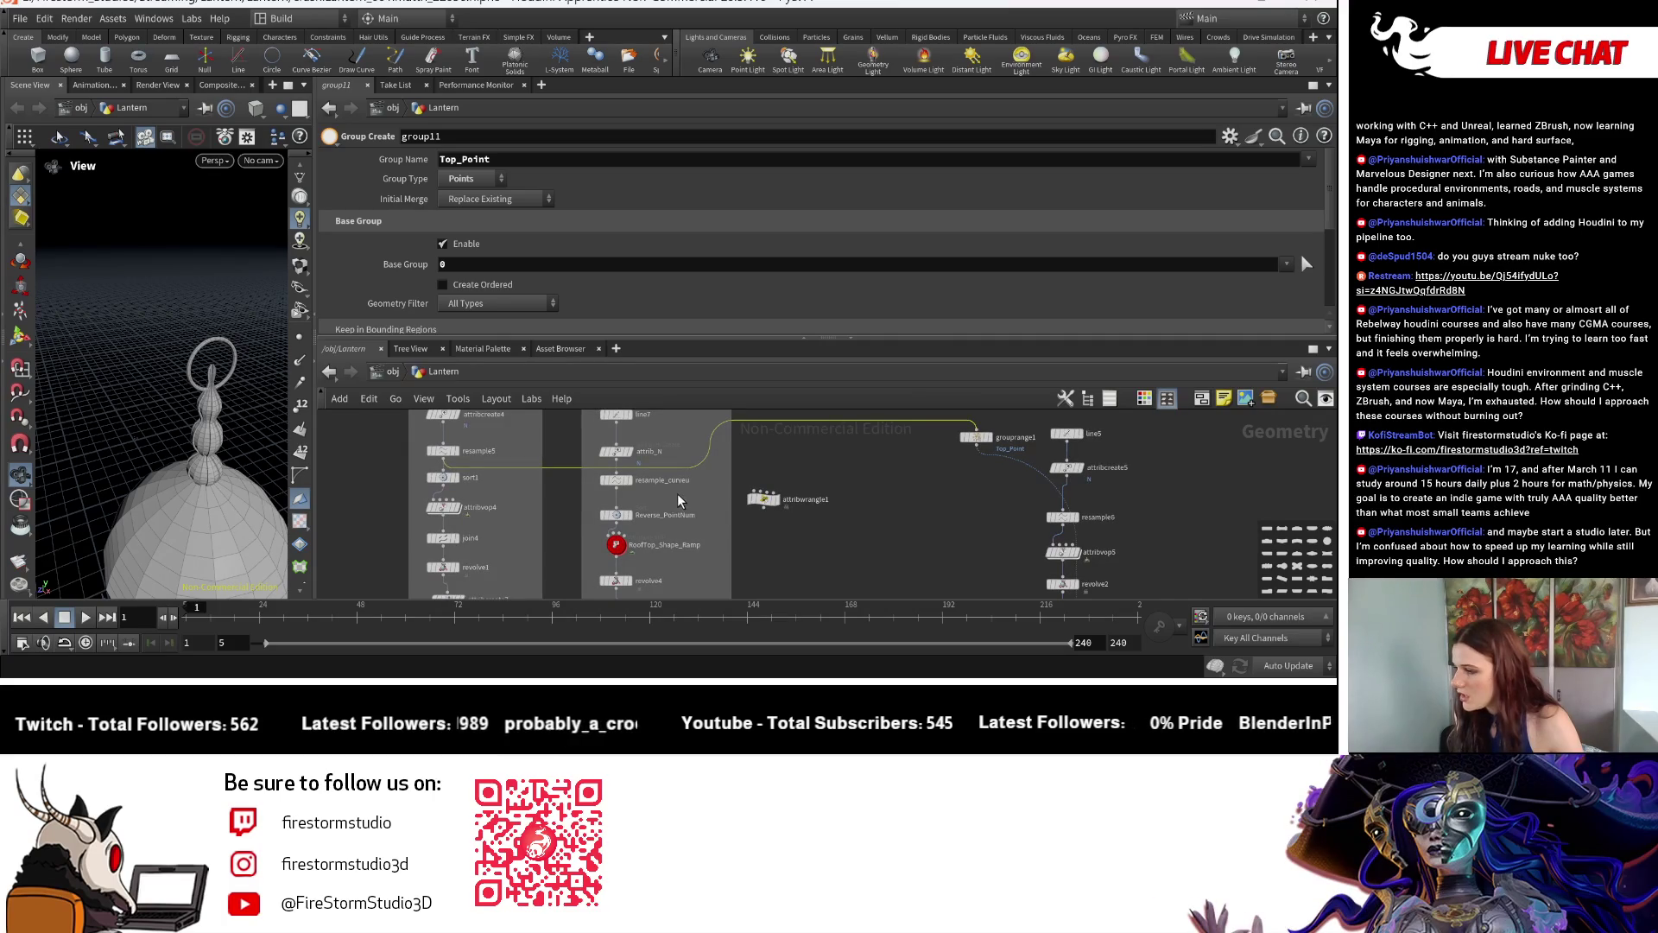
{"action": "middle_click_drag", "start_coordinate": [496, 478], "coordinate": [514, 511]}
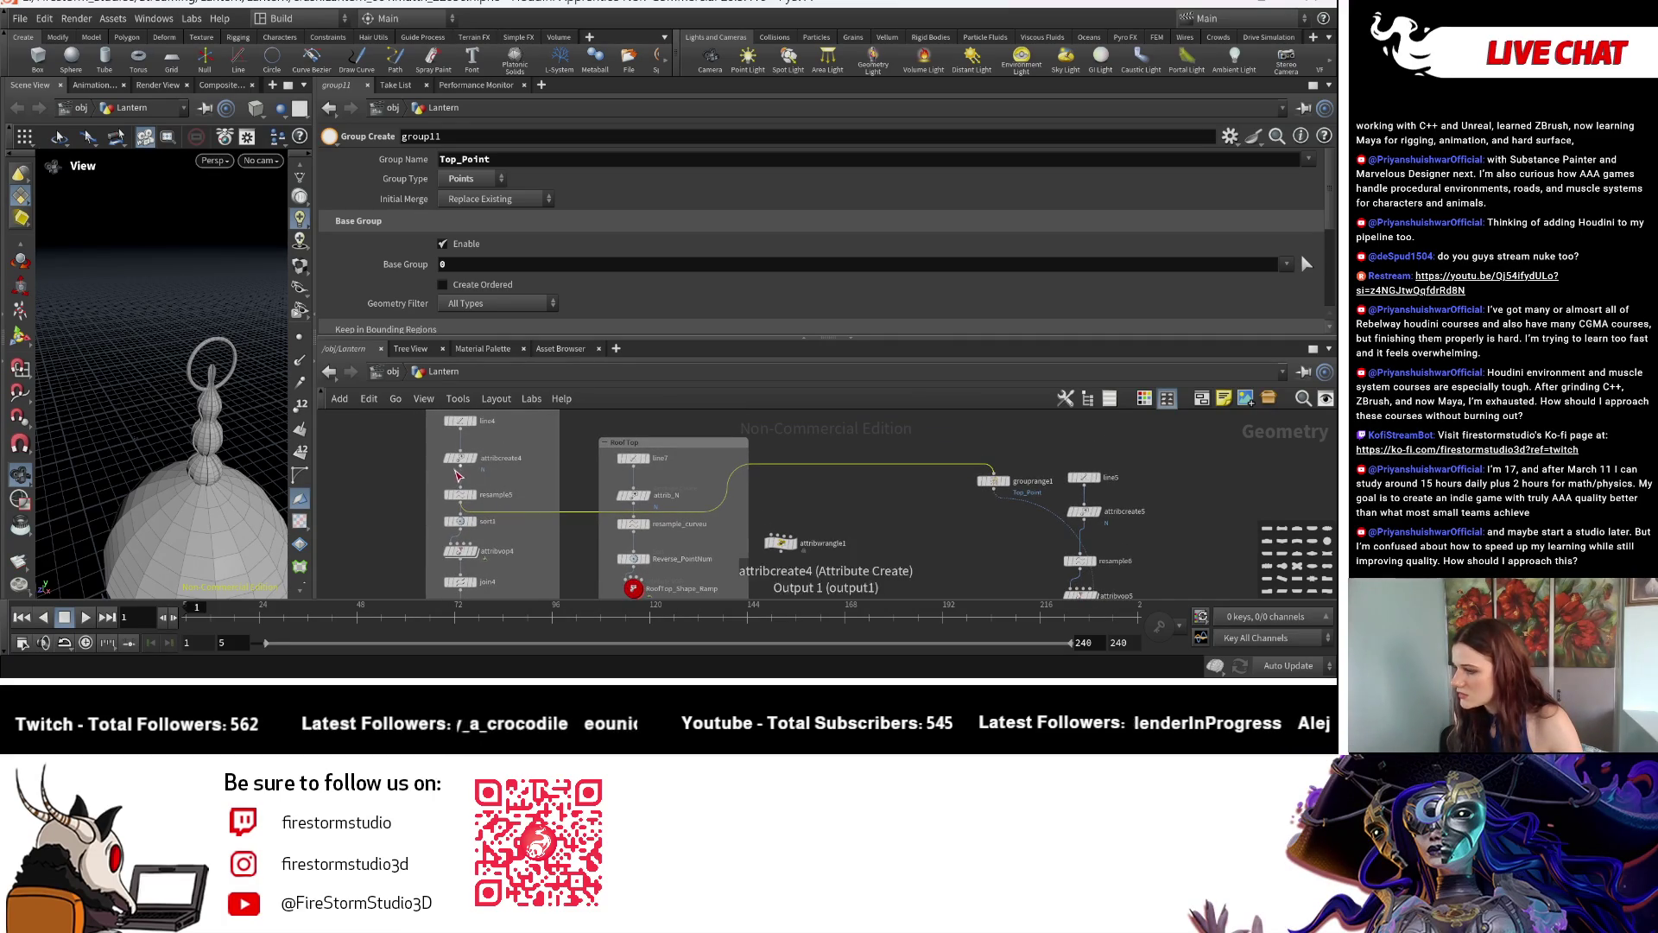
{"action": "left_click", "coordinate": [636, 526]}
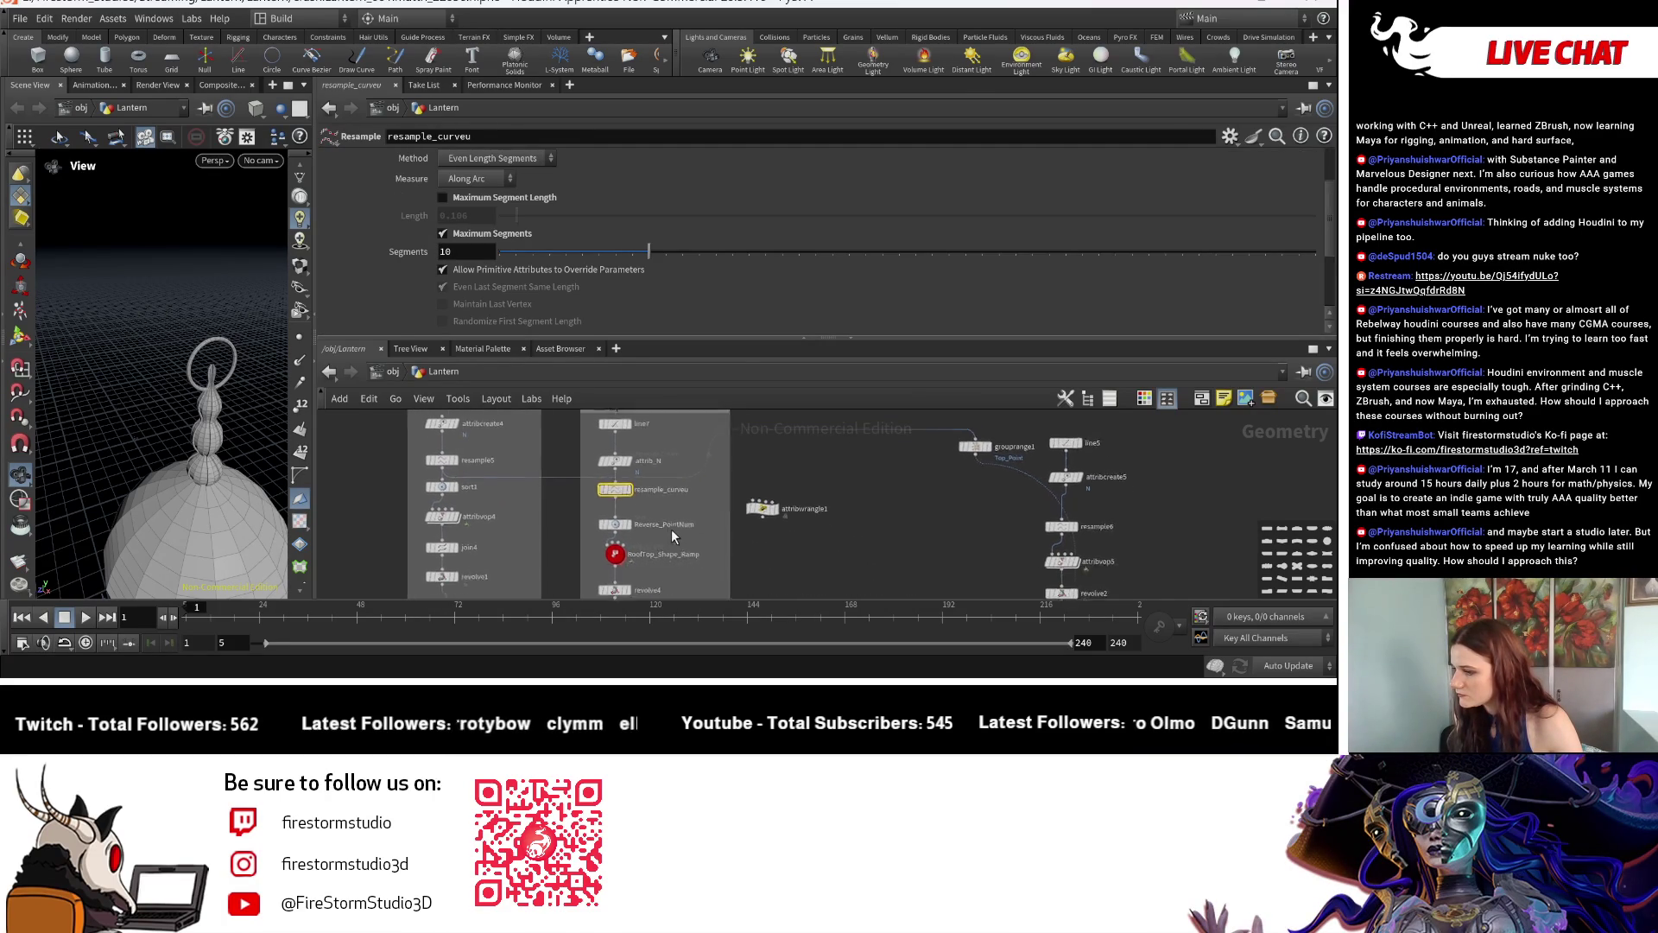
Display resample_curveu alone with point markers shown along the dome curve.
{"action": "middle_click_drag", "start_coordinate": [642, 551], "coordinate": [625, 535]}
{"action": "left_click", "coordinate": [581, 500]}
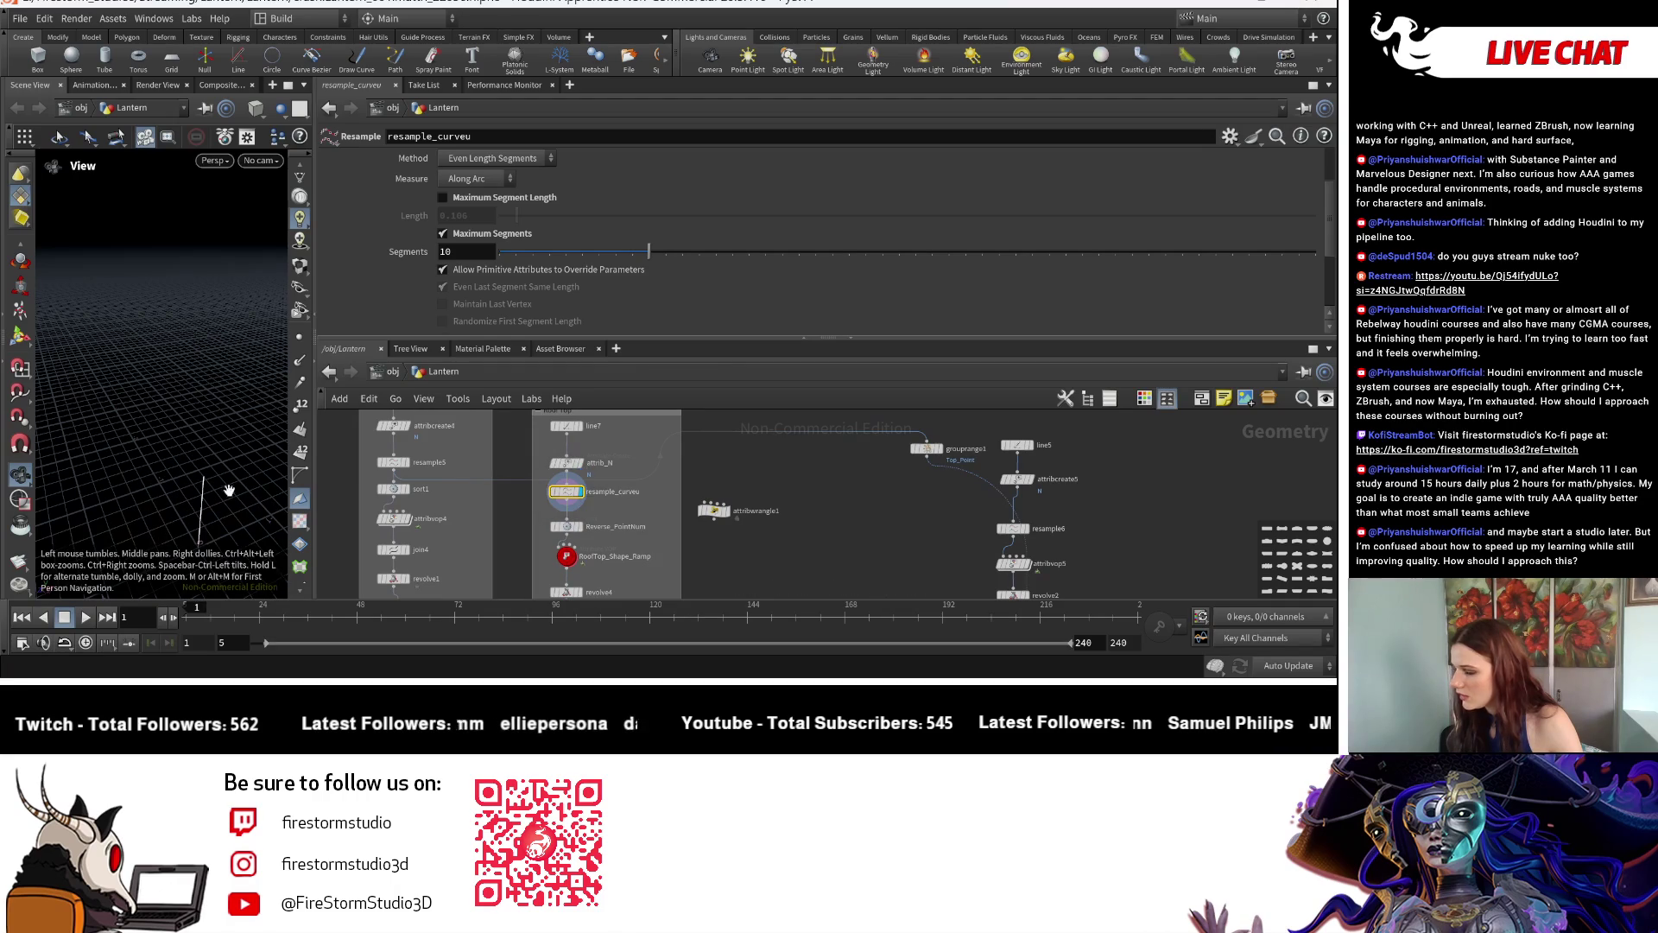
{"action": "left_click", "coordinate": [300, 338]}
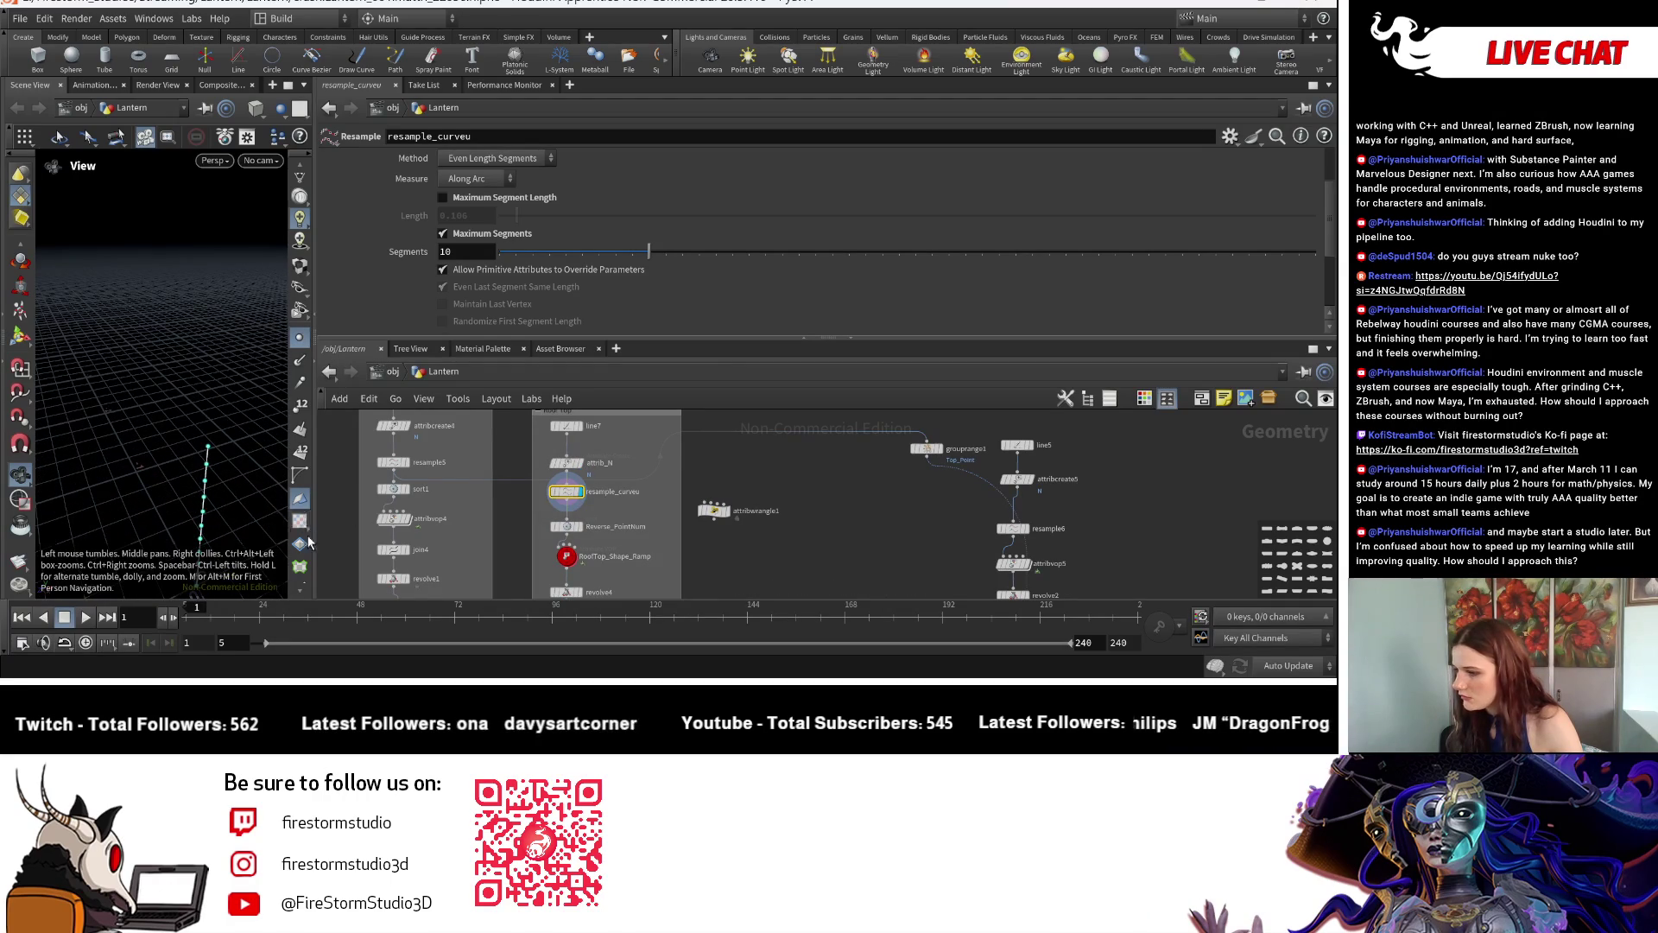
{"action": "left_click_drag", "start_coordinate": [181, 428], "coordinate": [129, 388]}
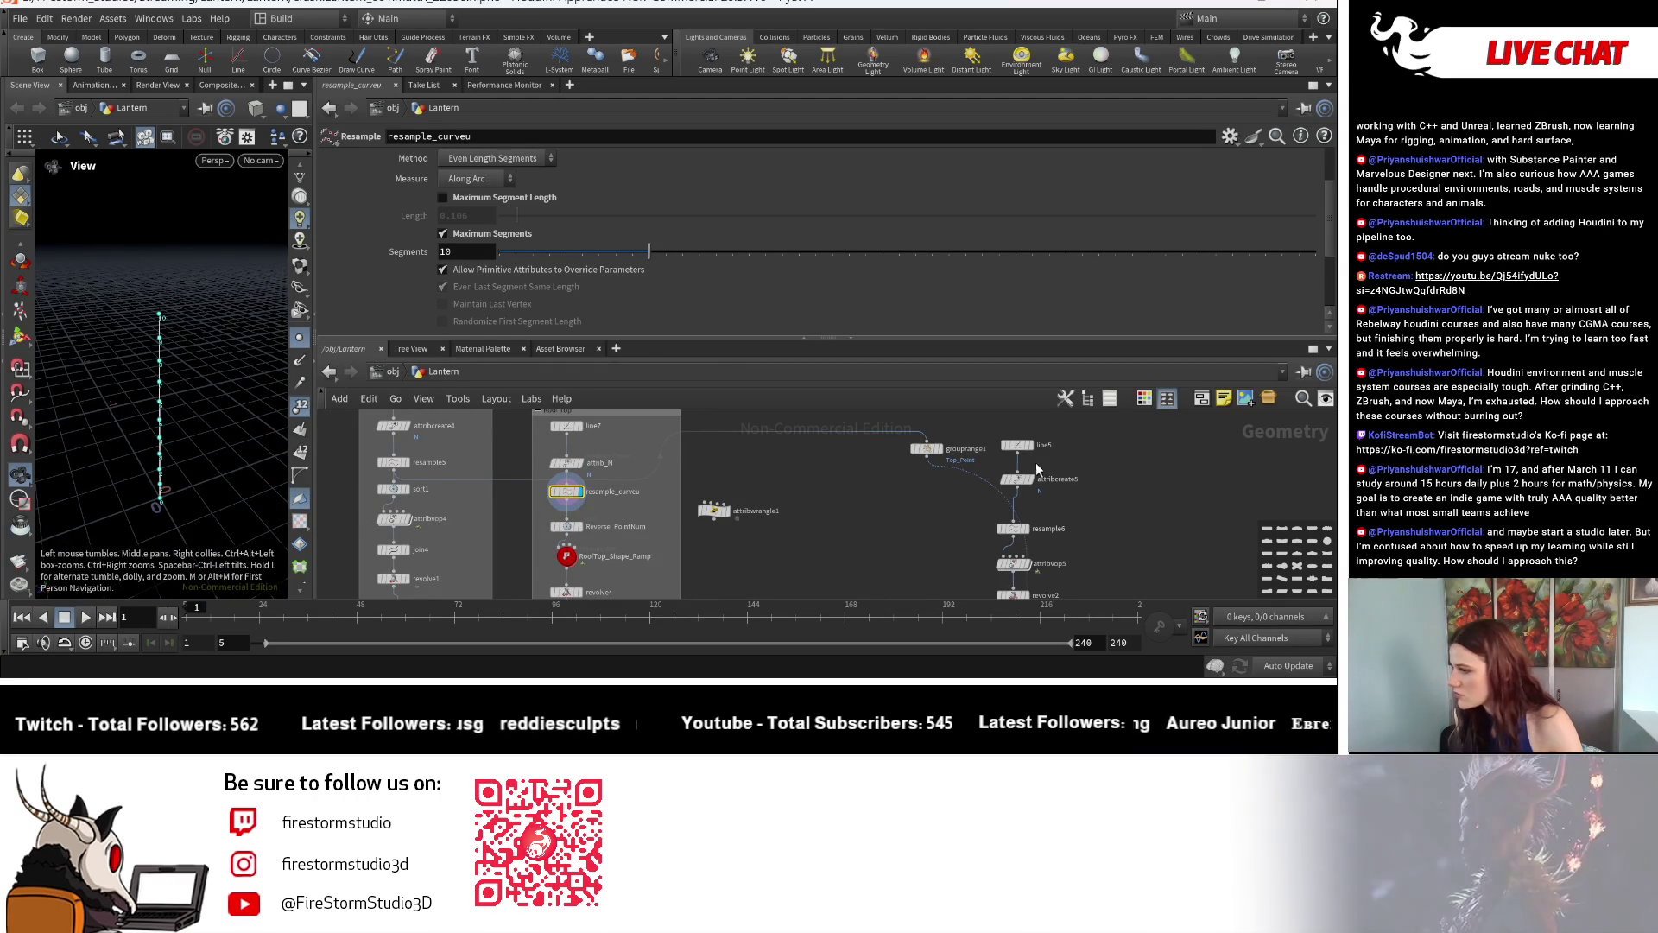
Set grouprange1's range End to 1 so only the first point is grouped.
{"action": "middle_click_drag", "start_coordinate": [1078, 455], "coordinate": [973, 461]}
{"action": "left_click", "coordinate": [822, 453]}
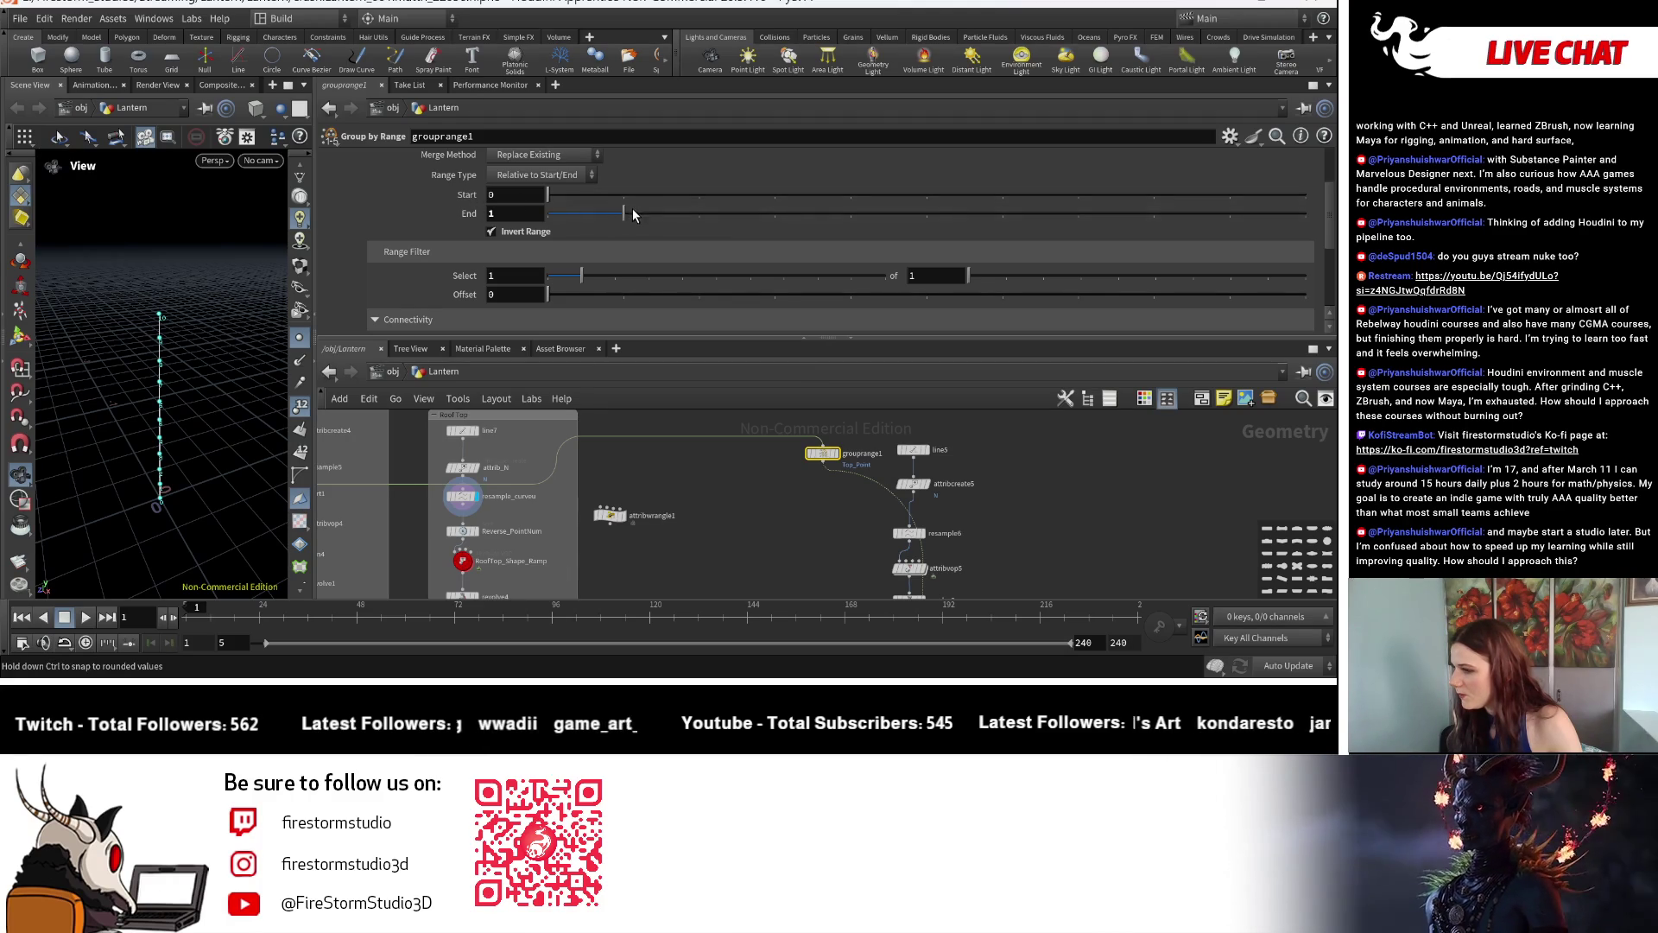
{"action": "left_click_drag", "start_coordinate": [667, 221], "coordinate": [544, 232]}
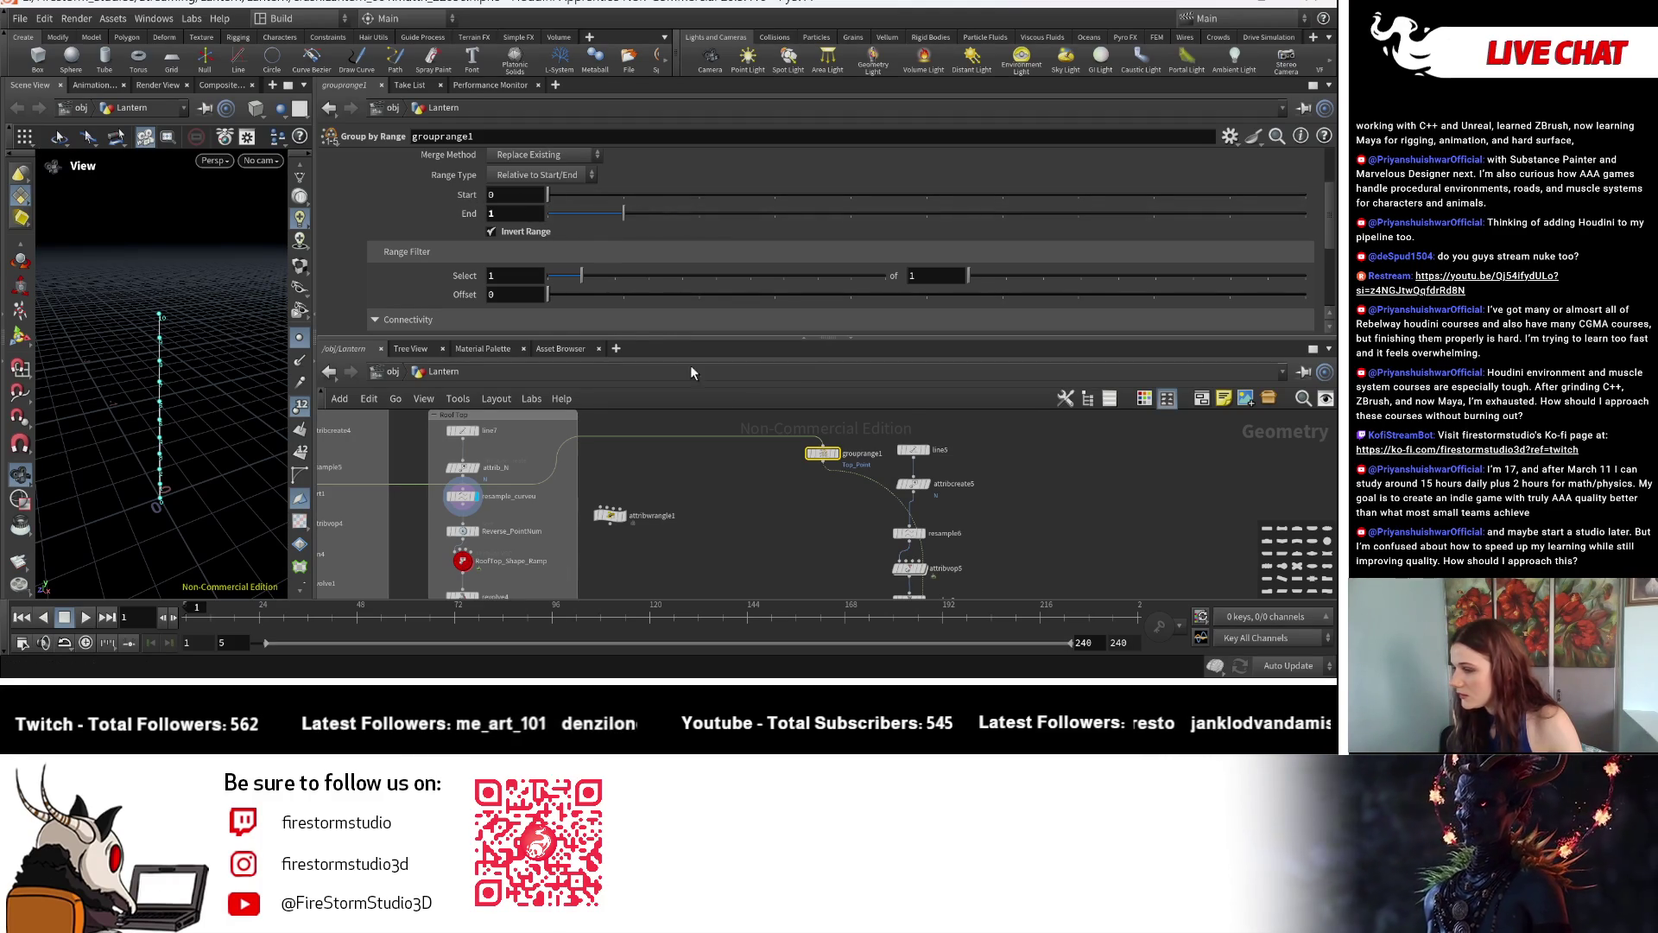
{"action": "scroll", "coordinate": [765, 476], "scroll_direction": "up", "scroll_amount": 3}
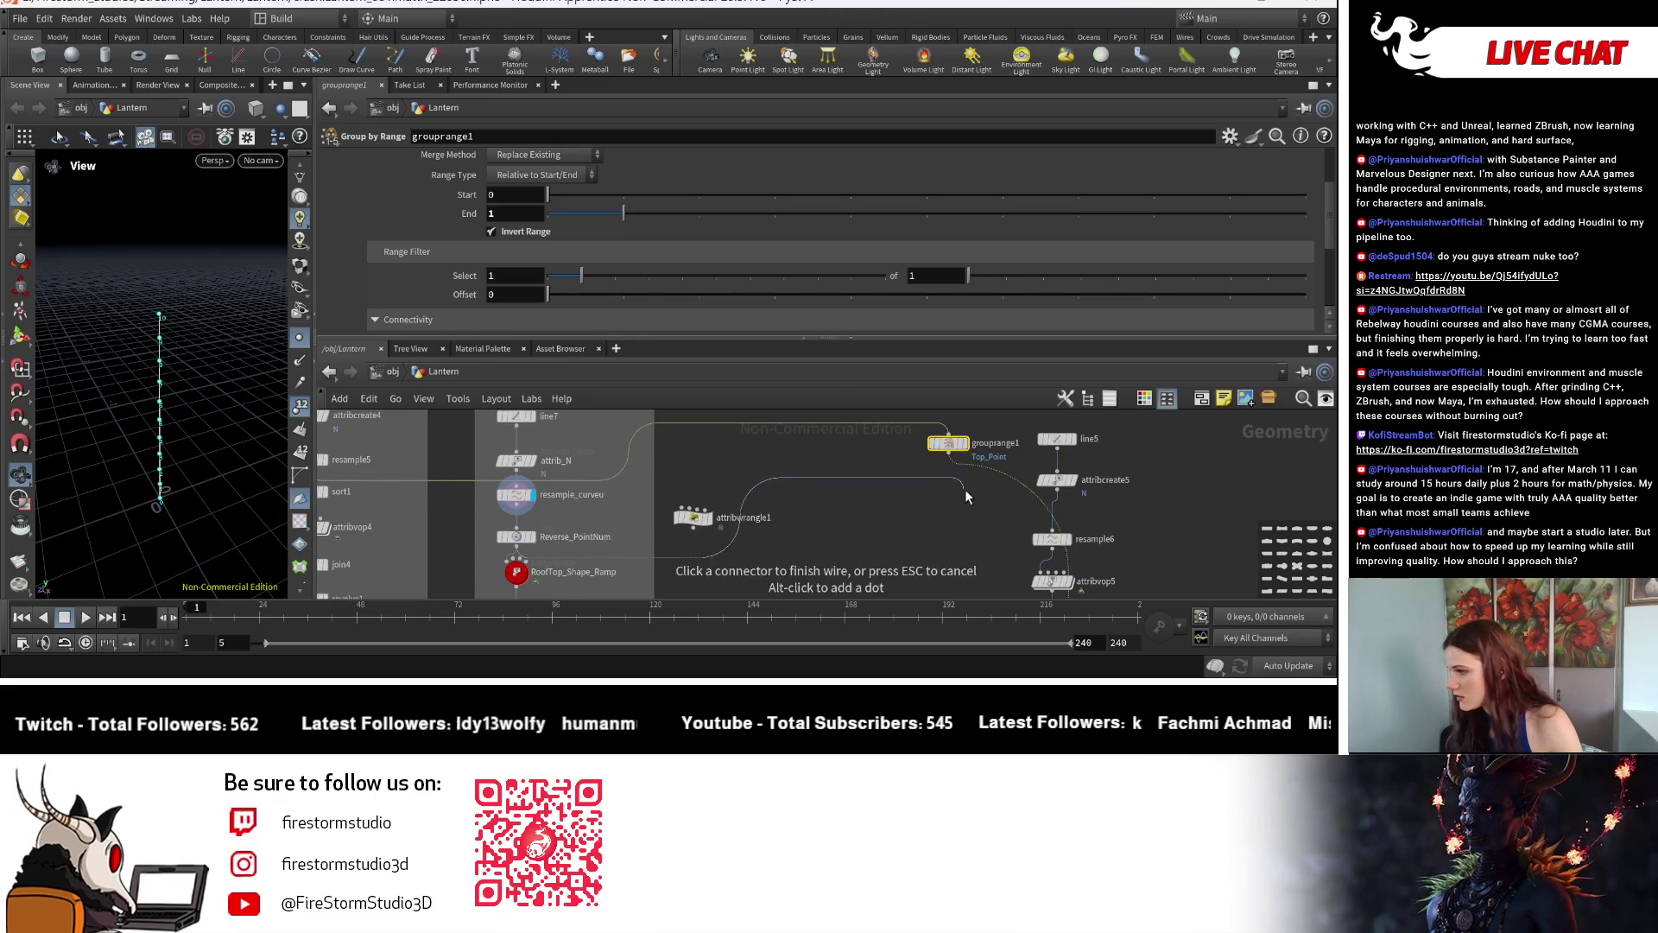
Route grouprange1's output wire across toward copytopoints1 and display the merged dome.
{"action": "middle_click_drag", "start_coordinate": [966, 489], "coordinate": [855, 381]}
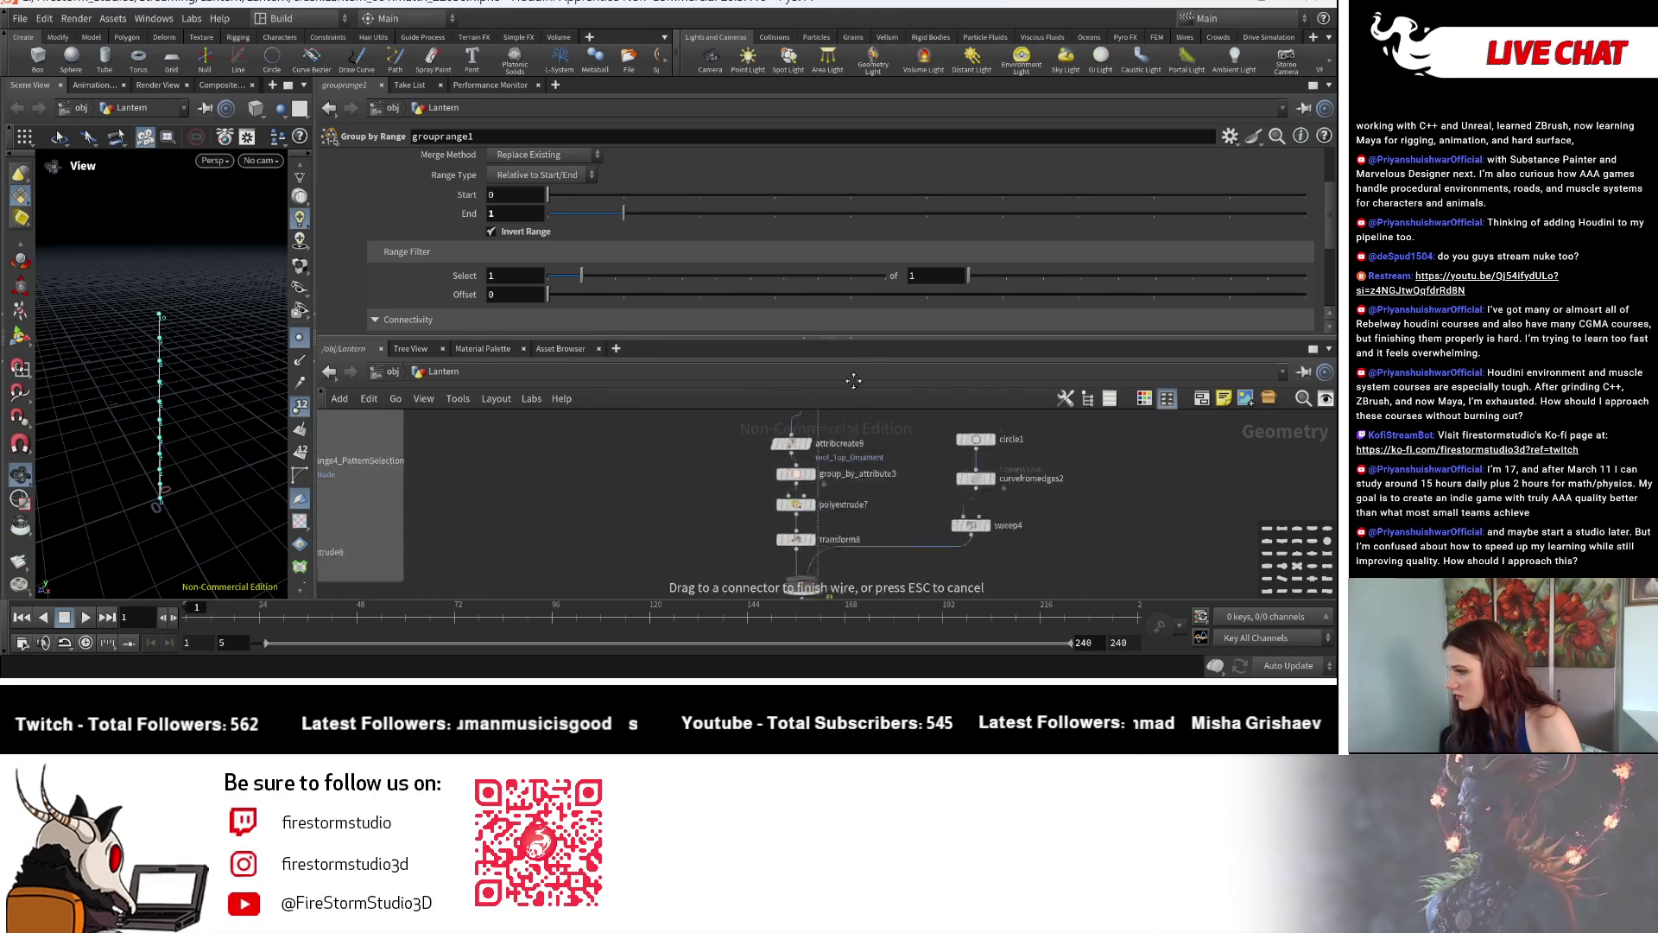
{"action": "left_click_drag", "start_coordinate": [853, 380], "coordinate": [804, 534]}
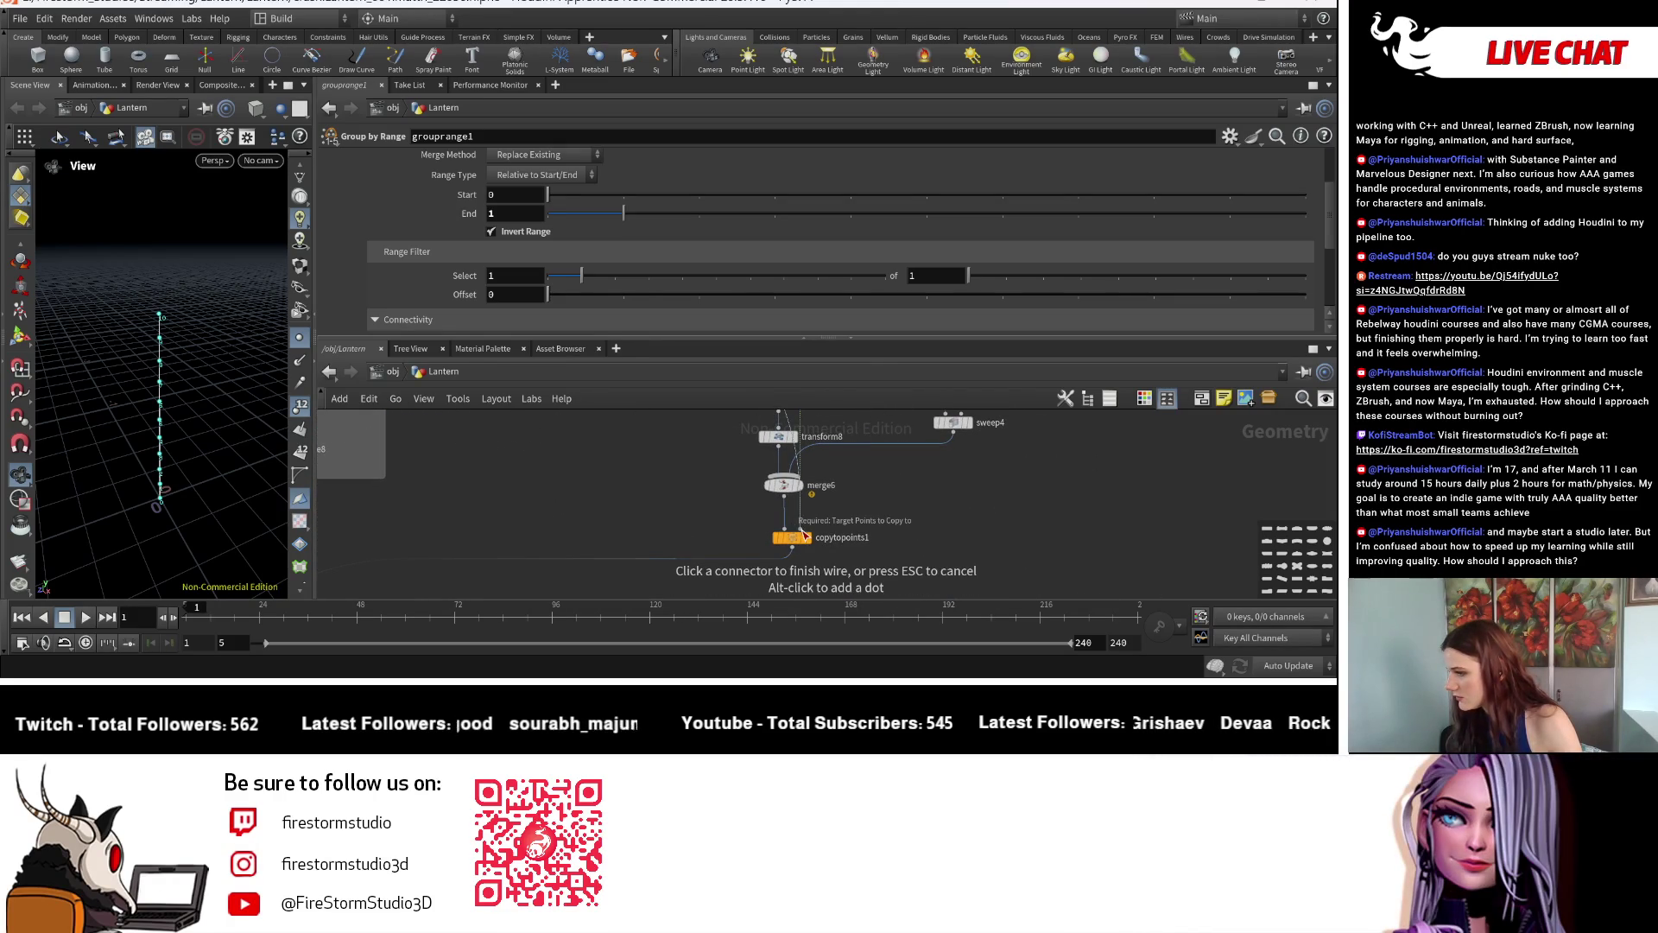
{"action": "middle_click_drag", "start_coordinate": [618, 524], "coordinate": [482, 530]}
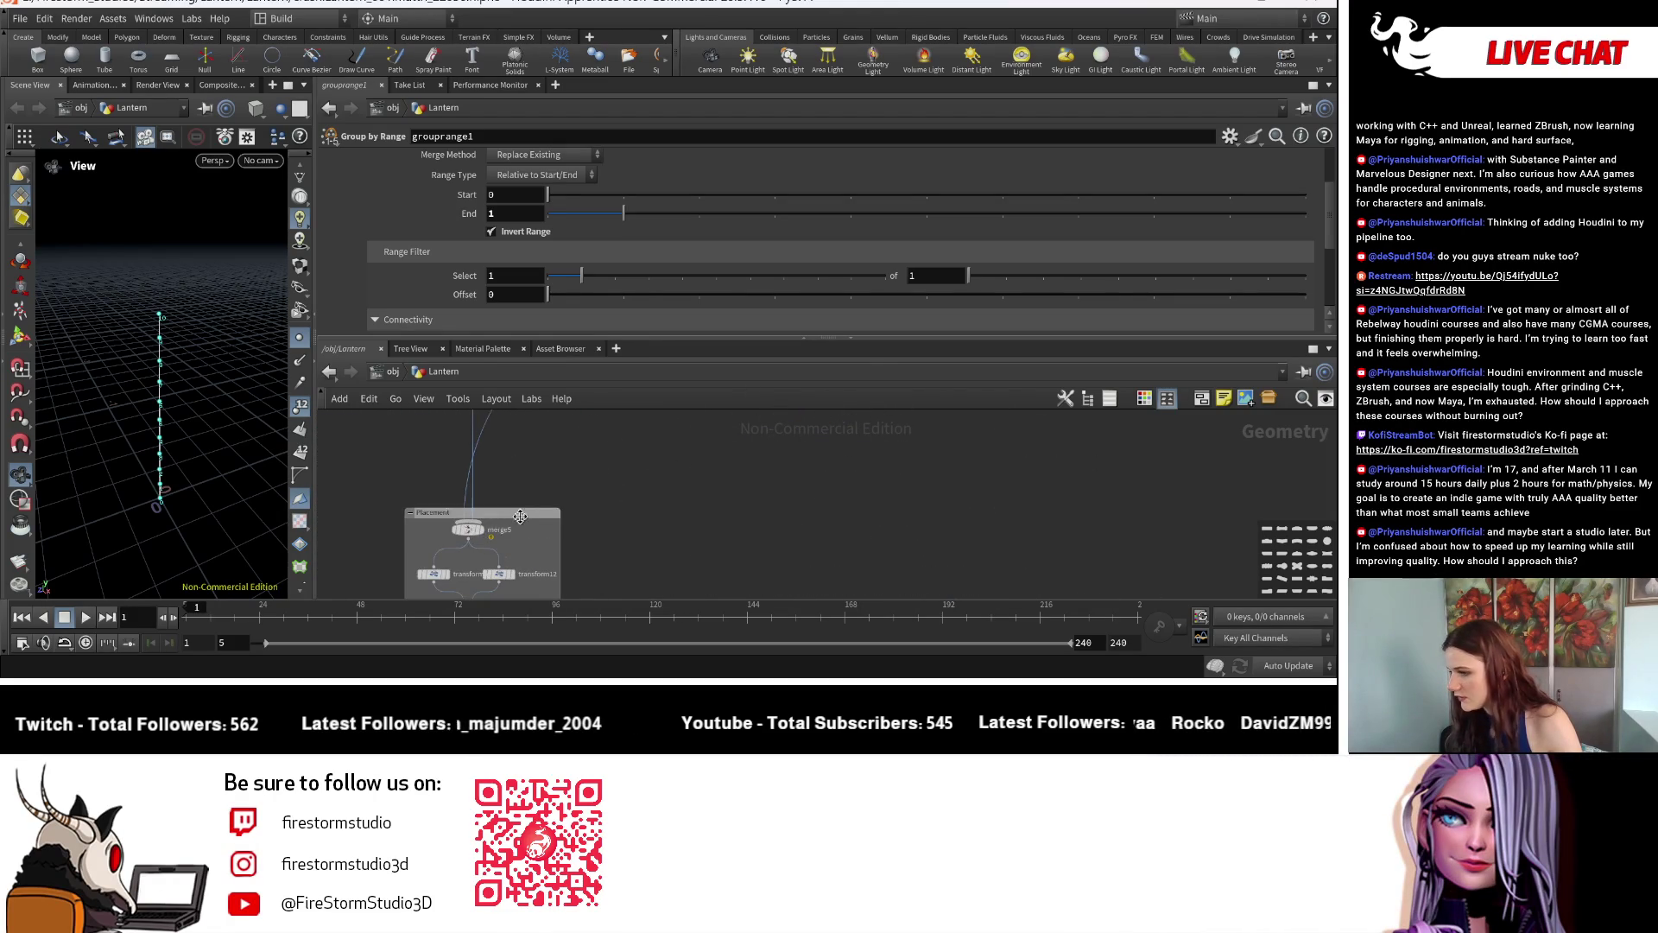
{"action": "left_click", "coordinate": [483, 530]}
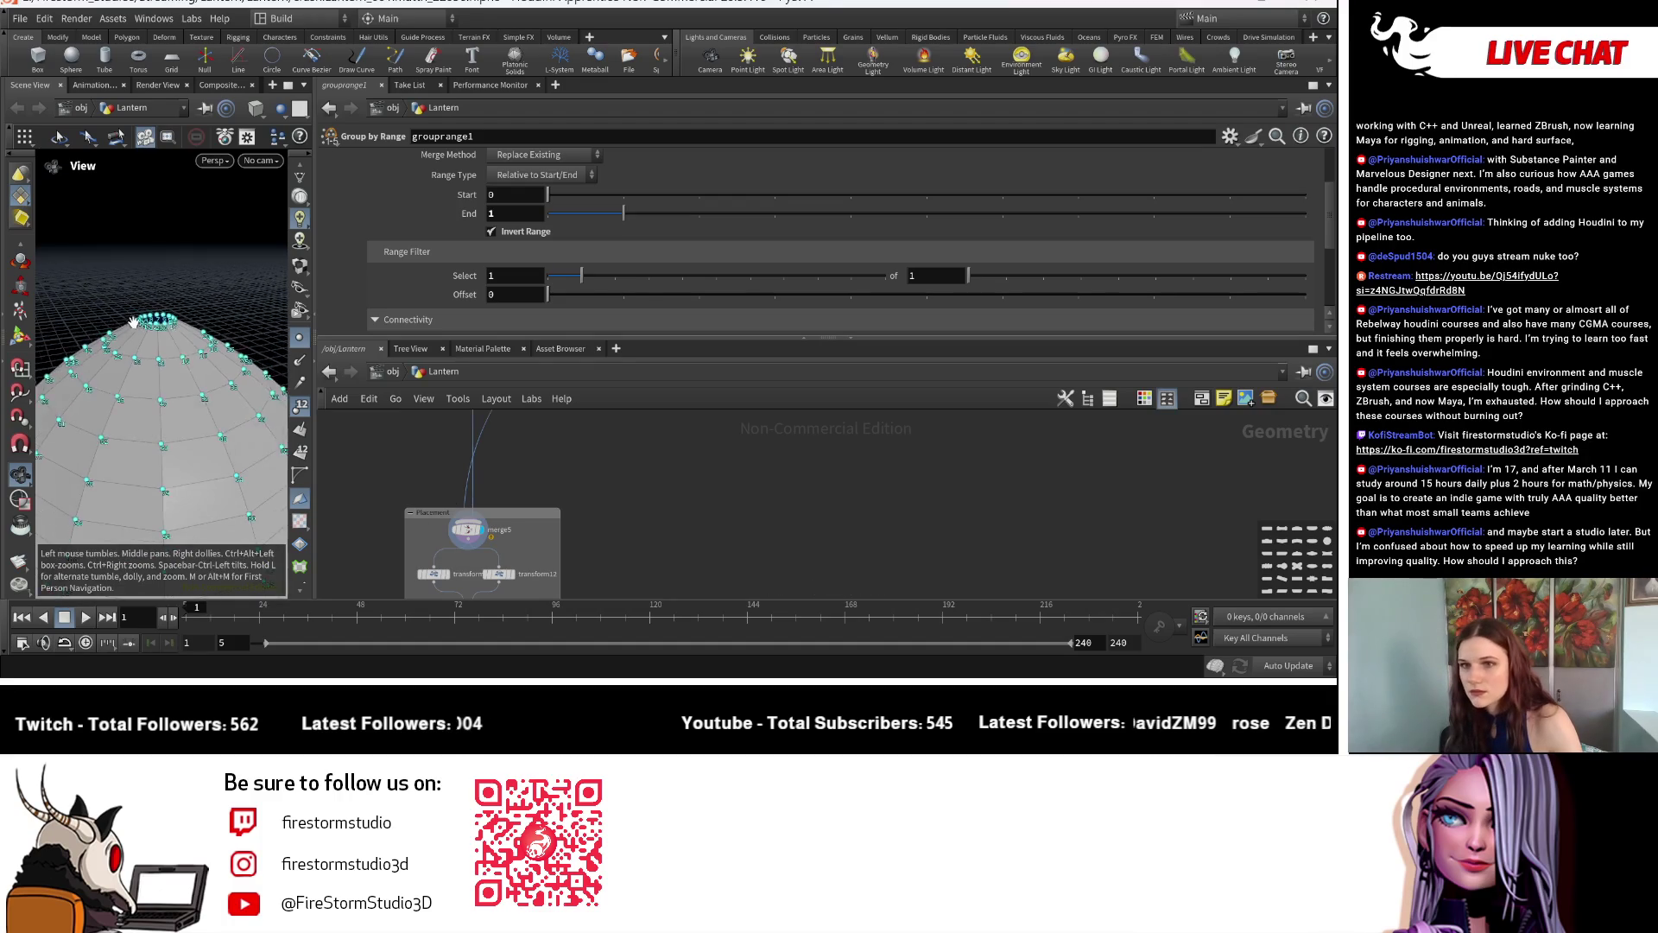
Check copytopoints1's Target Points group list while viewing the dome from above.
{"action": "left_click_drag", "start_coordinate": [109, 358], "coordinate": [138, 314]}
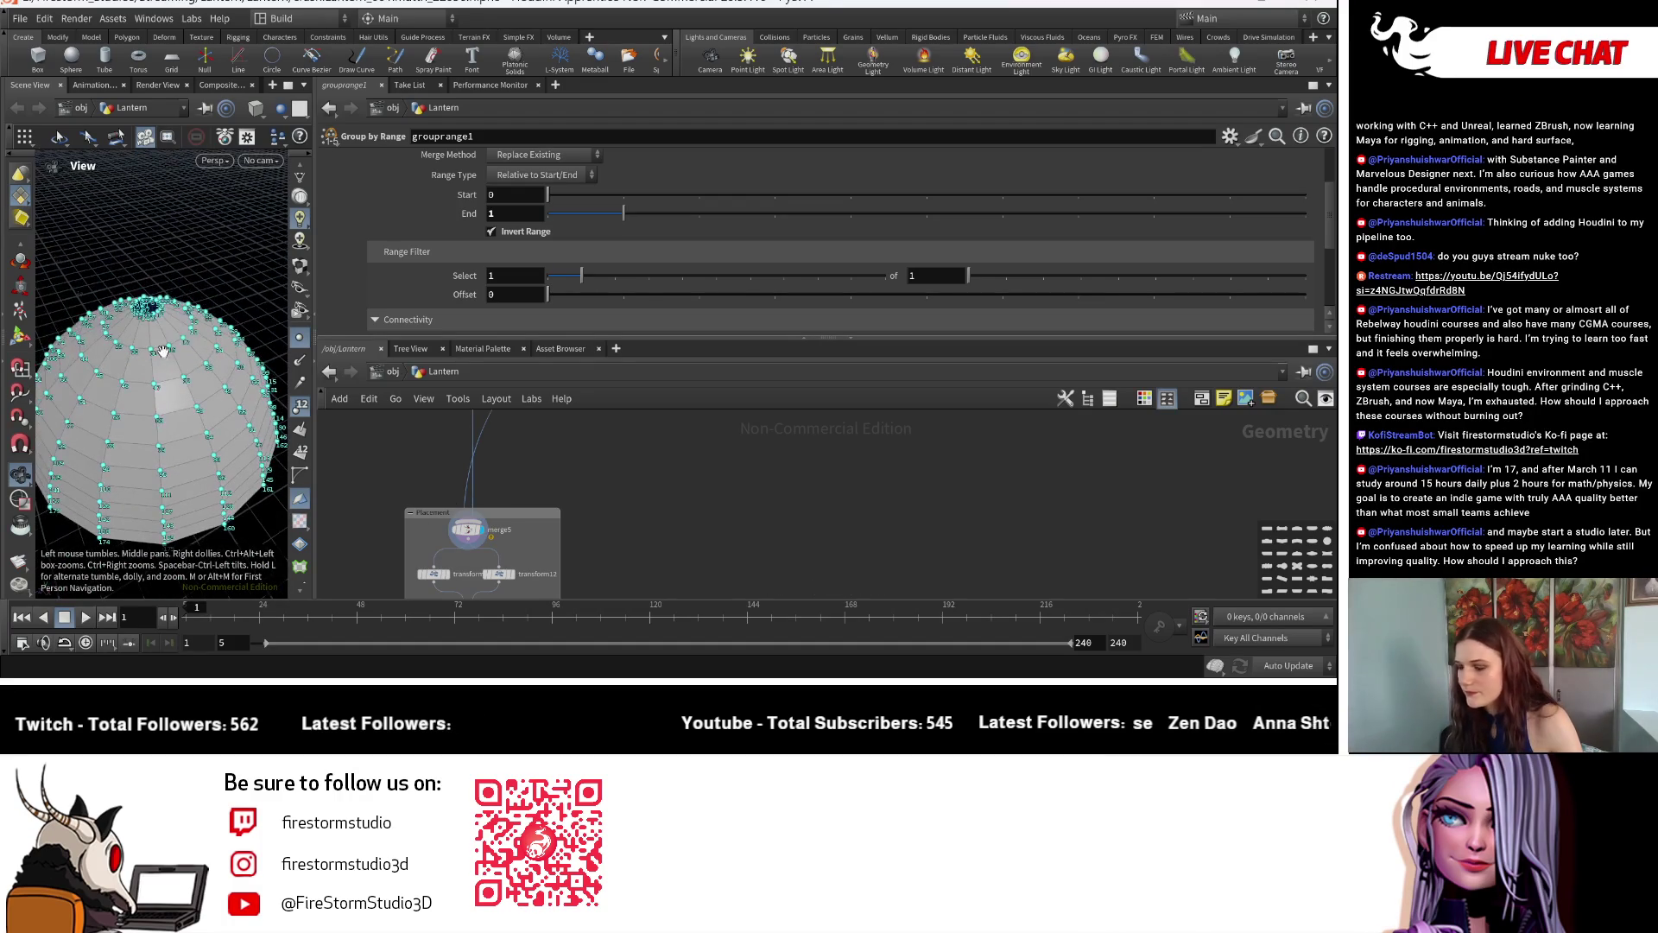
{"action": "scroll", "coordinate": [711, 484], "scroll_direction": "down", "scroll_amount": 3}
{"action": "scroll", "coordinate": [712, 490], "scroll_direction": "up", "scroll_amount": 5}
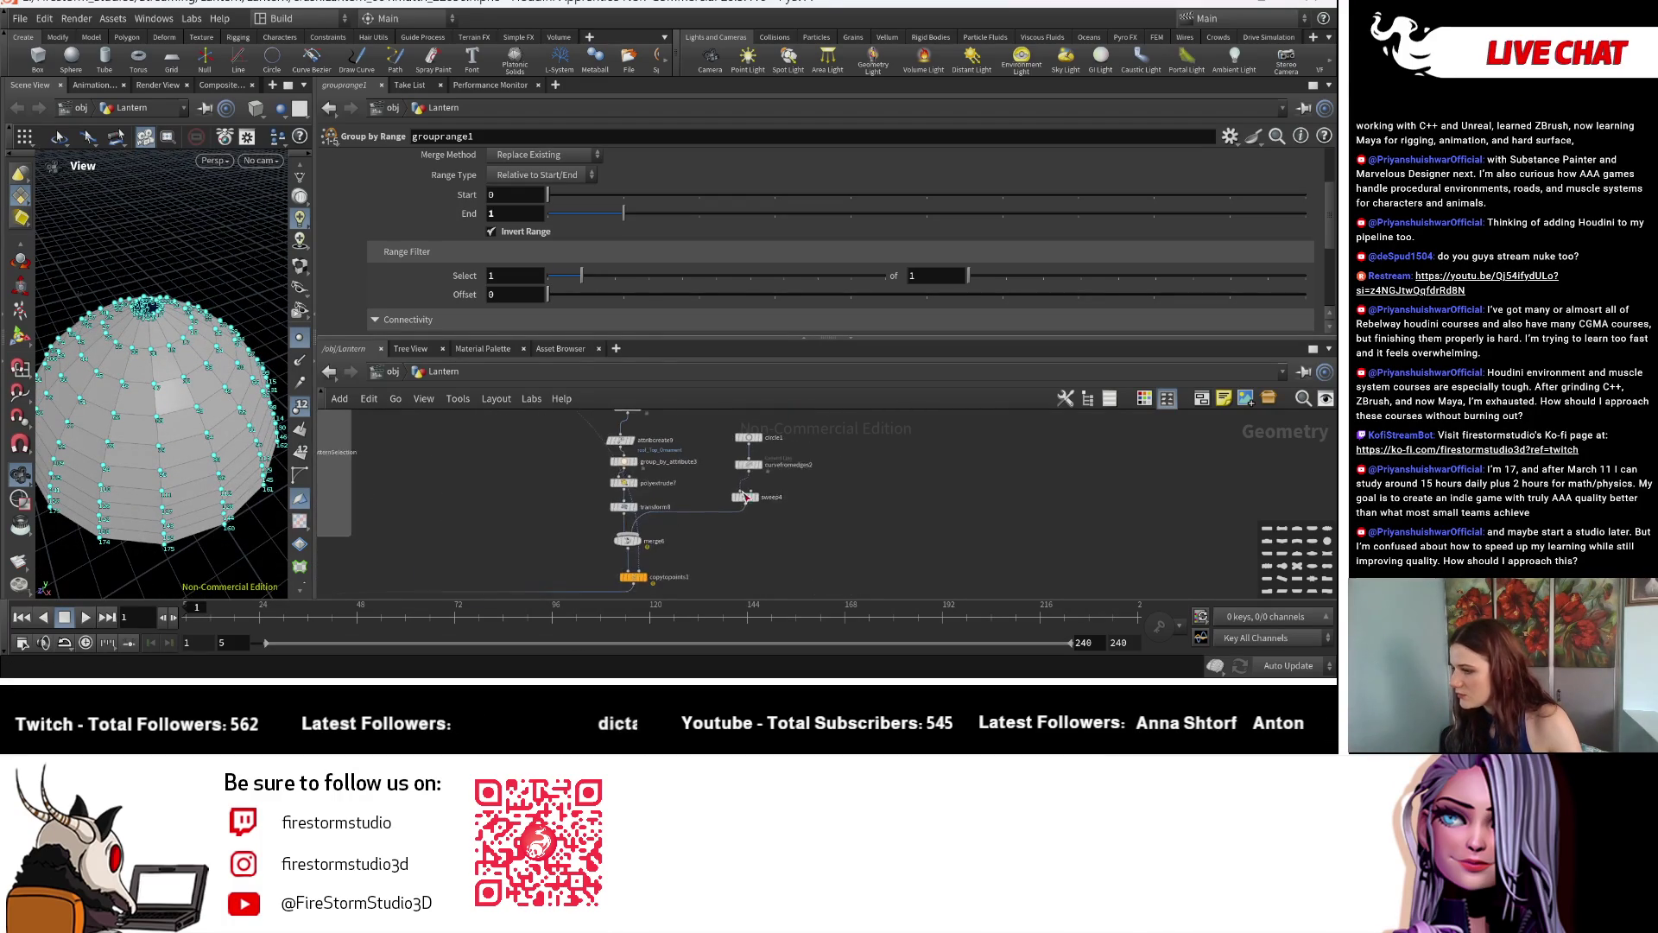
{"action": "left_click", "coordinate": [620, 579]}
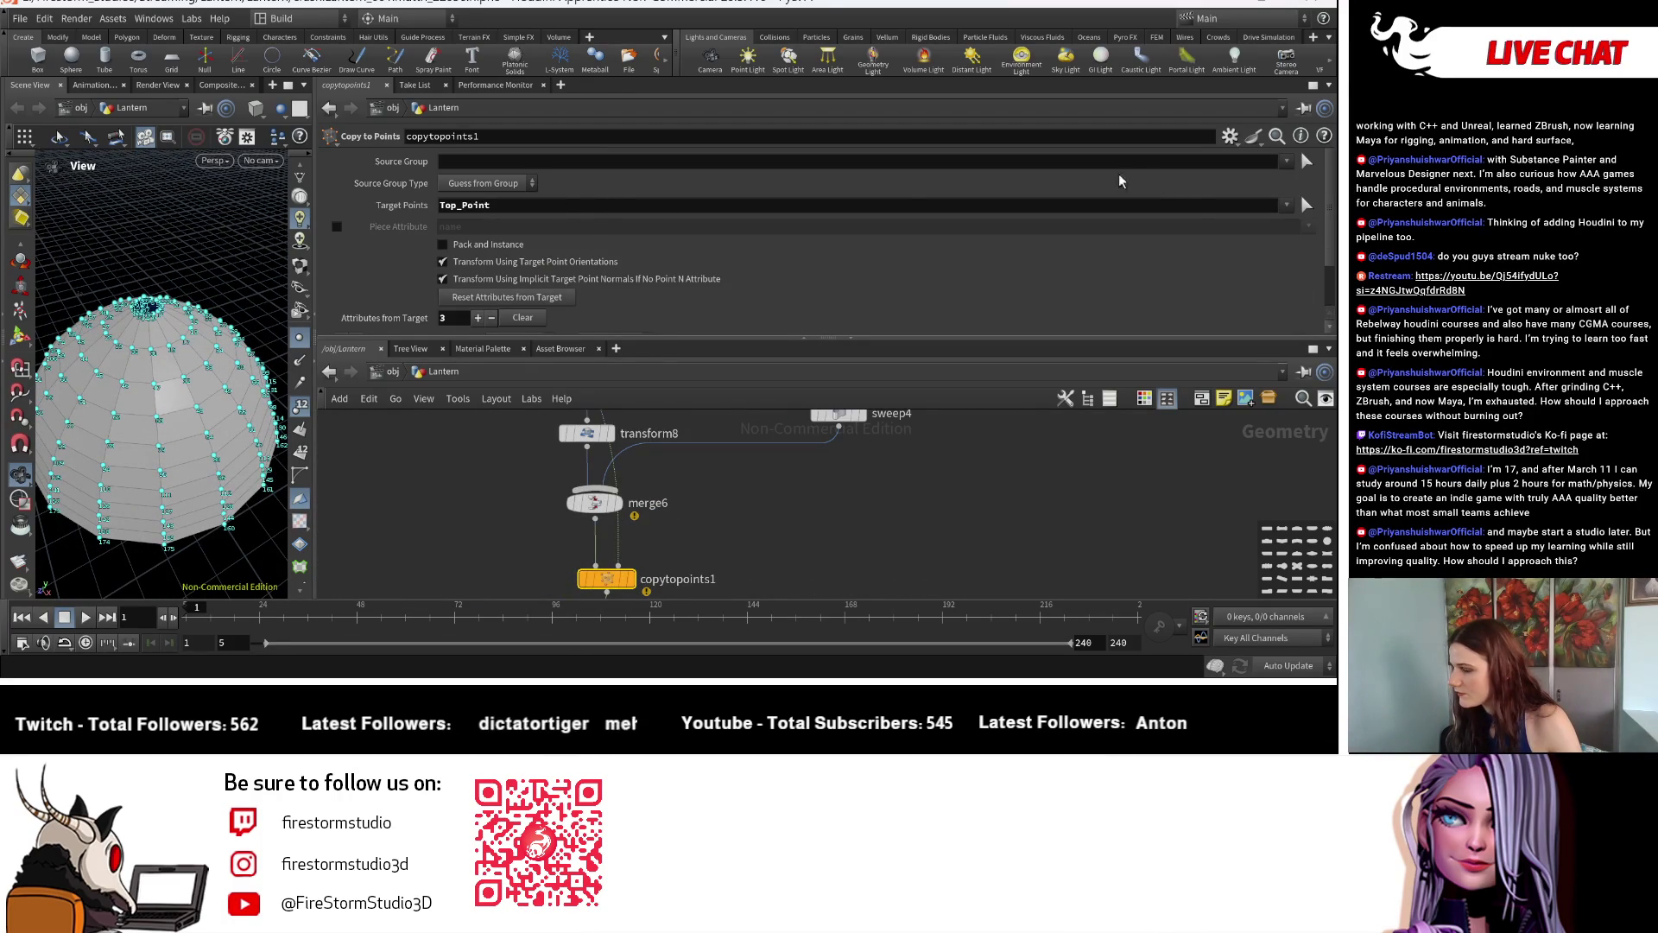
{"action": "left_click", "coordinate": [1284, 205]}
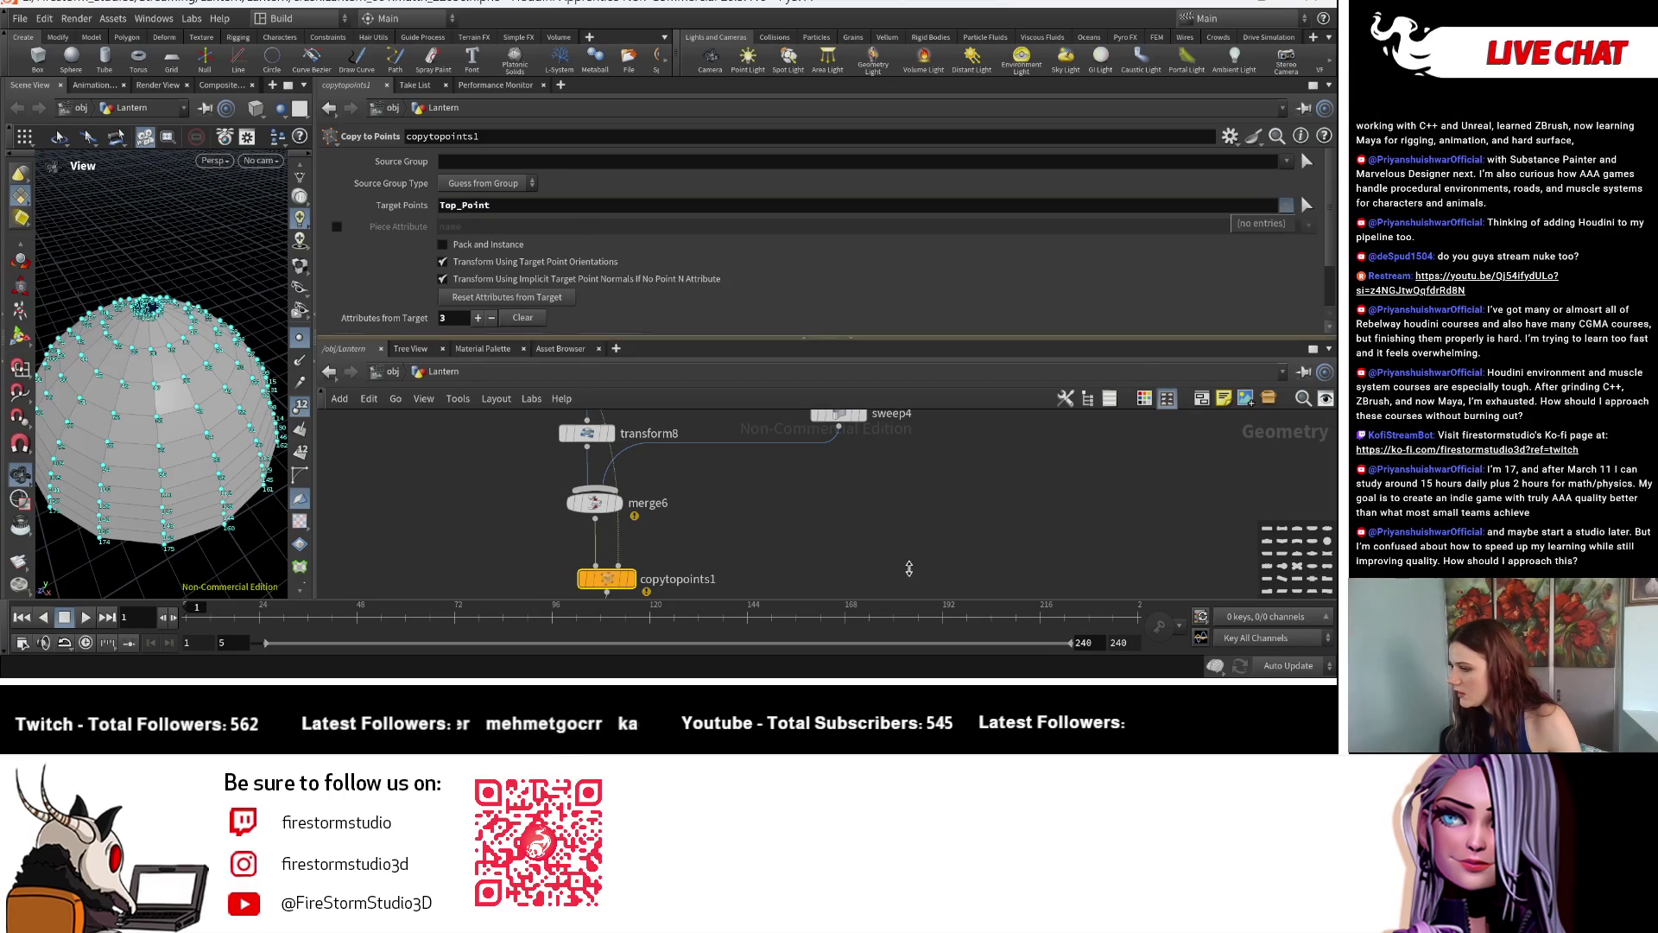
{"action": "scroll", "coordinate": [697, 516], "scroll_direction": "down", "scroll_amount": 2}
{"action": "scroll", "coordinate": [697, 516], "scroll_direction": "down", "scroll_amount": 2}
Survey the upstream roof chain and collapse the roof network box.
{"action": "middle_click_drag", "start_coordinate": [697, 515], "coordinate": [566, 585]}
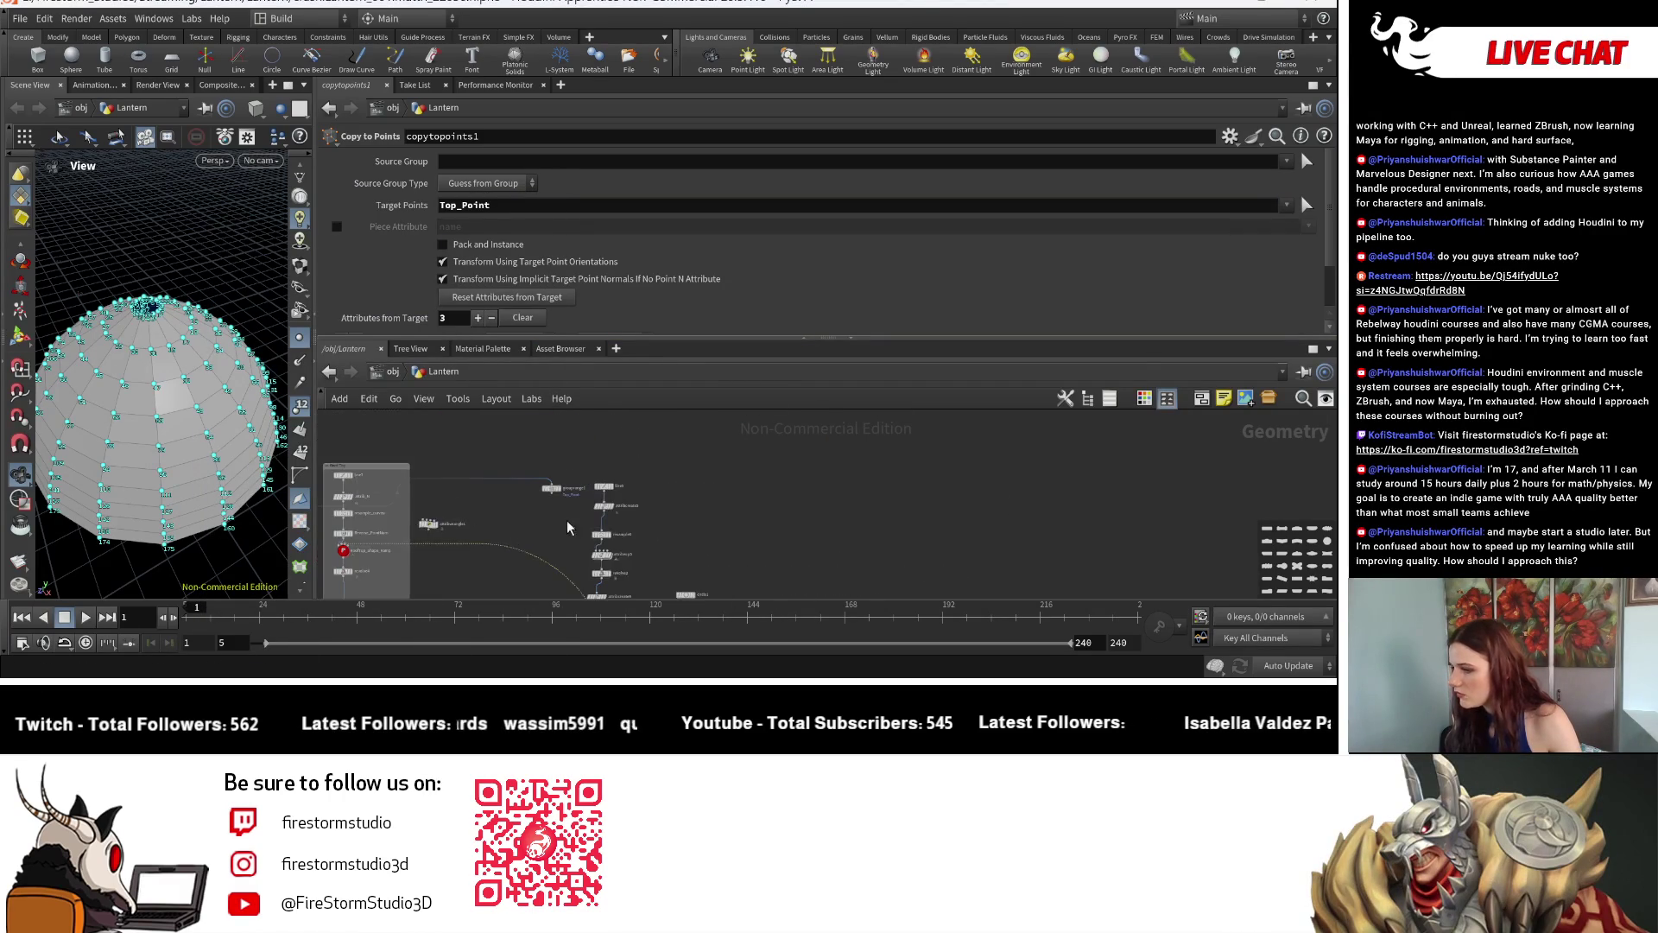
{"action": "middle_click_drag", "start_coordinate": [514, 527], "coordinate": [553, 468]}
{"action": "scroll", "coordinate": [554, 467], "scroll_direction": "up", "scroll_amount": 2}
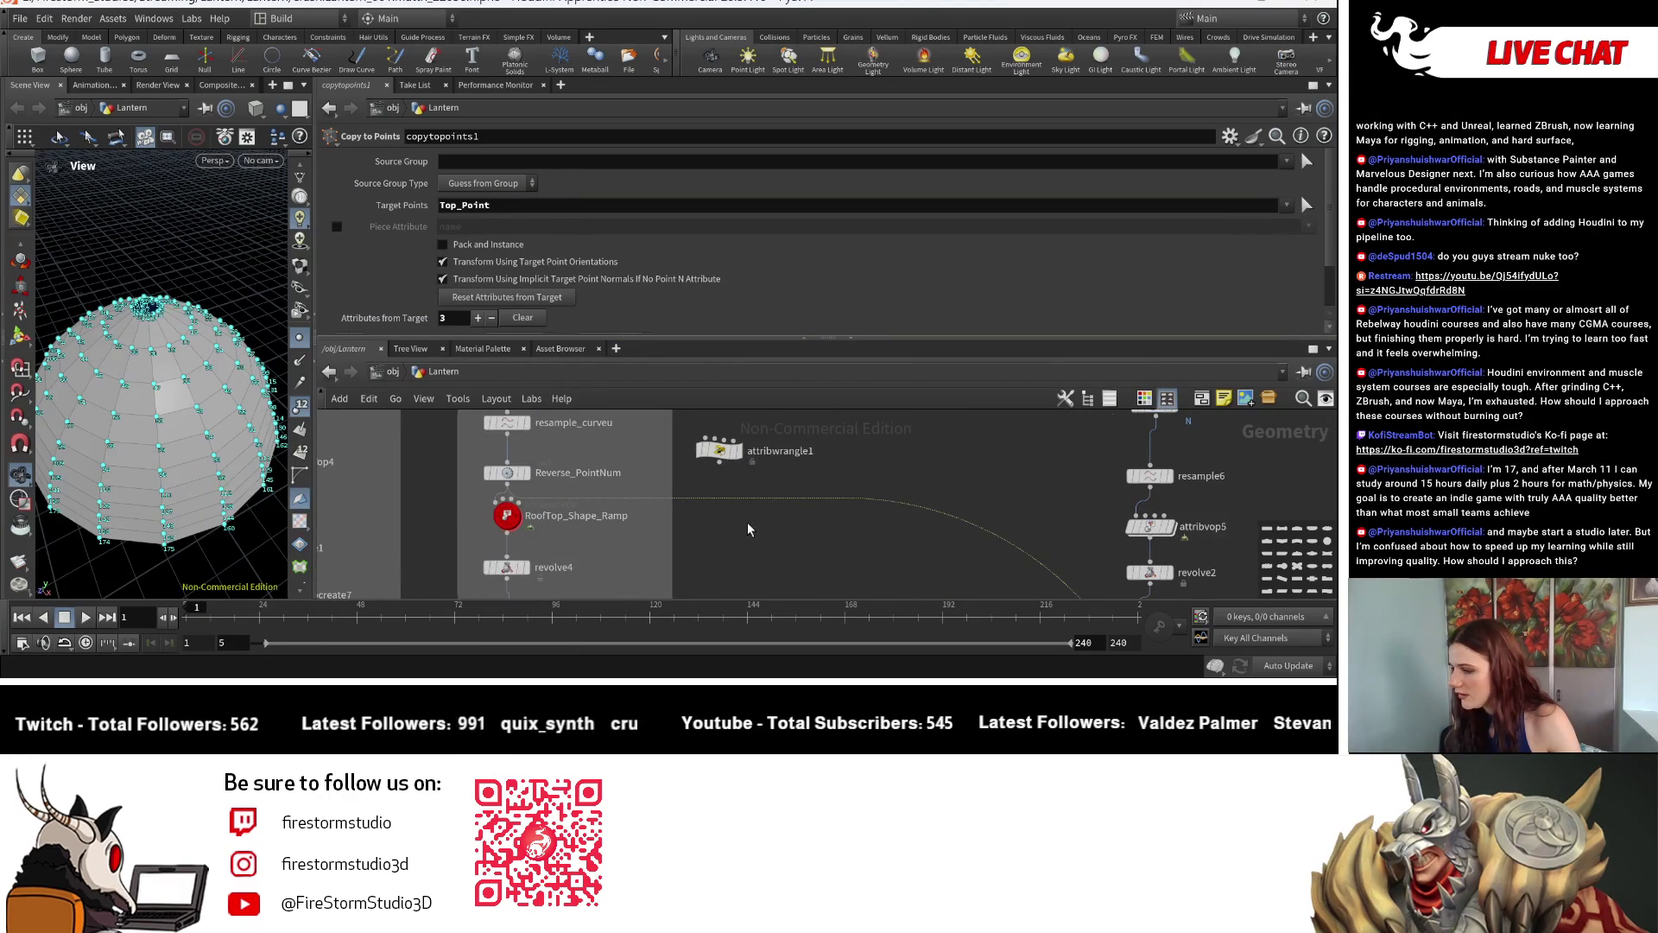
{"action": "scroll", "coordinate": [751, 529], "scroll_direction": "down", "scroll_amount": 1}
{"action": "mouse_move", "coordinate": [722, 500]}
{"action": "middle_mouse_down"}
{"action": "mouse_move", "coordinate": [646, 558]}
{"action": "mouse_move", "coordinate": [409, 474]}
{"action": "middle_mouse_up"}
{"action": "scroll", "coordinate": [409, 474], "scroll_direction": "up", "scroll_amount": 3}
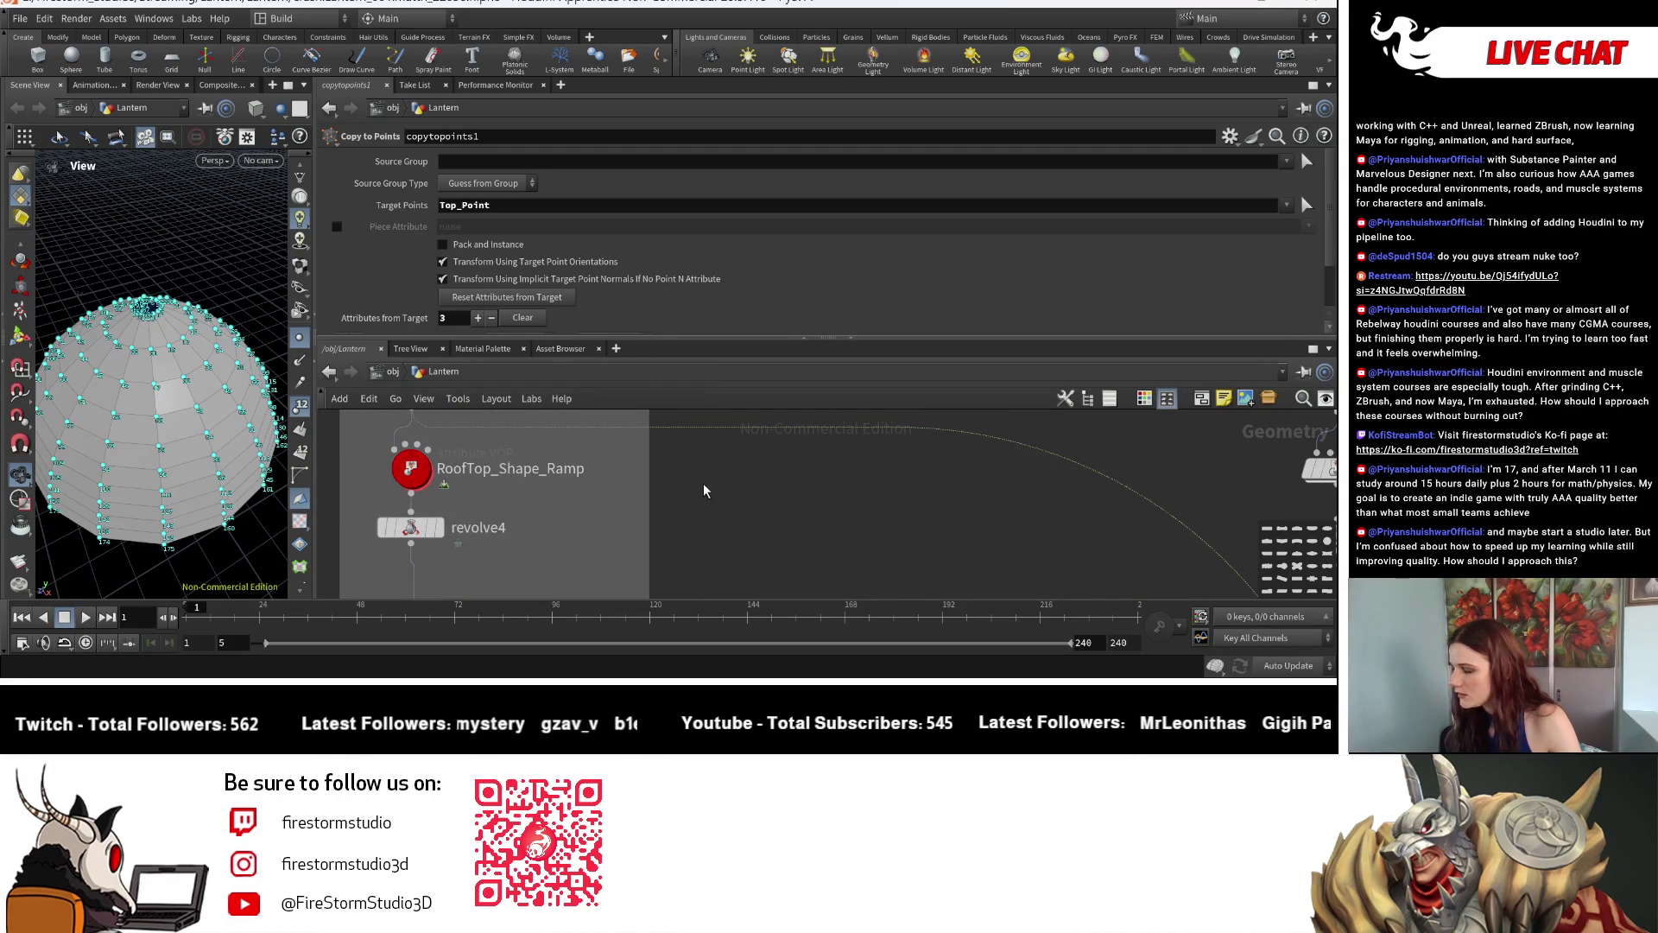
{"action": "scroll", "coordinate": [409, 475], "scroll_direction": "down", "scroll_amount": 4}
{"action": "mouse_move", "coordinate": [476, 505]}
{"action": "middle_mouse_down"}
{"action": "mouse_move", "coordinate": [541, 522]}
{"action": "mouse_move", "coordinate": [437, 505]}
{"action": "mouse_move", "coordinate": [506, 554]}
{"action": "mouse_move", "coordinate": [422, 497]}
{"action": "middle_mouse_up"}
{"action": "left_click", "coordinate": [435, 457]}
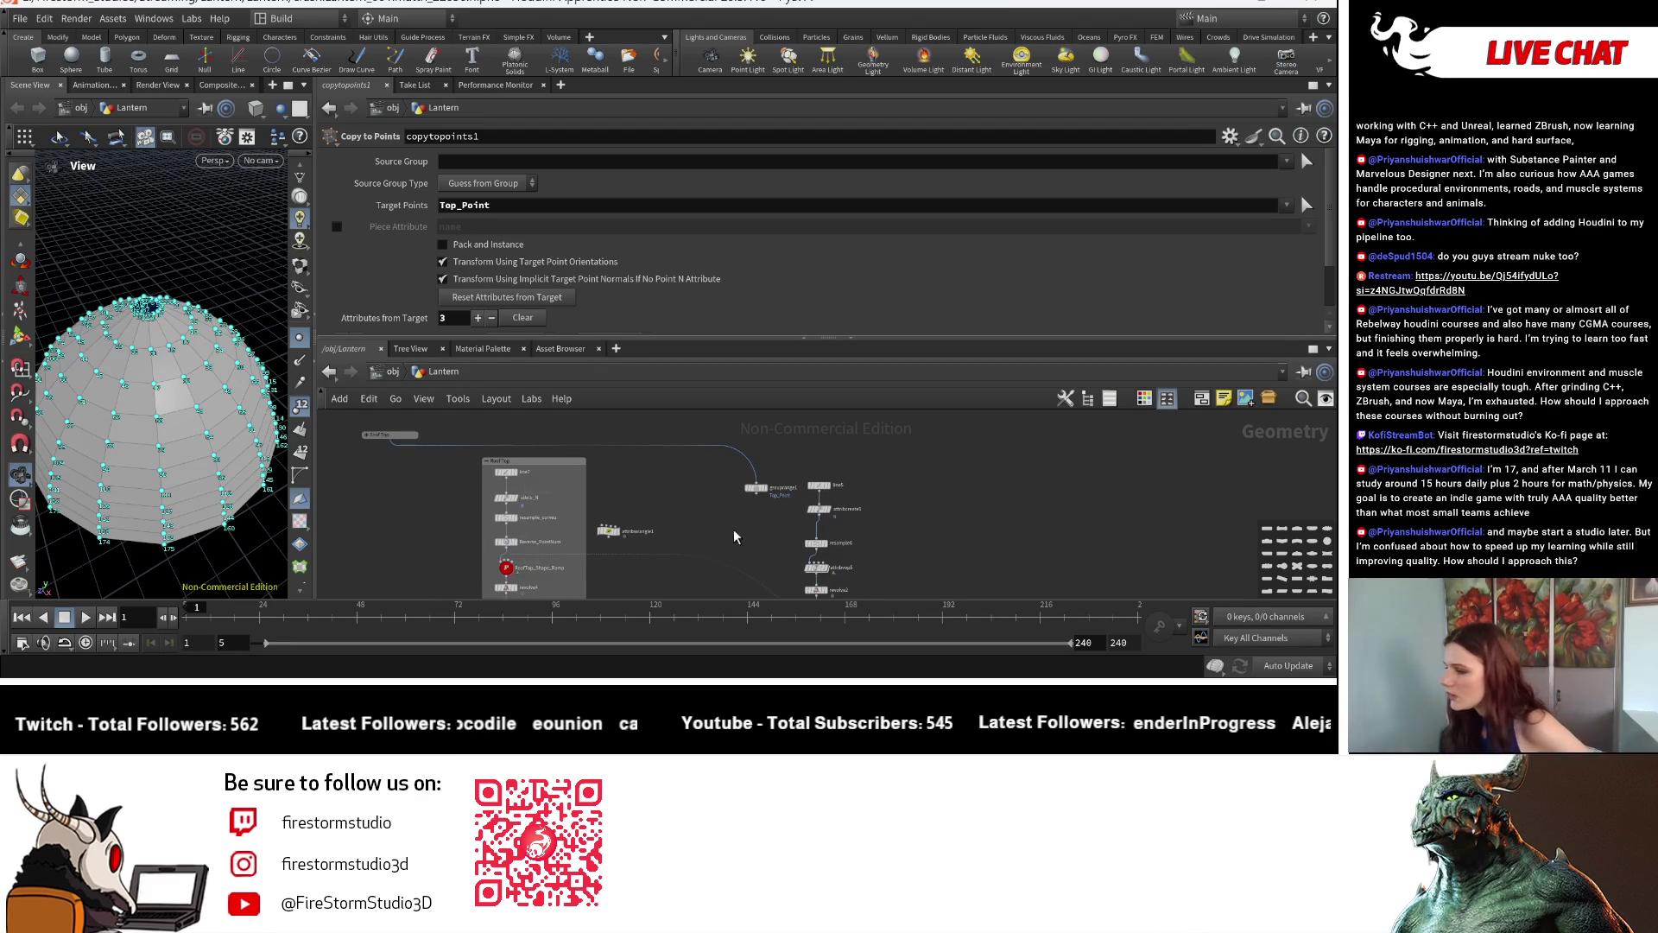
{"action": "middle_click_drag", "start_coordinate": [733, 539], "coordinate": [722, 526]}
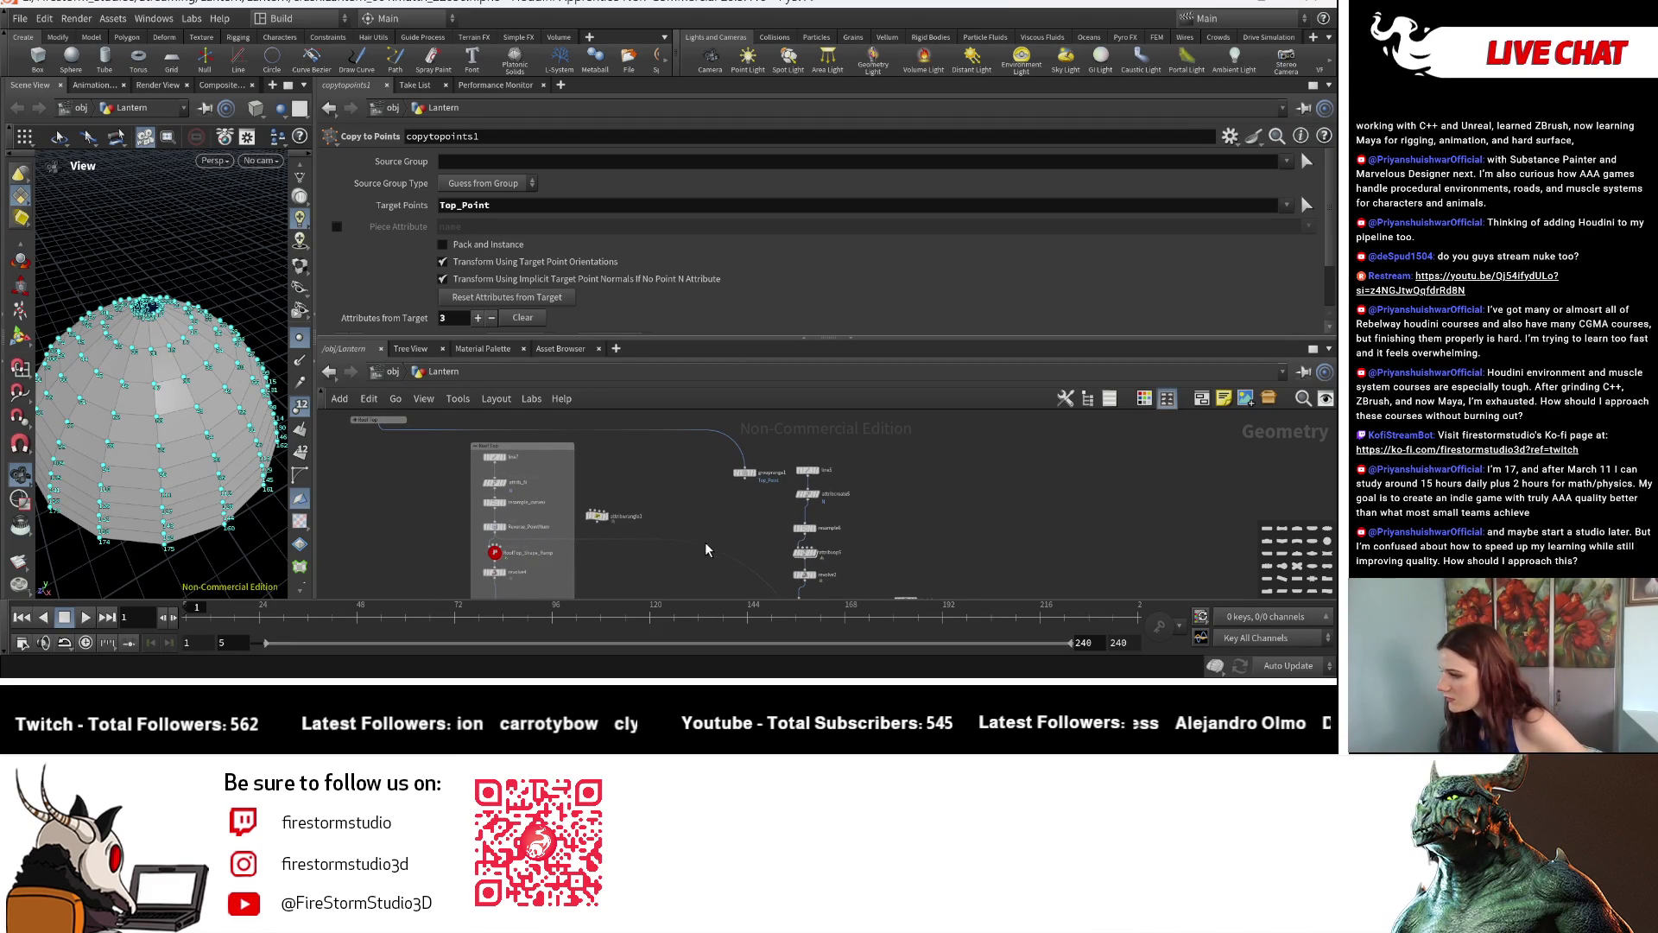
{"action": "scroll", "coordinate": [570, 544], "scroll_direction": "up", "scroll_amount": 3}
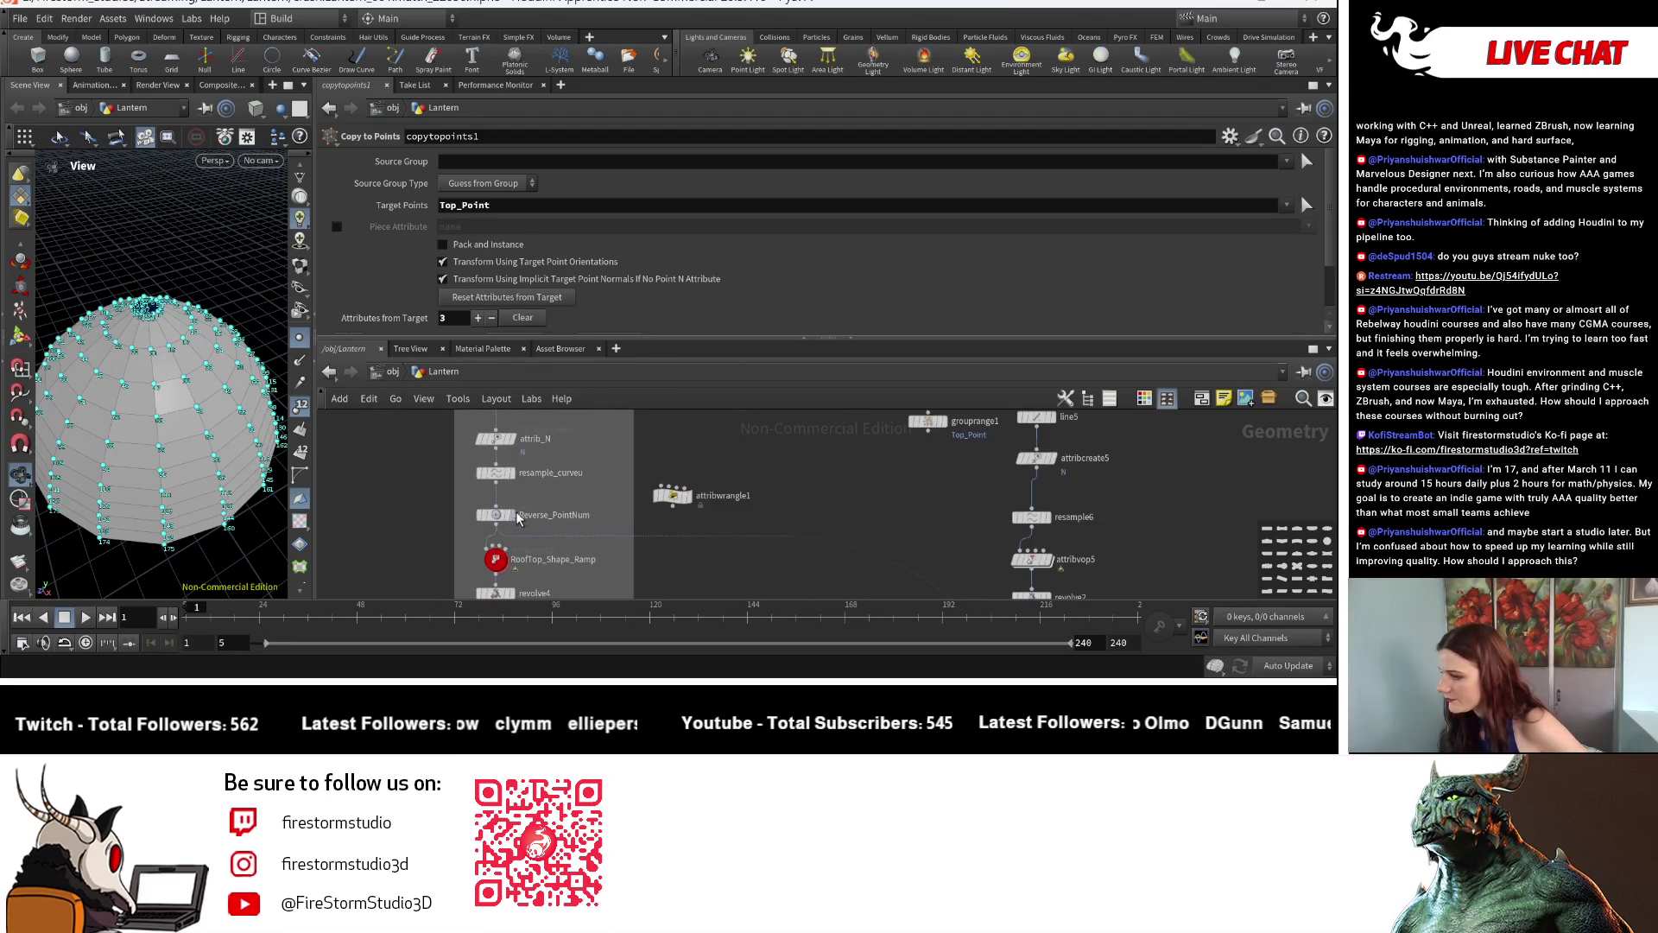
Display and select the Reverse_PointNum sort node to inspect its reversed point line.
{"action": "left_click", "coordinate": [517, 519]}
{"action": "left_click", "coordinate": [495, 522]}
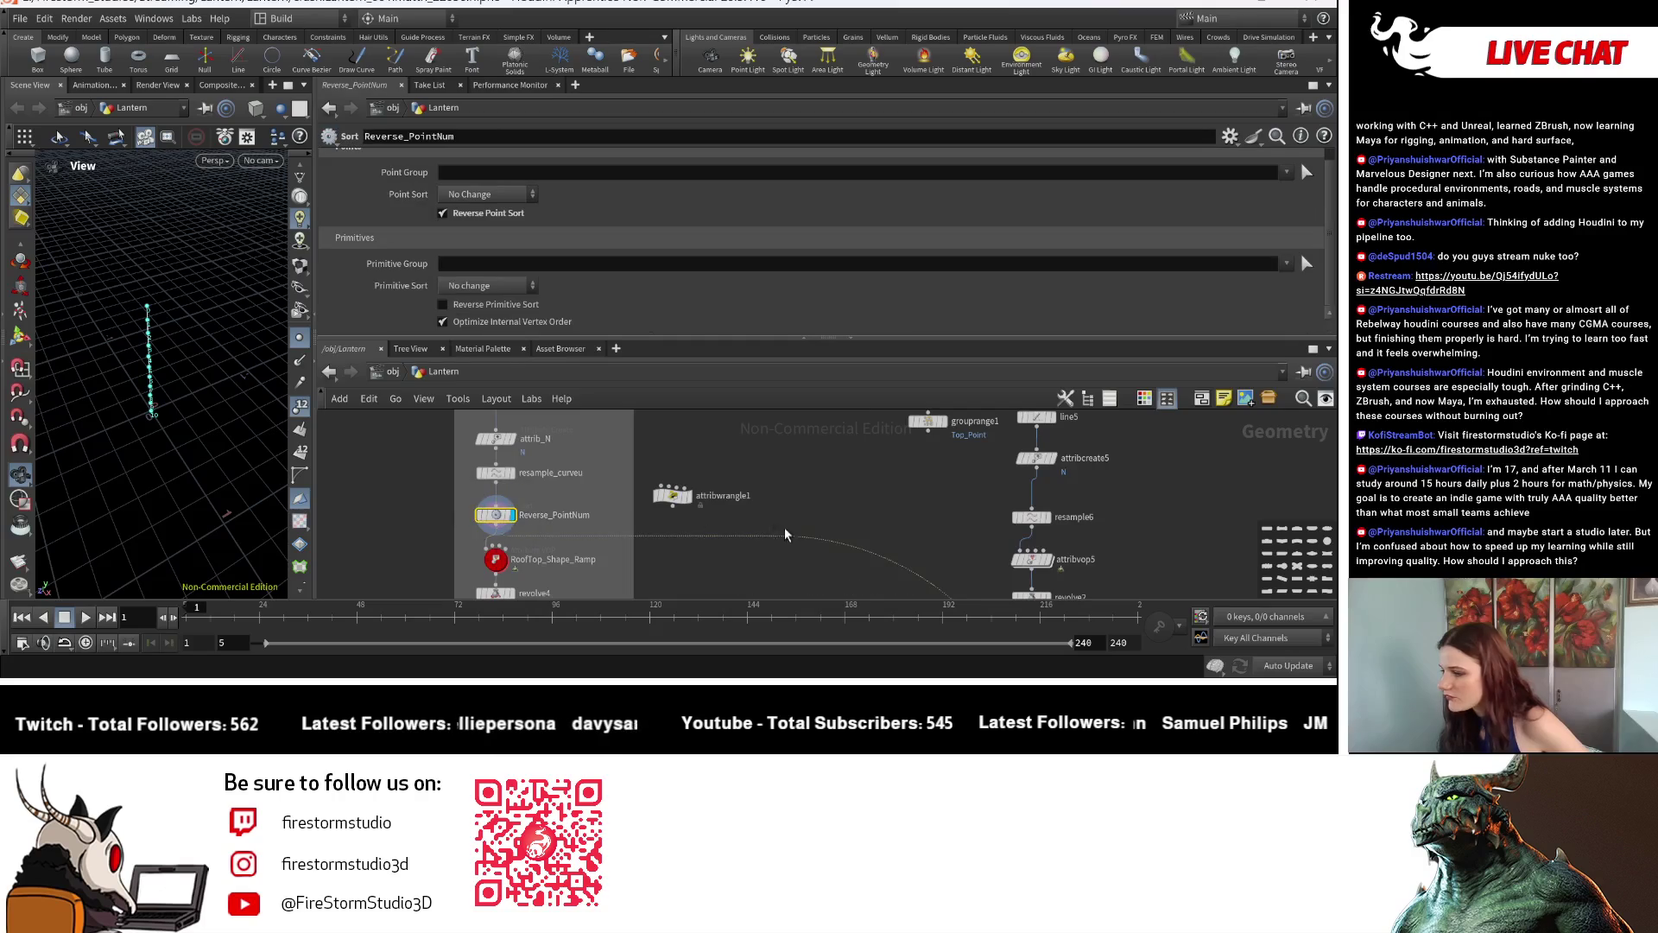
{"action": "scroll", "coordinate": [726, 518], "scroll_direction": "down", "scroll_amount": 3}
{"action": "left_click_drag", "start_coordinate": [130, 300], "coordinate": [181, 361]}
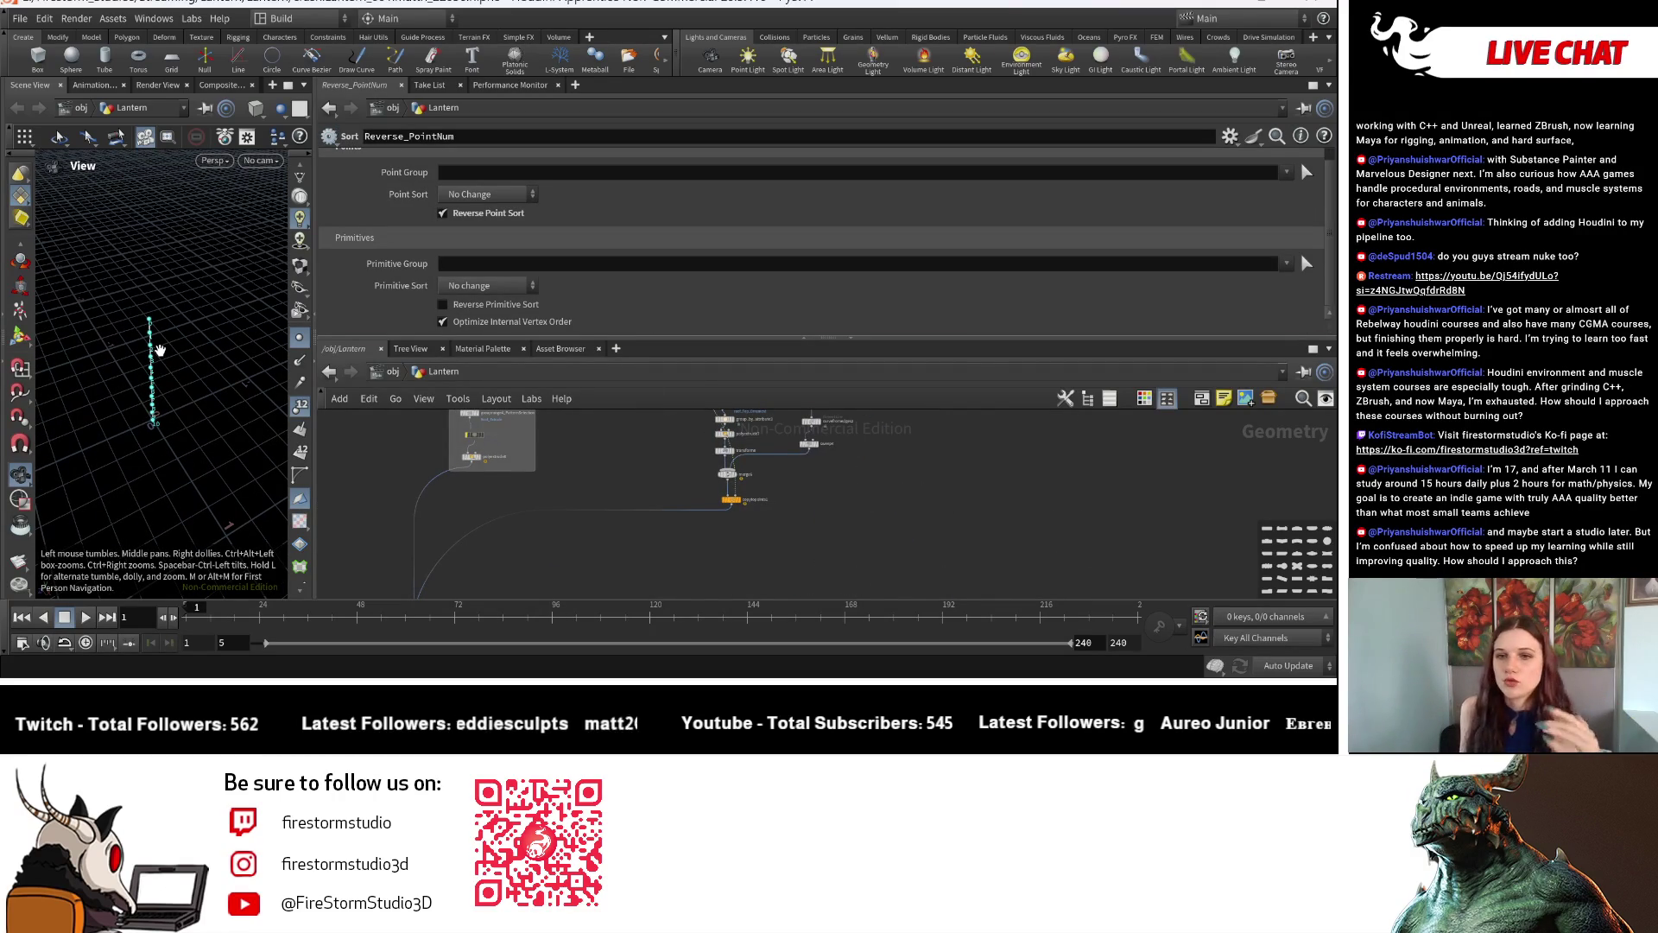
{"action": "scroll", "coordinate": [636, 518], "scroll_direction": "up", "scroll_amount": 2}
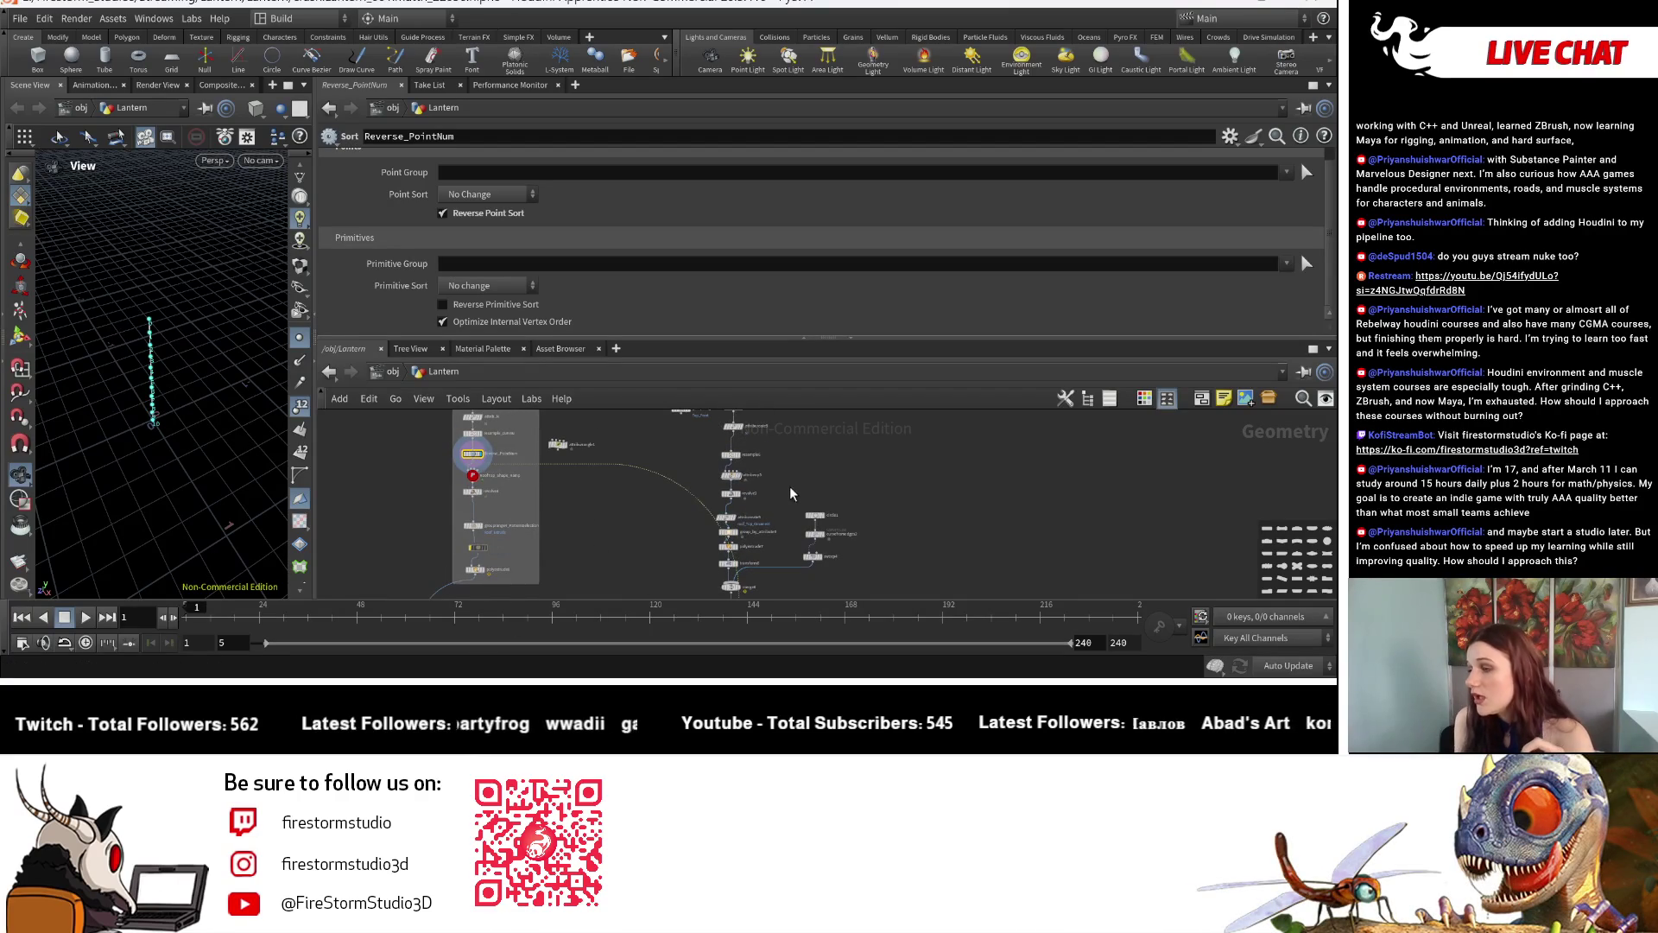
{"action": "scroll", "coordinate": [791, 483], "scroll_direction": "down", "scroll_amount": 2}
{"action": "scroll", "coordinate": [765, 499], "scroll_direction": "up", "scroll_amount": 2}
{"action": "scroll", "coordinate": [654, 532], "scroll_direction": "up", "scroll_amount": 3}
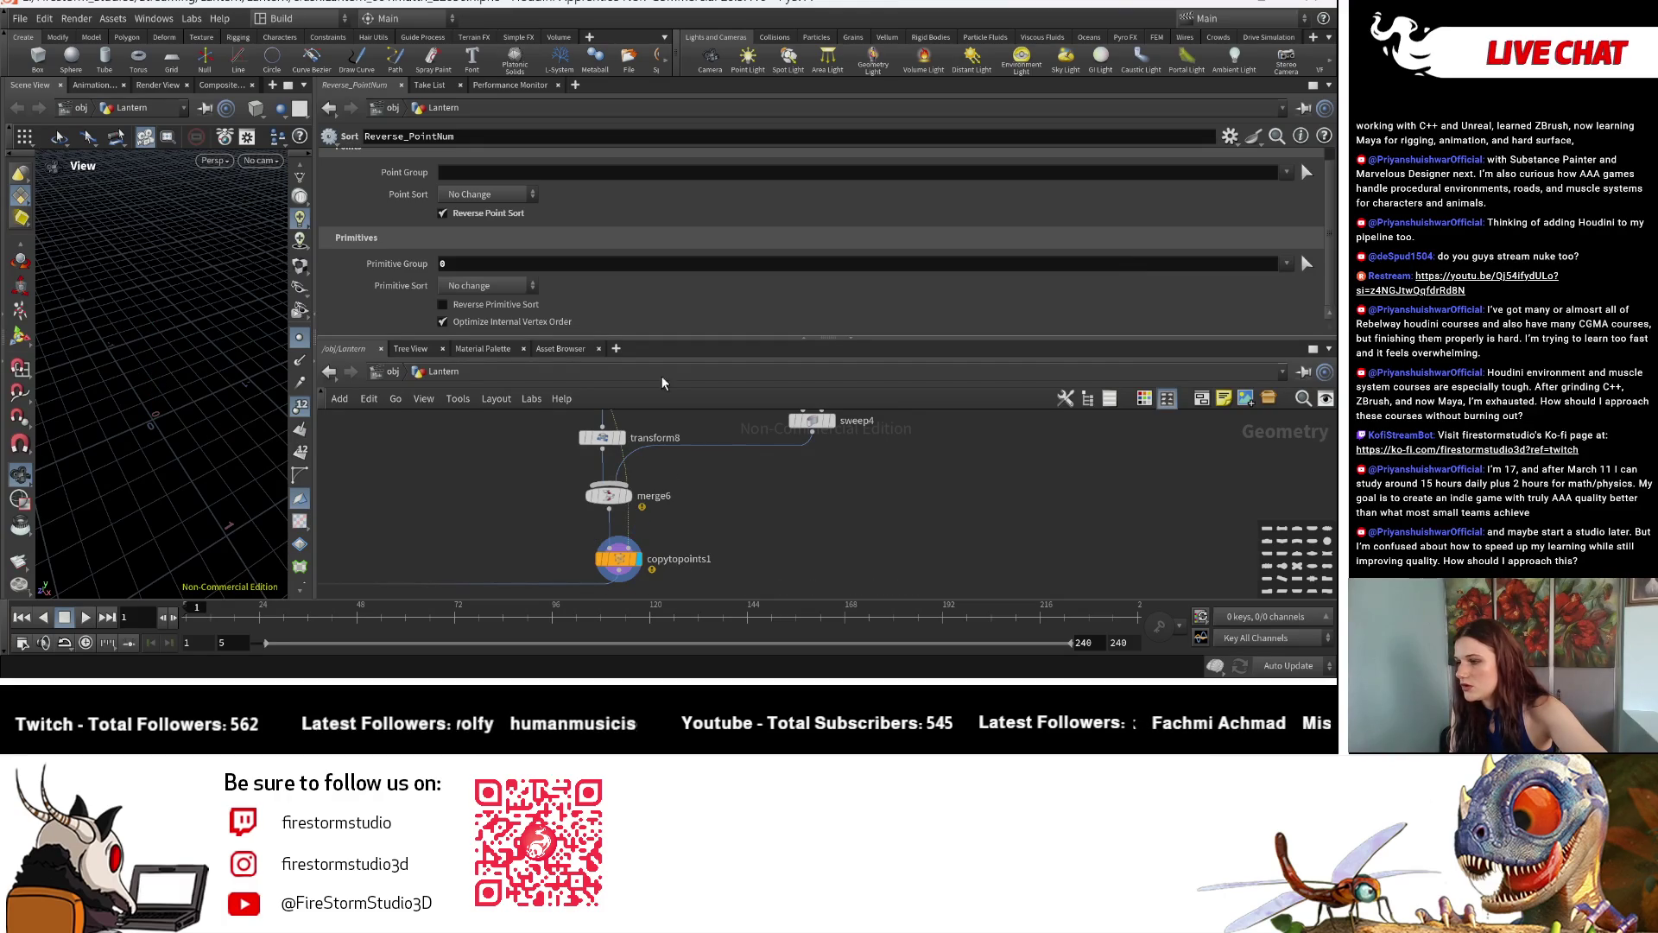
{"action": "scroll", "coordinate": [494, 277], "scroll_direction": "up", "scroll_amount": 1}
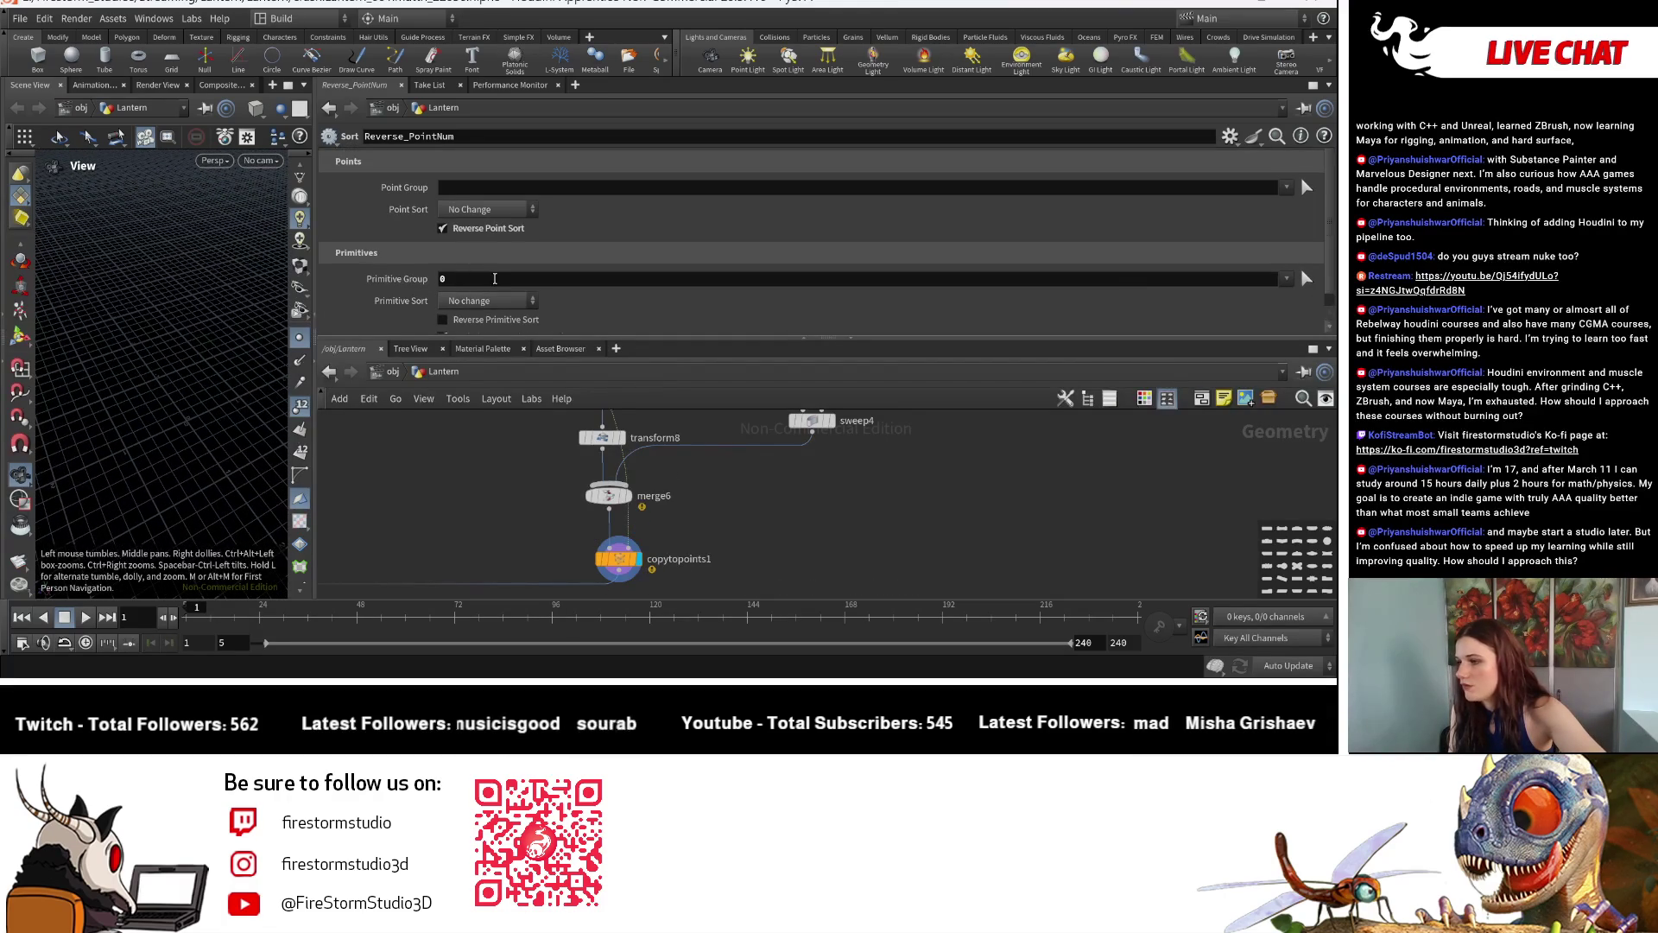
Clear the stray 0 from Reverse_PointNum's Primitive Group field.
{"action": "left_click_drag", "start_coordinate": [493, 278], "coordinate": [392, 278]}
{"action": "key", "text": "Return"}
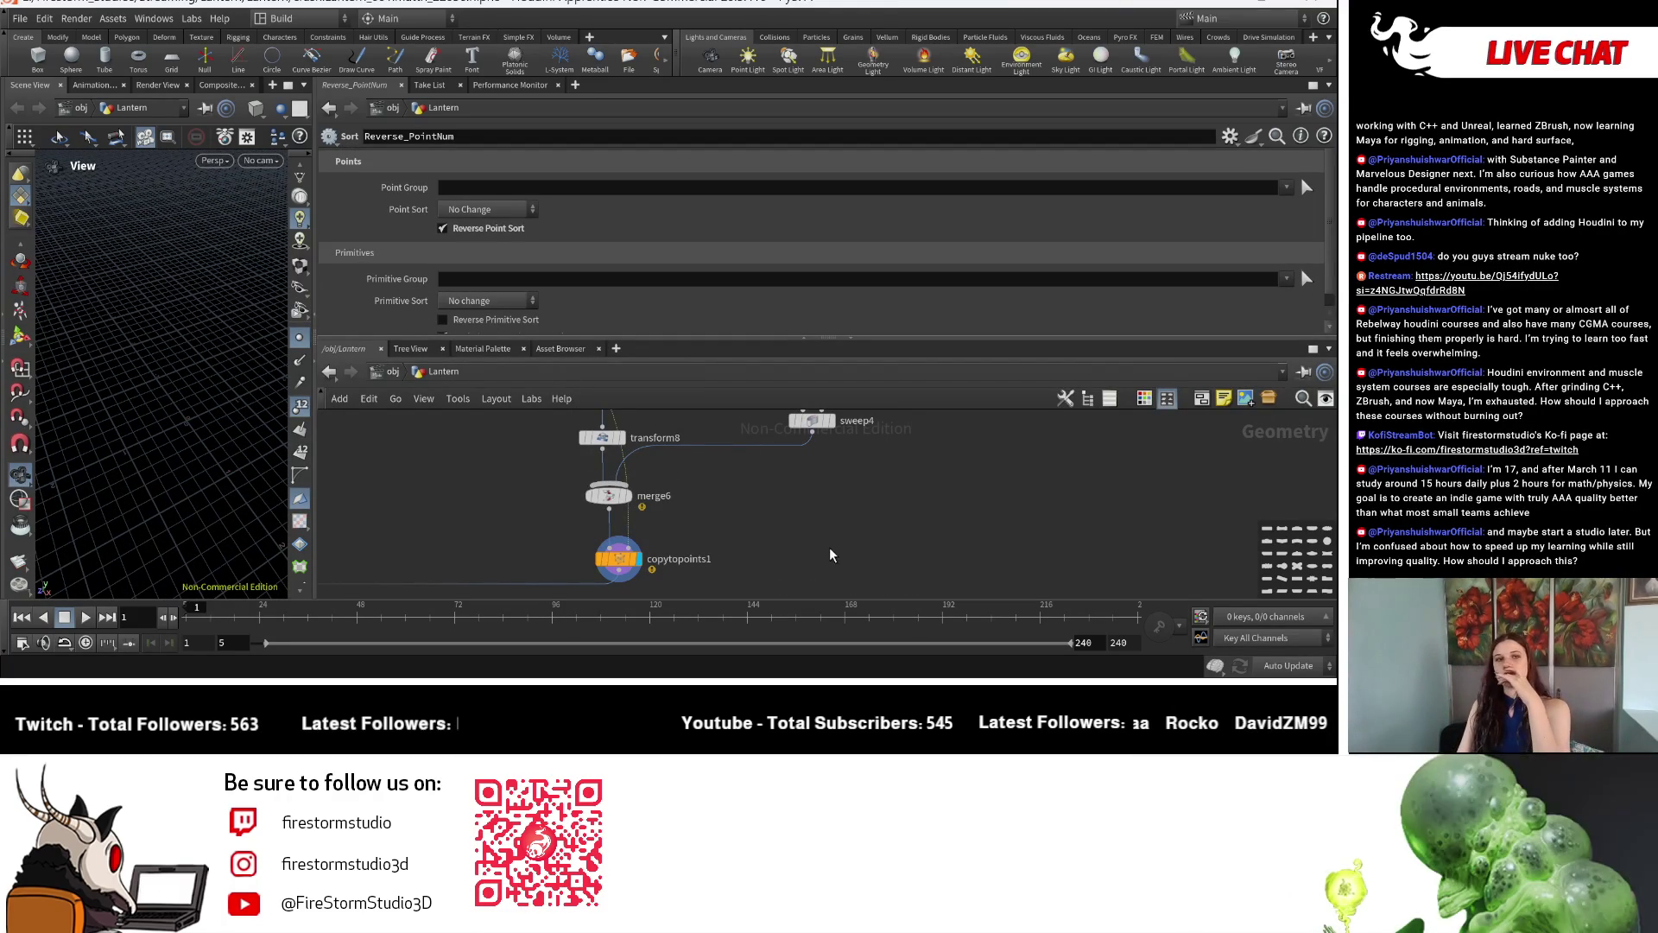
Move grouprange1 down beside the Roof Top node column.
{"action": "middle_click_drag", "start_coordinate": [809, 542], "coordinate": [851, 629]}
{"action": "mouse_move", "coordinate": [674, 549]}
{"action": "middle_mouse_down"}
{"action": "mouse_move", "coordinate": [821, 614]}
{"action": "mouse_move", "coordinate": [885, 473]}
{"action": "mouse_move", "coordinate": [887, 533]}
{"action": "mouse_move", "coordinate": [726, 489]}
{"action": "middle_mouse_up"}
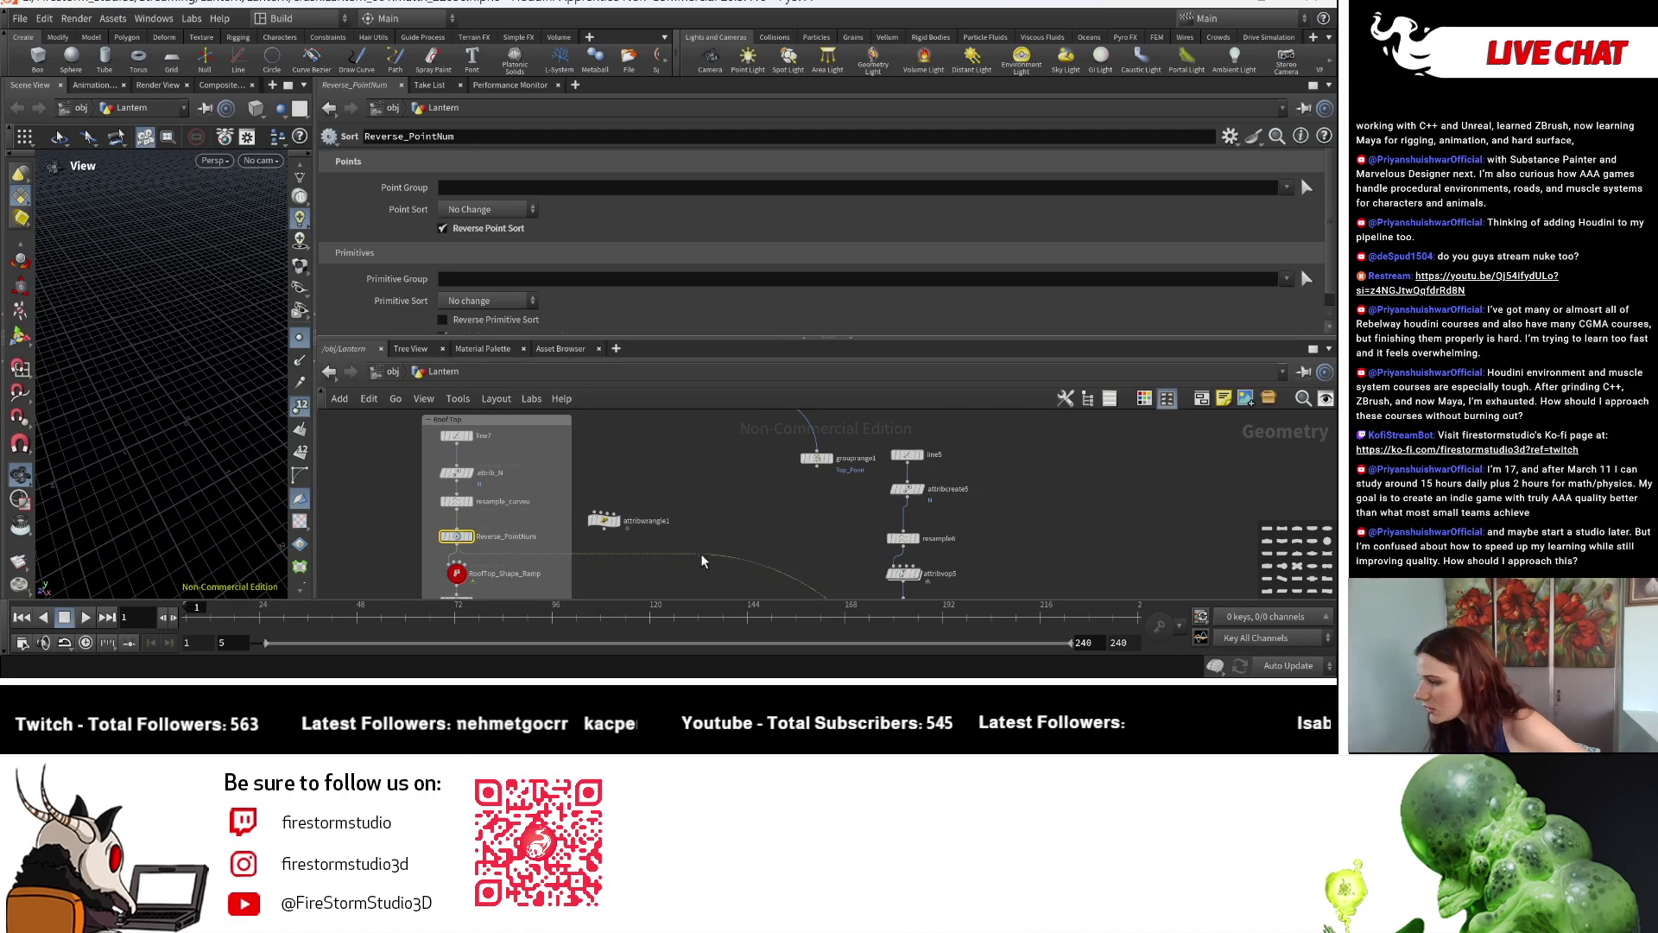
{"action": "mouse_move", "coordinate": [809, 470]}
{"action": "left_mouse_down"}
{"action": "mouse_move", "coordinate": [765, 594]}
{"action": "mouse_move", "coordinate": [737, 545]}
{"action": "left_mouse_up"}
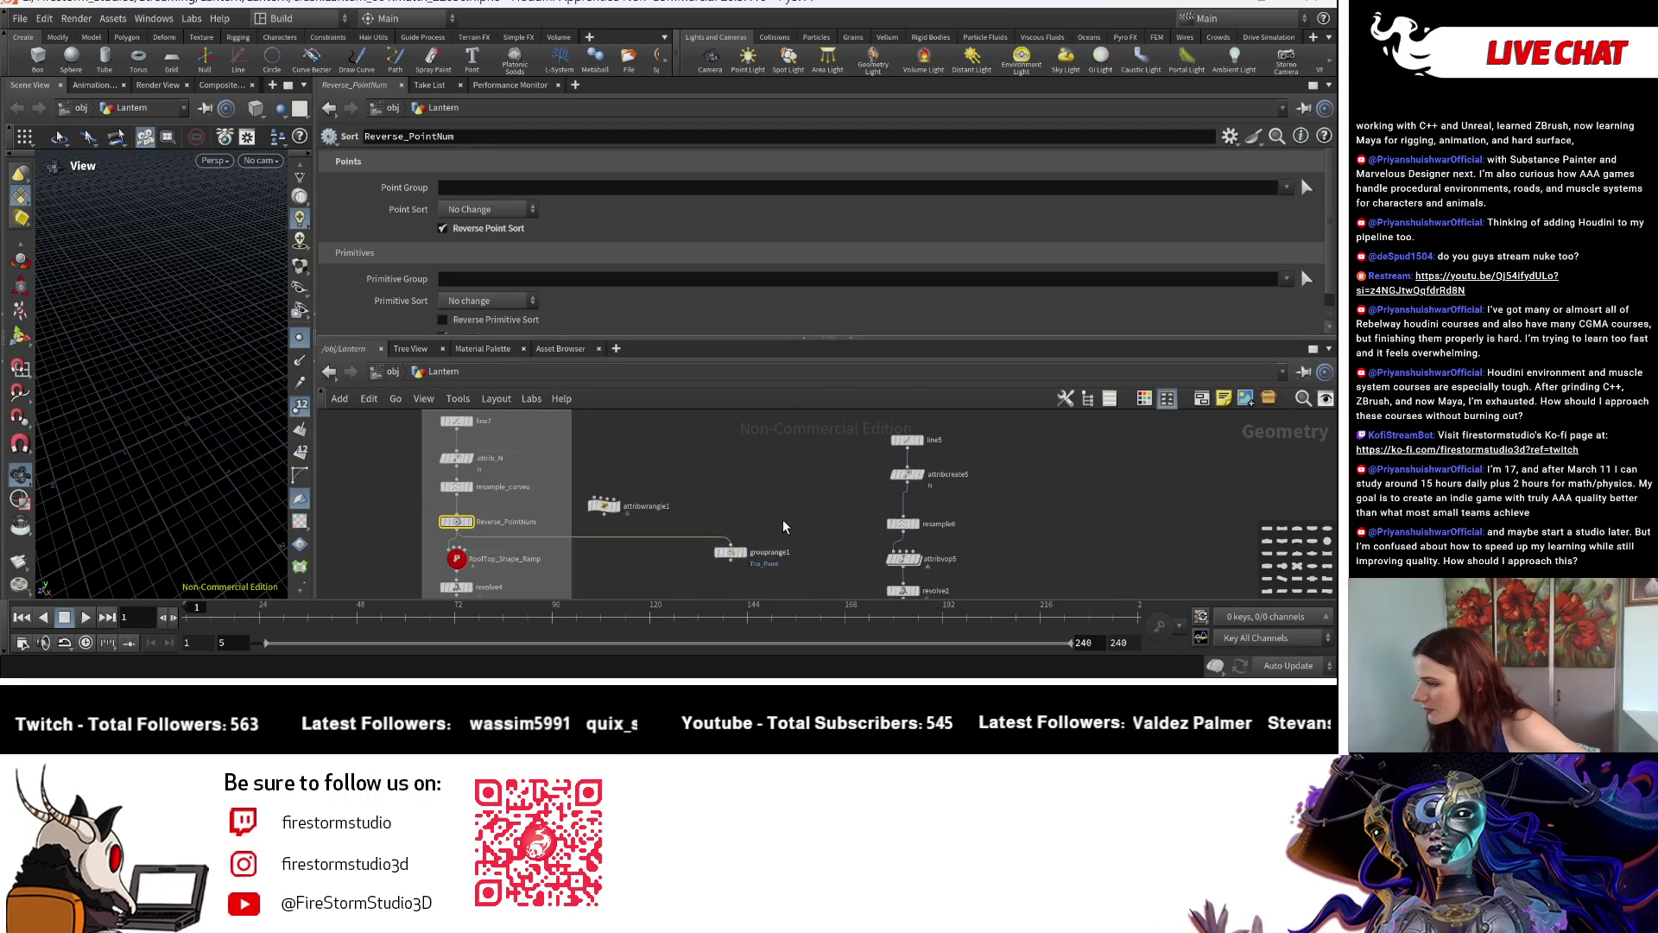
{"action": "middle_click_drag", "start_coordinate": [784, 526], "coordinate": [825, 406]}
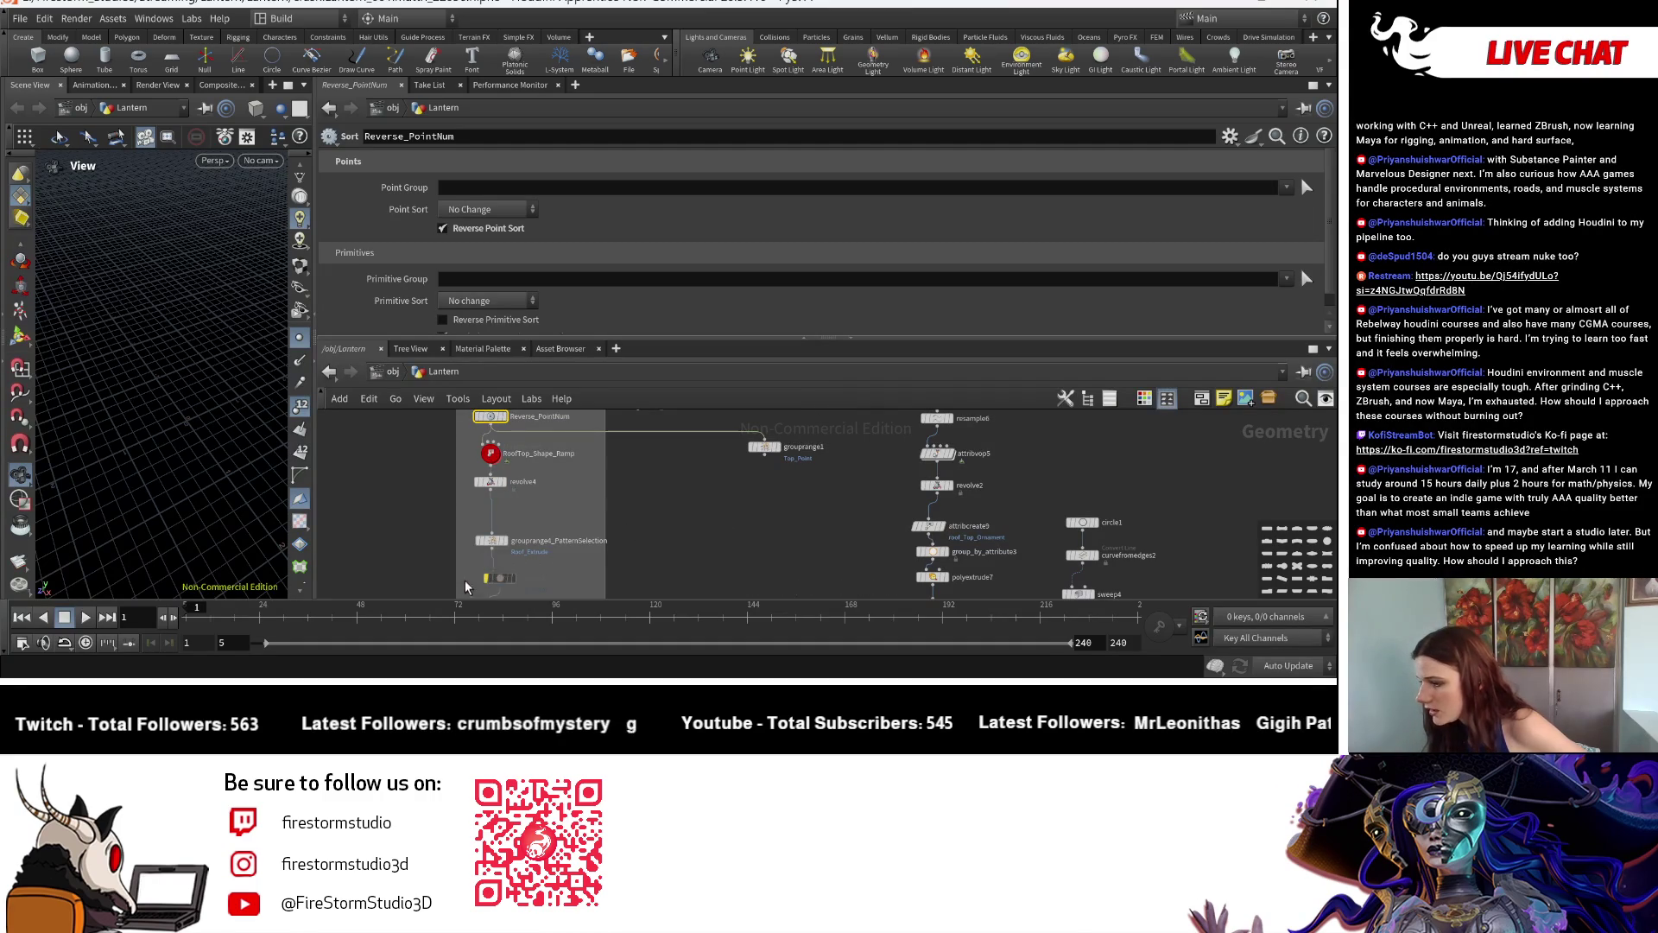
{"action": "scroll", "coordinate": [437, 540], "scroll_direction": "up", "scroll_amount": 4}
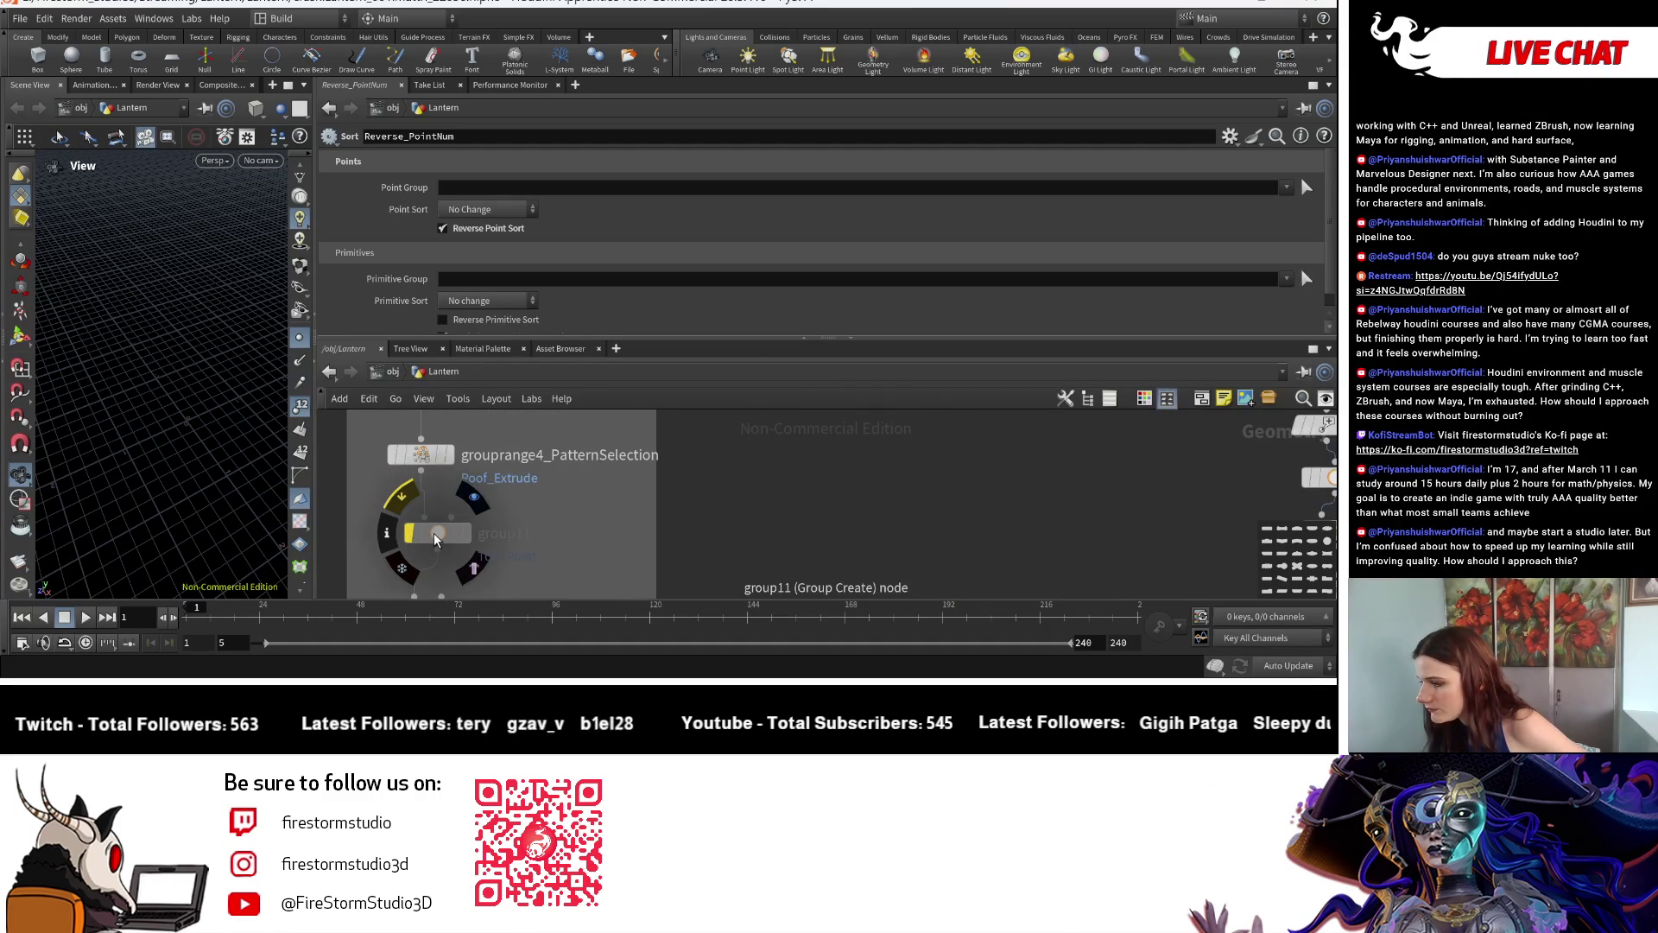
{"action": "scroll", "coordinate": [437, 539], "scroll_direction": "down", "scroll_amount": 5}
Display revolve4's dome, look down into its open top, and drag grouprange1 beside the roof chain.
{"action": "middle_click_drag", "start_coordinate": [647, 496], "coordinate": [640, 474]}
{"action": "left_click_drag", "start_coordinate": [590, 490], "coordinate": [586, 487]}
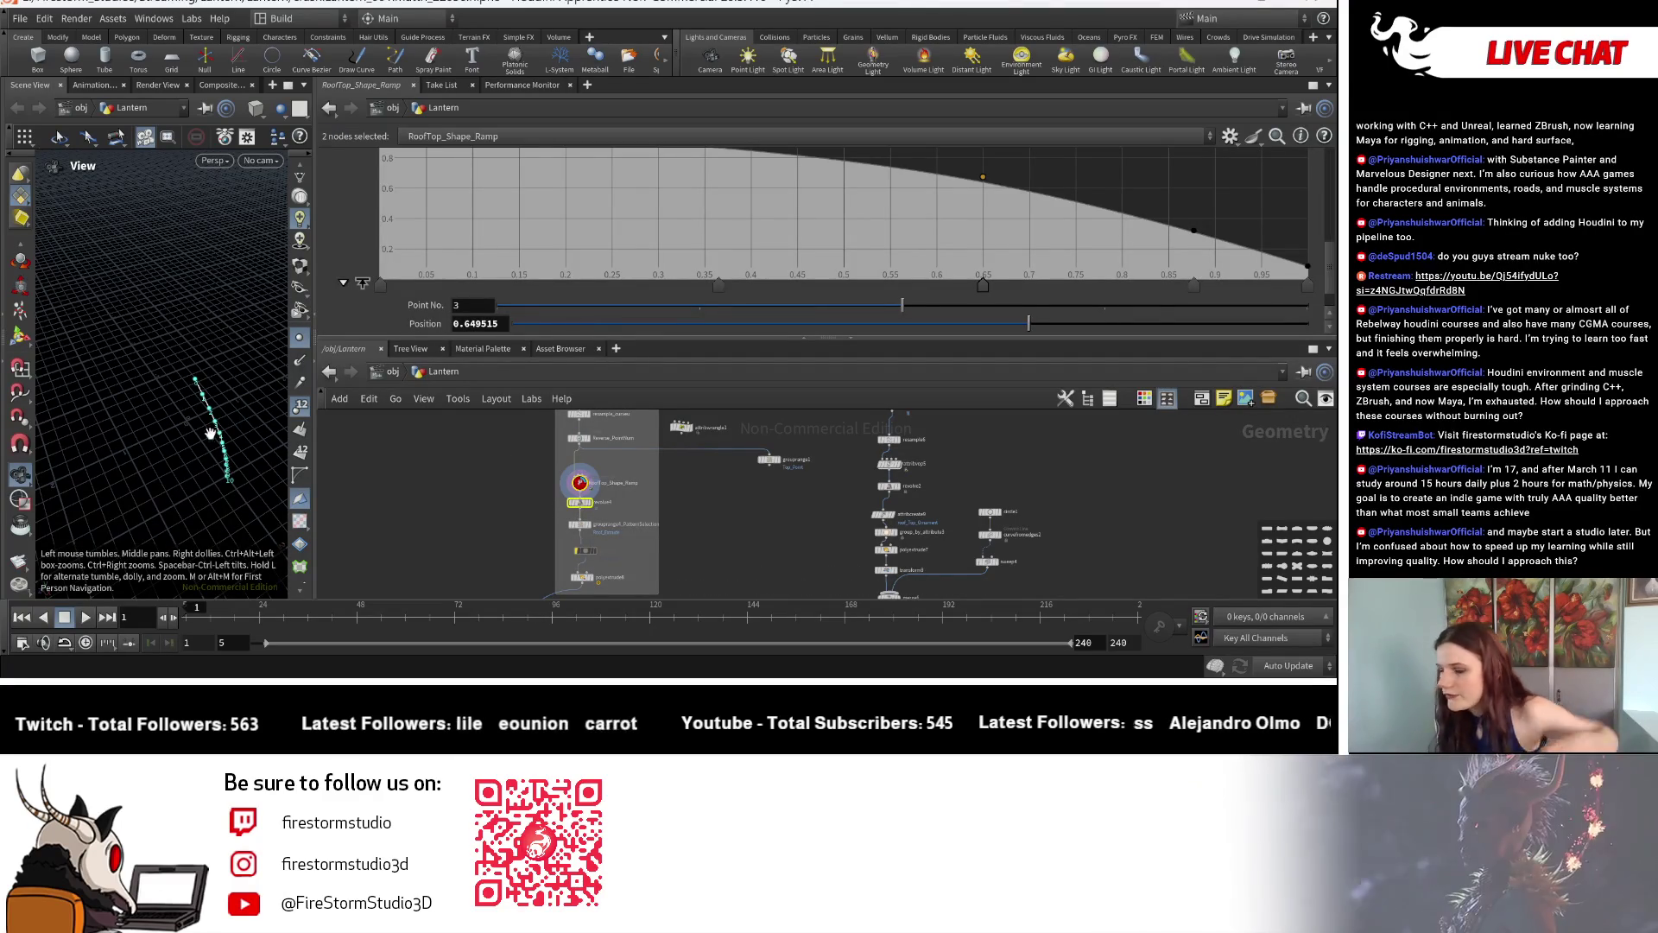
{"action": "mouse_move", "coordinate": [209, 435]}
{"action": "left_mouse_down"}
{"action": "mouse_move", "coordinate": [212, 333]}
{"action": "mouse_move", "coordinate": [247, 389]}
{"action": "left_mouse_up"}
{"action": "scroll", "coordinate": [642, 518], "scroll_direction": "up", "scroll_amount": 3}
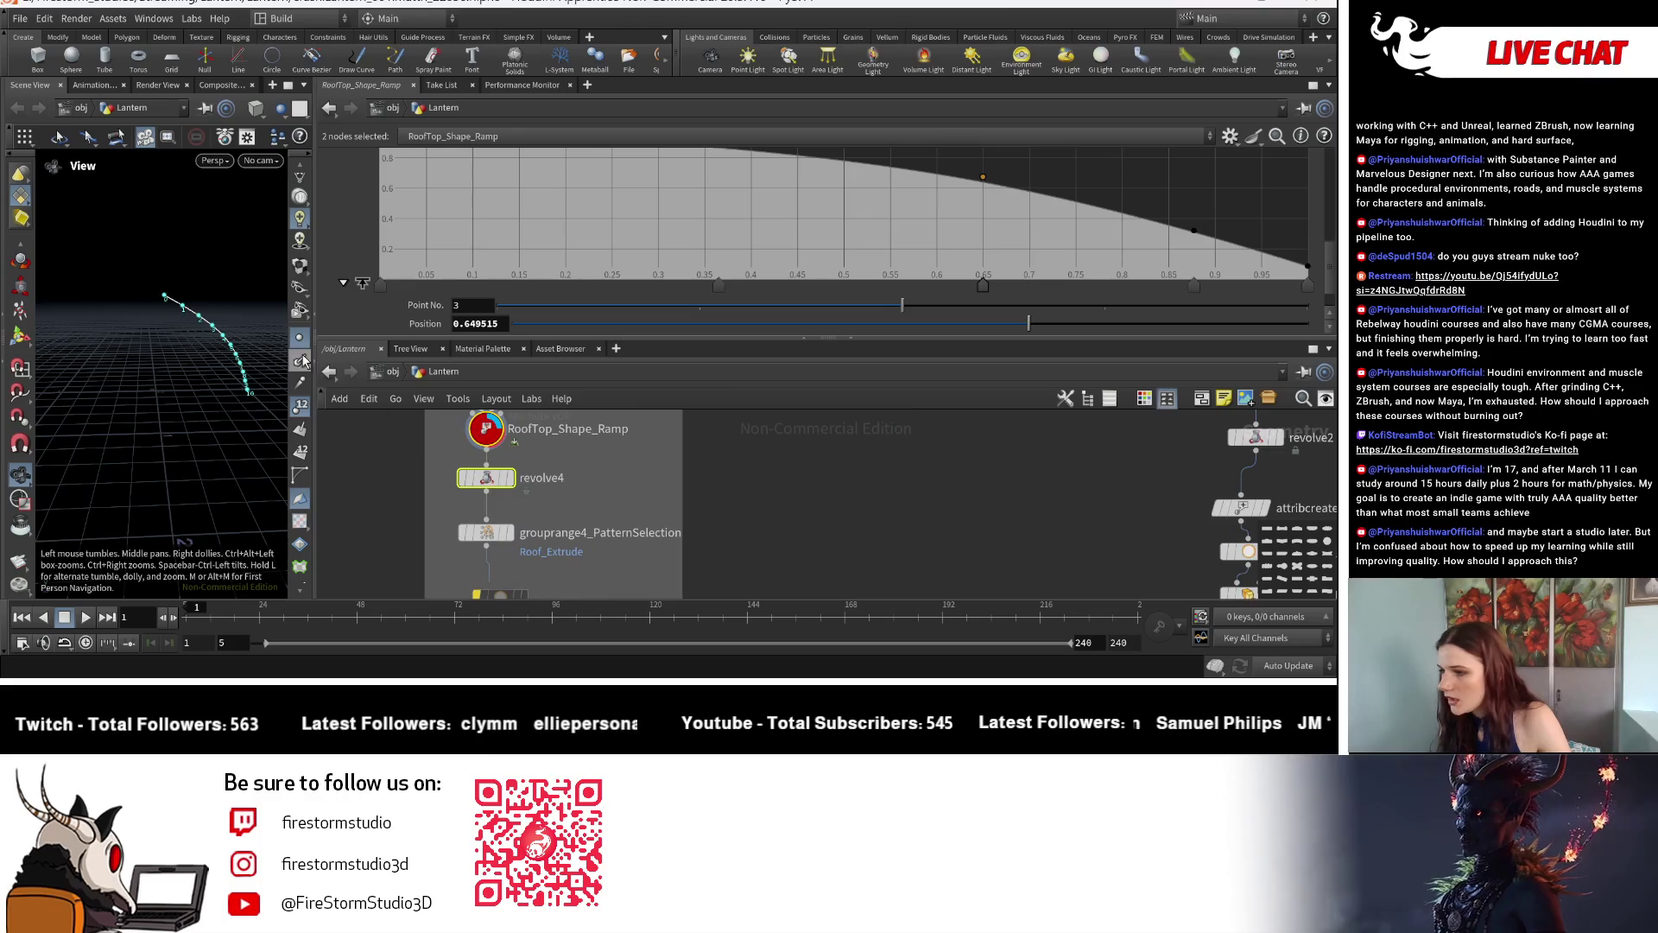
{"action": "left_click", "coordinate": [508, 478]}
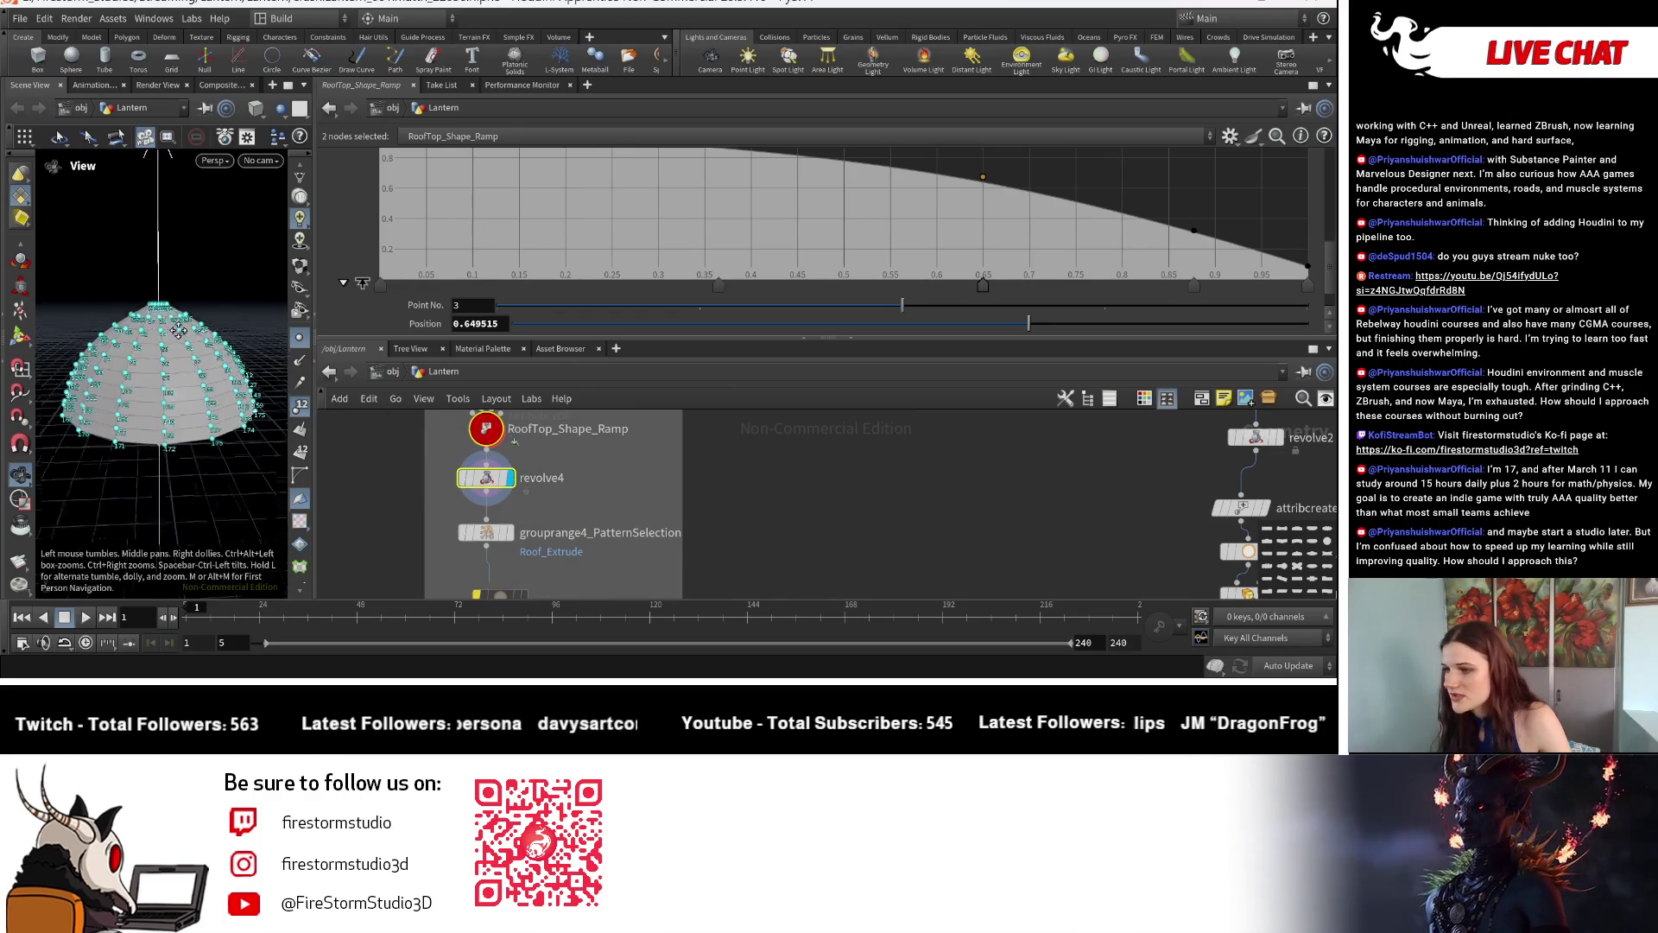
{"action": "mouse_move", "coordinate": [194, 415]}
{"action": "left_mouse_down"}
{"action": "mouse_move", "coordinate": [159, 413]}
{"action": "mouse_move", "coordinate": [217, 366]}
{"action": "left_mouse_up"}
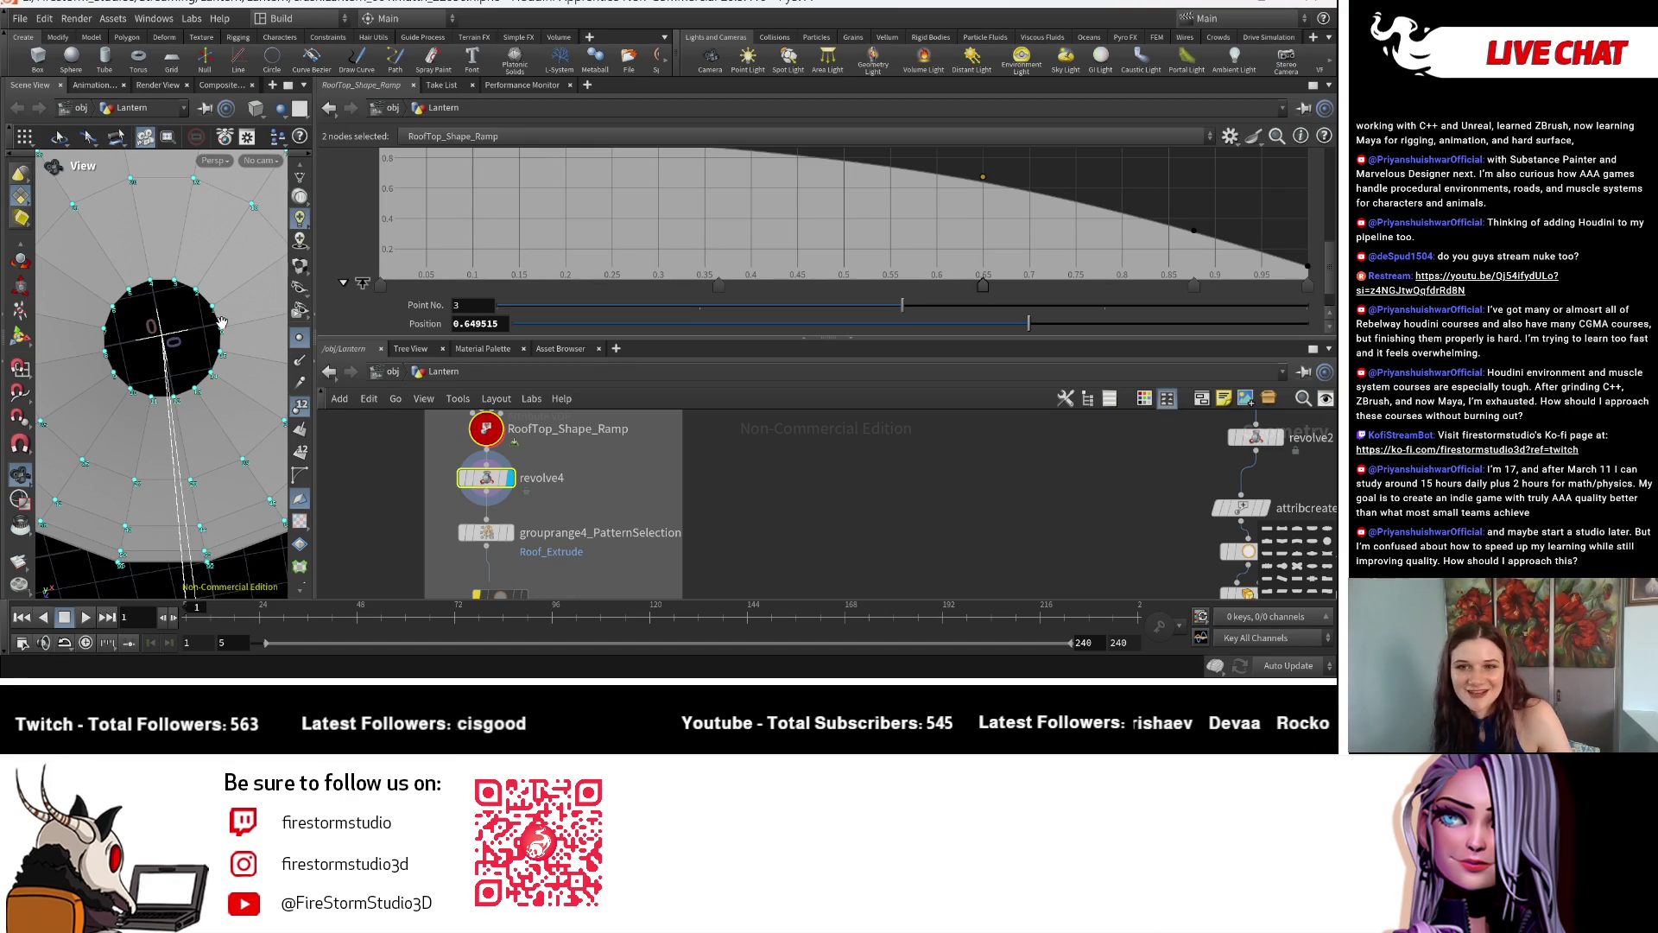
{"action": "scroll", "coordinate": [536, 449], "scroll_direction": "down", "scroll_amount": 5}
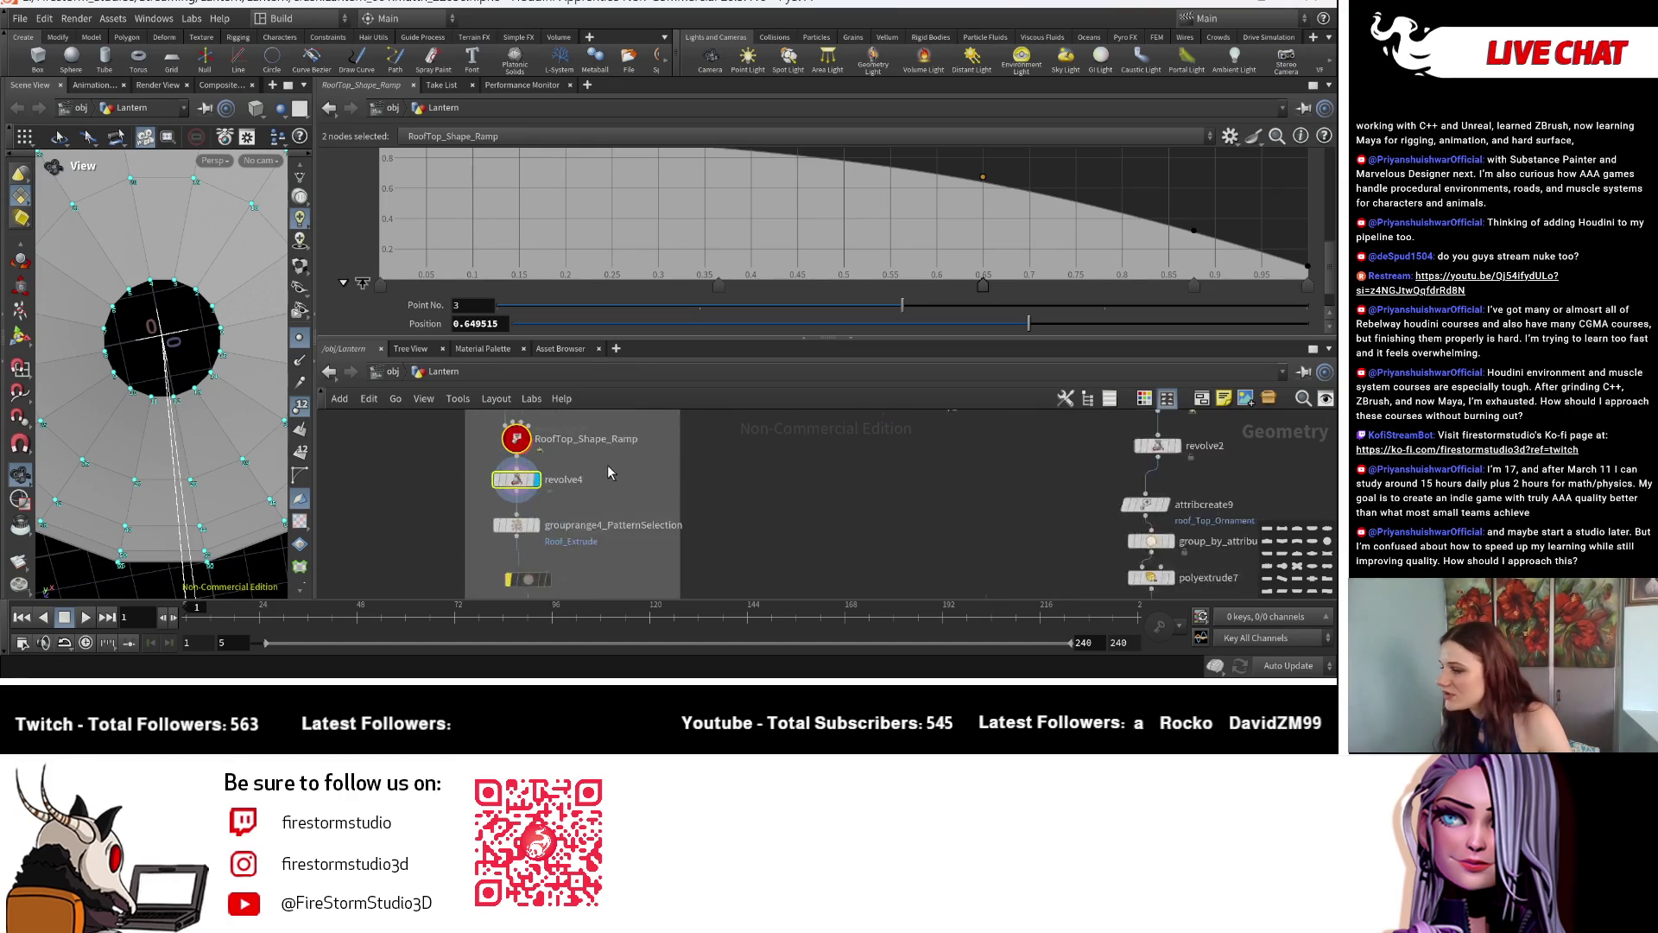
{"action": "scroll", "coordinate": [755, 519], "scroll_direction": "up", "scroll_amount": 3}
{"action": "mouse_move", "coordinate": [755, 518]}
{"action": "left_mouse_down"}
{"action": "mouse_move", "coordinate": [655, 523]}
{"action": "mouse_move", "coordinate": [594, 476]}
{"action": "left_mouse_up"}
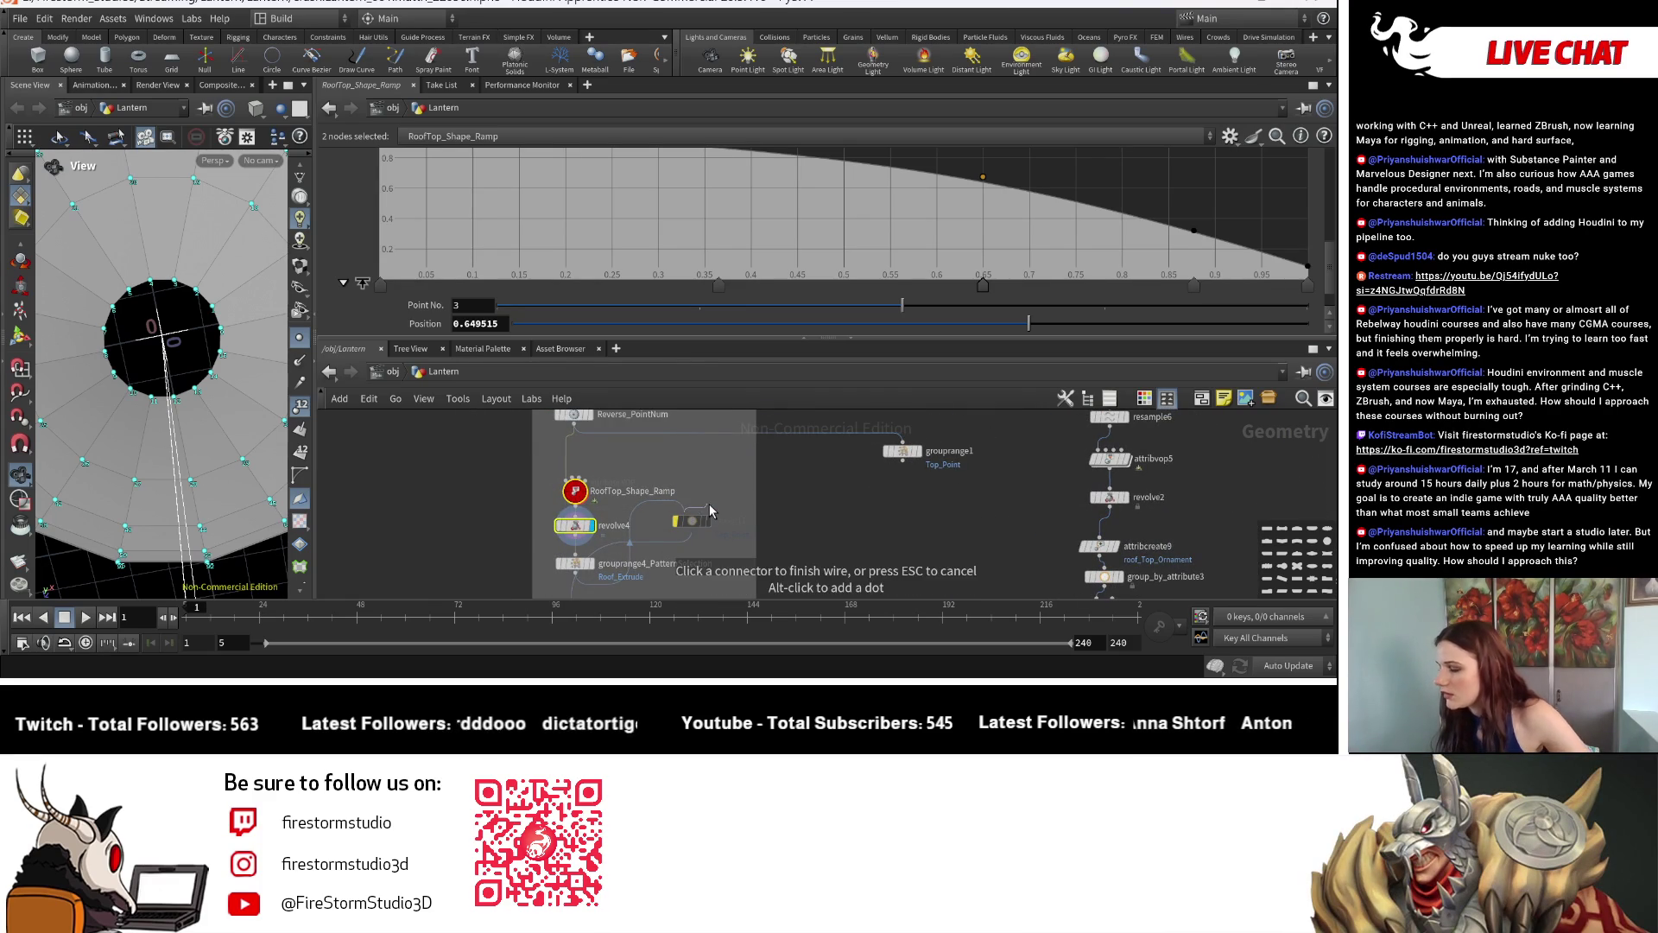
Place group11 above RoofTop_Shape_Ramp and wire its output into copytopoints1's input.
{"action": "left_click_drag", "start_coordinate": [713, 511], "coordinate": [553, 452]}
{"action": "scroll", "coordinate": [531, 448], "scroll_direction": "up", "scroll_amount": 3}
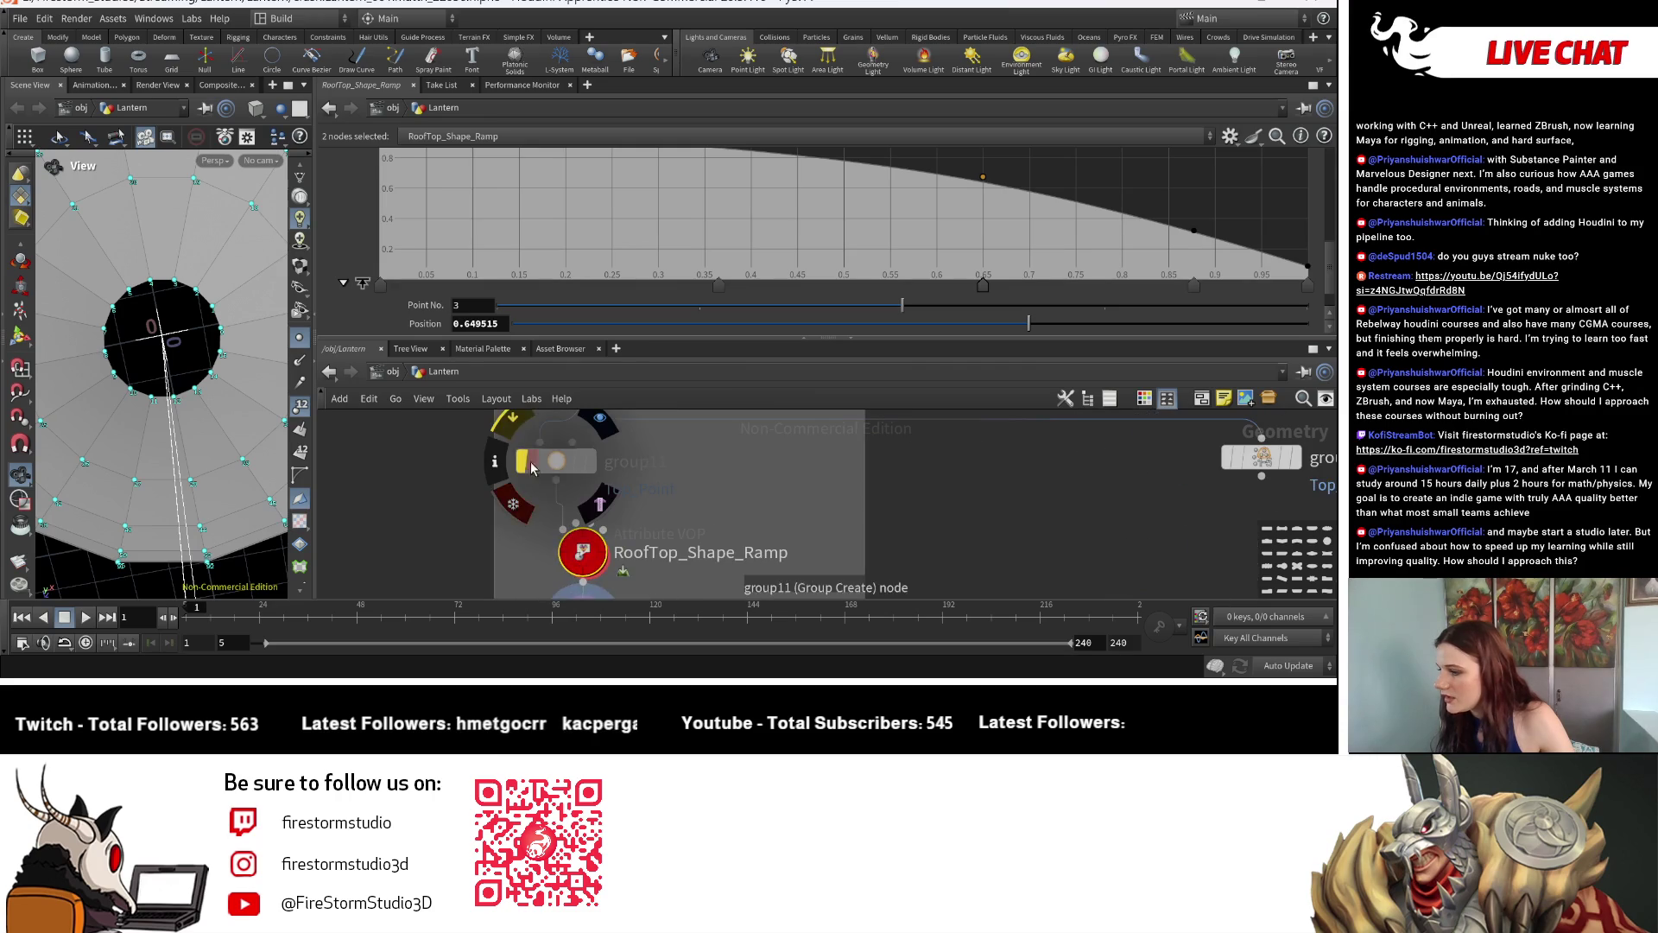
{"action": "left_click", "coordinate": [578, 480]}
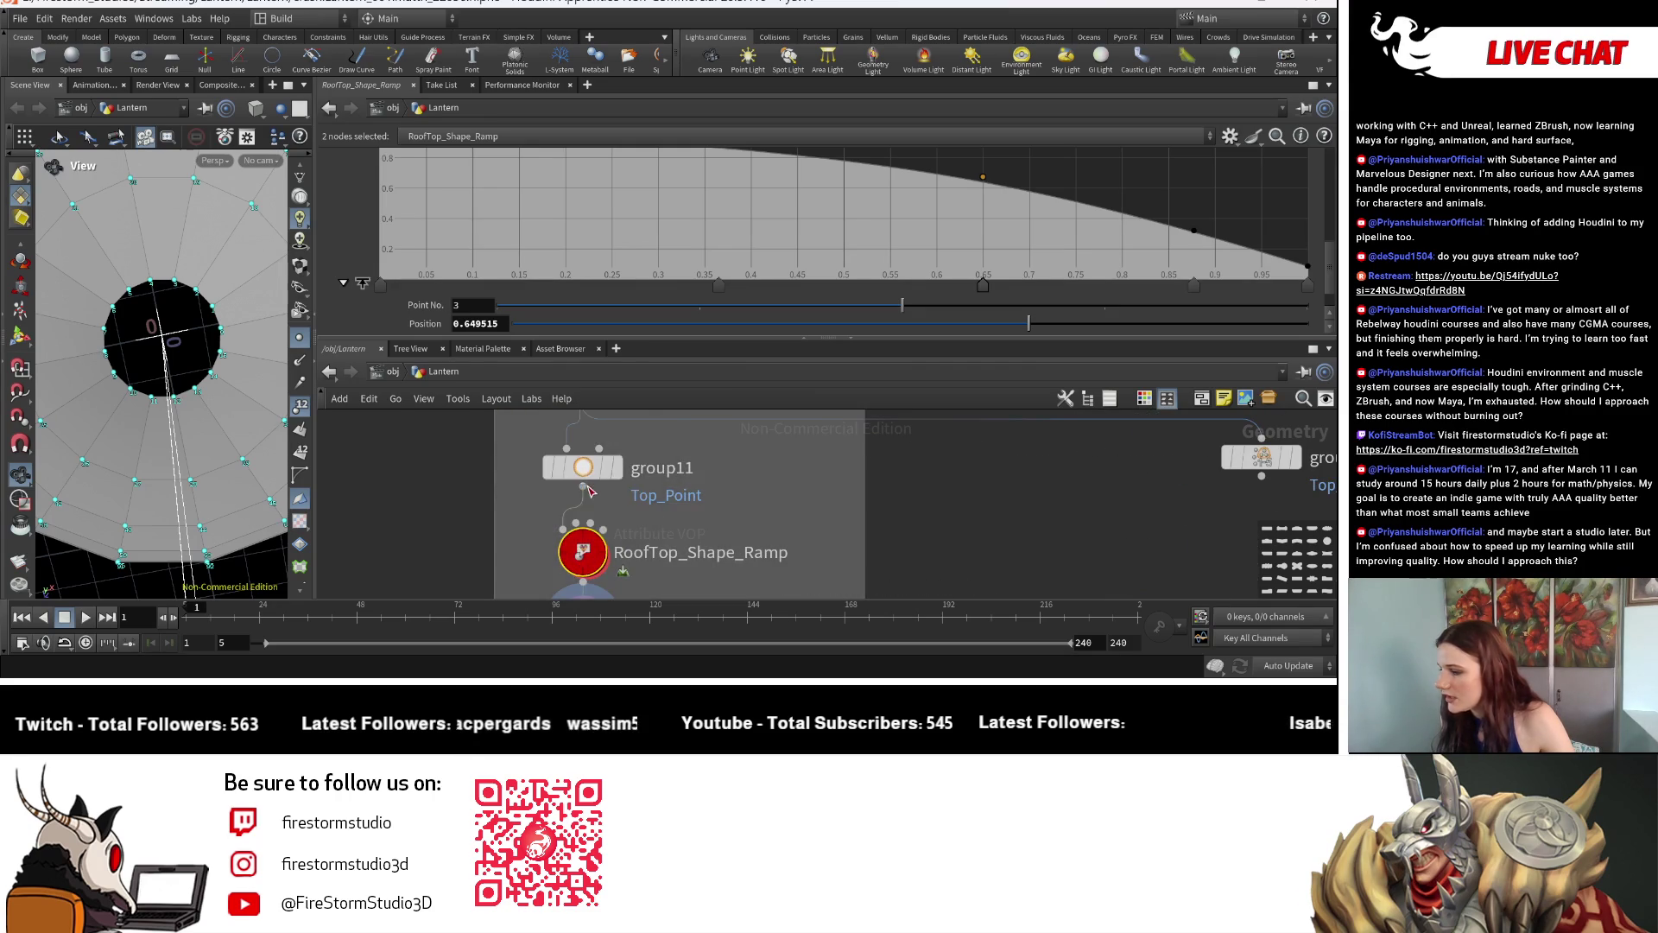
{"action": "scroll", "coordinate": [585, 481], "scroll_direction": "down", "scroll_amount": 5}
{"action": "scroll", "coordinate": [901, 527], "scroll_direction": "up", "scroll_amount": 3}
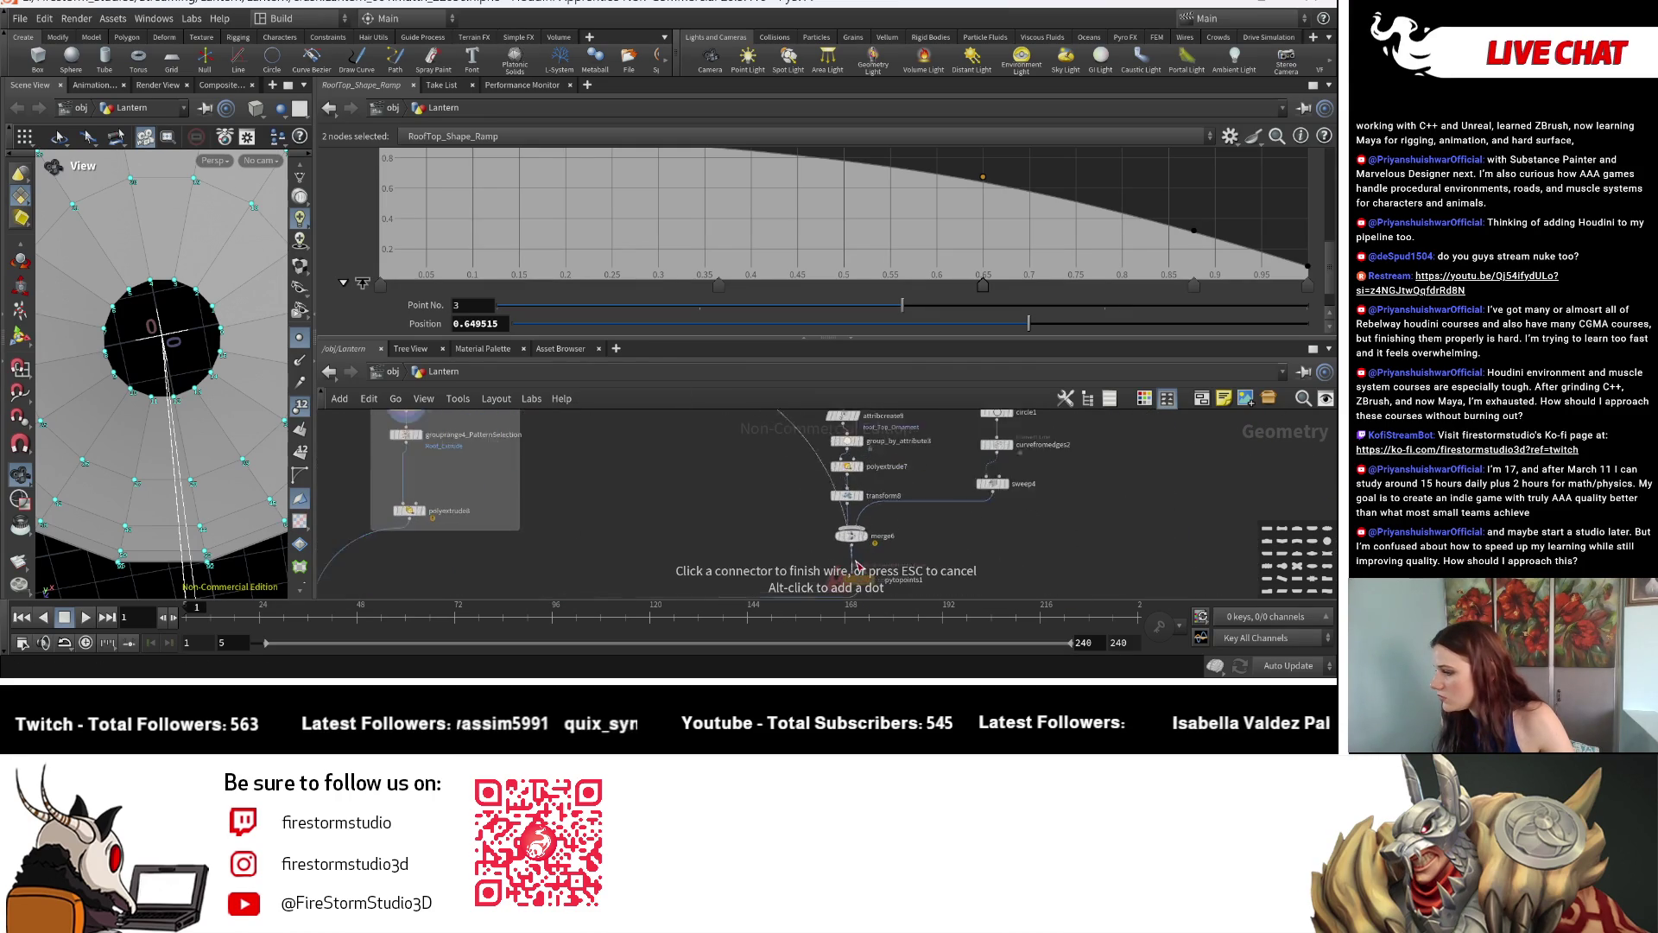
{"action": "scroll", "coordinate": [855, 557], "scroll_direction": "up", "scroll_amount": 2}
{"action": "left_click", "coordinate": [824, 598]}
{"action": "scroll", "coordinate": [760, 486], "scroll_direction": "down", "scroll_amount": 3}
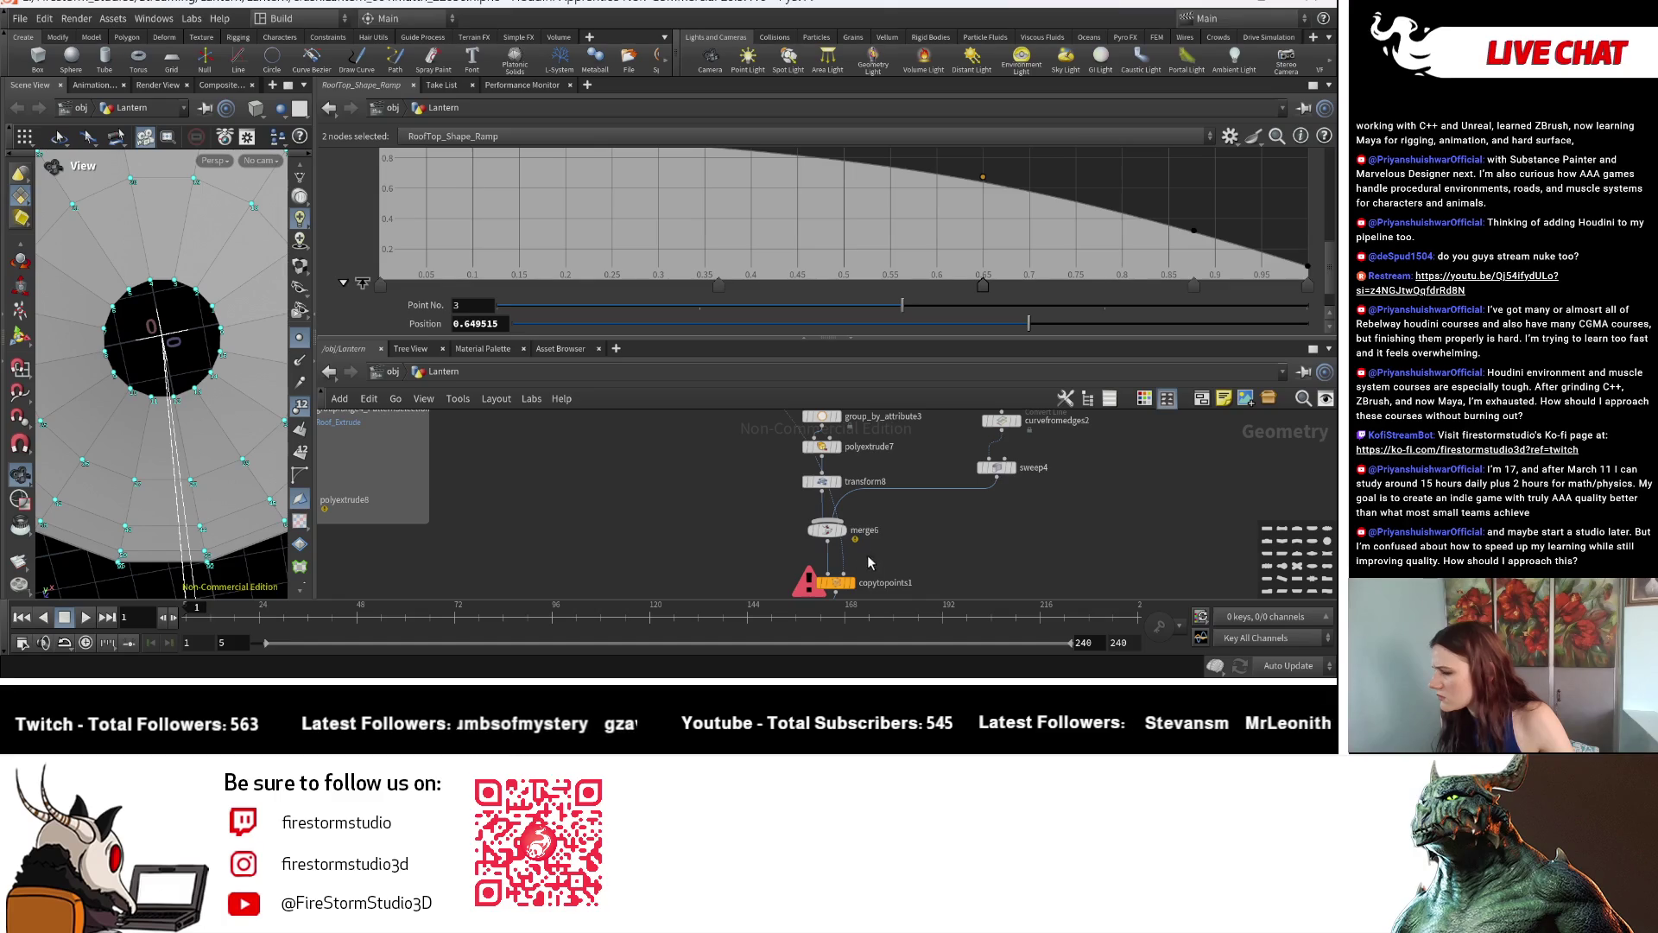
Frame the roof chain and select group11 to review its Top_Point settings.
{"action": "key", "text": "f"}
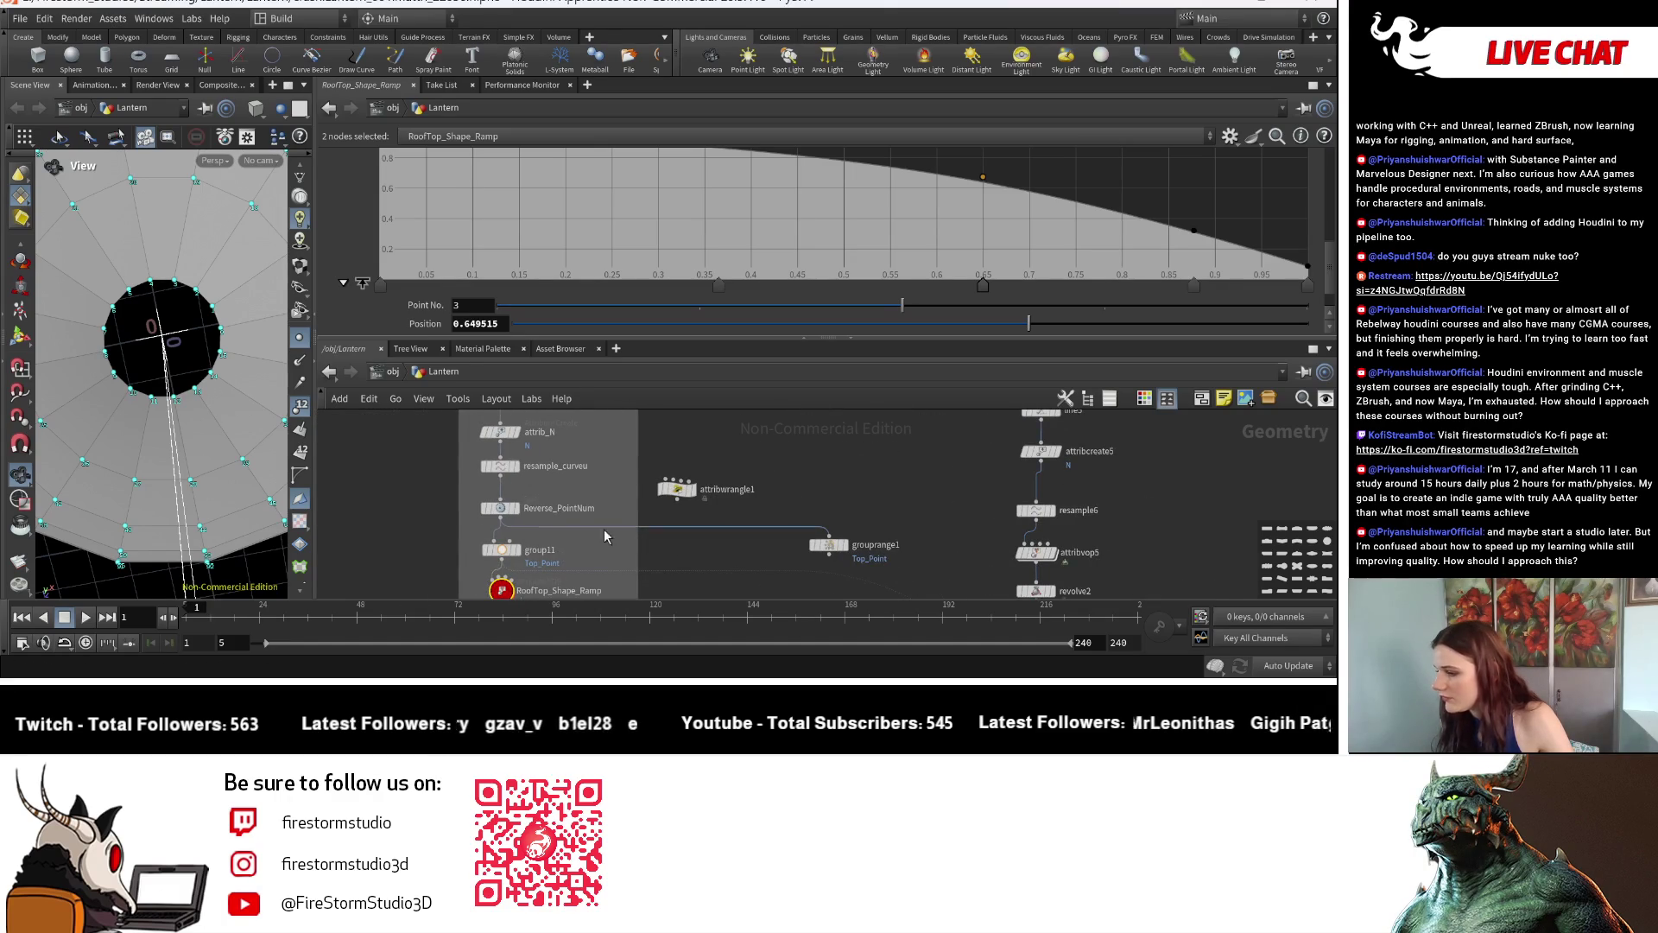
{"action": "scroll", "coordinate": [585, 471], "scroll_direction": "down", "scroll_amount": 3}
{"action": "left_click", "coordinate": [563, 552]}
{"action": "scroll", "coordinate": [567, 510], "scroll_direction": "up", "scroll_amount": 5}
{"action": "left_click", "coordinate": [567, 509]}
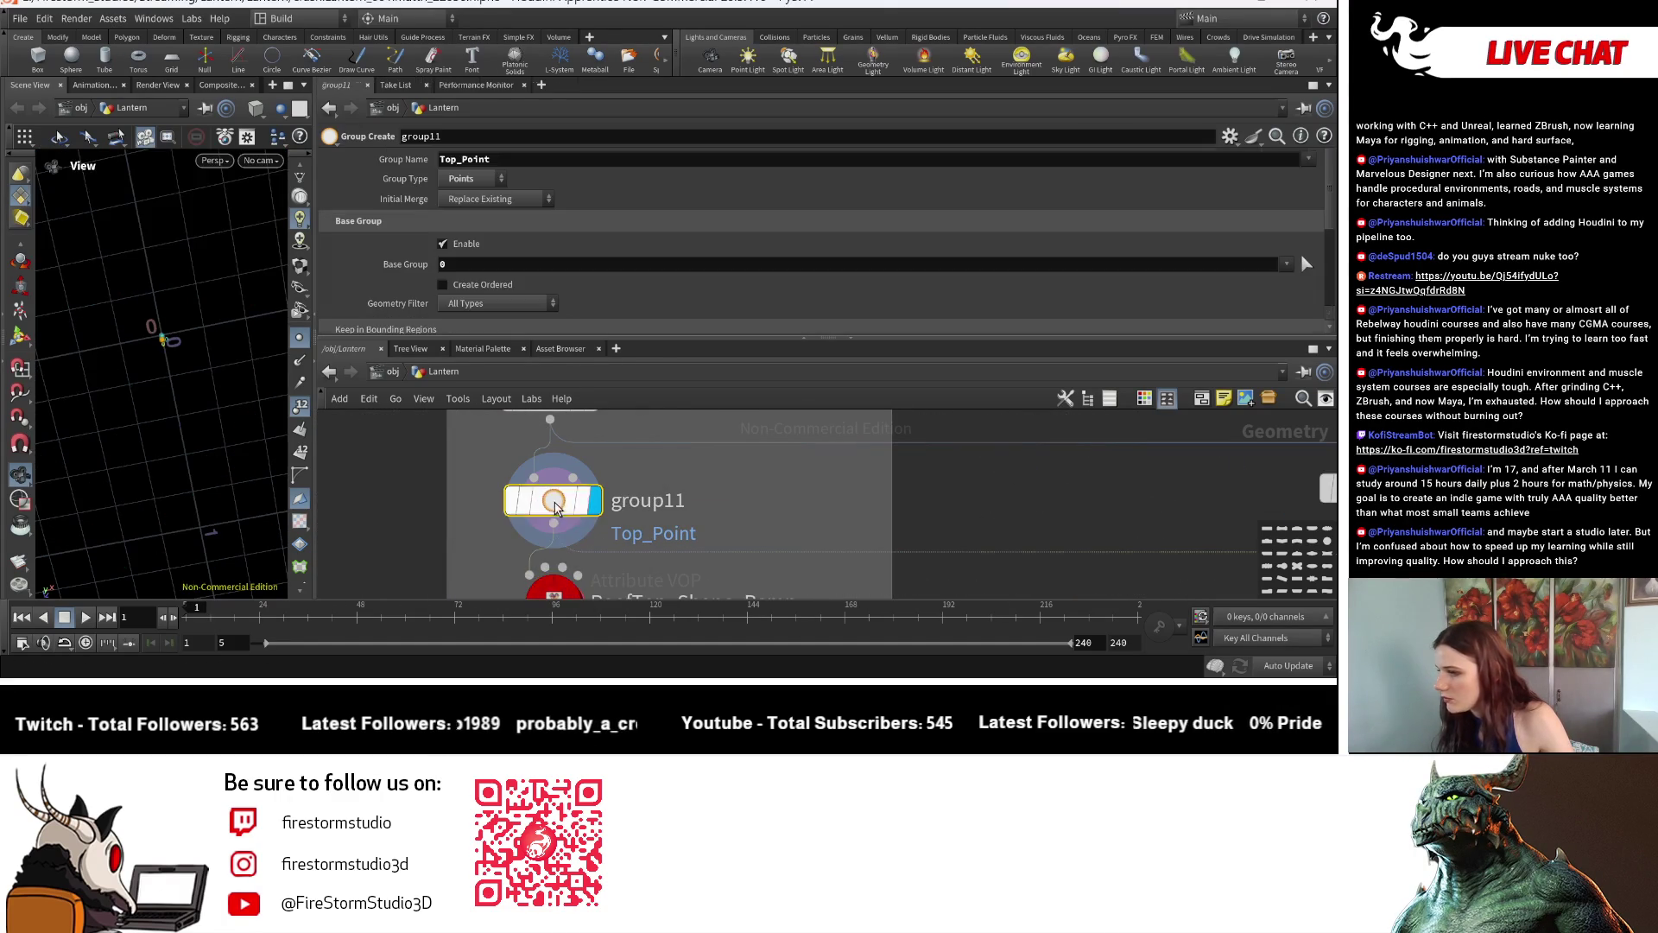
{"action": "scroll", "coordinate": [888, 527], "scroll_direction": "down", "scroll_amount": 5}
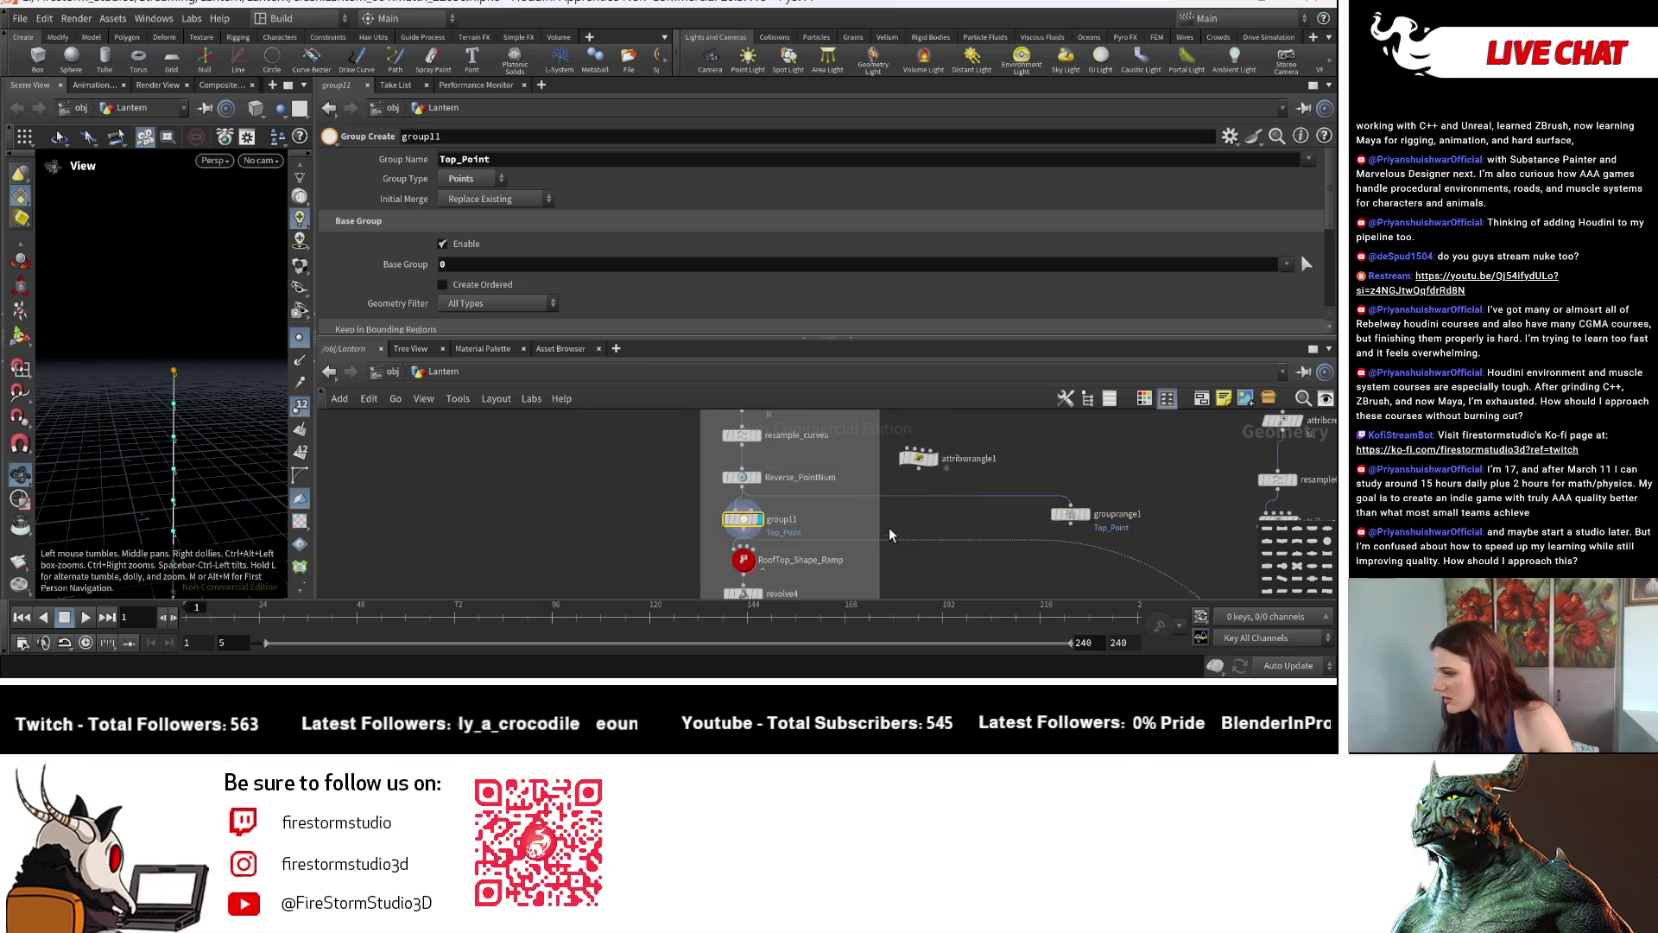
{"action": "middle_click_drag", "start_coordinate": [713, 519], "coordinate": [725, 428]}
{"action": "scroll", "coordinate": [749, 518], "scroll_direction": "up", "scroll_amount": 5}
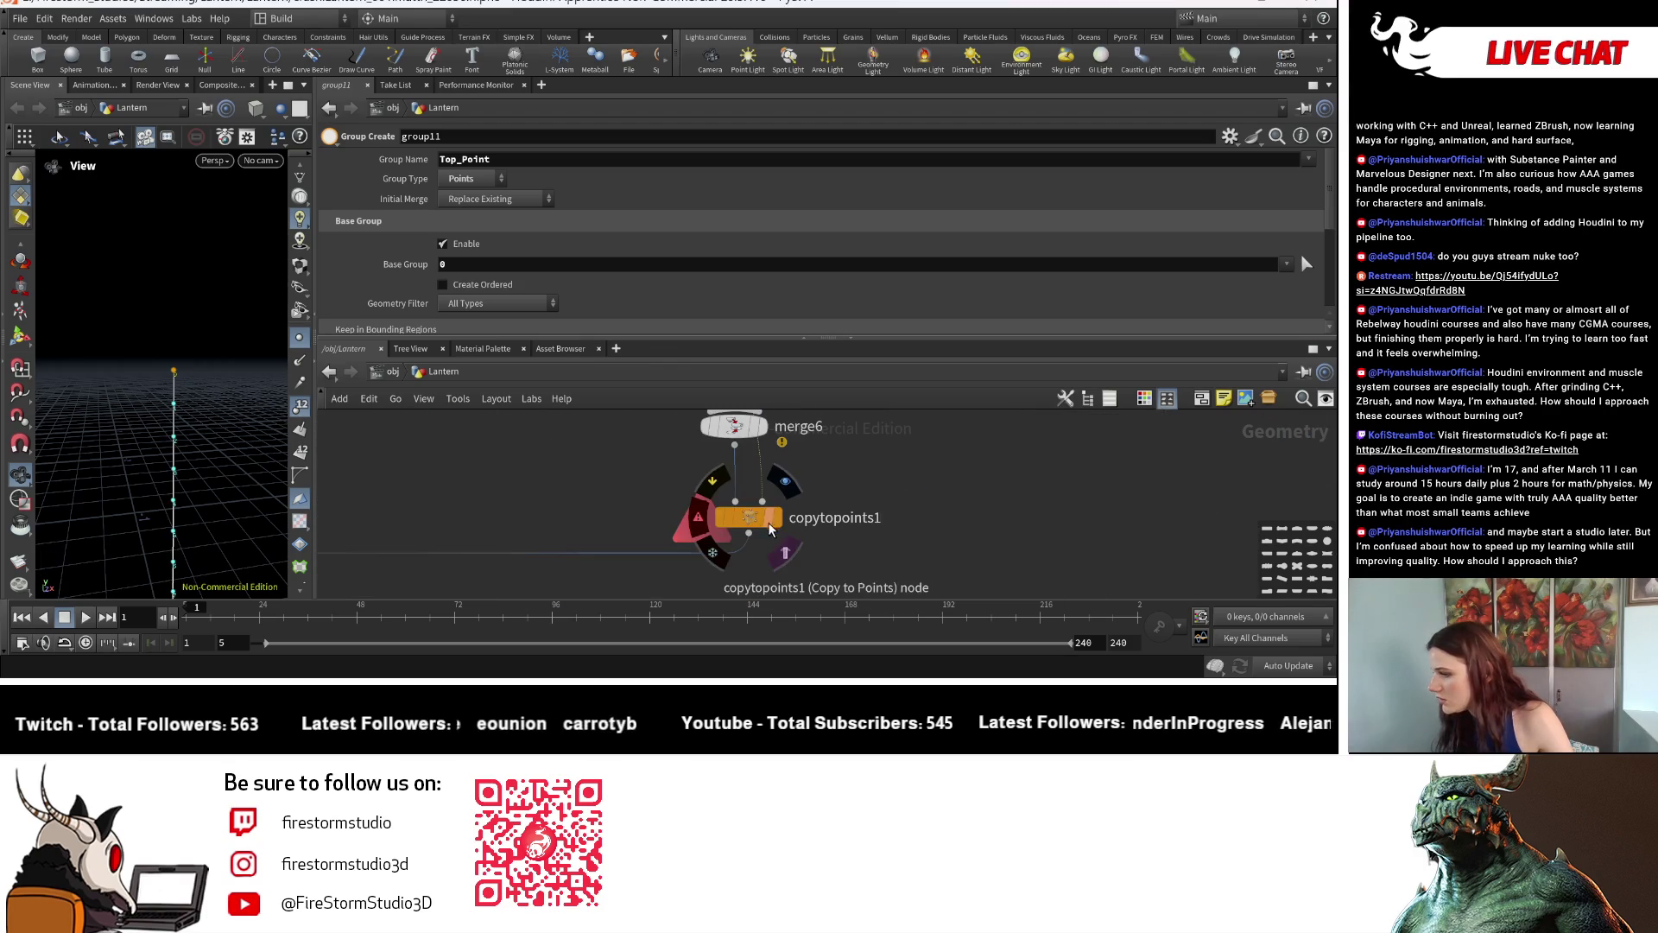
Set copytopoints1's Target Points to Top_Point and display the spire copied onto the dome.
{"action": "left_click", "coordinate": [749, 518]}
{"action": "left_click", "coordinate": [1290, 207]}
{"action": "left_click", "coordinate": [1263, 223]}
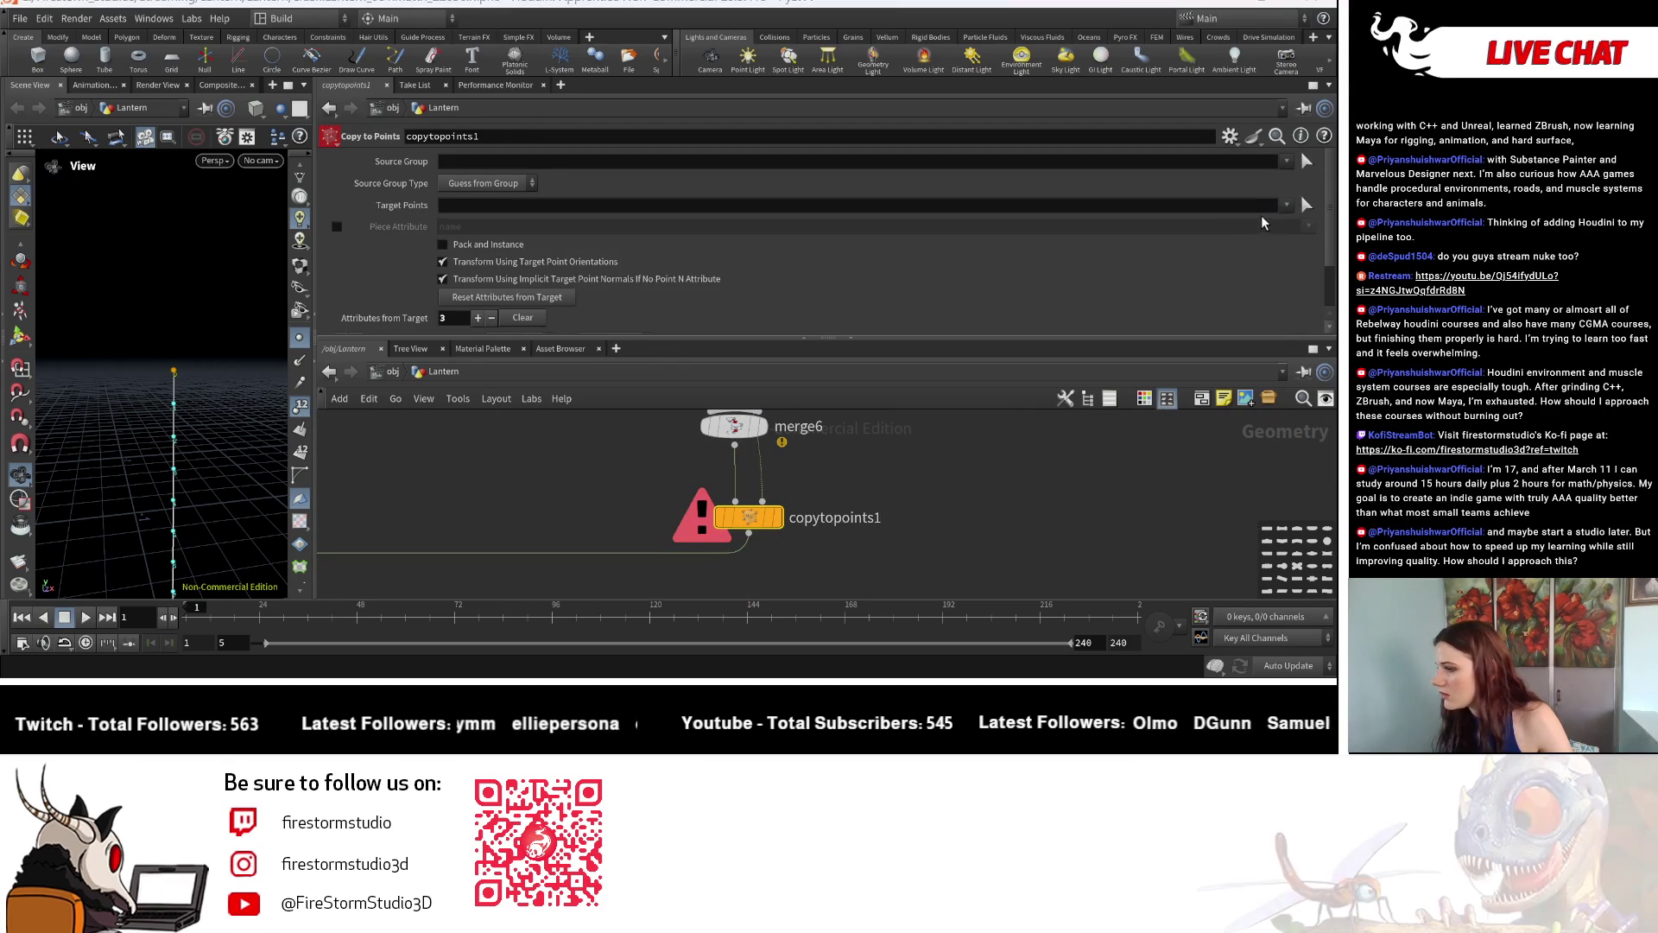
{"action": "left_click", "coordinate": [1286, 205]}
{"action": "left_click_drag", "start_coordinate": [217, 458], "coordinate": [230, 435]}
{"action": "left_click", "coordinate": [778, 519]}
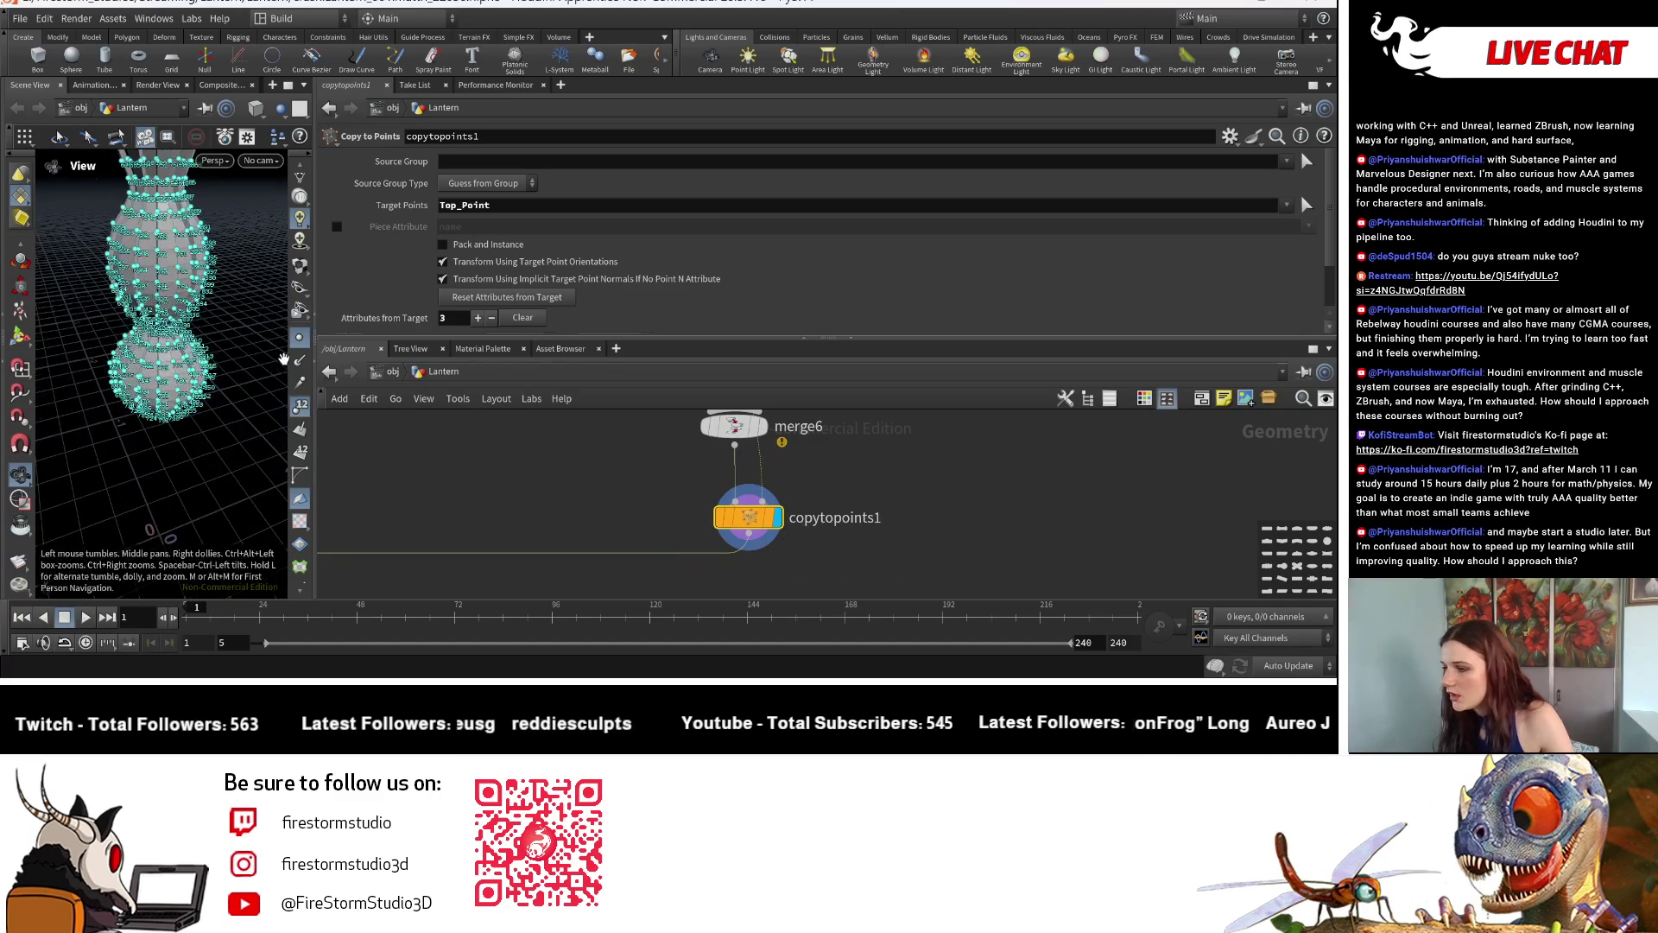
{"action": "left_click", "coordinate": [295, 409]}
{"action": "left_click_drag", "start_coordinate": [228, 390], "coordinate": [194, 324]}
{"action": "scroll", "coordinate": [532, 493], "scroll_direction": "down", "scroll_amount": 5}
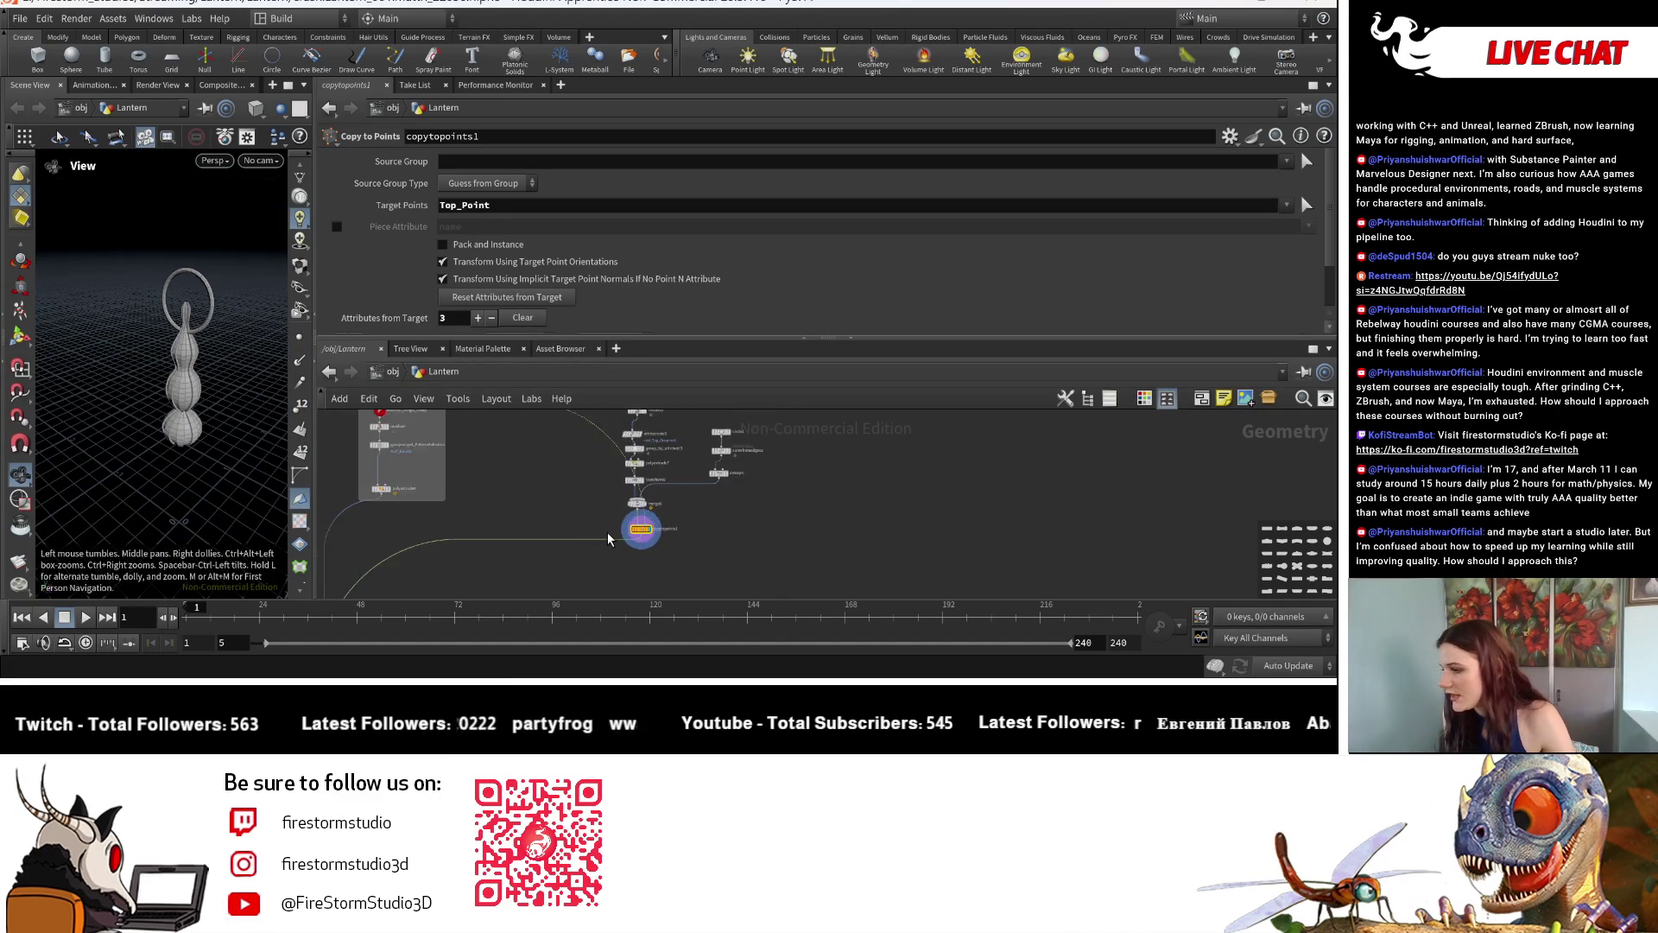
{"action": "scroll", "coordinate": [532, 494], "scroll_direction": "up", "scroll_amount": 5}
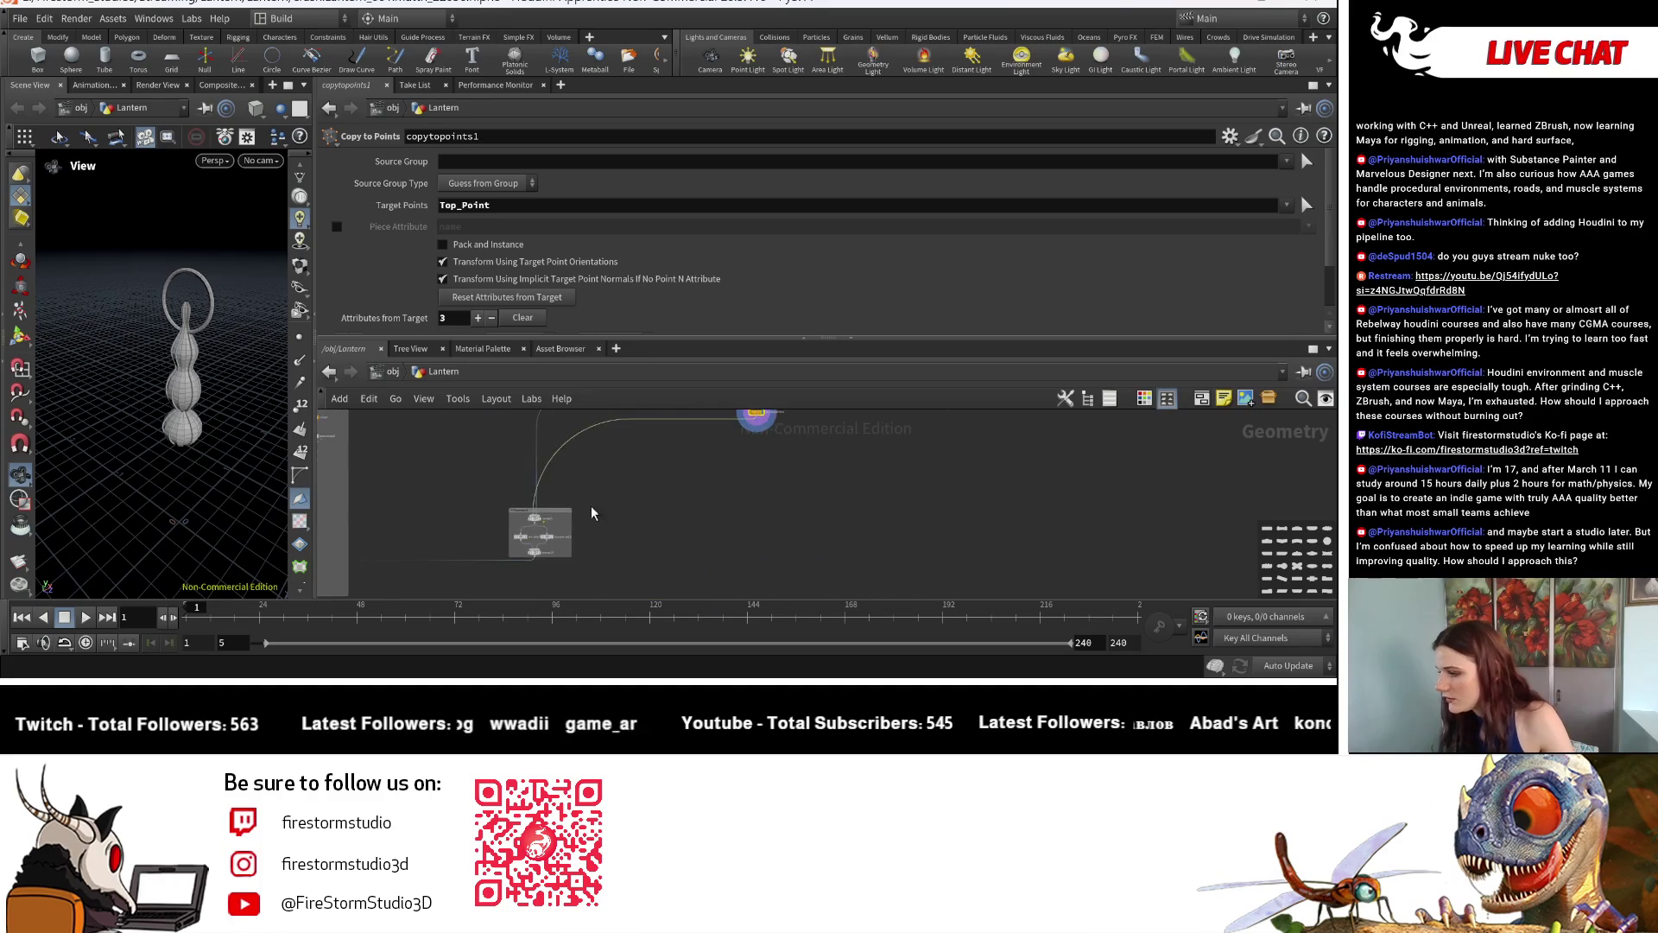
Display merge5's roof with spire and ring, then begin renaming group11.
{"action": "left_click", "coordinate": [551, 519]}
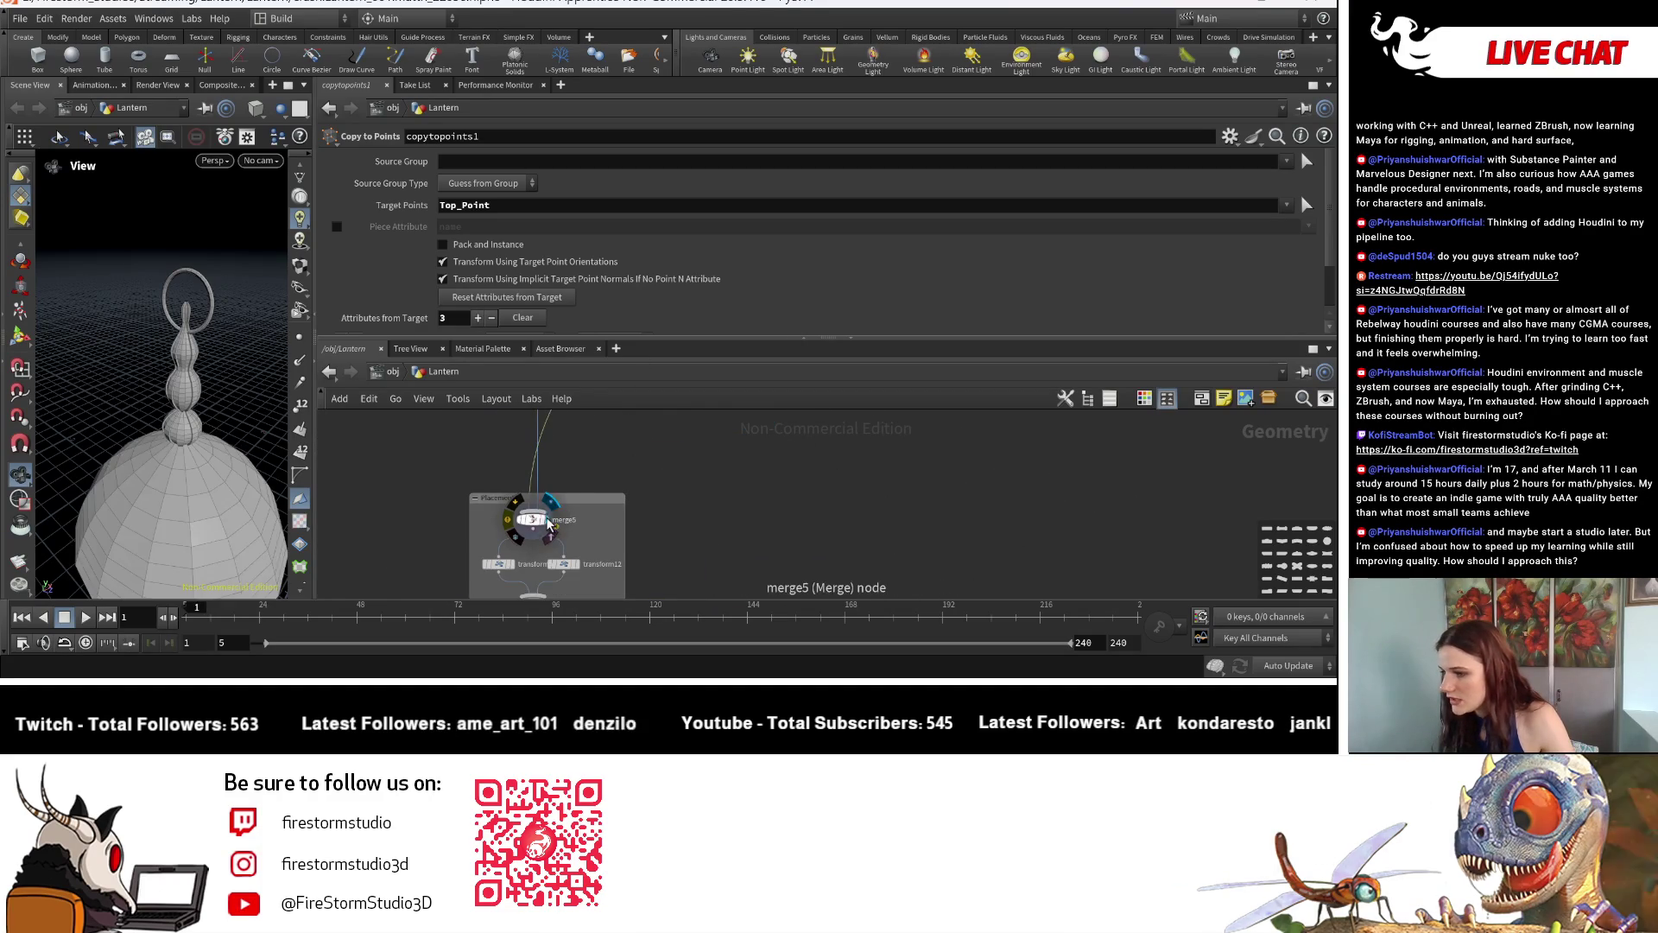
{"action": "scroll", "coordinate": [599, 567], "scroll_direction": "down", "scroll_amount": 5}
{"action": "middle_click_drag", "start_coordinate": [599, 567], "coordinate": [609, 473]}
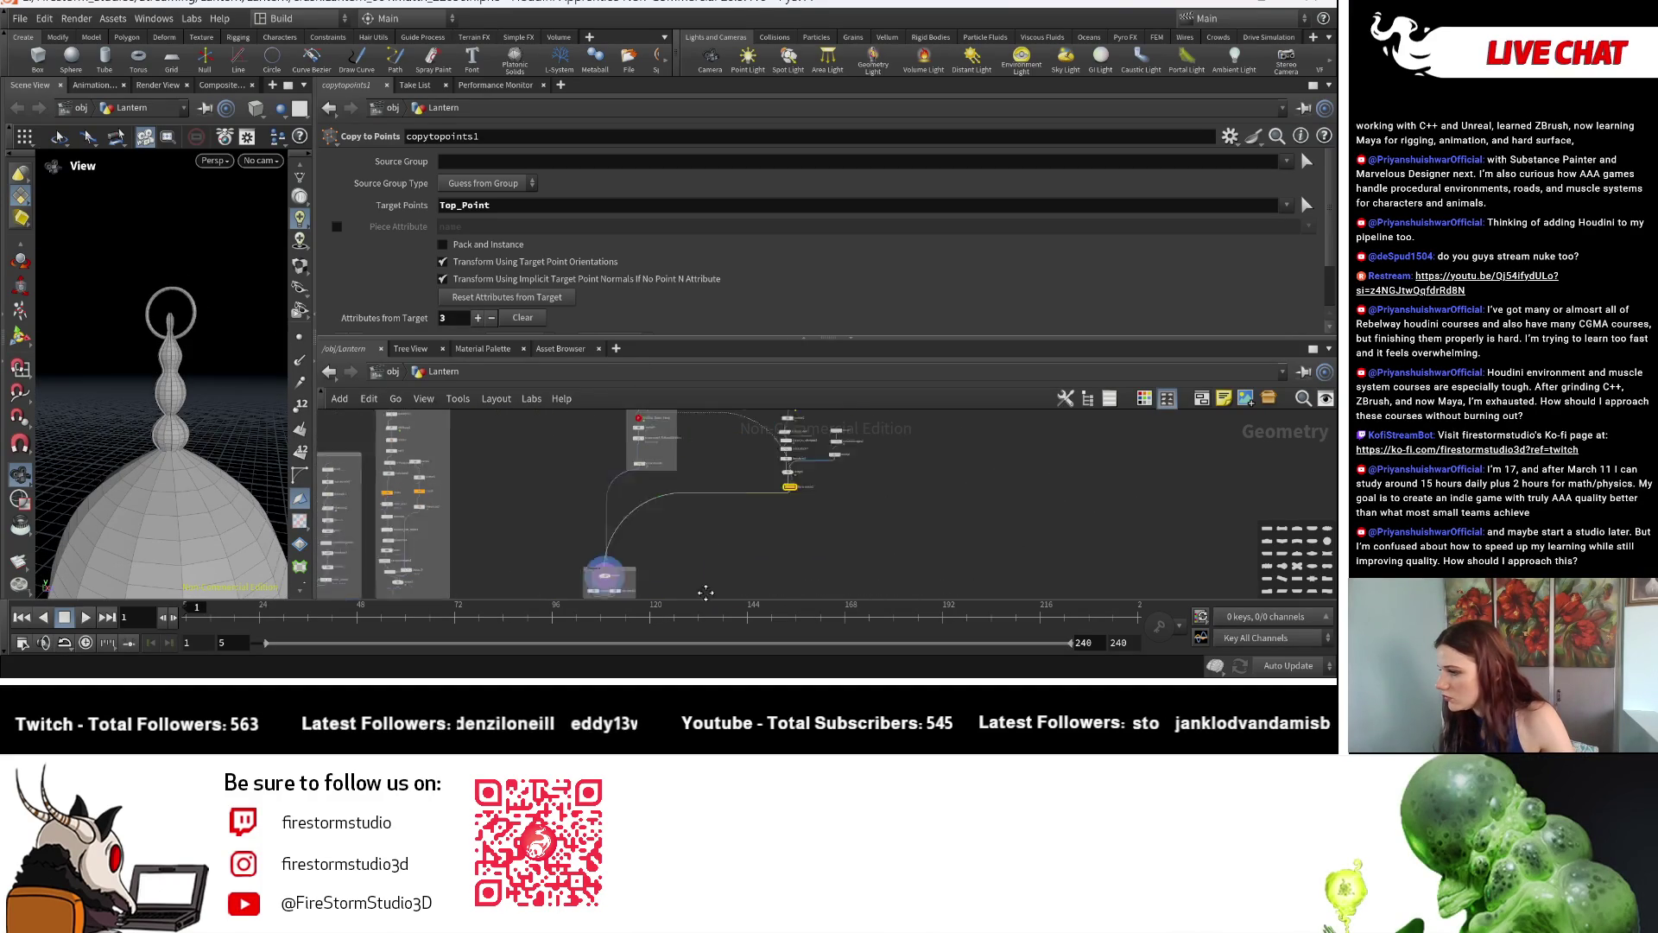
{"action": "scroll", "coordinate": [594, 493], "scroll_direction": "up", "scroll_amount": 3}
{"action": "scroll", "coordinate": [593, 494], "scroll_direction": "up", "scroll_amount": 3}
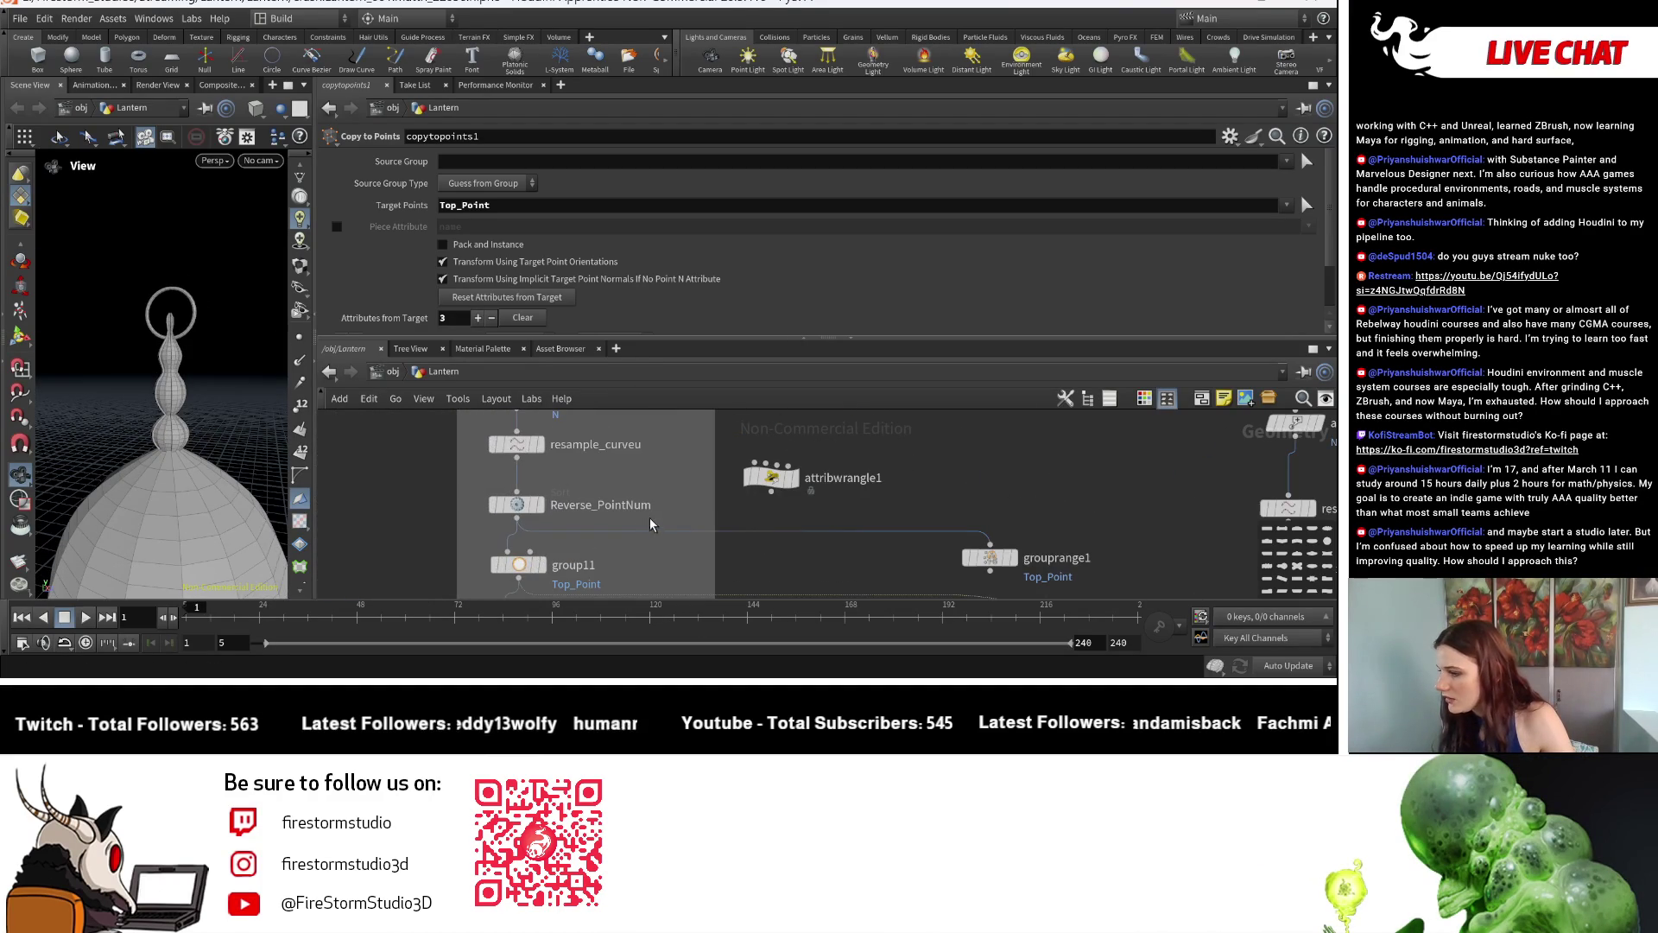
{"action": "middle_click_drag", "start_coordinate": [590, 482], "coordinate": [589, 410]}
{"action": "double_click", "coordinate": [572, 494]}
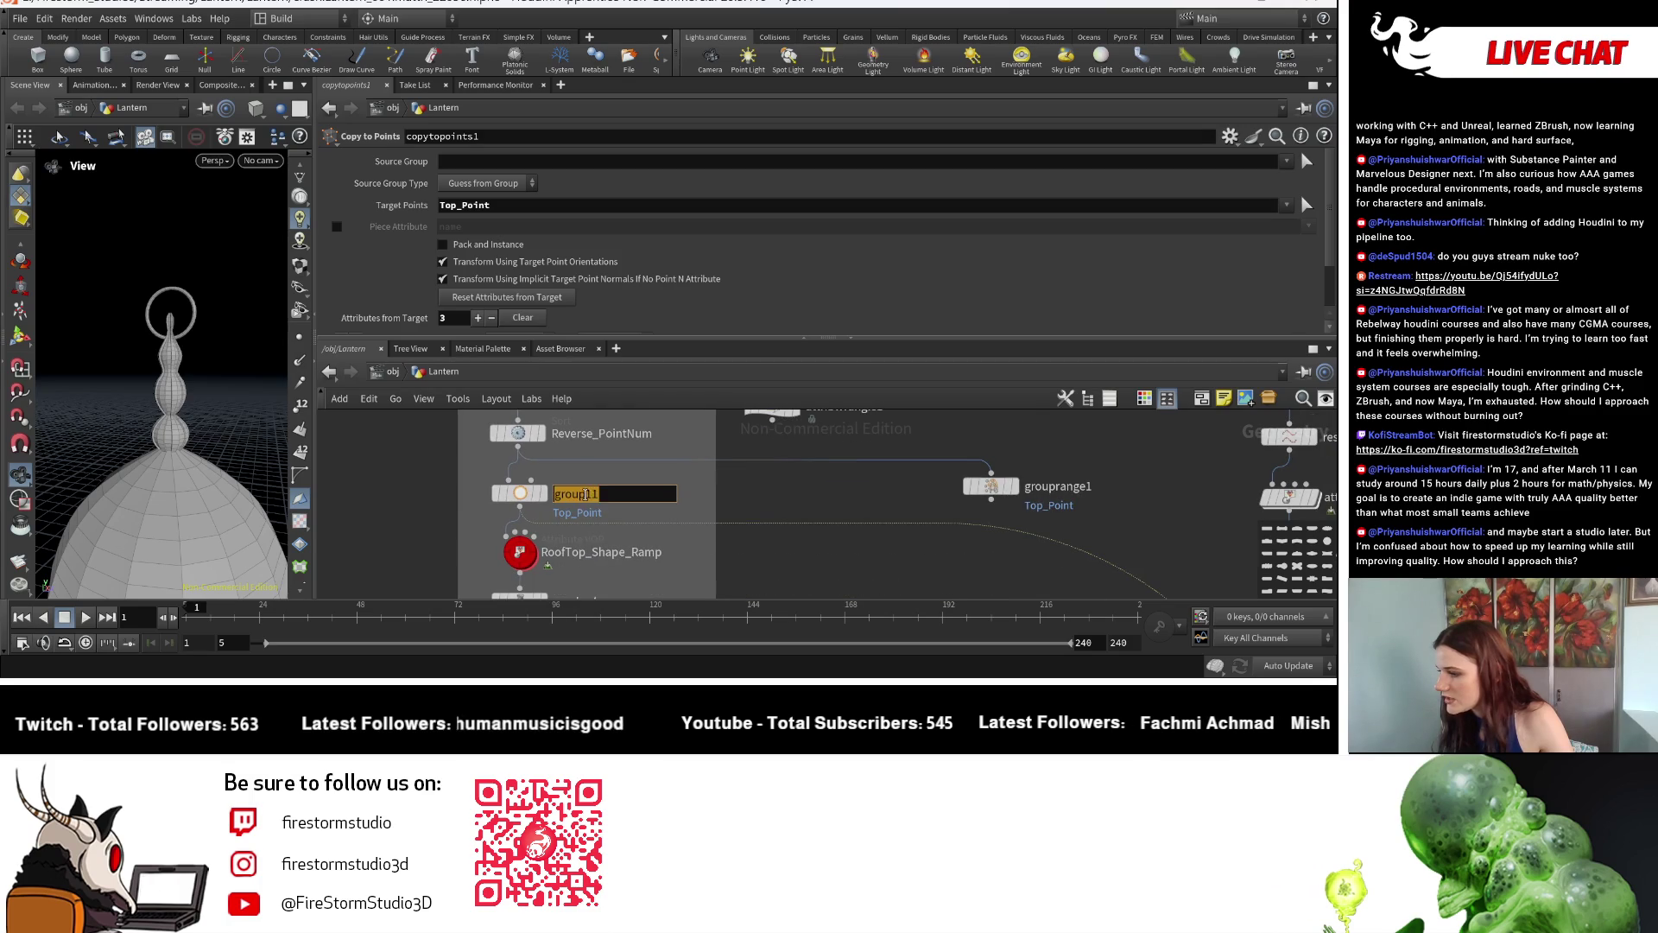
Rename group11 to group_CopyToTop and bring up its node colour palette.
{"action": "key", "text": "BackSpace"}
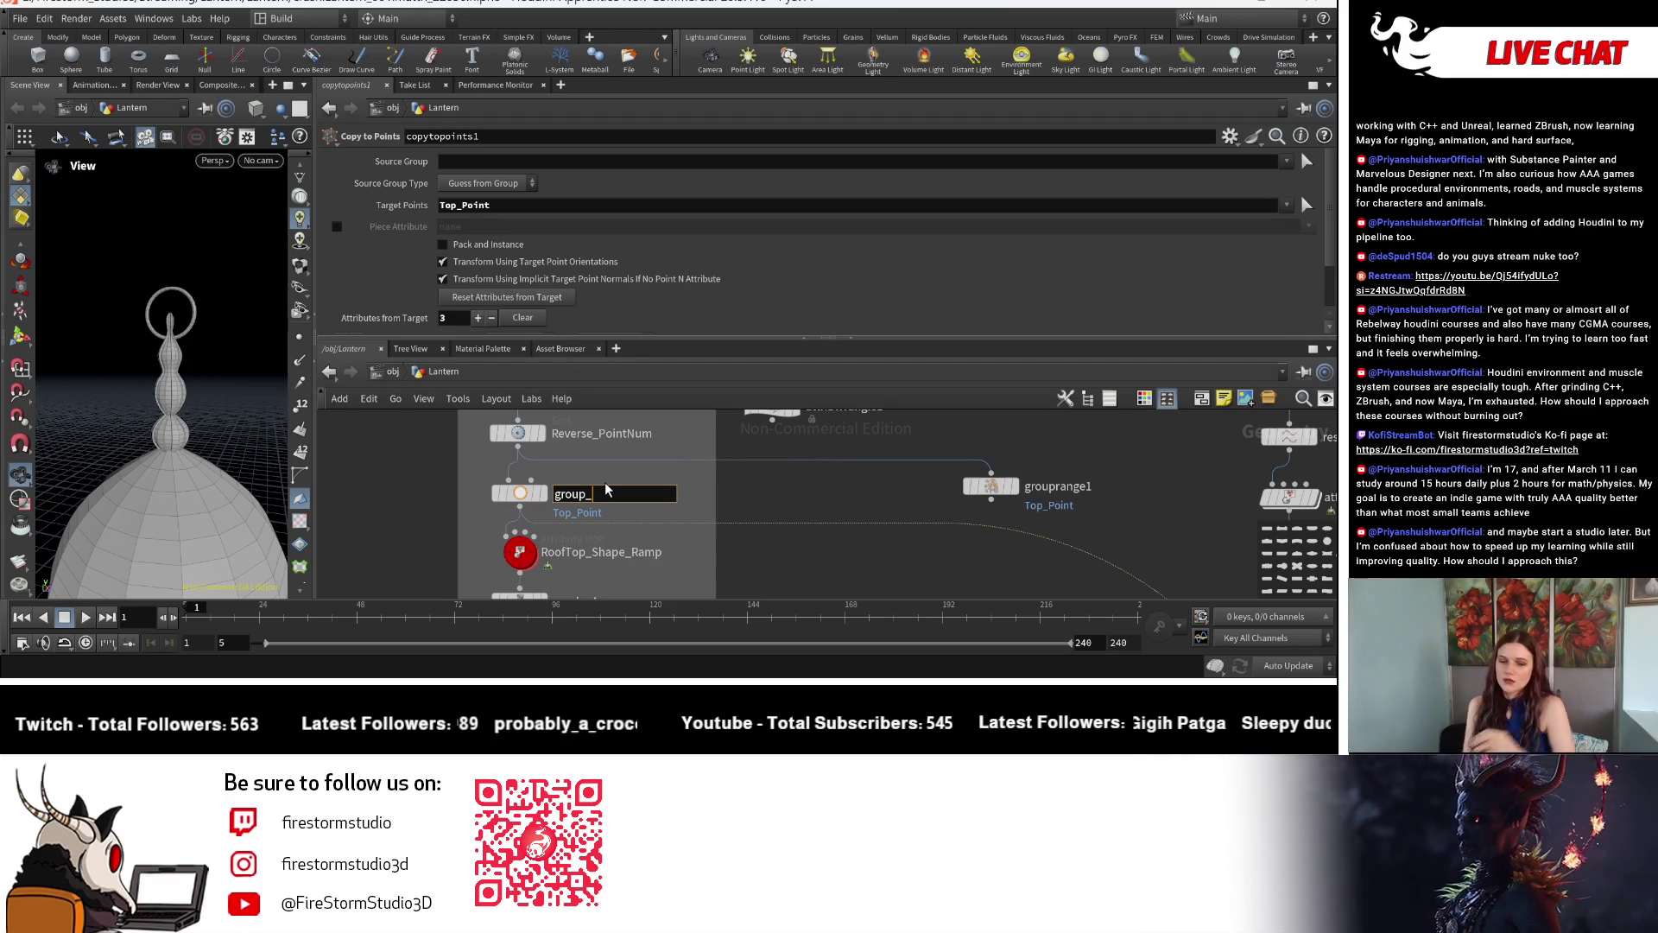
{"action": "type", "text": "Cop"}
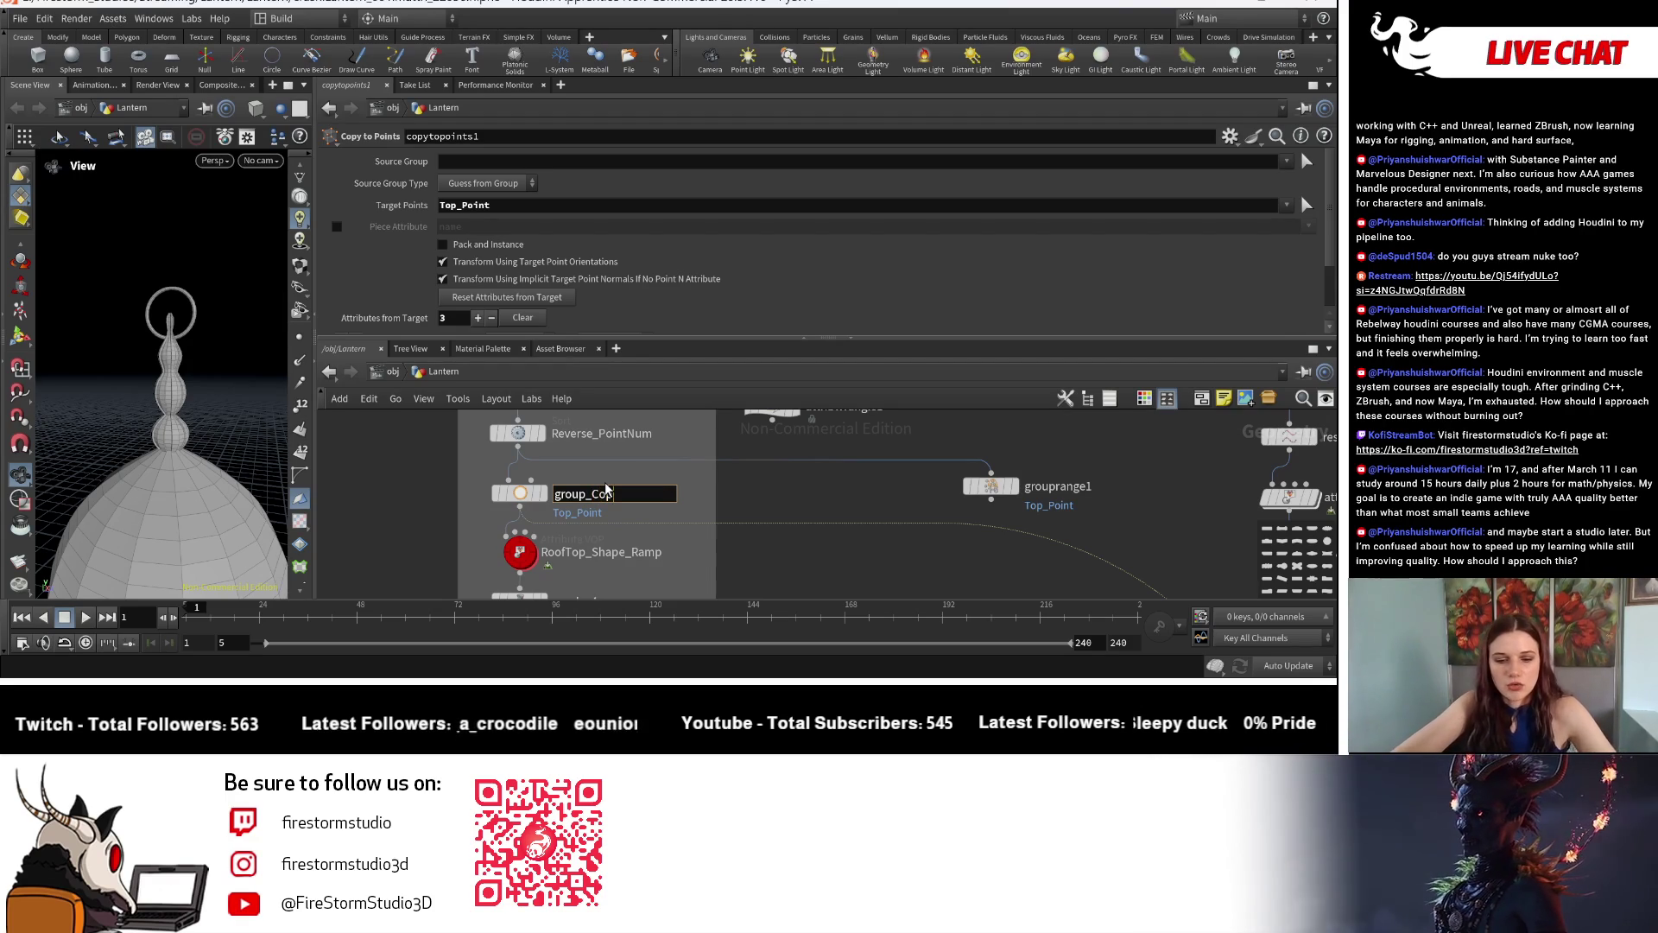
{"action": "type", "text": "y"}
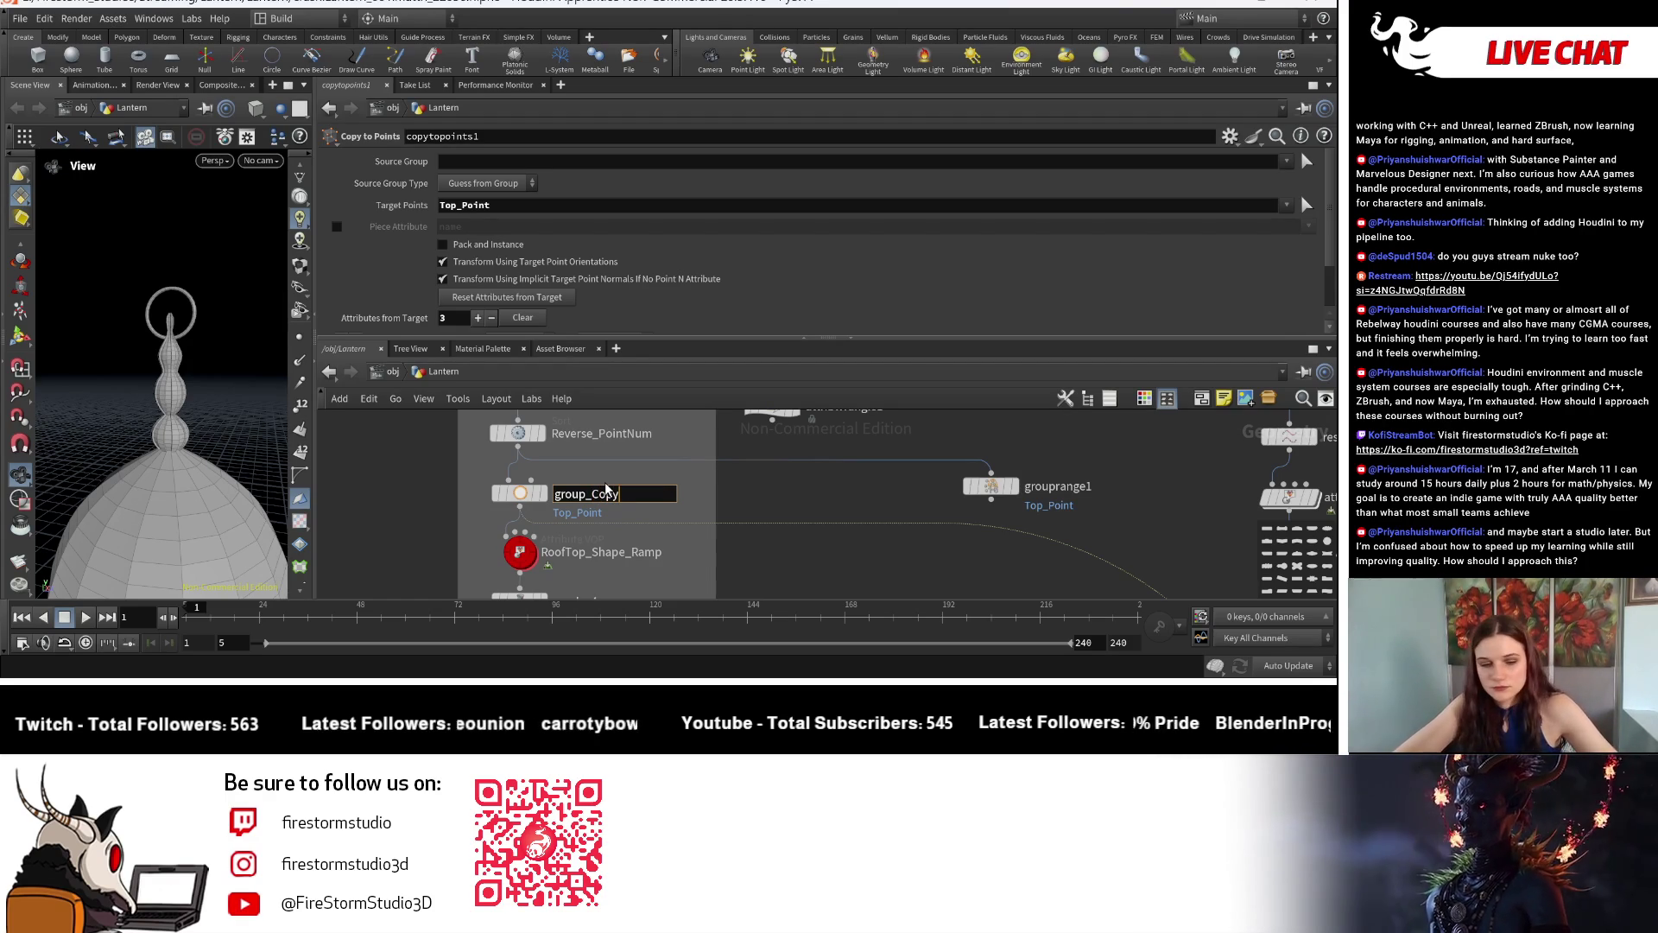
{"action": "type", "text": "ToTop"}
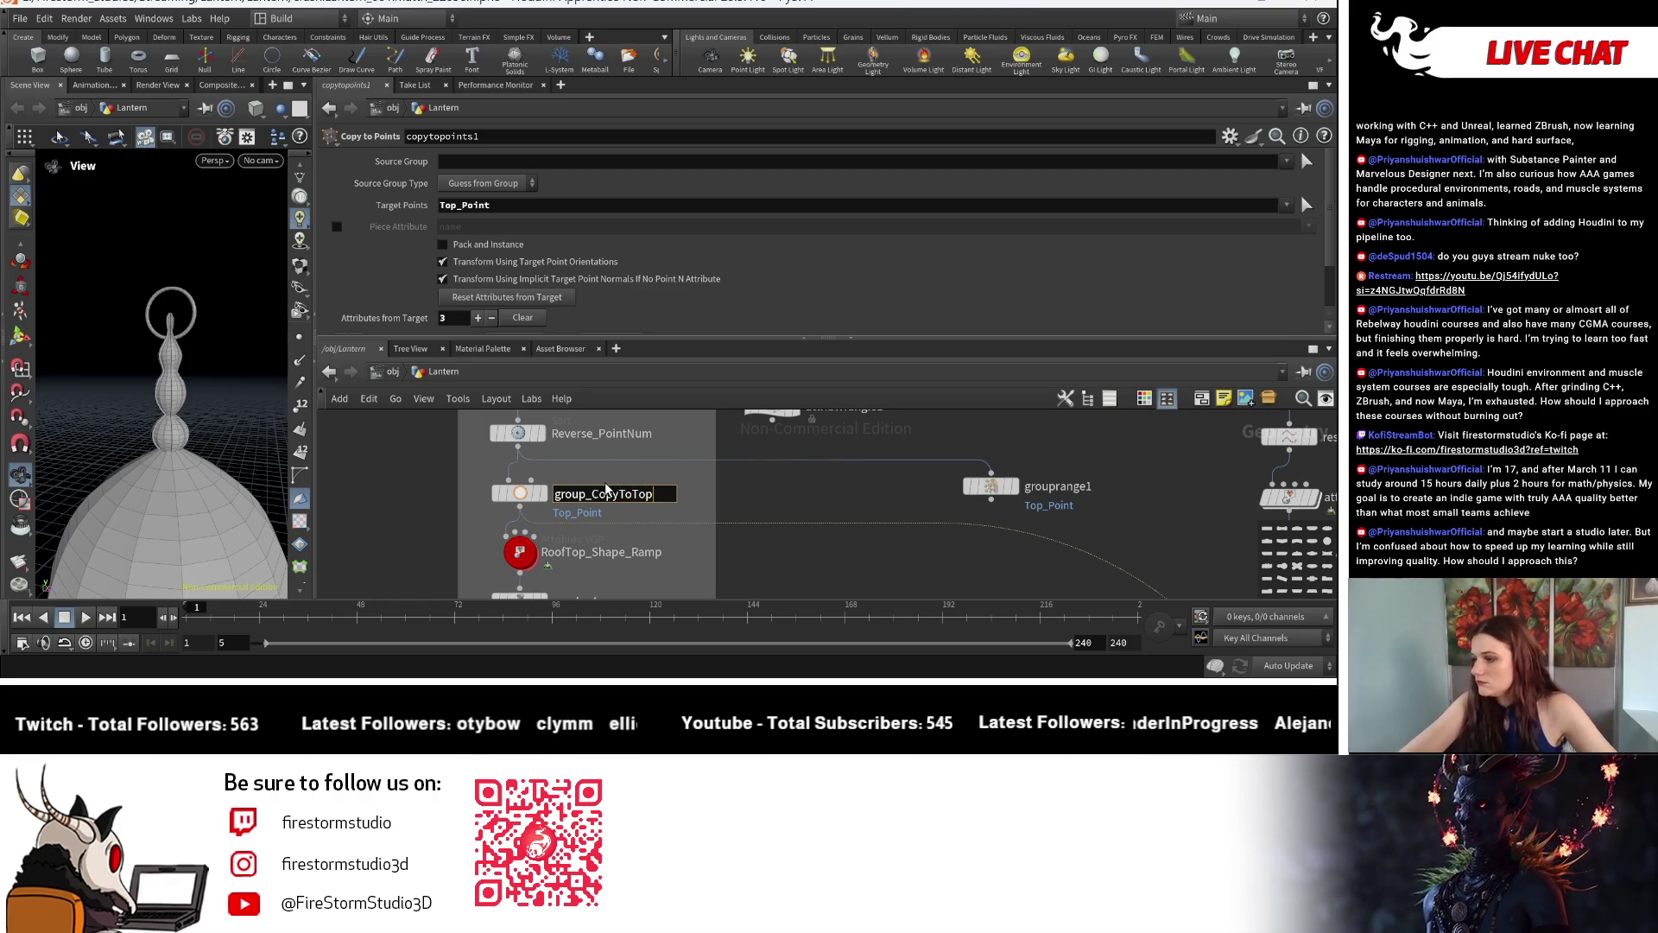
{"action": "key", "text": "Return"}
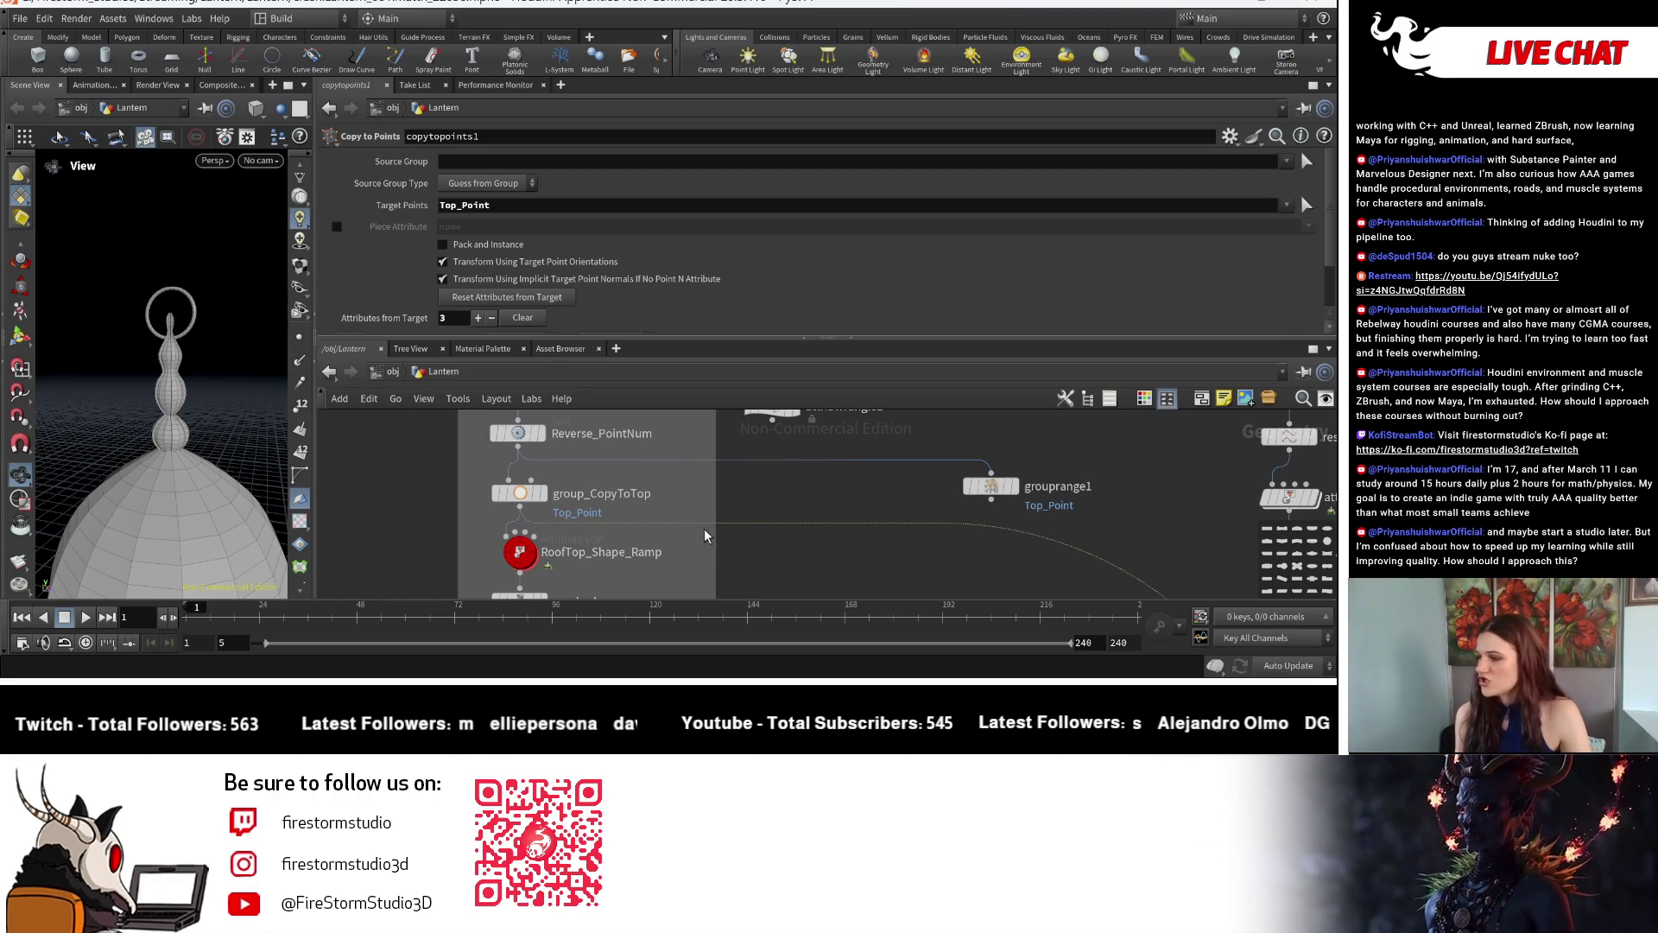
{"action": "scroll", "coordinate": [604, 487], "scroll_direction": "down", "scroll_amount": 3}
{"action": "left_click", "coordinate": [522, 450]}
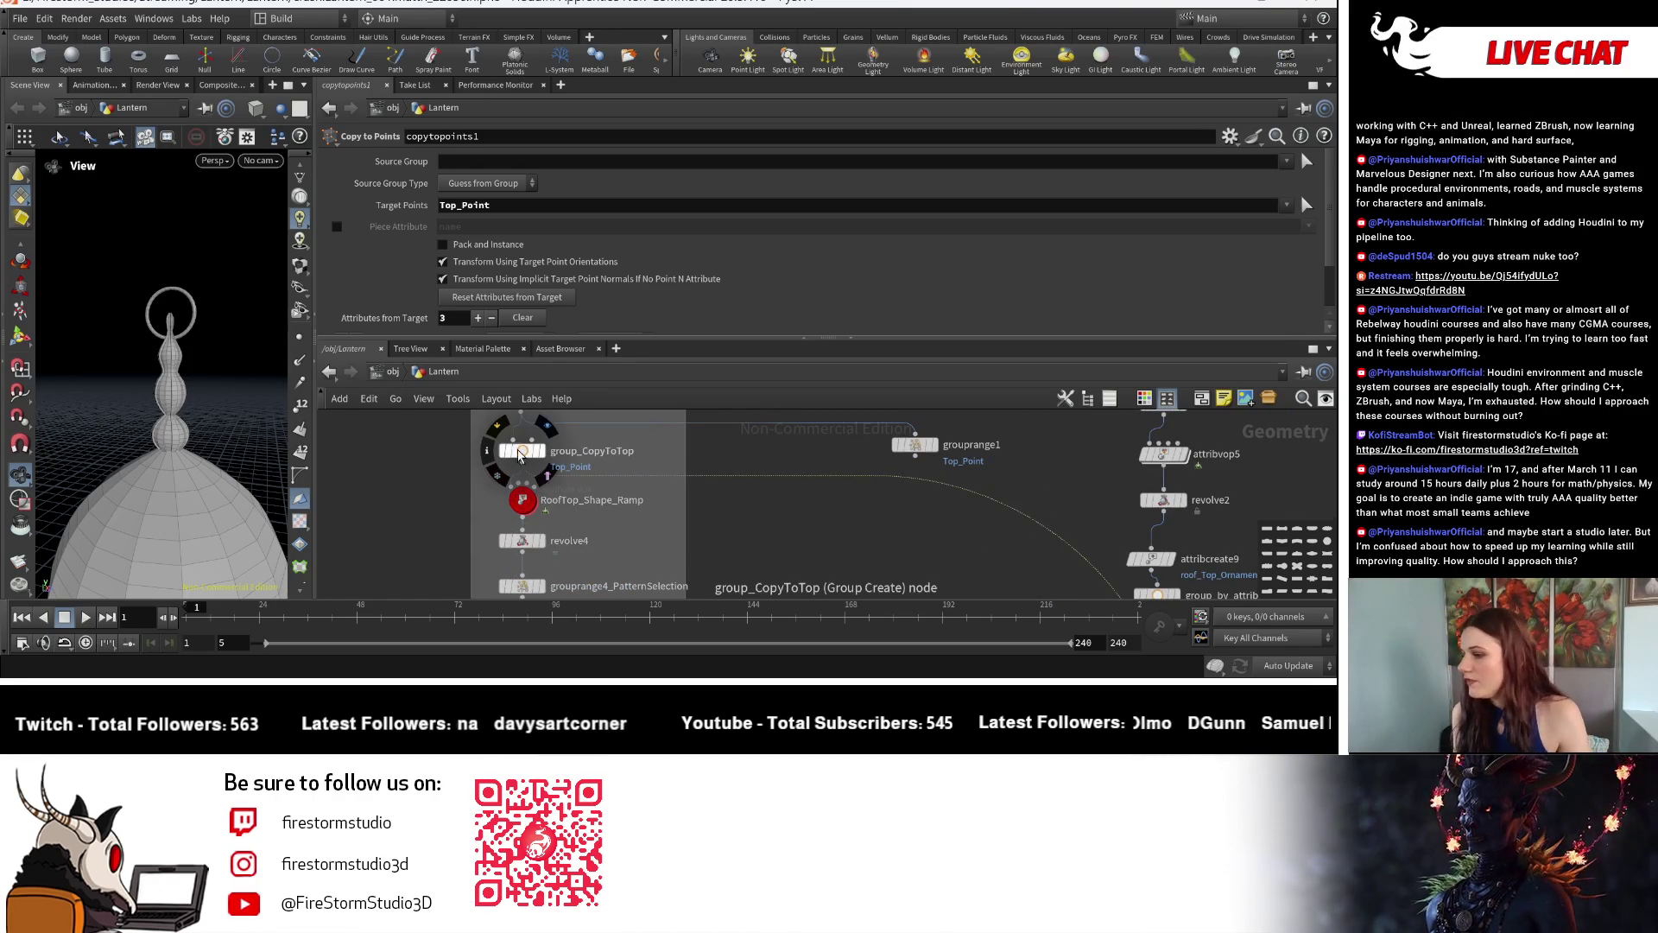
{"action": "left_click", "coordinate": [1144, 399]}
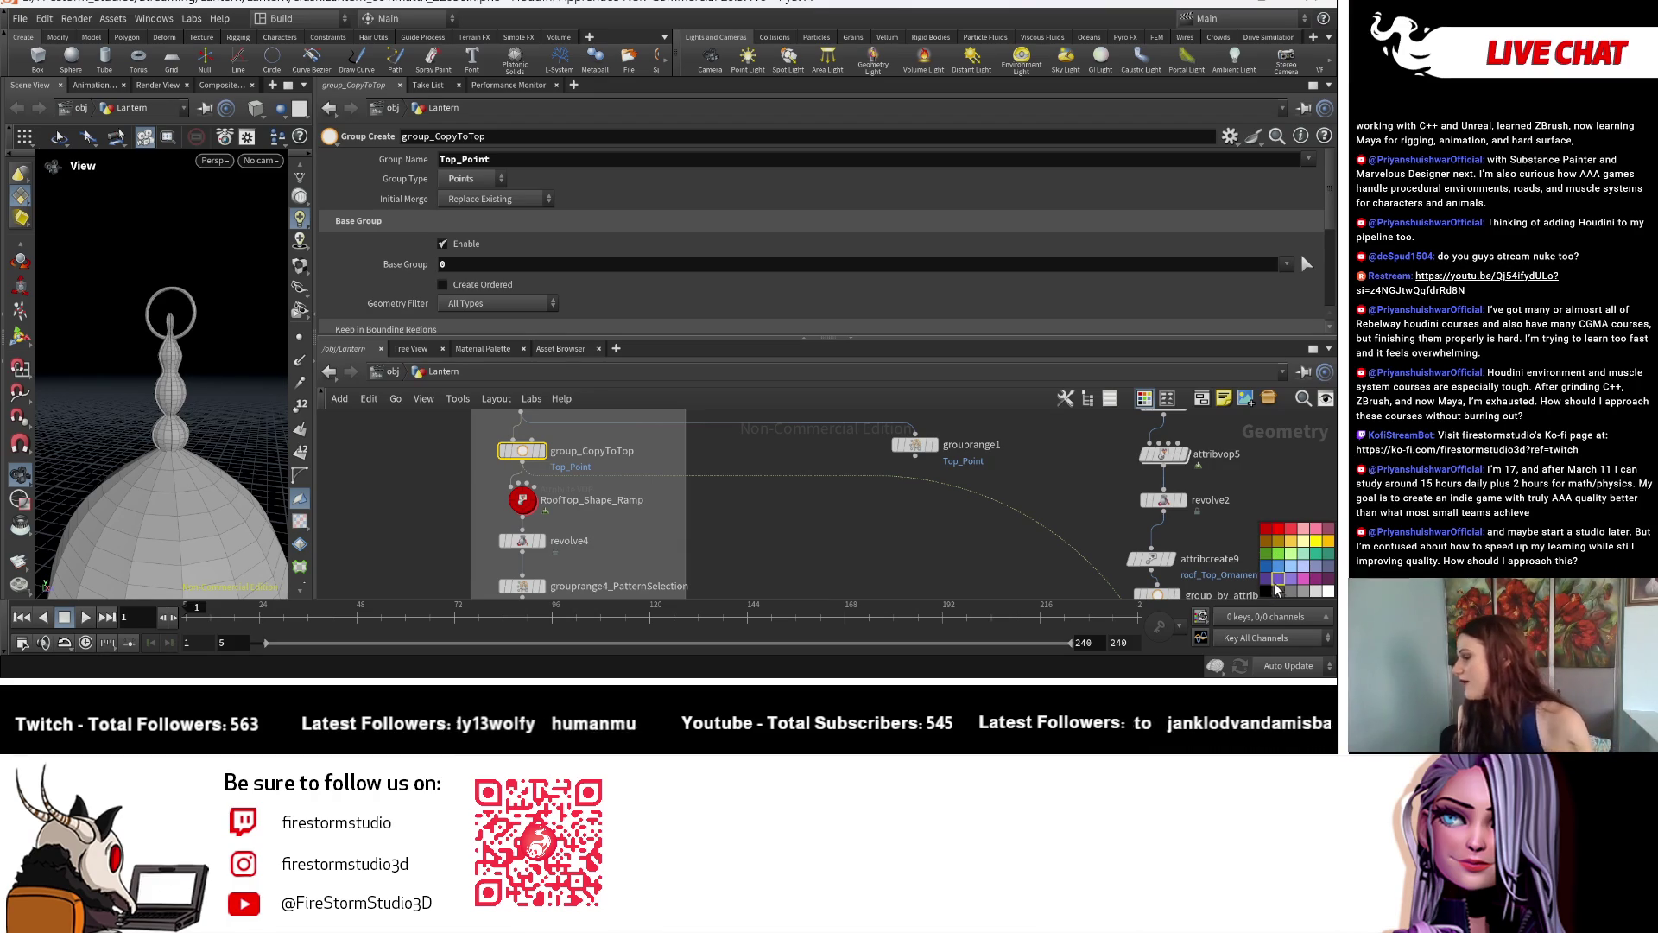
{"action": "left_click", "coordinate": [1267, 573]}
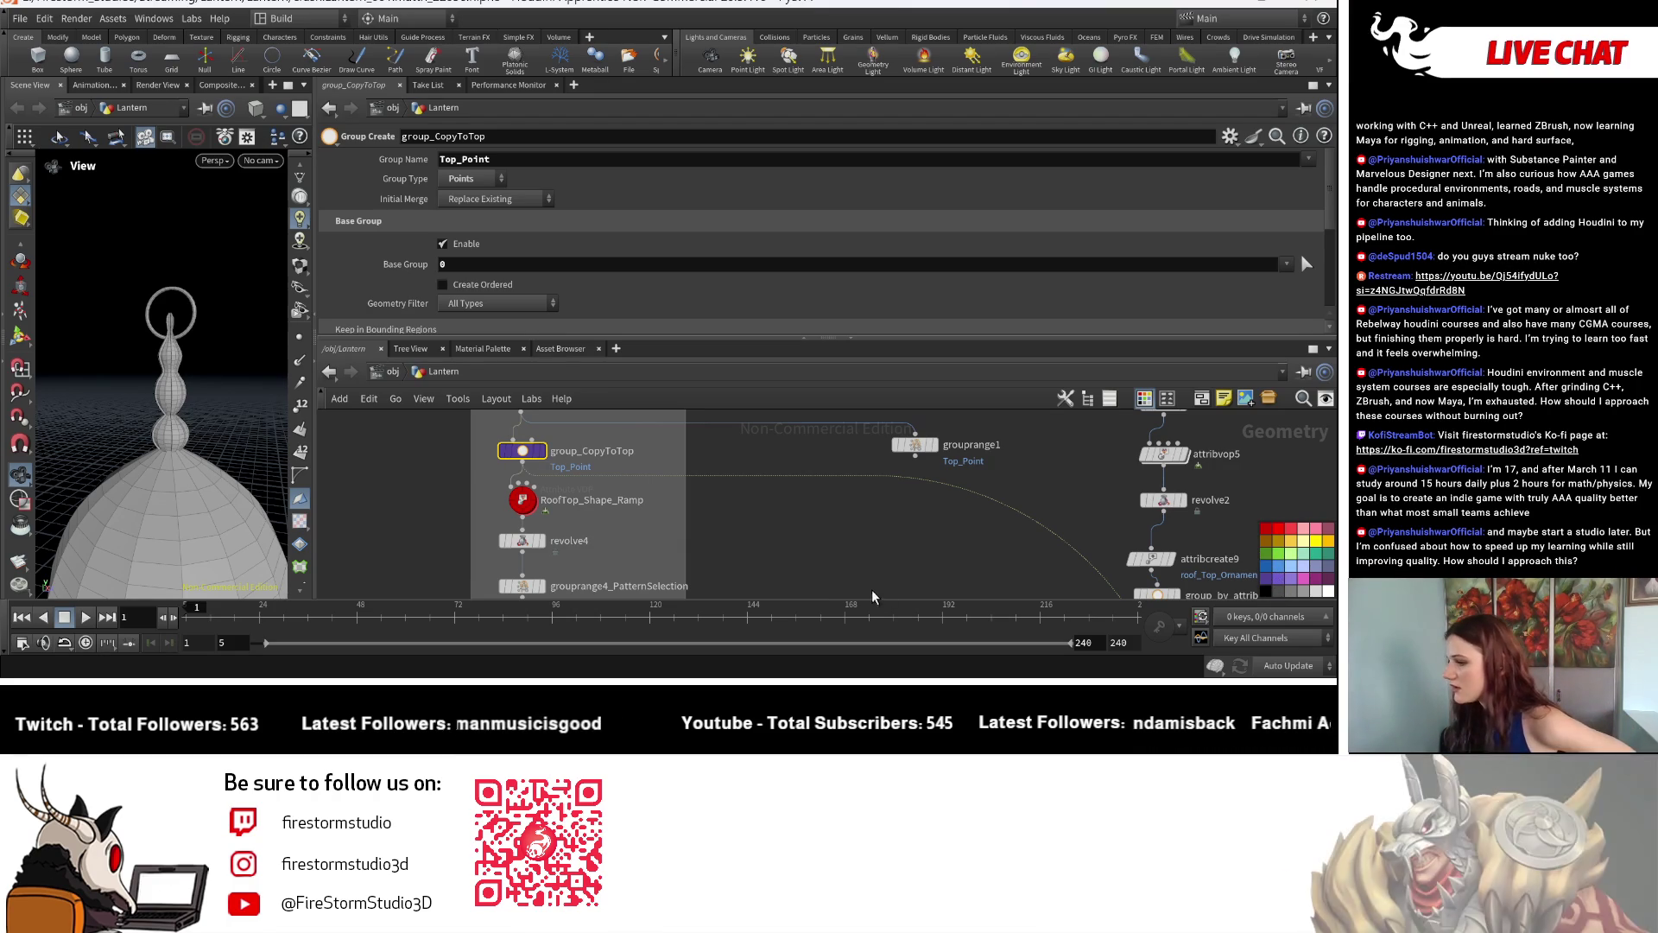
{"action": "left_click", "coordinate": [1166, 399]}
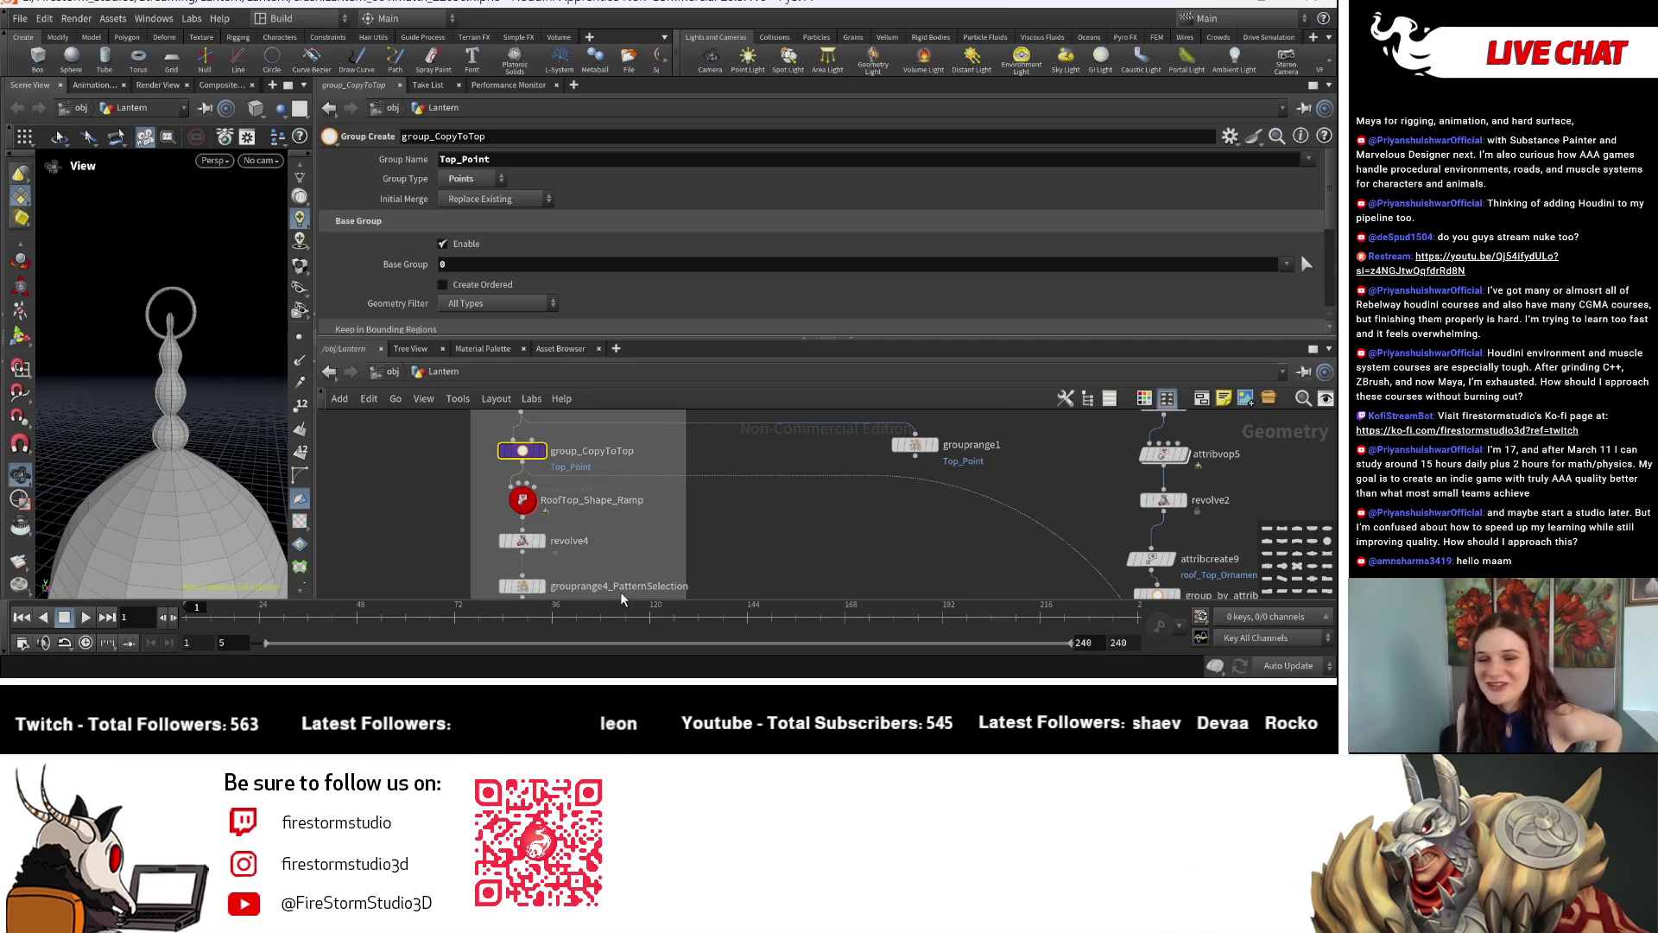
{"action": "left_click", "coordinate": [1316, 570]}
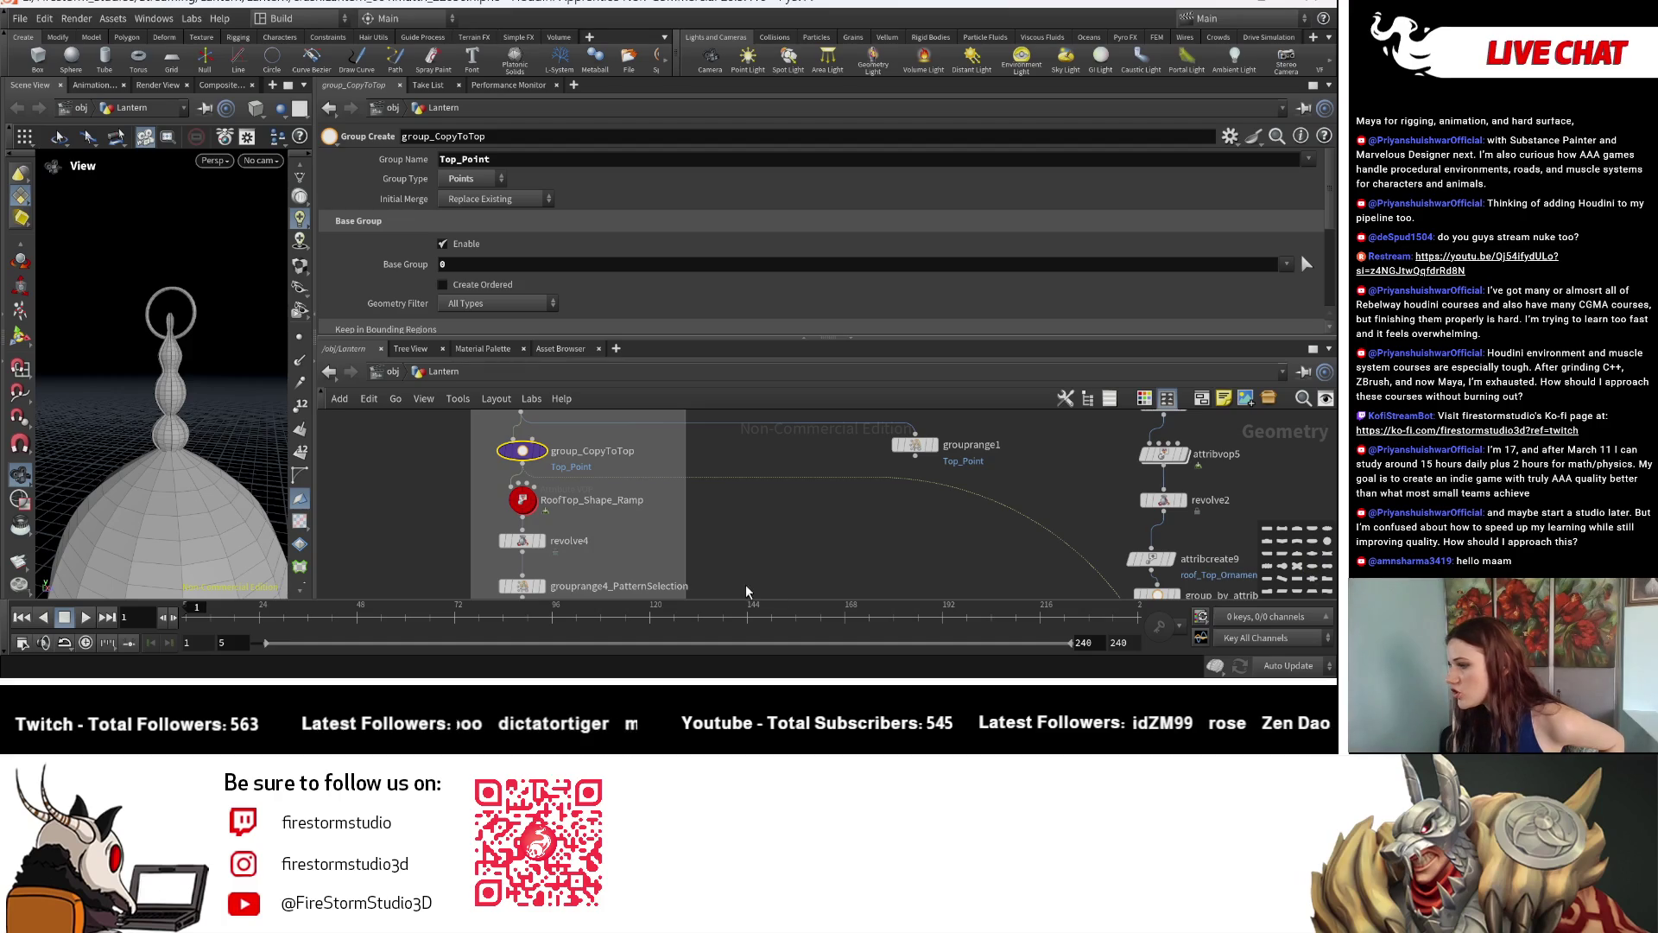
{"action": "scroll", "coordinate": [812, 530], "scroll_direction": "down", "scroll_amount": 5}
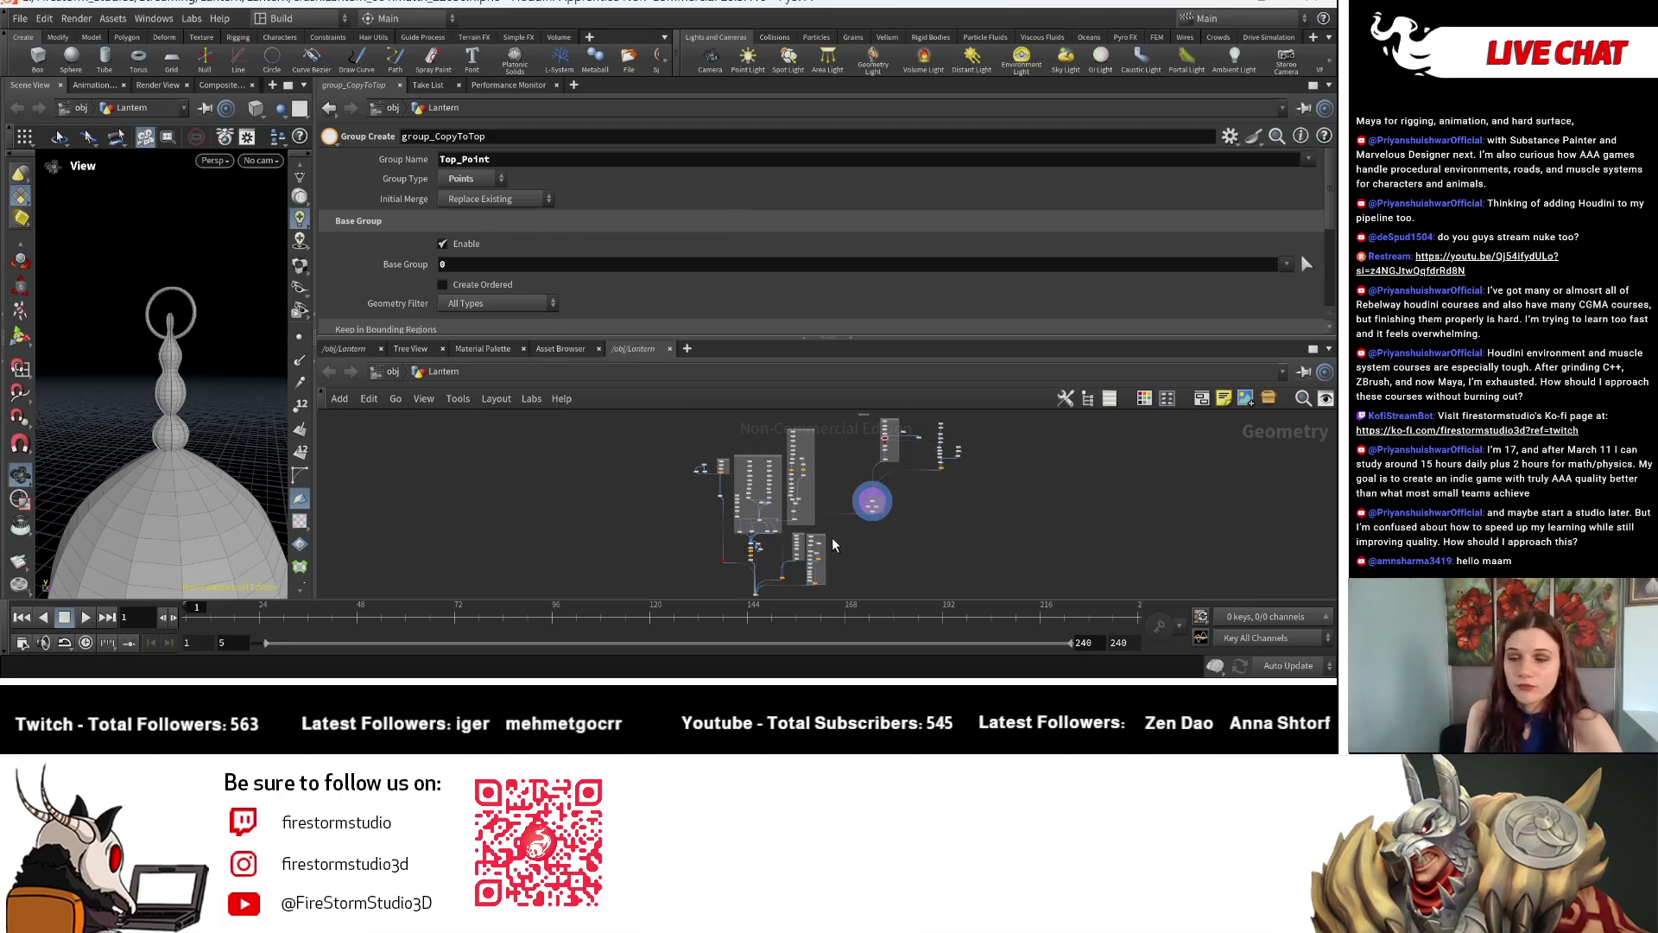
{"action": "scroll", "coordinate": [803, 542], "scroll_direction": "up", "scroll_amount": 3}
{"action": "scroll", "coordinate": [766, 491], "scroll_direction": "up", "scroll_amount": 3}
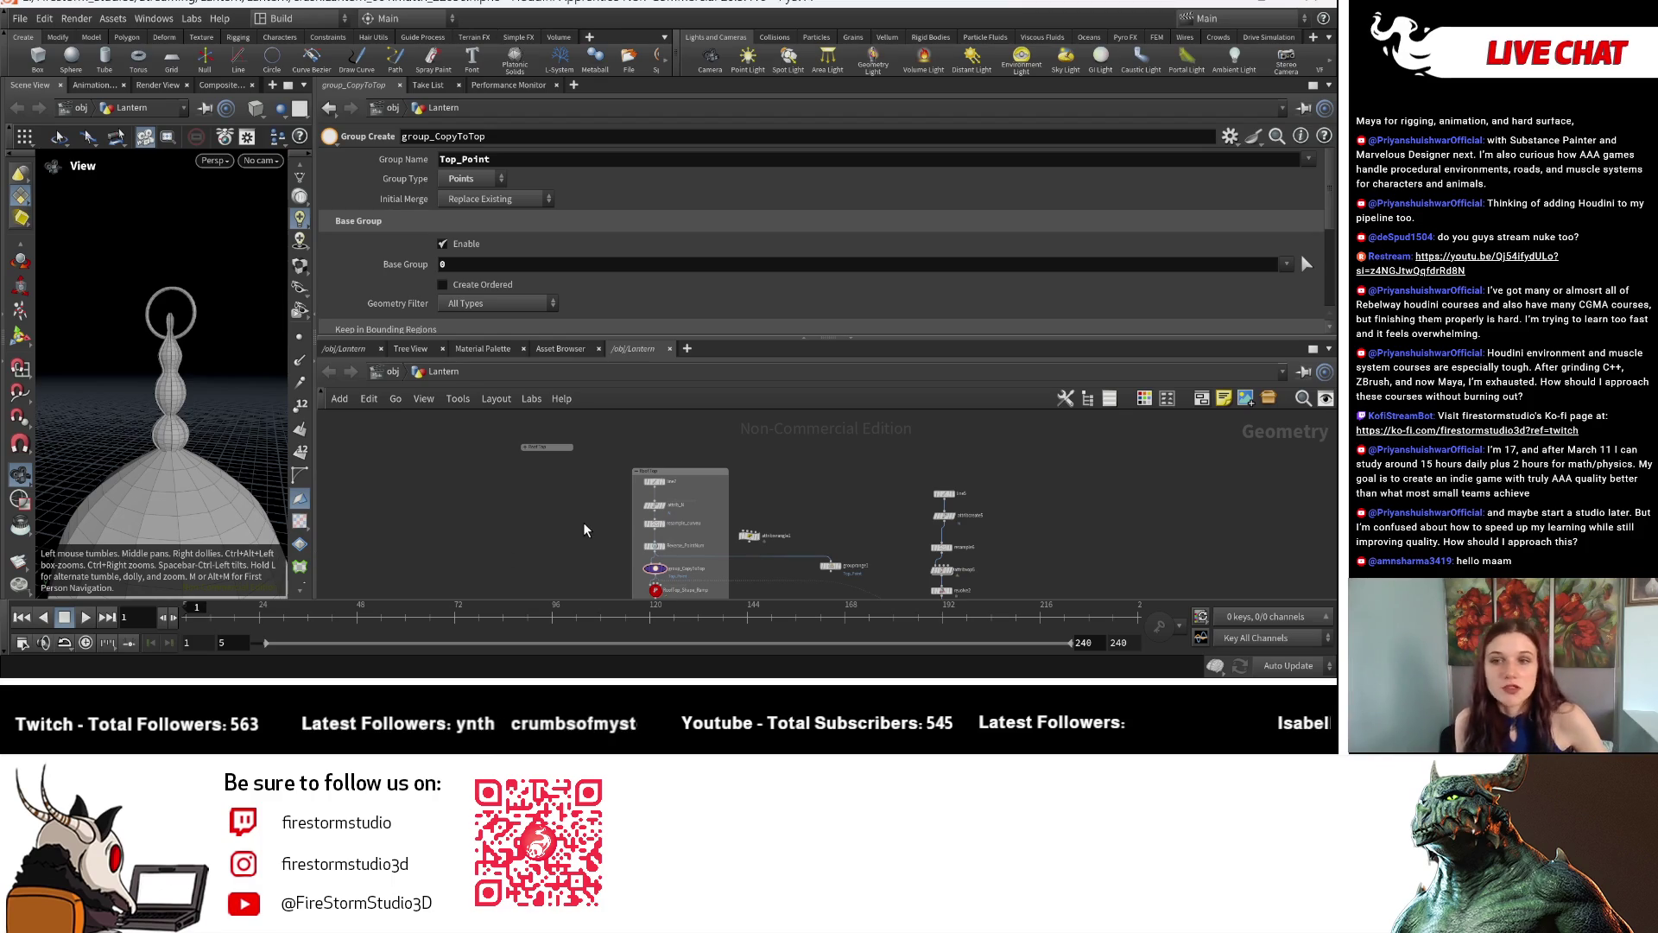
{"action": "scroll", "coordinate": [583, 529], "scroll_direction": "up", "scroll_amount": 2}
{"action": "scroll", "coordinate": [624, 561], "scroll_direction": "up", "scroll_amount": 2}
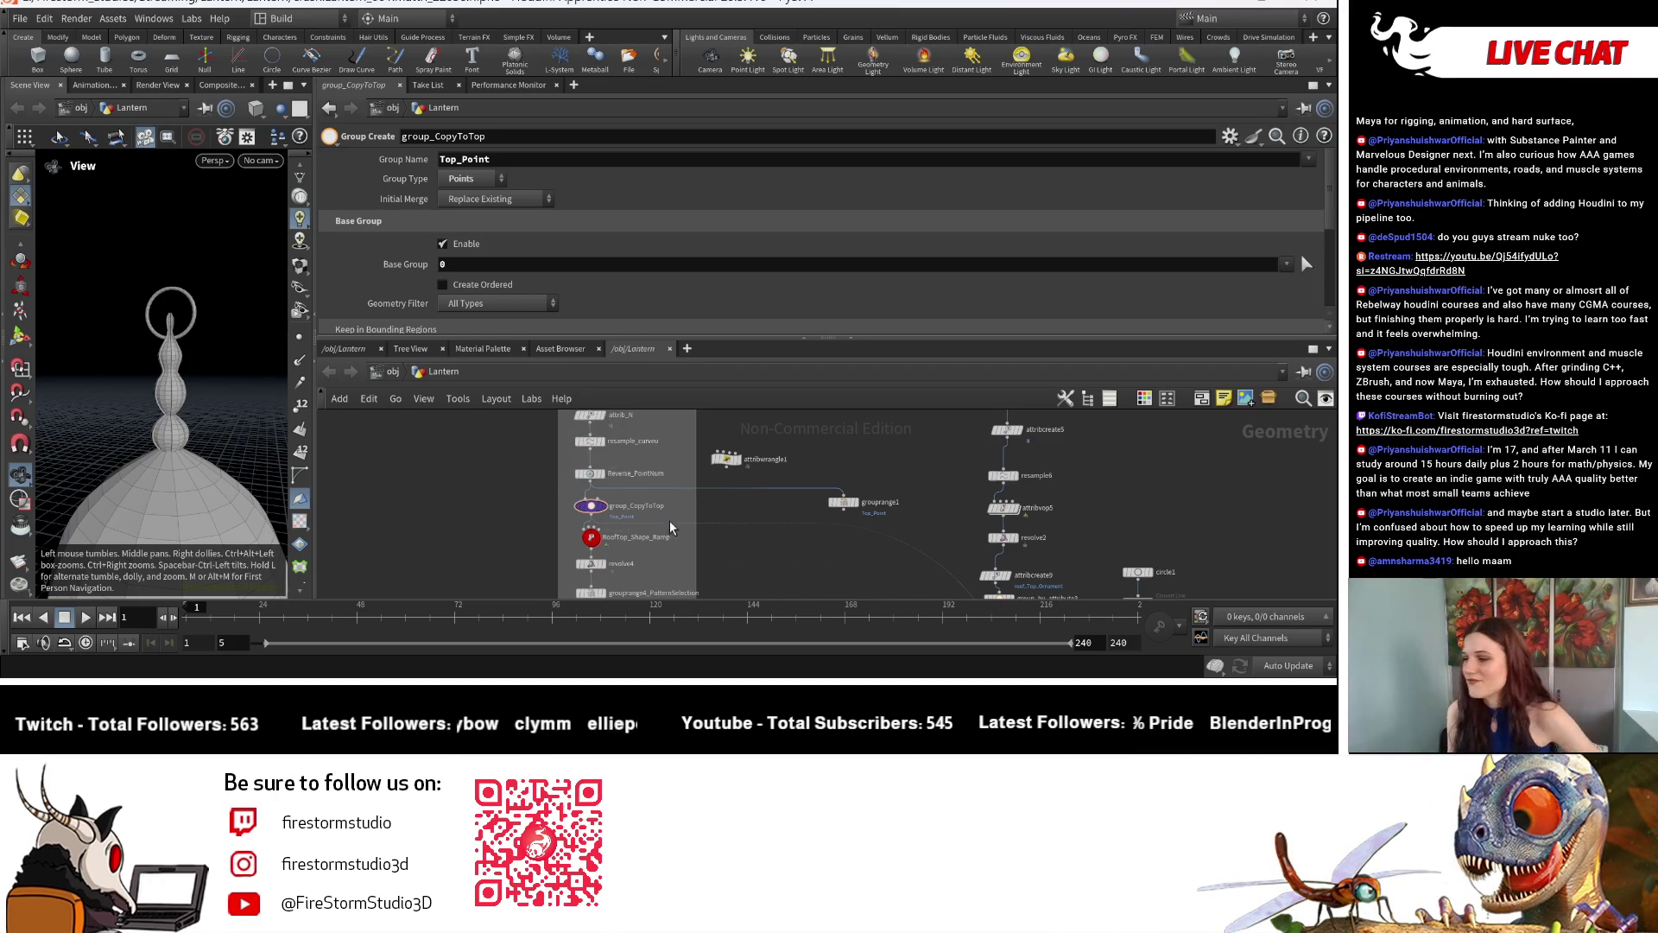
{"action": "scroll", "coordinate": [597, 484], "scroll_direction": "up", "scroll_amount": 2}
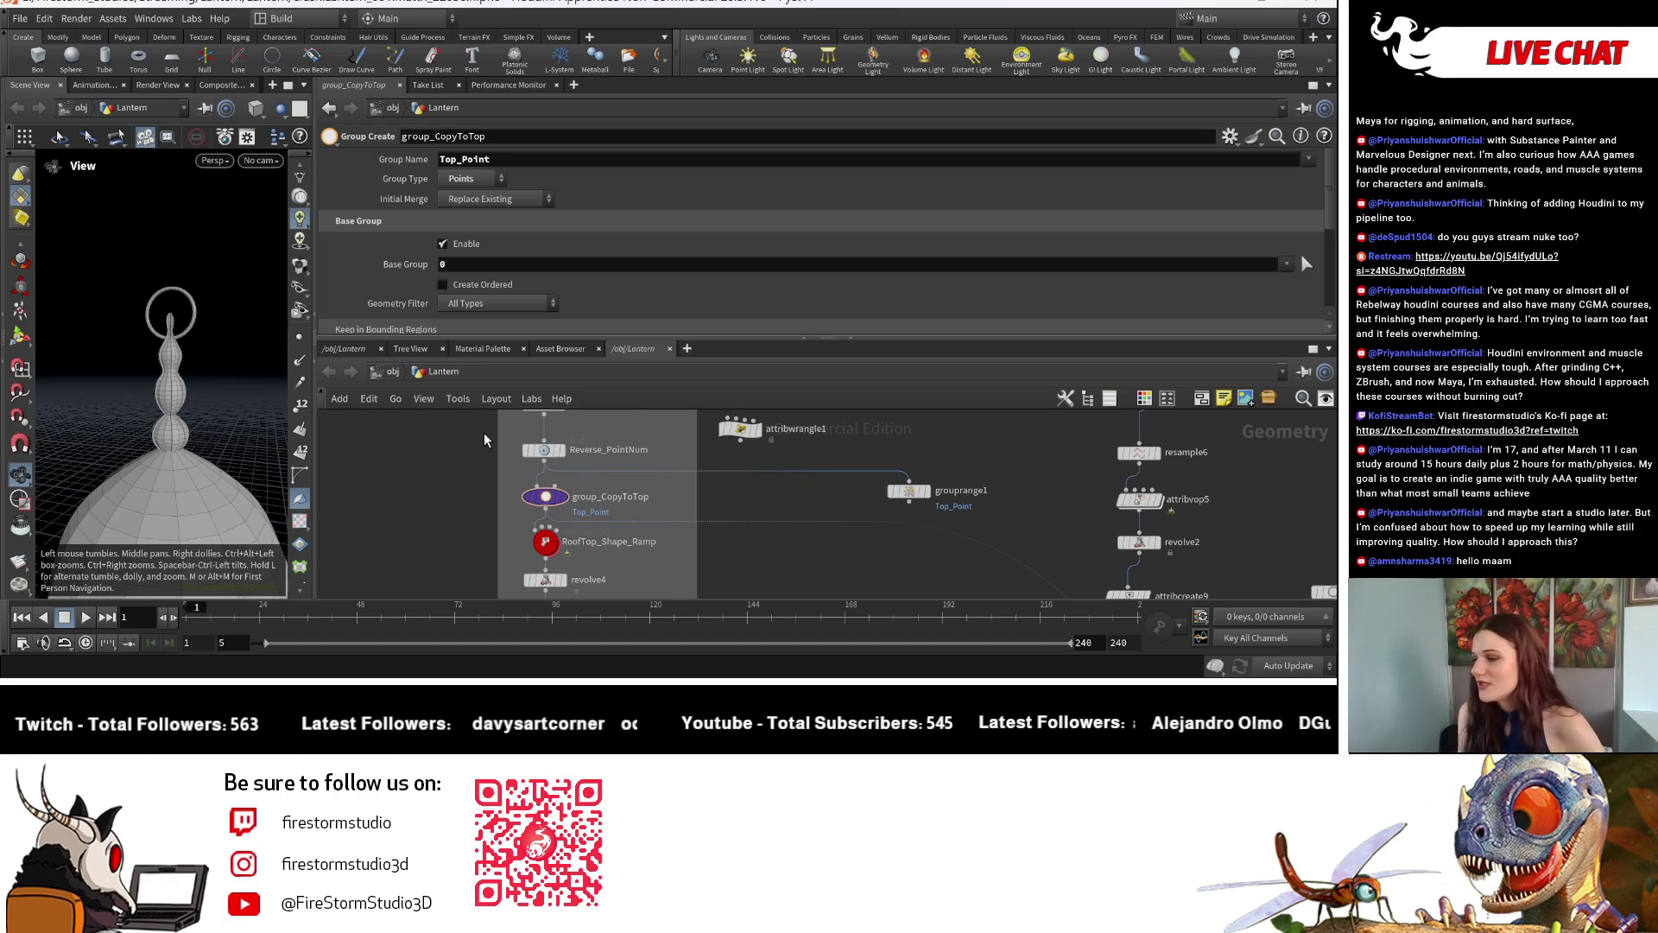
{"action": "scroll", "coordinate": [744, 529], "scroll_direction": "up", "scroll_amount": 2}
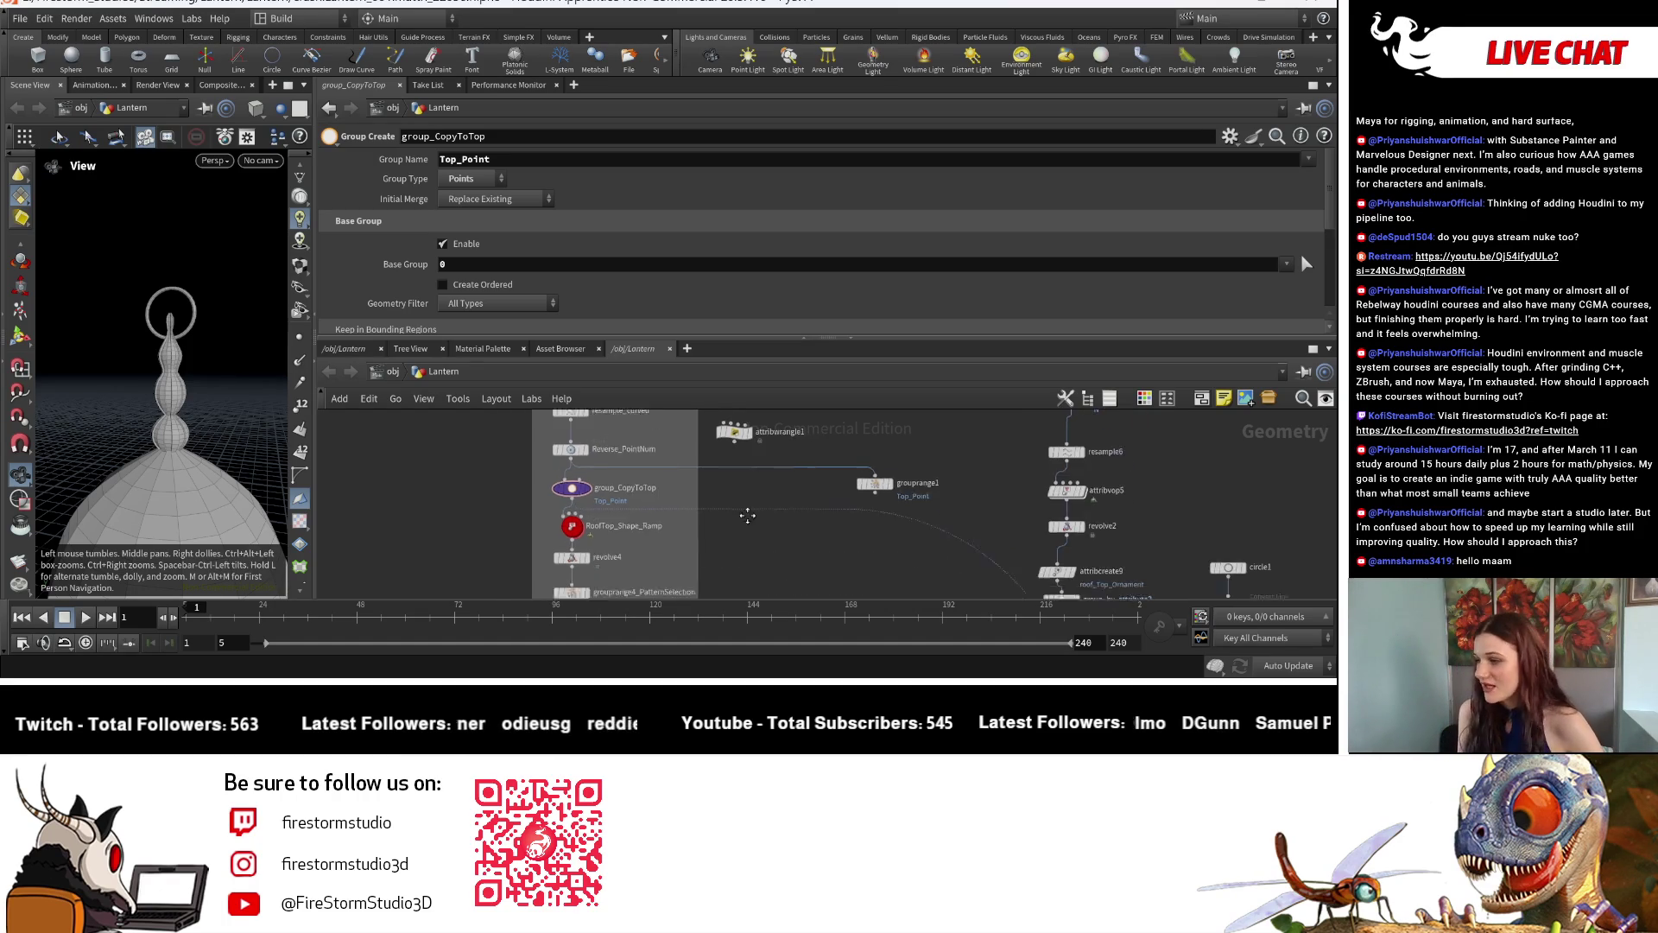
{"action": "scroll", "coordinate": [705, 491], "scroll_direction": "up", "scroll_amount": 2}
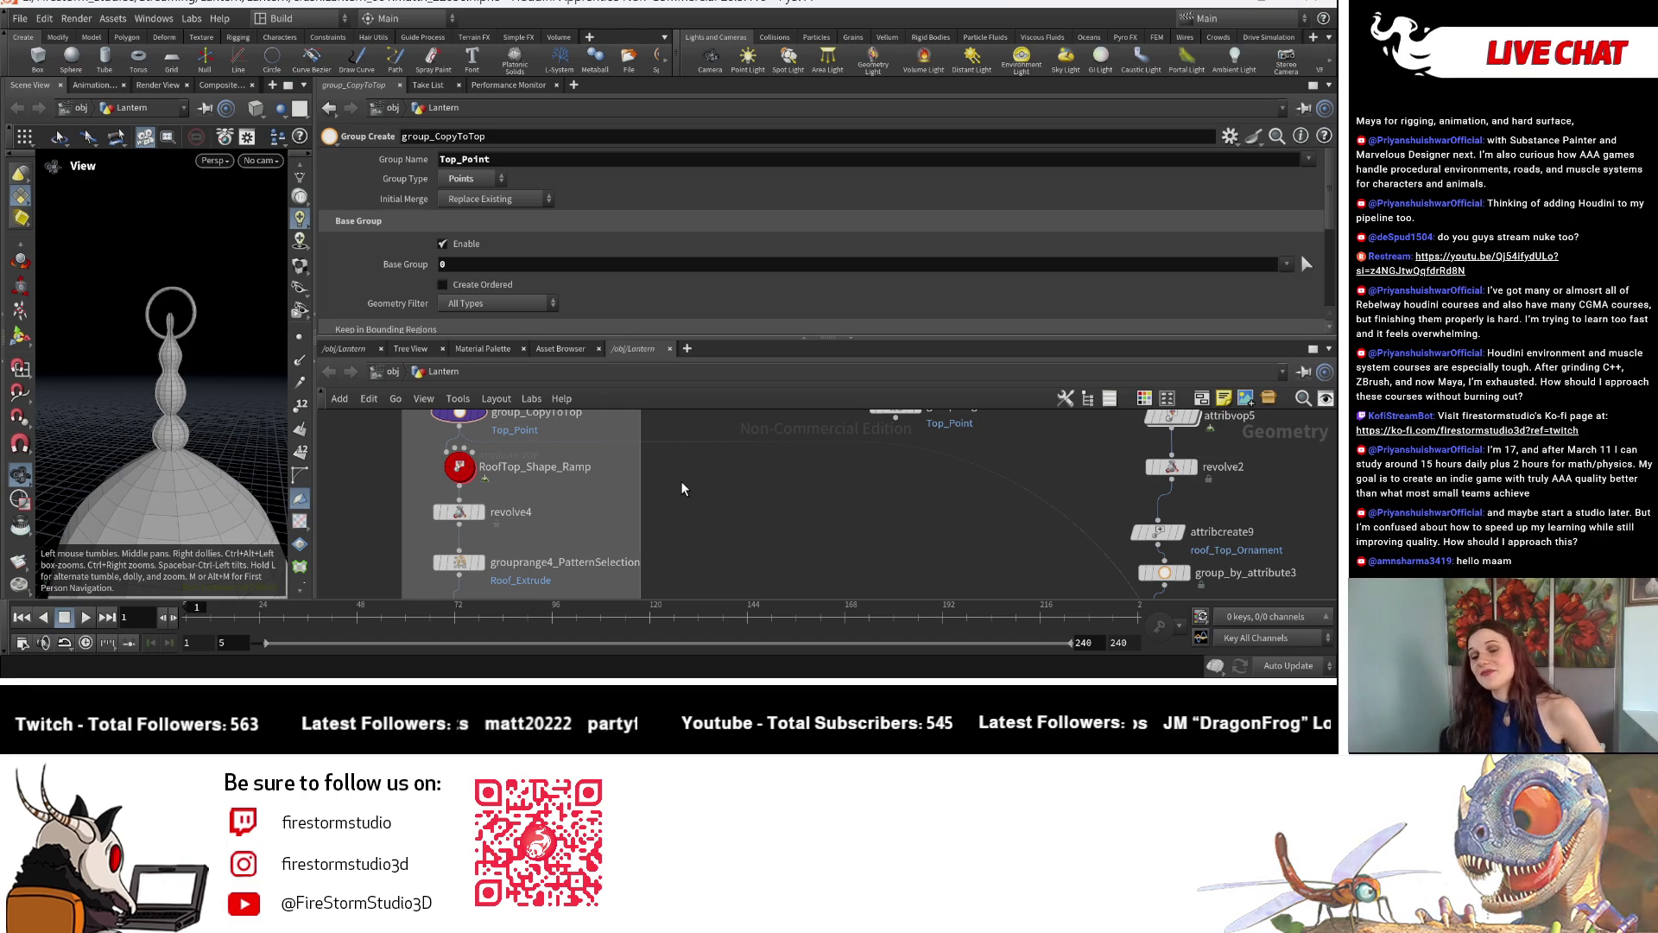
{"action": "scroll", "coordinate": [520, 504], "scroll_direction": "up", "scroll_amount": 2}
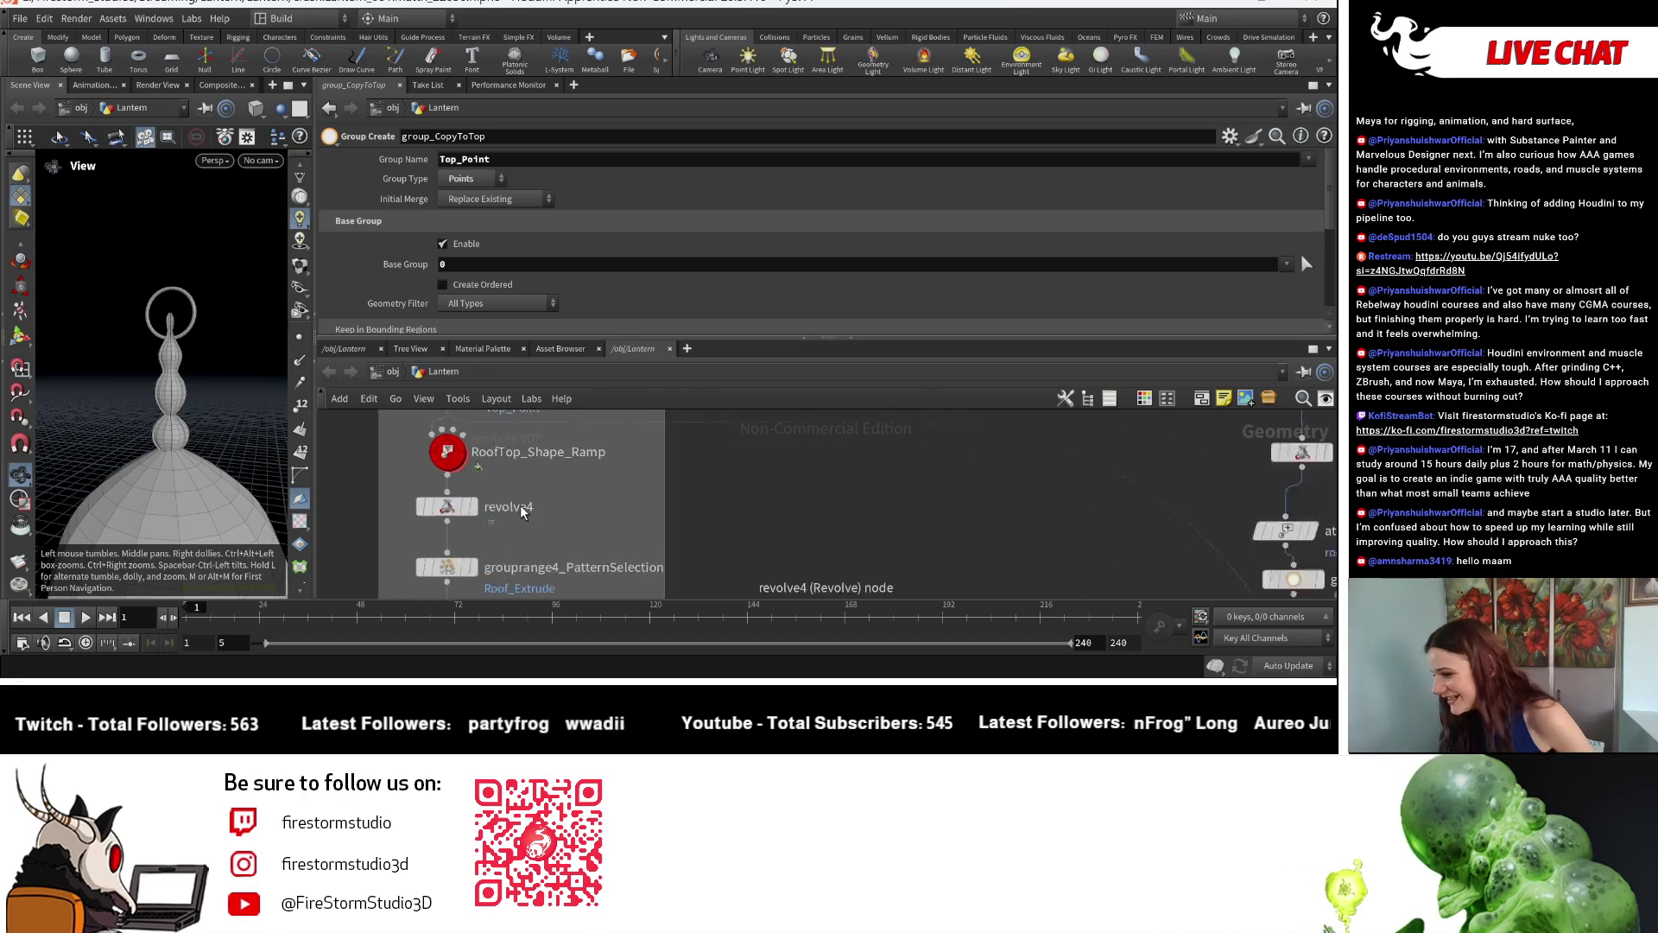
{"action": "scroll", "coordinate": [544, 501], "scroll_direction": "up", "scroll_amount": 1}
{"action": "scroll", "coordinate": [569, 496], "scroll_direction": "down", "scroll_amount": 1}
{"action": "scroll", "coordinate": [675, 472], "scroll_direction": "down", "scroll_amount": 2}
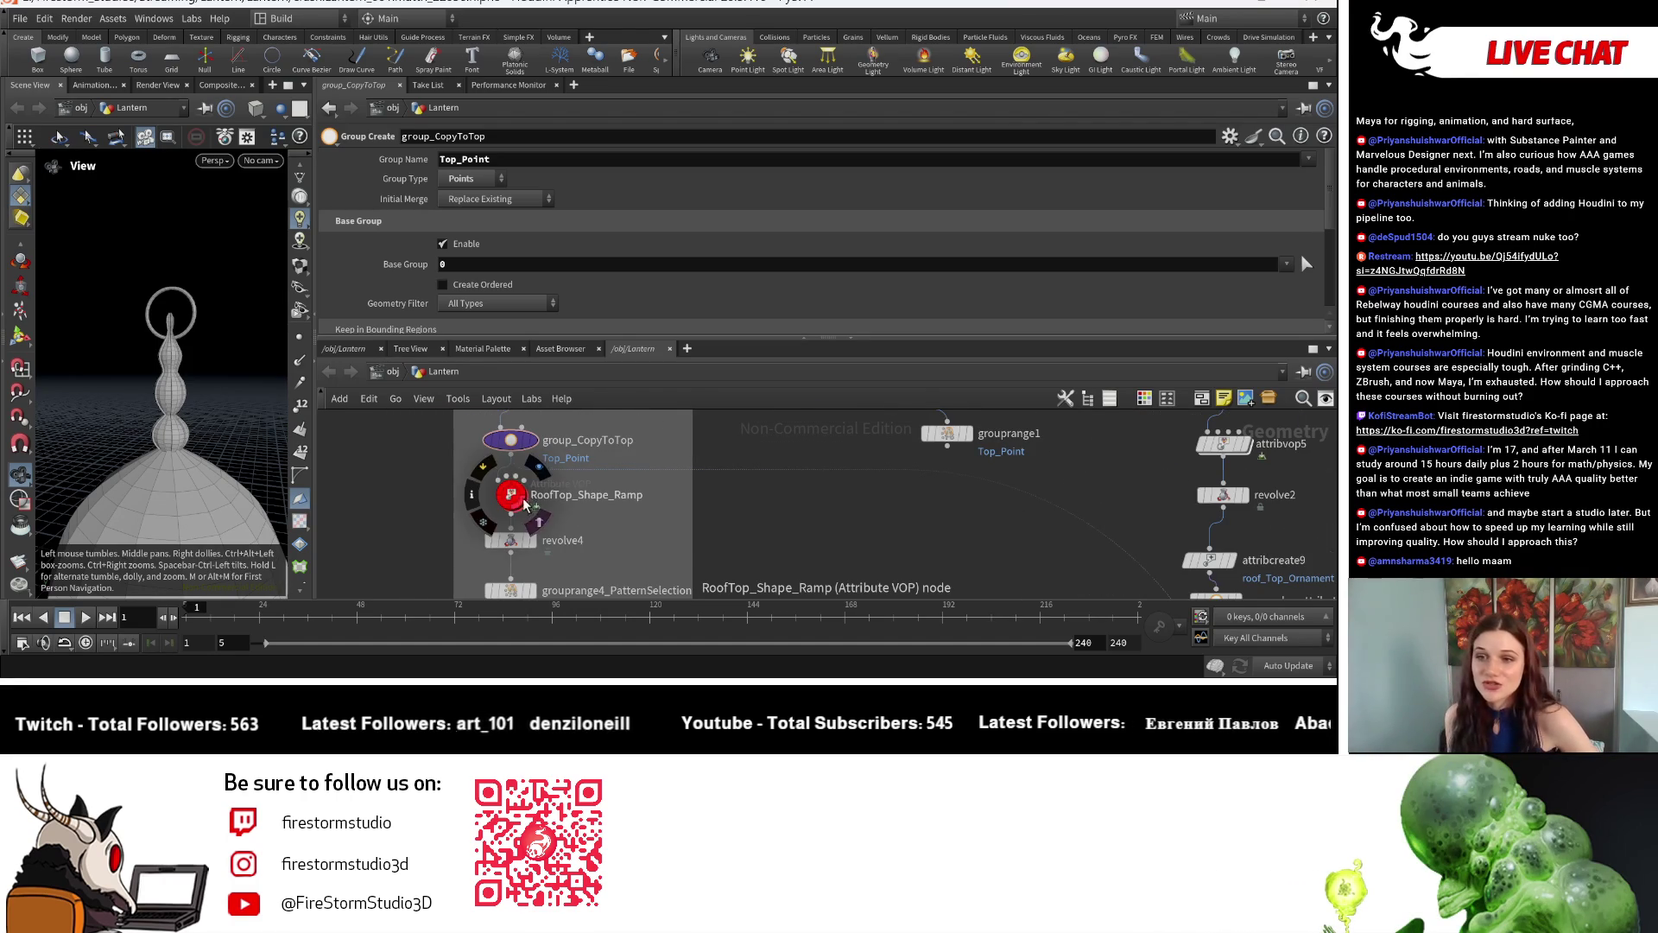
{"action": "scroll", "coordinate": [525, 505], "scroll_direction": "down", "scroll_amount": 1}
{"action": "scroll", "coordinate": [523, 507], "scroll_direction": "down", "scroll_amount": 1}
{"action": "scroll", "coordinate": [523, 507], "scroll_direction": "up", "scroll_amount": 2}
{"action": "scroll", "coordinate": [545, 486], "scroll_direction": "down", "scroll_amount": 1}
{"action": "scroll", "coordinate": [562, 456], "scroll_direction": "up", "scroll_amount": 1}
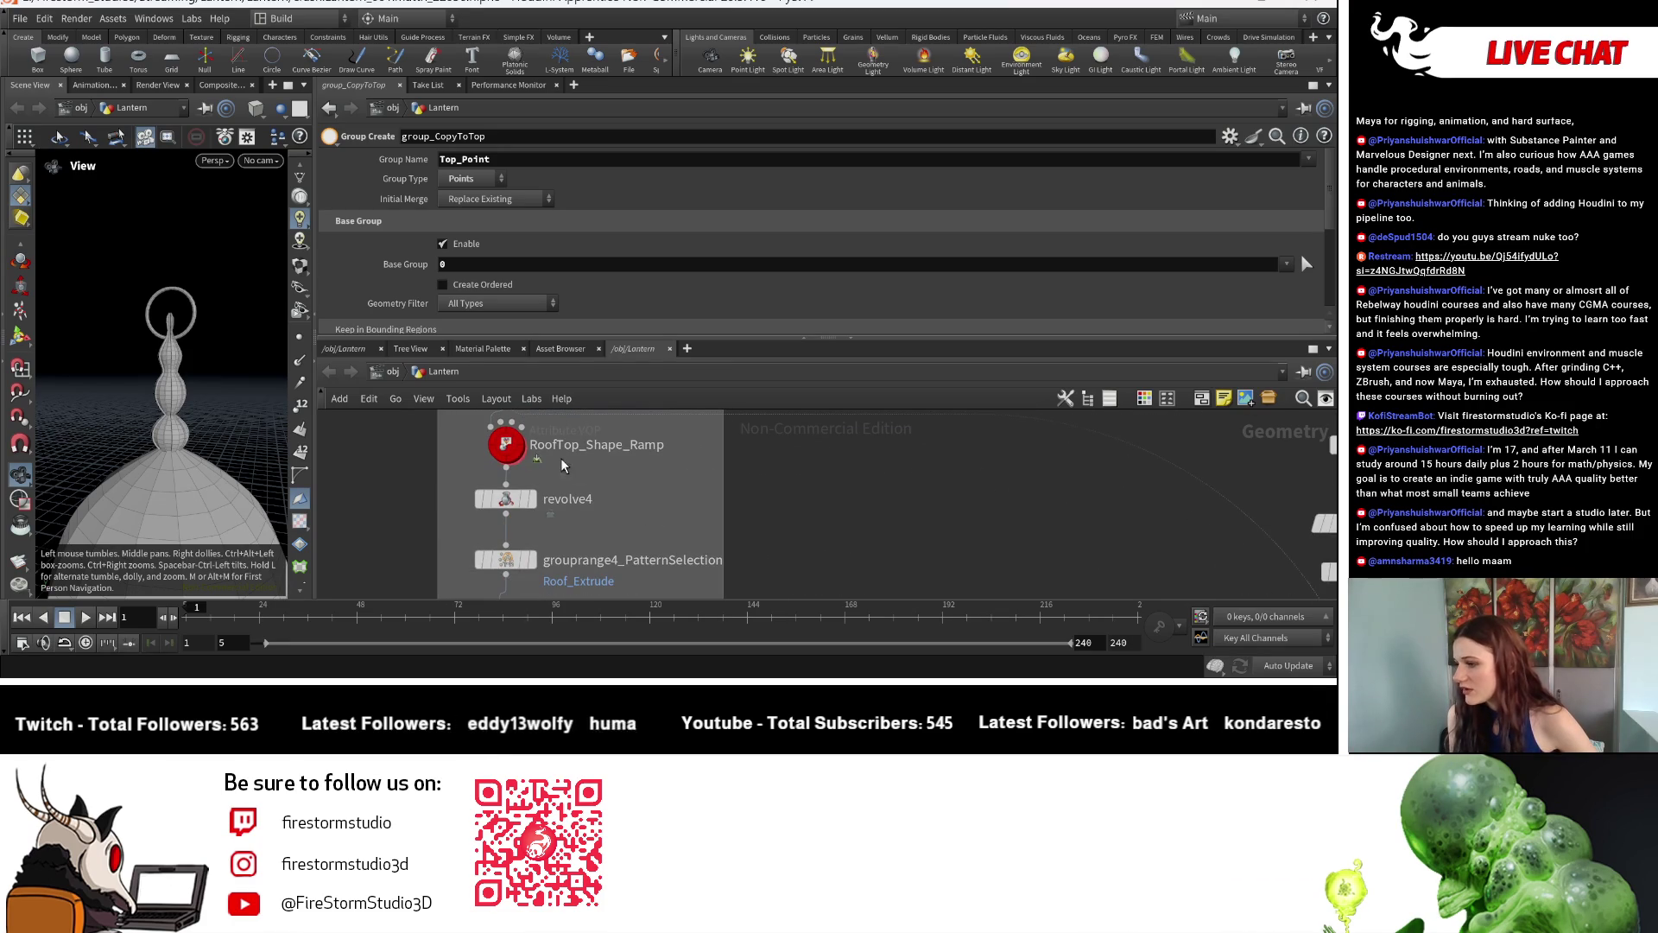
{"action": "left_click", "coordinate": [518, 500]}
{"action": "scroll", "coordinate": [595, 512], "scroll_direction": "down", "scroll_amount": 1}
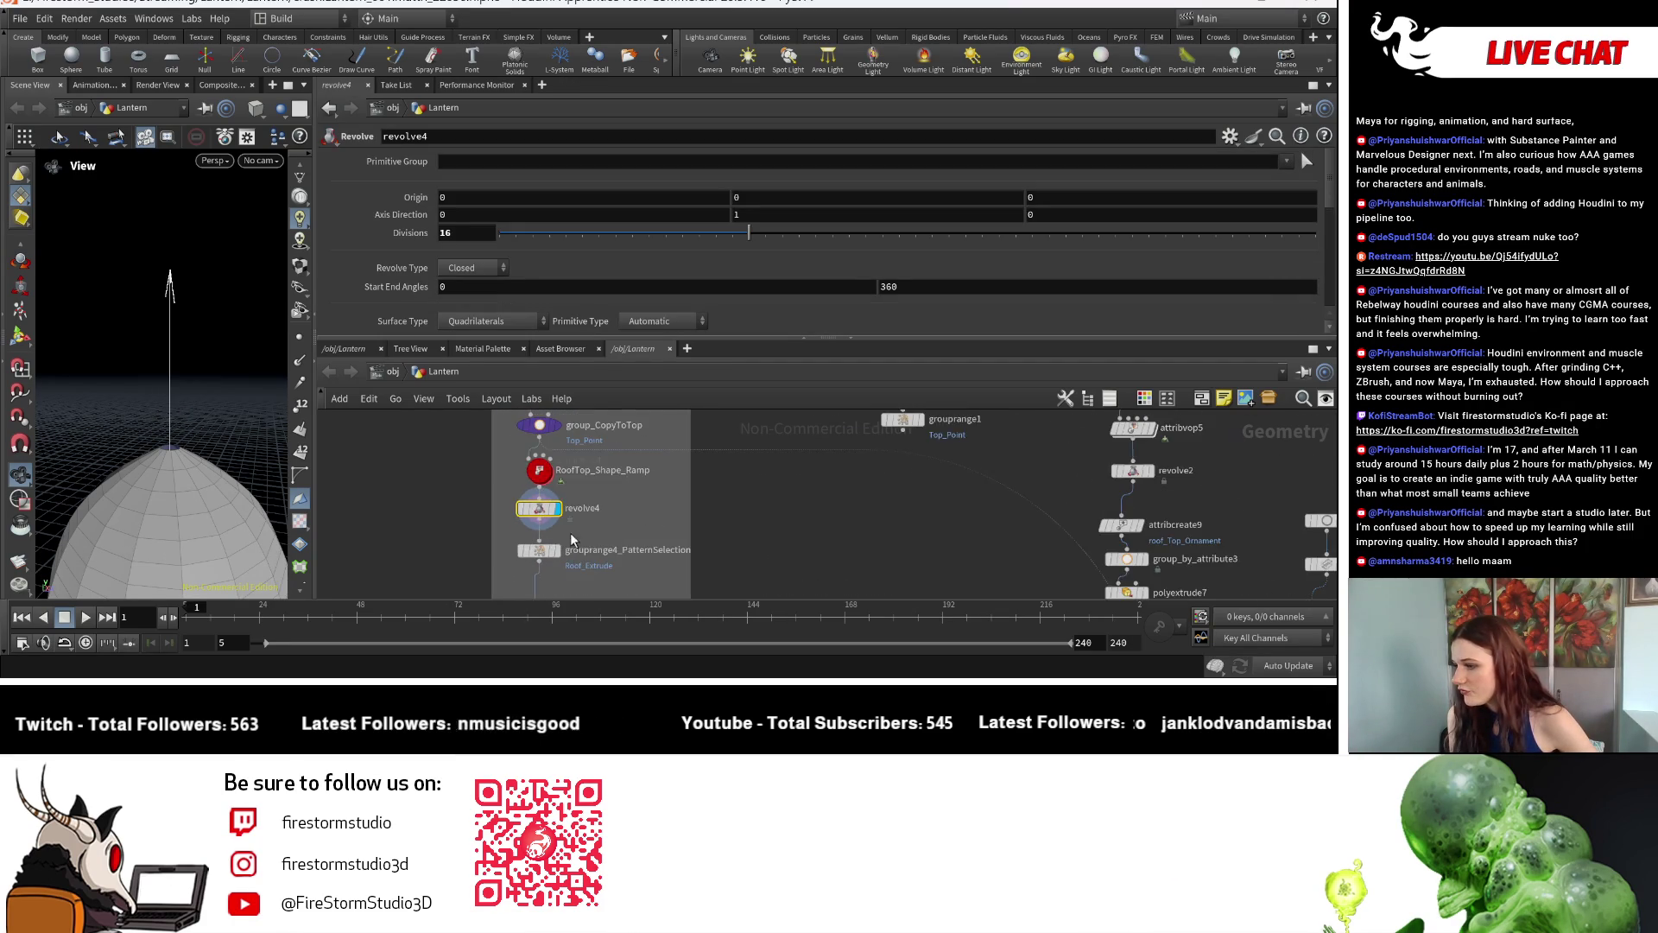
{"action": "scroll", "coordinate": [622, 499], "scroll_direction": "down", "scroll_amount": 1}
{"action": "scroll", "coordinate": [647, 482], "scroll_direction": "down", "scroll_amount": 1}
{"action": "scroll", "coordinate": [669, 467], "scroll_direction": "down", "scroll_amount": 1}
{"action": "scroll", "coordinate": [669, 468], "scroll_direction": "up", "scroll_amount": 2}
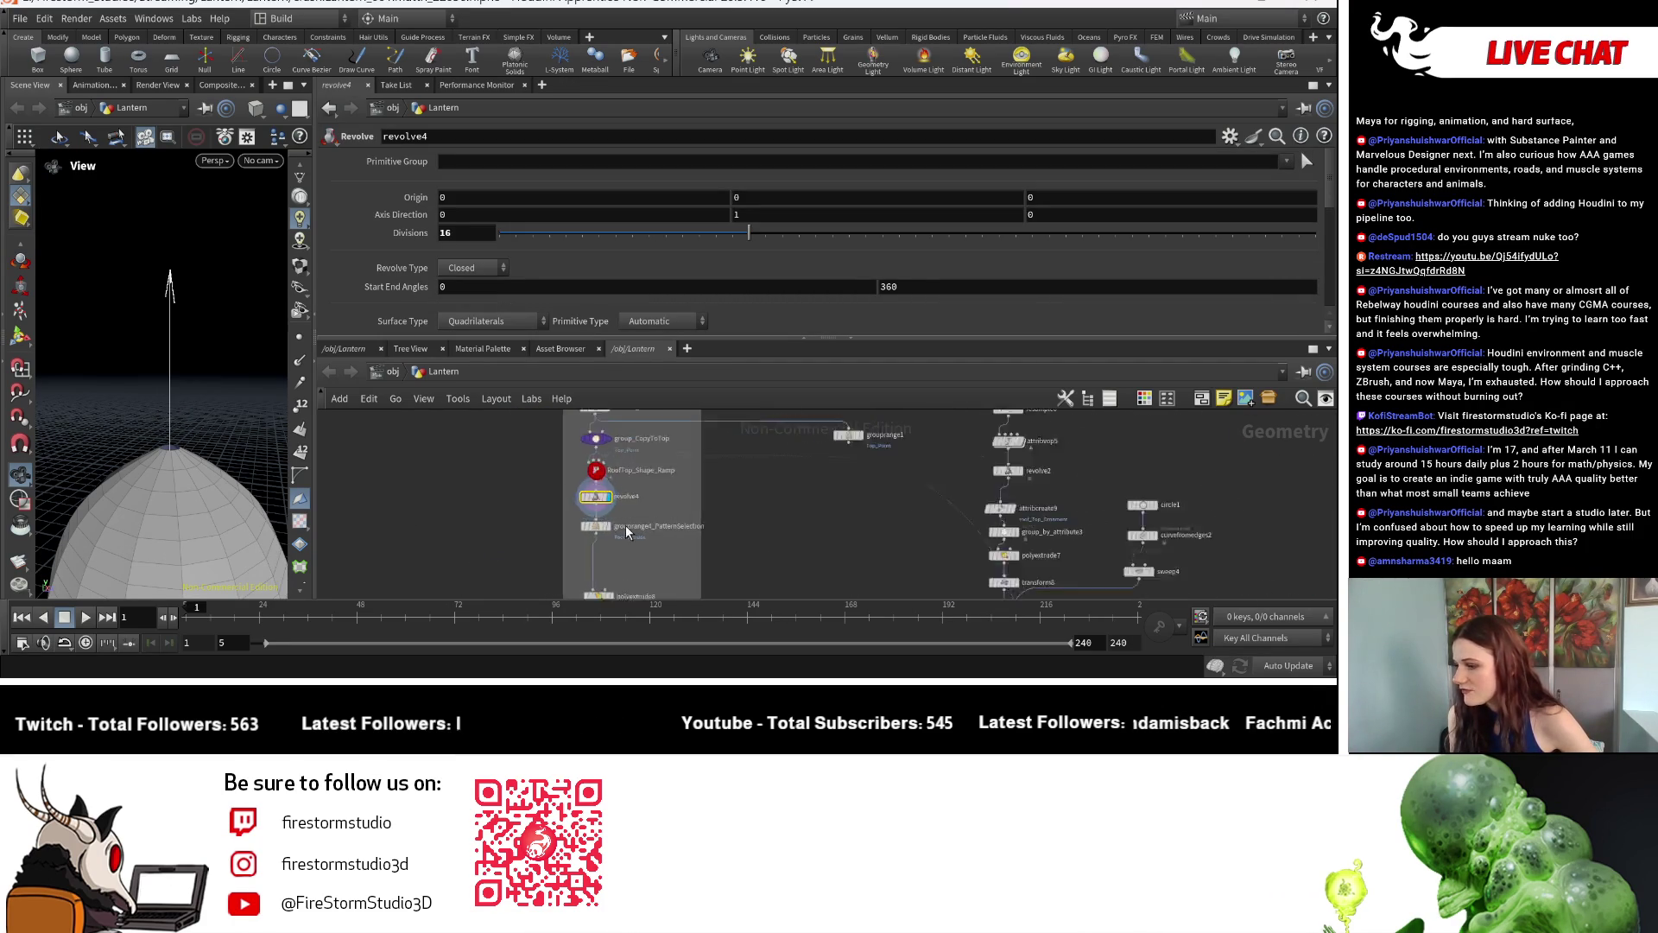
{"action": "scroll", "coordinate": [699, 486], "scroll_direction": "up", "scroll_amount": 2}
{"action": "scroll", "coordinate": [762, 515], "scroll_direction": "up", "scroll_amount": 1}
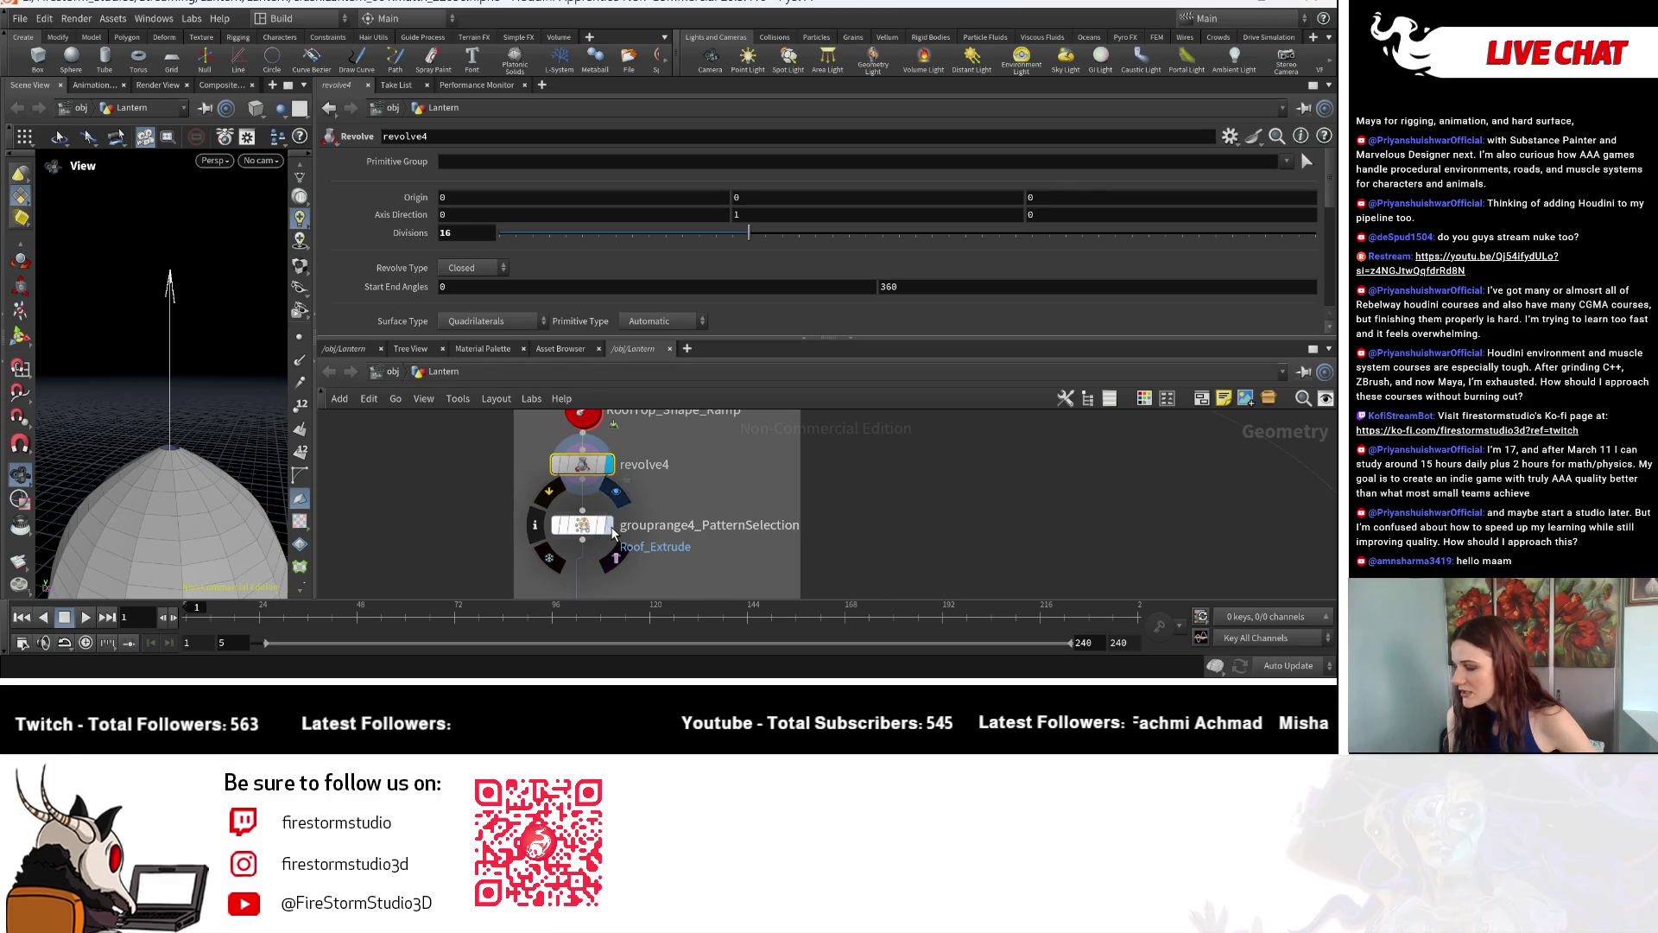
Display grouprange4_PatternSelection's stripes and undo the accidental red on revolve4.
{"action": "left_click", "coordinate": [599, 529]}
{"action": "scroll", "coordinate": [829, 544], "scroll_direction": "down", "scroll_amount": 3}
{"action": "scroll", "coordinate": [730, 476], "scroll_direction": "up", "scroll_amount": 2}
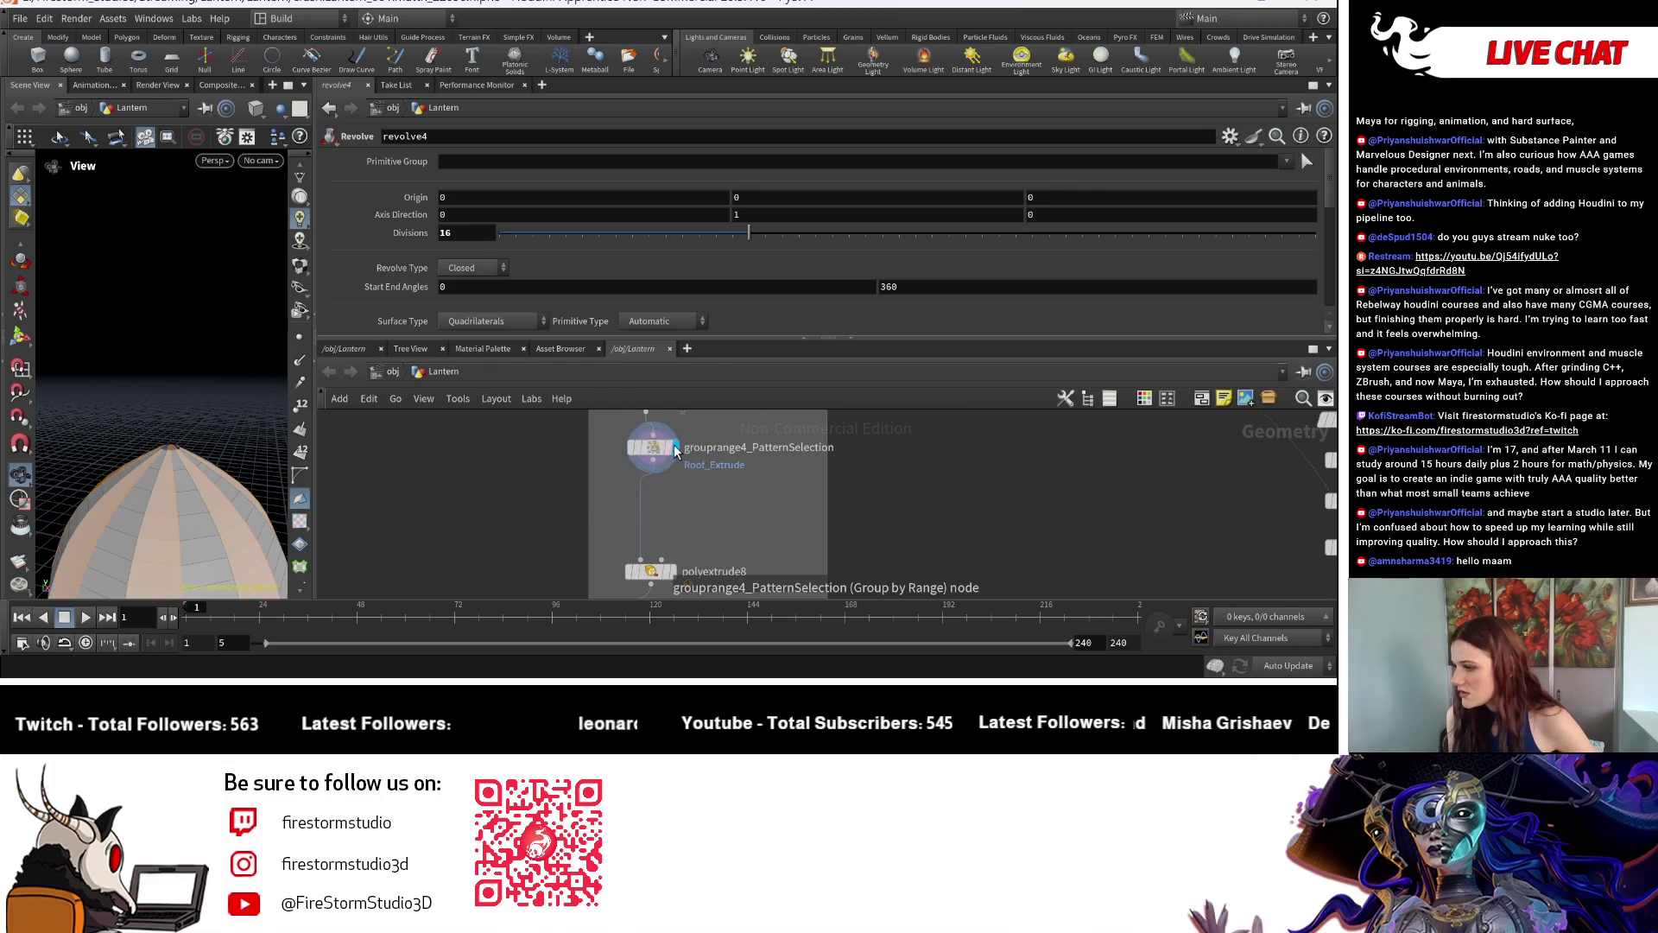
{"action": "left_click", "coordinate": [1144, 400]}
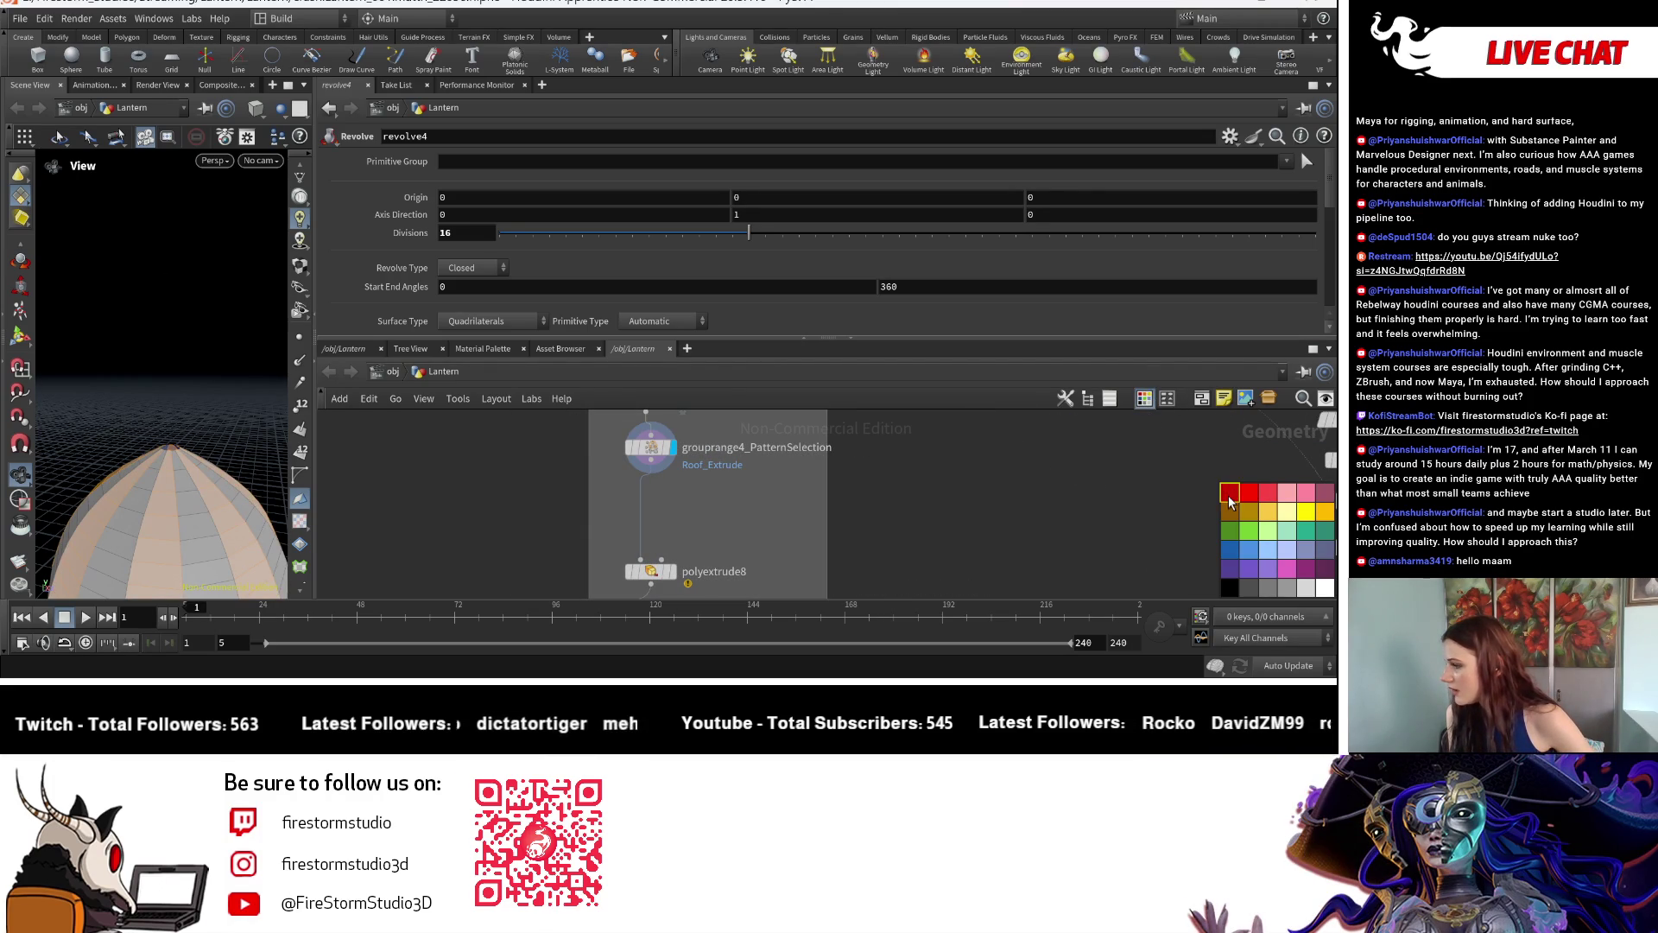
{"action": "scroll", "coordinate": [918, 490], "scroll_direction": "down", "scroll_amount": 2}
{"action": "middle_click_drag", "start_coordinate": [918, 490], "coordinate": [881, 574]}
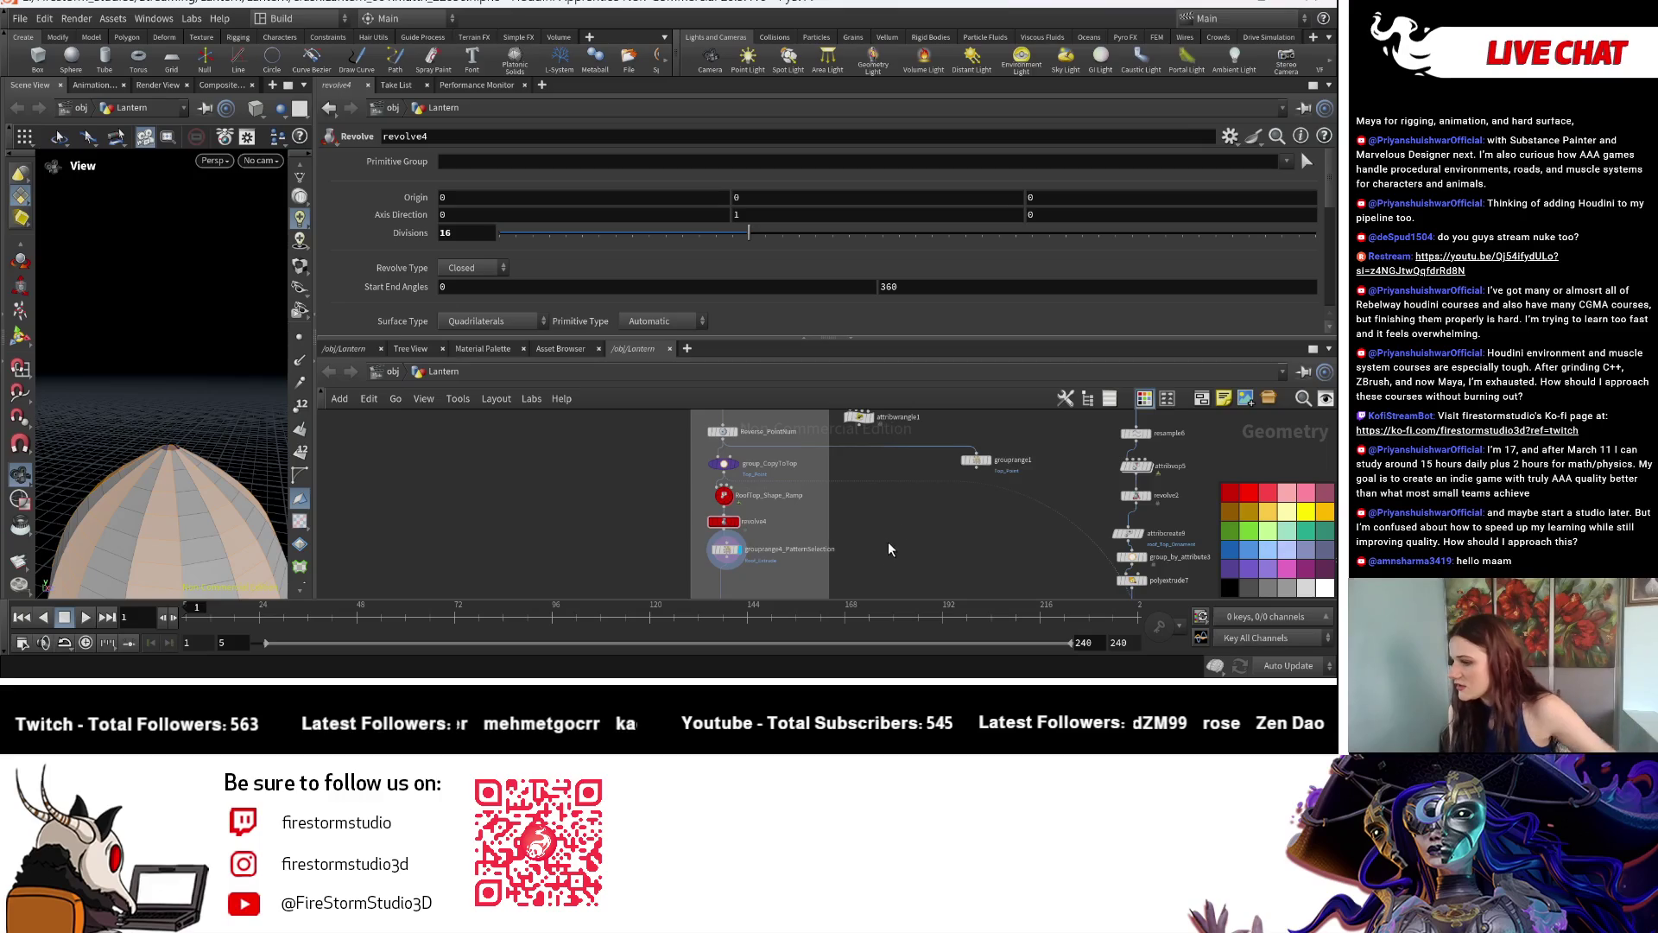
{"action": "key", "text": "ctrl+z"}
{"action": "key", "text": "ctrl+z"}
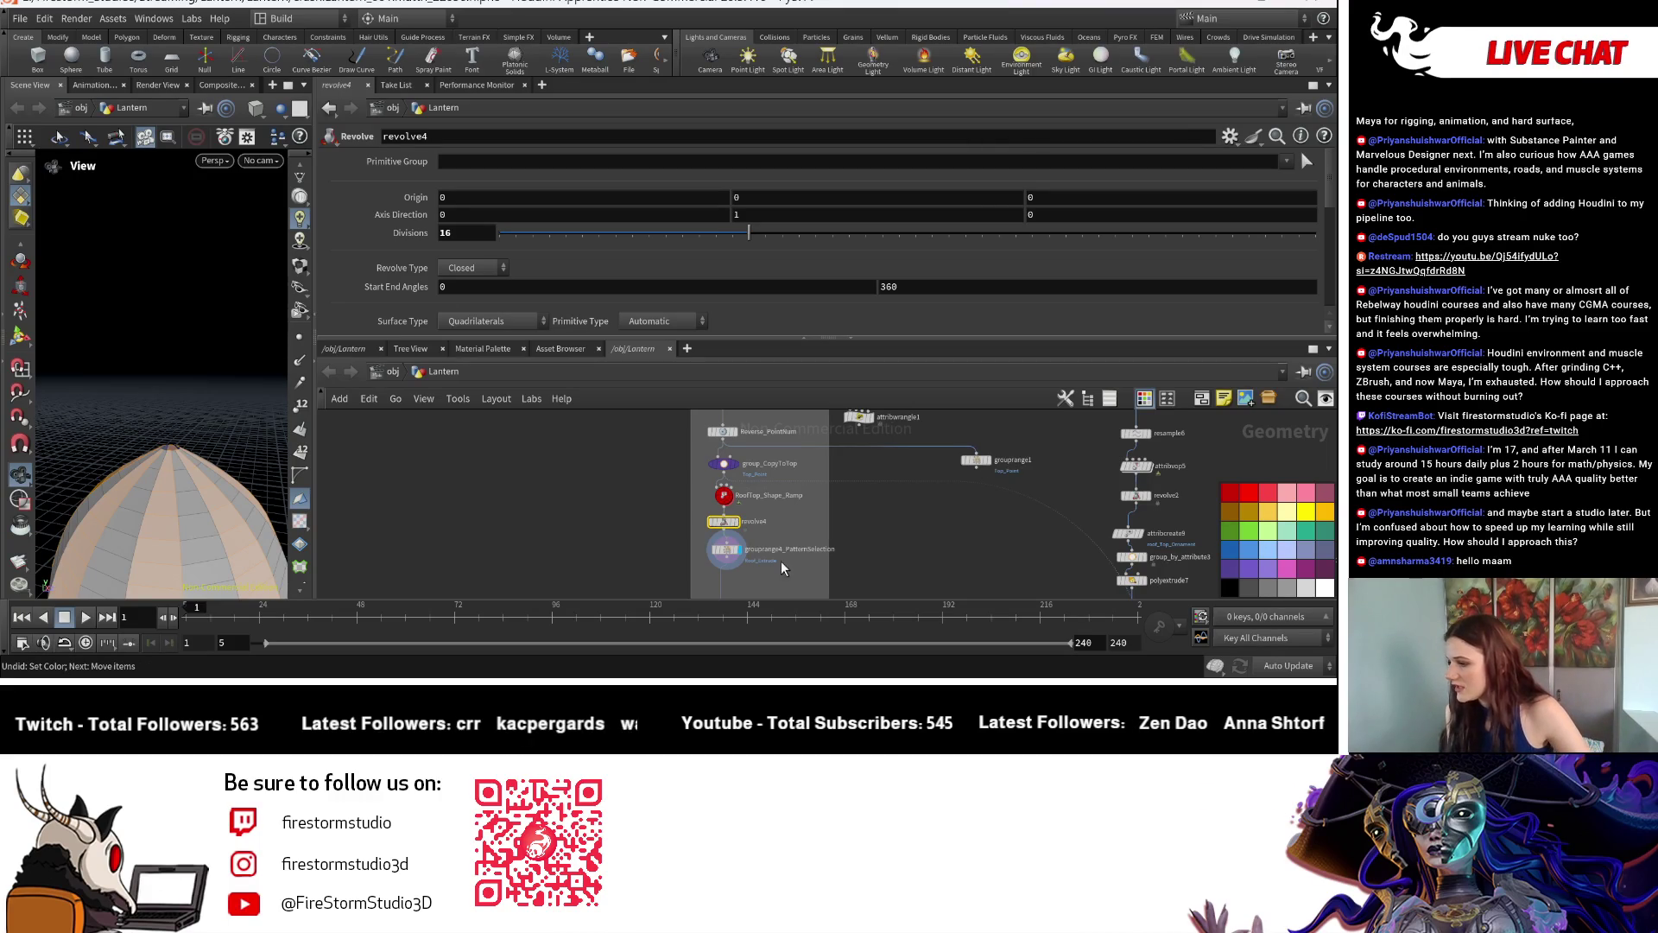
Colour grouprange4_PatternSelection red and switch to the node shape palette.
{"action": "left_click", "coordinate": [725, 549]}
{"action": "left_click", "coordinate": [1229, 494]}
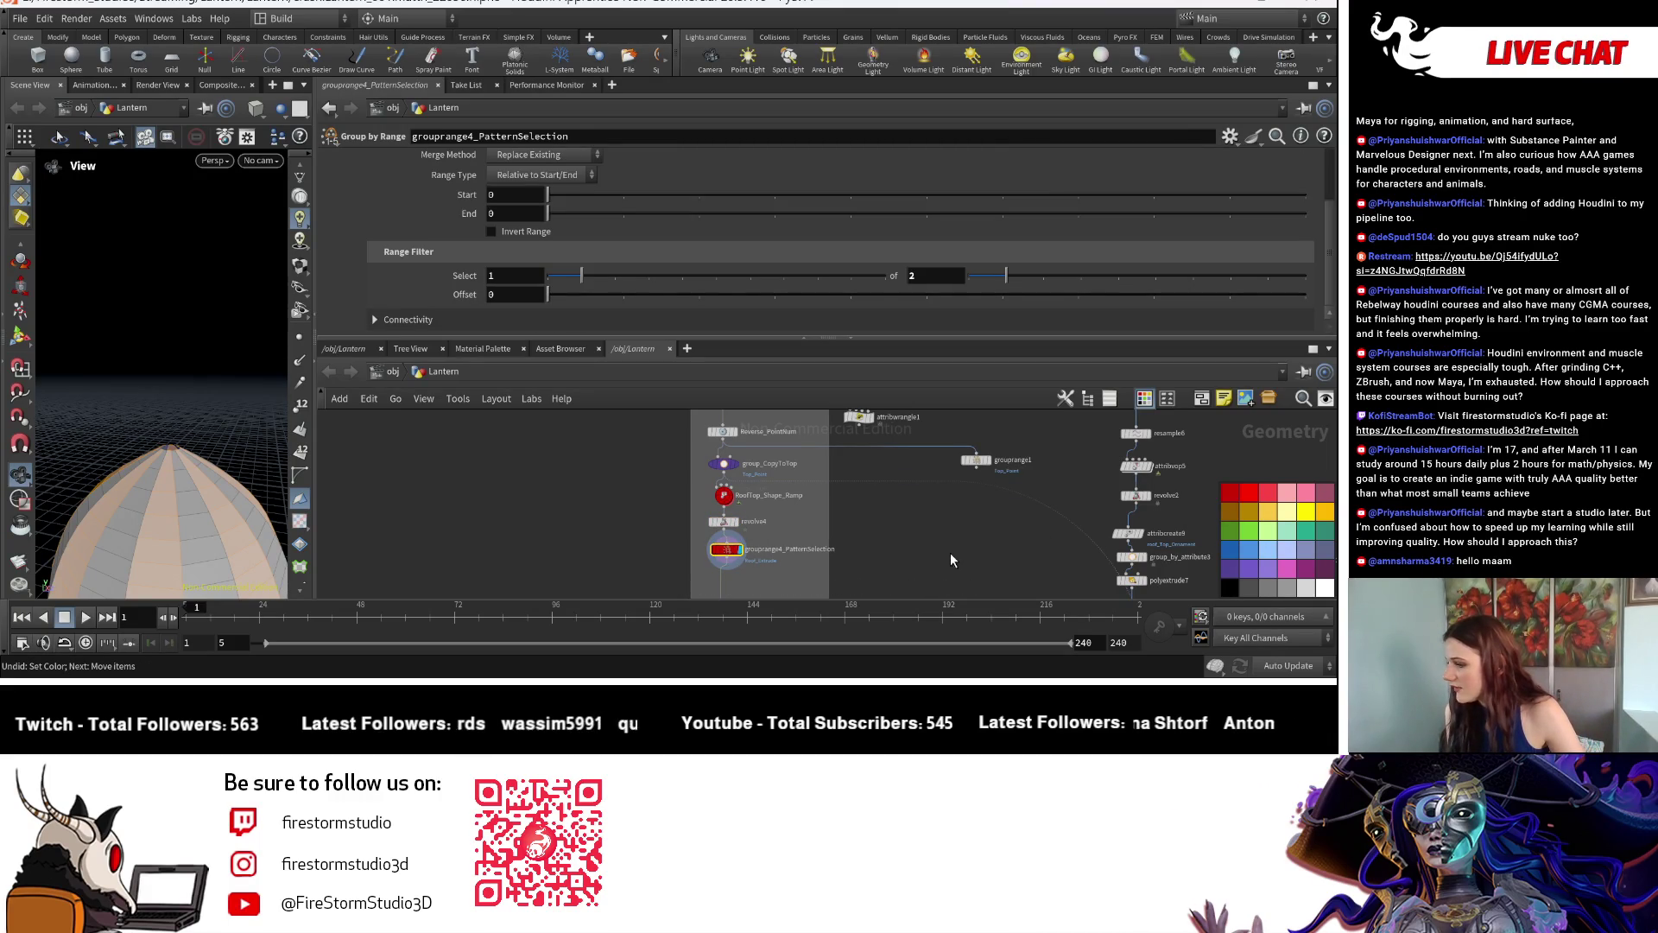
{"action": "key", "text": "s"}
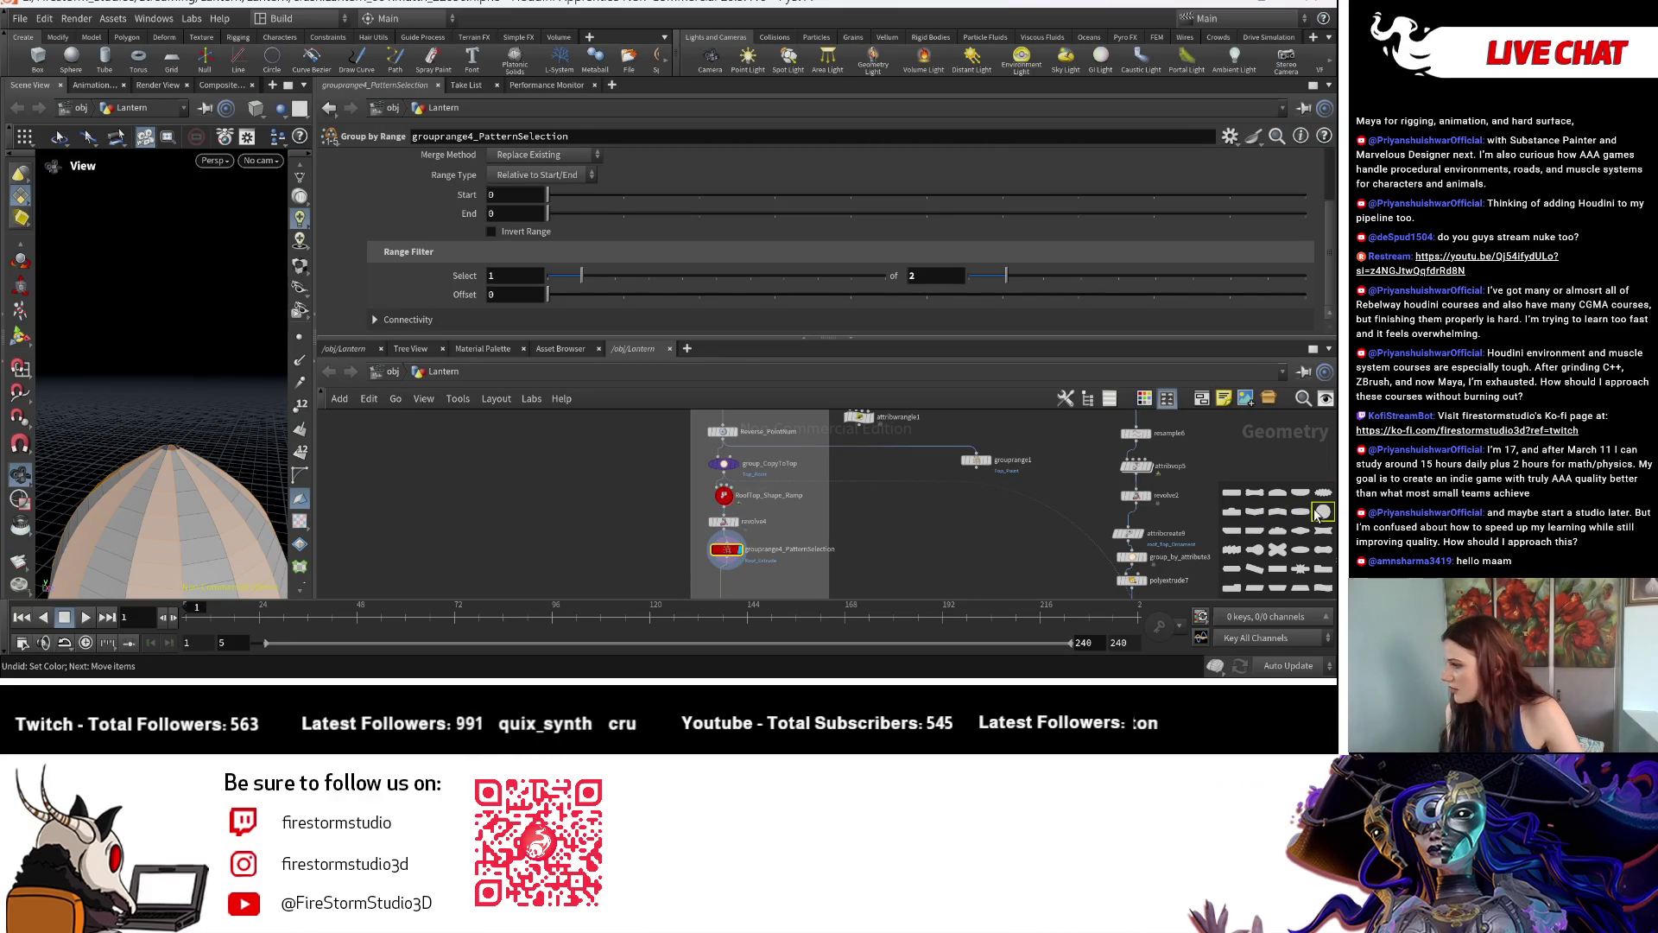
{"action": "scroll", "coordinate": [846, 564], "scroll_direction": "up", "scroll_amount": 3}
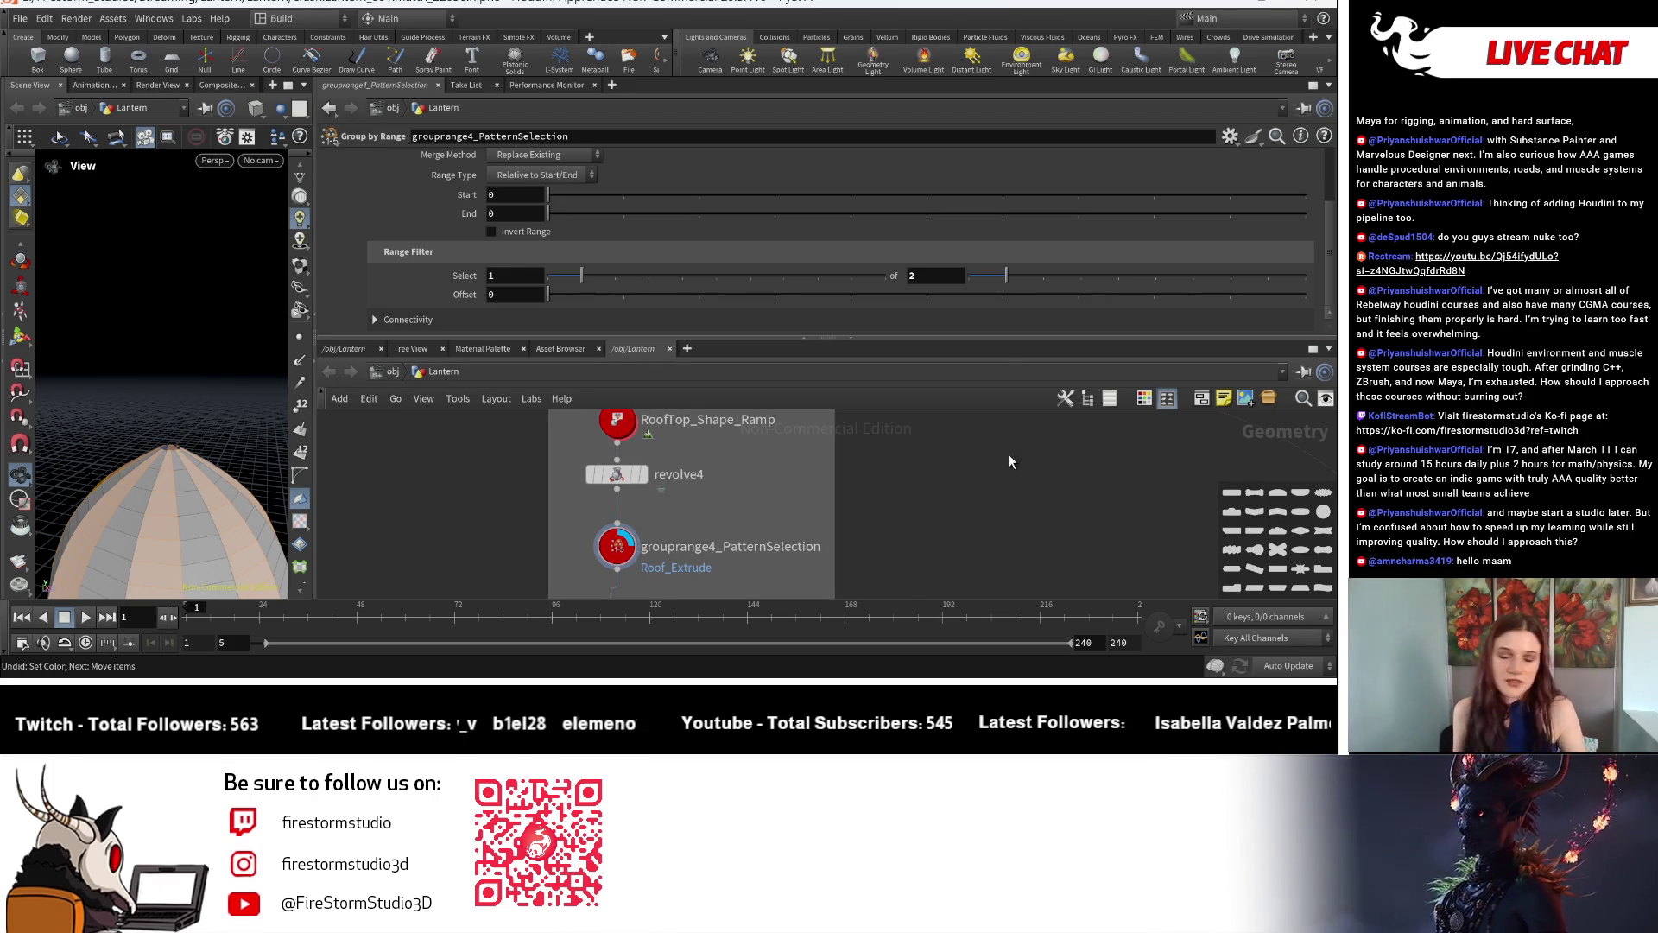
{"action": "scroll", "coordinate": [1016, 533], "scroll_direction": "down", "scroll_amount": 2}
{"action": "scroll", "coordinate": [802, 443], "scroll_direction": "down", "scroll_amount": 3}
{"action": "scroll", "coordinate": [726, 467], "scroll_direction": "up", "scroll_amount": 3}
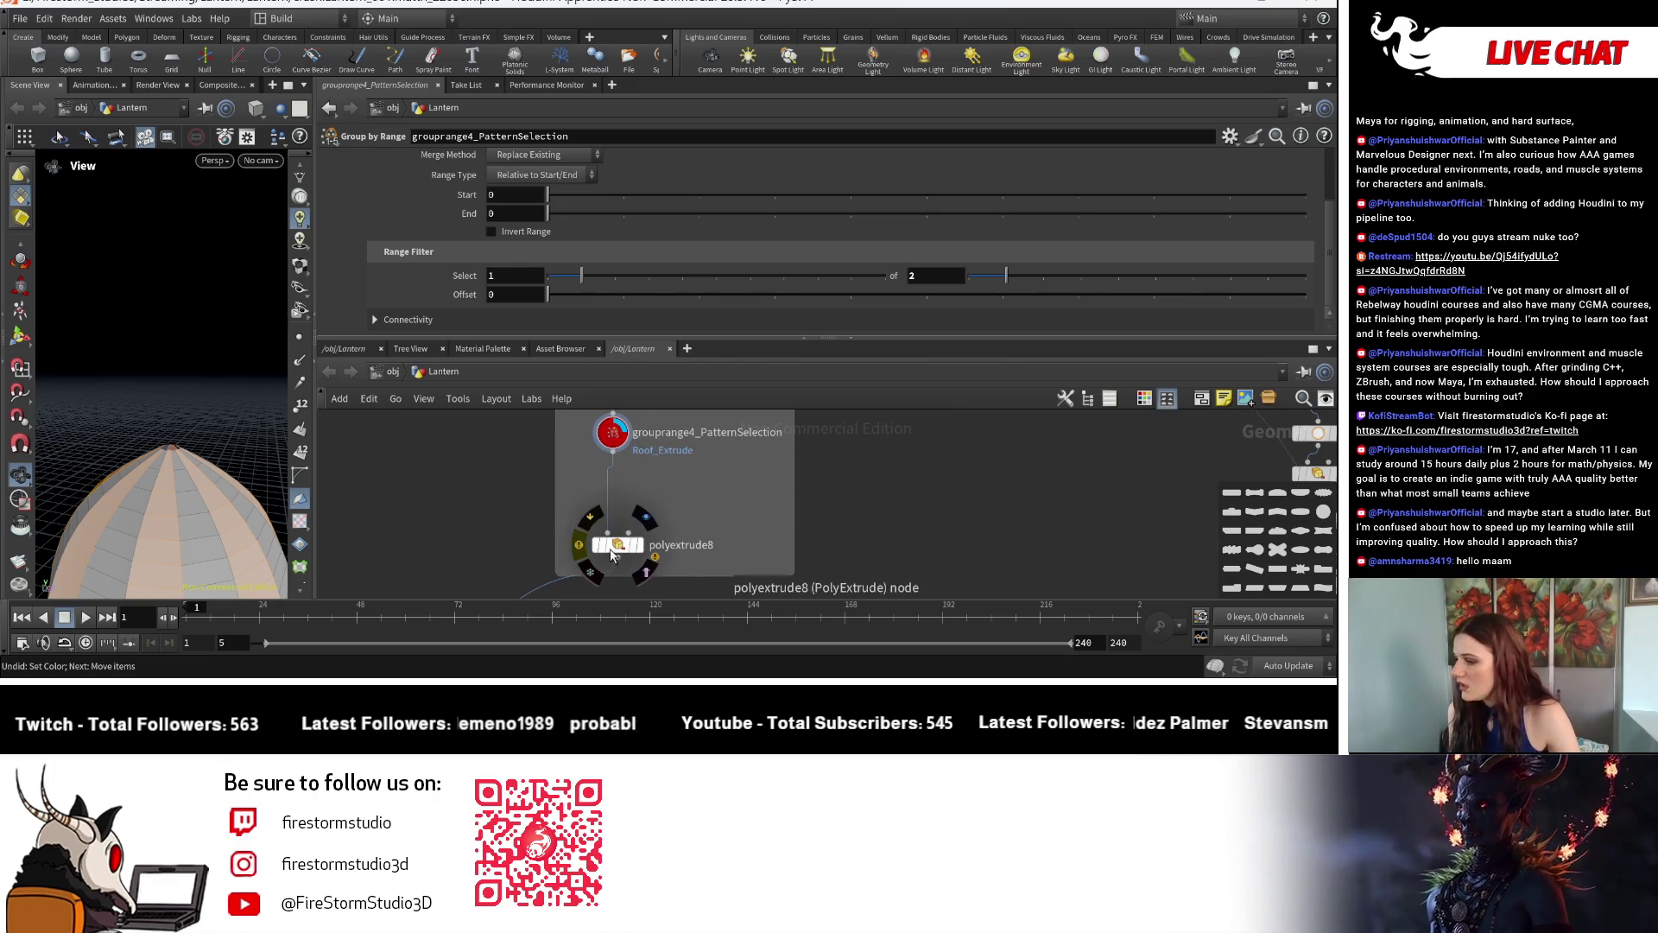
Position polyextrude8 under grouprange4 and set its Group to Roof_Extrude, distance 0.033.
{"action": "left_click_drag", "start_coordinate": [614, 555], "coordinate": [613, 508]}
{"action": "scroll", "coordinate": [868, 445], "scroll_direction": "down", "scroll_amount": 2}
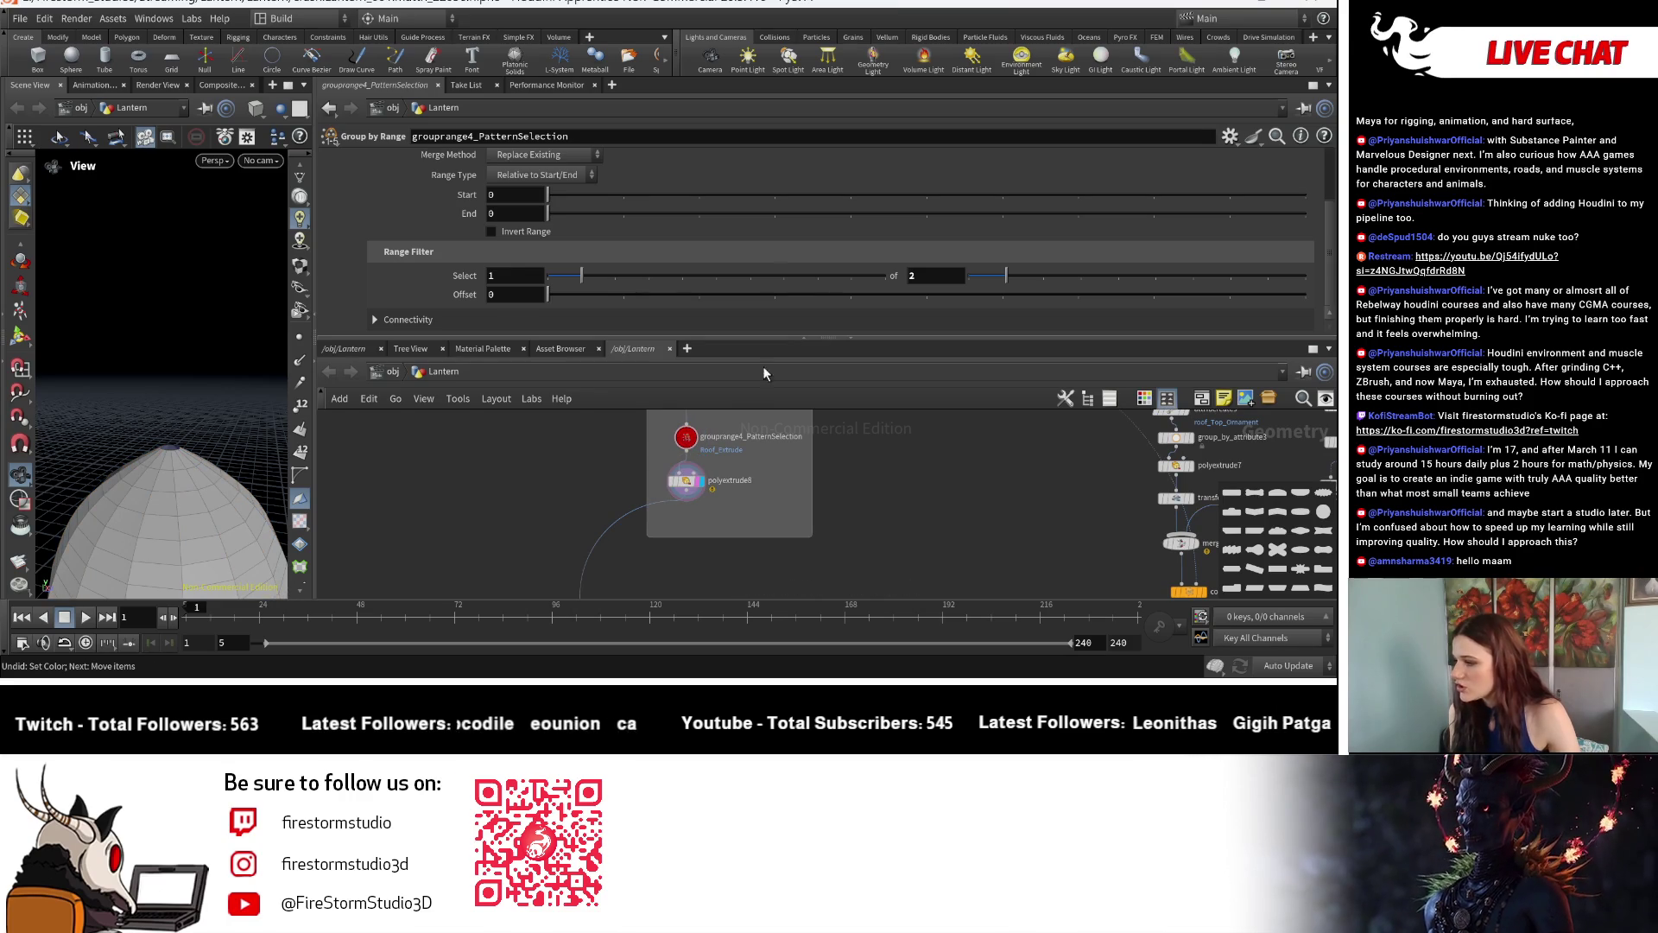
{"action": "left_click", "coordinate": [701, 485]}
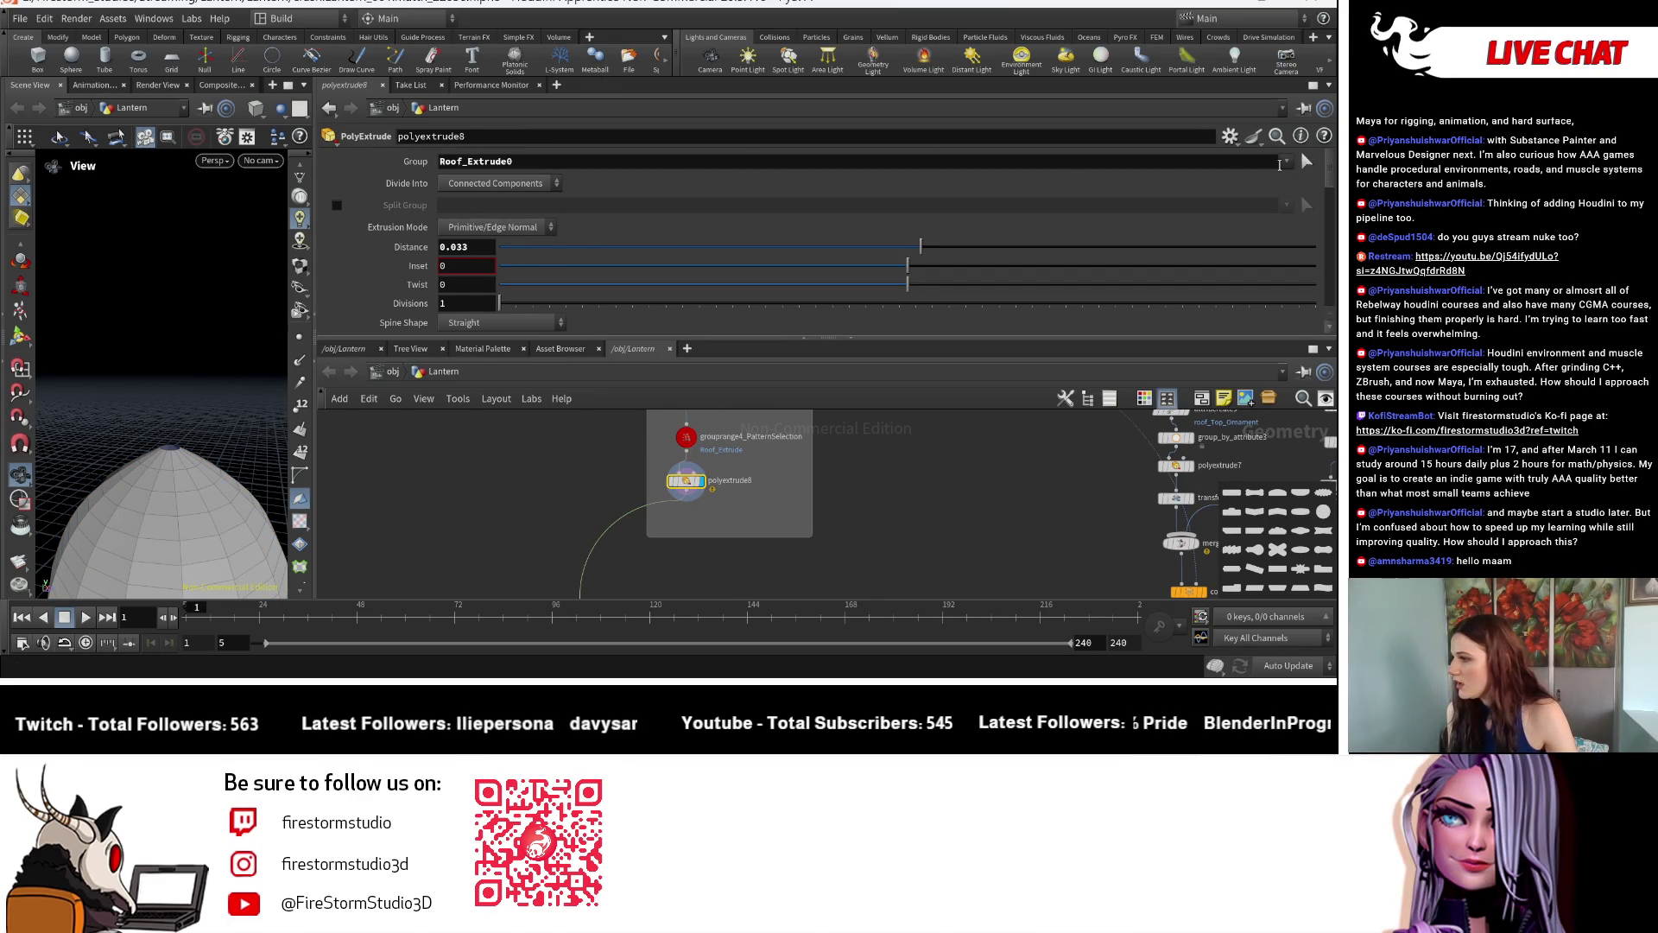
{"action": "left_click", "coordinate": [1287, 161]}
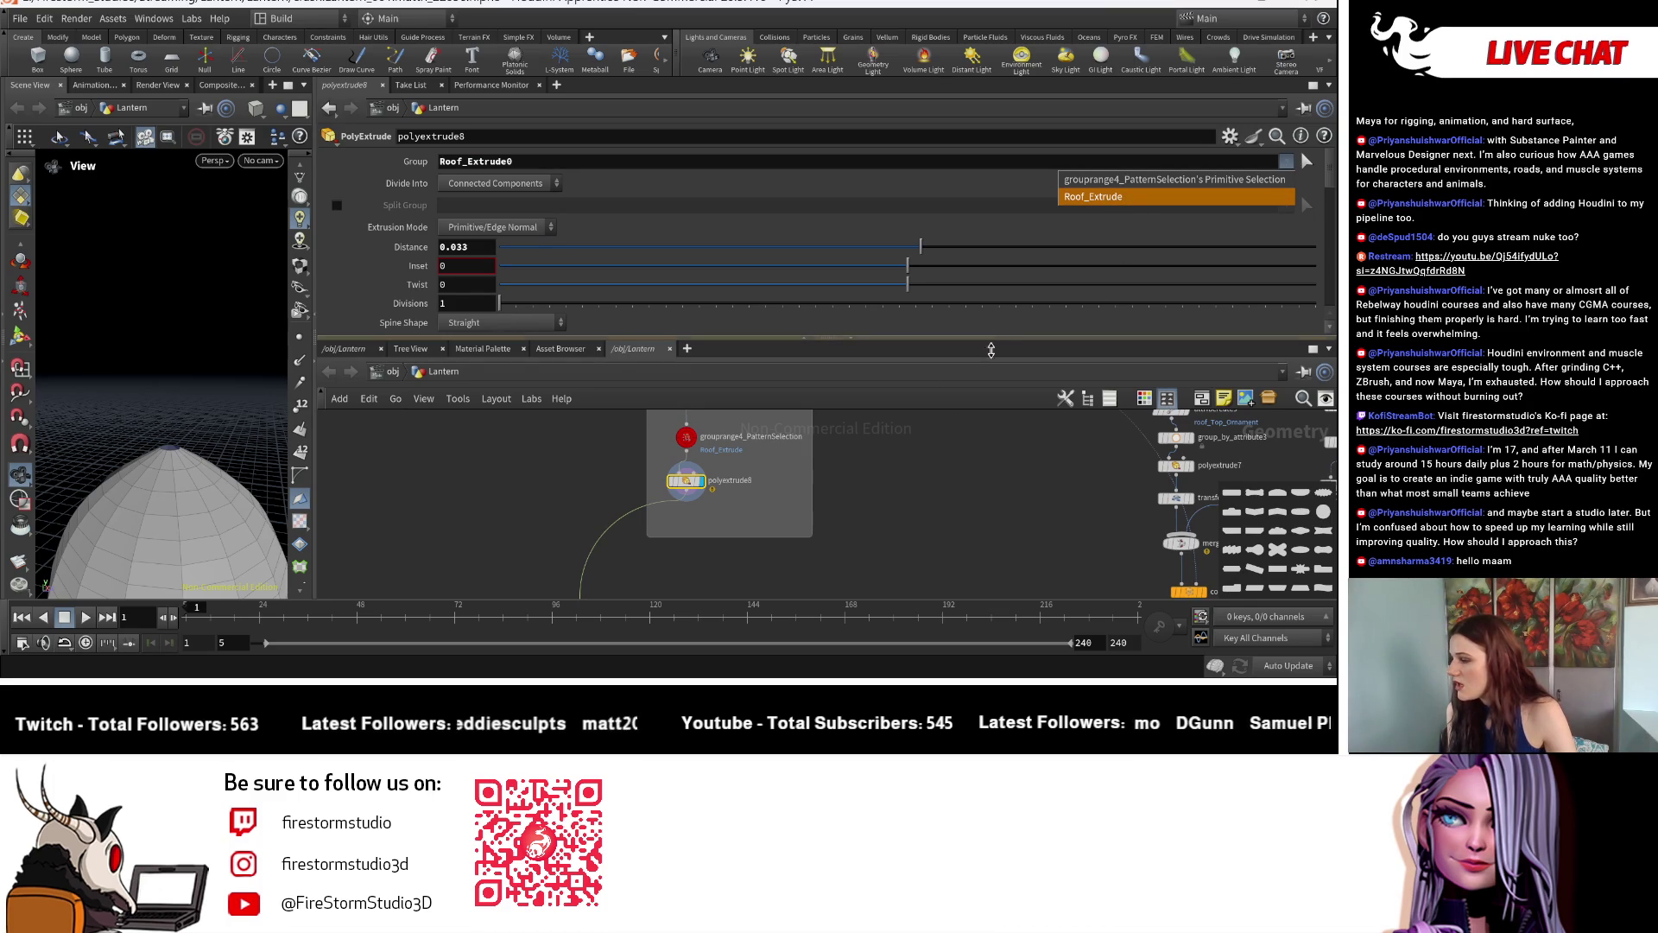
{"action": "left_click", "coordinate": [1135, 197]}
{"action": "scroll", "coordinate": [729, 486], "scroll_direction": "up", "scroll_amount": 2}
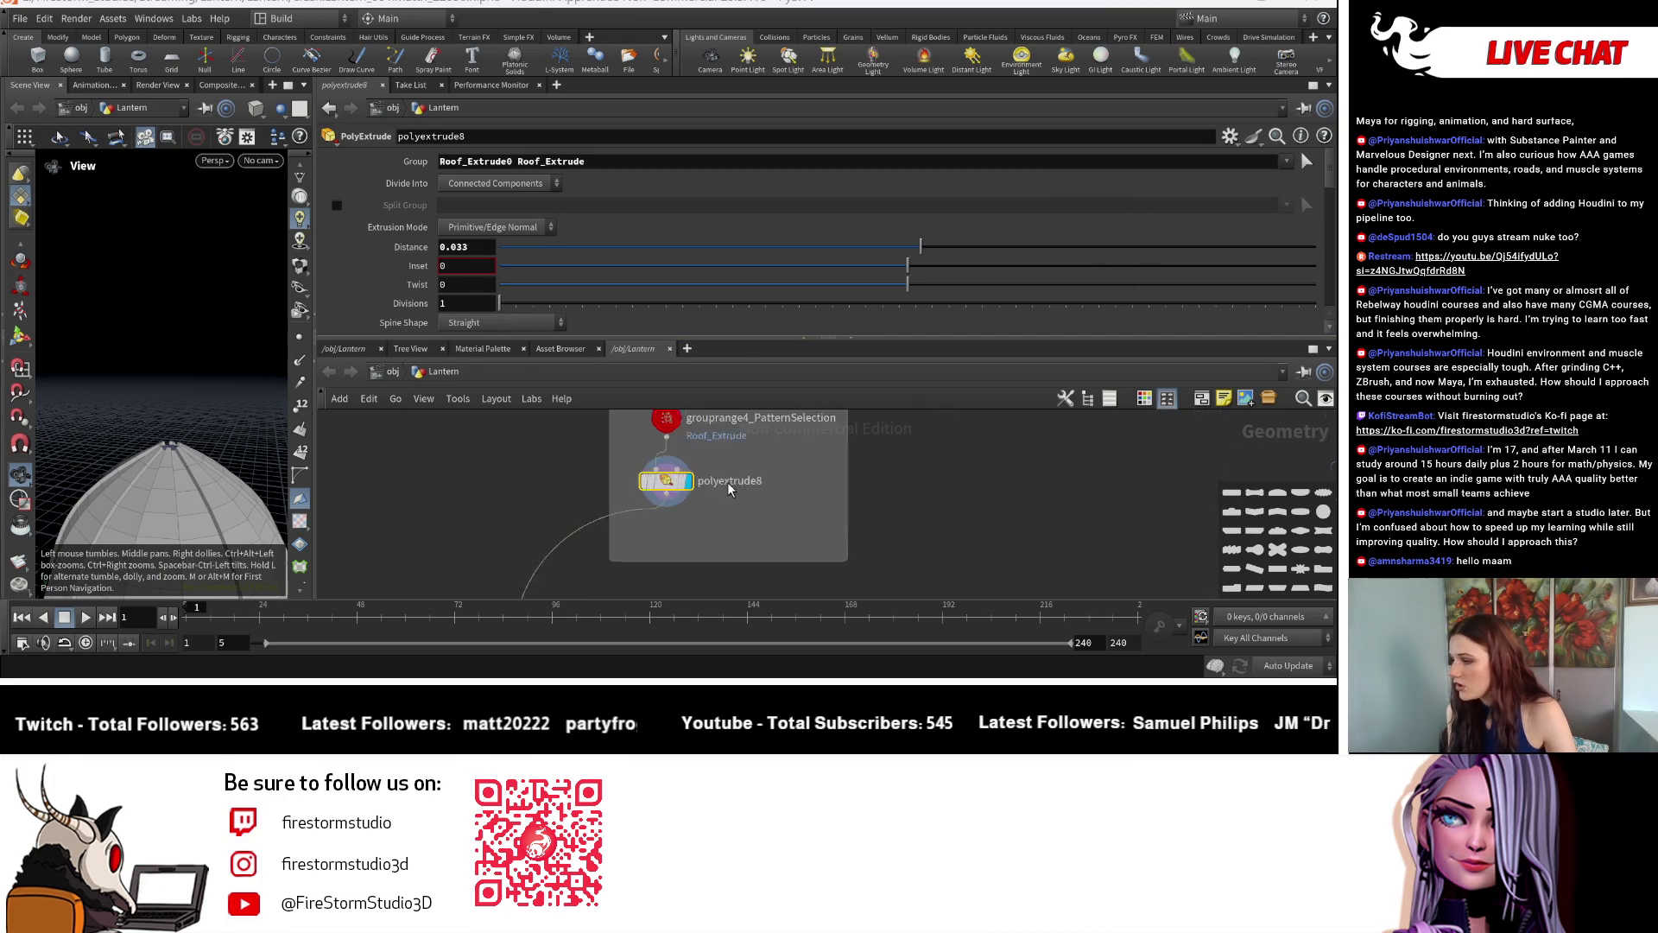
{"action": "scroll", "coordinate": [730, 487], "scroll_direction": "up", "scroll_amount": 2}
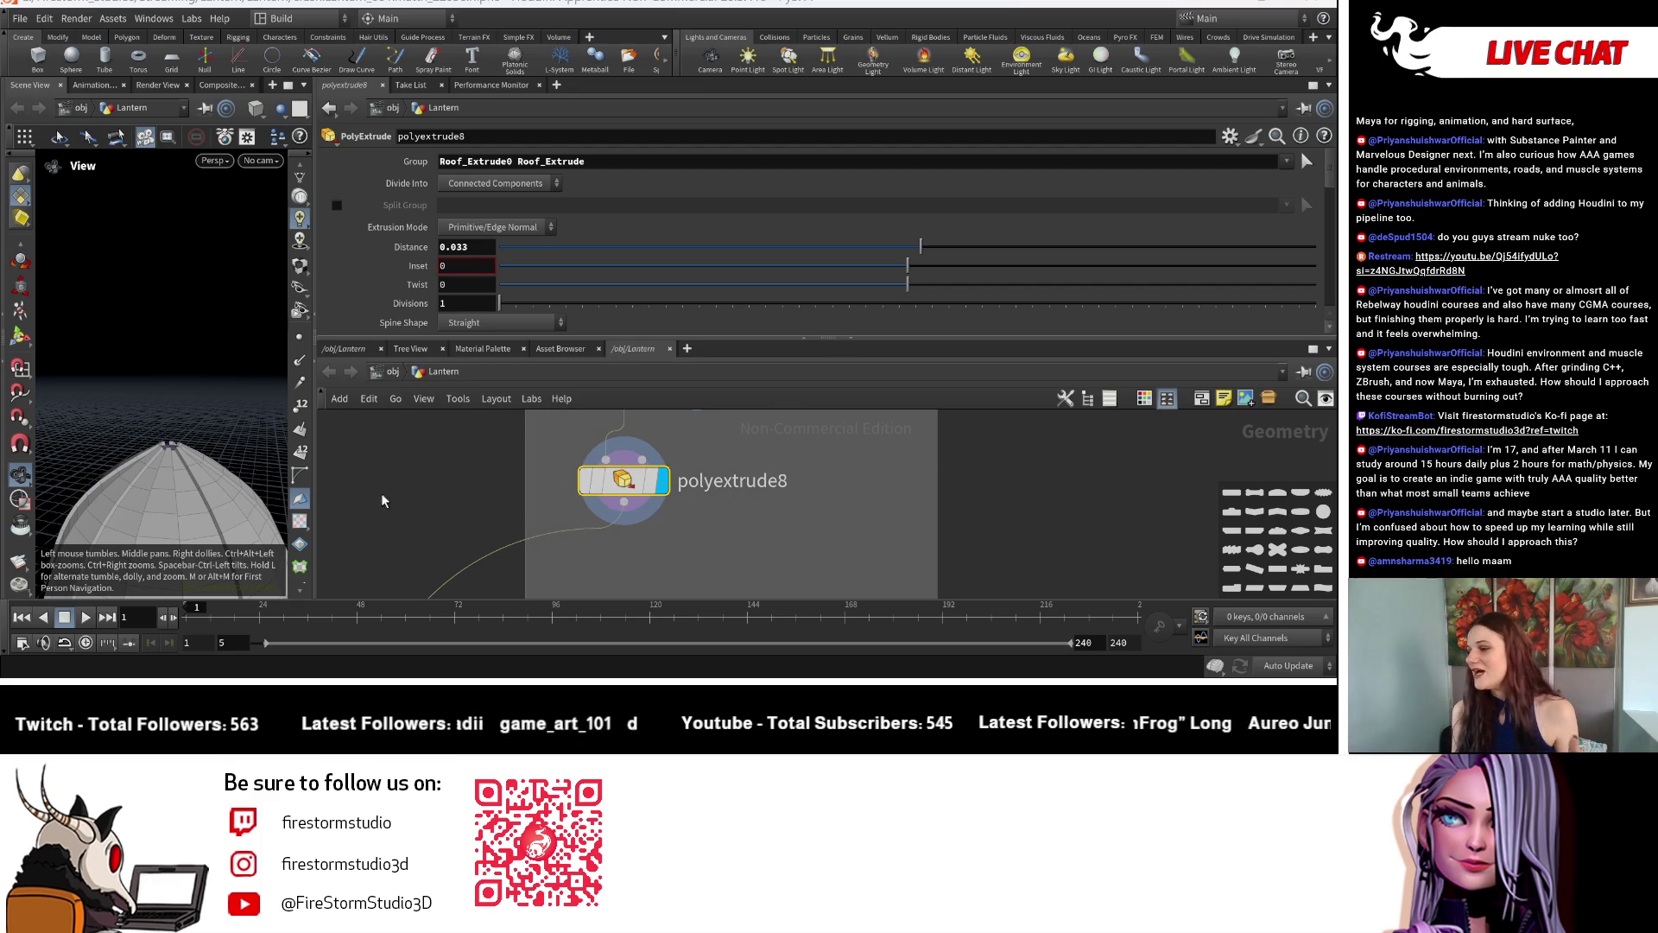
{"action": "scroll", "coordinate": [622, 493], "scroll_direction": "down", "scroll_amount": 3}
{"action": "middle_click_drag", "start_coordinate": [726, 454], "coordinate": [774, 538]}
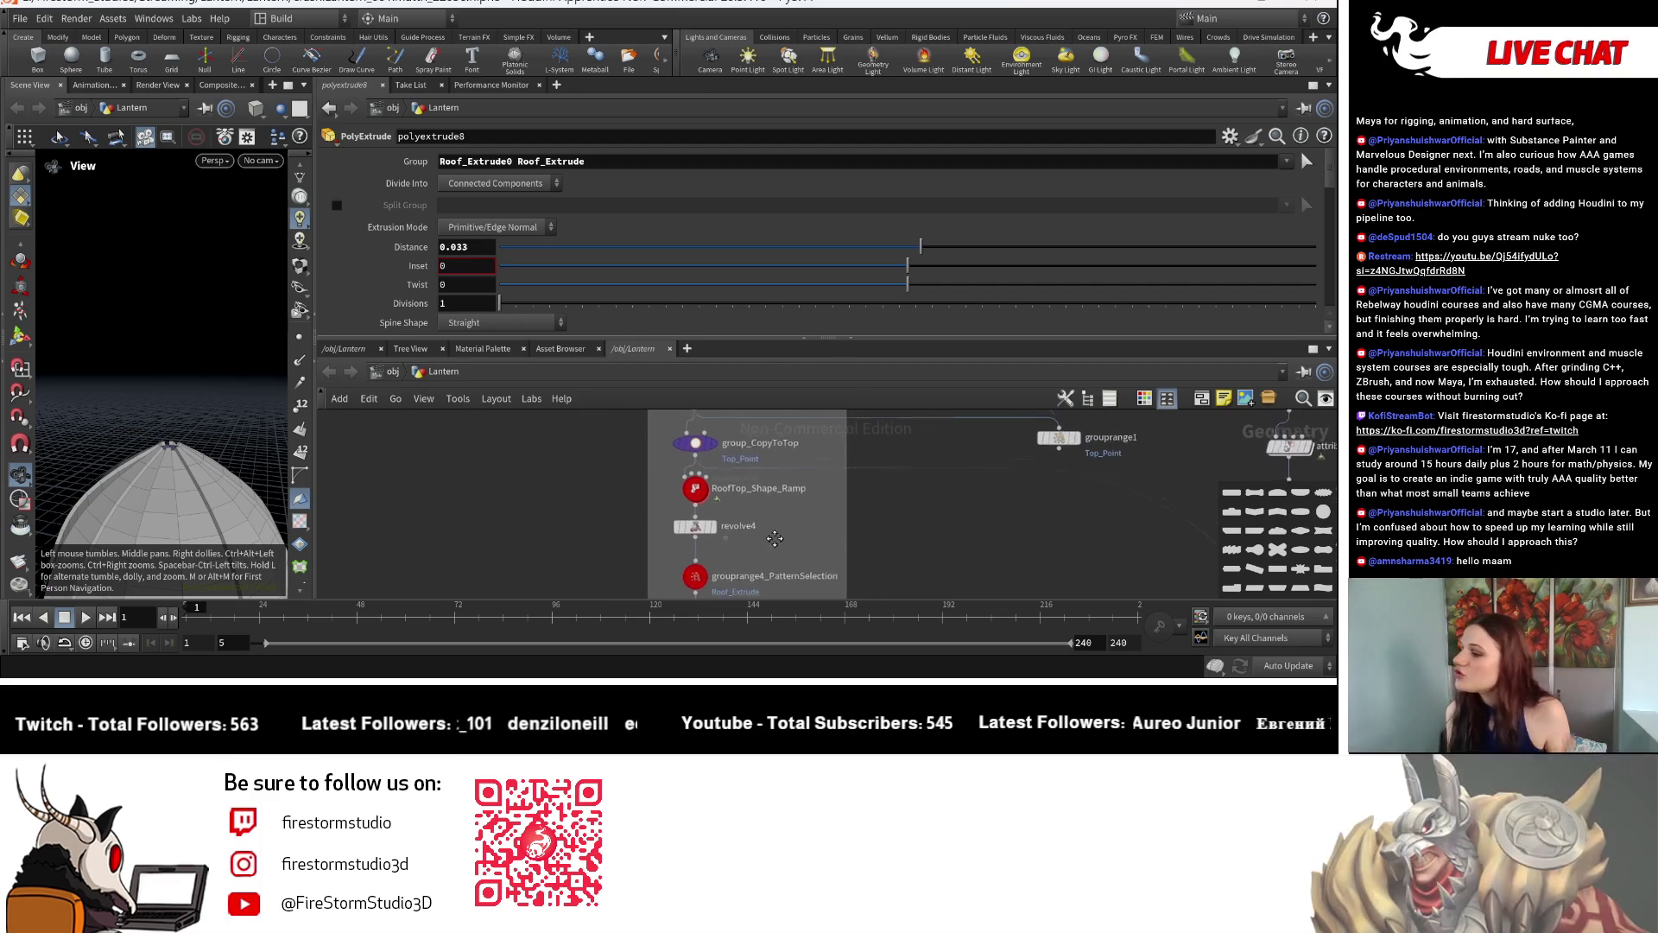
{"action": "scroll", "coordinate": [767, 539], "scroll_direction": "up", "scroll_amount": 1}
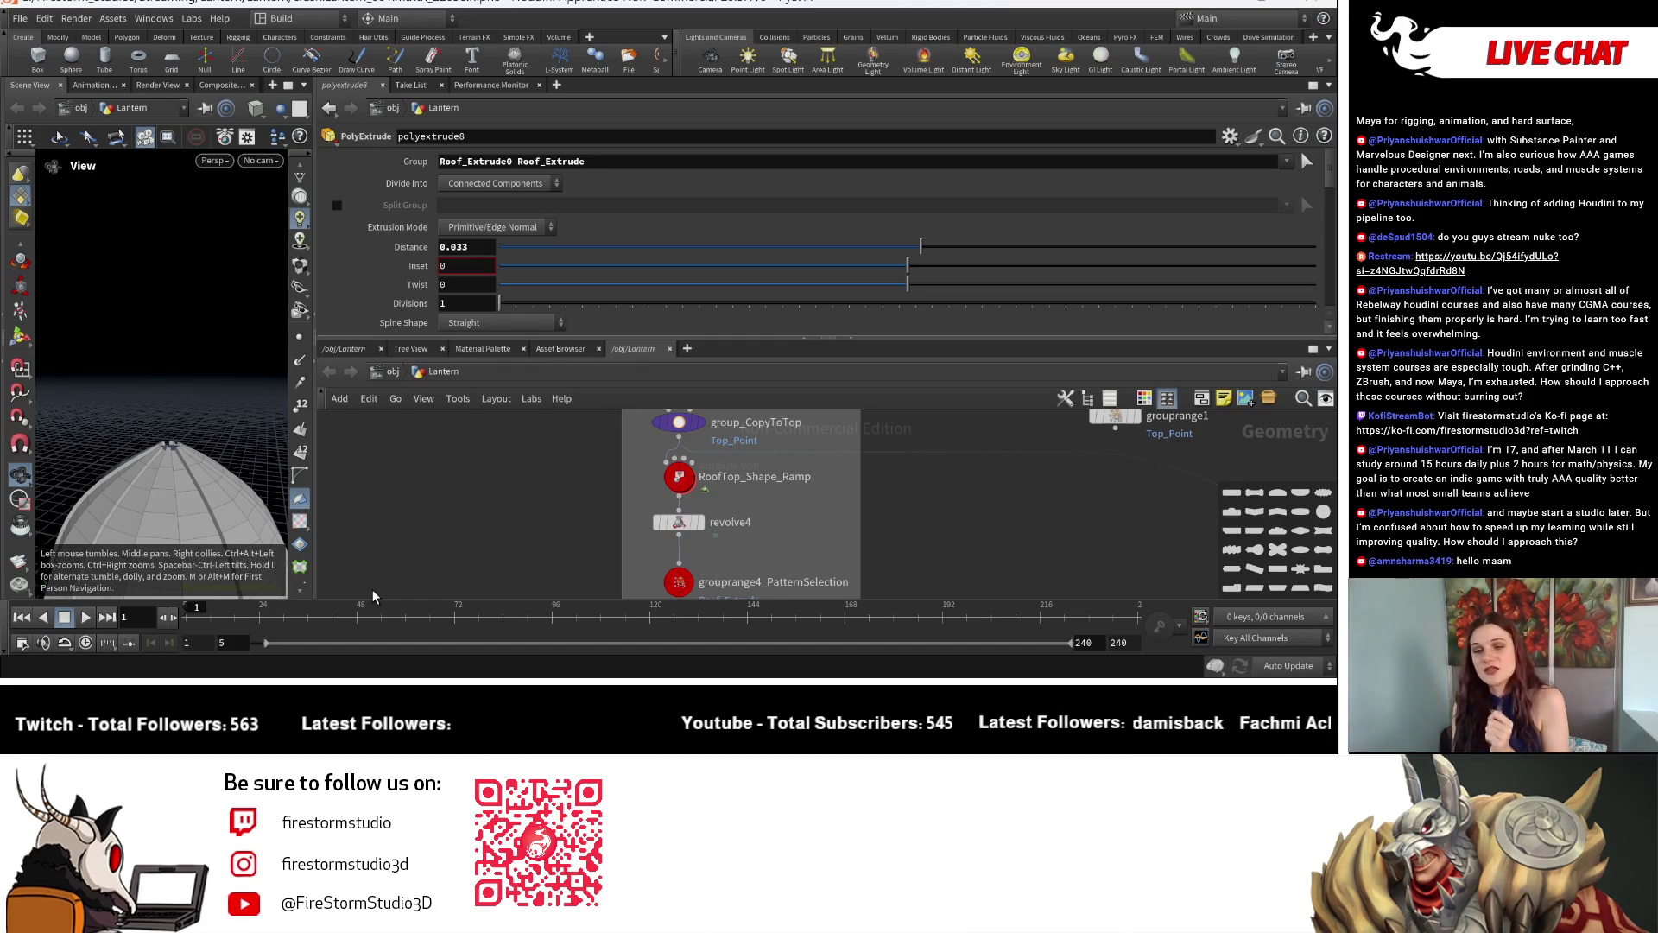
{"action": "scroll", "coordinate": [752, 536], "scroll_direction": "down", "scroll_amount": 3}
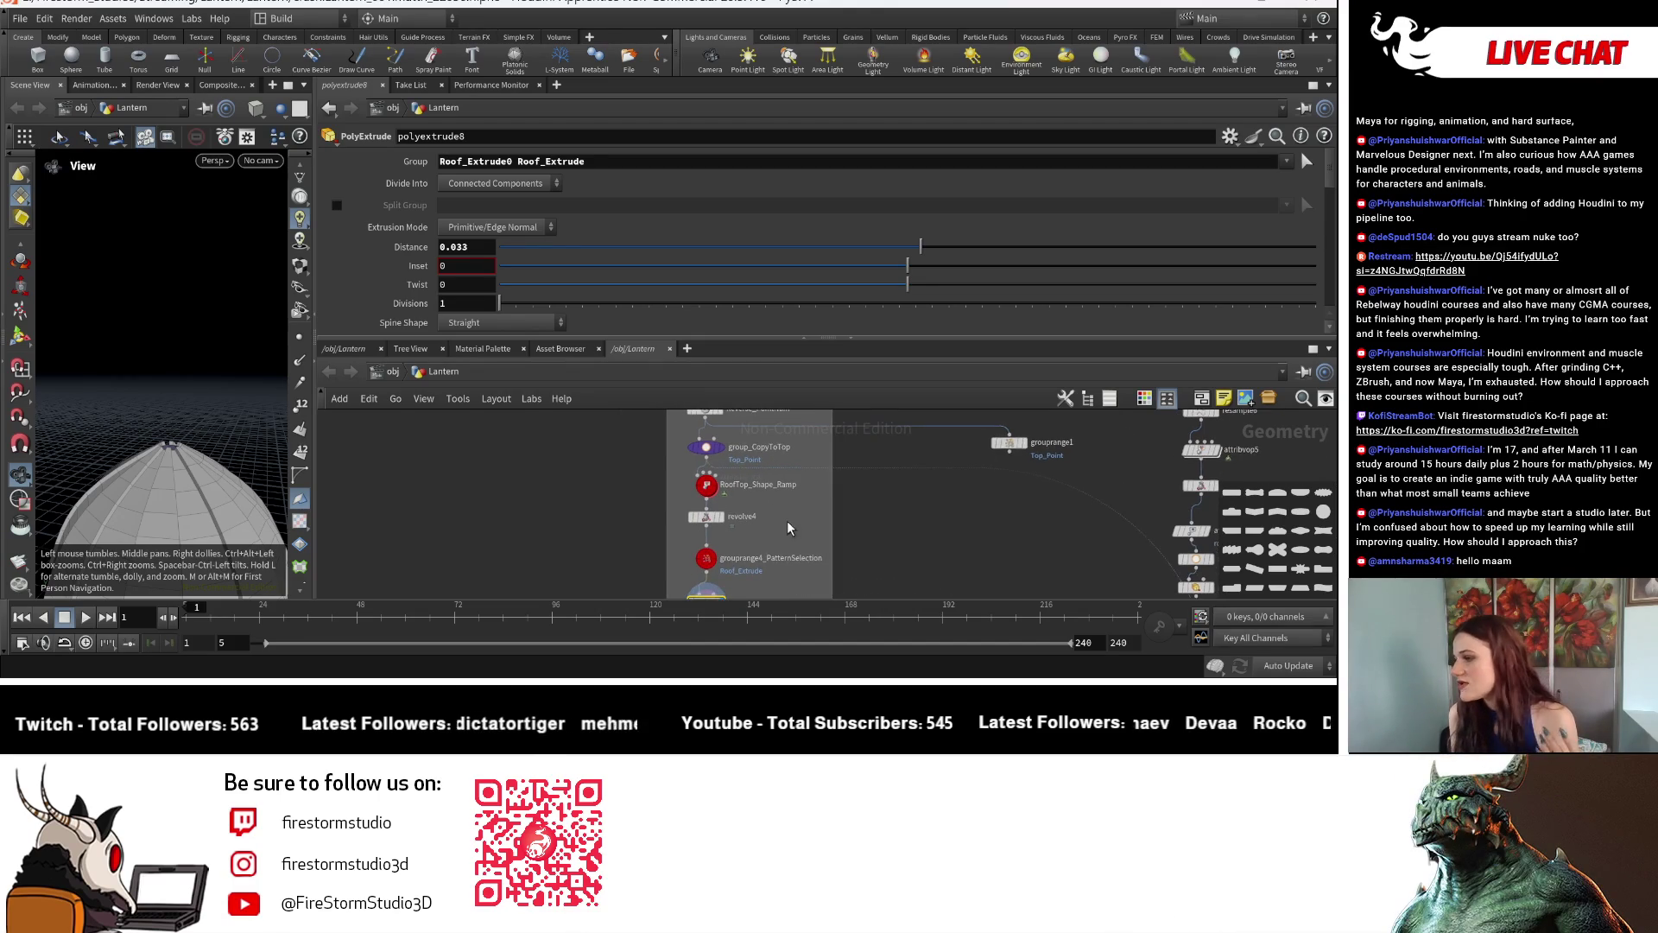
{"action": "scroll", "coordinate": [777, 525], "scroll_direction": "up", "scroll_amount": 2}
Review group_CopyToTop, the pattern selection and extrude nodes while viewing the dome from above.
{"action": "left_click", "coordinate": [693, 439]}
{"action": "scroll", "coordinate": [729, 323], "scroll_direction": "down", "scroll_amount": 1}
{"action": "scroll", "coordinate": [768, 320], "scroll_direction": "up", "scroll_amount": 1}
{"action": "middle_click_drag", "start_coordinate": [792, 516], "coordinate": [805, 576]}
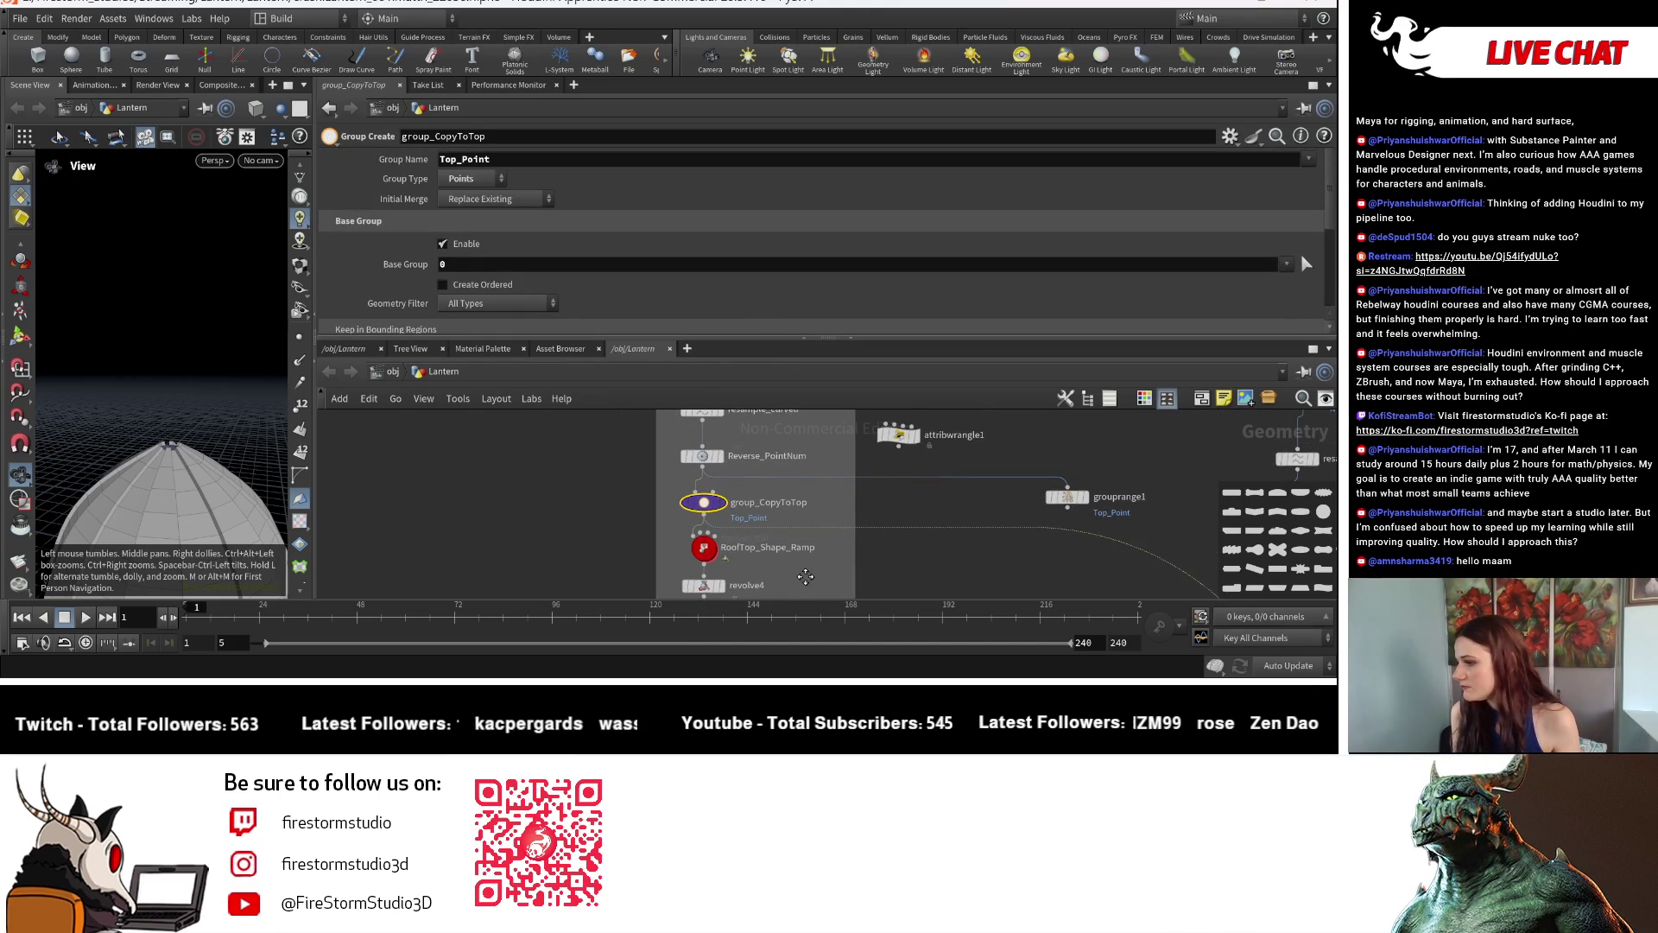
{"action": "scroll", "coordinate": [805, 575], "scroll_direction": "down", "scroll_amount": 1}
{"action": "middle_click_drag", "start_coordinate": [805, 575], "coordinate": [814, 518]}
{"action": "scroll", "coordinate": [778, 555], "scroll_direction": "up", "scroll_amount": 1}
{"action": "left_click", "coordinate": [676, 550]}
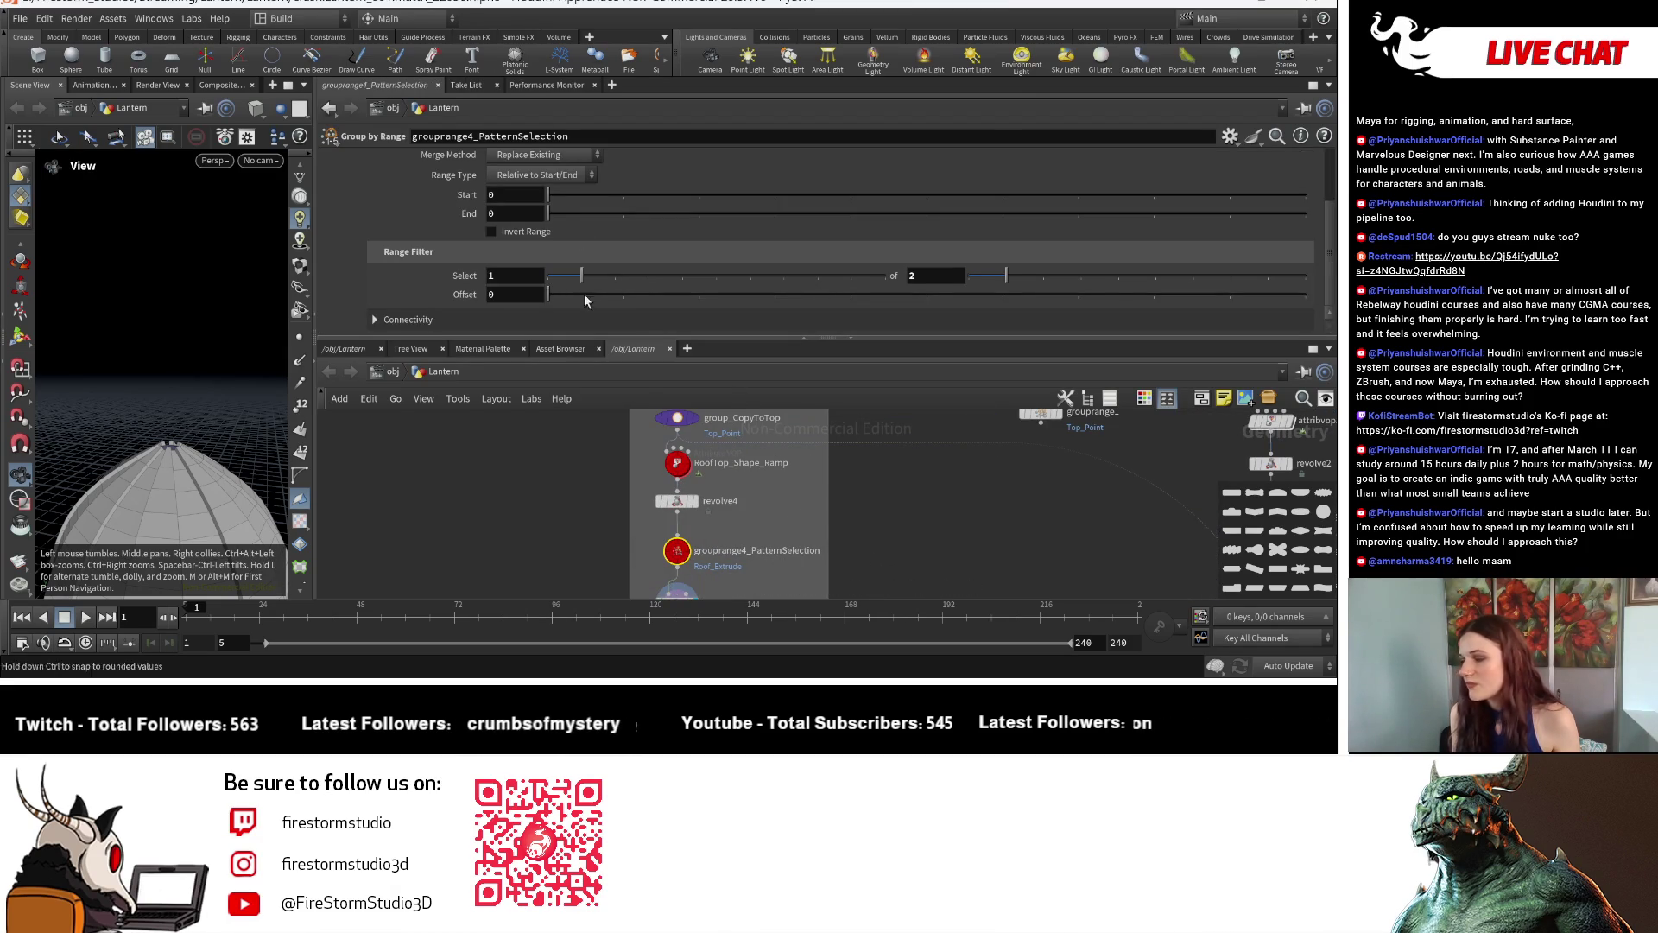
{"action": "key", "text": "Down"}
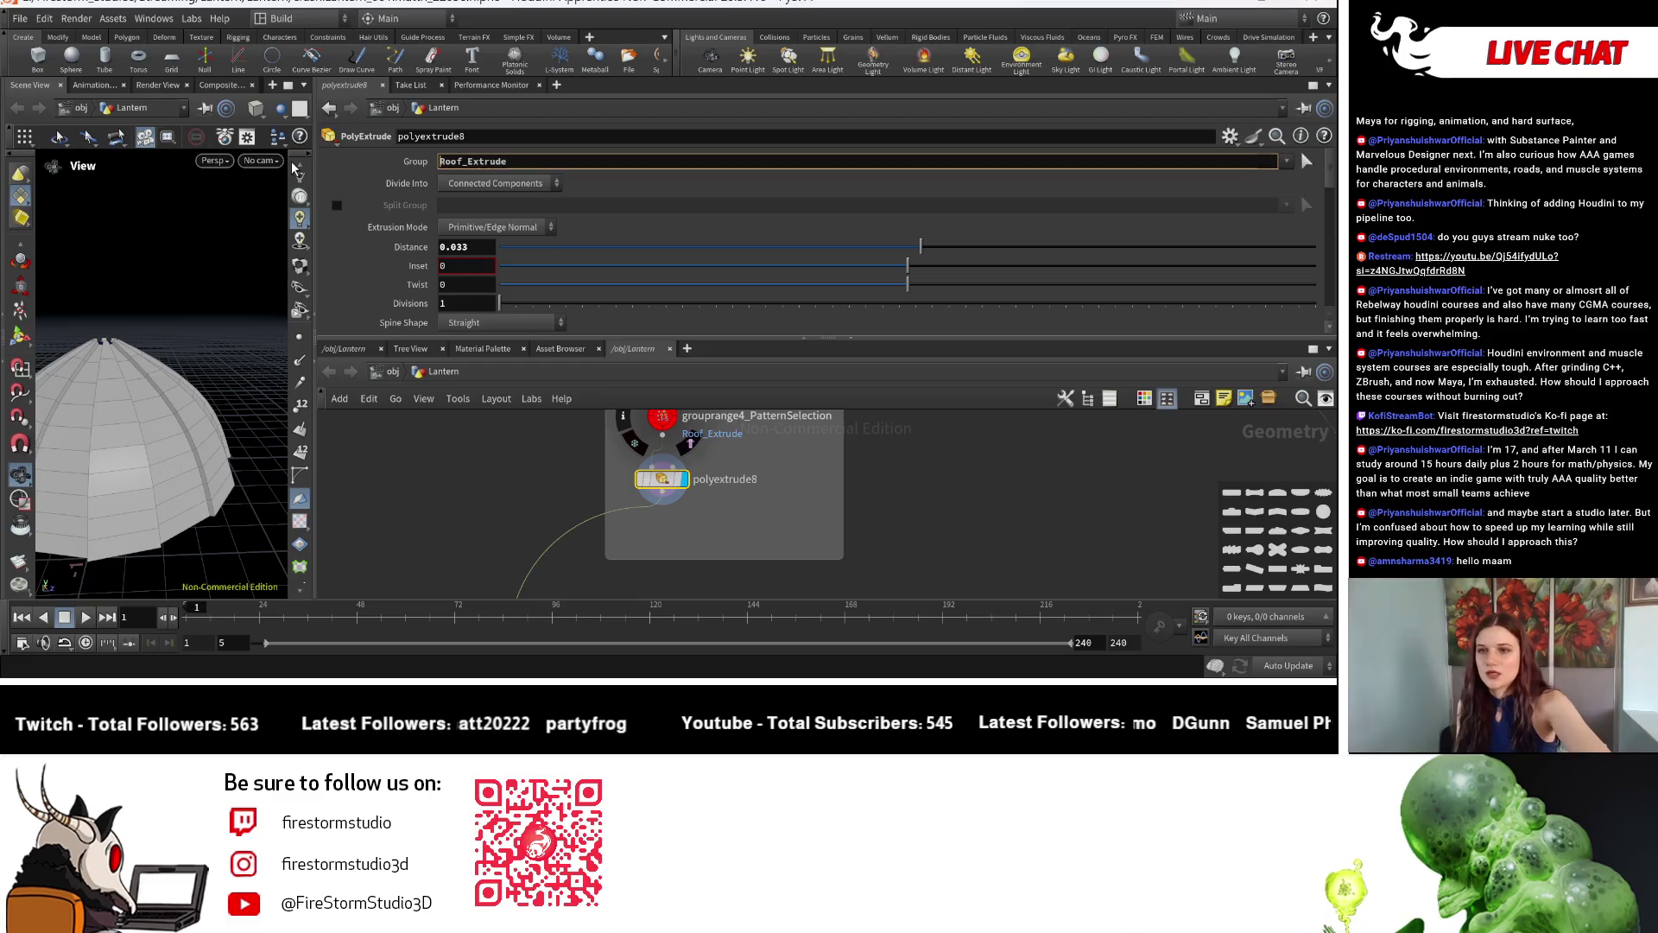
{"action": "mouse_move", "coordinate": [156, 440]}
{"action": "left_mouse_down"}
{"action": "mouse_move", "coordinate": [201, 421]}
{"action": "mouse_move", "coordinate": [220, 435]}
{"action": "left_mouse_up"}
Set grouprange4_PatternSelection's Range Filter to select 1 of every 2 sections.
{"action": "key", "text": "Up"}
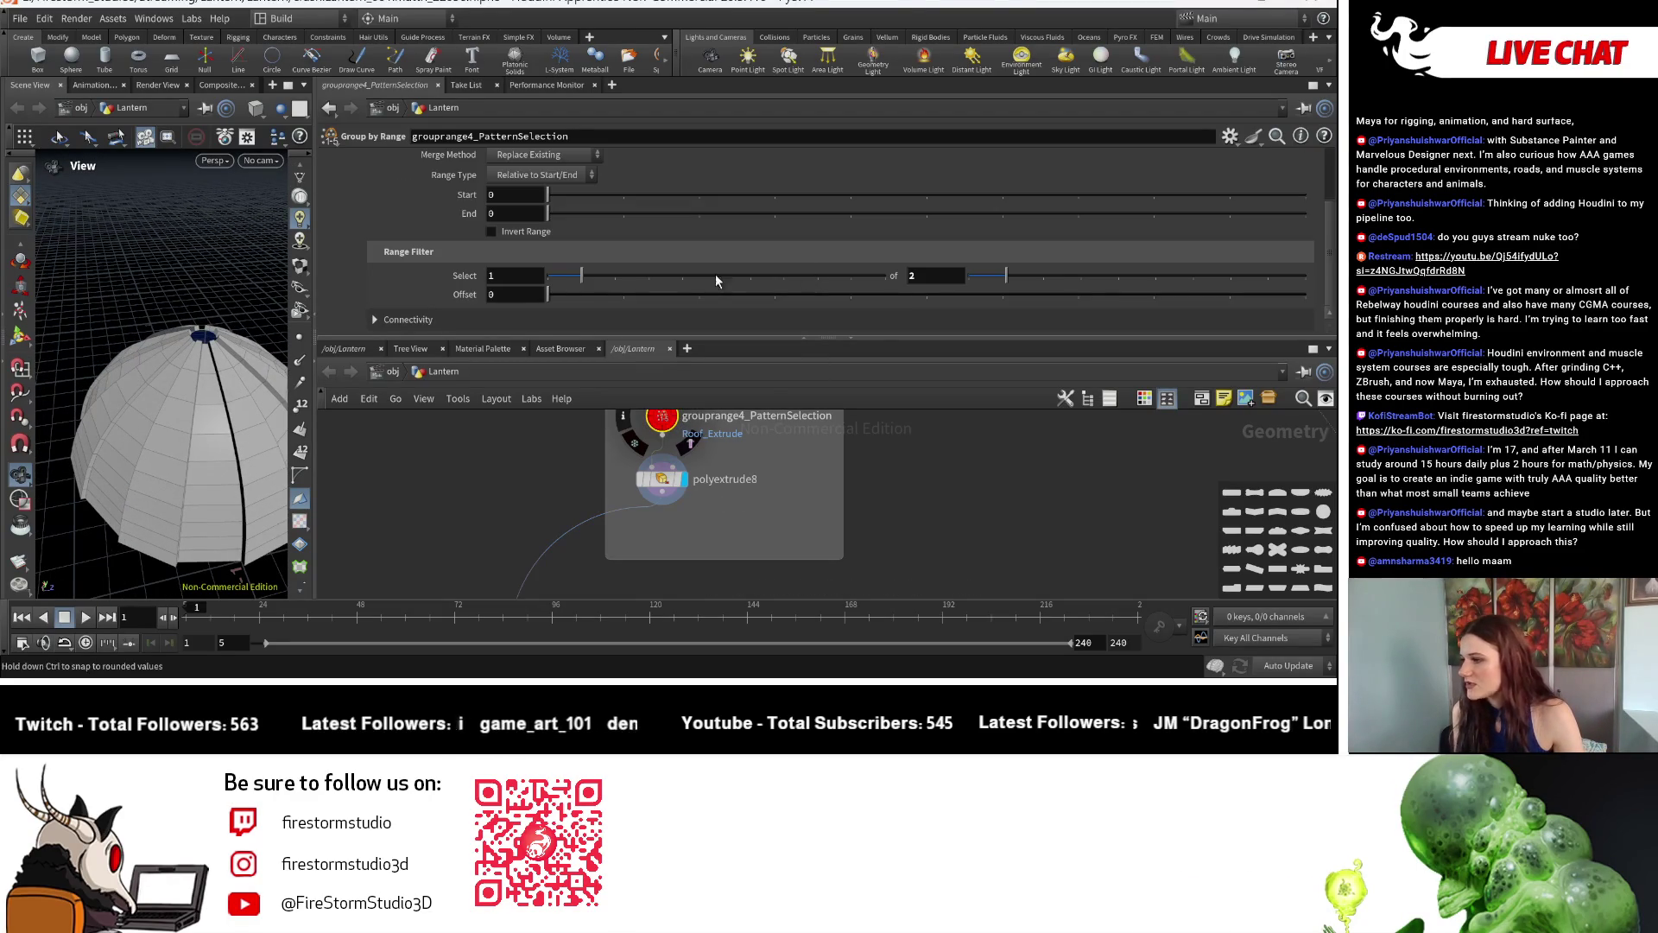
{"action": "mouse_move", "coordinate": [1048, 269]}
{"action": "left_mouse_down"}
{"action": "mouse_move", "coordinate": [1081, 262]}
{"action": "mouse_move", "coordinate": [1010, 264]}
{"action": "left_mouse_up"}
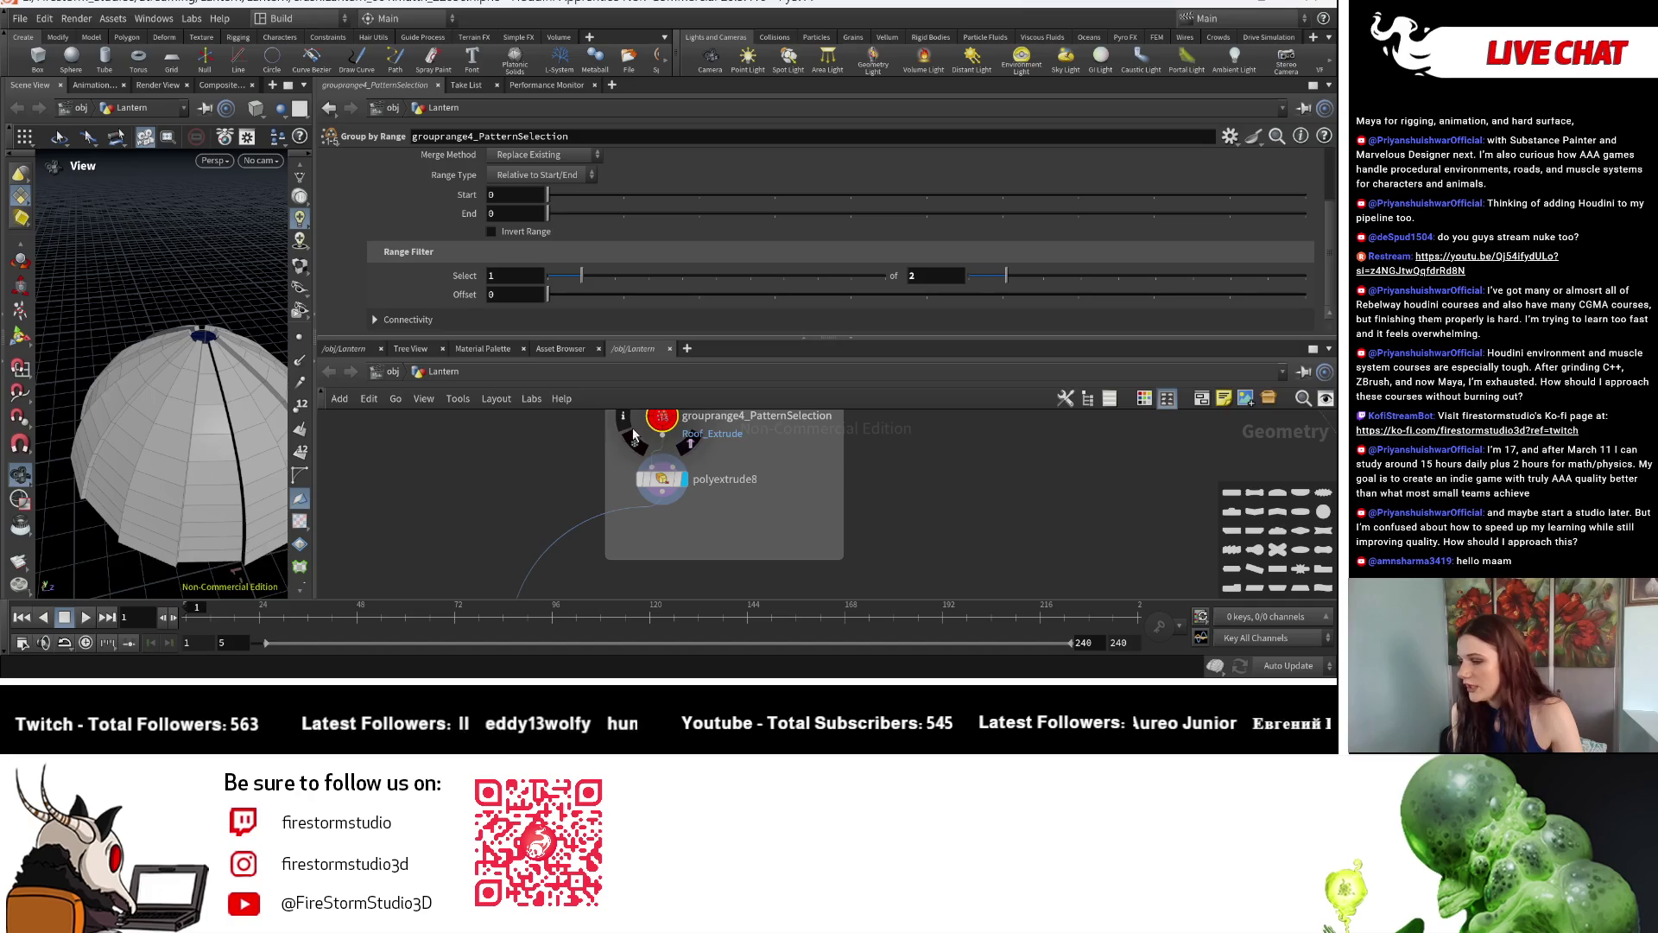
{"action": "scroll", "coordinate": [205, 462], "scroll_direction": "down", "scroll_amount": 5}
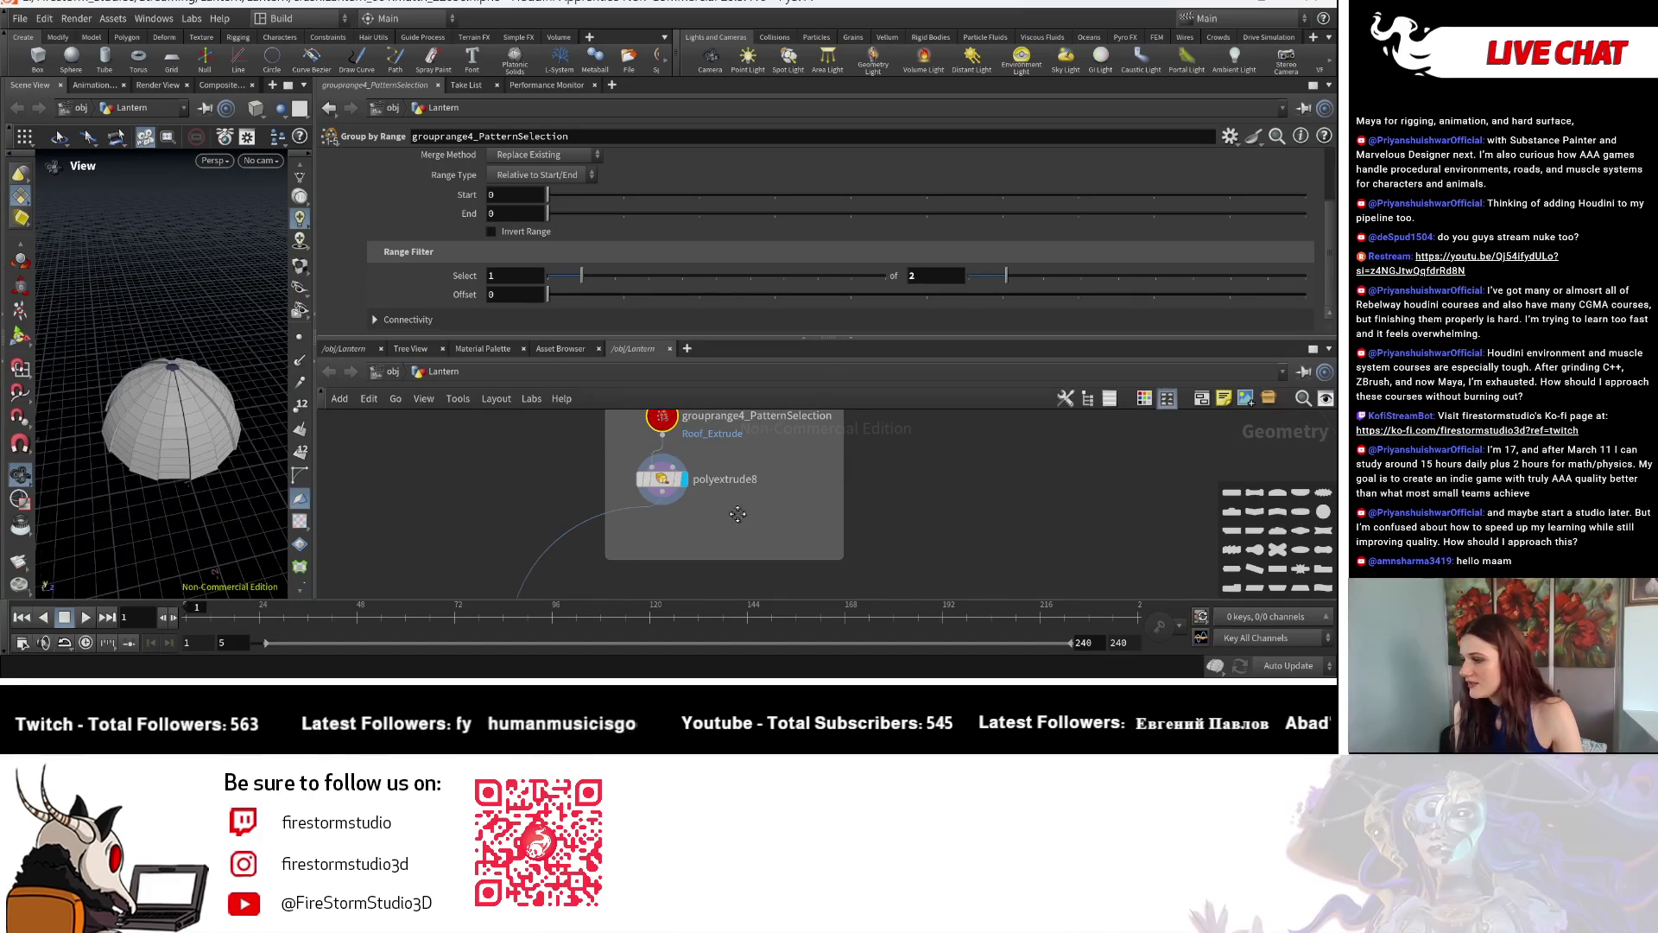
{"action": "middle_click_drag", "start_coordinate": [806, 476], "coordinate": [782, 480]}
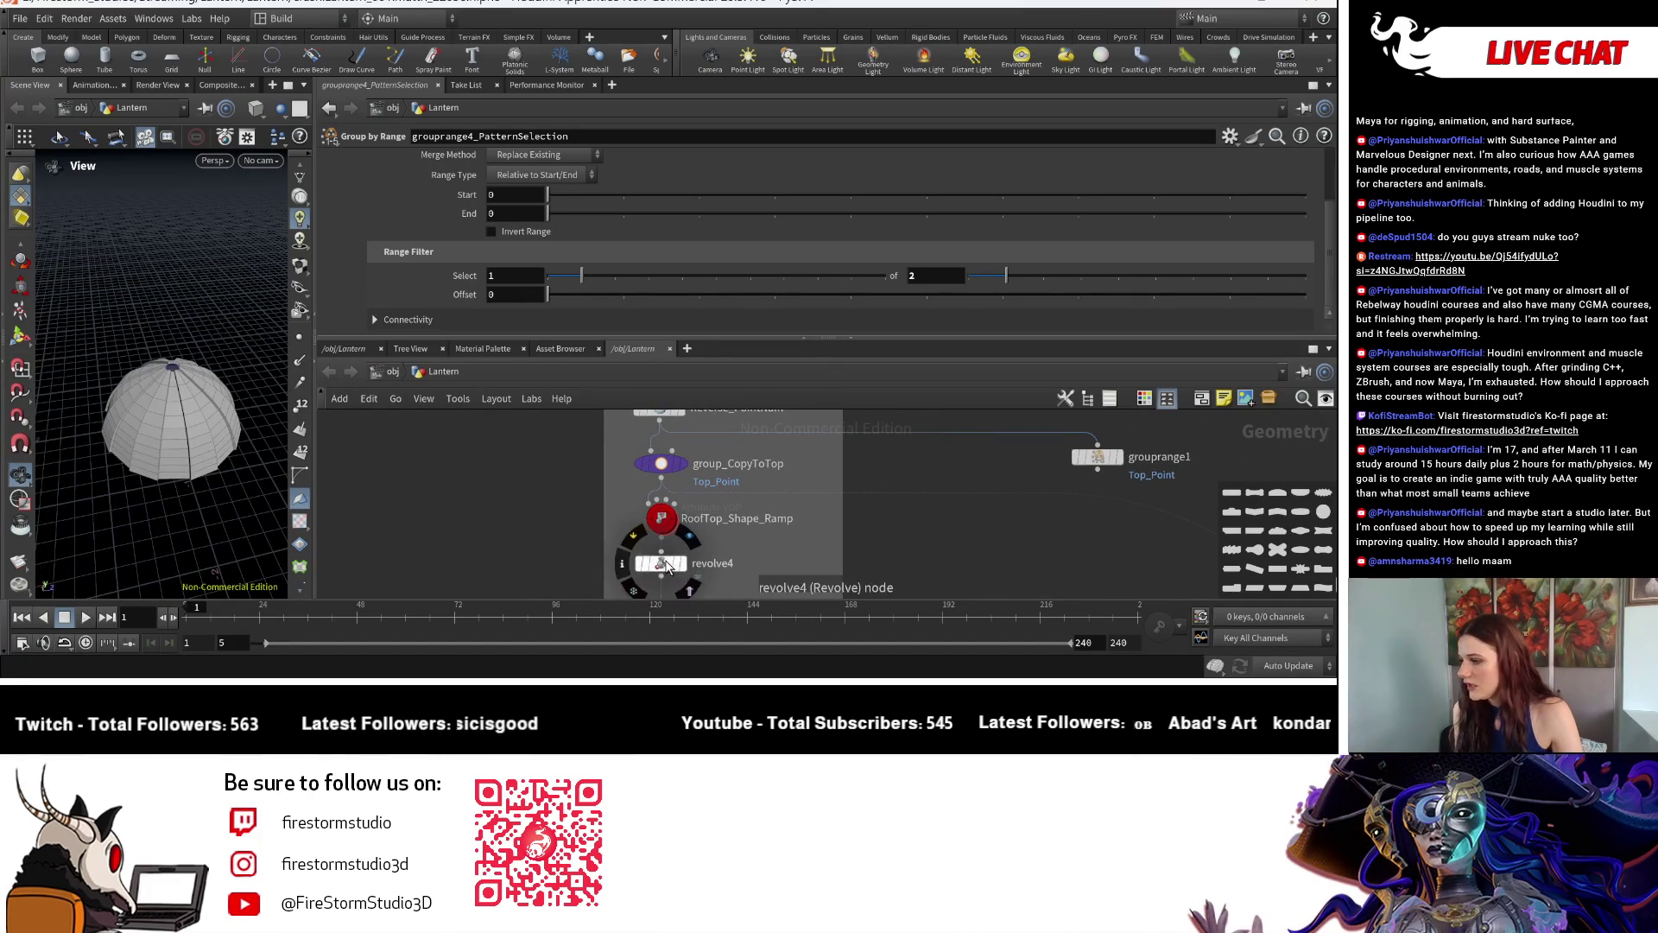
Try revolve4 Divisions at 21, then undo back to the closed 16-division dome.
{"action": "left_click", "coordinate": [661, 563]}
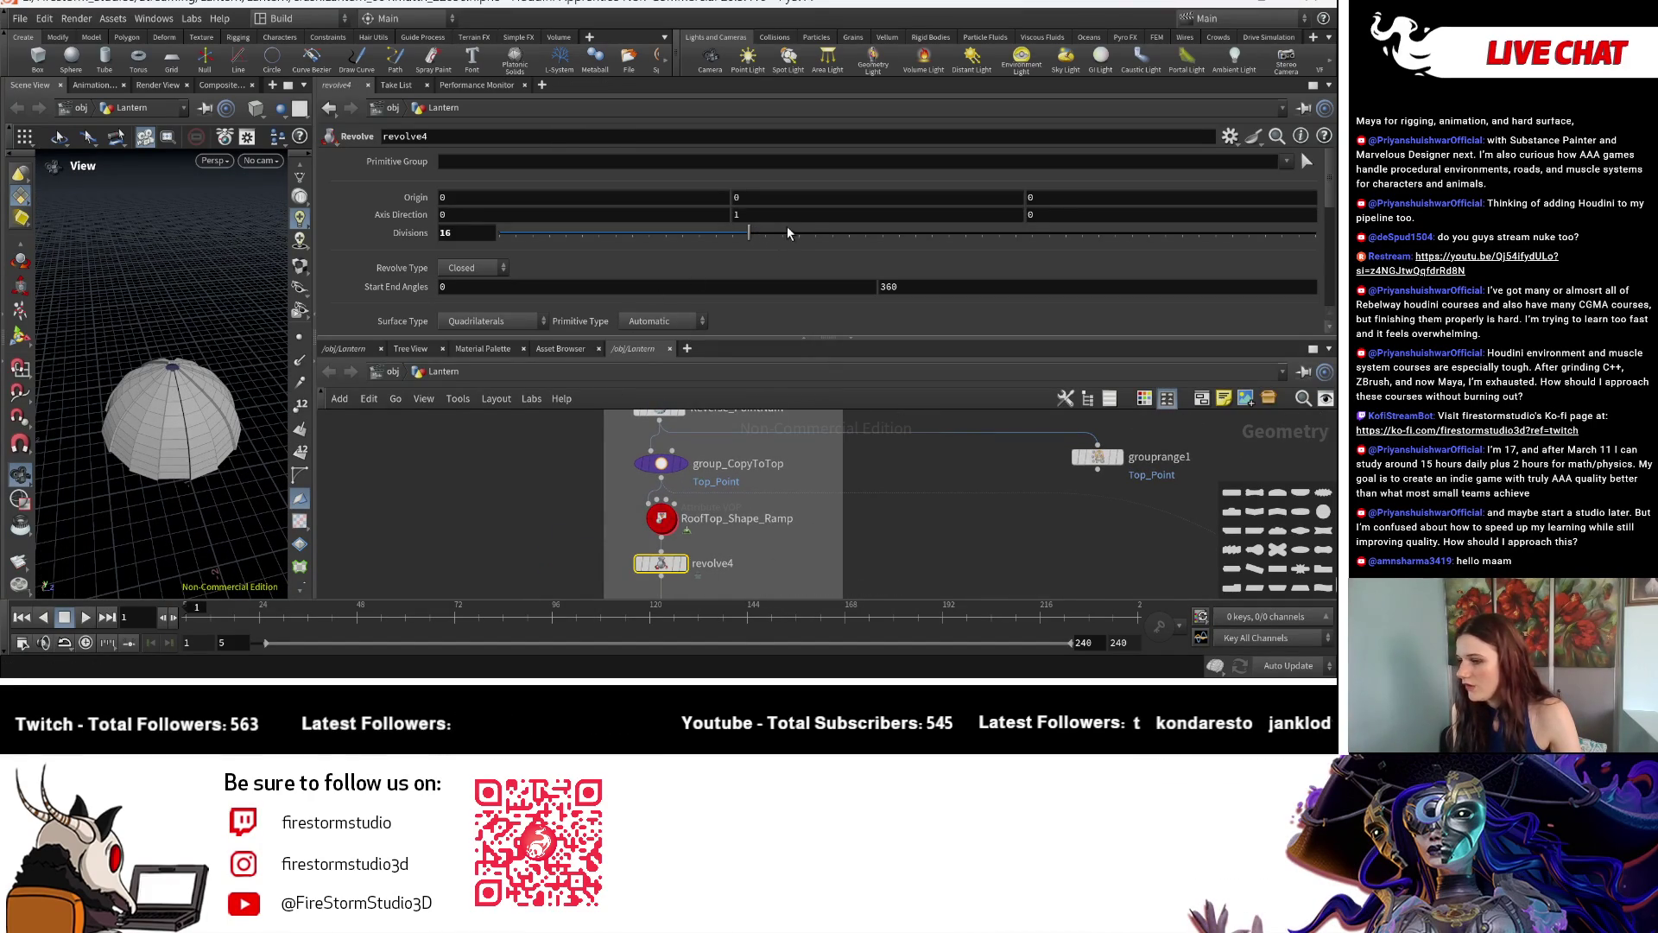
{"action": "left_click_drag", "start_coordinate": [745, 237], "coordinate": [831, 237]}
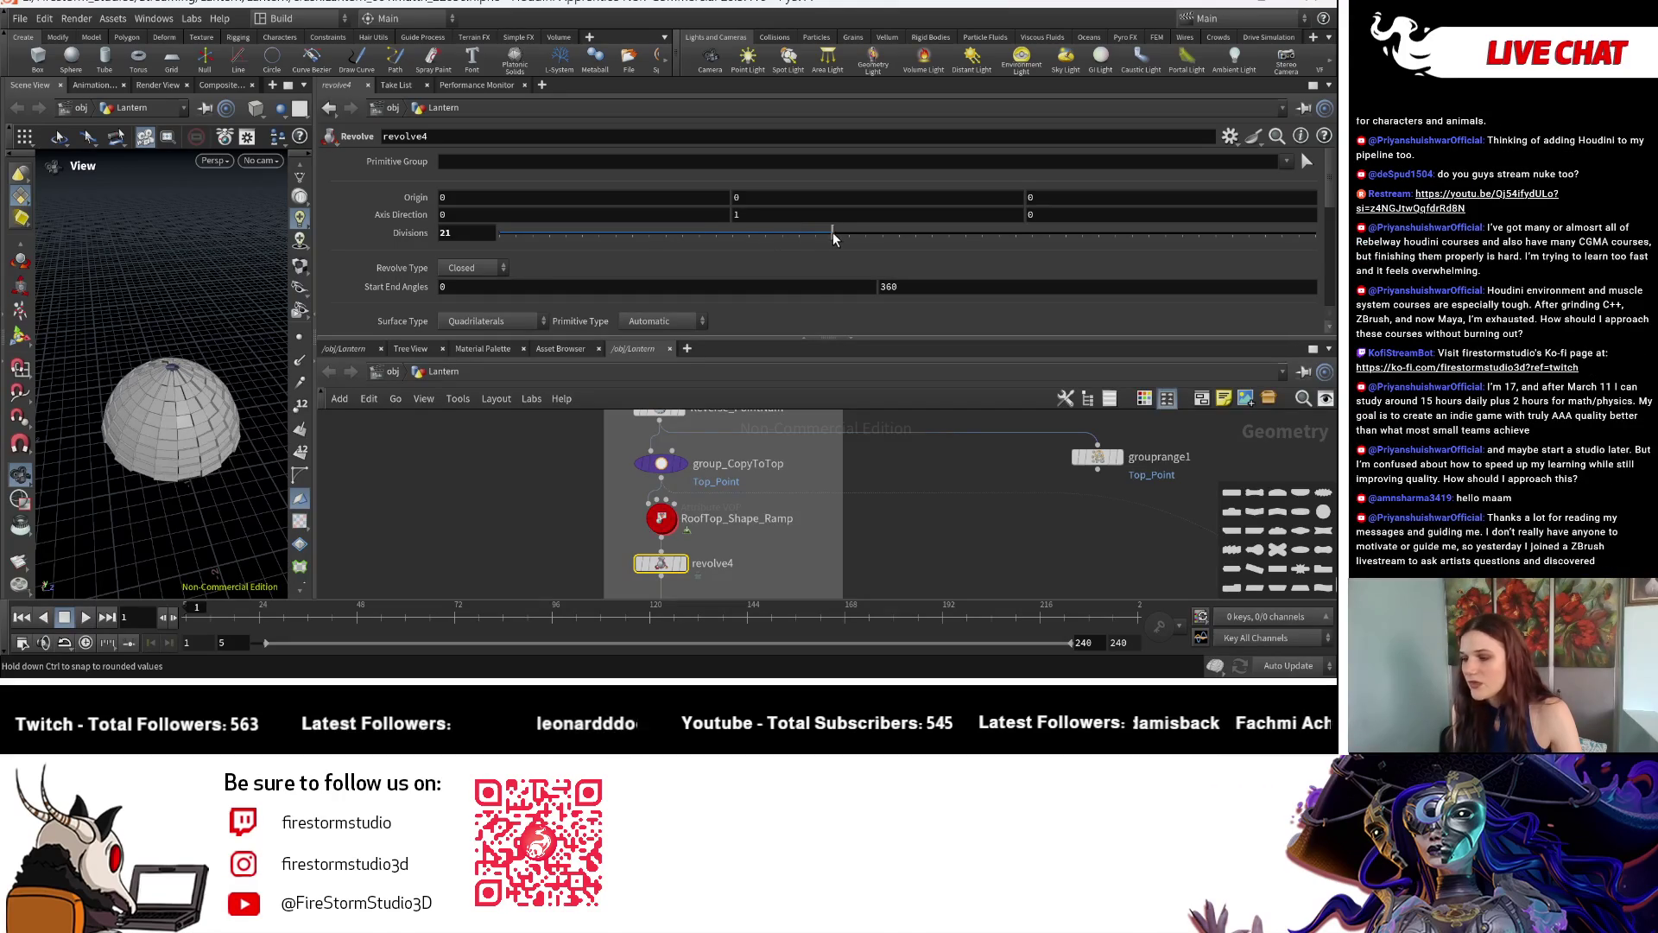
{"action": "key", "text": "ctrl+z"}
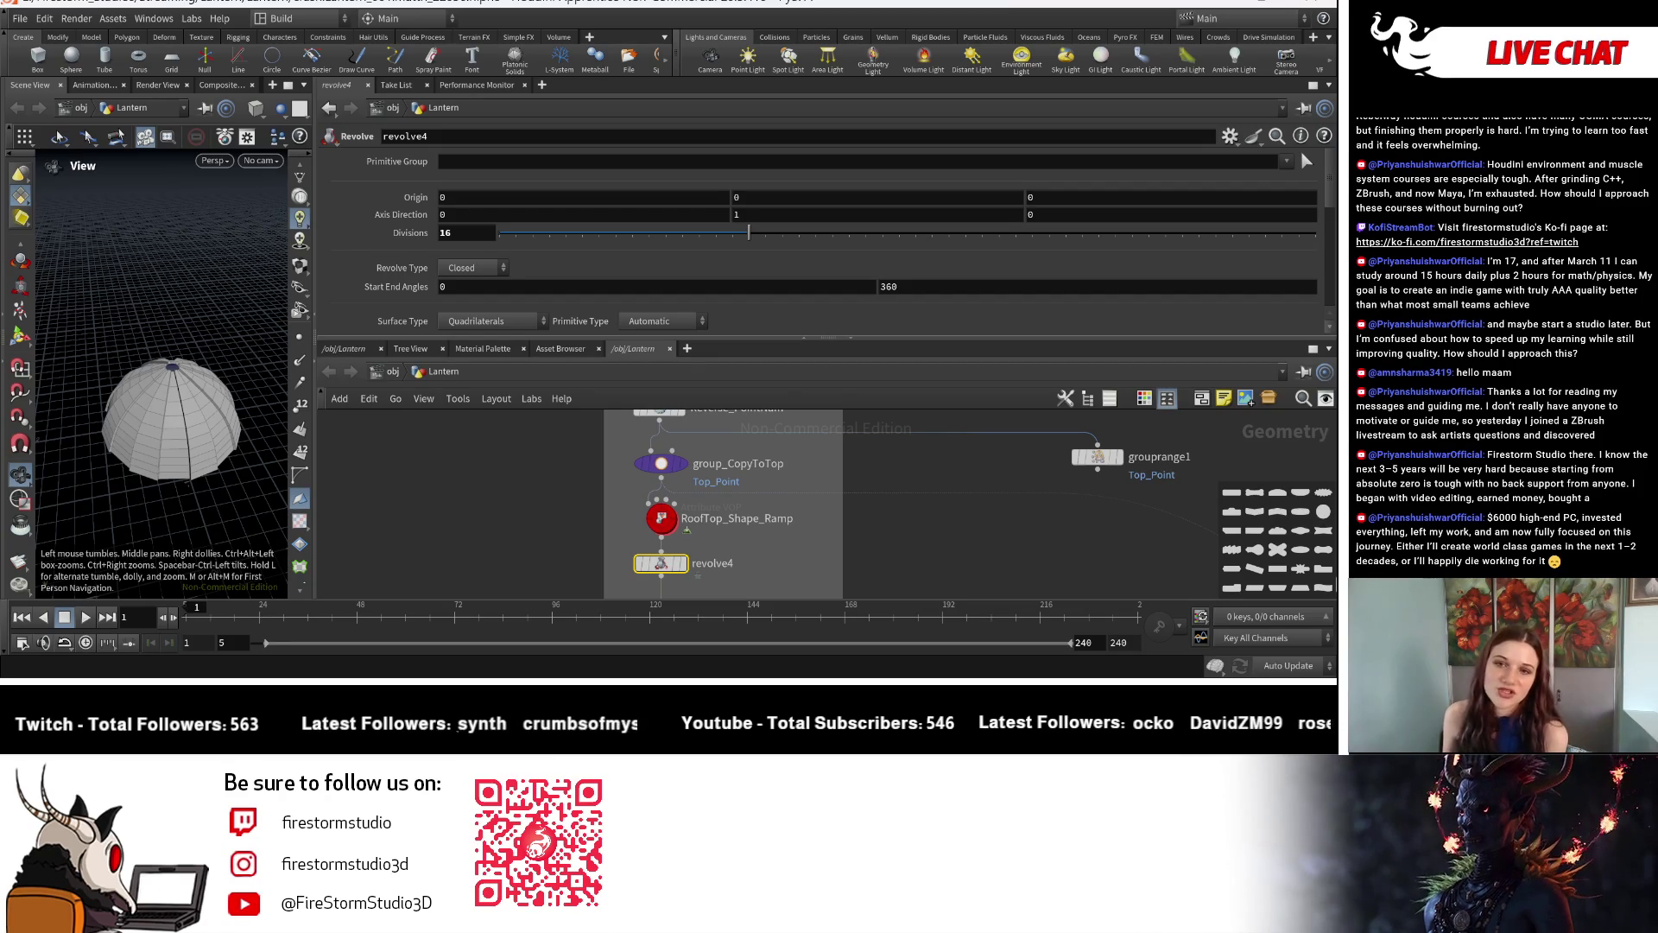
Select polyextrude8 and bring up the node colour palette after tumbling the dome.
{"action": "middle_click_drag", "start_coordinate": [779, 544], "coordinate": [746, 499]}
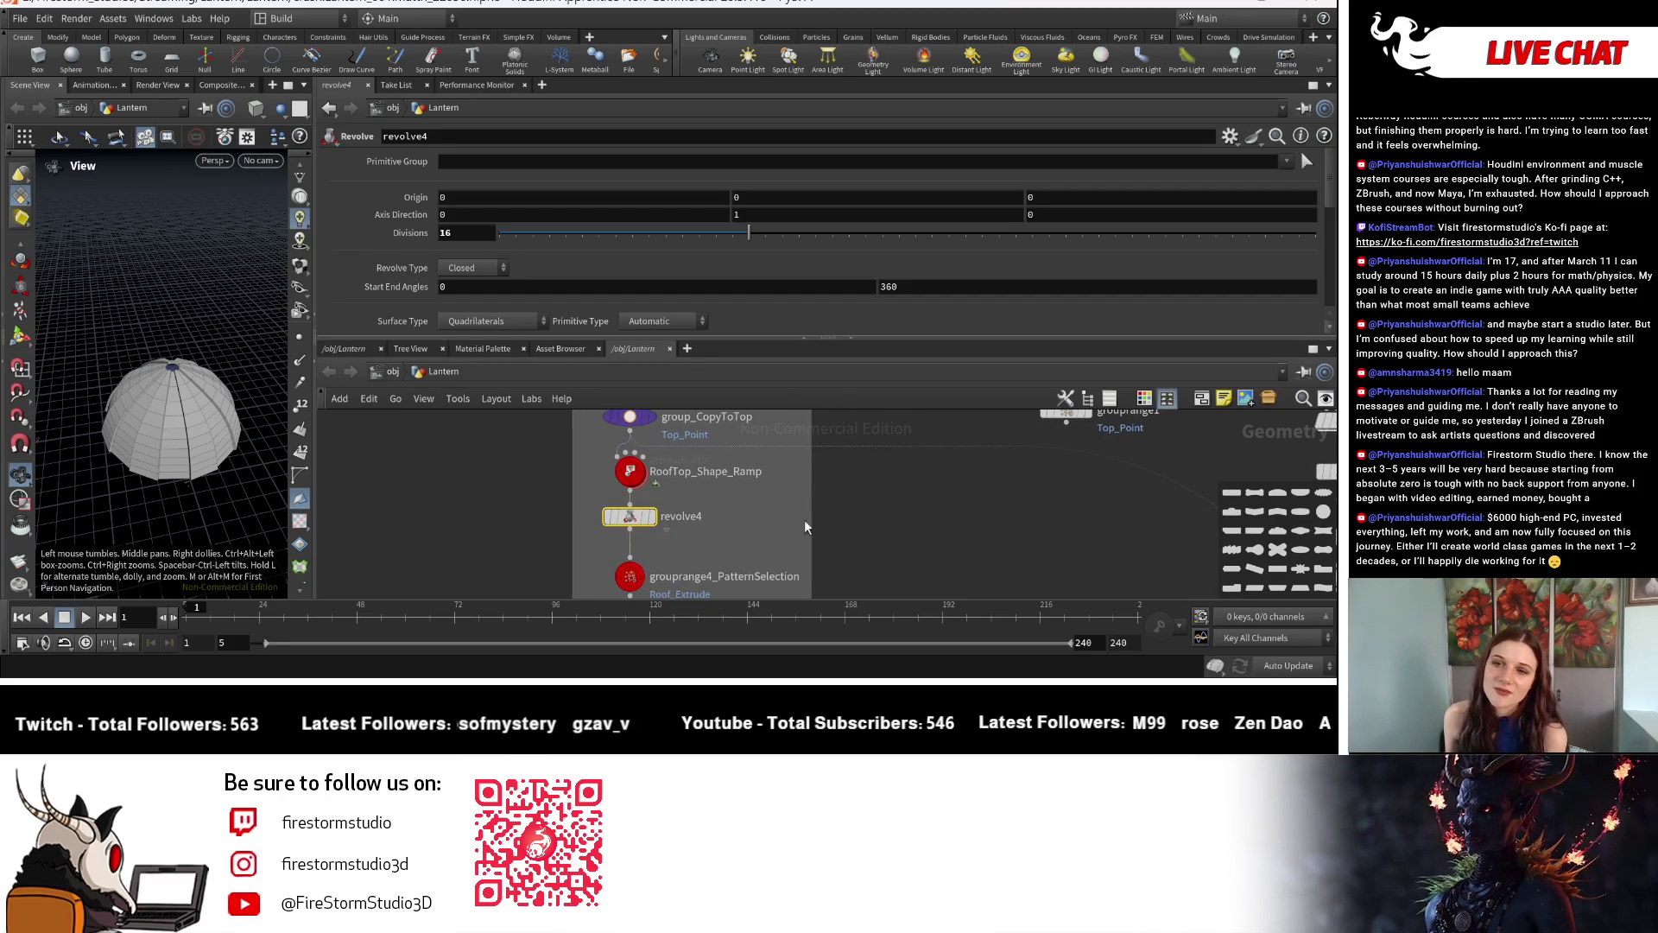
{"action": "middle_click_drag", "start_coordinate": [851, 558], "coordinate": [855, 528]}
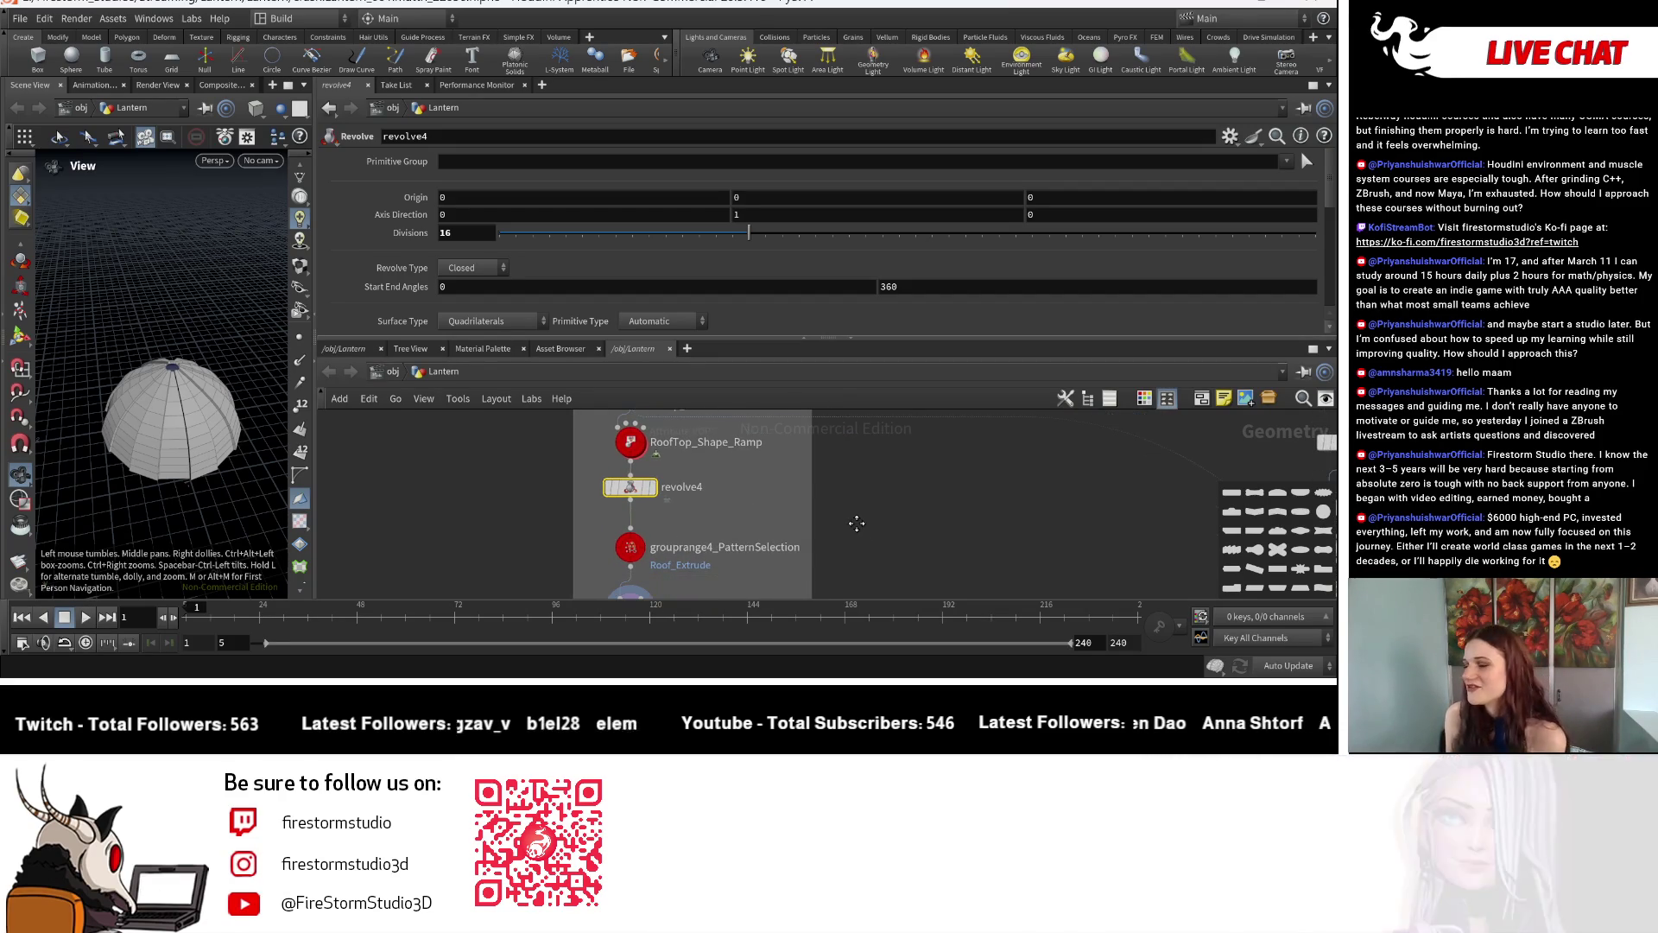
{"action": "scroll", "coordinate": [856, 527], "scroll_direction": "down", "scroll_amount": 2}
{"action": "scroll", "coordinate": [843, 538], "scroll_direction": "down", "scroll_amount": 3}
{"action": "scroll", "coordinate": [823, 551], "scroll_direction": "down", "scroll_amount": 3}
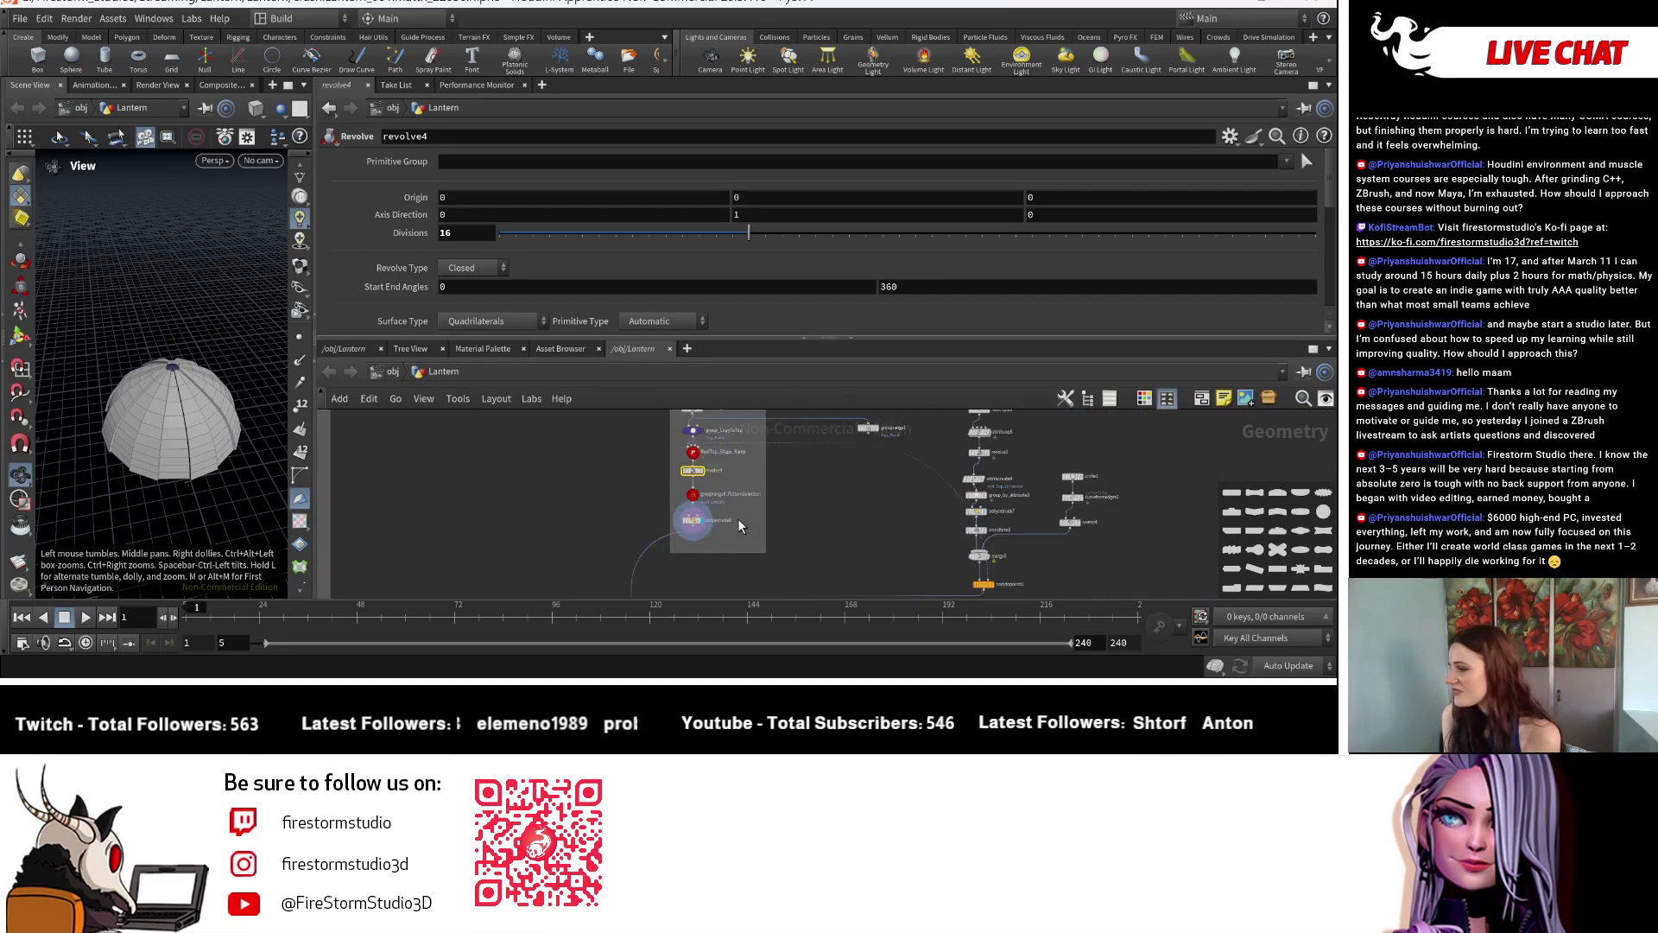
{"action": "scroll", "coordinate": [814, 556], "scroll_direction": "down", "scroll_amount": 2}
{"action": "mouse_move", "coordinate": [78, 450]}
{"action": "left_mouse_down"}
{"action": "mouse_move", "coordinate": [178, 467]}
{"action": "mouse_move", "coordinate": [161, 410]}
{"action": "left_mouse_up"}
{"action": "scroll", "coordinate": [676, 495], "scroll_direction": "up", "scroll_amount": 2}
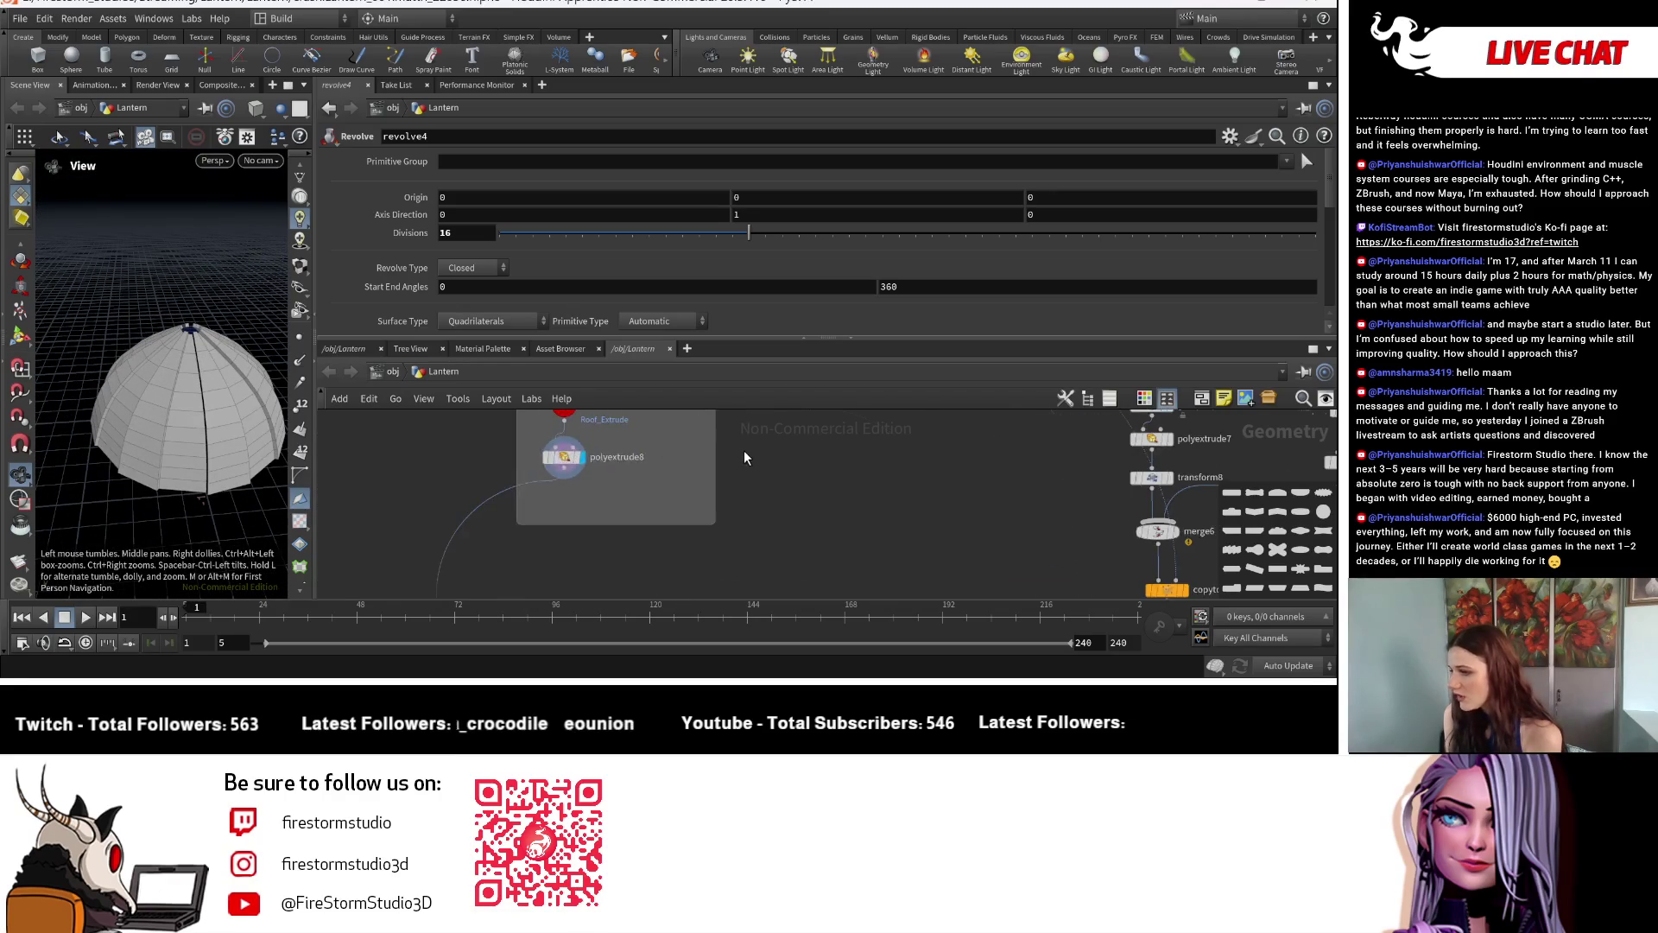
{"action": "scroll", "coordinate": [675, 496], "scroll_direction": "up", "scroll_amount": 2}
{"action": "scroll", "coordinate": [676, 478], "scroll_direction": "up", "scroll_amount": 2}
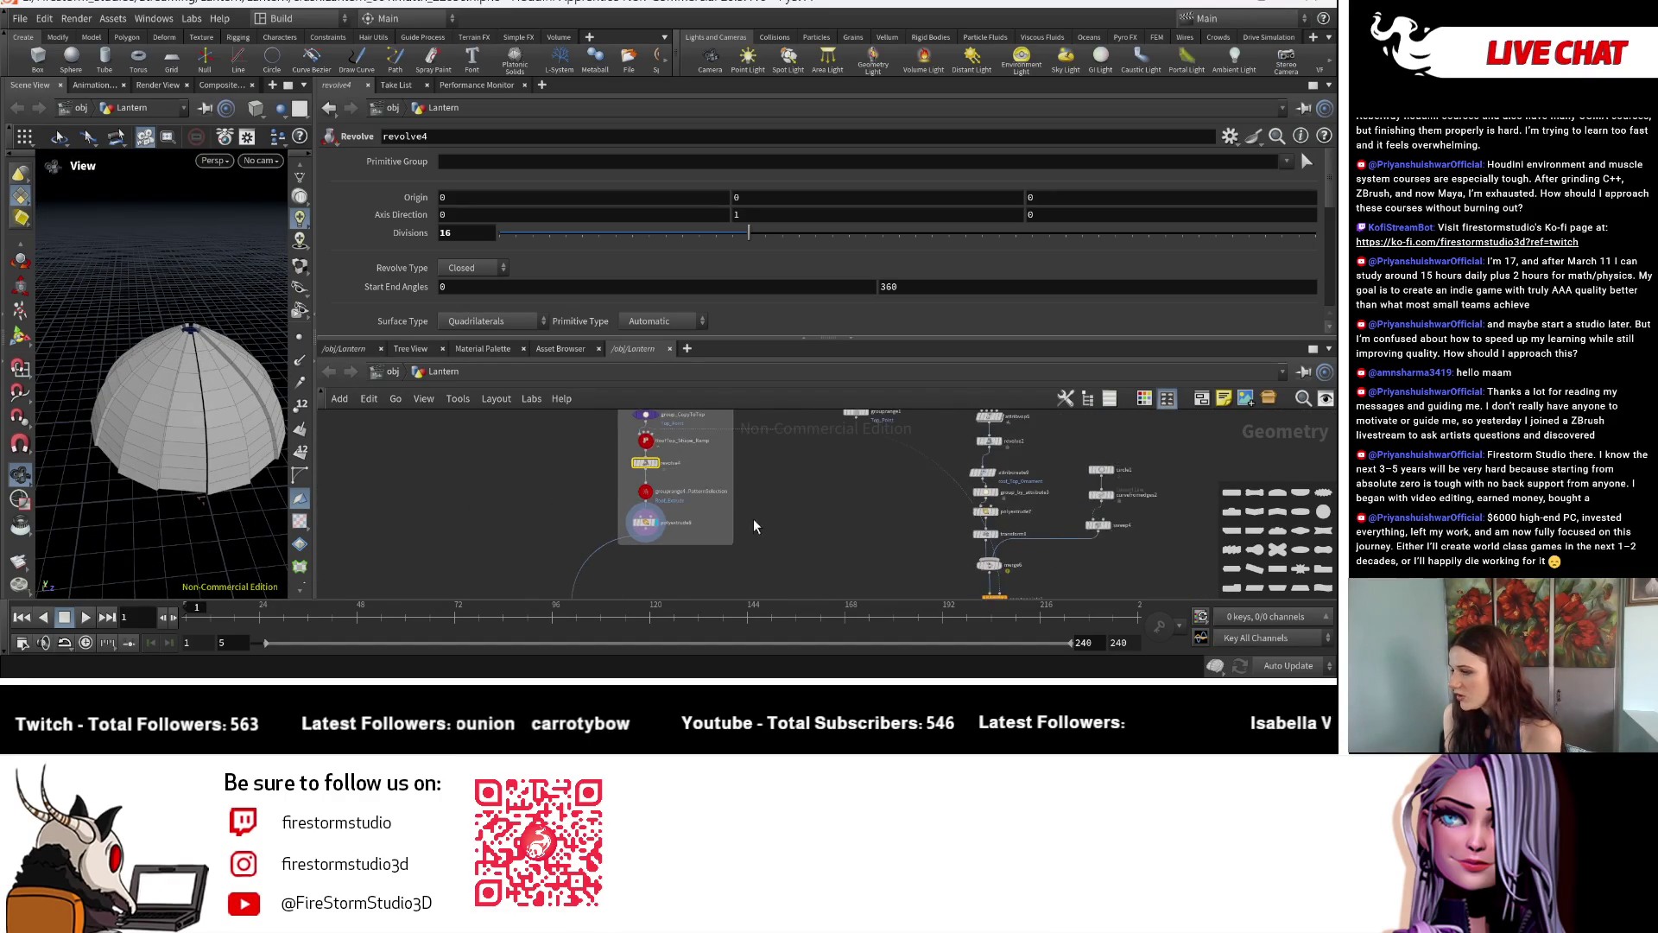
{"action": "scroll", "coordinate": [676, 477], "scroll_direction": "up", "scroll_amount": 3}
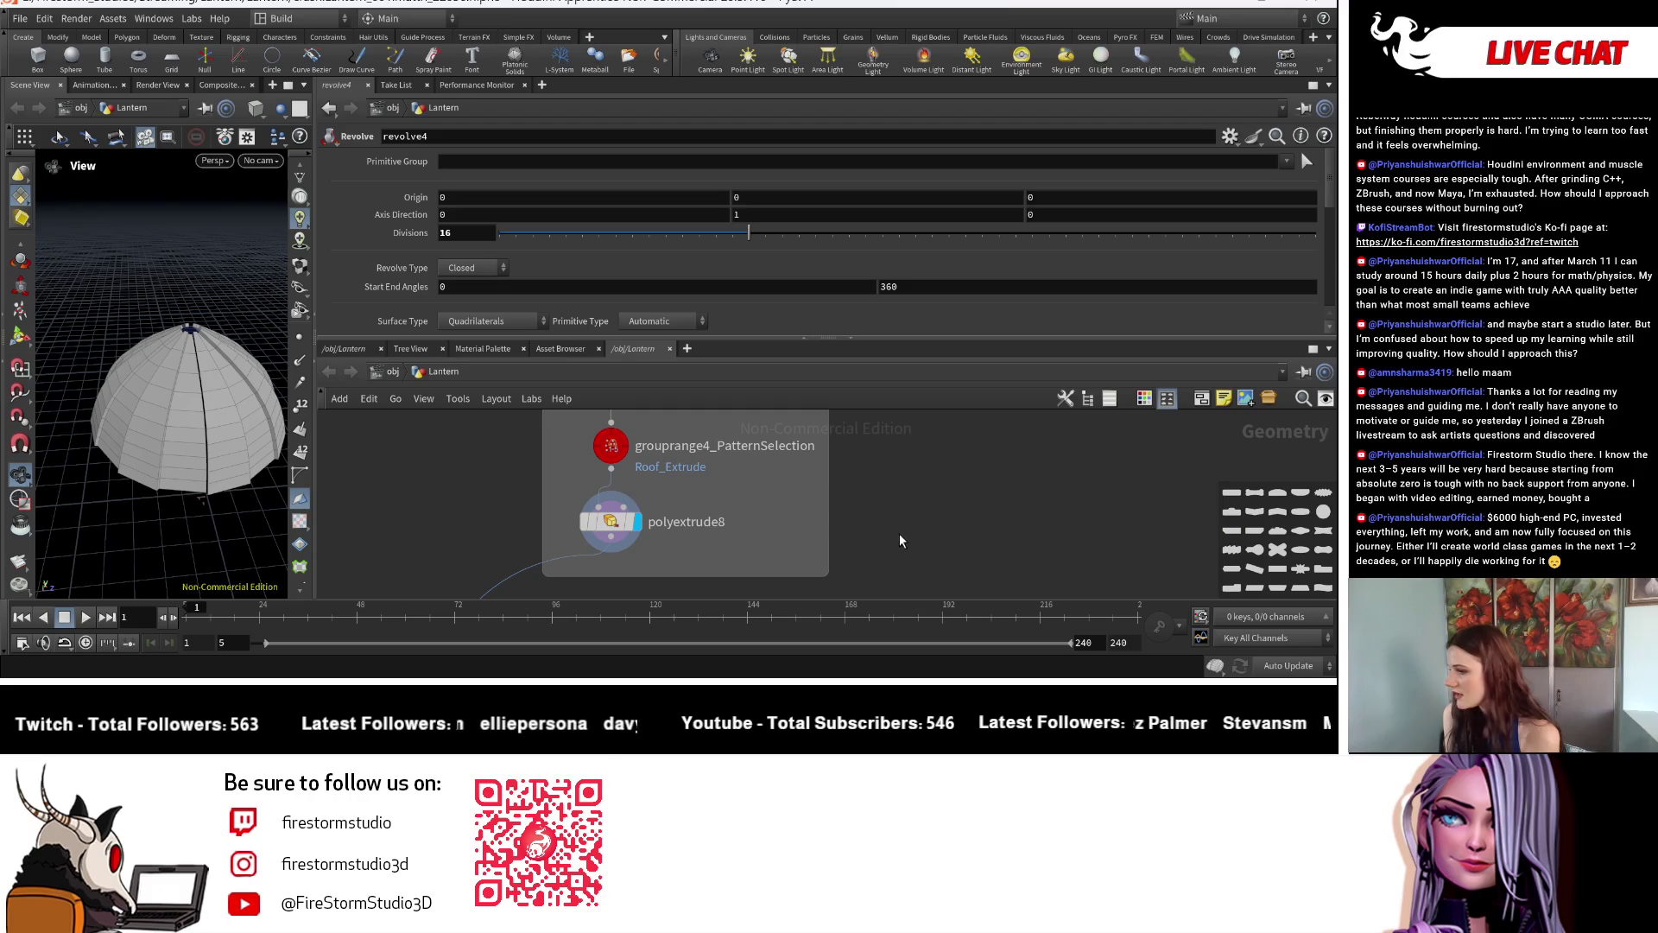
{"action": "scroll", "coordinate": [721, 554], "scroll_direction": "down", "scroll_amount": 2}
{"action": "scroll", "coordinate": [911, 492], "scroll_direction": "up", "scroll_amount": 3}
{"action": "left_click", "coordinate": [549, 546]}
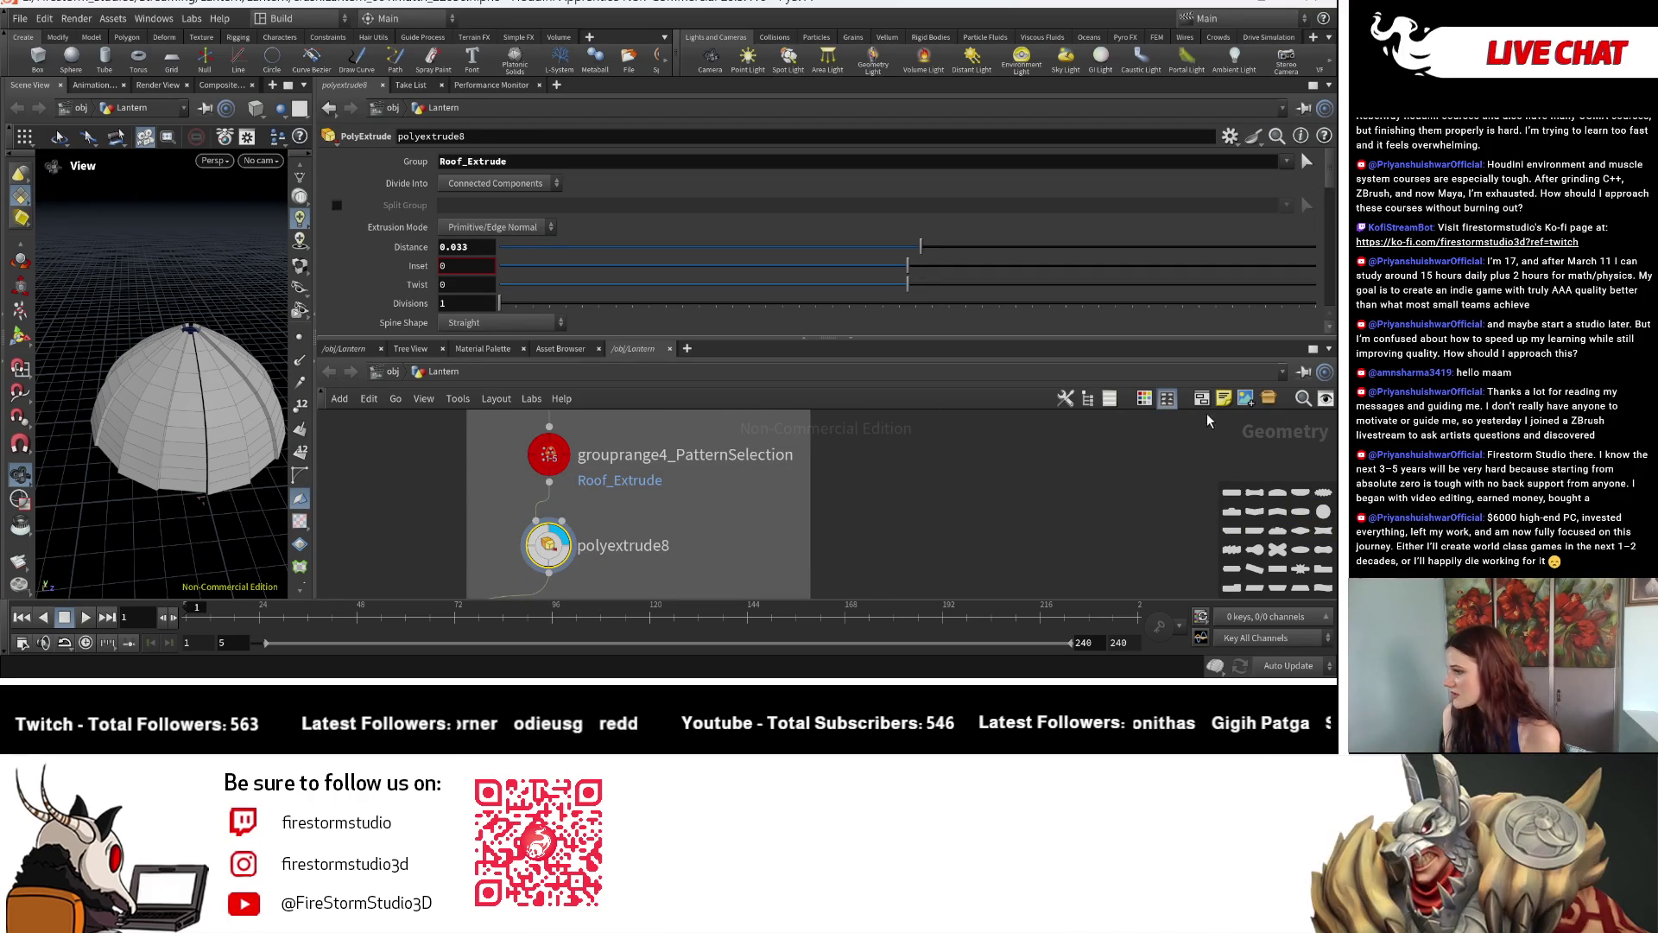
{"action": "left_click", "coordinate": [1143, 399]}
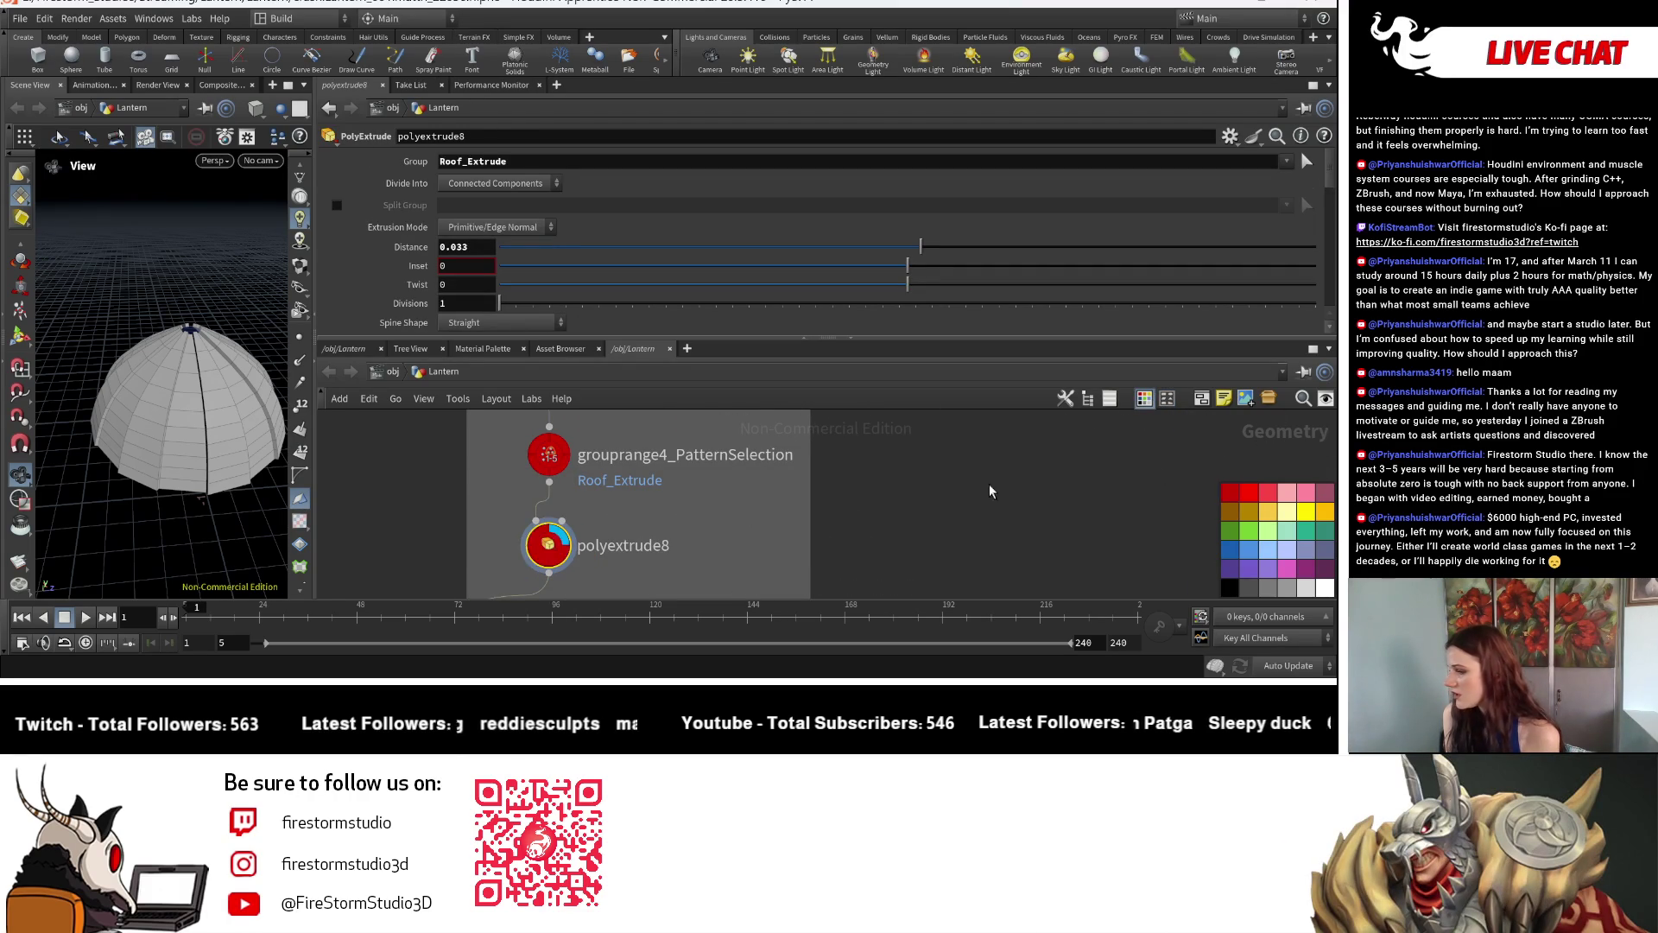
{"action": "scroll", "coordinate": [989, 490], "scroll_direction": "down", "scroll_amount": 2}
{"action": "scroll", "coordinate": [777, 545], "scroll_direction": "down", "scroll_amount": 2}
{"action": "scroll", "coordinate": [783, 518], "scroll_direction": "down", "scroll_amount": 2}
{"action": "scroll", "coordinate": [783, 518], "scroll_direction": "down", "scroll_amount": 1}
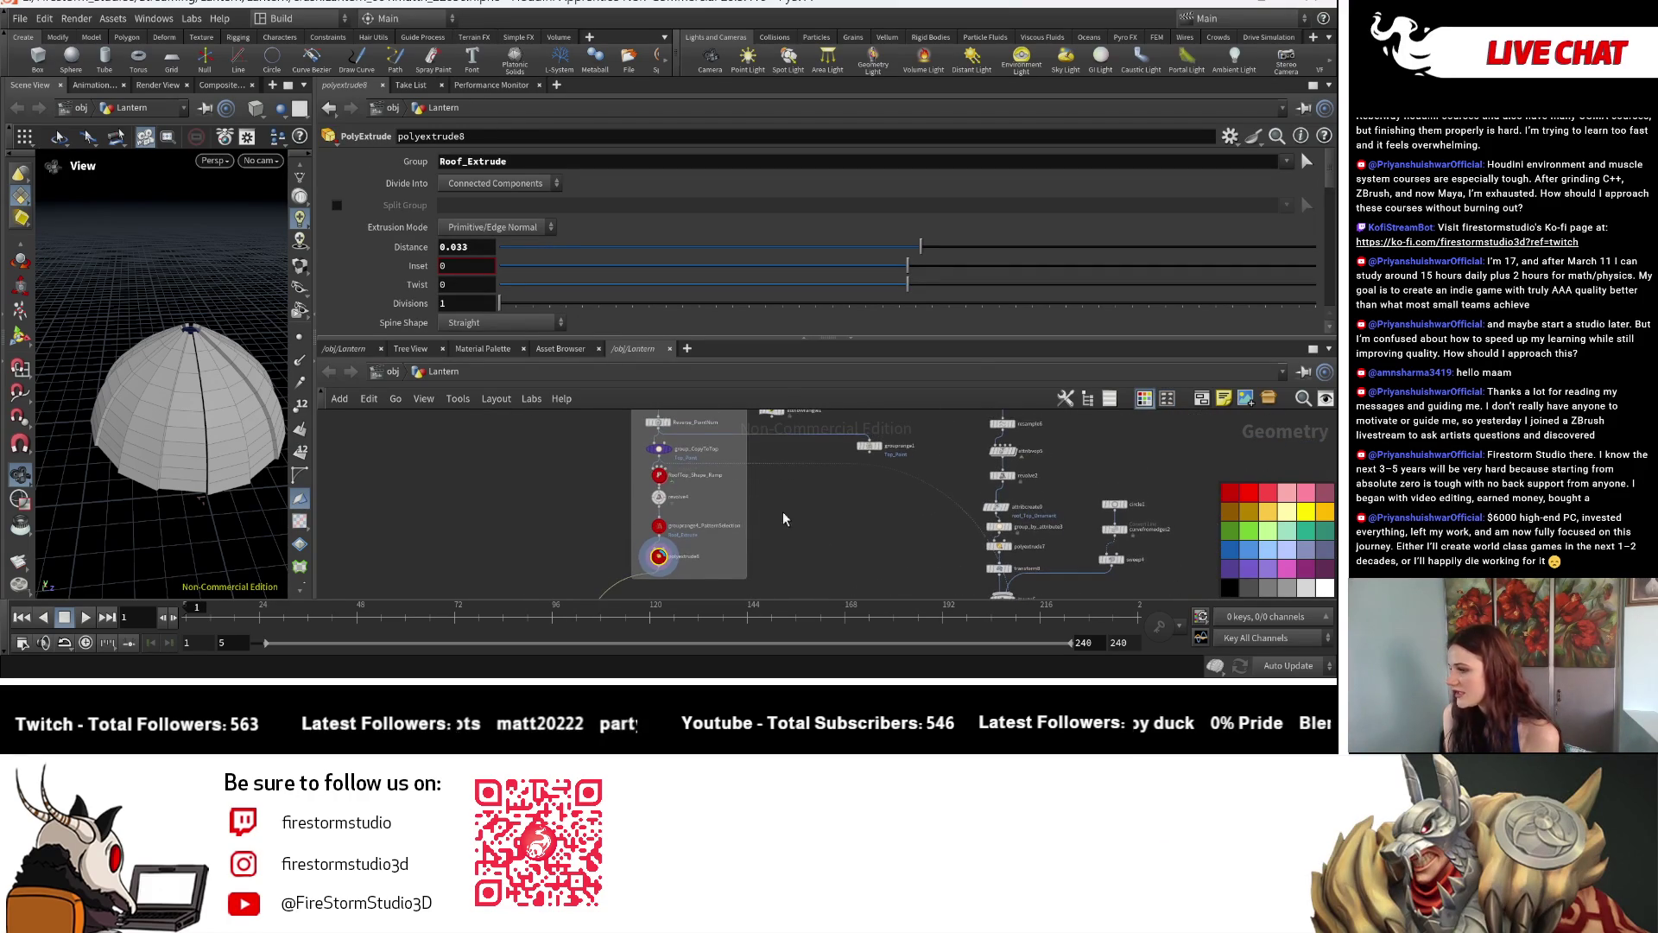
{"action": "scroll", "coordinate": [786, 515], "scroll_direction": "up", "scroll_amount": 2}
{"action": "scroll", "coordinate": [726, 492], "scroll_direction": "up", "scroll_amount": 2}
{"action": "scroll", "coordinate": [686, 474], "scroll_direction": "up", "scroll_amount": 1}
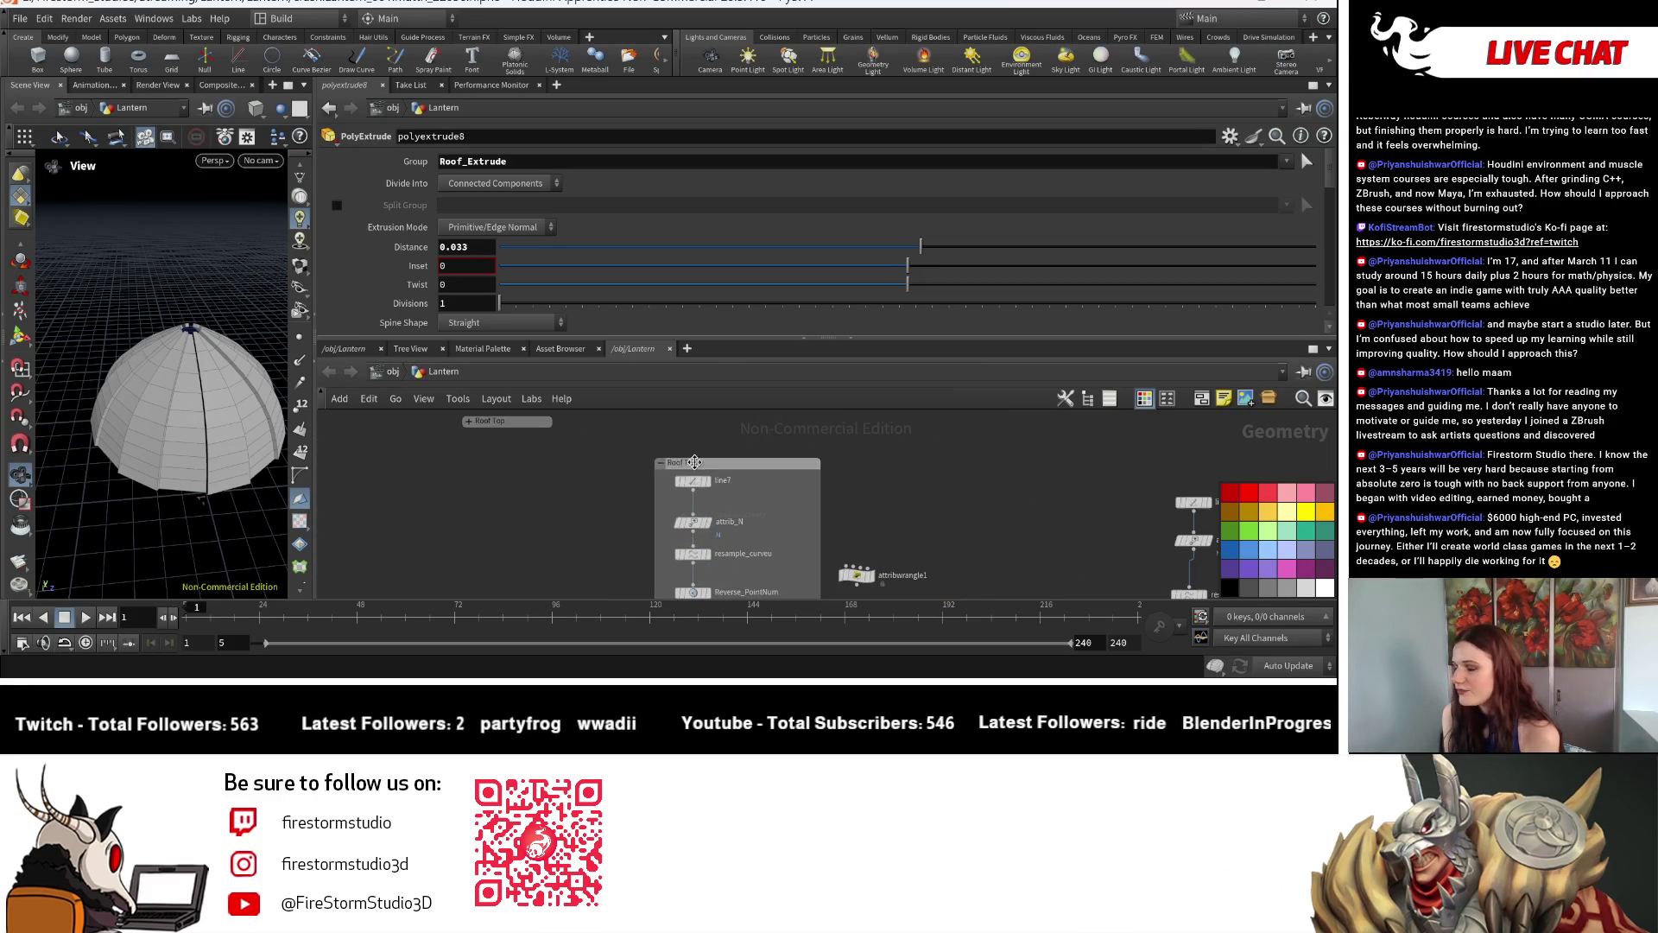
{"action": "scroll", "coordinate": [751, 466], "scroll_direction": "down", "scroll_amount": 2}
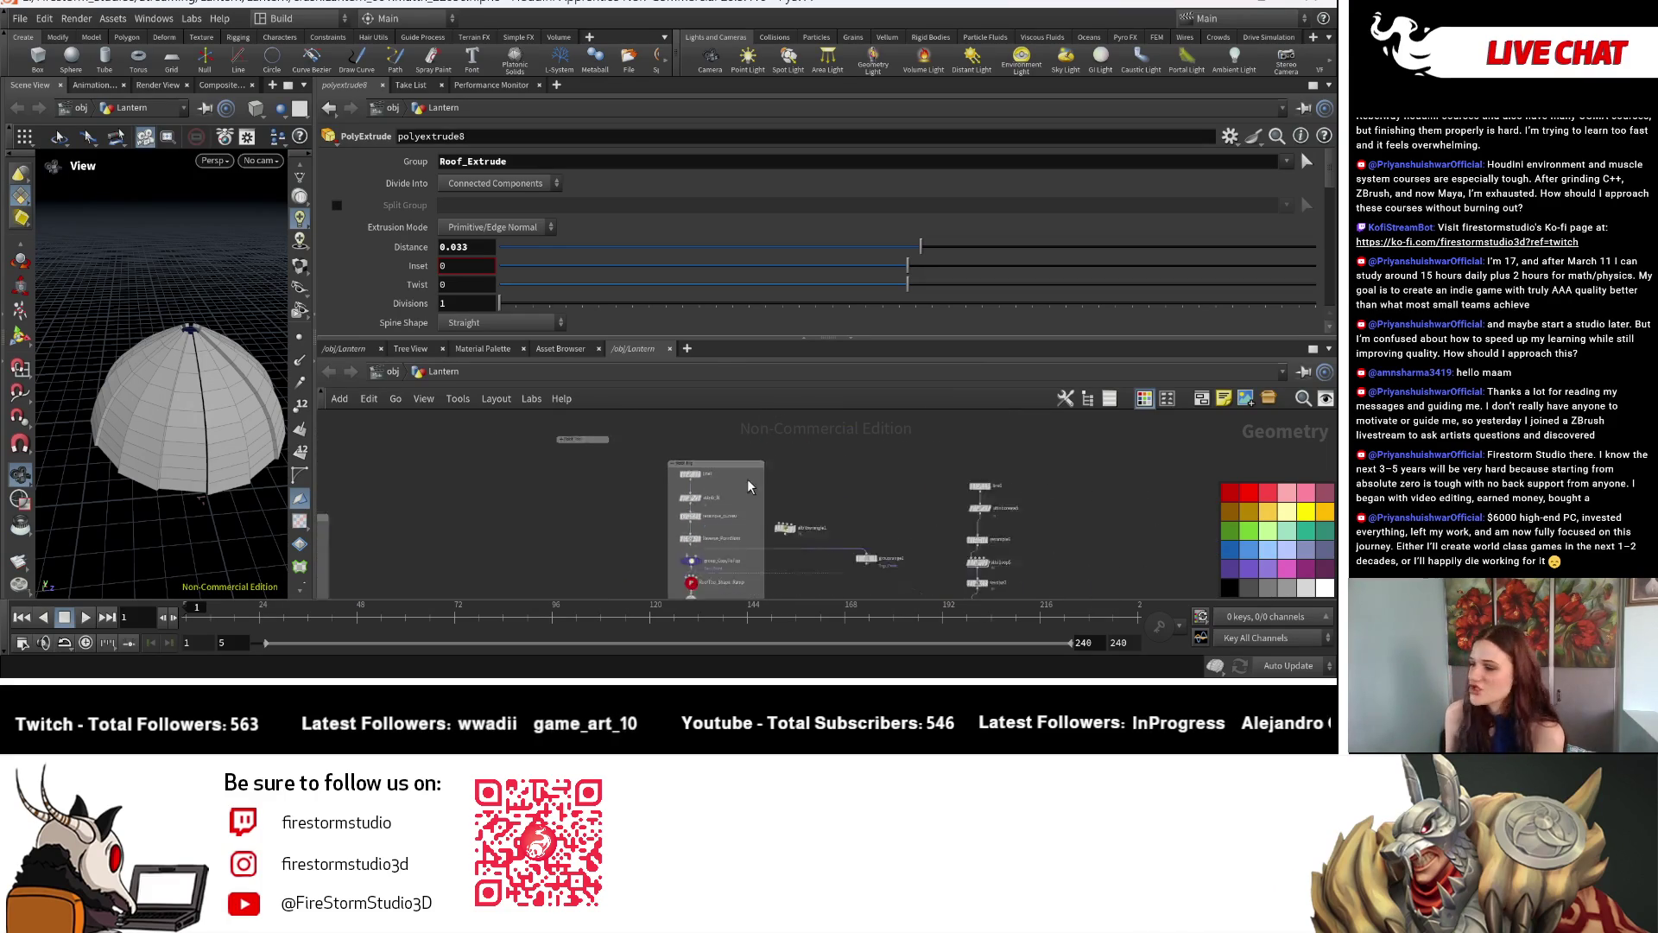
{"action": "scroll", "coordinate": [809, 454], "scroll_direction": "down", "scroll_amount": 2}
{"action": "scroll", "coordinate": [811, 455], "scroll_direction": "up", "scroll_amount": 1}
{"action": "scroll", "coordinate": [761, 472], "scroll_direction": "up", "scroll_amount": 2}
Delete the collapsed roof network box, select its 11 nodes and enlarge the network editor.
{"action": "left_click_drag", "start_coordinate": [759, 476], "coordinate": [733, 466]}
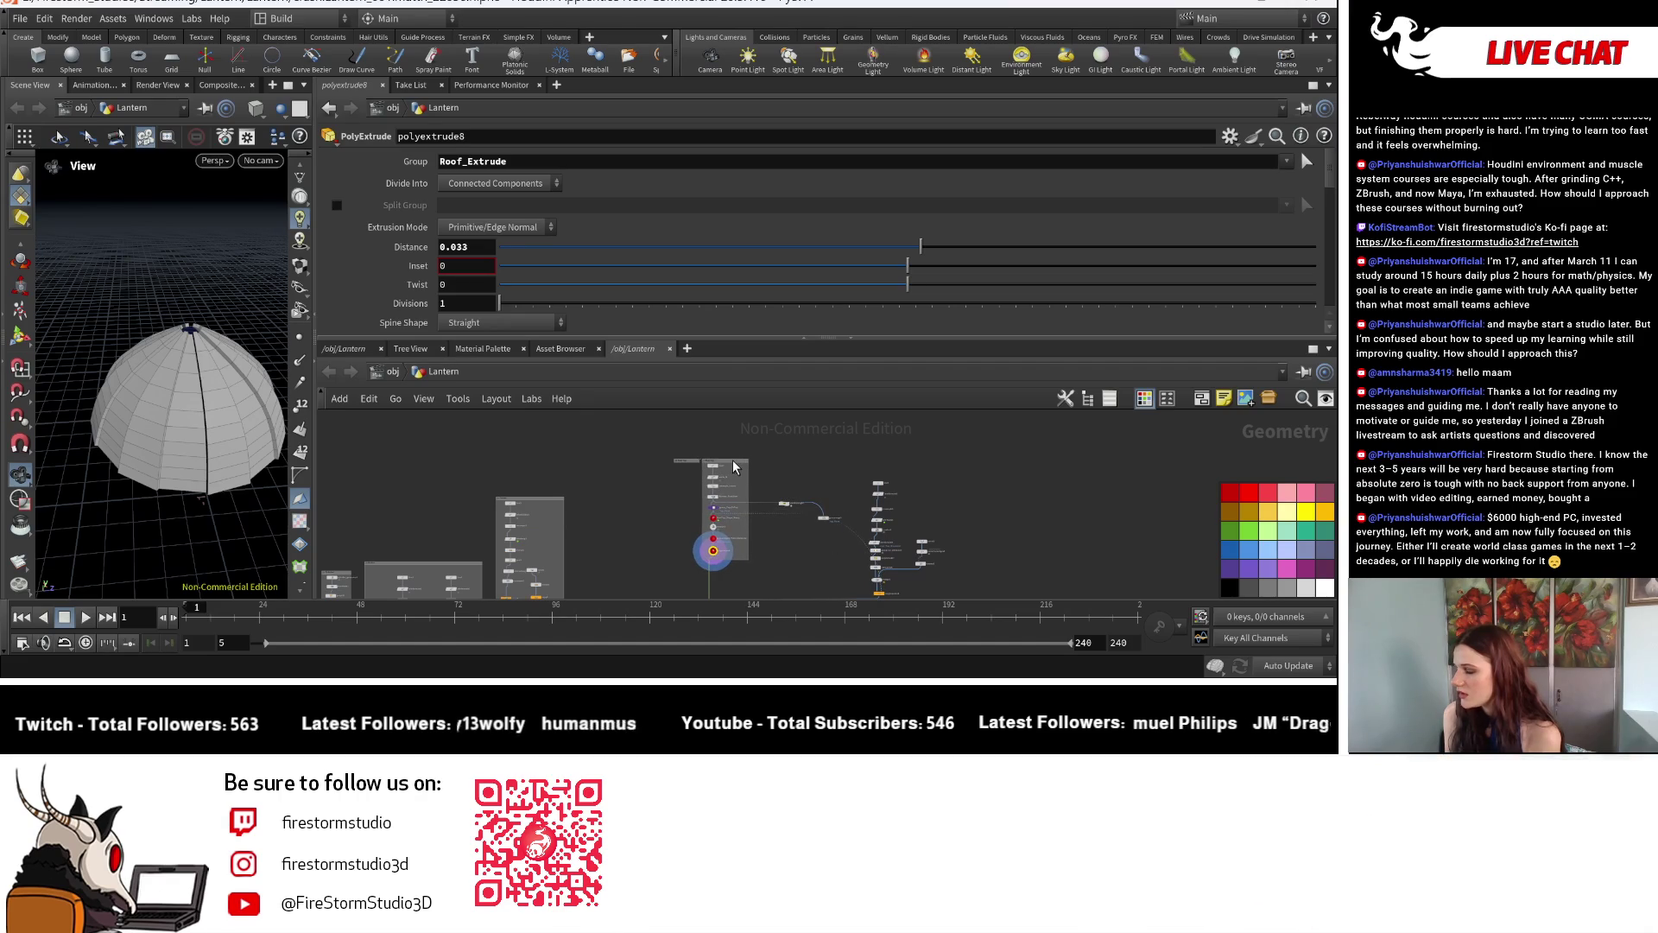
{"action": "scroll", "coordinate": [706, 482], "scroll_direction": "up", "scroll_amount": 2}
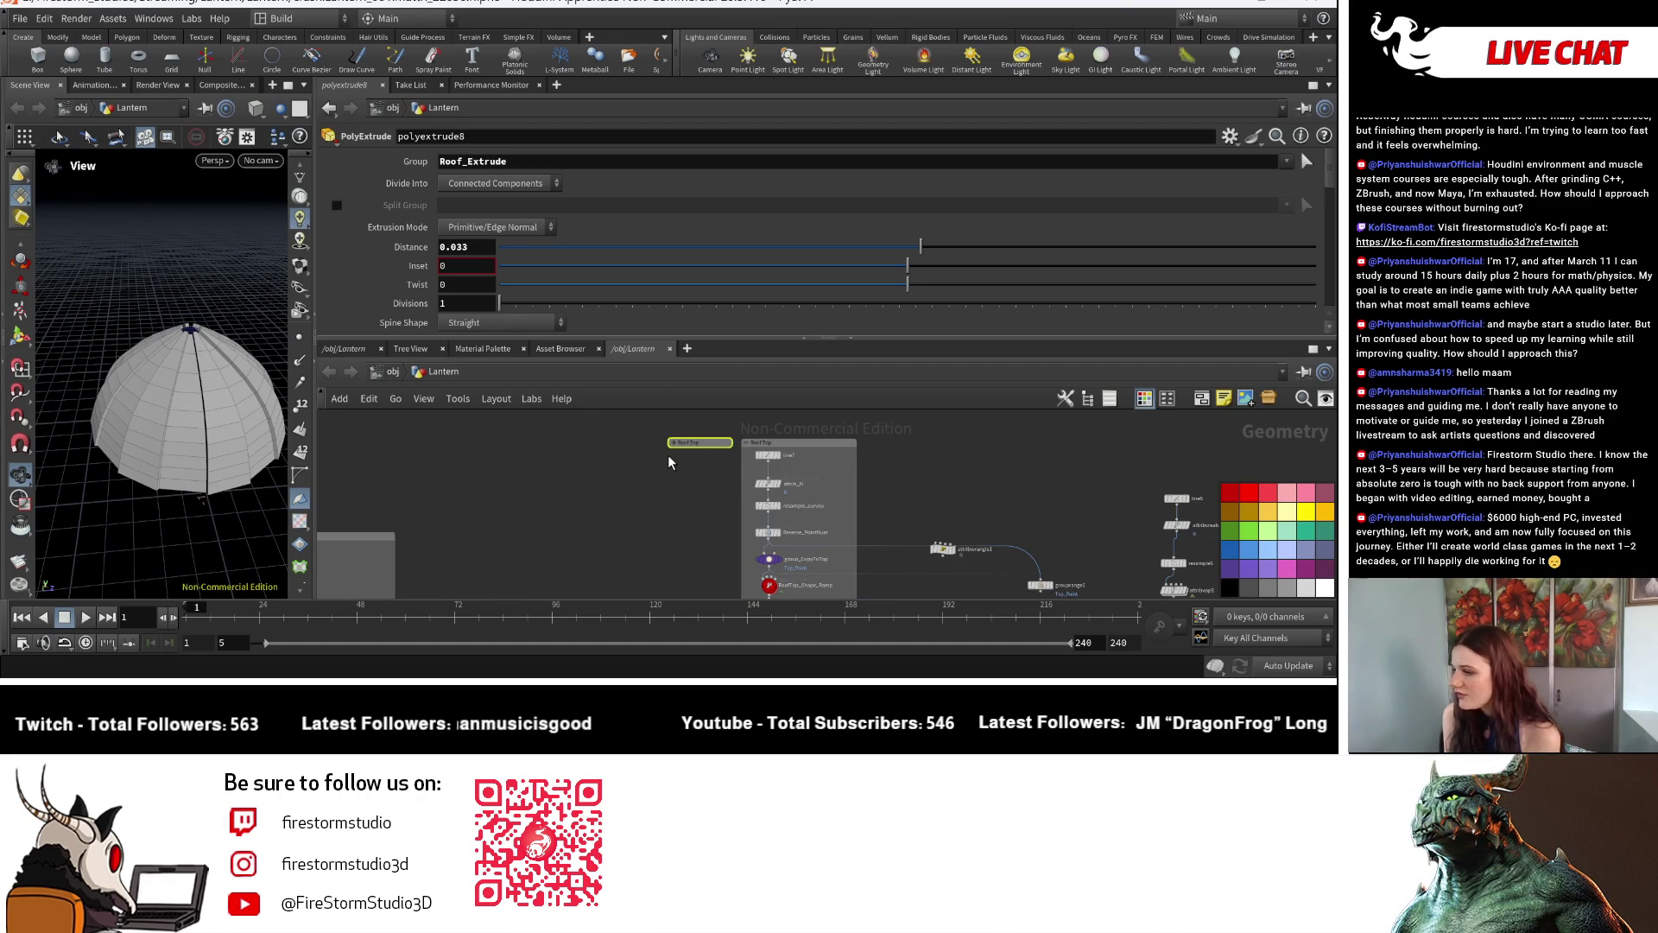
{"action": "key", "text": "Delete"}
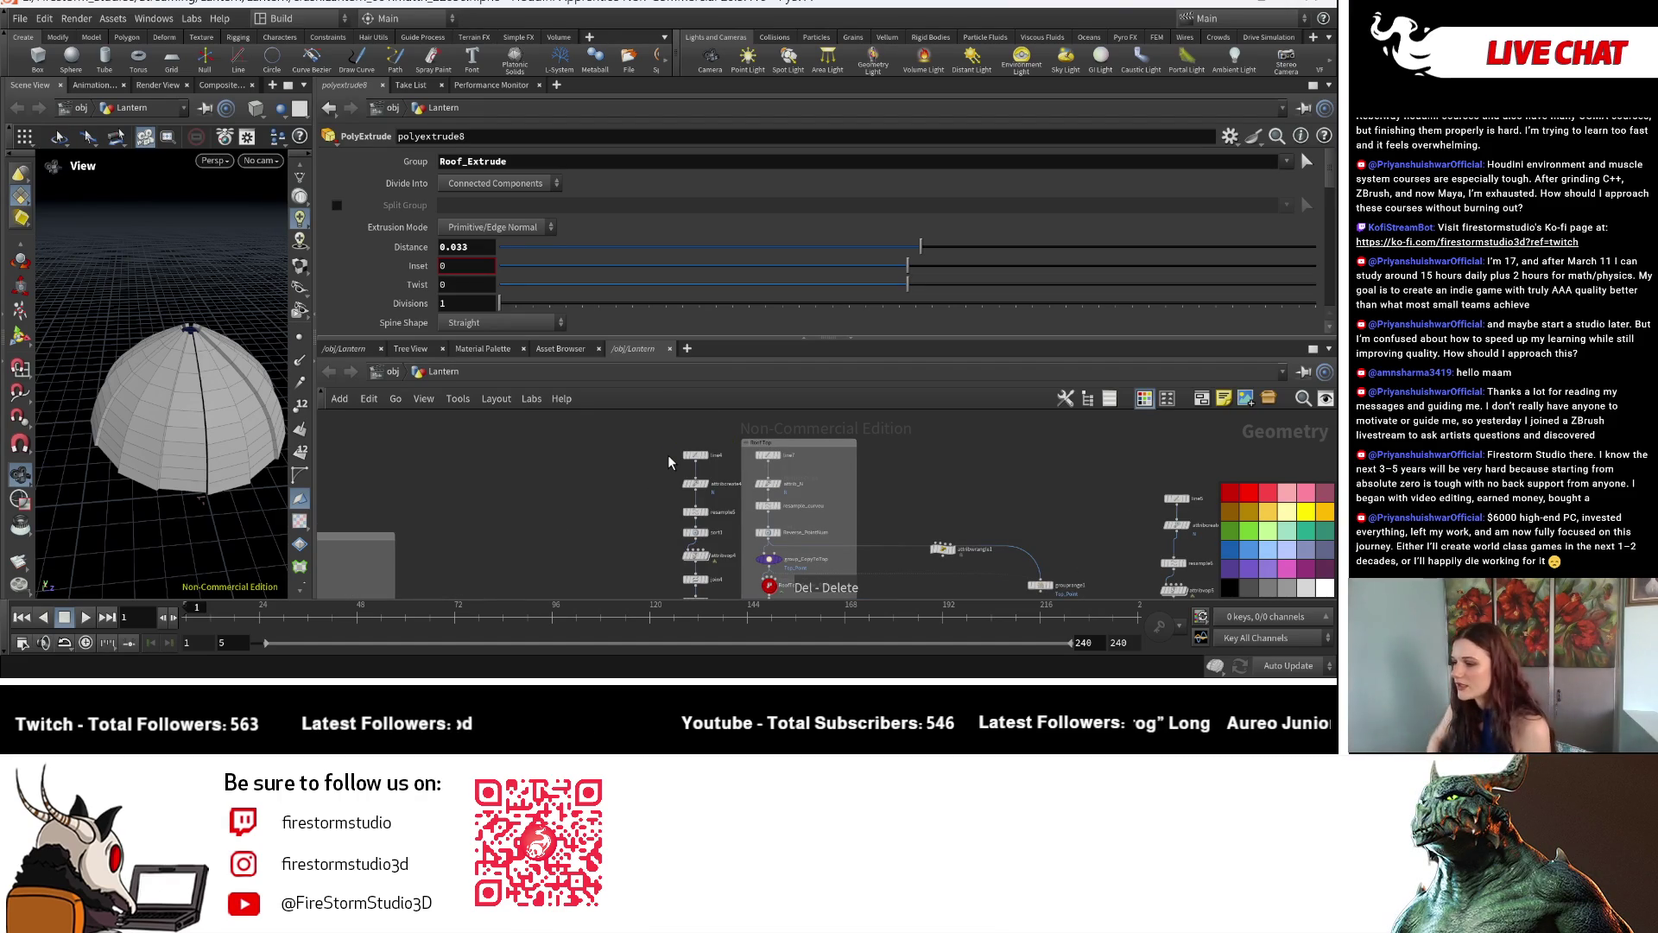
{"action": "scroll", "coordinate": [622, 456], "scroll_direction": "down", "scroll_amount": 2}
{"action": "scroll", "coordinate": [590, 453], "scroll_direction": "down", "scroll_amount": 1}
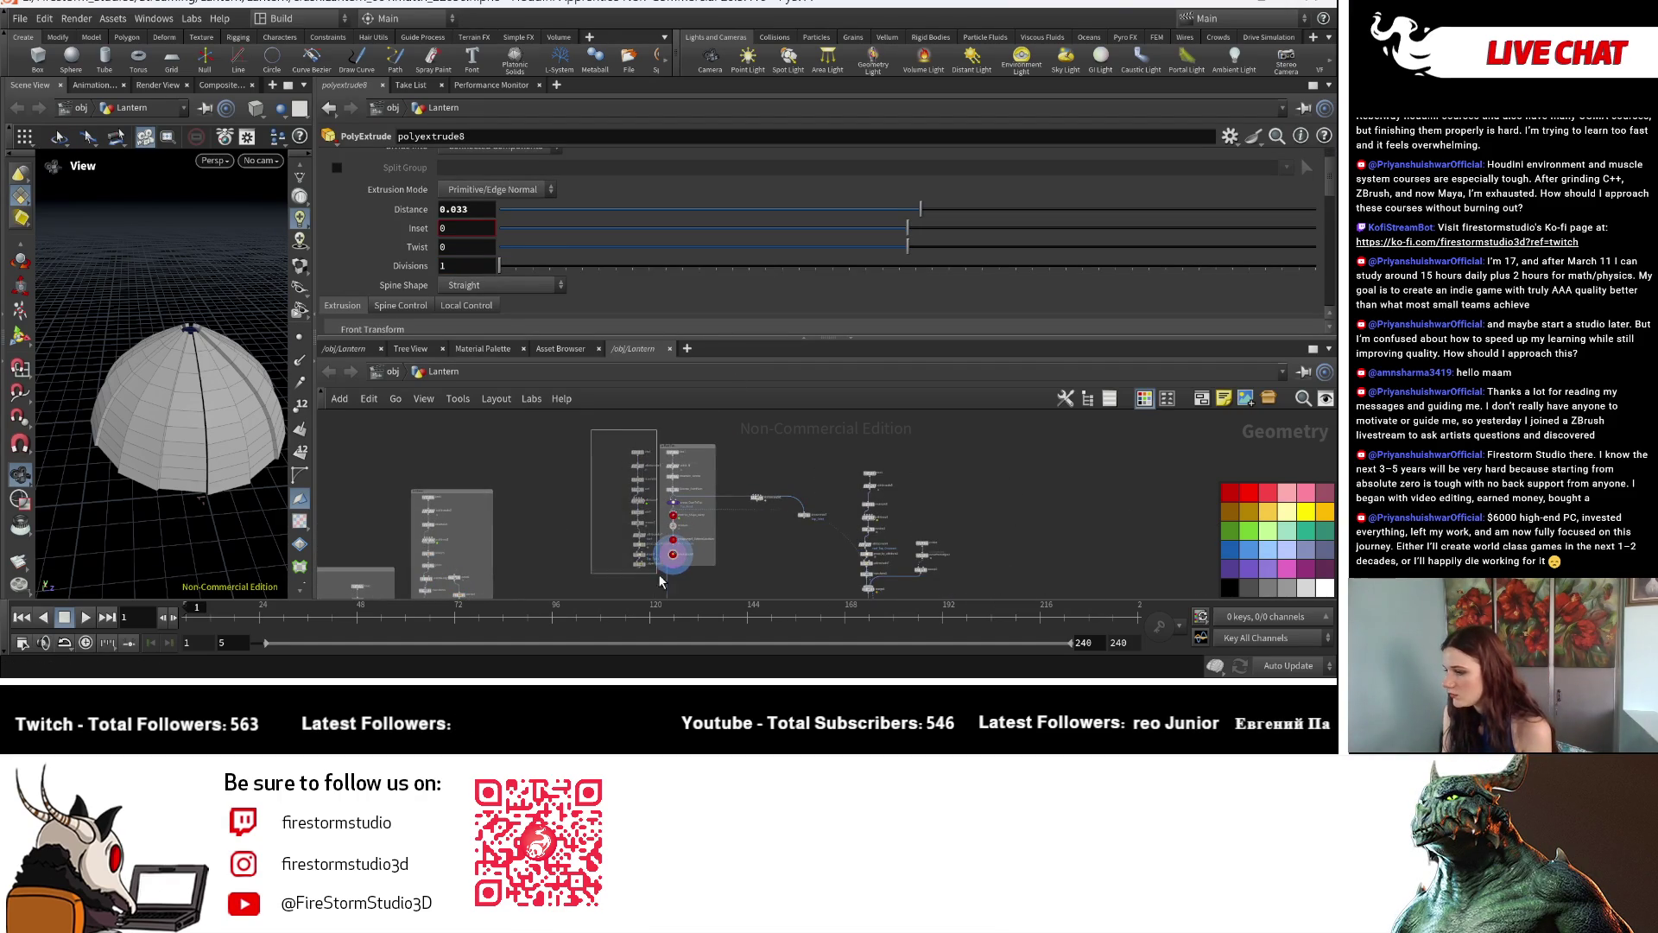
{"action": "left_click_drag", "start_coordinate": [659, 582], "coordinate": [658, 582]}
{"action": "scroll", "coordinate": [778, 544], "scroll_direction": "up", "scroll_amount": 2}
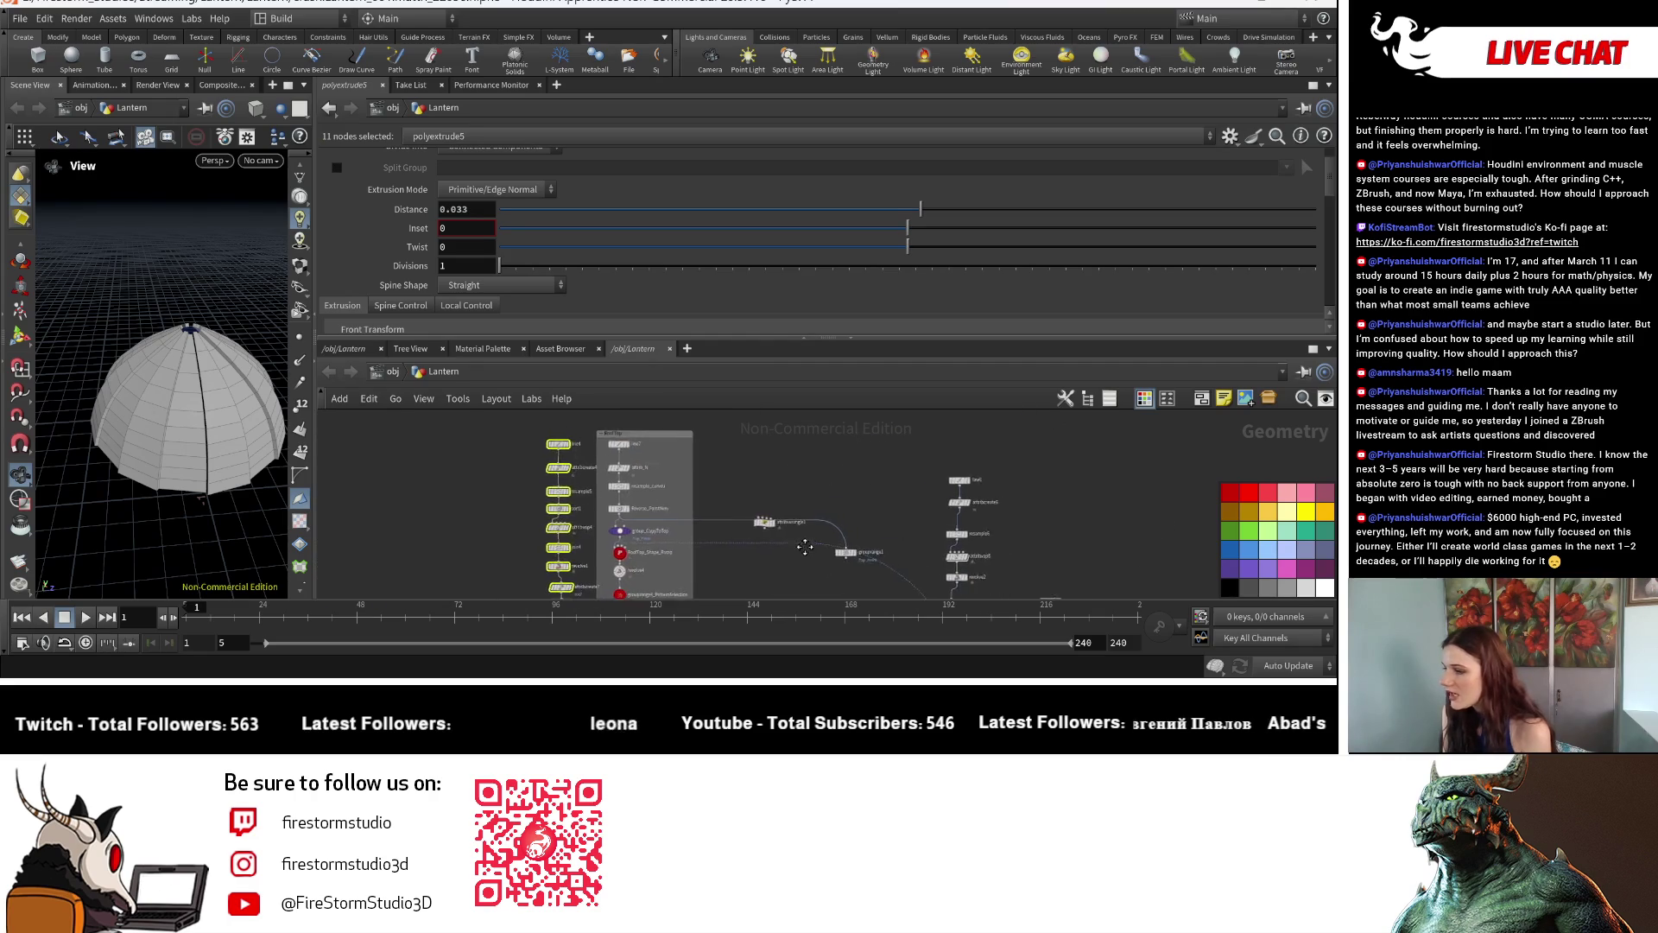
{"action": "middle_click_drag", "start_coordinate": [805, 546], "coordinate": [818, 547]}
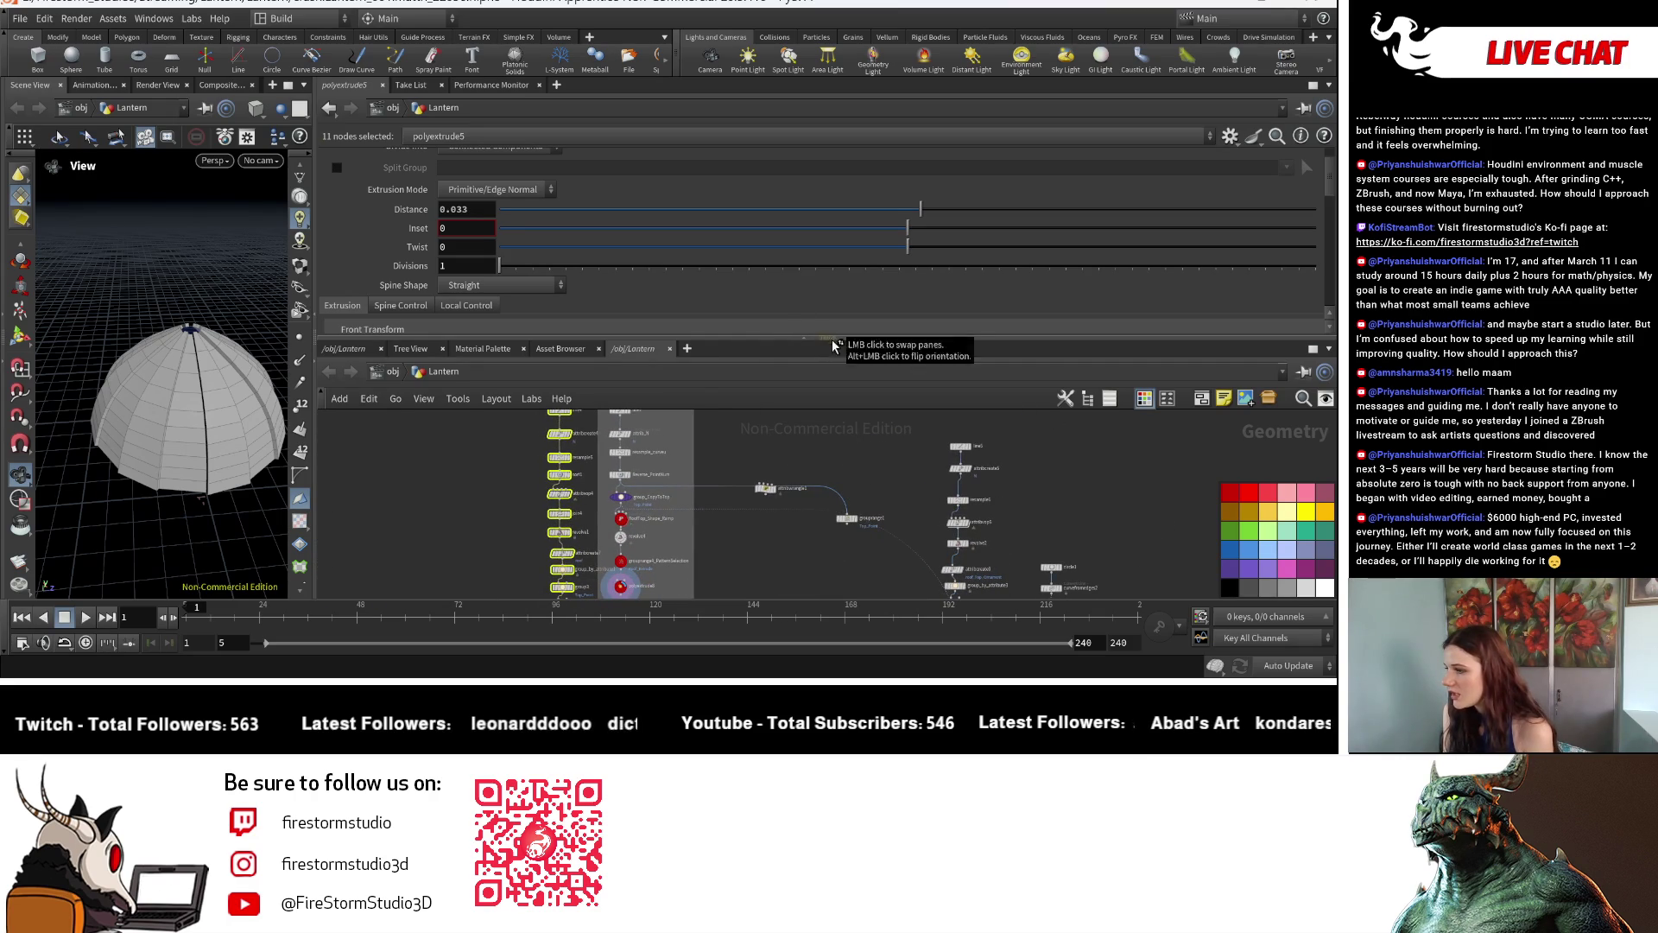
{"action": "left_click_drag", "start_coordinate": [850, 342], "coordinate": [851, 238]}
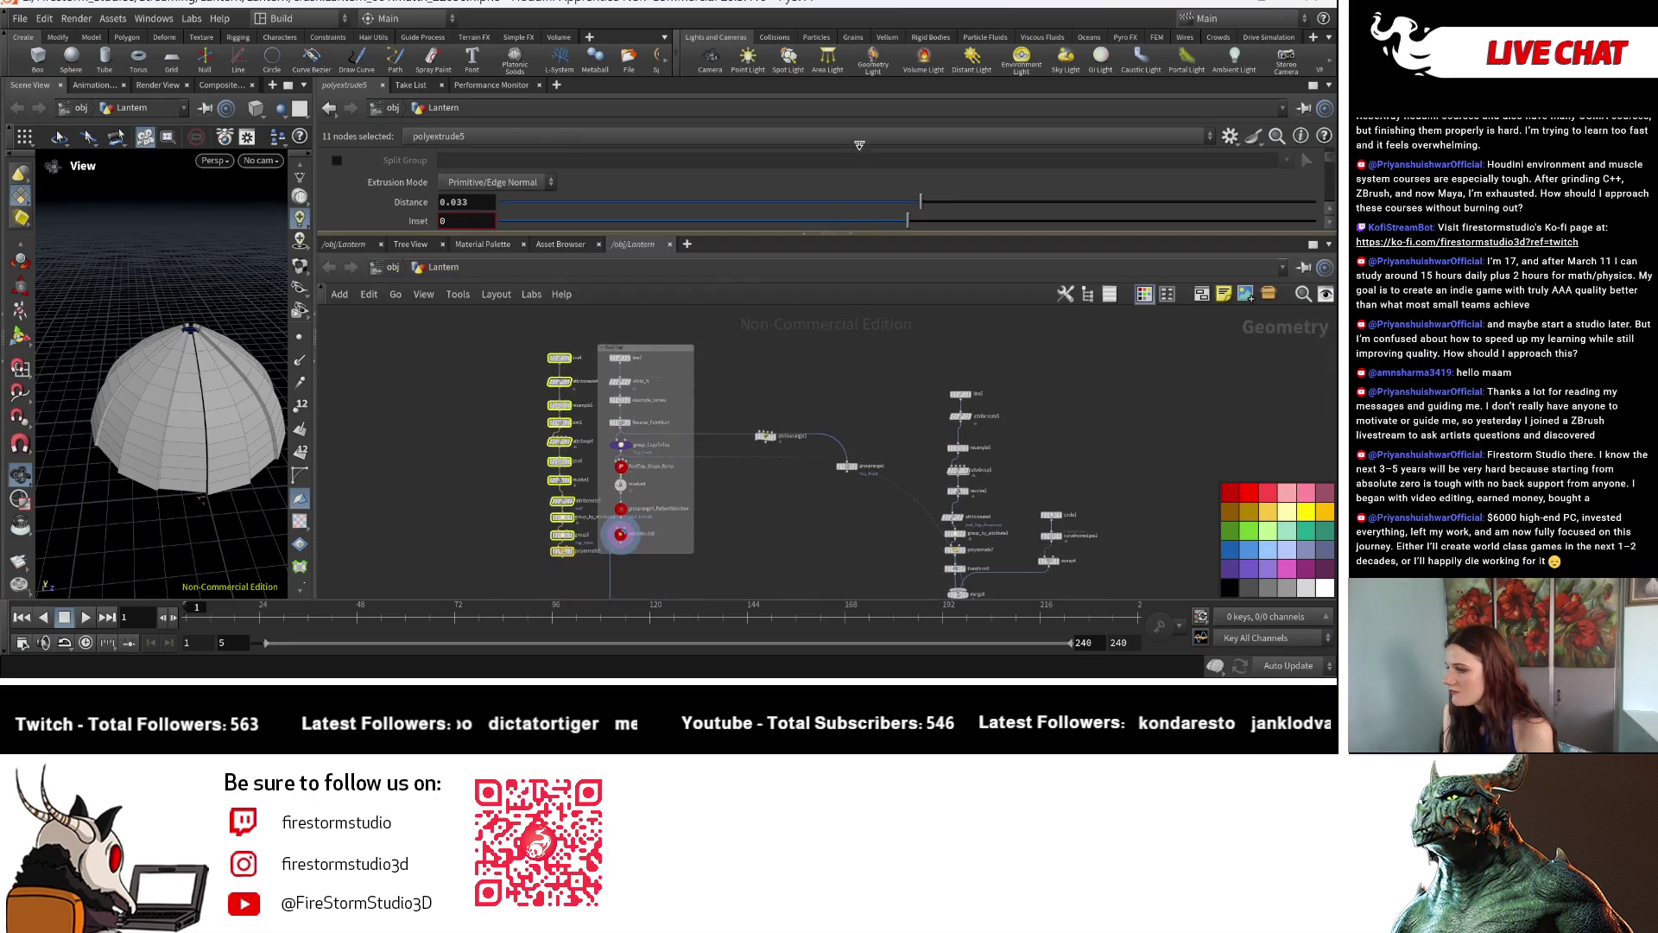
{"action": "scroll", "coordinate": [505, 370], "scroll_direction": "up", "scroll_amount": 2}
{"action": "scroll", "coordinate": [498, 366], "scroll_direction": "up", "scroll_amount": 2}
{"action": "scroll", "coordinate": [499, 366], "scroll_direction": "down", "scroll_amount": 2}
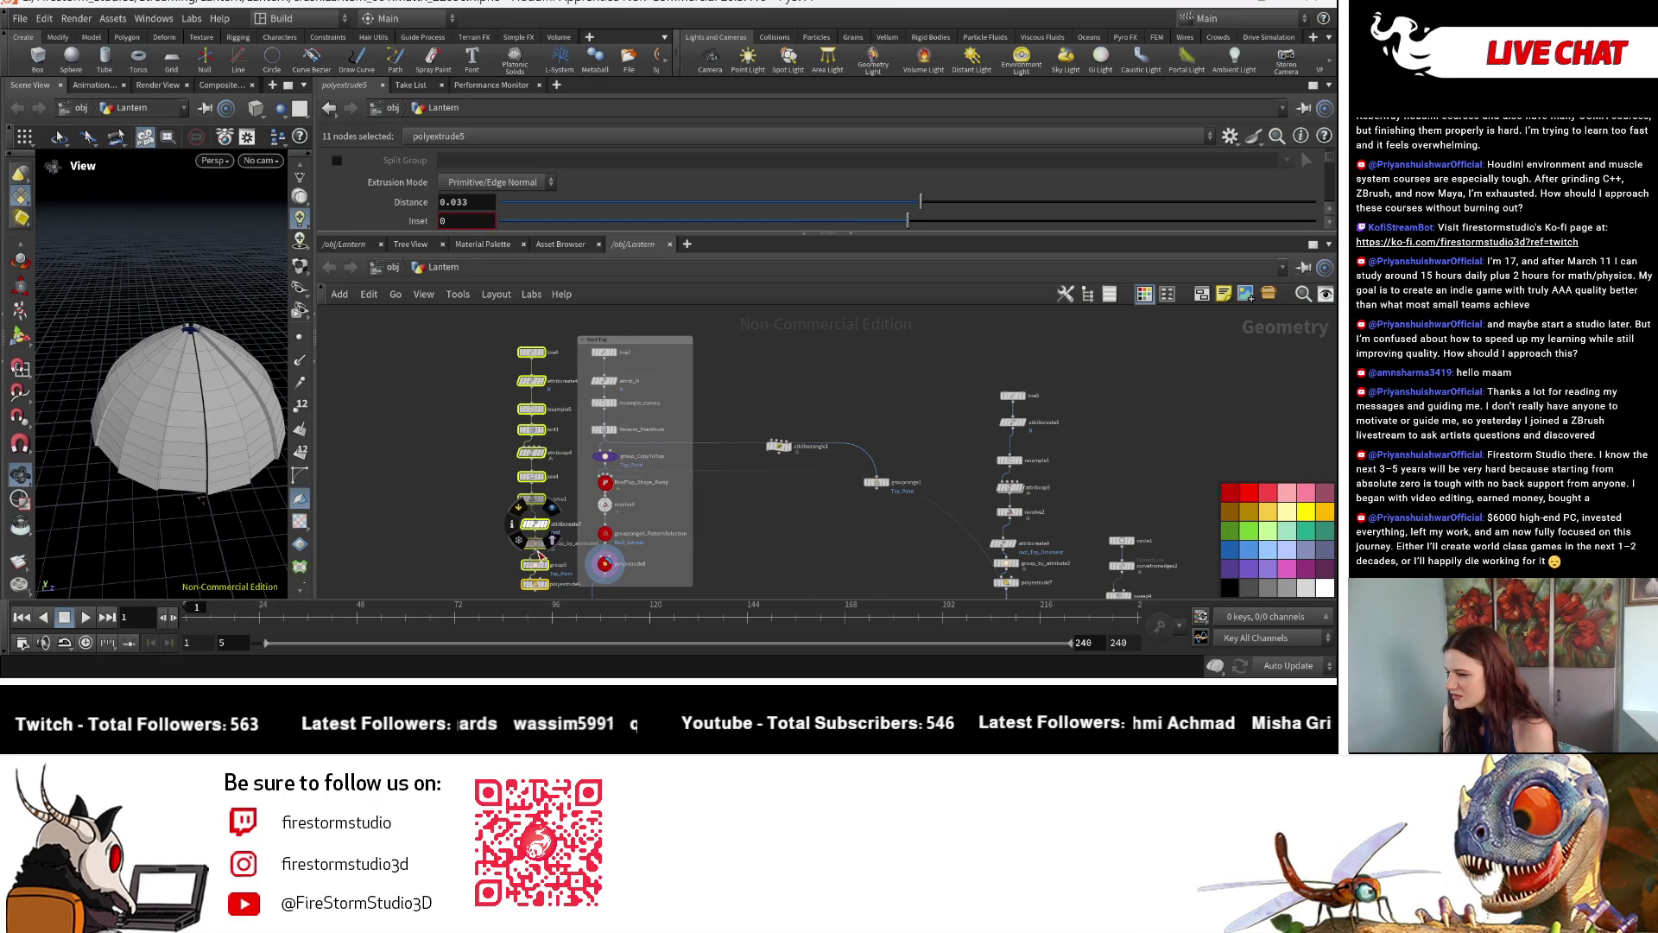
{"action": "middle_click_drag", "start_coordinate": [443, 531], "coordinate": [409, 552]}
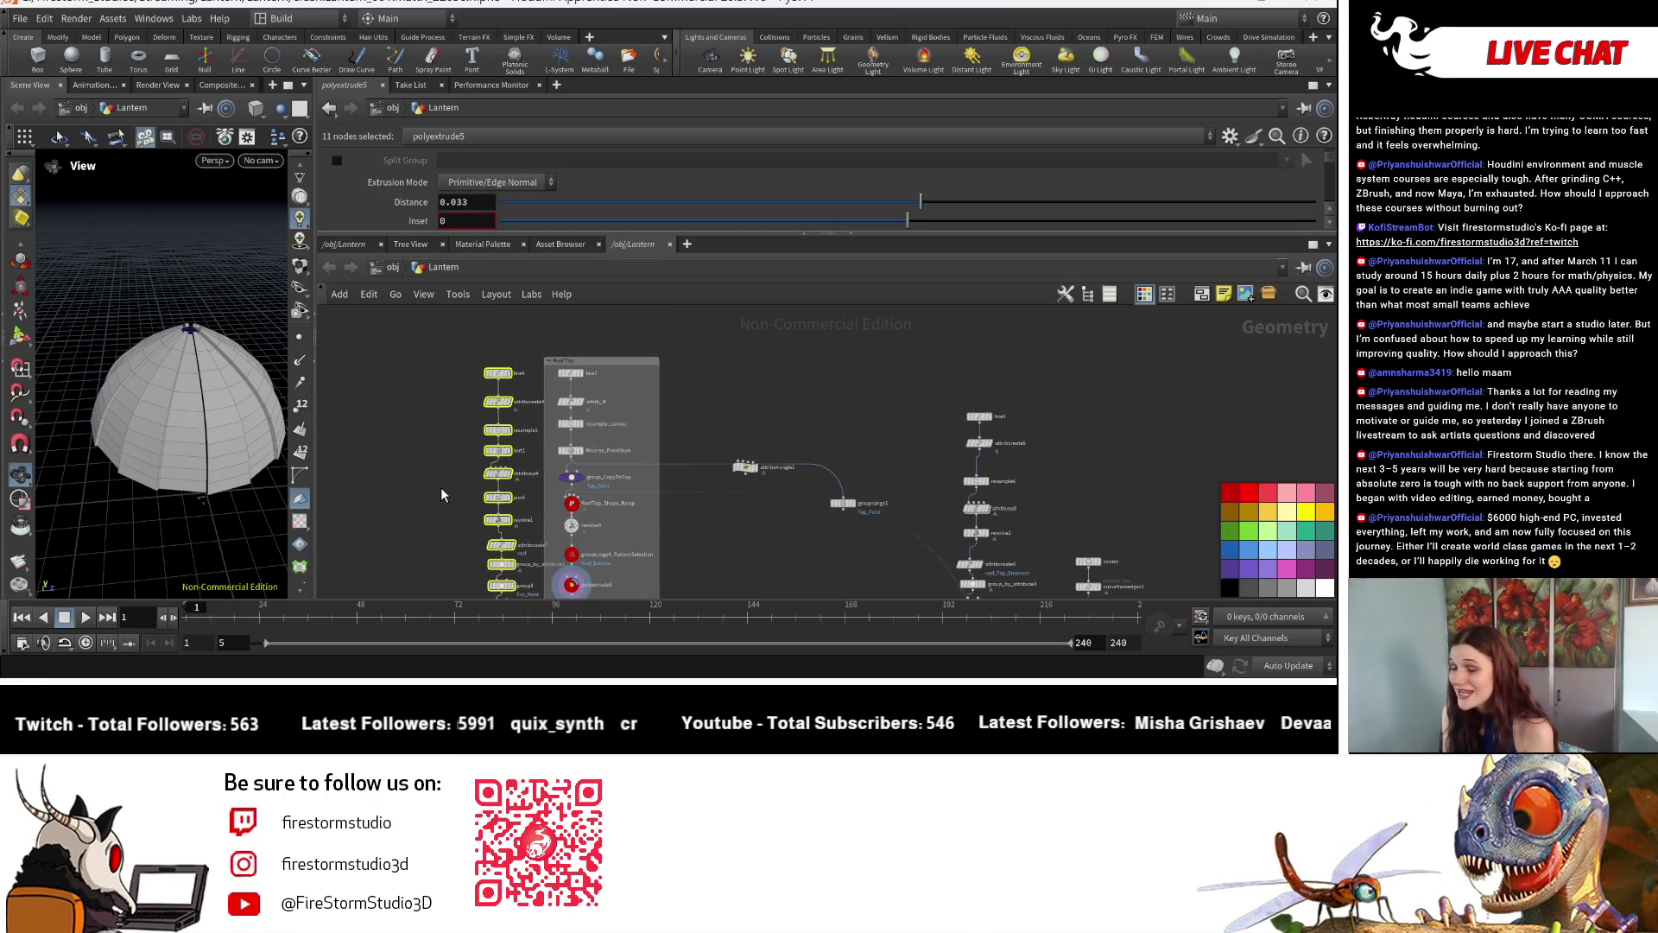
{"action": "middle_click_drag", "start_coordinate": [436, 463], "coordinate": [457, 432]}
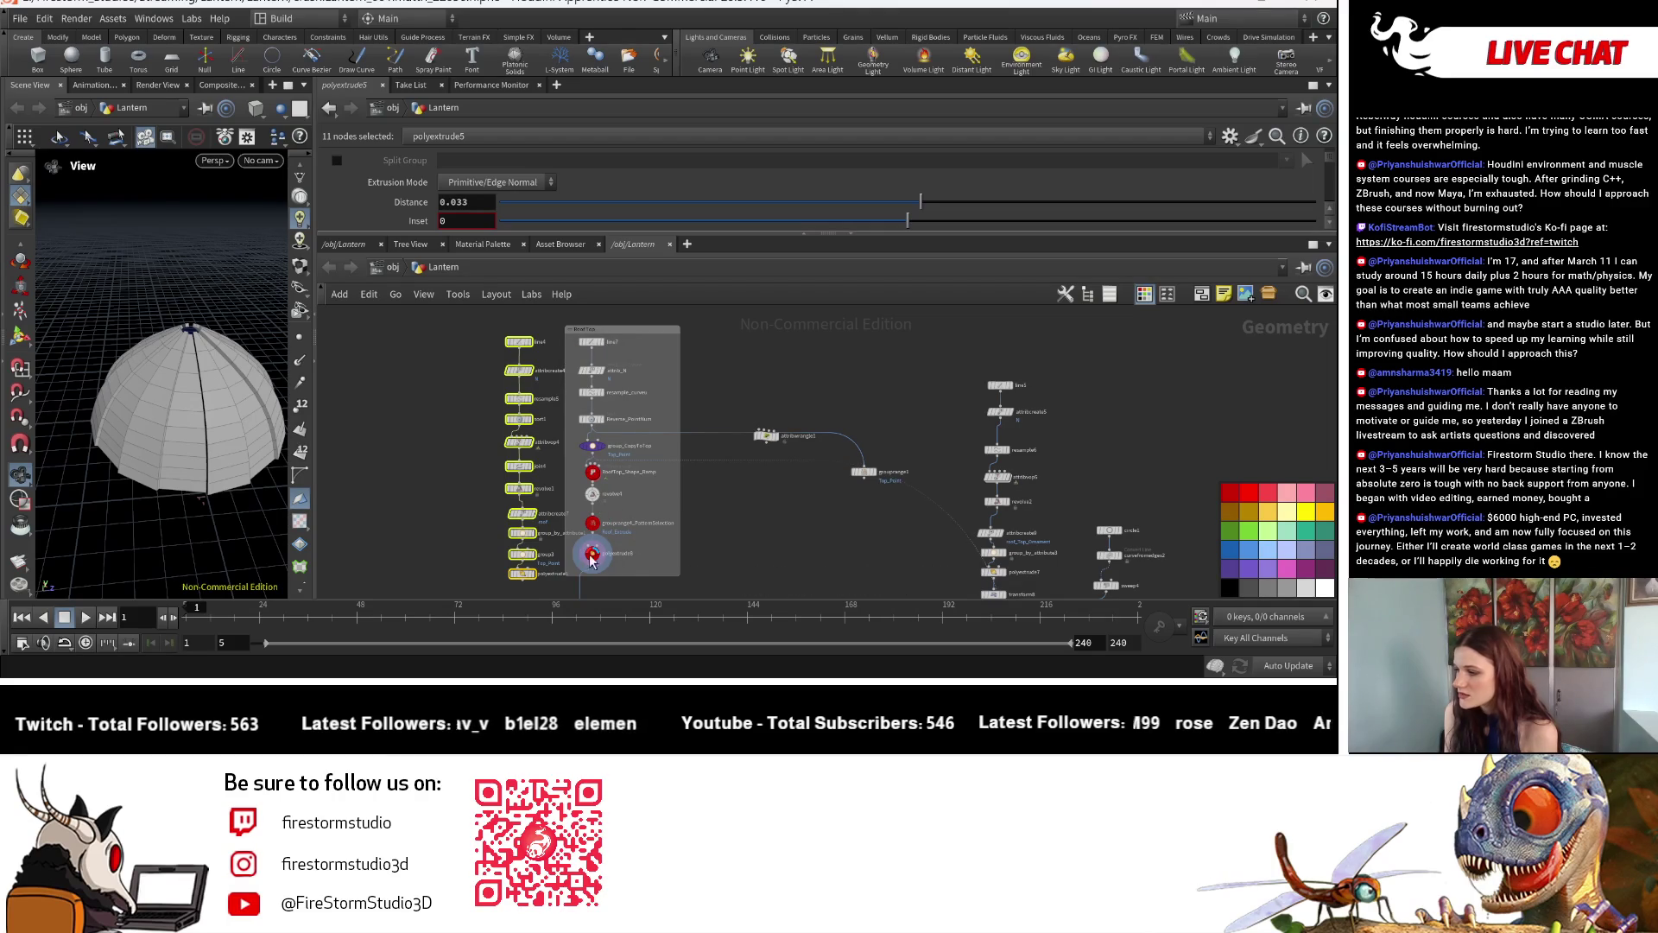
{"action": "scroll", "coordinate": [721, 470], "scroll_direction": "up", "scroll_amount": 1}
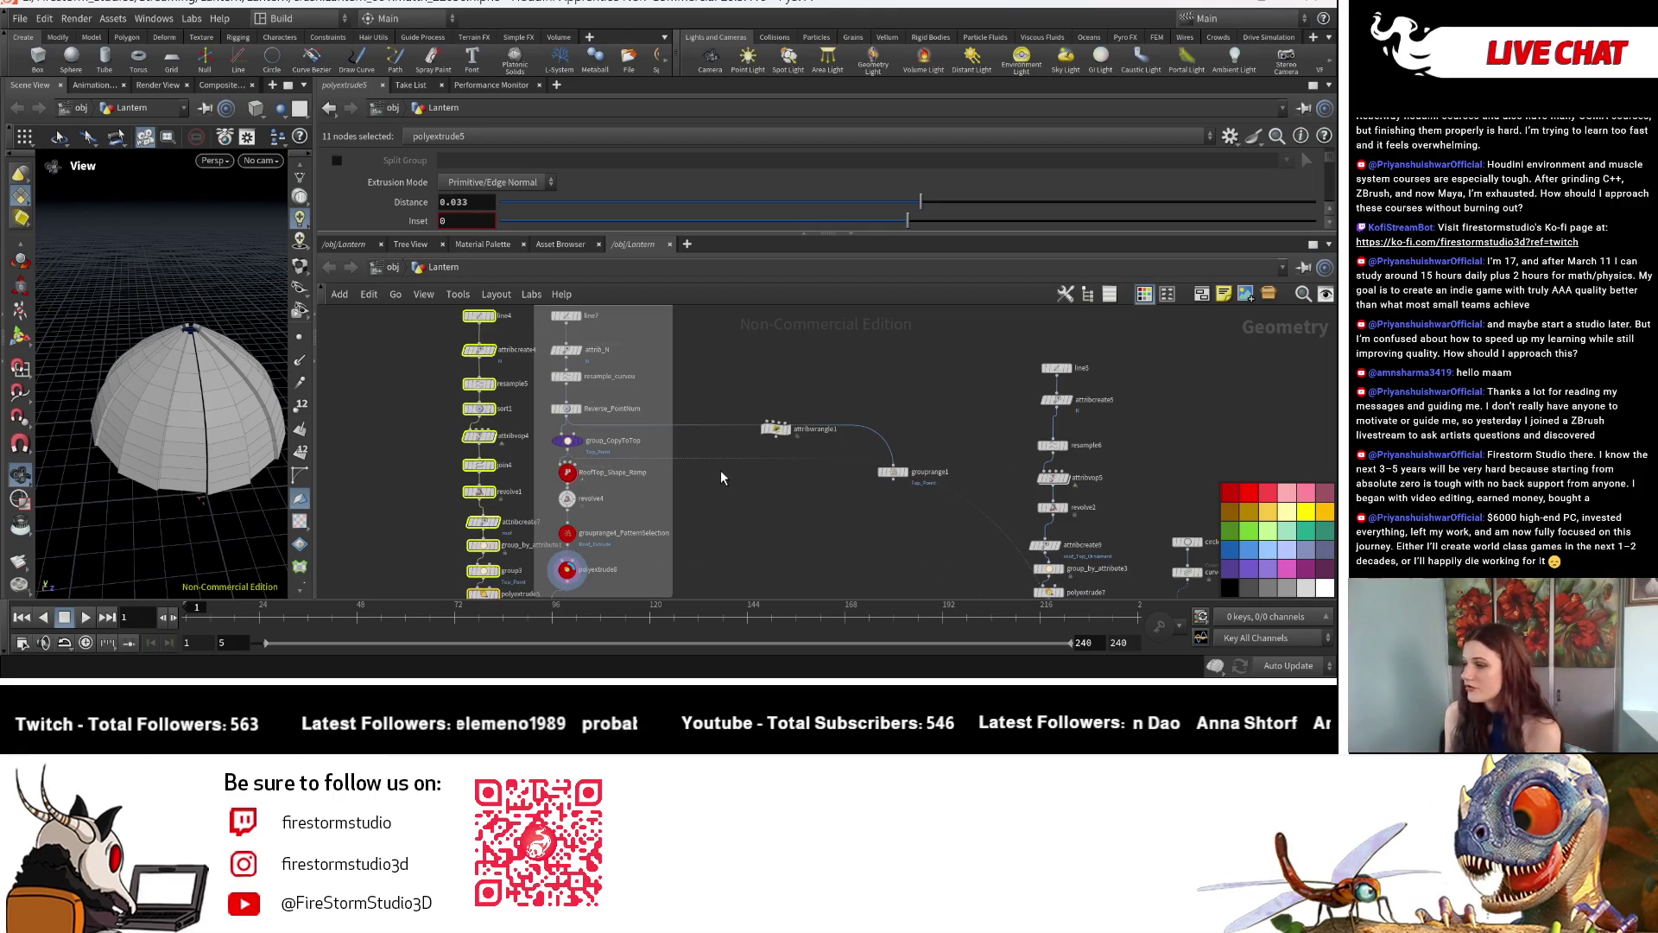
{"action": "scroll", "coordinate": [613, 514], "scroll_direction": "down", "scroll_amount": 1}
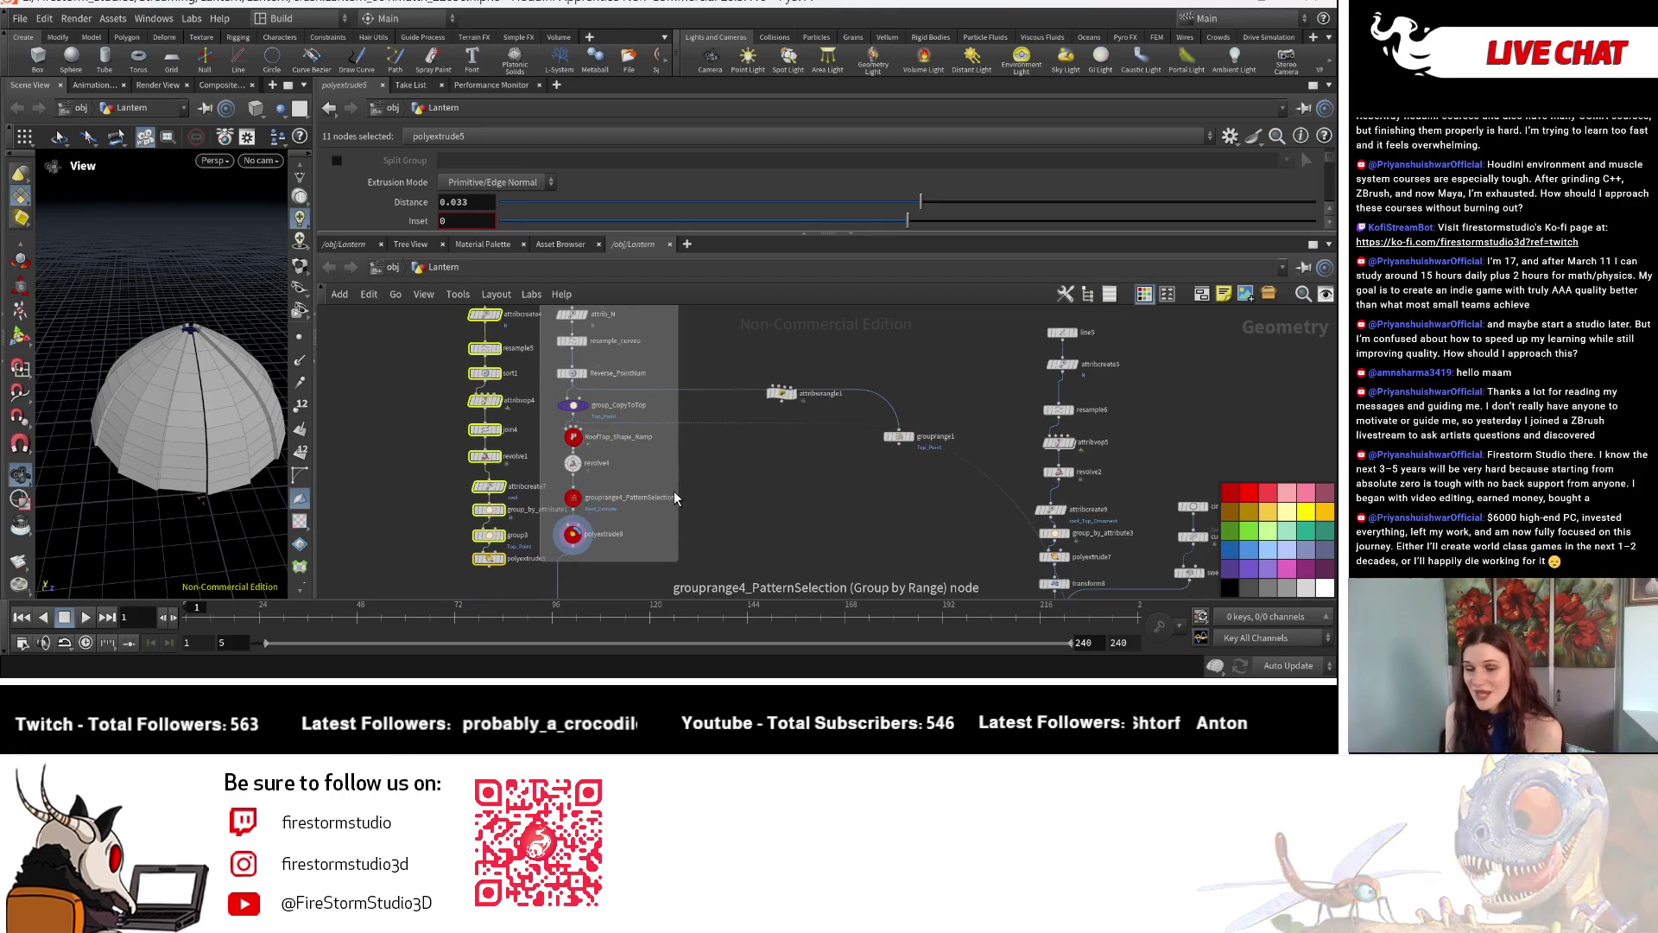
{"action": "scroll", "coordinate": [679, 499], "scroll_direction": "down", "scroll_amount": 1}
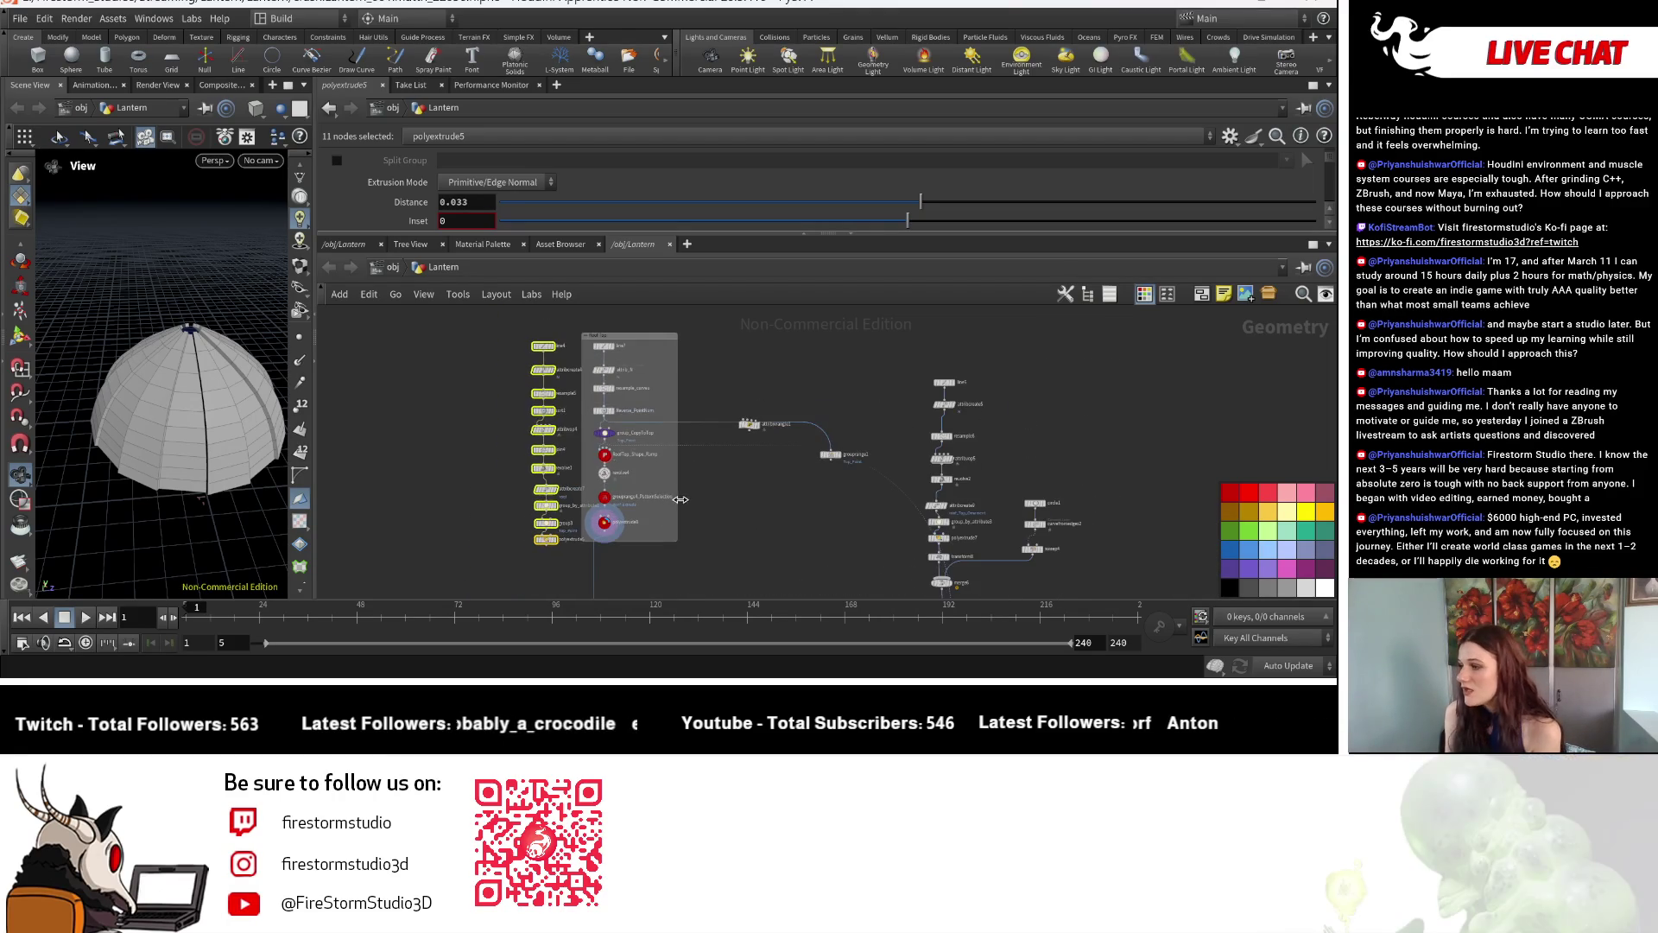
Delete the attribwrangle1 node from the lantern network.
{"action": "left_click_drag", "start_coordinate": [757, 433], "coordinate": [763, 493]}
{"action": "left_click", "coordinate": [751, 434]}
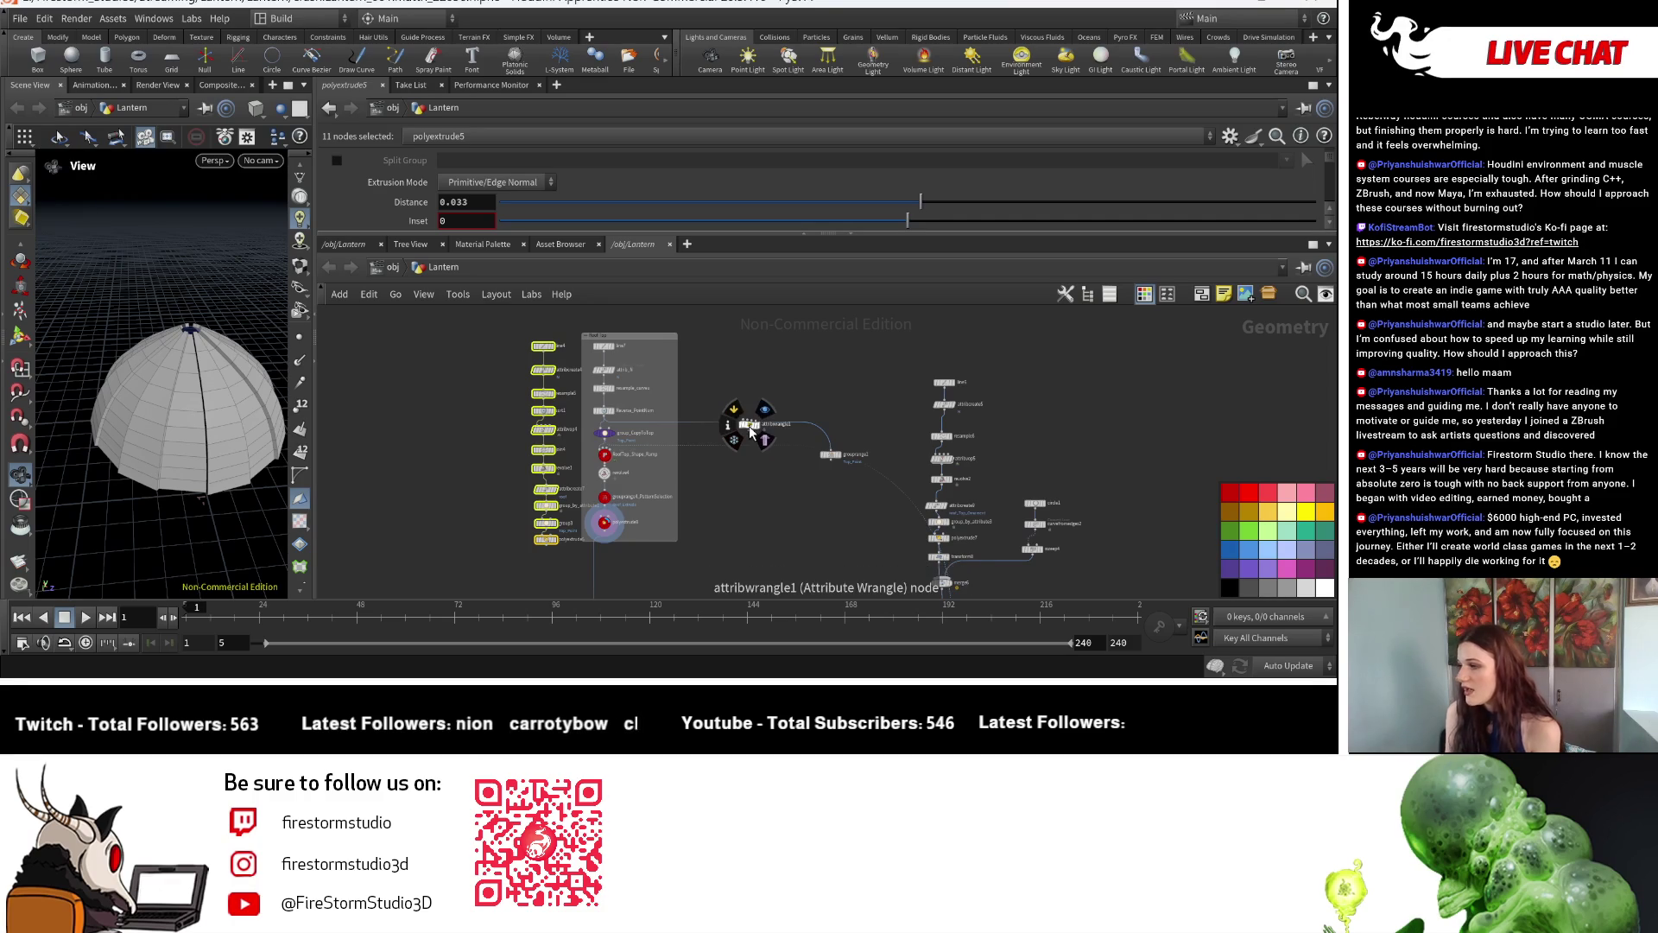
{"action": "left_click", "coordinate": [750, 430]}
{"action": "scroll", "coordinate": [746, 417], "scroll_direction": "up", "scroll_amount": 2}
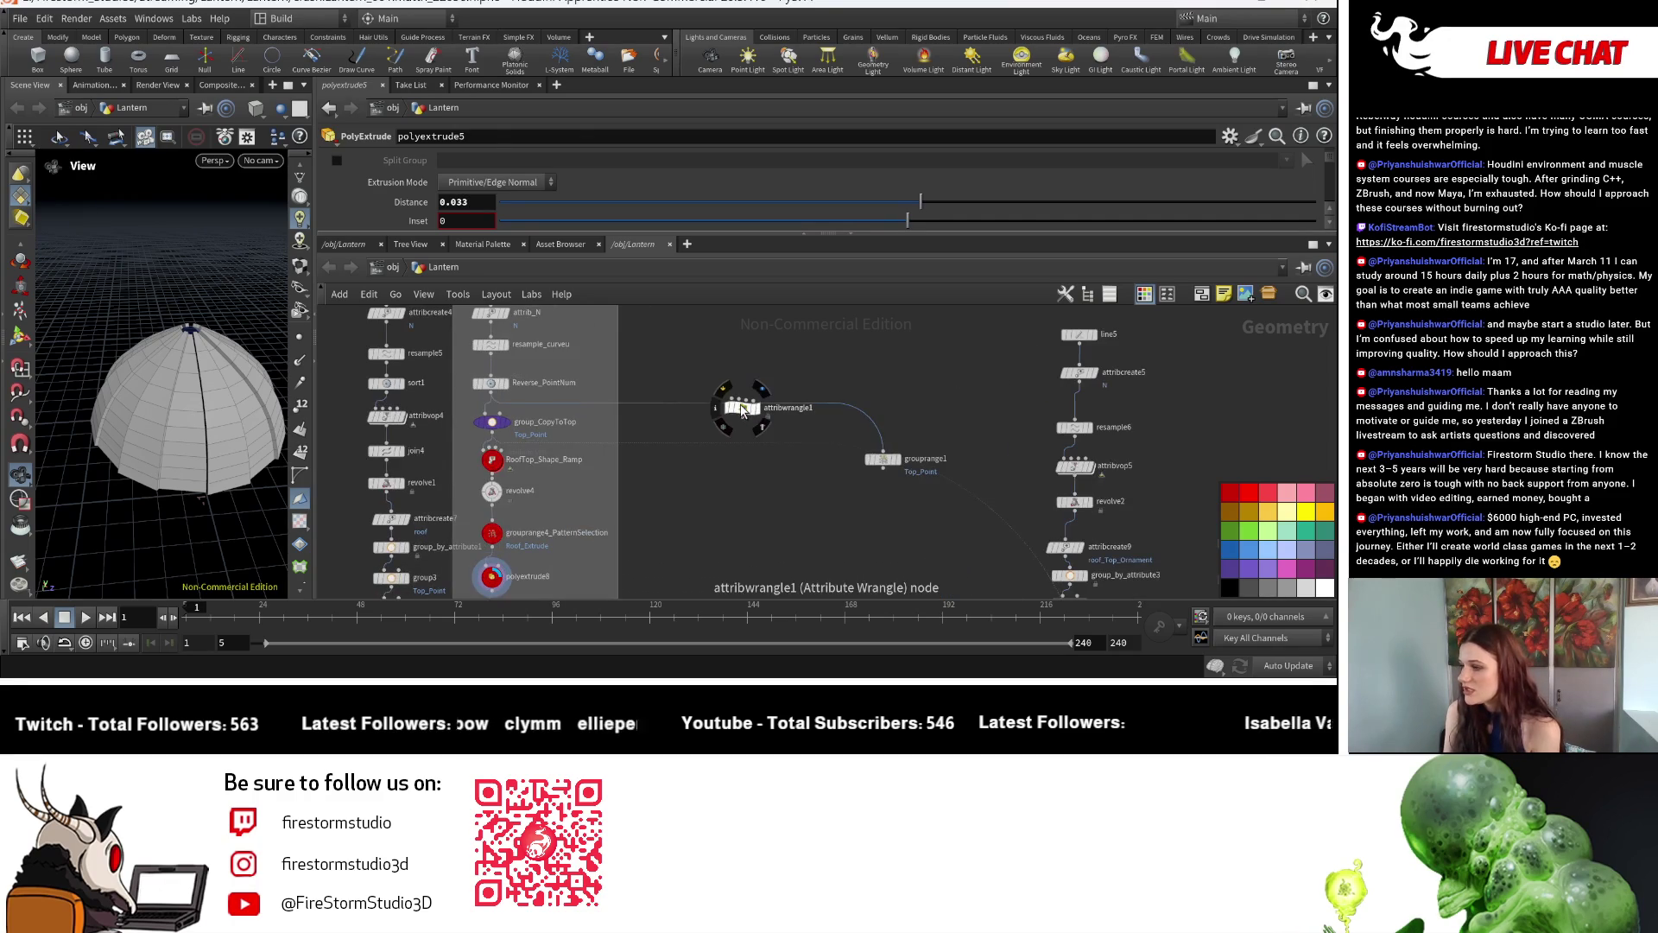
{"action": "key", "text": "Delete"}
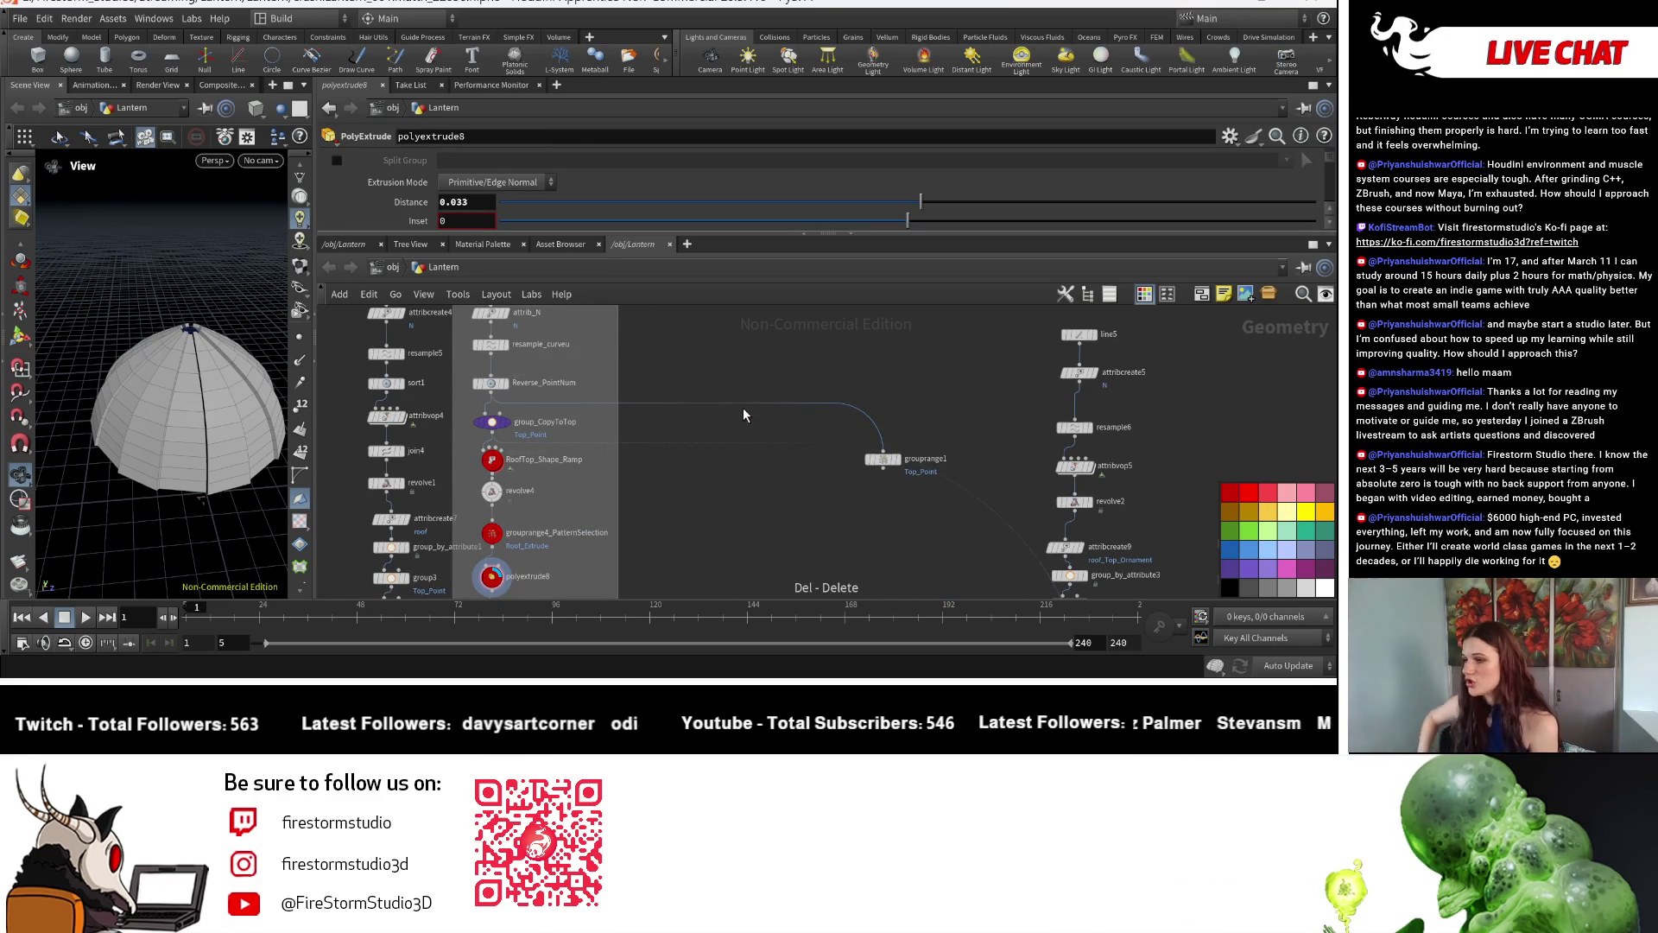
{"action": "scroll", "coordinate": [622, 506], "scroll_direction": "down", "scroll_amount": 4}
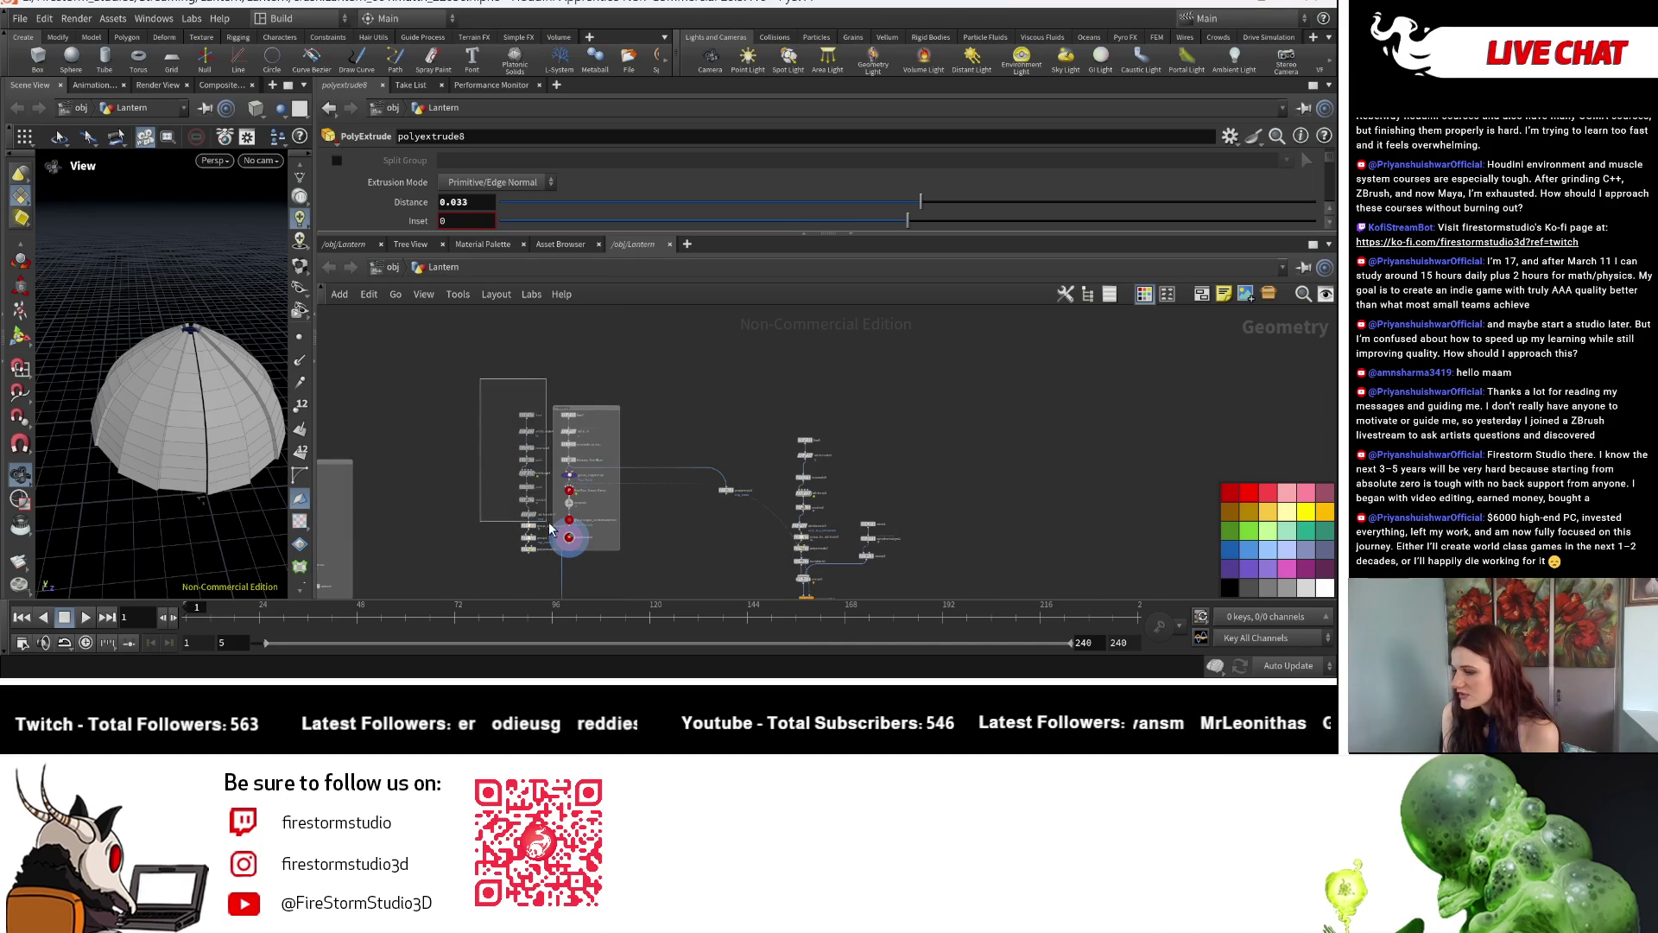
Delete the leftover column of eleven nodes and the old group_CopyToTop to copytopoints1 wire.
{"action": "left_click_drag", "start_coordinate": [549, 523], "coordinate": [538, 561]}
{"action": "key", "text": "Delete"}
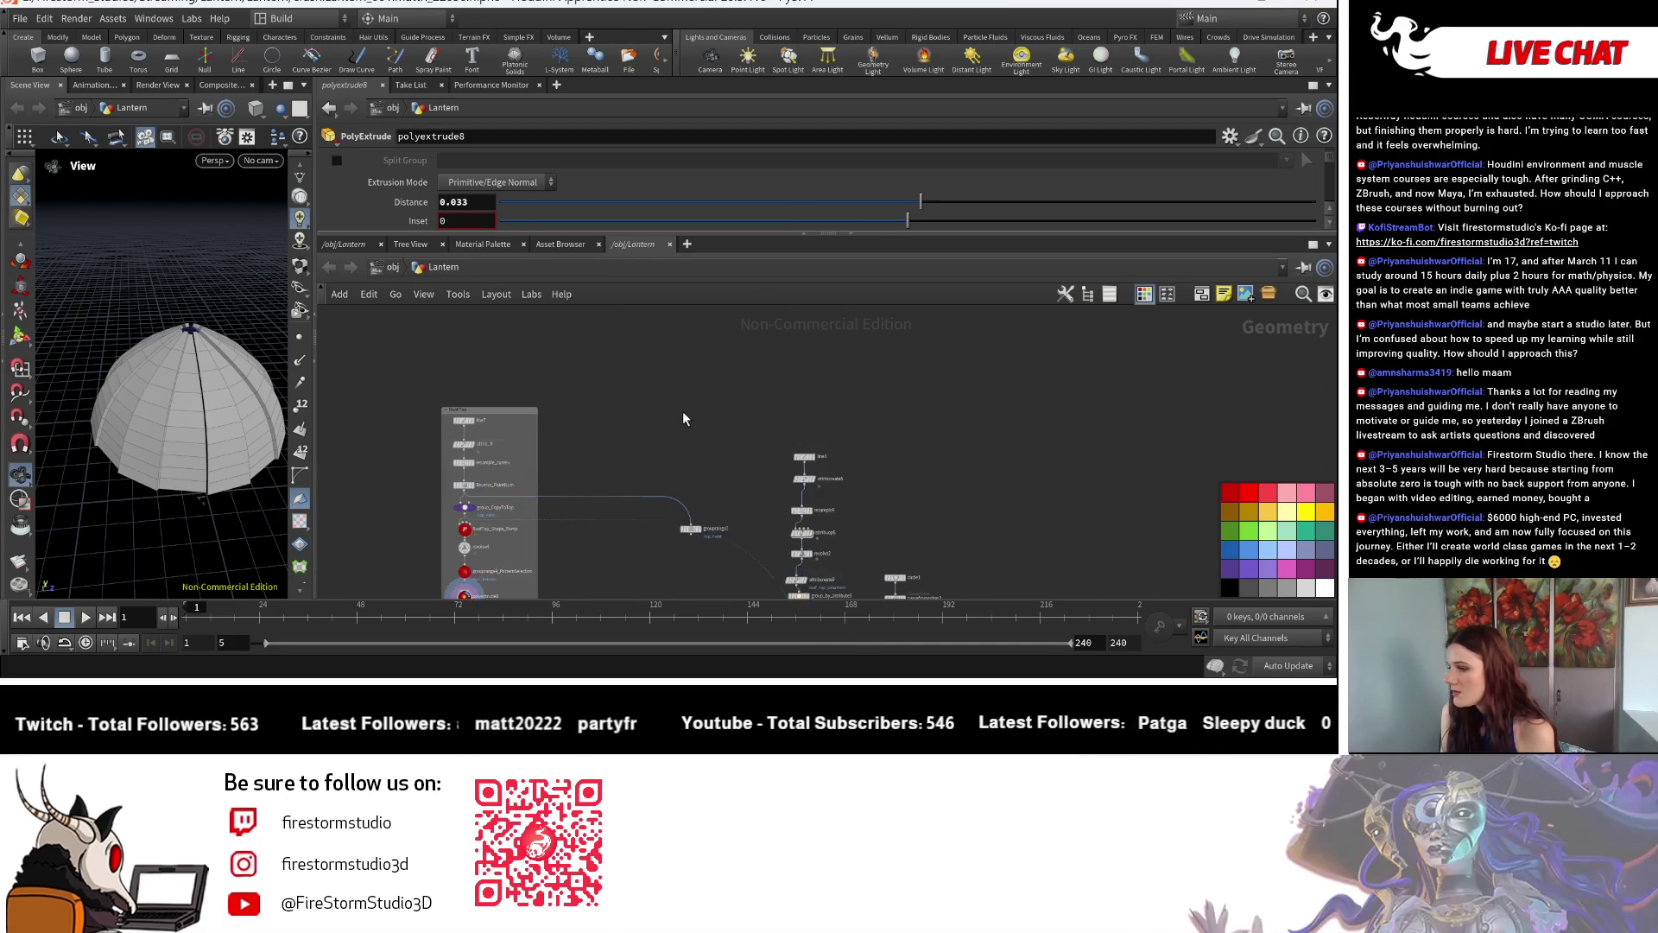
{"action": "scroll", "coordinate": [681, 440], "scroll_direction": "up", "scroll_amount": 2}
{"action": "scroll", "coordinate": [651, 465], "scroll_direction": "down", "scroll_amount": 3}
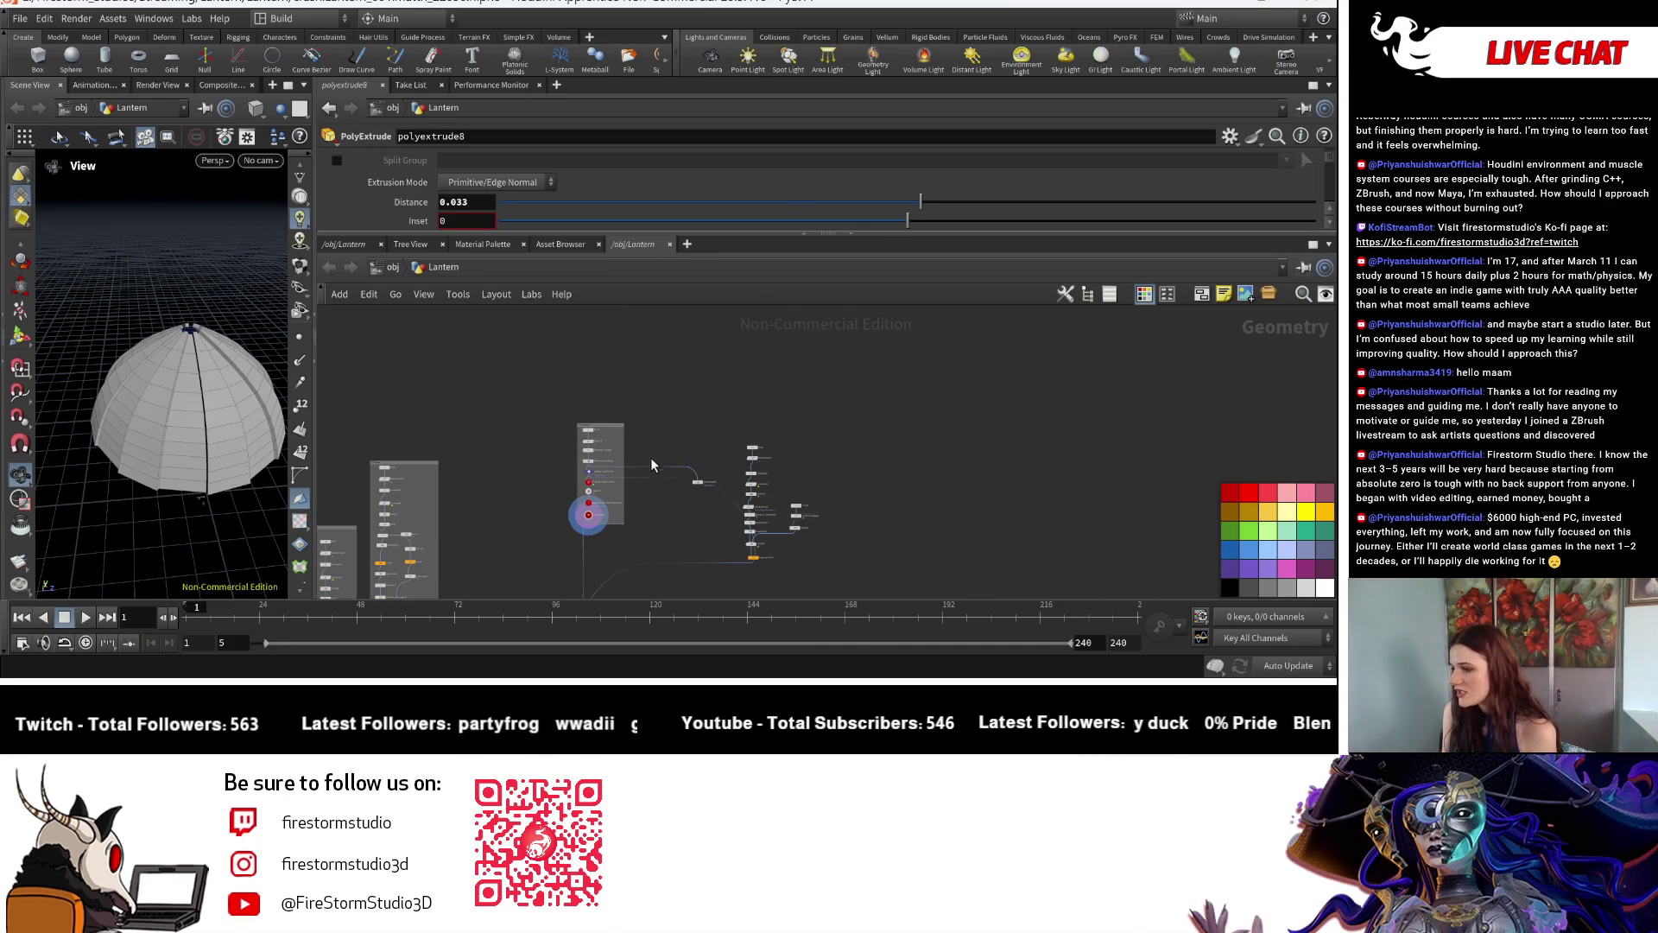
{"action": "left_click_drag", "start_coordinate": [614, 429], "coordinate": [612, 334]}
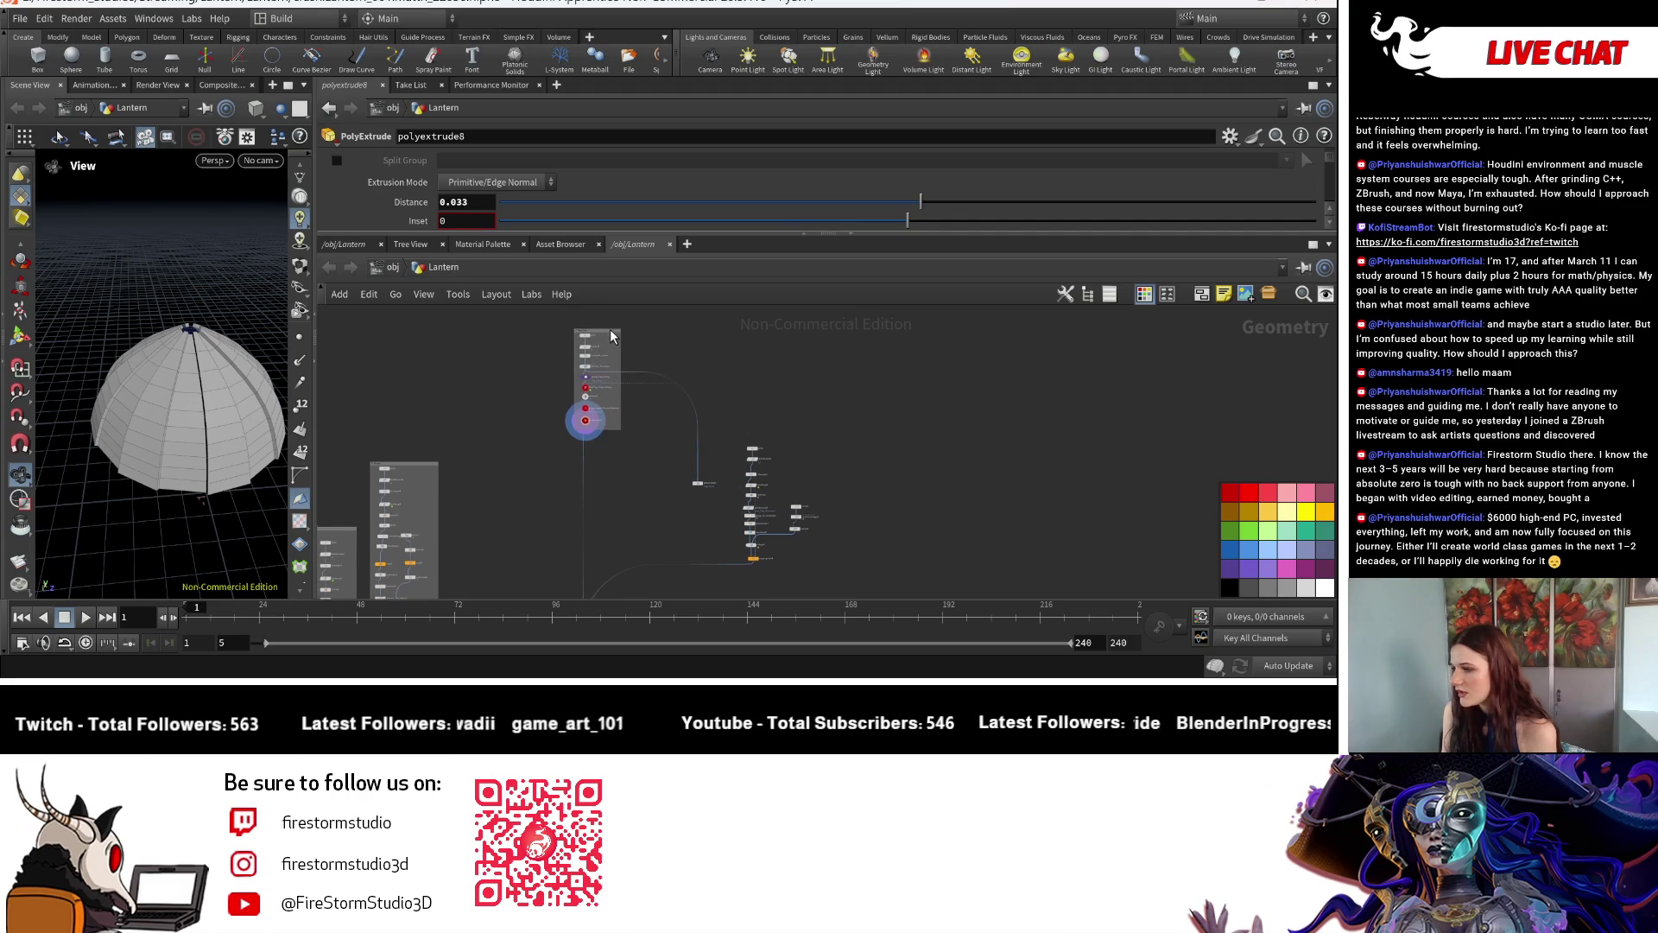
{"action": "scroll", "coordinate": [688, 400], "scroll_direction": "up", "scroll_amount": 2}
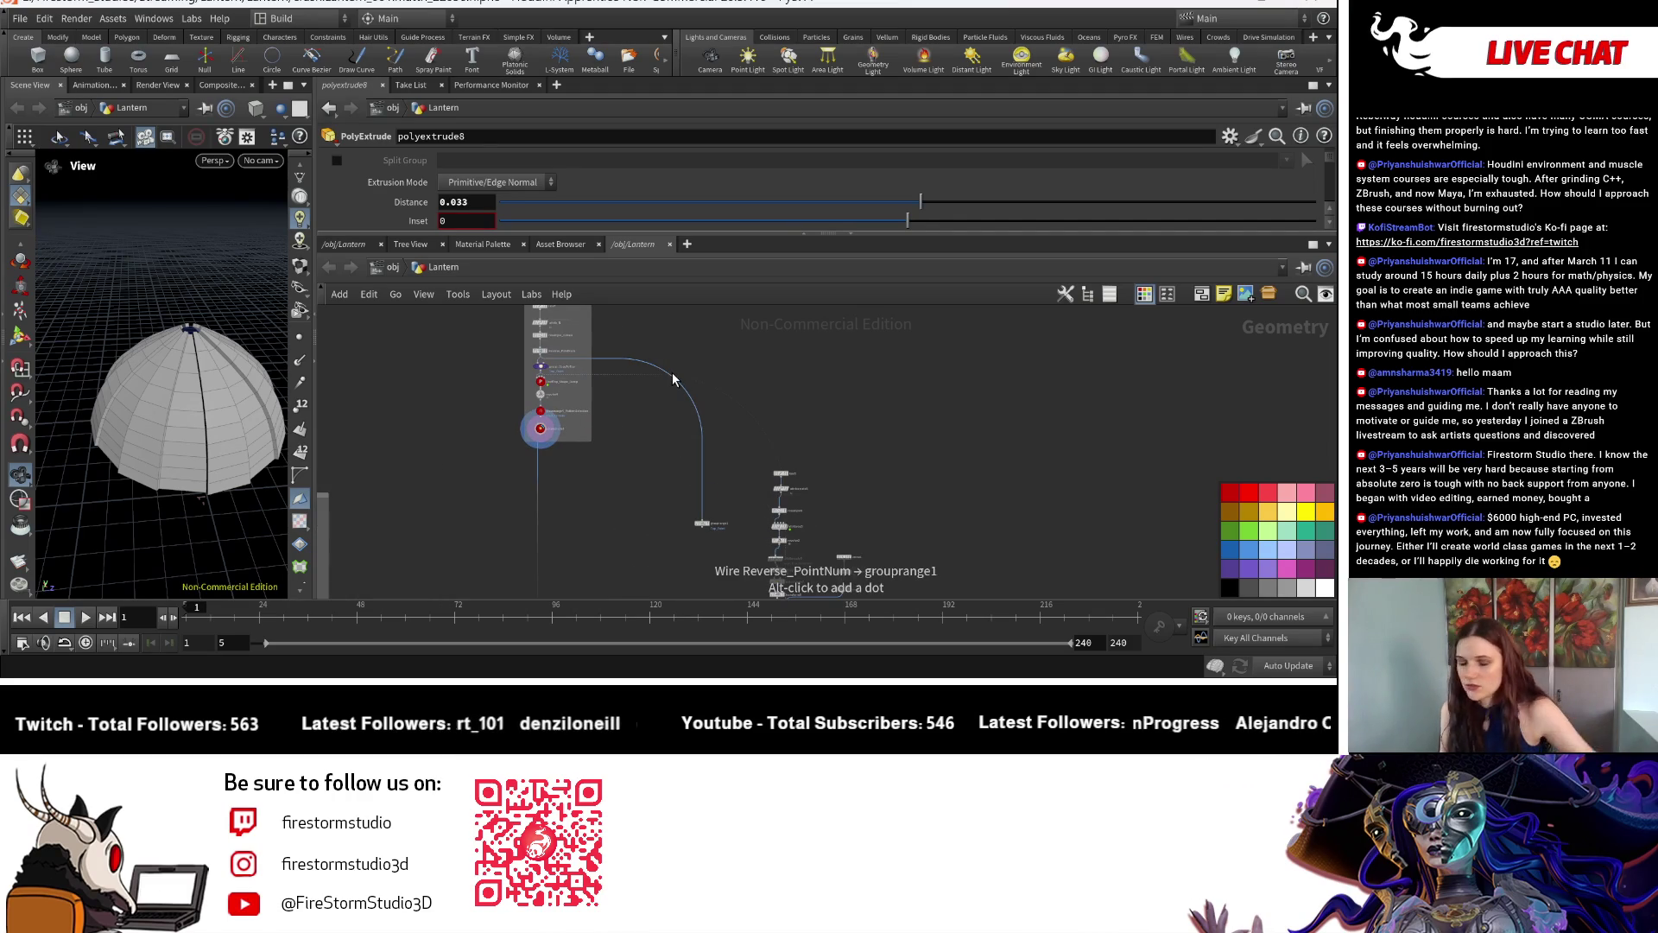
{"action": "key", "text": "Delete"}
{"action": "left_click_drag", "start_coordinate": [704, 391], "coordinate": [703, 376]}
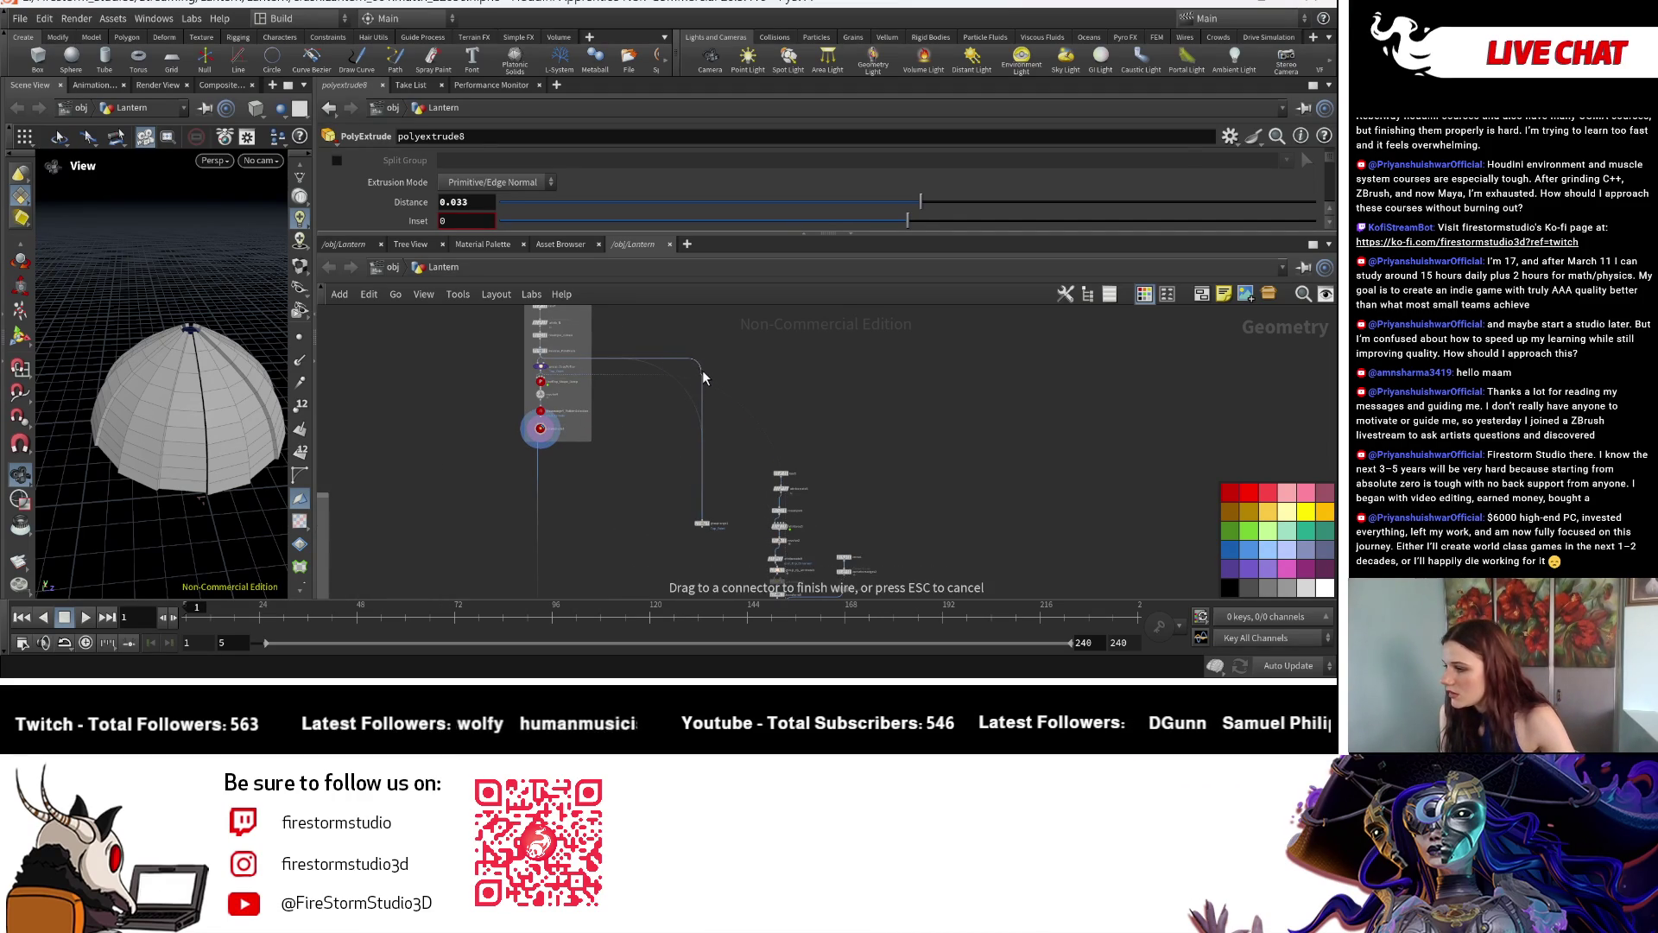
{"action": "key", "text": "Escape"}
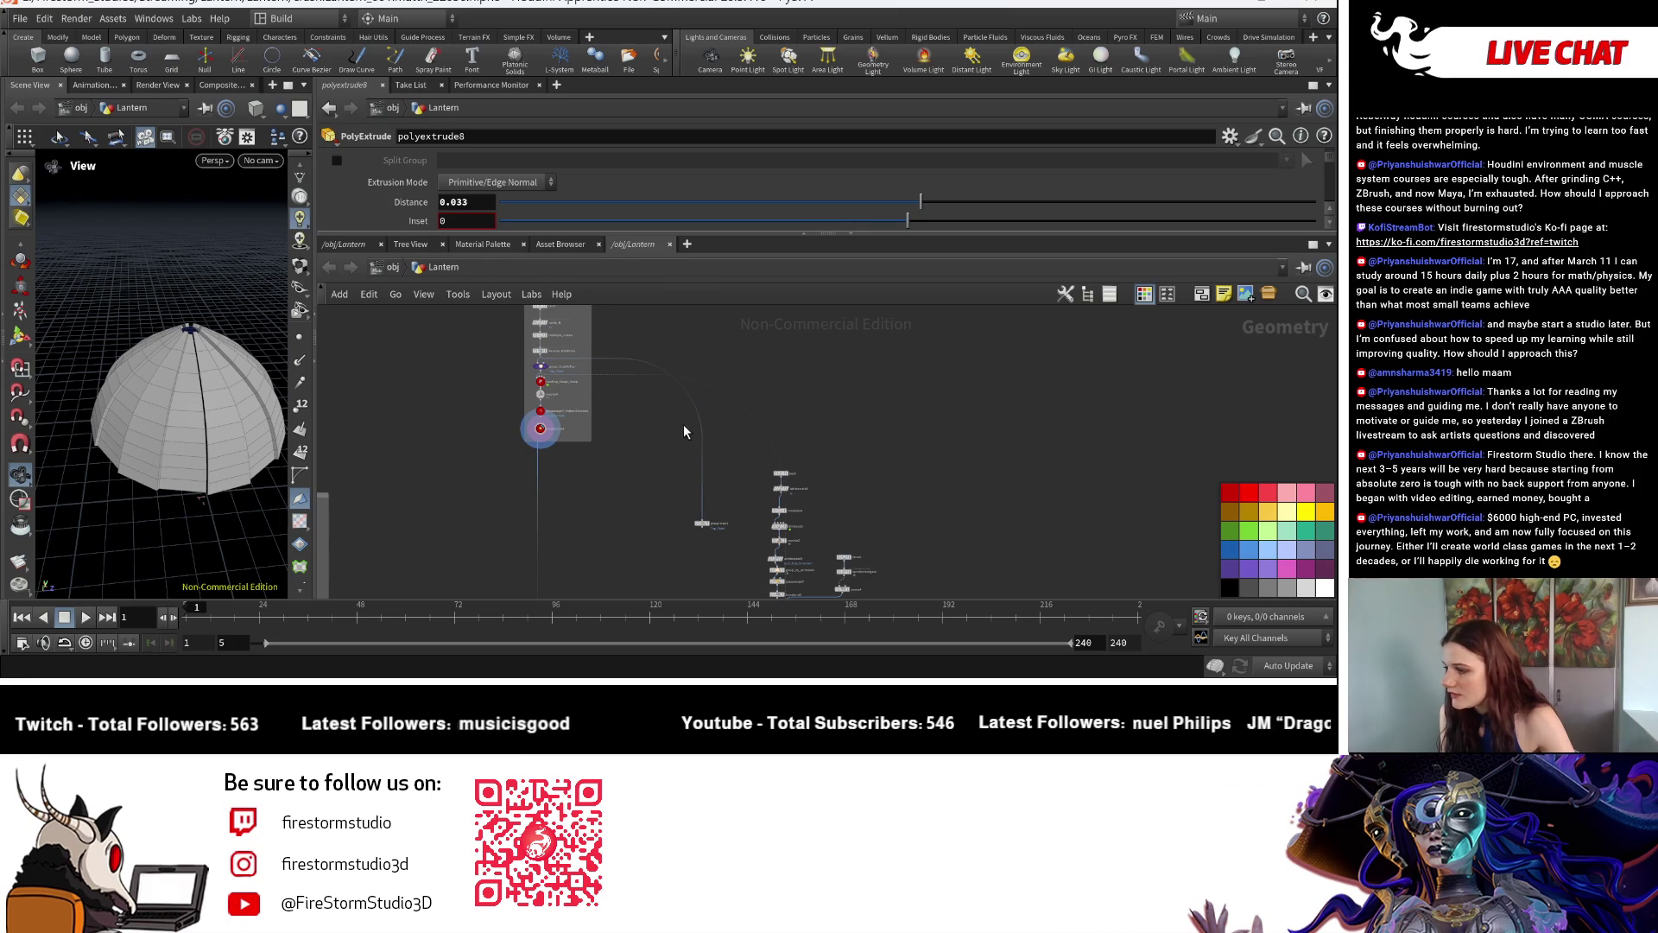
Reconnect Reverse_PointNum into grouprange1 with rounded wires routed through a new dot.
{"action": "left_click", "coordinate": [702, 435]}
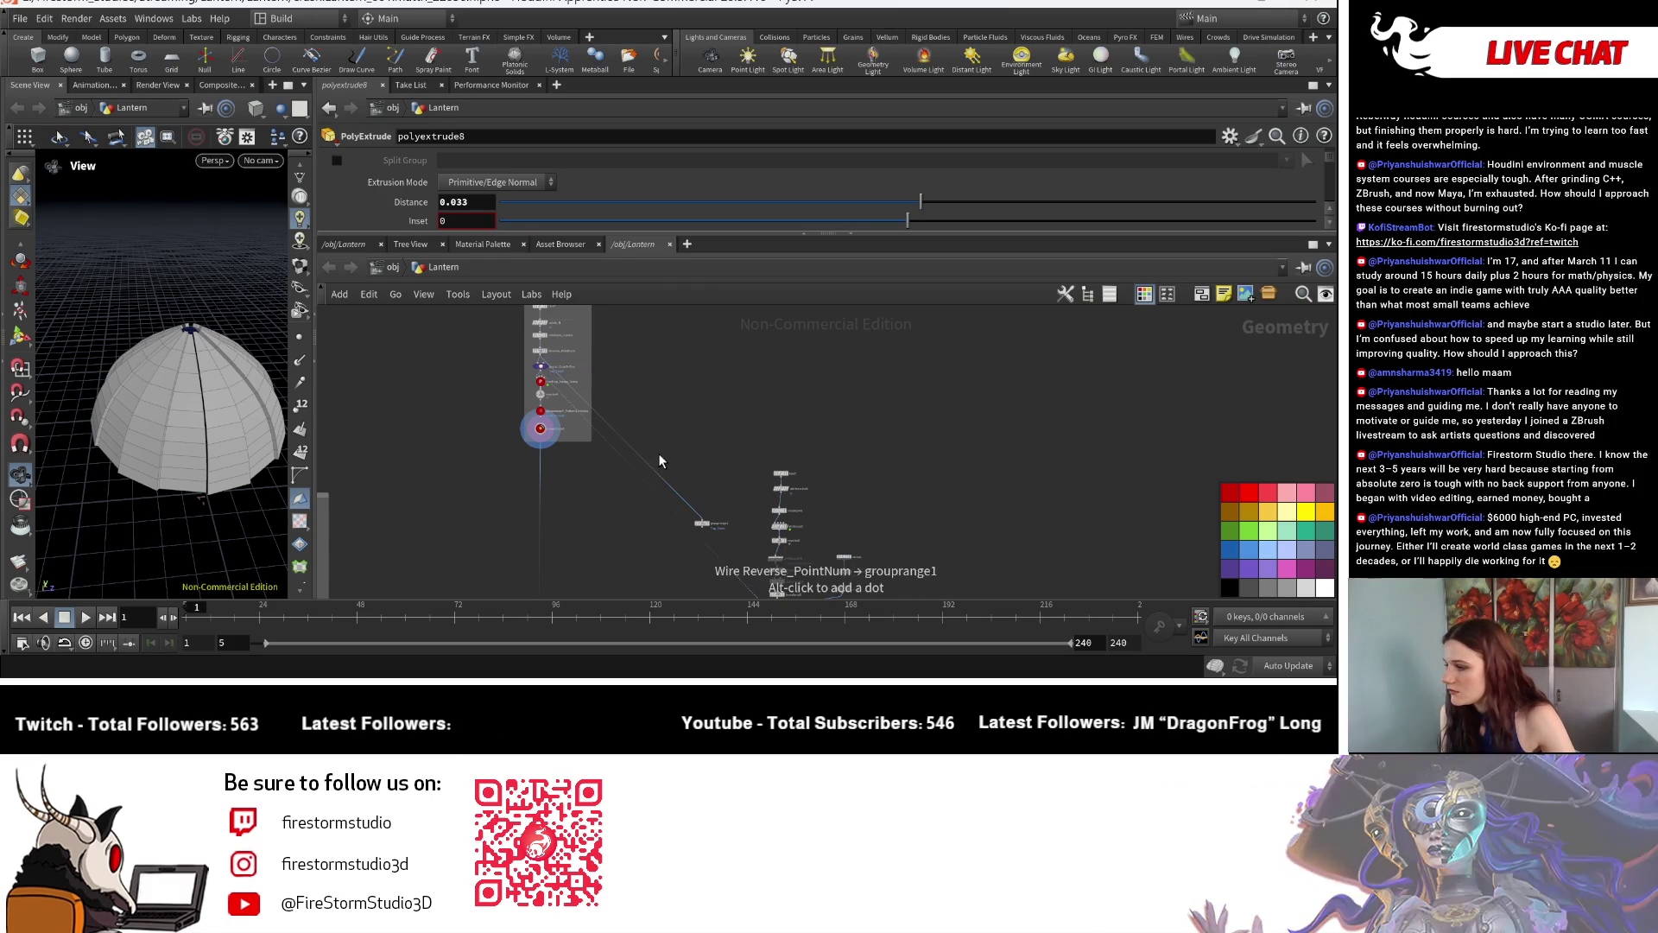
{"action": "key", "text": "shift+s"}
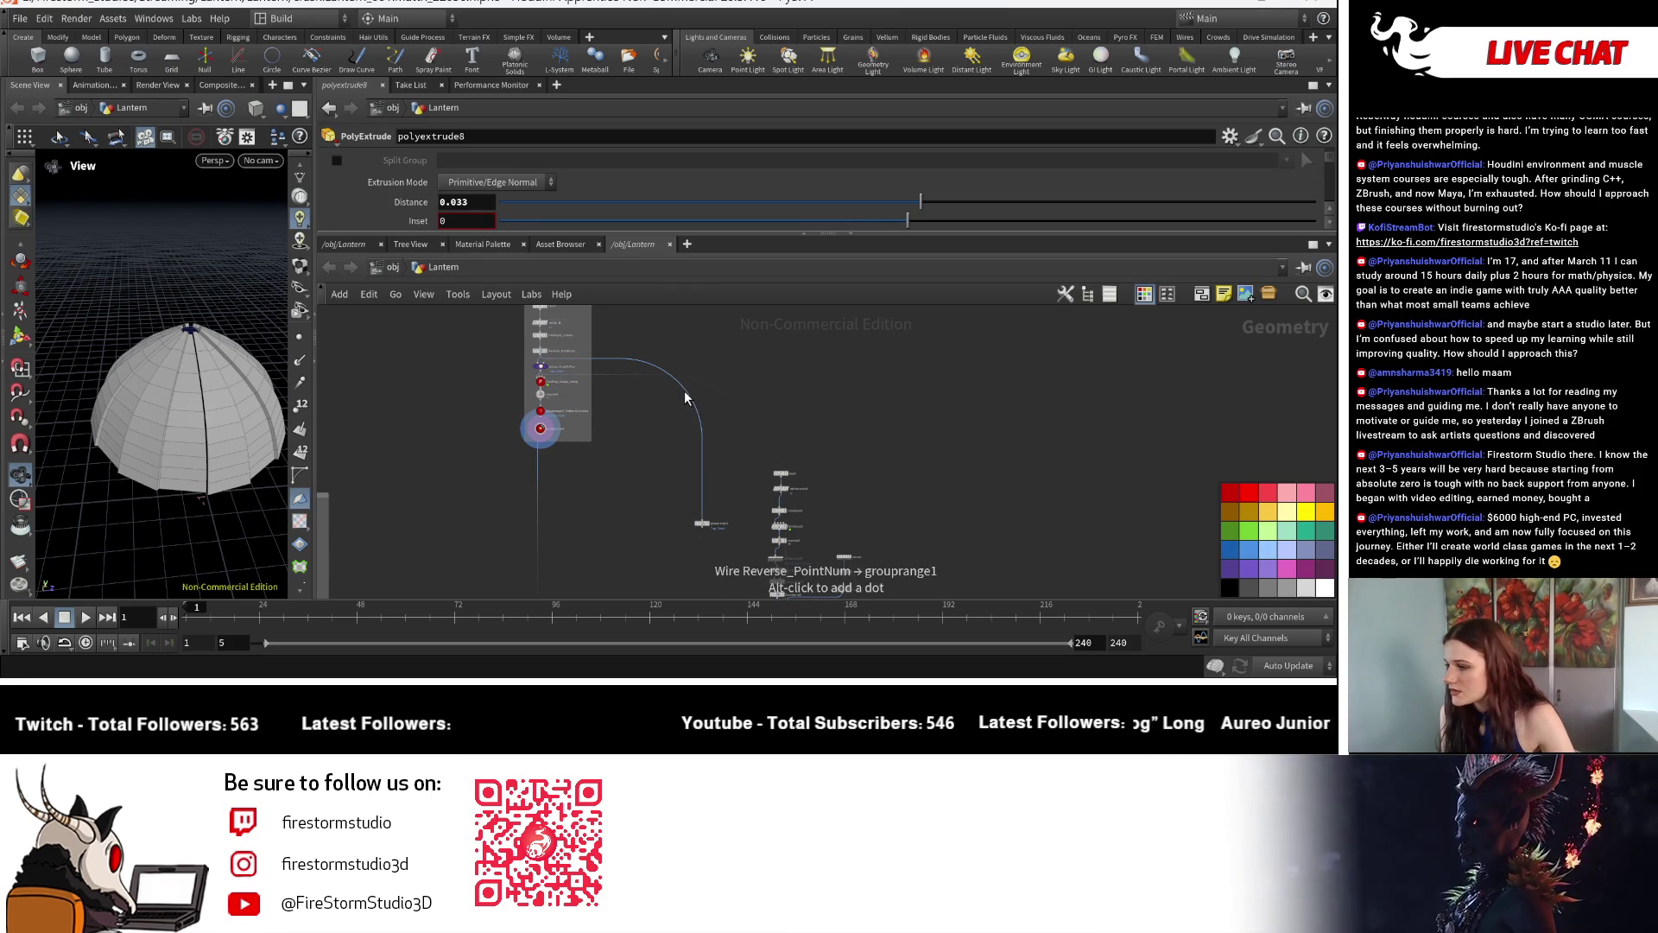
{"action": "left_click", "coordinate": [688, 390], "text": "alt"}
{"action": "left_click_drag", "start_coordinate": [690, 390], "coordinate": [704, 357]}
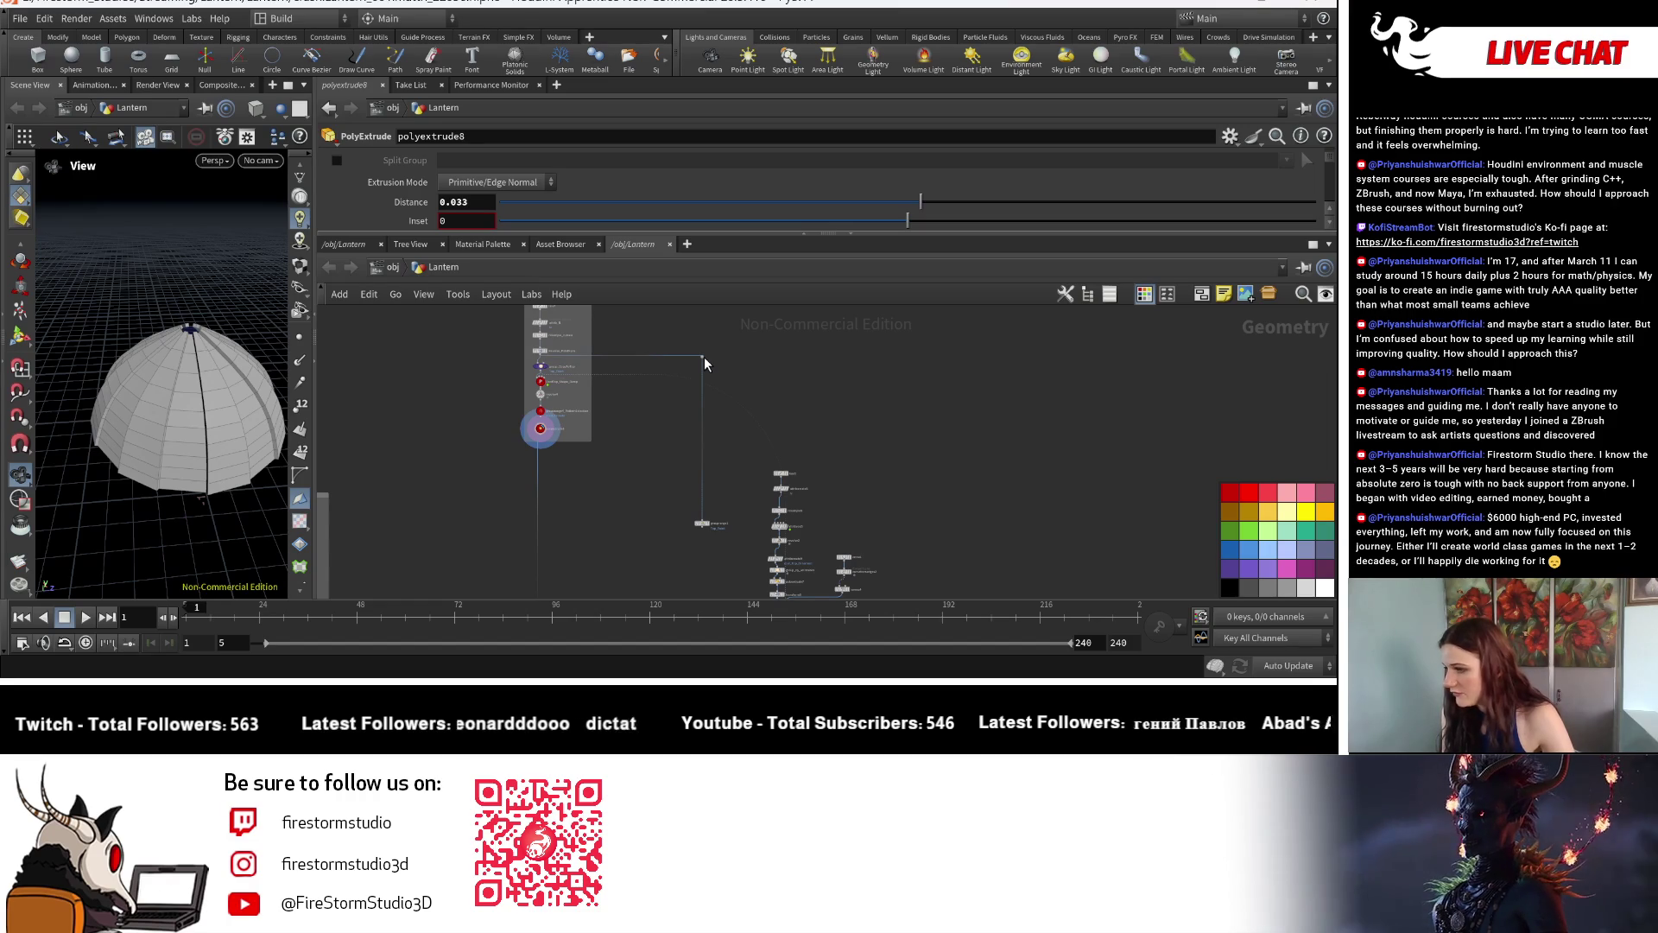
{"action": "middle_click_drag", "start_coordinate": [760, 382], "coordinate": [729, 465]}
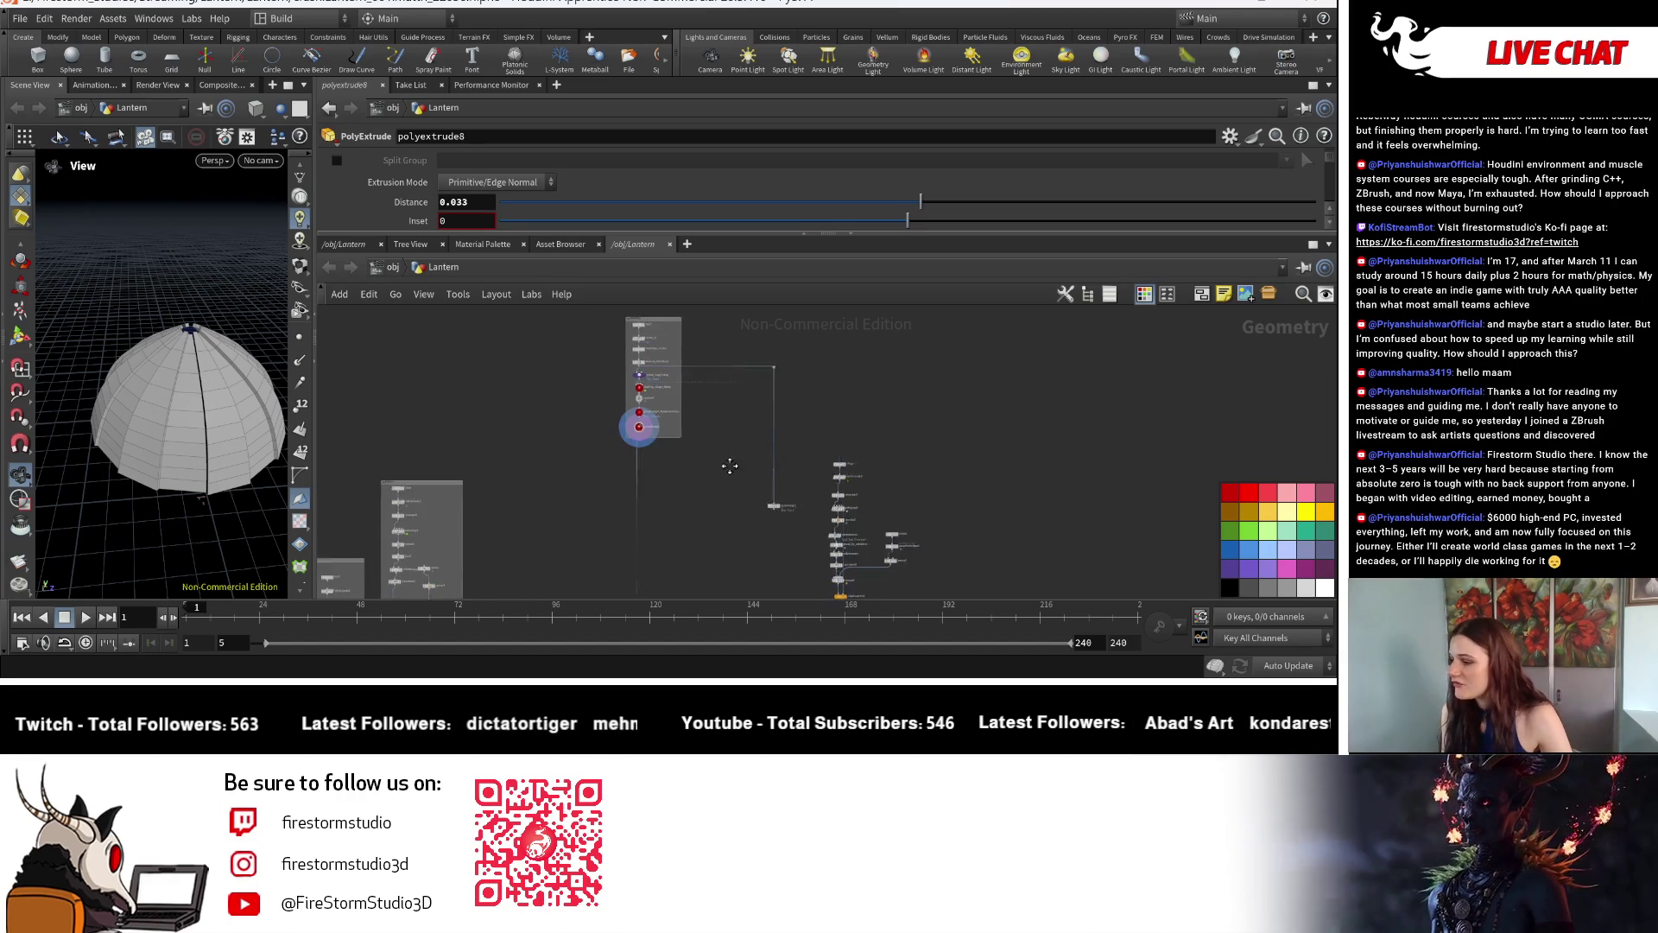
{"action": "scroll", "coordinate": [765, 499], "scroll_direction": "up", "scroll_amount": 5}
{"action": "scroll", "coordinate": [855, 524], "scroll_direction": "down", "scroll_amount": 5}
{"action": "mouse_move", "coordinate": [856, 524]}
{"action": "middle_mouse_down"}
{"action": "mouse_move", "coordinate": [796, 409]}
{"action": "mouse_move", "coordinate": [747, 503]}
{"action": "middle_mouse_up"}
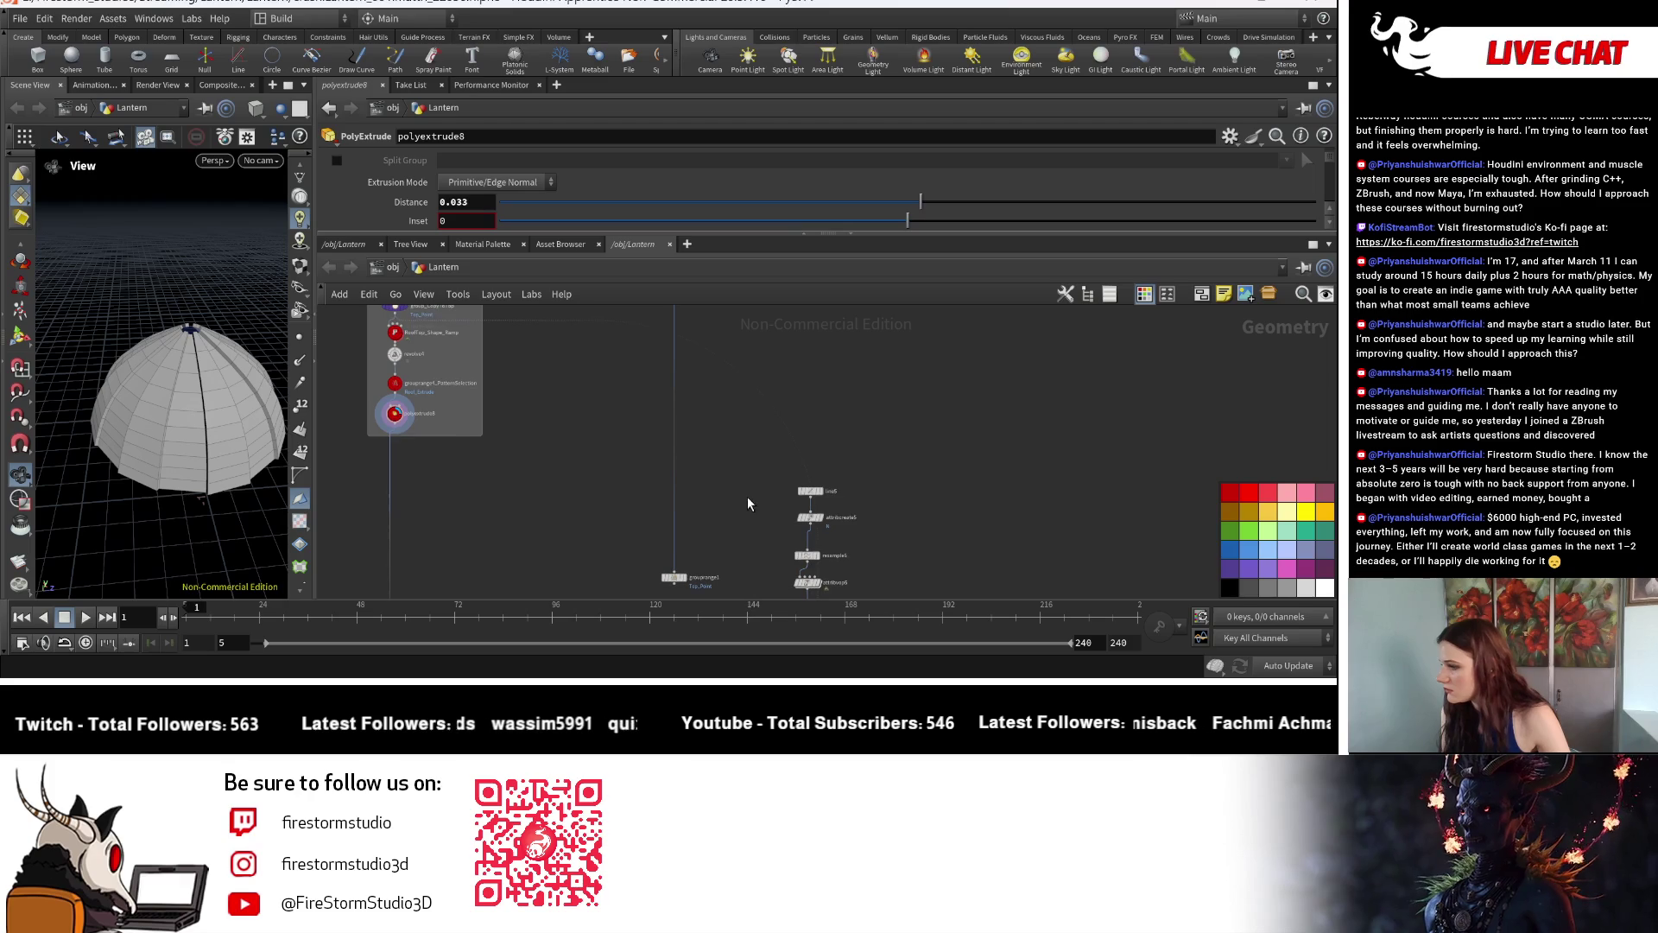
{"action": "scroll", "coordinate": [777, 439], "scroll_direction": "down", "scroll_amount": 2}
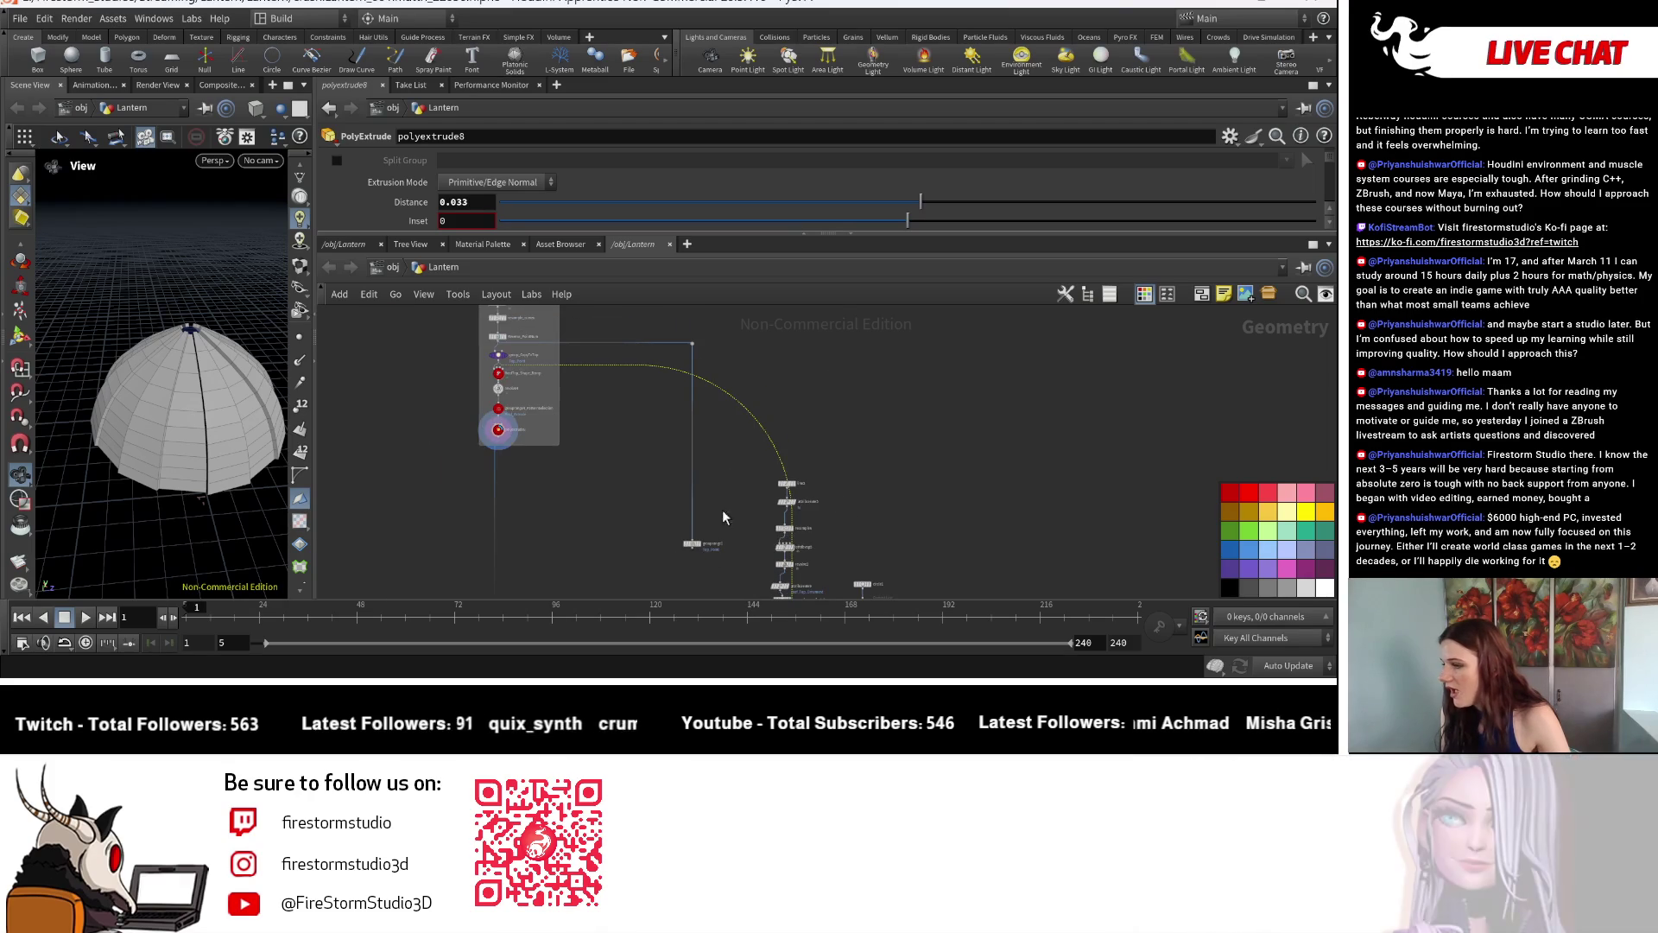
Delete grouprange1 and route group_CopyToTop through a dot into copytopoints1's second input.
{"action": "left_click", "coordinate": [695, 542]}
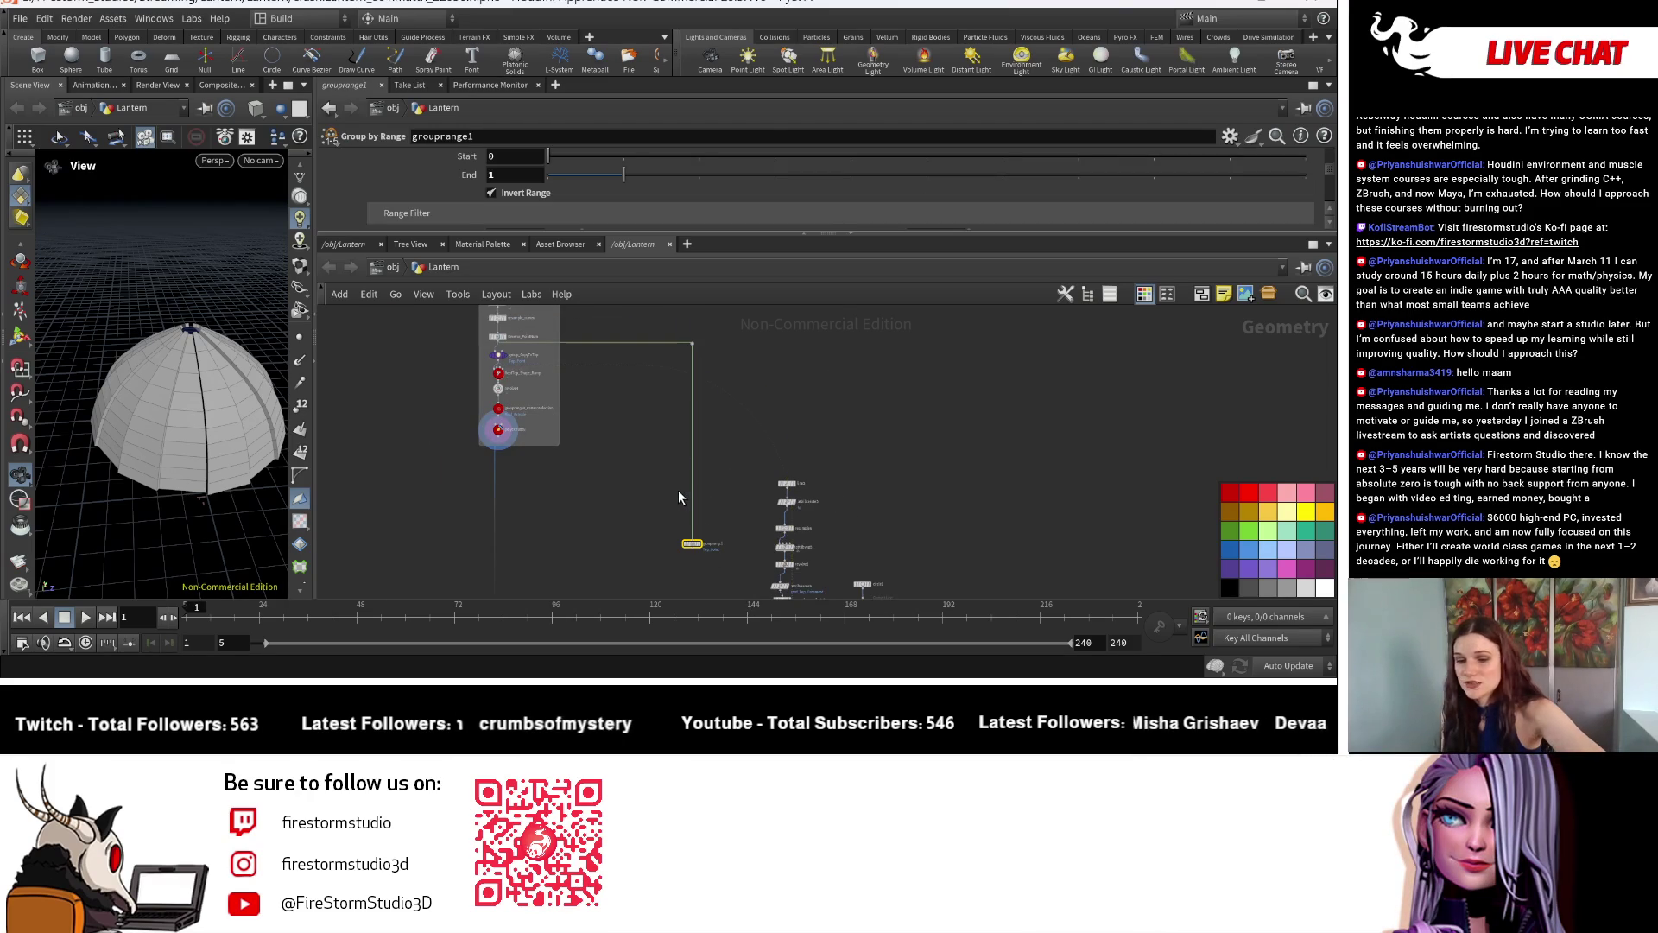
{"action": "key", "text": "Delete"}
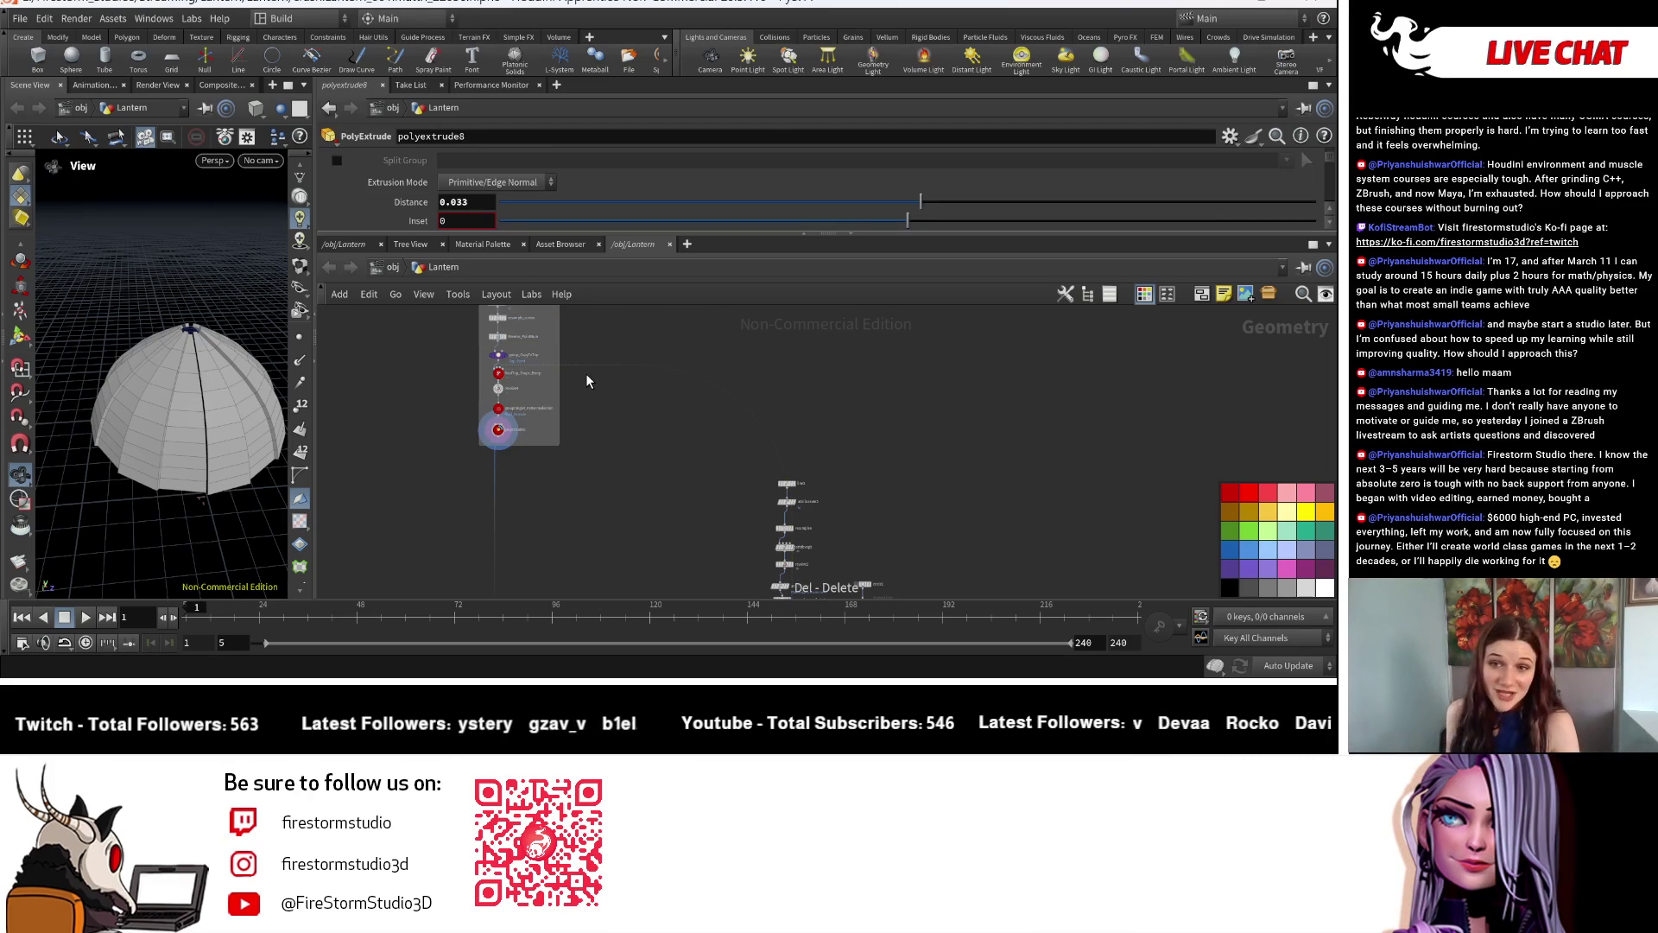
{"action": "left_click", "coordinate": [696, 374], "text": "alt"}
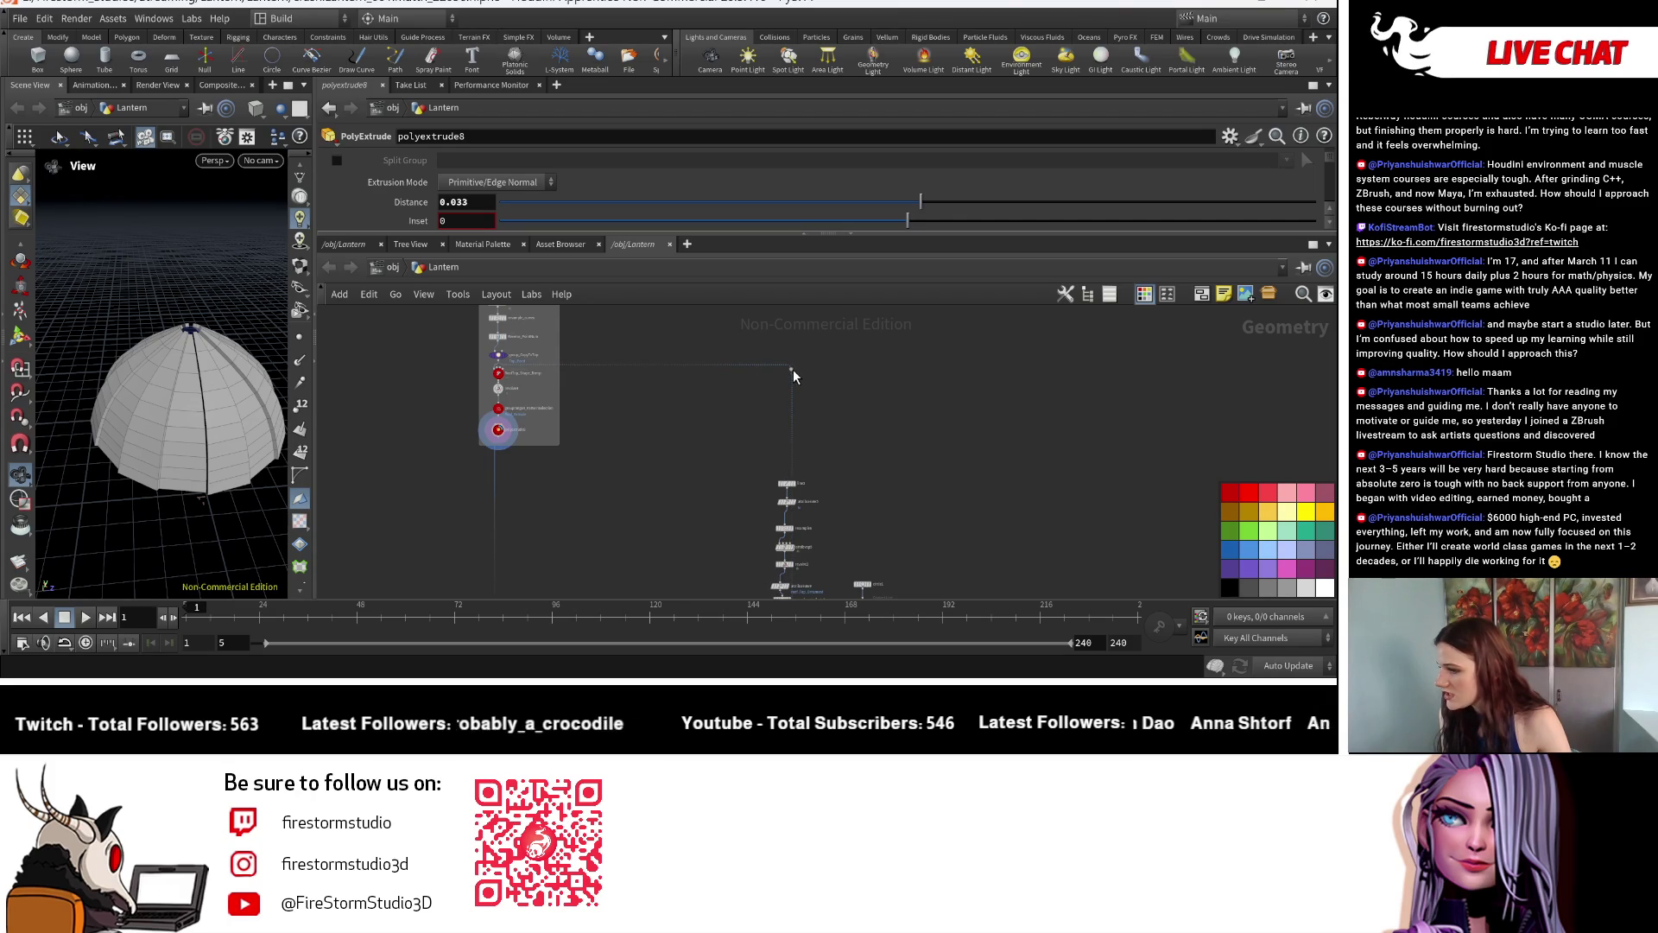
{"action": "scroll", "coordinate": [547, 376], "scroll_direction": "up", "scroll_amount": 2}
{"action": "scroll", "coordinate": [903, 436], "scroll_direction": "down", "scroll_amount": 2}
{"action": "scroll", "coordinate": [903, 436], "scroll_direction": "down", "scroll_amount": 1}
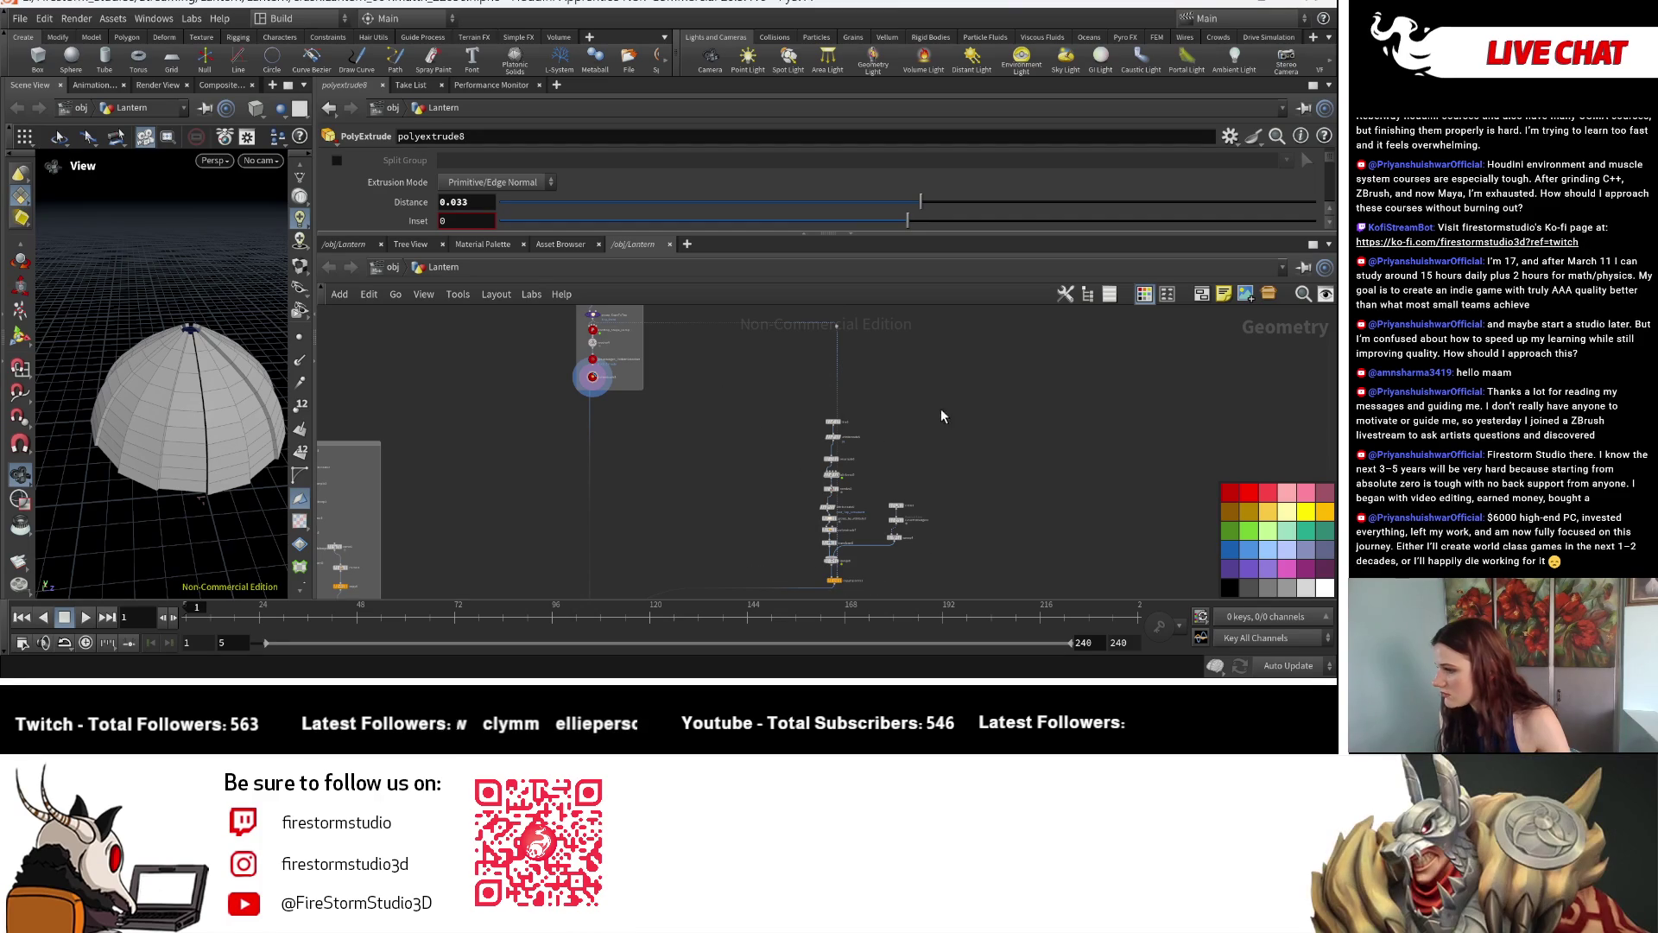
{"action": "scroll", "coordinate": [850, 415], "scroll_direction": "up", "scroll_amount": 1}
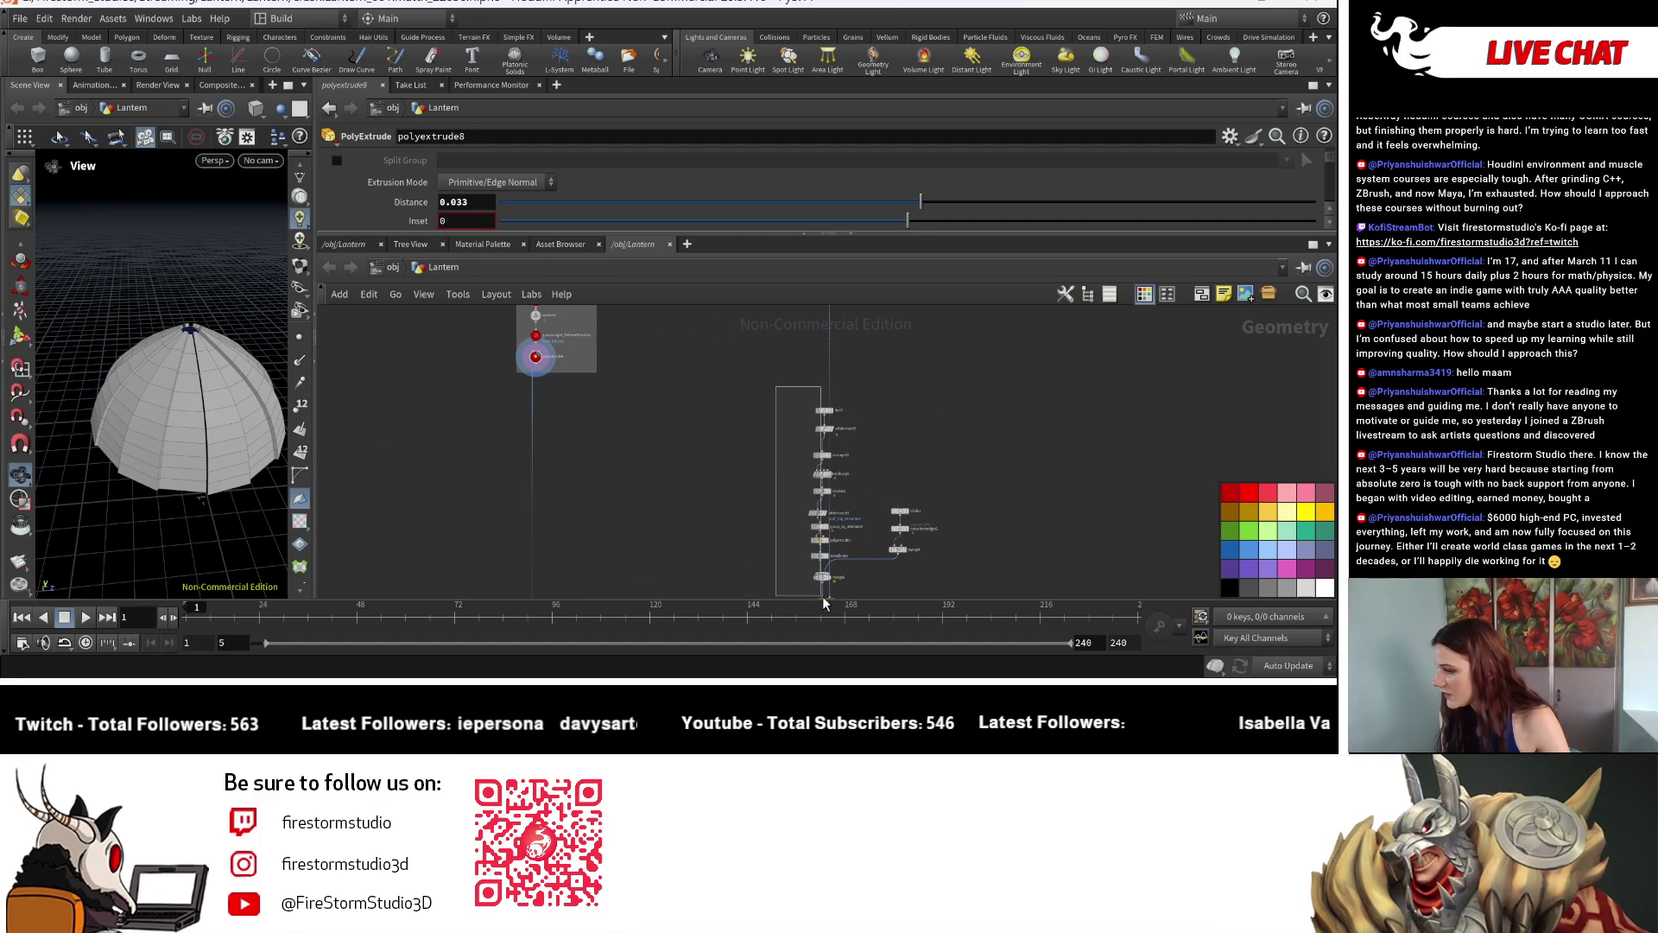
Move the thirteen-node chain from line5 up and right, then select line5 through resolve2.
{"action": "left_click", "coordinate": [829, 575]}
{"action": "left_click_drag", "start_coordinate": [777, 353], "coordinate": [937, 544]}
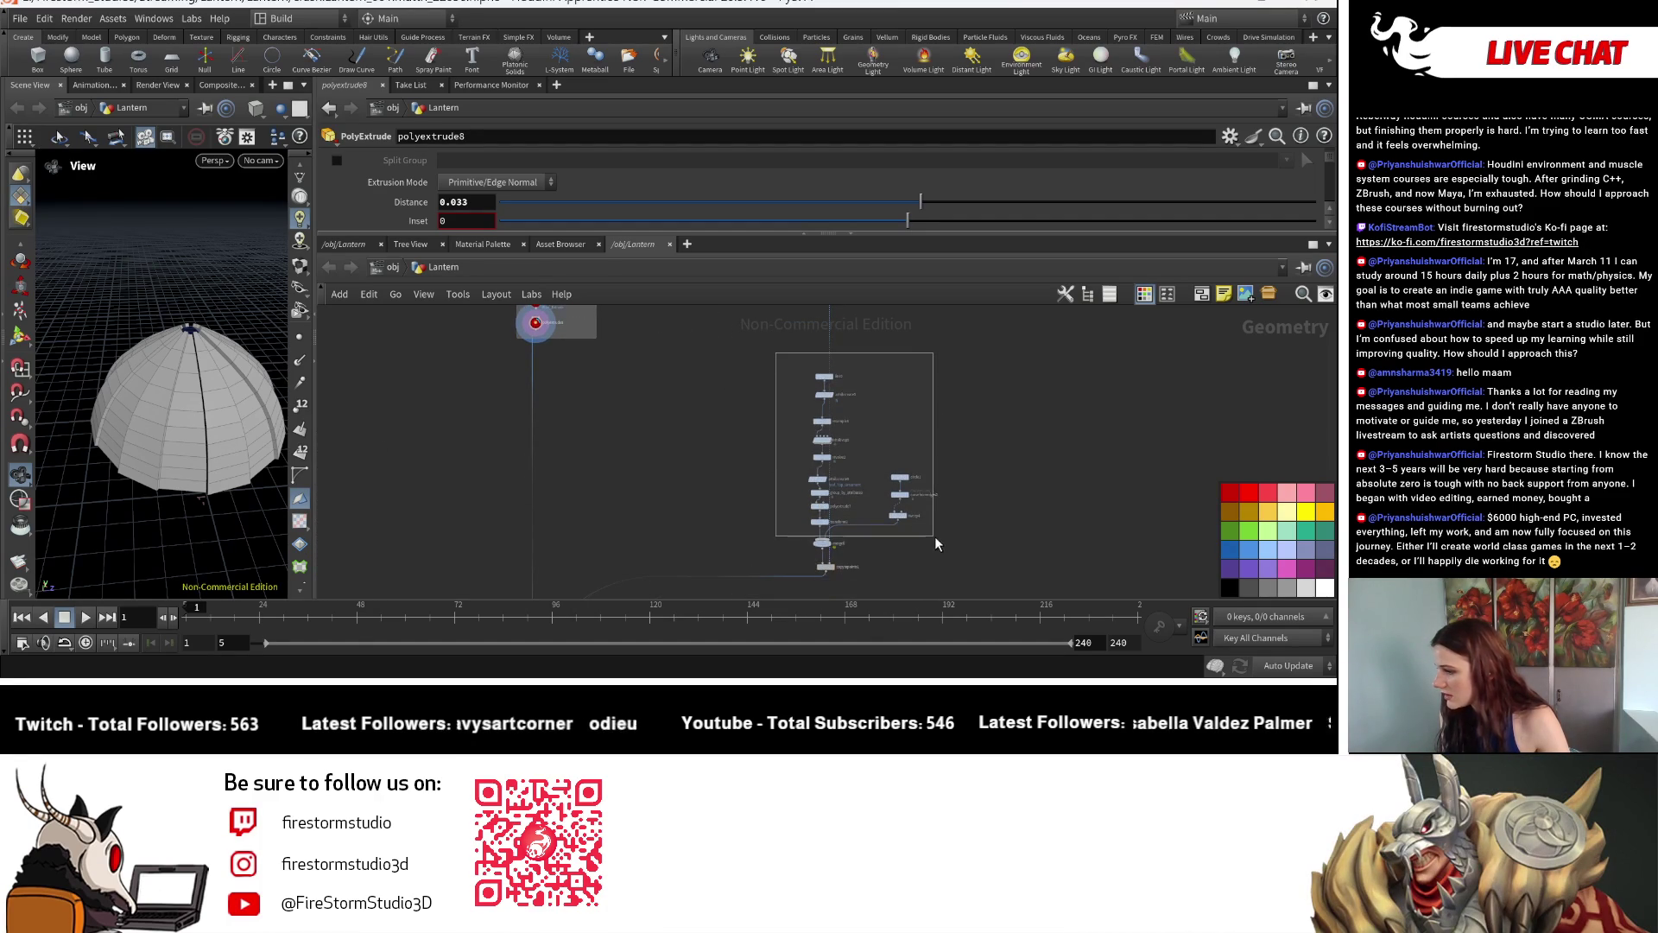
{"action": "scroll", "coordinate": [990, 476], "scroll_direction": "down", "scroll_amount": 1}
{"action": "scroll", "coordinate": [872, 524], "scroll_direction": "down", "scroll_amount": 1}
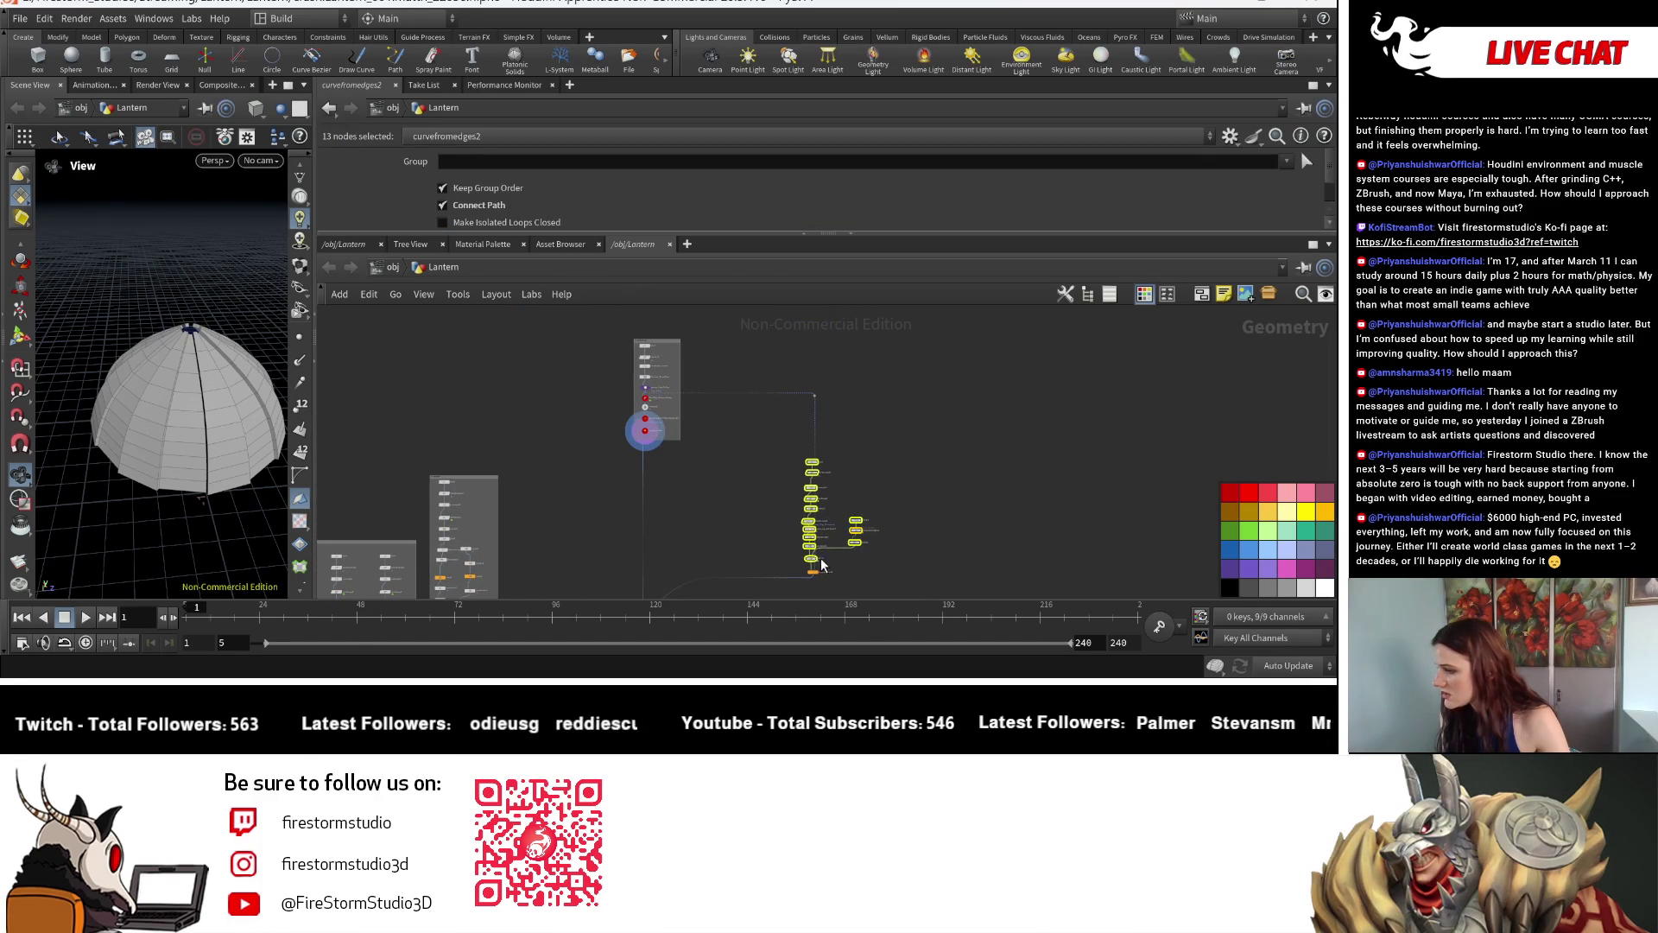
{"action": "left_click_drag", "start_coordinate": [821, 563], "coordinate": [842, 440]}
{"action": "left_click", "coordinate": [842, 438]}
{"action": "scroll", "coordinate": [764, 362], "scroll_direction": "up", "scroll_amount": 2}
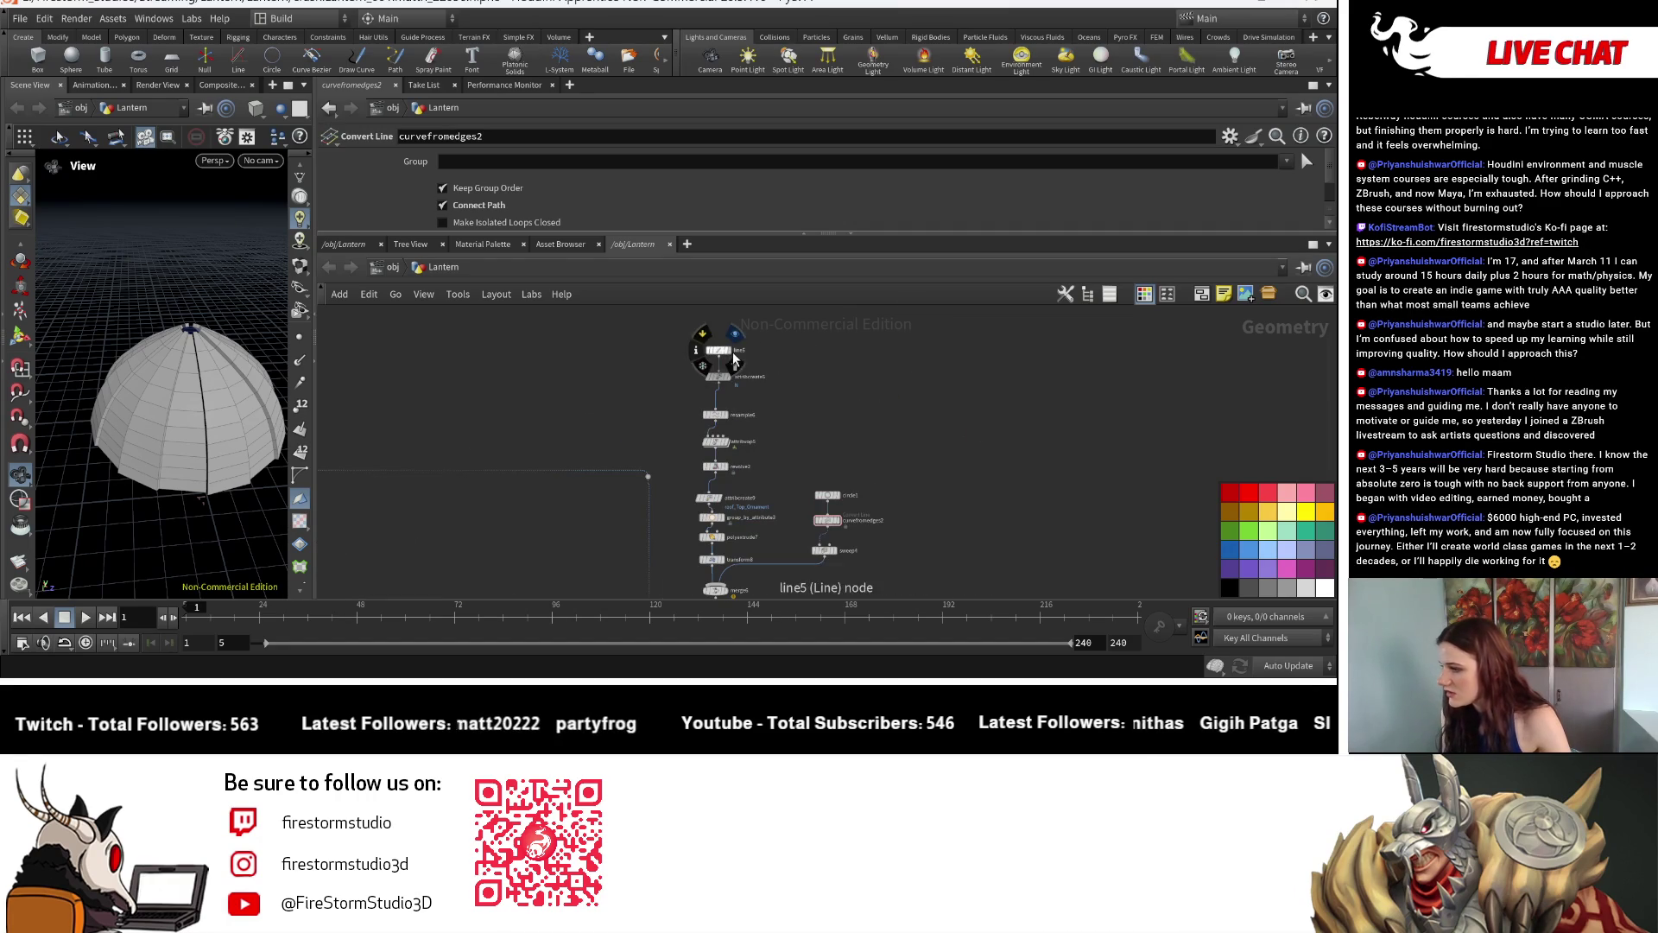
{"action": "scroll", "coordinate": [771, 420], "scroll_direction": "up", "scroll_amount": 2}
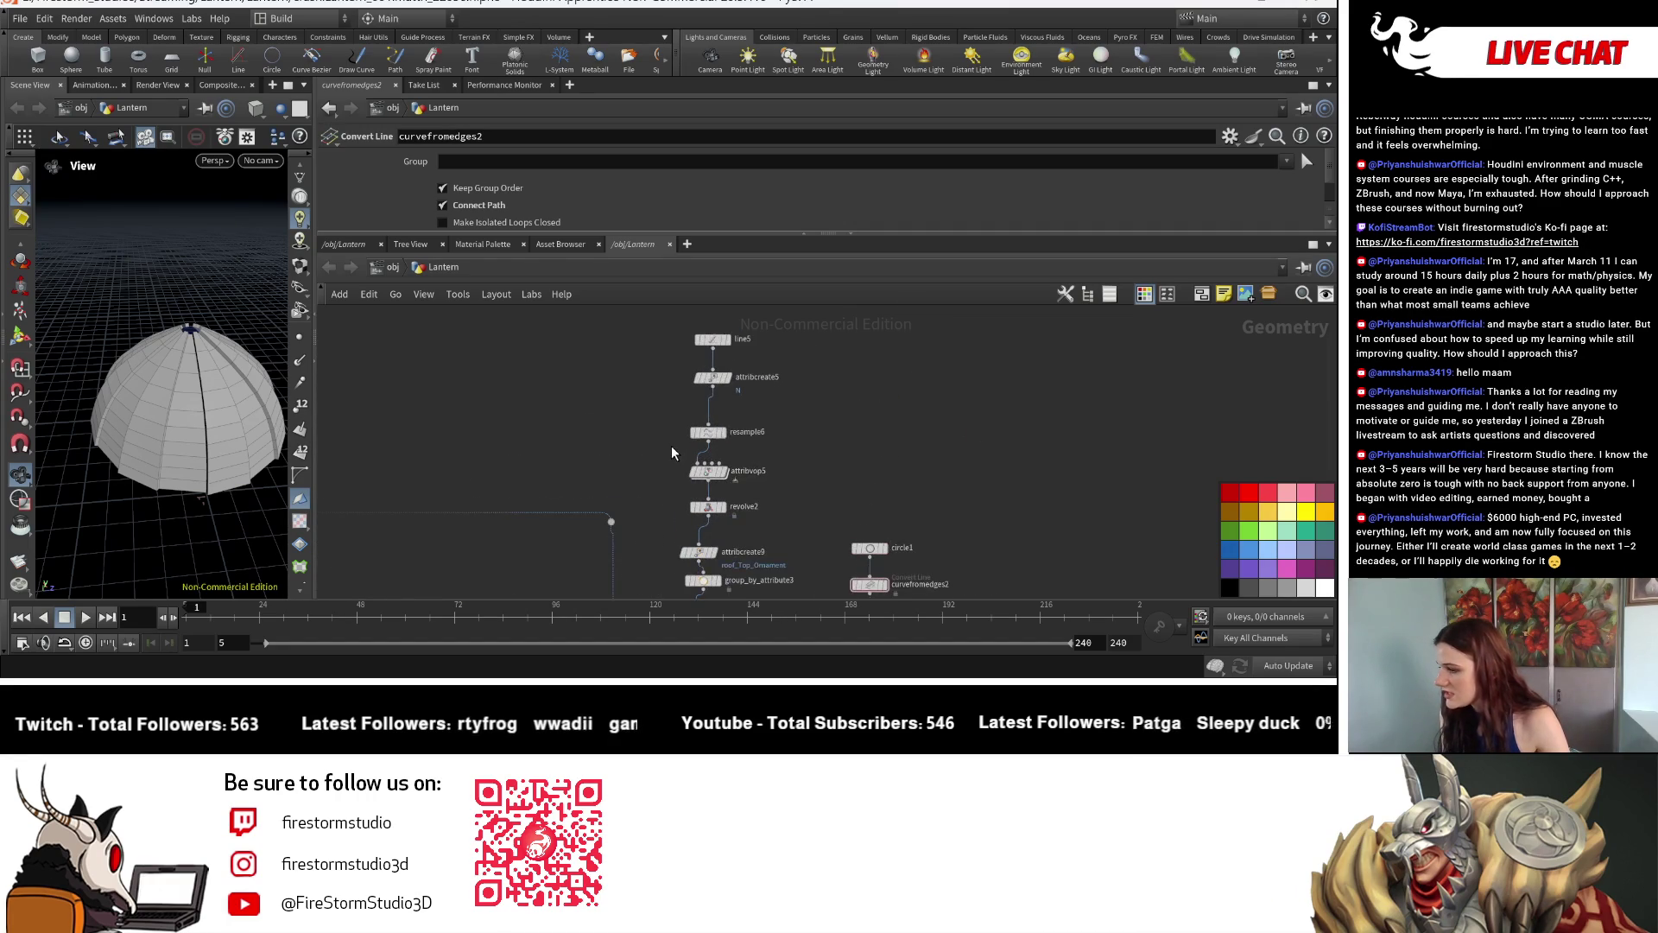
{"action": "mouse_move", "coordinate": [630, 326]}
{"action": "left_mouse_down"}
{"action": "mouse_move", "coordinate": [746, 525]}
{"action": "mouse_move", "coordinate": [685, 504]}
{"action": "left_mouse_up"}
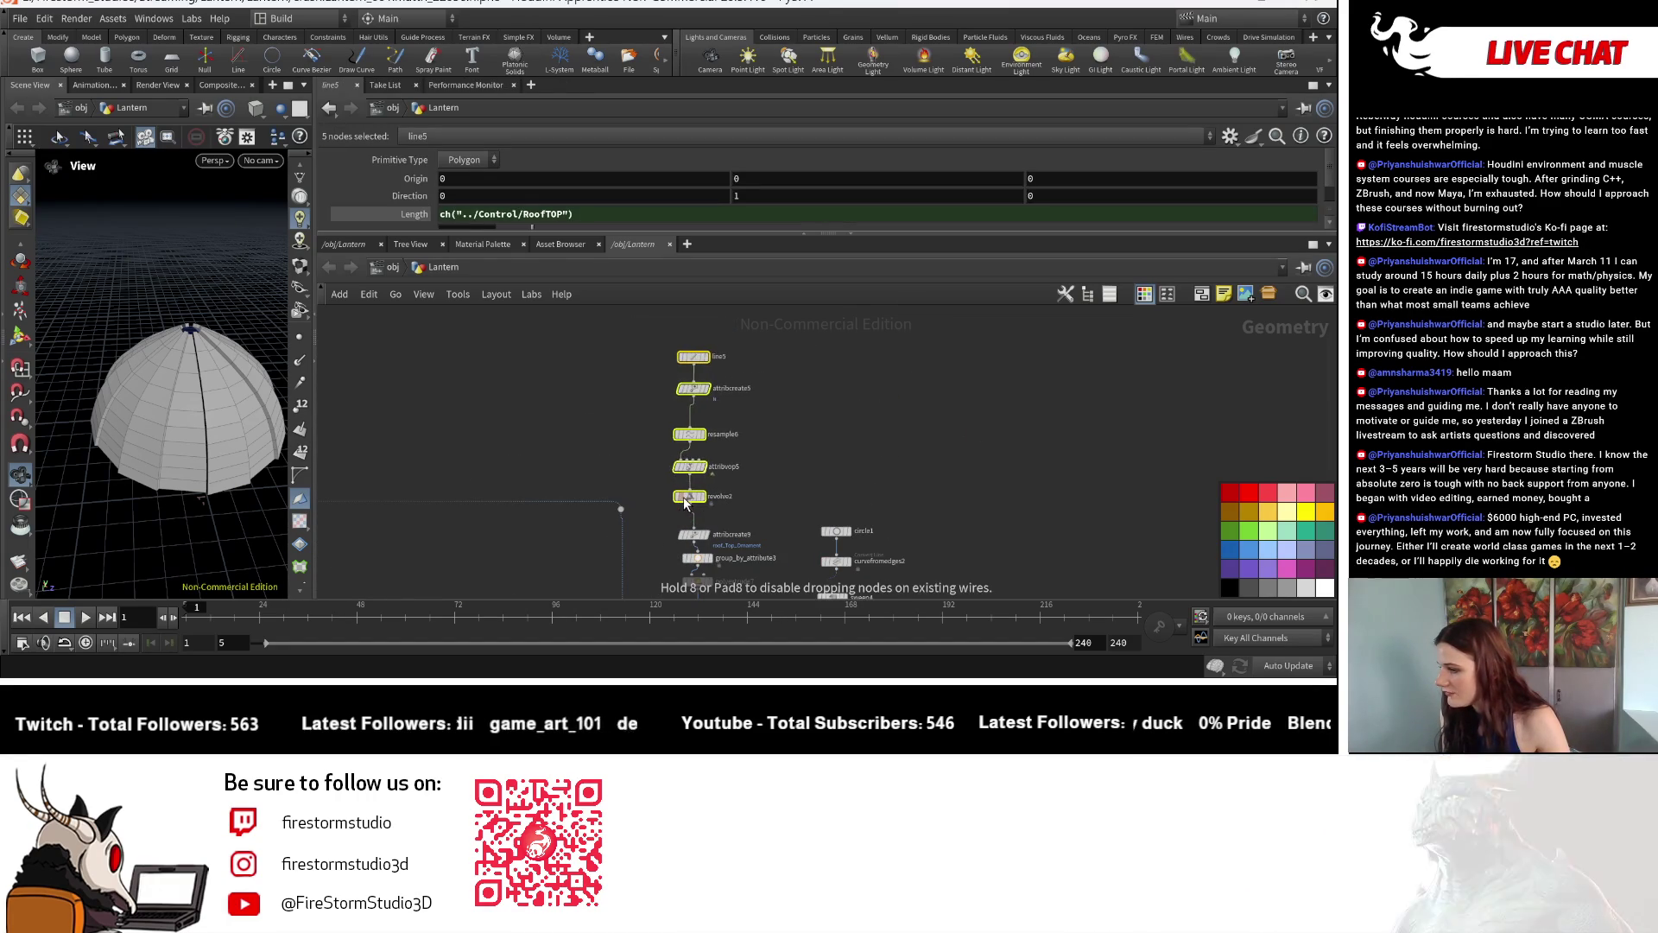
Display resample6's line, move it under attribcreate5 and start renaming attribcreate5.
{"action": "left_click", "coordinate": [779, 457]}
{"action": "scroll", "coordinate": [720, 363], "scroll_direction": "up", "scroll_amount": 2}
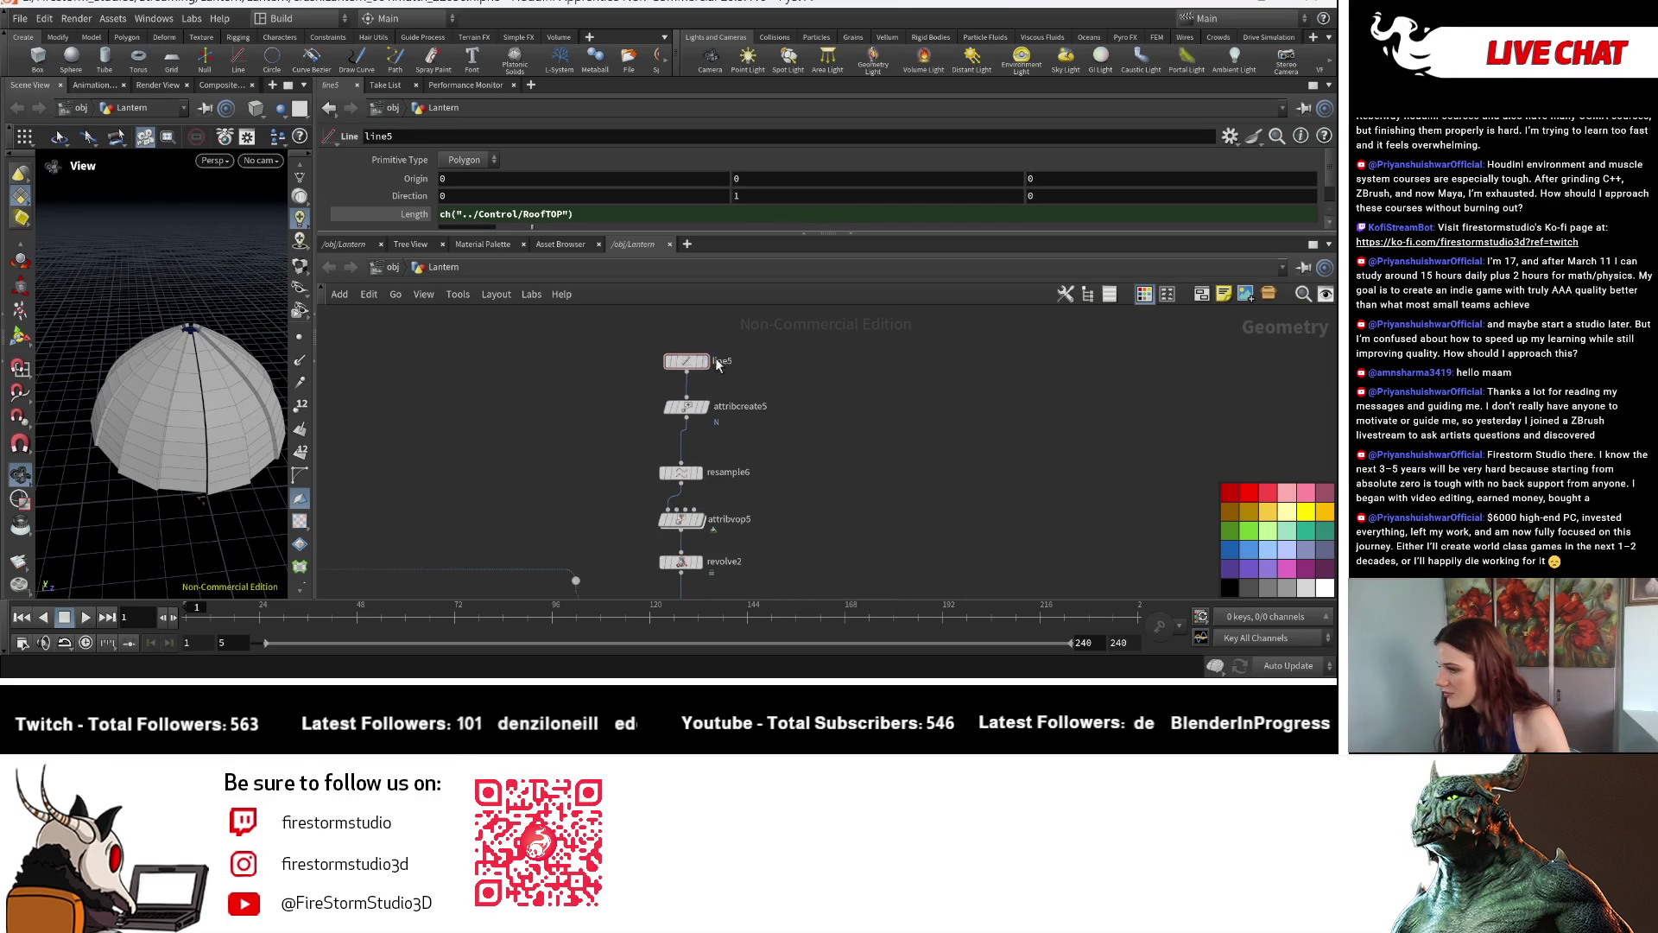
{"action": "left_click", "coordinate": [716, 365]}
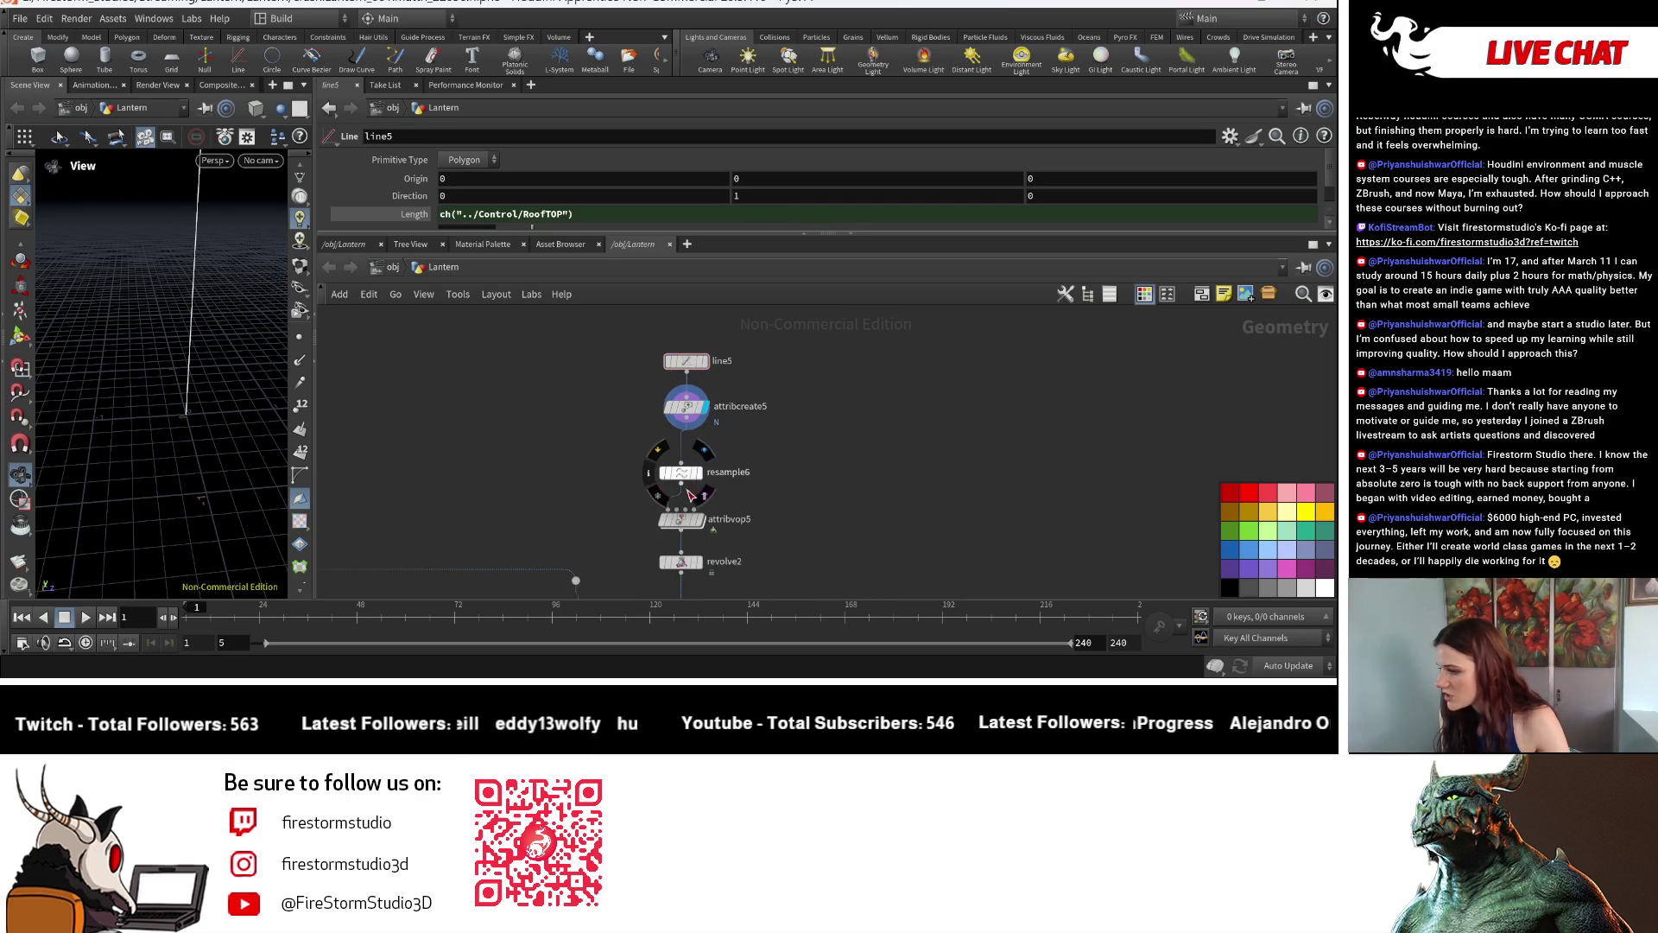
{"action": "left_click_drag", "start_coordinate": [700, 479], "coordinate": [700, 453]}
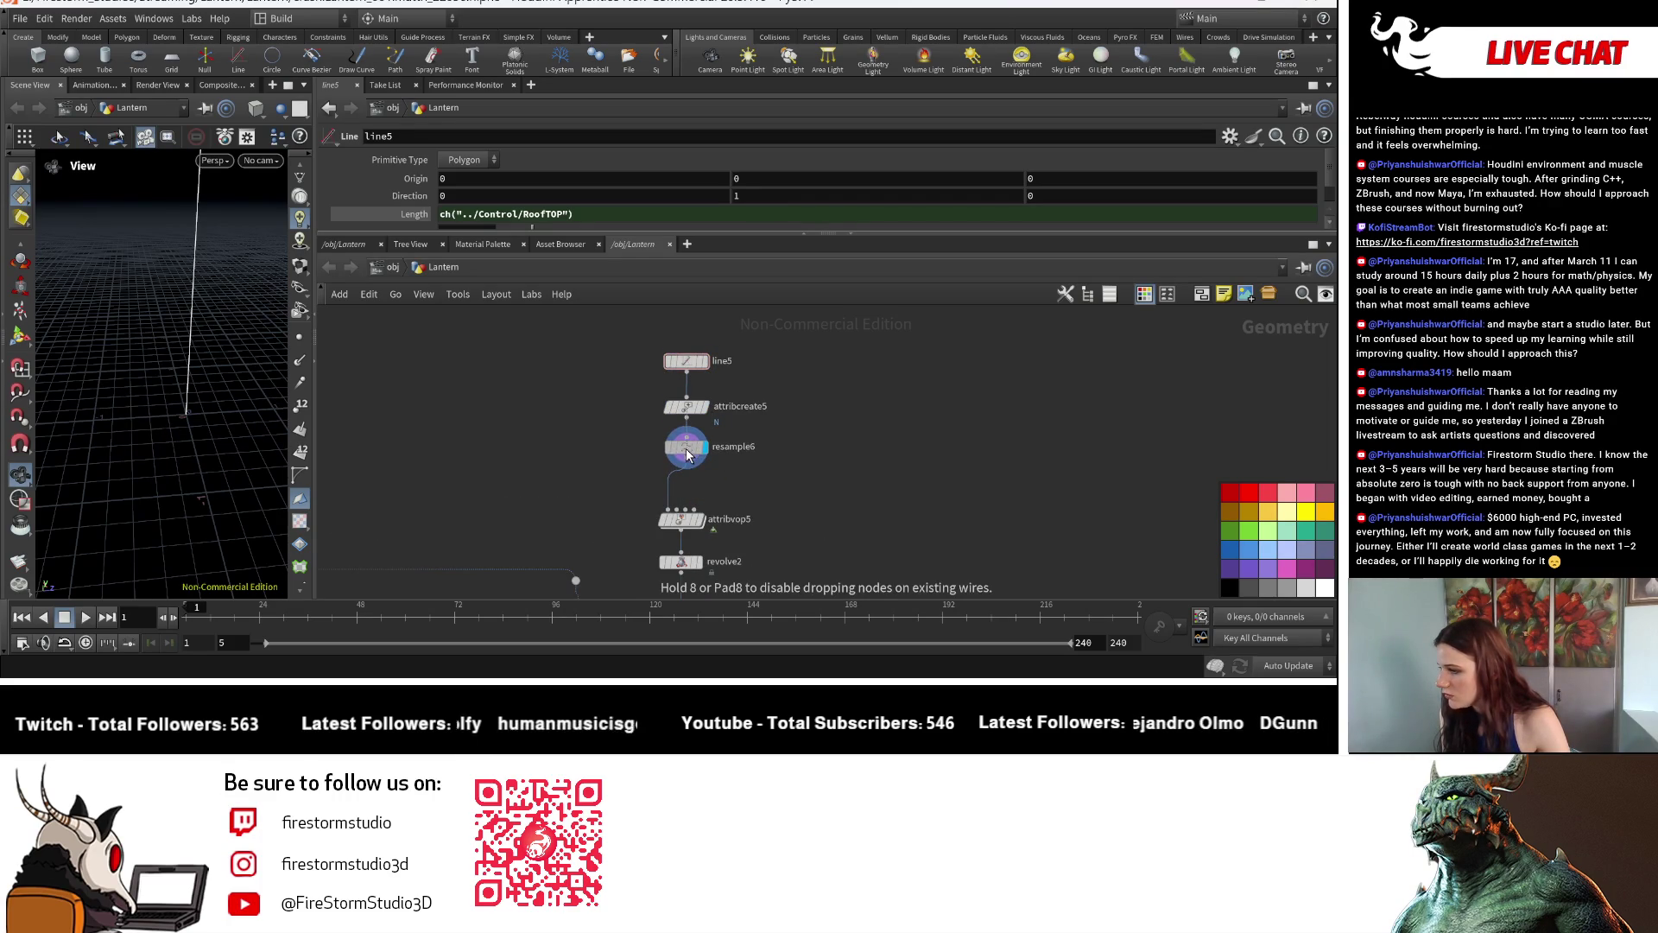
{"action": "double_click", "coordinate": [747, 408]}
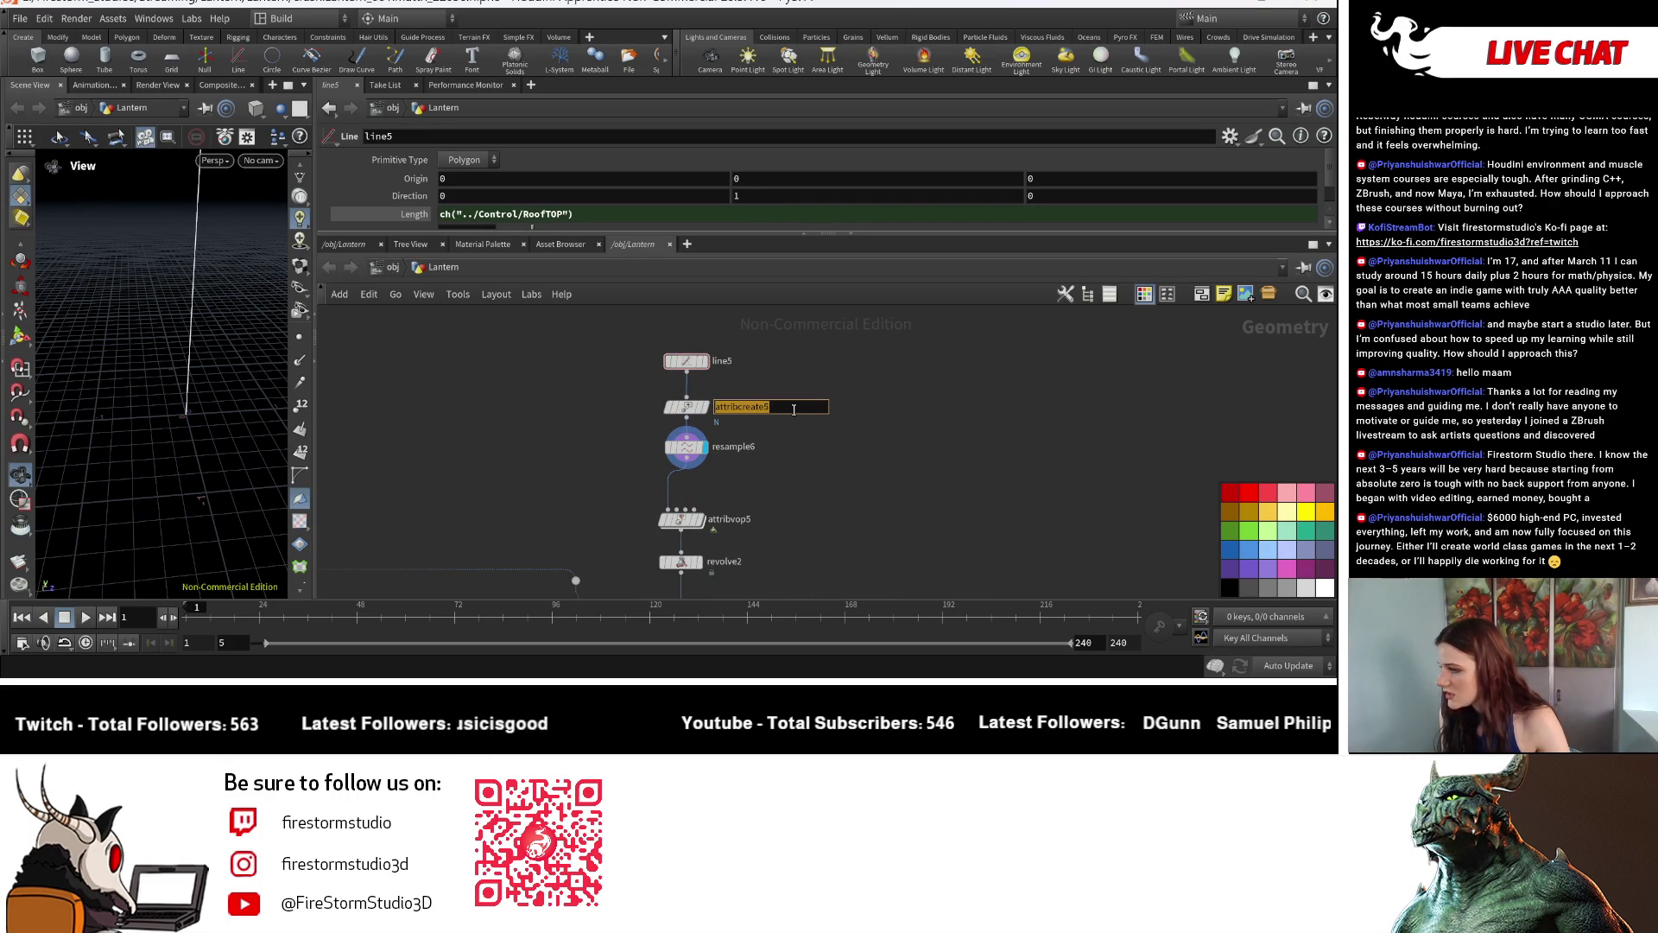
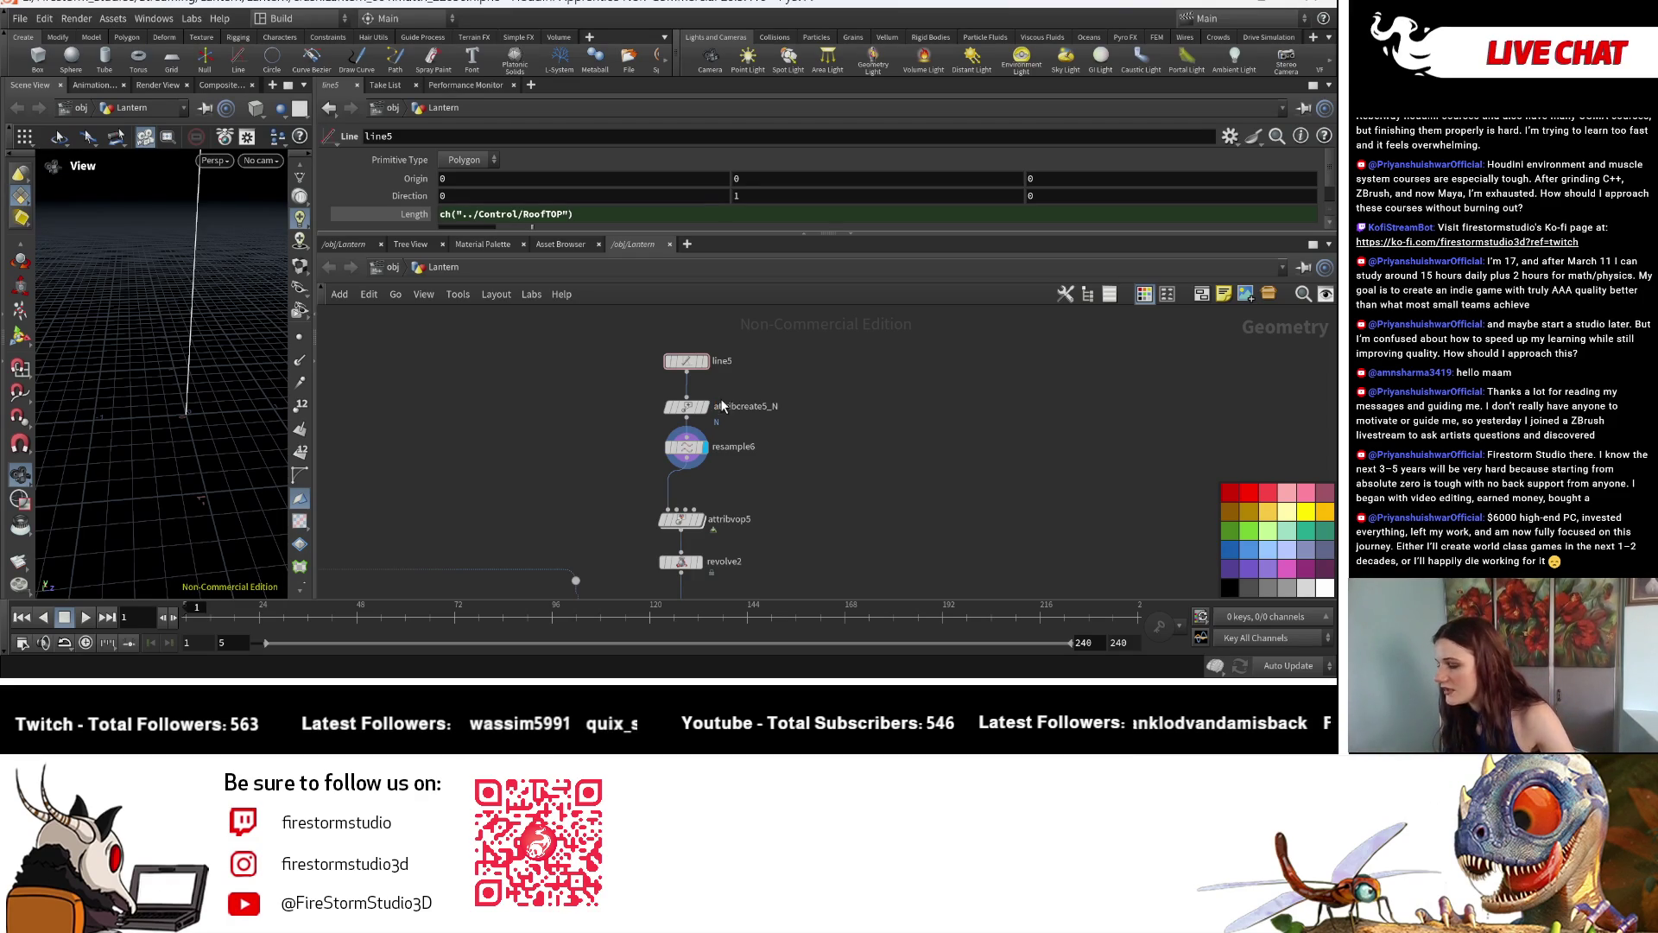
{"action": "scroll", "coordinate": [720, 406], "scroll_direction": "up", "scroll_amount": 3}
Check the existing resample_curveu node name in the Roof Top chain for reference.
{"action": "left_click", "coordinate": [625, 439]}
{"action": "double_click", "coordinate": [718, 439]}
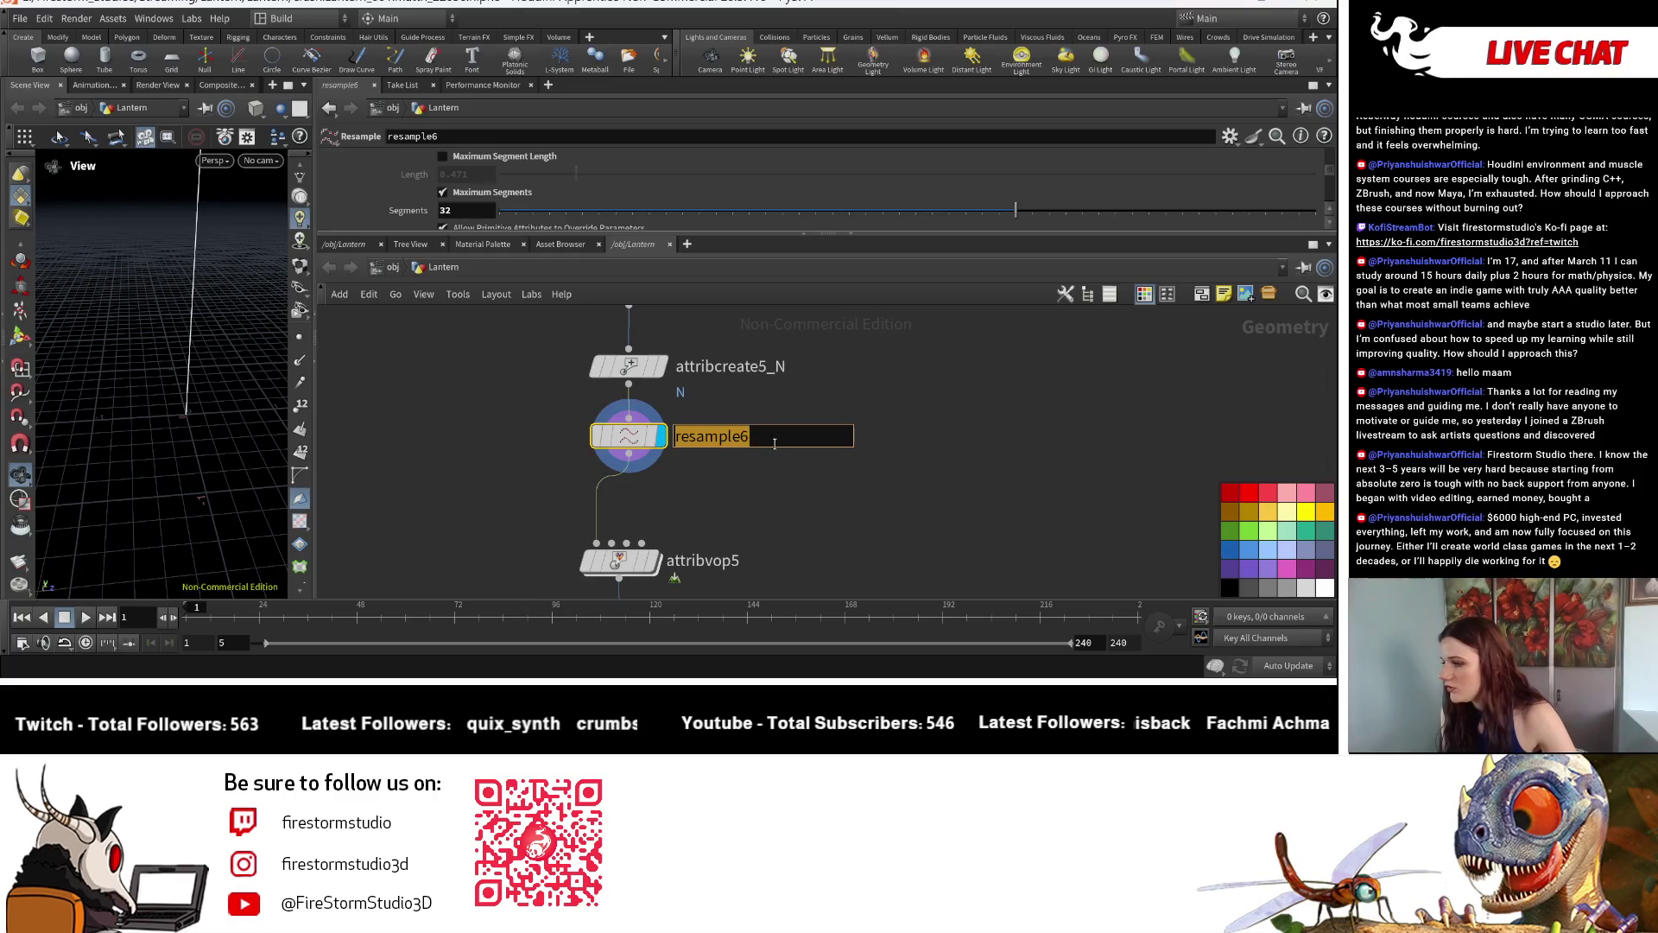
{"action": "key", "text": "Return"}
{"action": "scroll", "coordinate": [849, 492], "scroll_direction": "down", "scroll_amount": 3}
{"action": "mouse_move", "coordinate": [849, 492]}
{"action": "middle_mouse_down"}
{"action": "mouse_move", "coordinate": [528, 396]}
{"action": "mouse_move", "coordinate": [571, 437]}
{"action": "middle_mouse_up"}
{"action": "scroll", "coordinate": [527, 396], "scroll_direction": "up", "scroll_amount": 3}
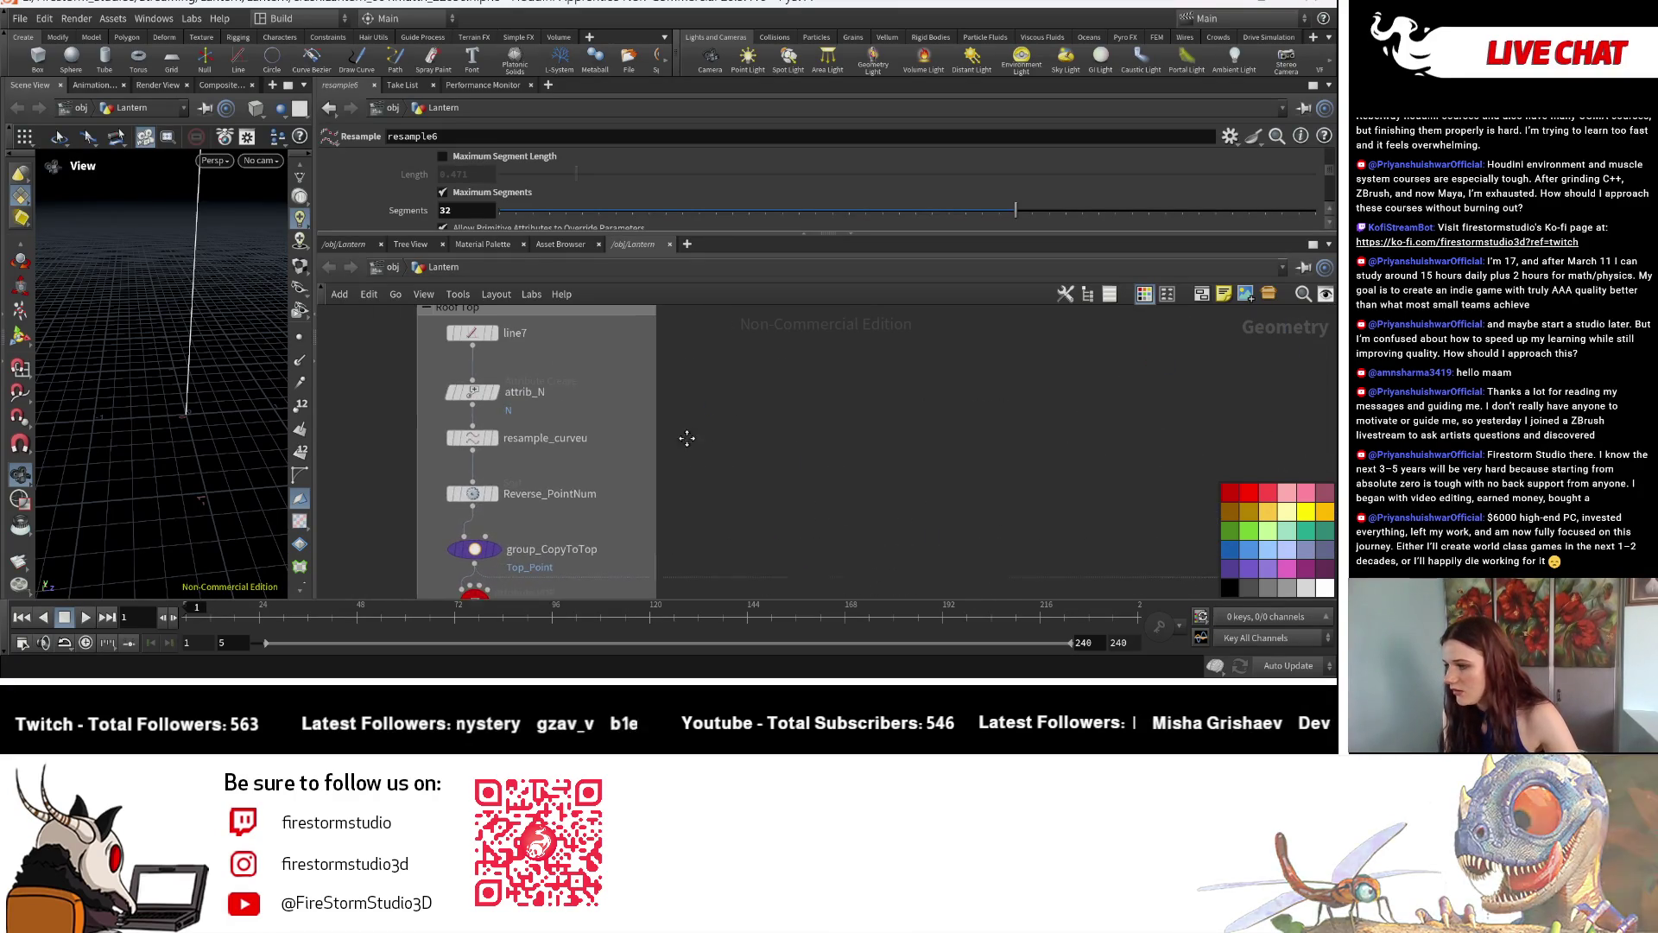
{"action": "double_click", "coordinate": [572, 440]}
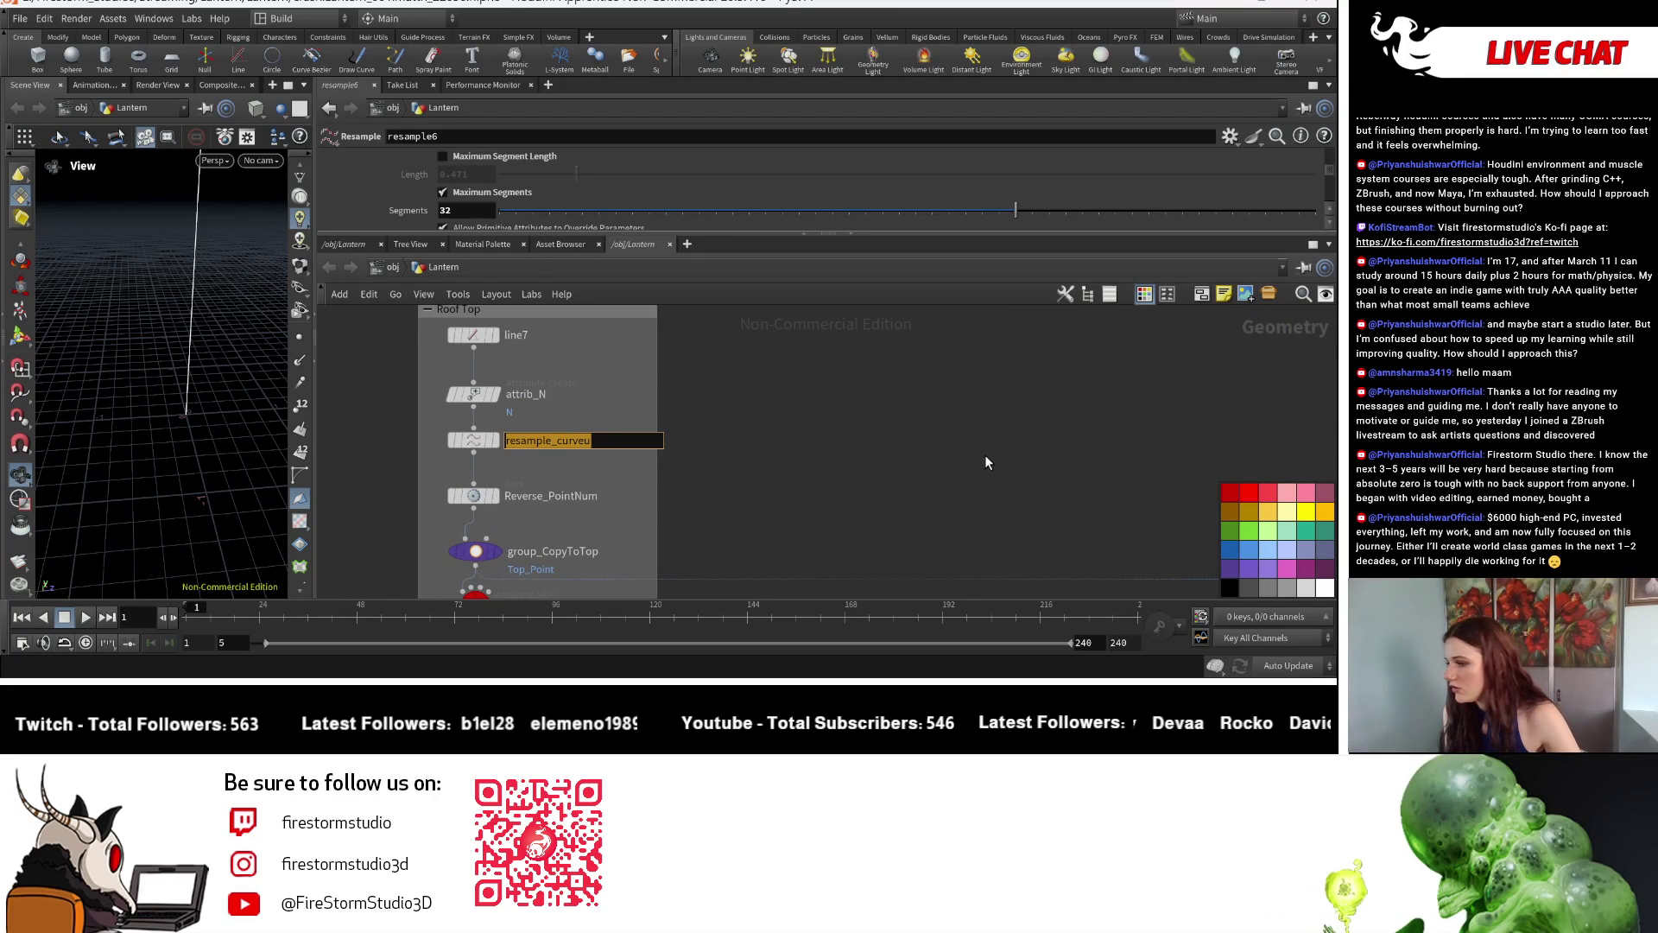
{"action": "key", "text": "Return"}
{"action": "scroll", "coordinate": [984, 455], "scroll_direction": "down", "scroll_amount": 3}
{"action": "scroll", "coordinate": [838, 480], "scroll_direction": "up", "scroll_amount": 3}
Rename resample6 to resample_curveu1, then correct it to resample1_curveu.
{"action": "double_click", "coordinate": [773, 479]}
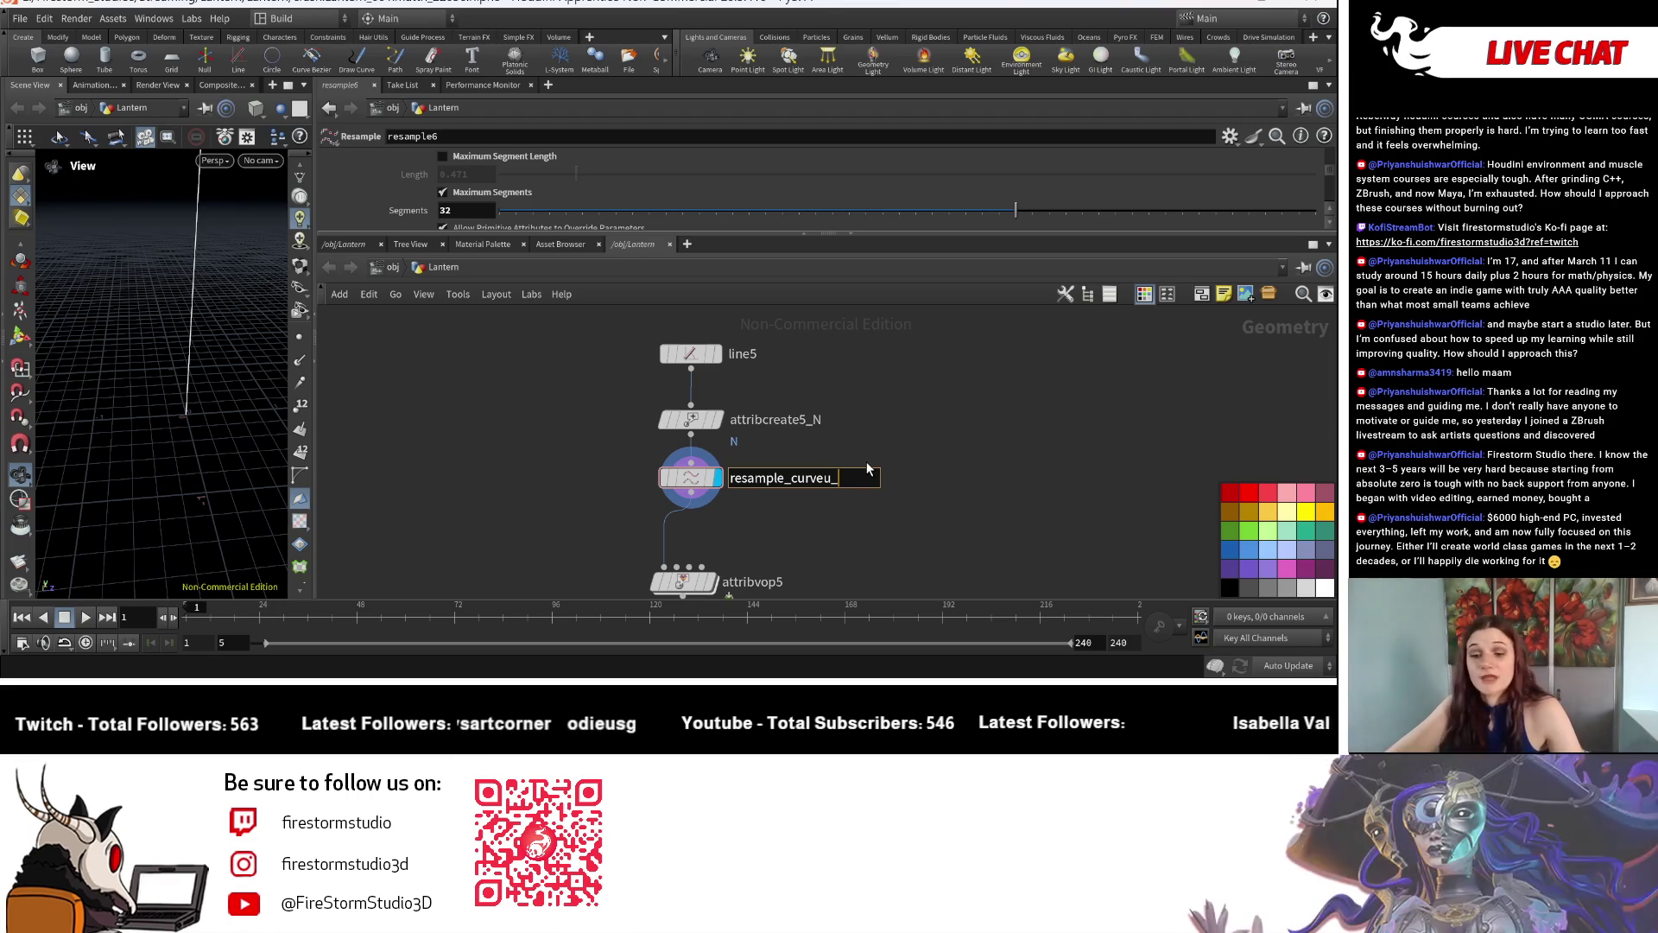
{"action": "type", "text": "1"}
{"action": "key", "text": "Return"}
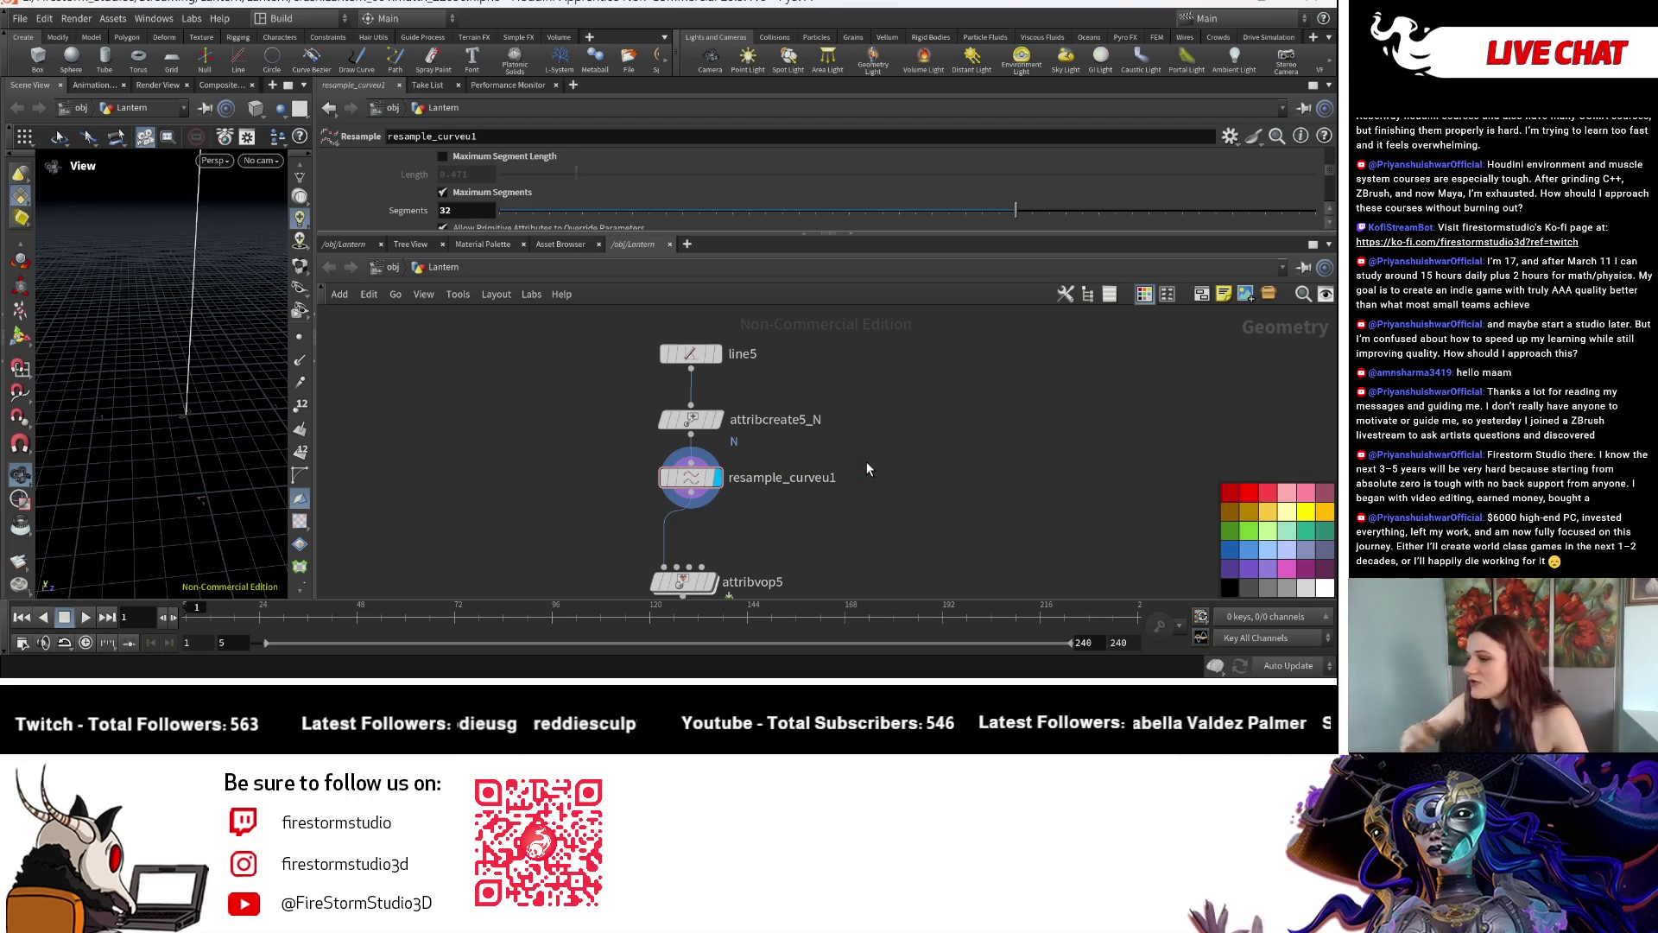
{"action": "double_click", "coordinate": [850, 483]}
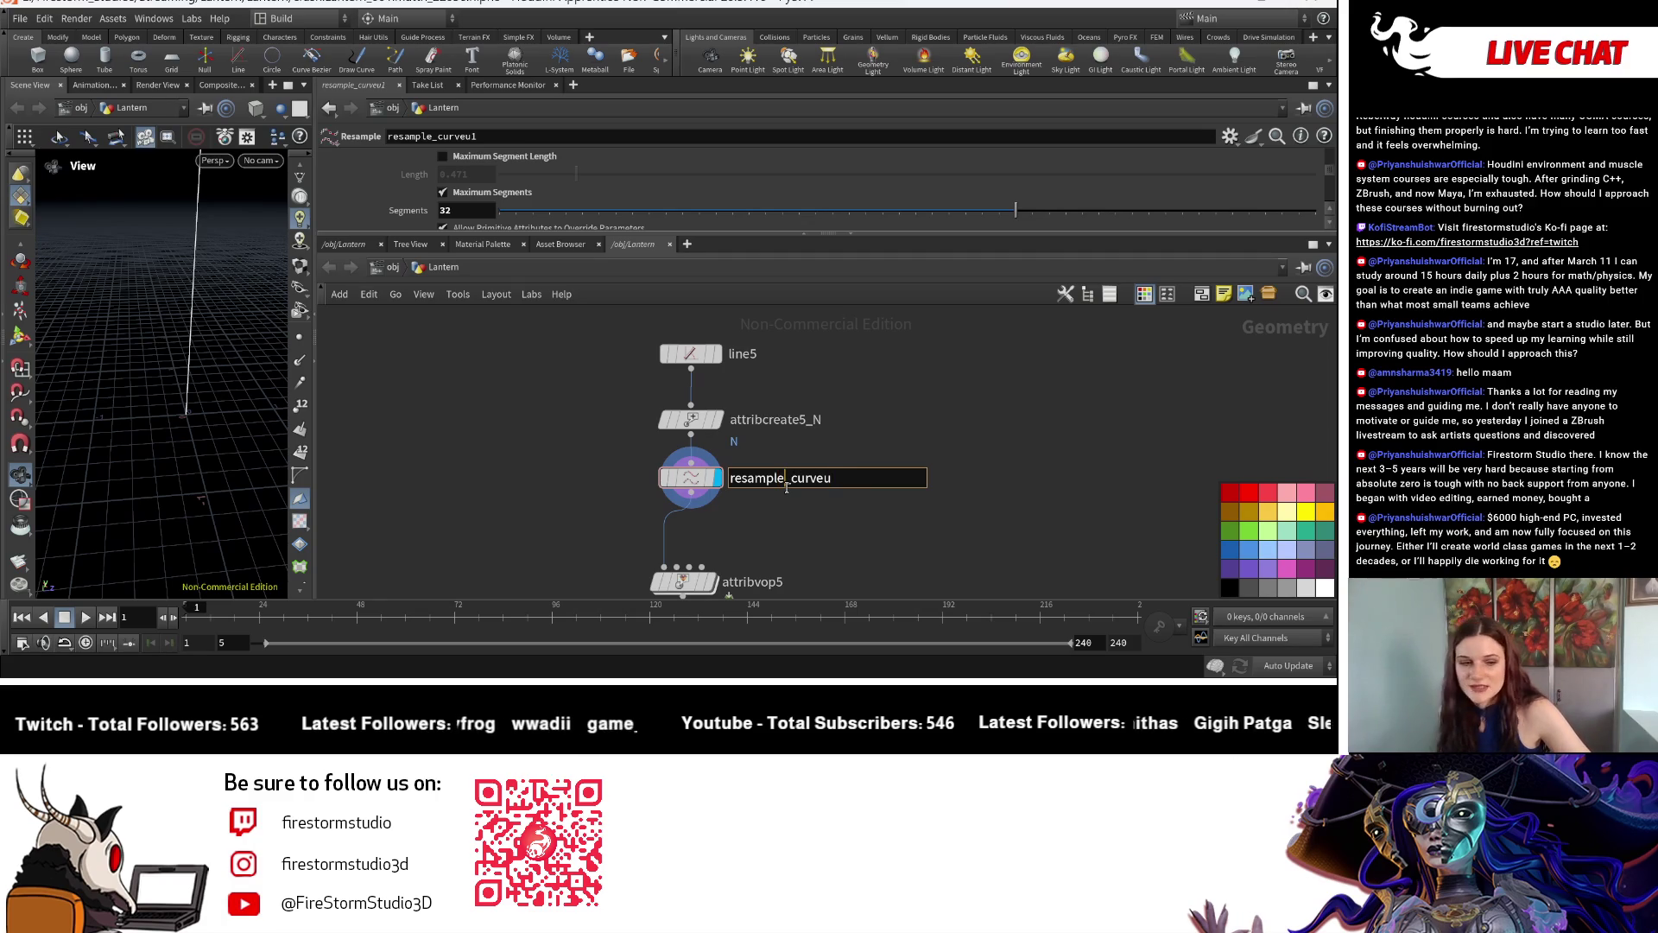
{"action": "type", "text": "1"}
{"action": "key", "text": "Return"}
{"action": "scroll", "coordinate": [801, 540], "scroll_direction": "down", "scroll_amount": 3}
{"action": "scroll", "coordinate": [846, 508], "scroll_direction": "up", "scroll_amount": 2}
{"action": "scroll", "coordinate": [775, 457], "scroll_direction": "down", "scroll_amount": 2}
{"action": "scroll", "coordinate": [775, 456], "scroll_direction": "up", "scroll_amount": 2}
{"action": "scroll", "coordinate": [775, 456], "scroll_direction": "down", "scroll_amount": 2}
{"action": "scroll", "coordinate": [492, 400], "scroll_direction": "up", "scroll_amount": 4}
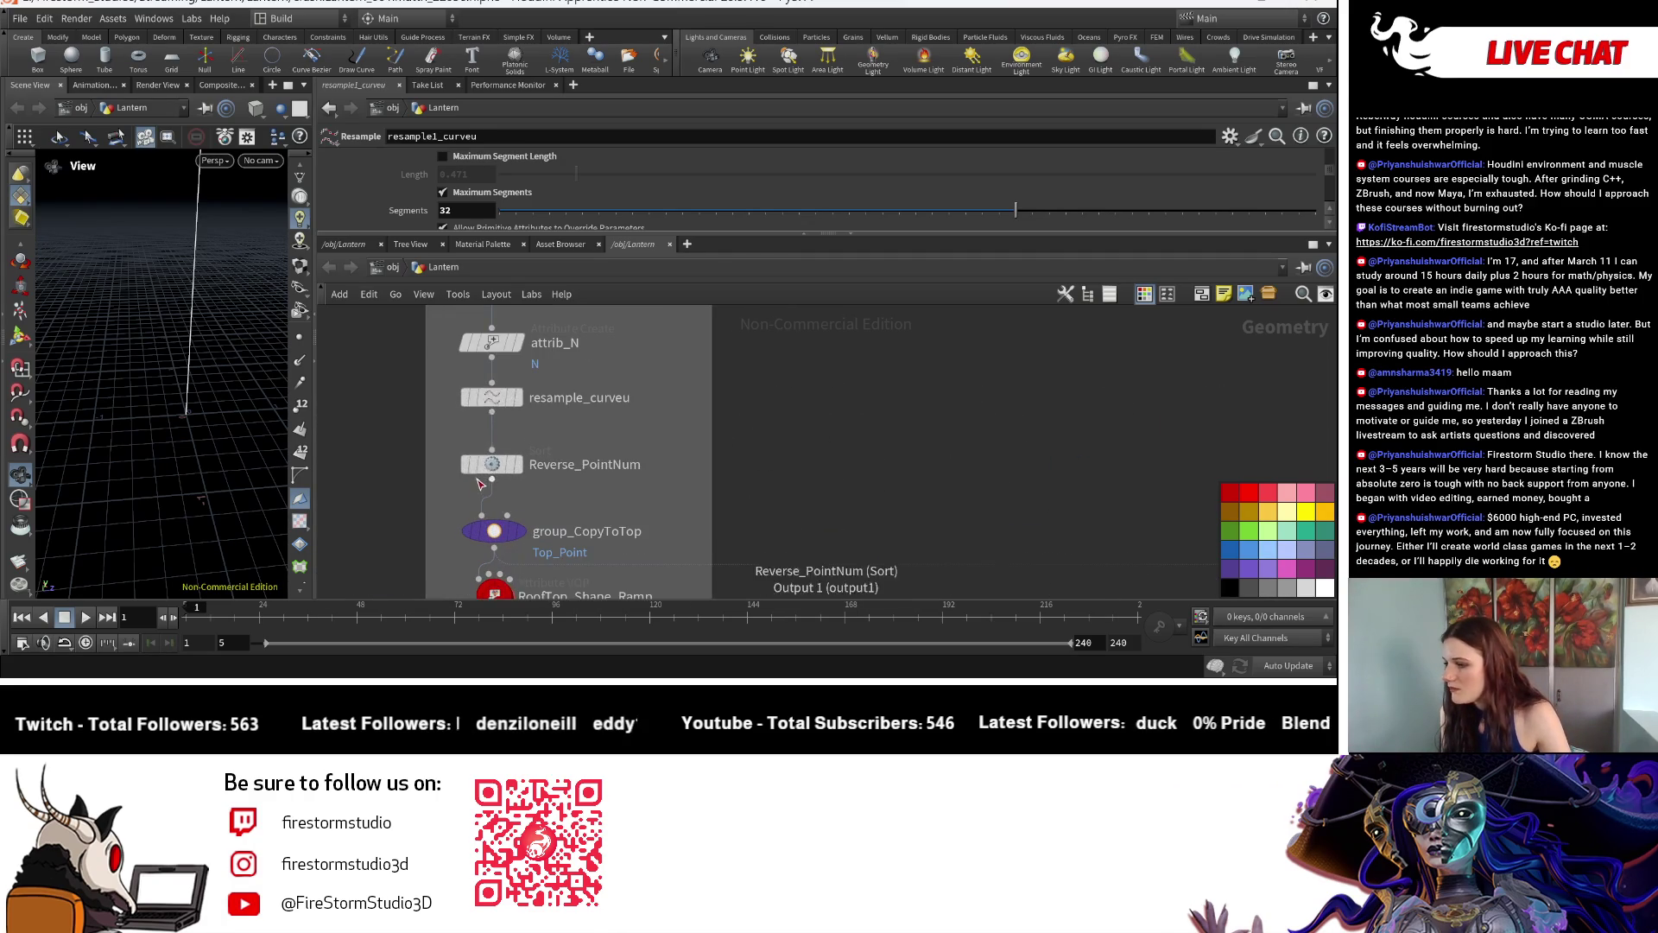
{"action": "left_click", "coordinate": [493, 399]}
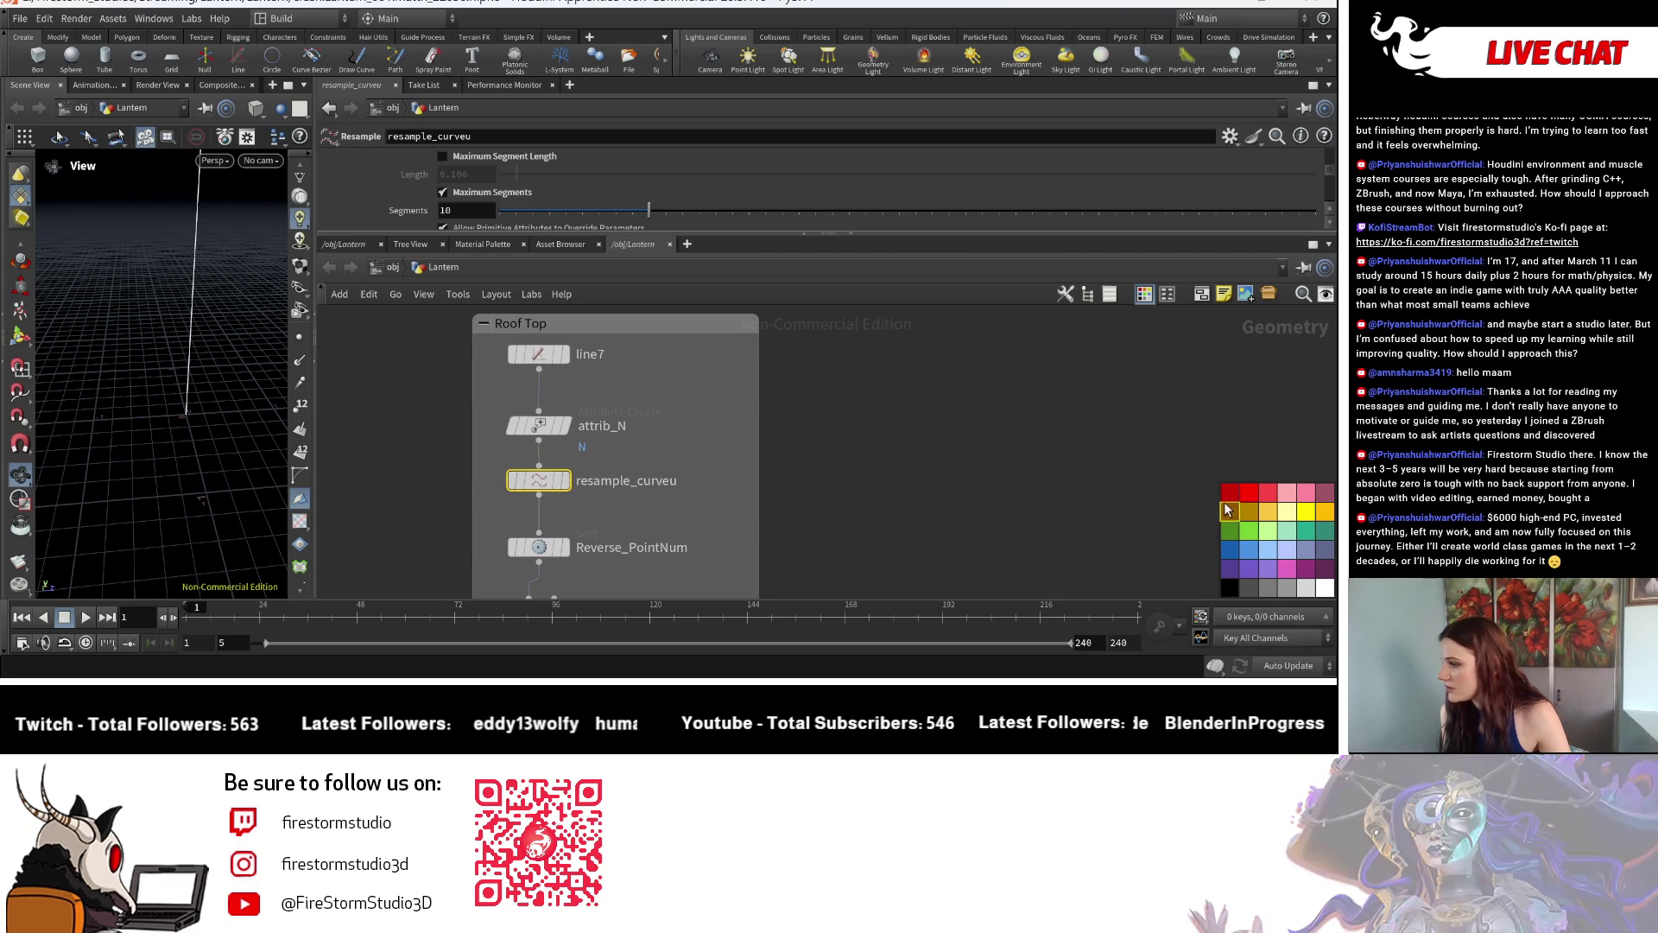
Give the resample_curveu node a circular shape.
{"action": "left_click", "coordinate": [1167, 294]}
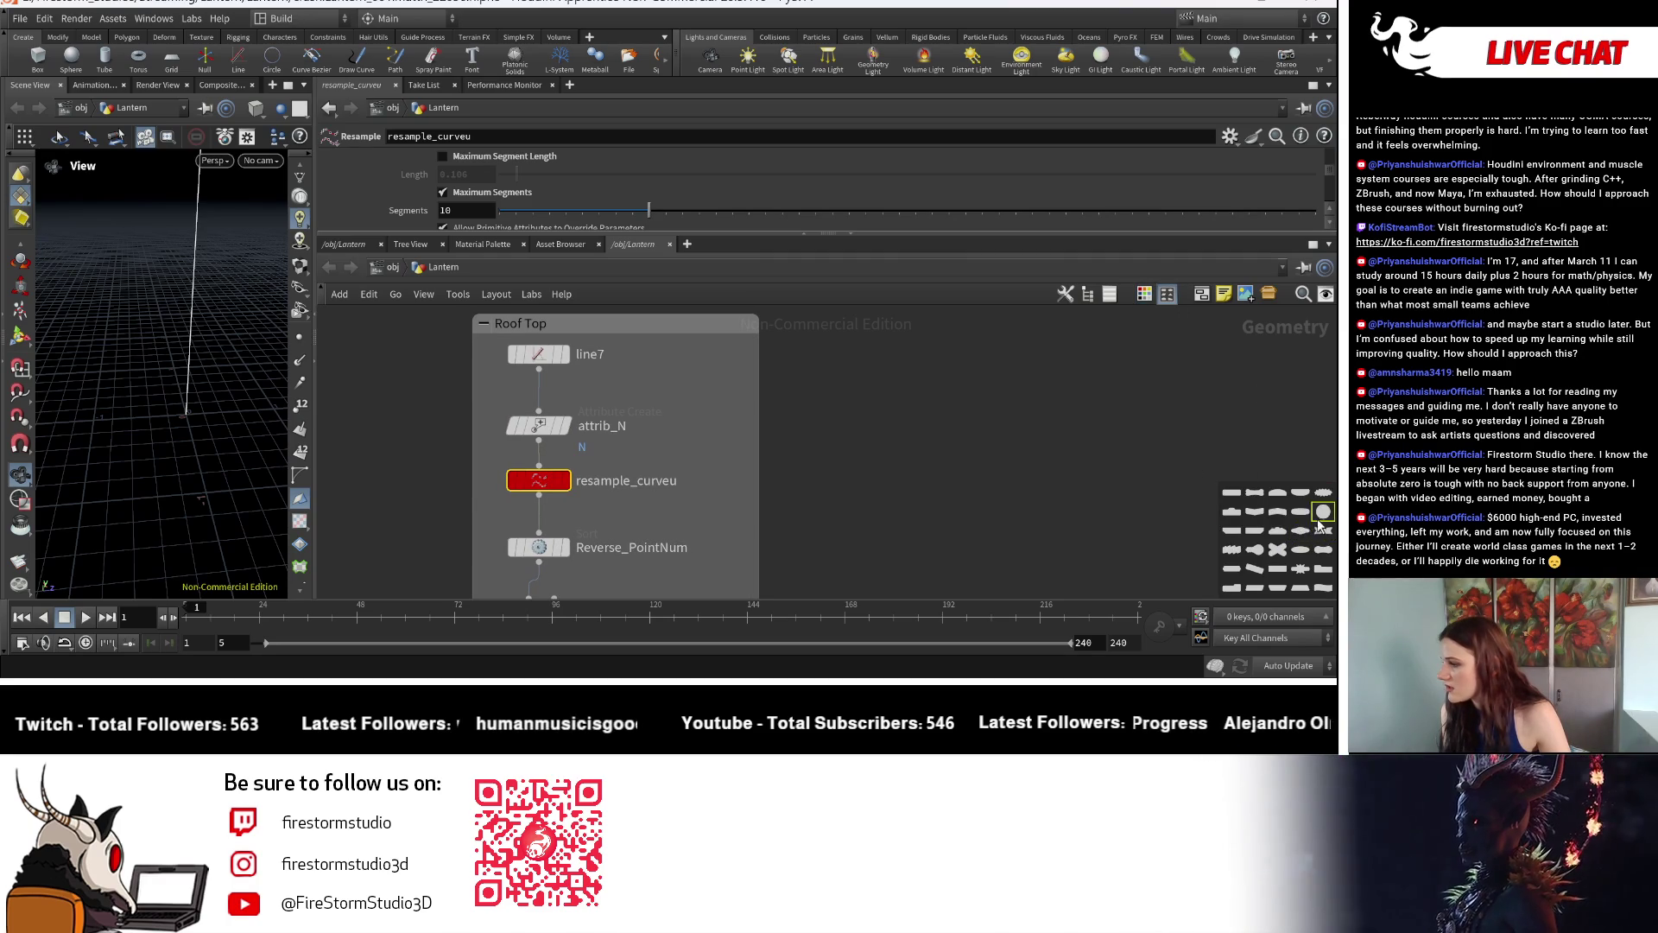
{"action": "left_click", "coordinate": [1276, 534]}
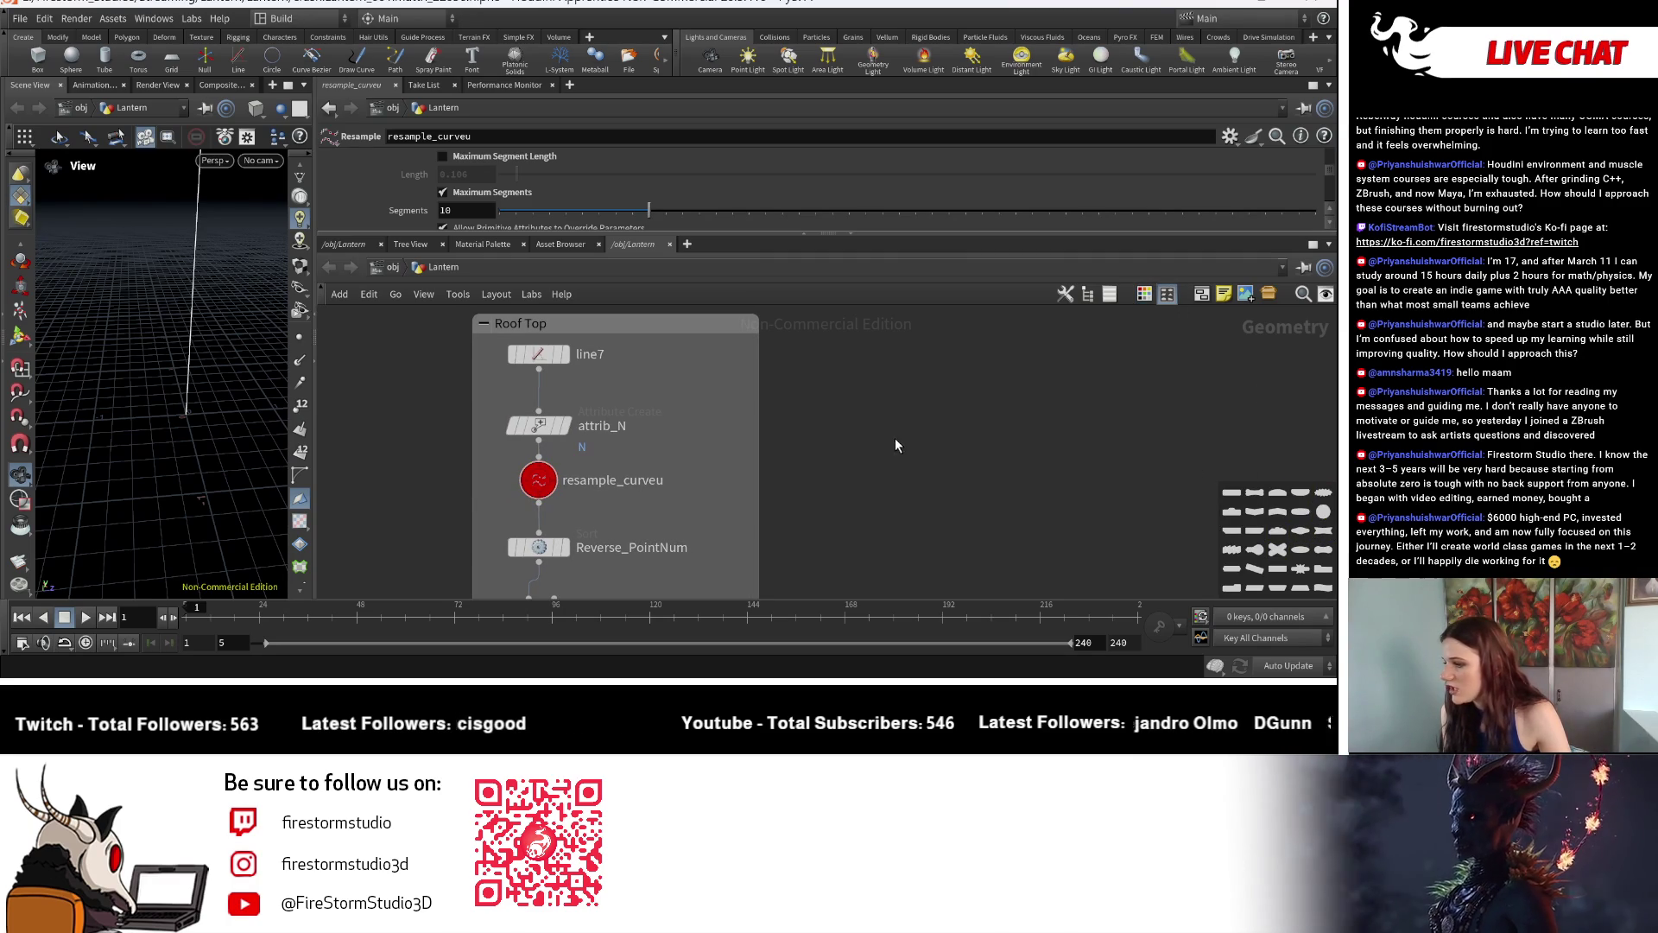
{"action": "scroll", "coordinate": [946, 461], "scroll_direction": "down", "scroll_amount": 3}
{"action": "scroll", "coordinate": [792, 430], "scroll_direction": "down", "scroll_amount": 3}
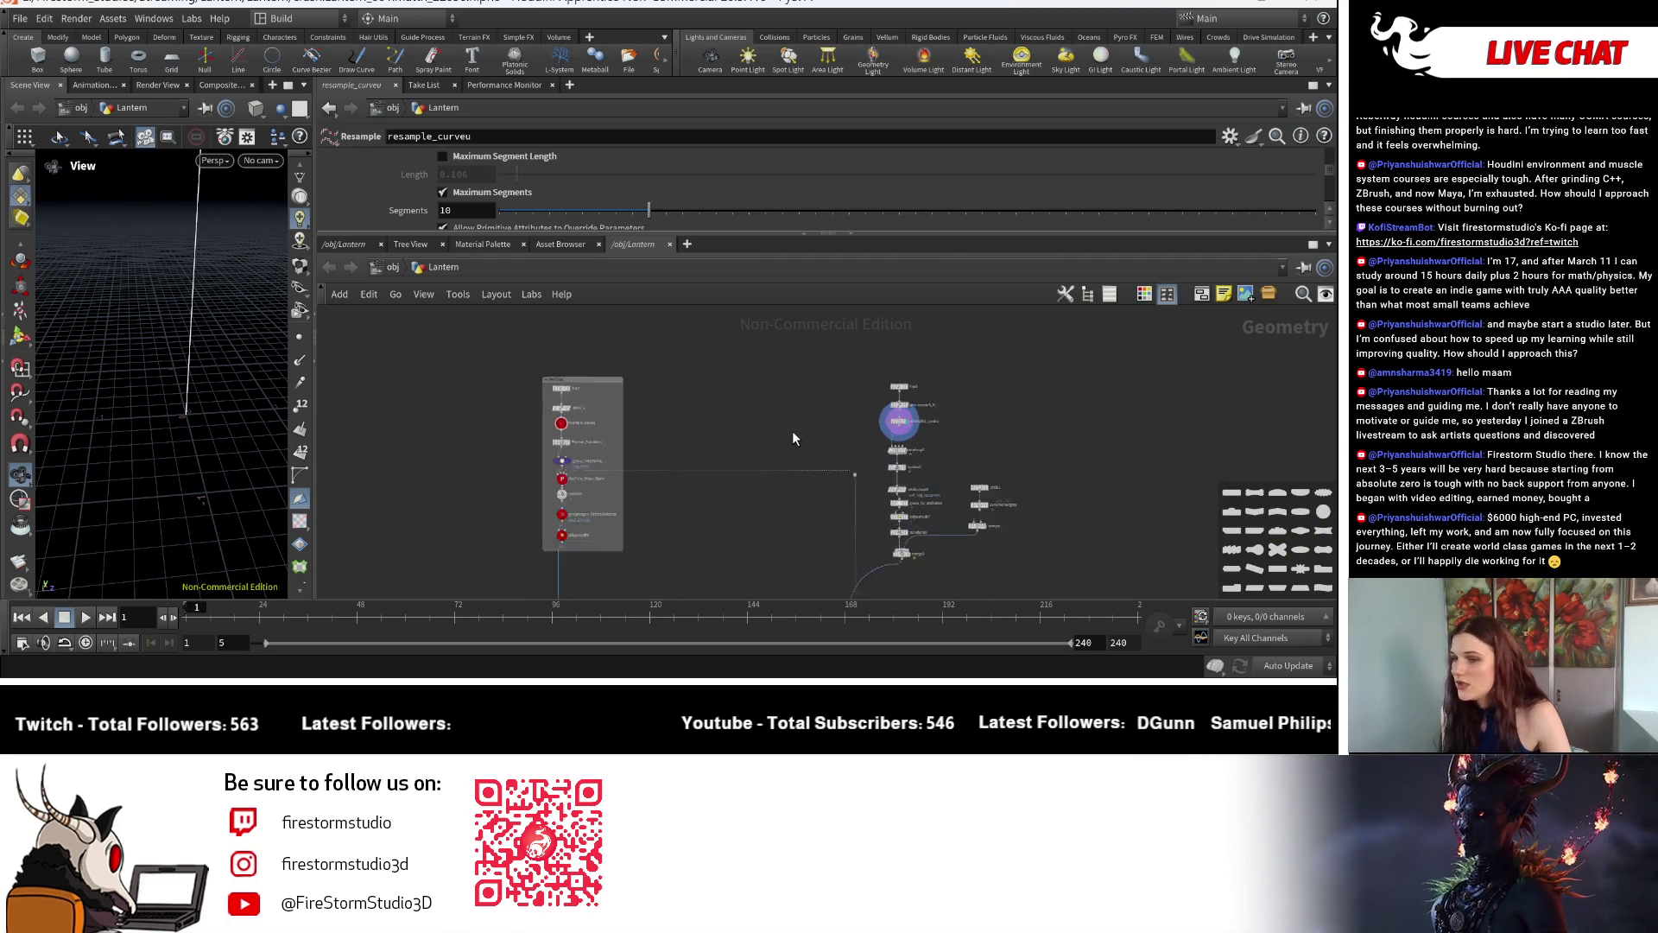
{"action": "scroll", "coordinate": [540, 445], "scroll_direction": "down", "scroll_amount": 3}
{"action": "scroll", "coordinate": [540, 445], "scroll_direction": "up", "scroll_amount": 3}
{"action": "scroll", "coordinate": [720, 476], "scroll_direction": "up", "scroll_amount": 3}
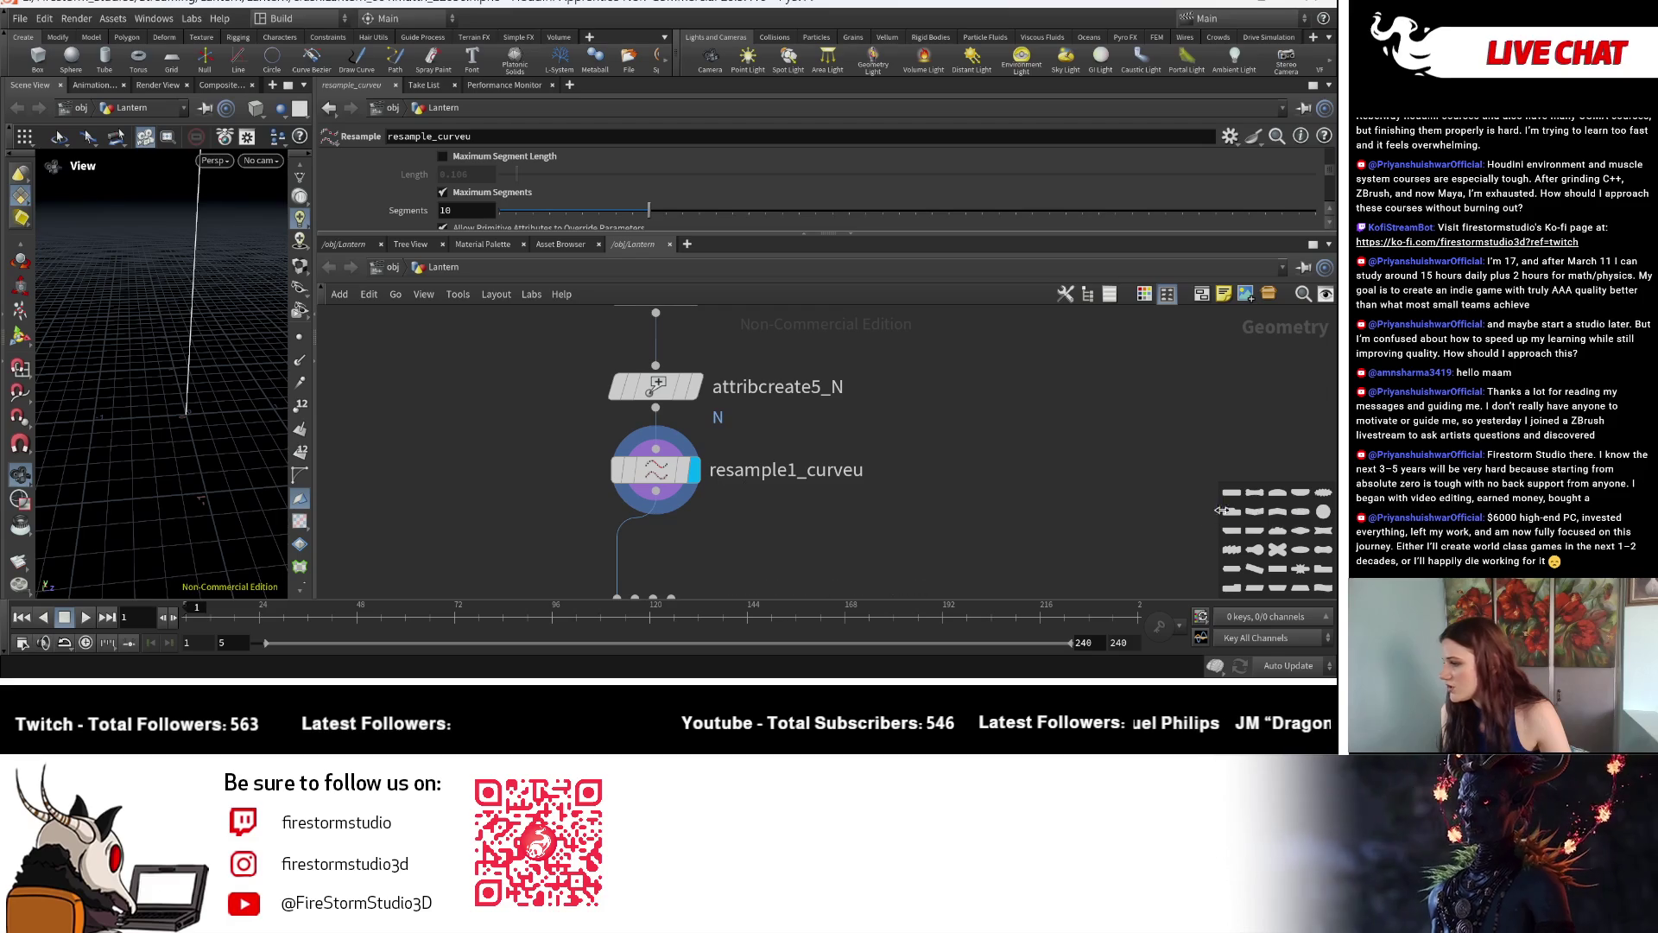
{"action": "left_click", "coordinate": [1147, 295]}
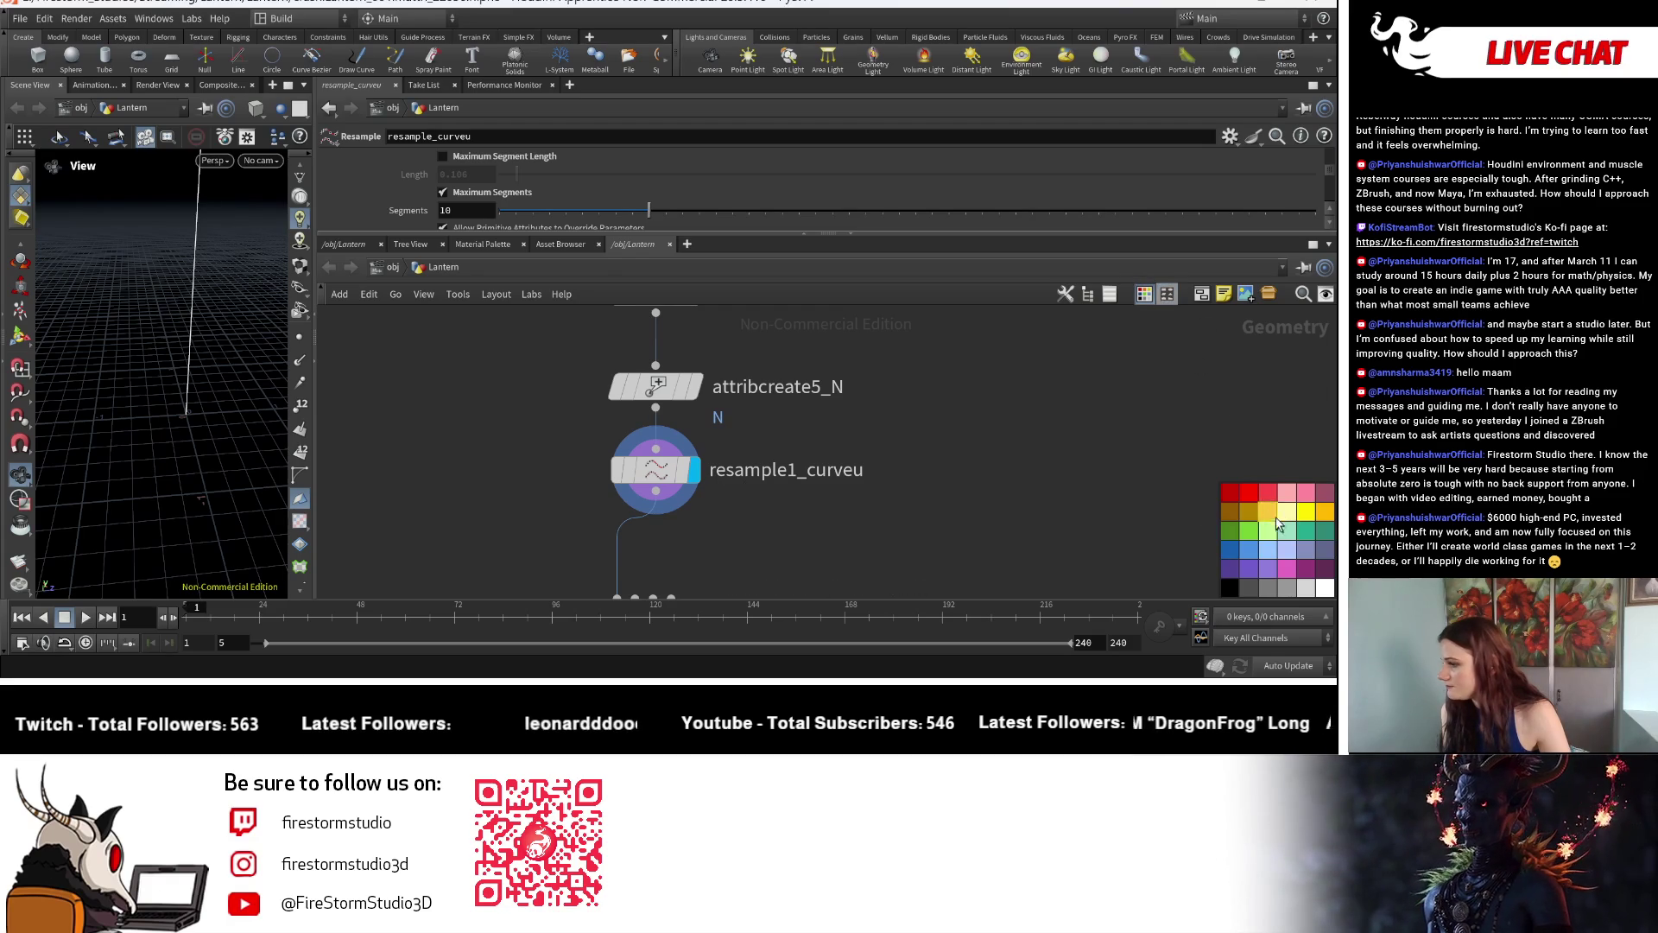
{"action": "scroll", "coordinate": [893, 531], "scroll_direction": "down", "scroll_amount": 5}
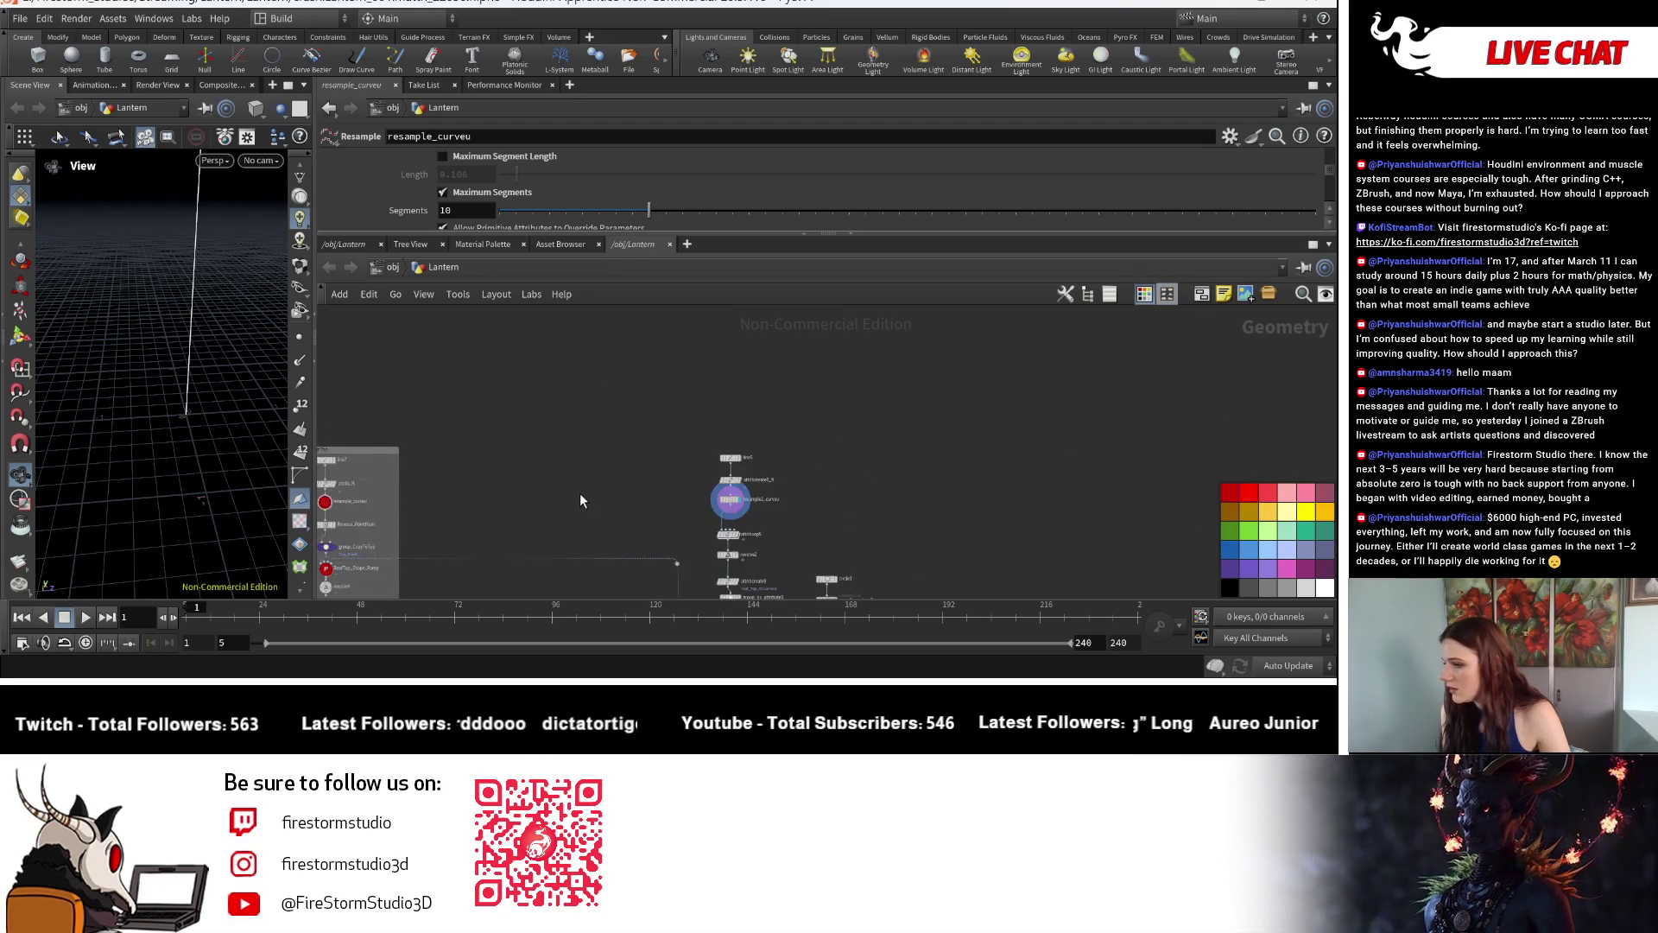
Colour the resample1_curveu node red and make it circular too.
{"action": "left_click", "coordinate": [834, 510]}
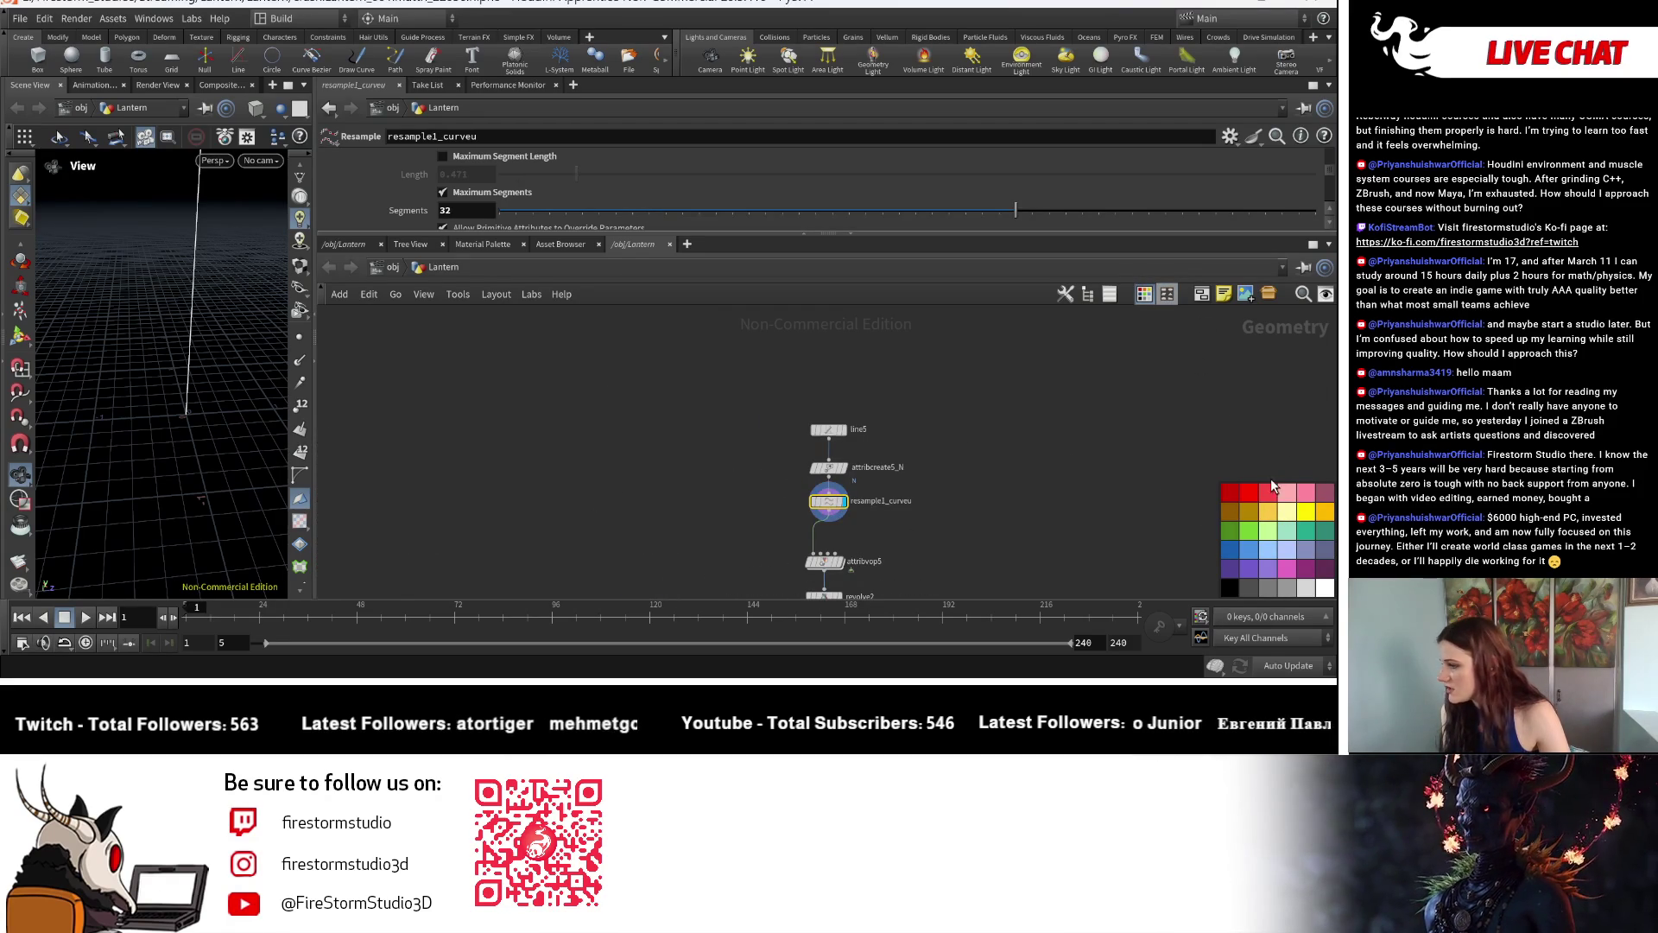
{"action": "left_click", "coordinate": [1242, 488]}
{"action": "left_click", "coordinate": [1167, 296]}
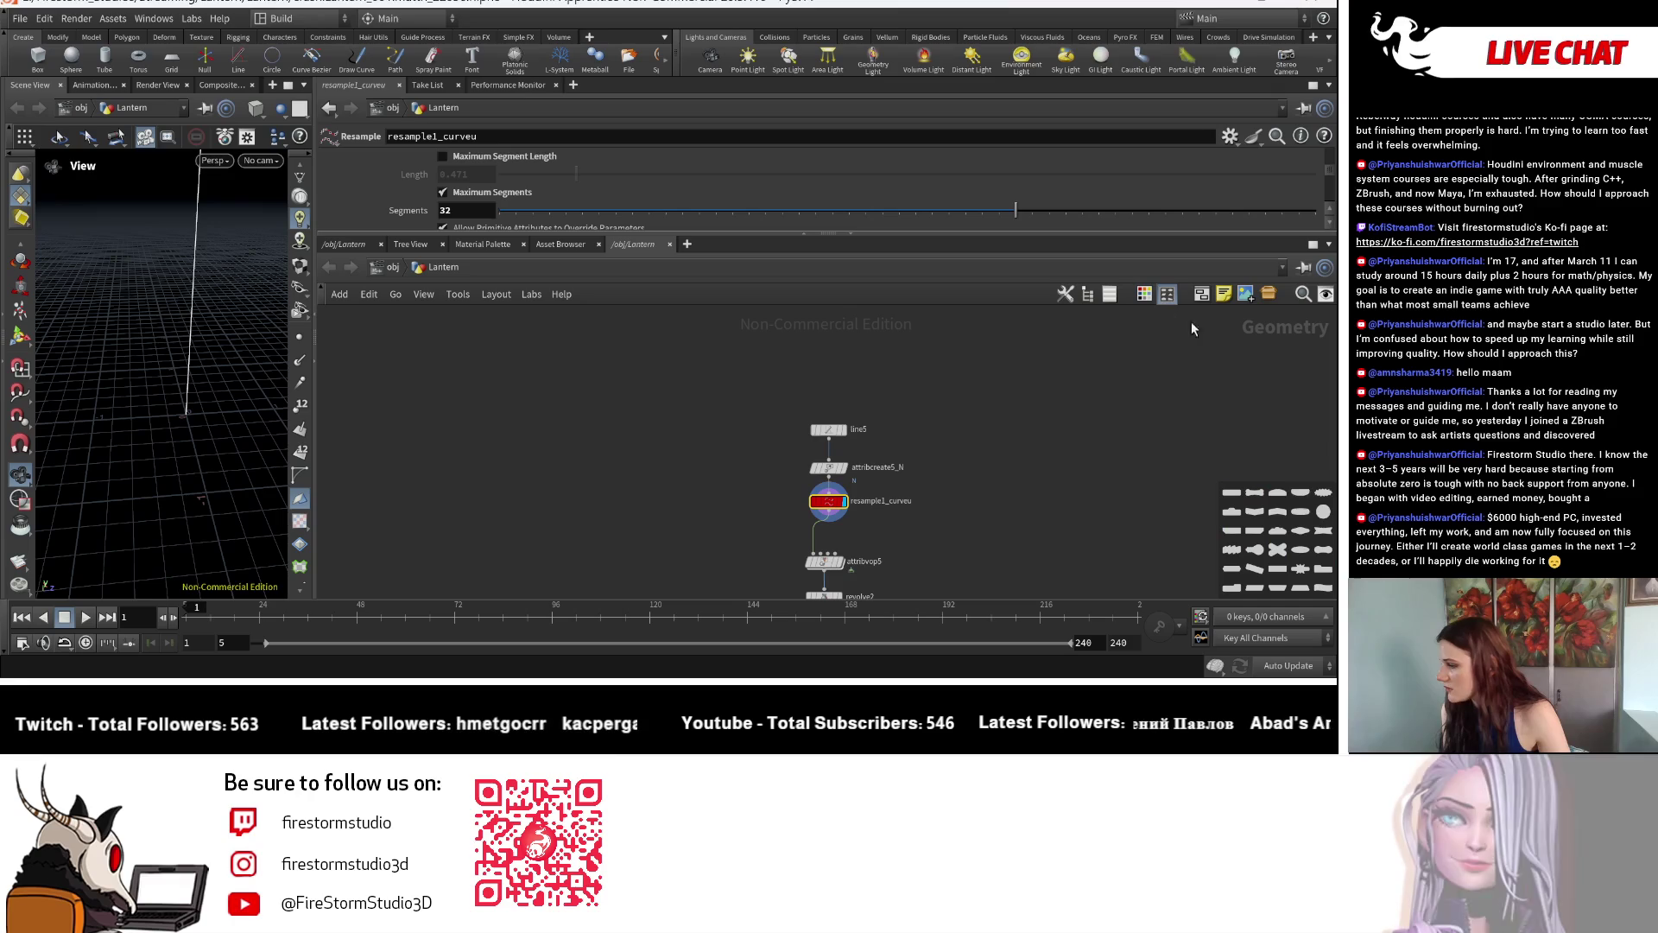
{"action": "left_click", "coordinate": [1323, 512]}
{"action": "scroll", "coordinate": [953, 493], "scroll_direction": "up", "scroll_amount": 5}
{"action": "middle_click_drag", "start_coordinate": [969, 402], "coordinate": [955, 494]}
{"action": "scroll", "coordinate": [955, 494], "scroll_direction": "up", "scroll_amount": 2}
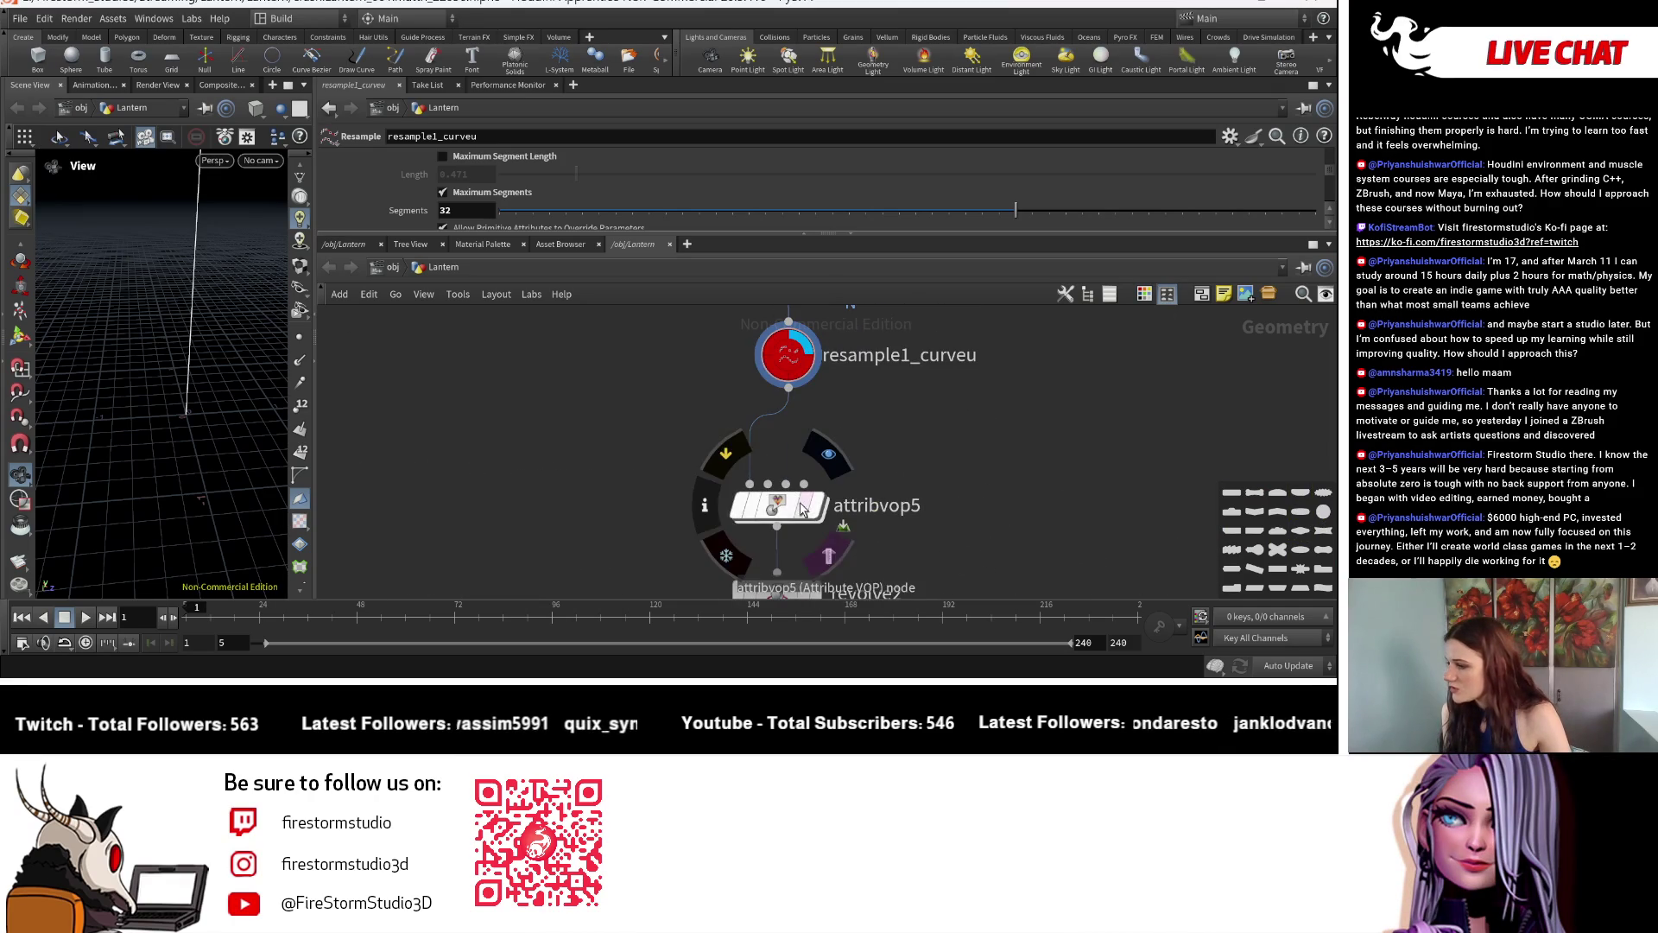
{"action": "scroll", "coordinate": [981, 503], "scroll_direction": "down", "scroll_amount": 5}
{"action": "scroll", "coordinate": [618, 534], "scroll_direction": "up", "scroll_amount": 5}
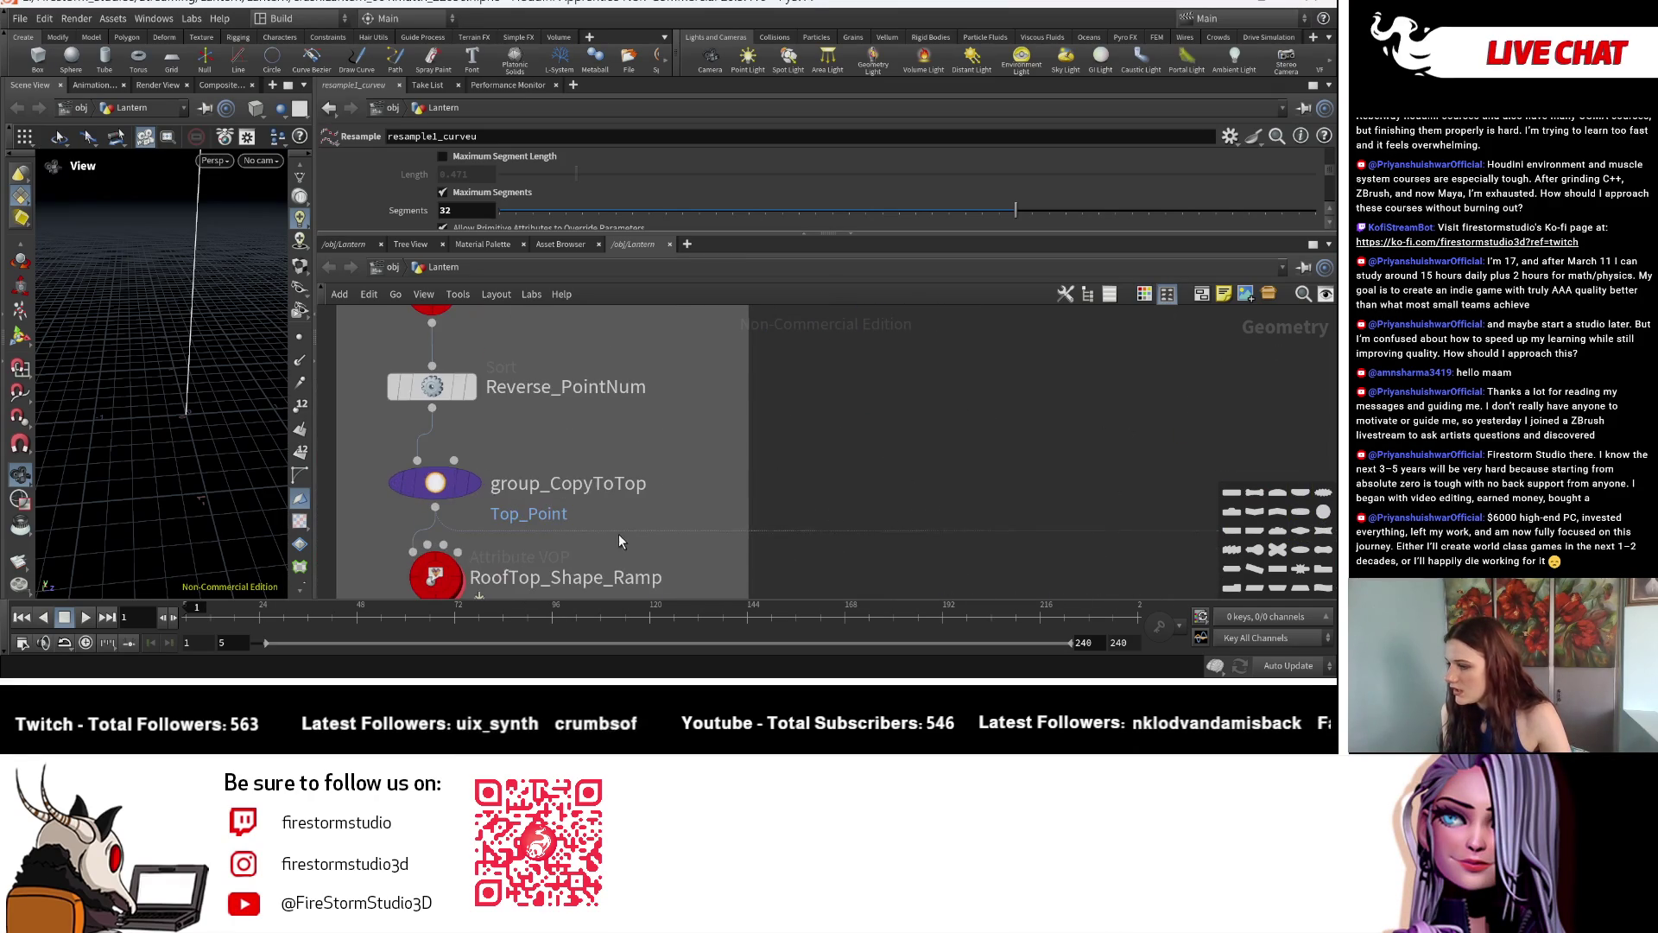
{"action": "middle_click_drag", "start_coordinate": [624, 529], "coordinate": [640, 428]}
Paste the RoofTop_Shape_Ramp name onto attribvop5 and edit it to RoofTopOrnament_Shape_Ramp.
{"action": "double_click", "coordinate": [583, 482]}
{"action": "key", "text": "ctrl+c"}
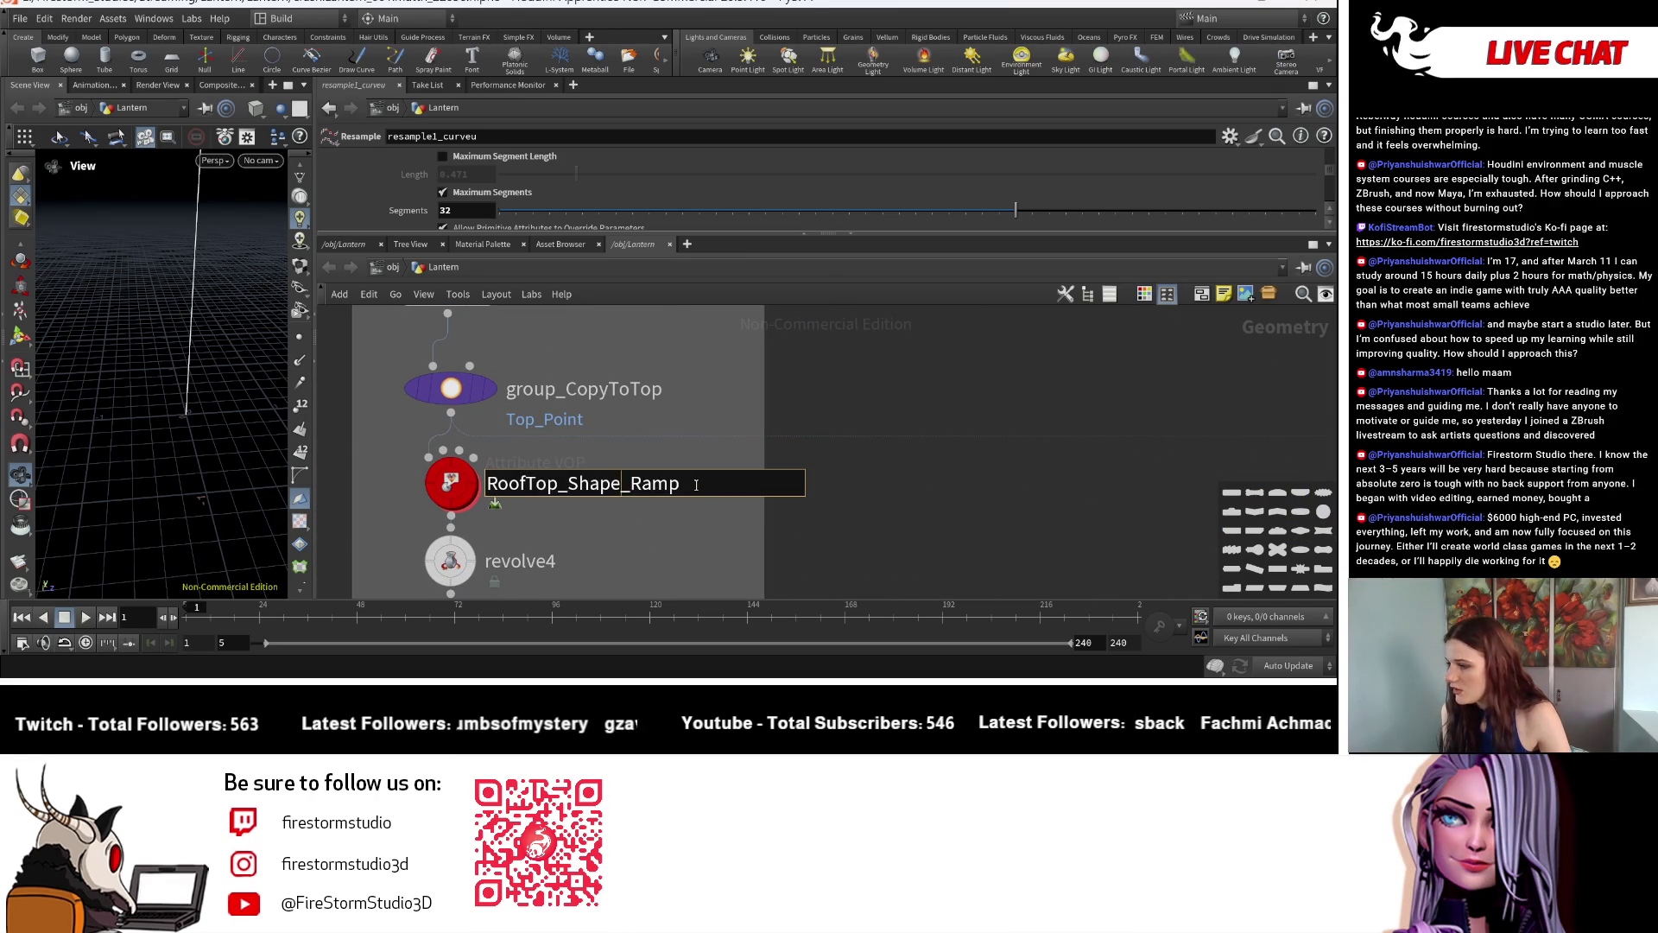
{"action": "key", "text": "Return"}
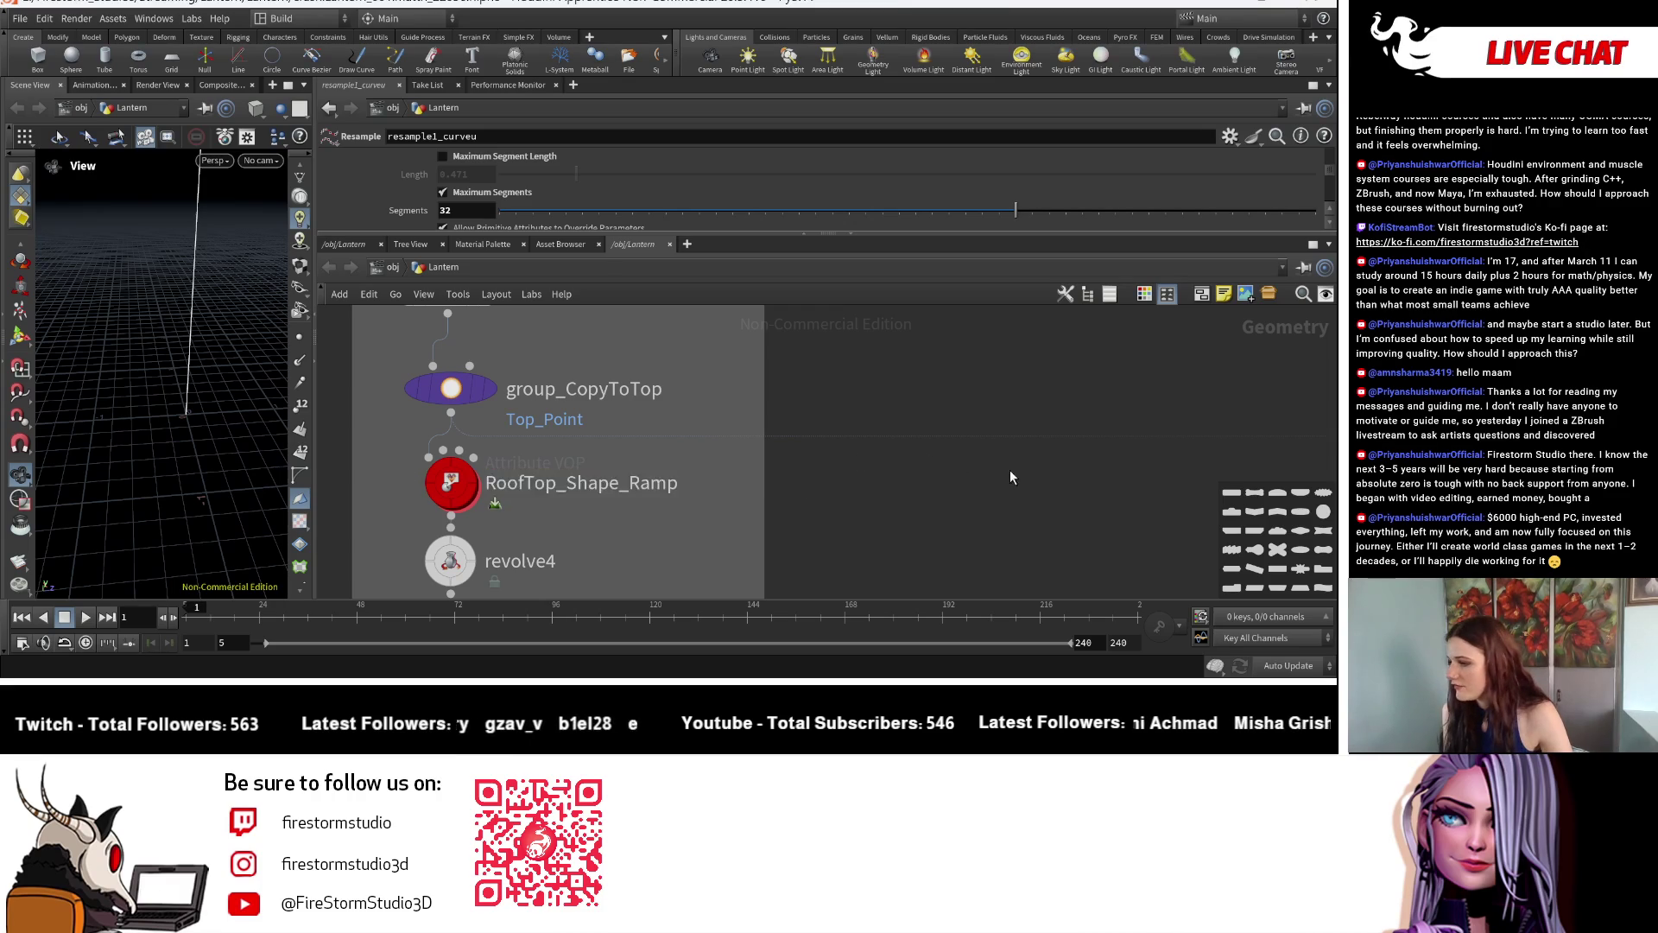
{"action": "scroll", "coordinate": [1010, 471], "scroll_direction": "down", "scroll_amount": 5}
{"action": "scroll", "coordinate": [683, 361], "scroll_direction": "up", "scroll_amount": 5}
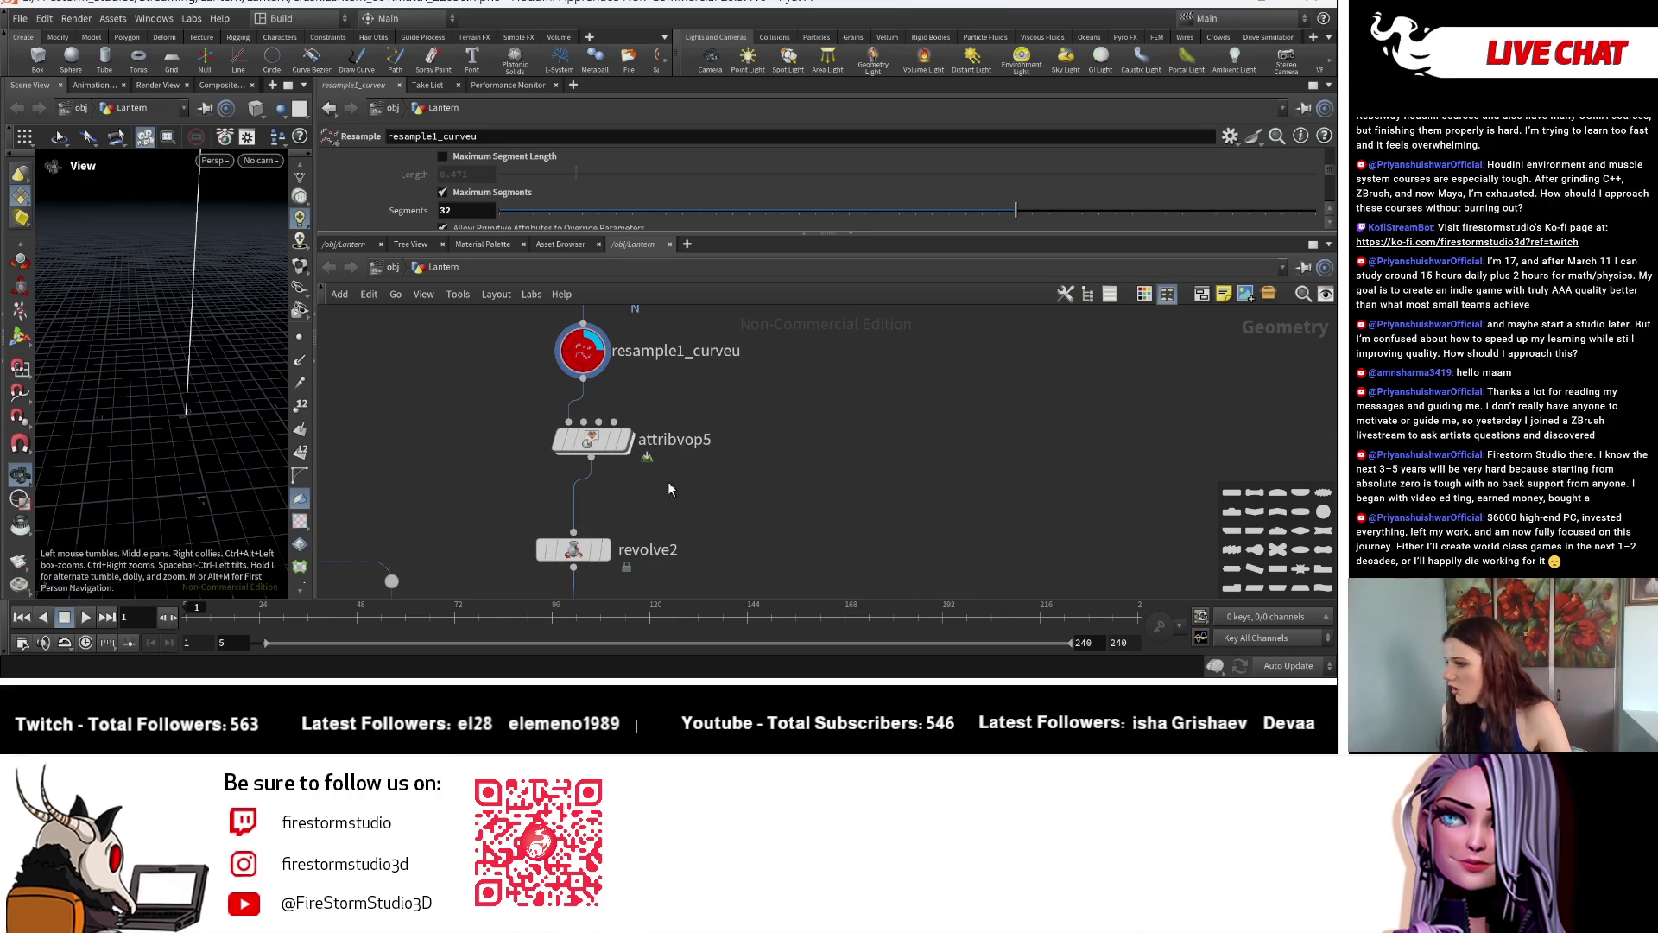
{"action": "double_click", "coordinate": [697, 446]}
{"action": "key", "text": "ctrl+v"}
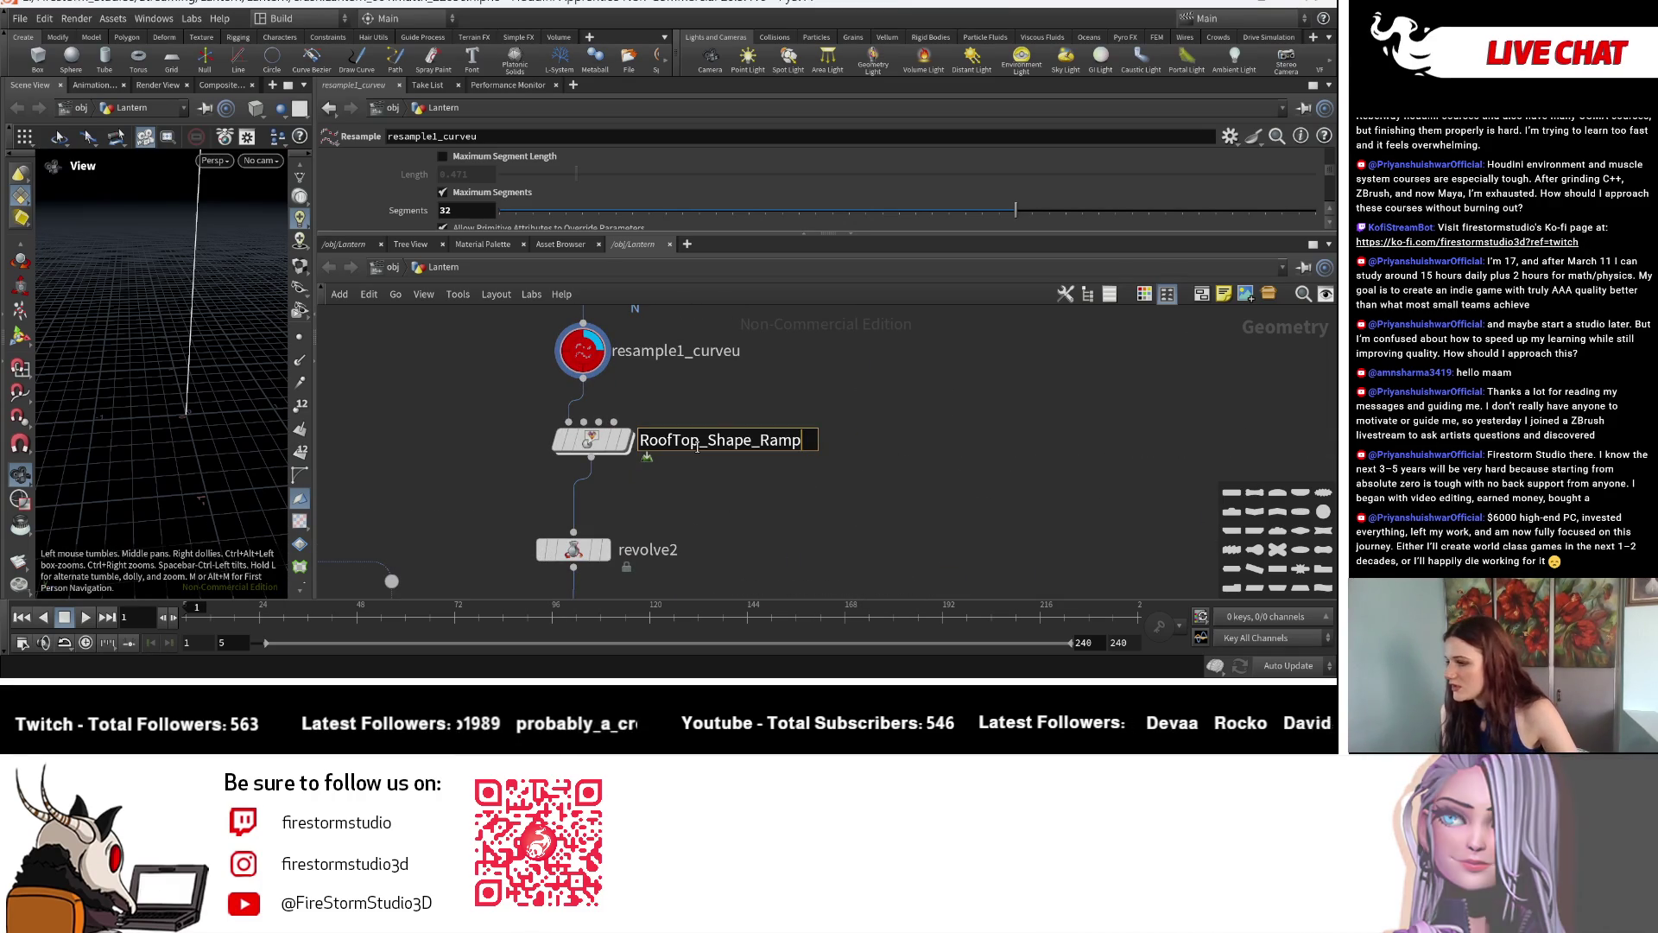
{"action": "left_click_drag", "start_coordinate": [640, 440], "coordinate": [702, 445]}
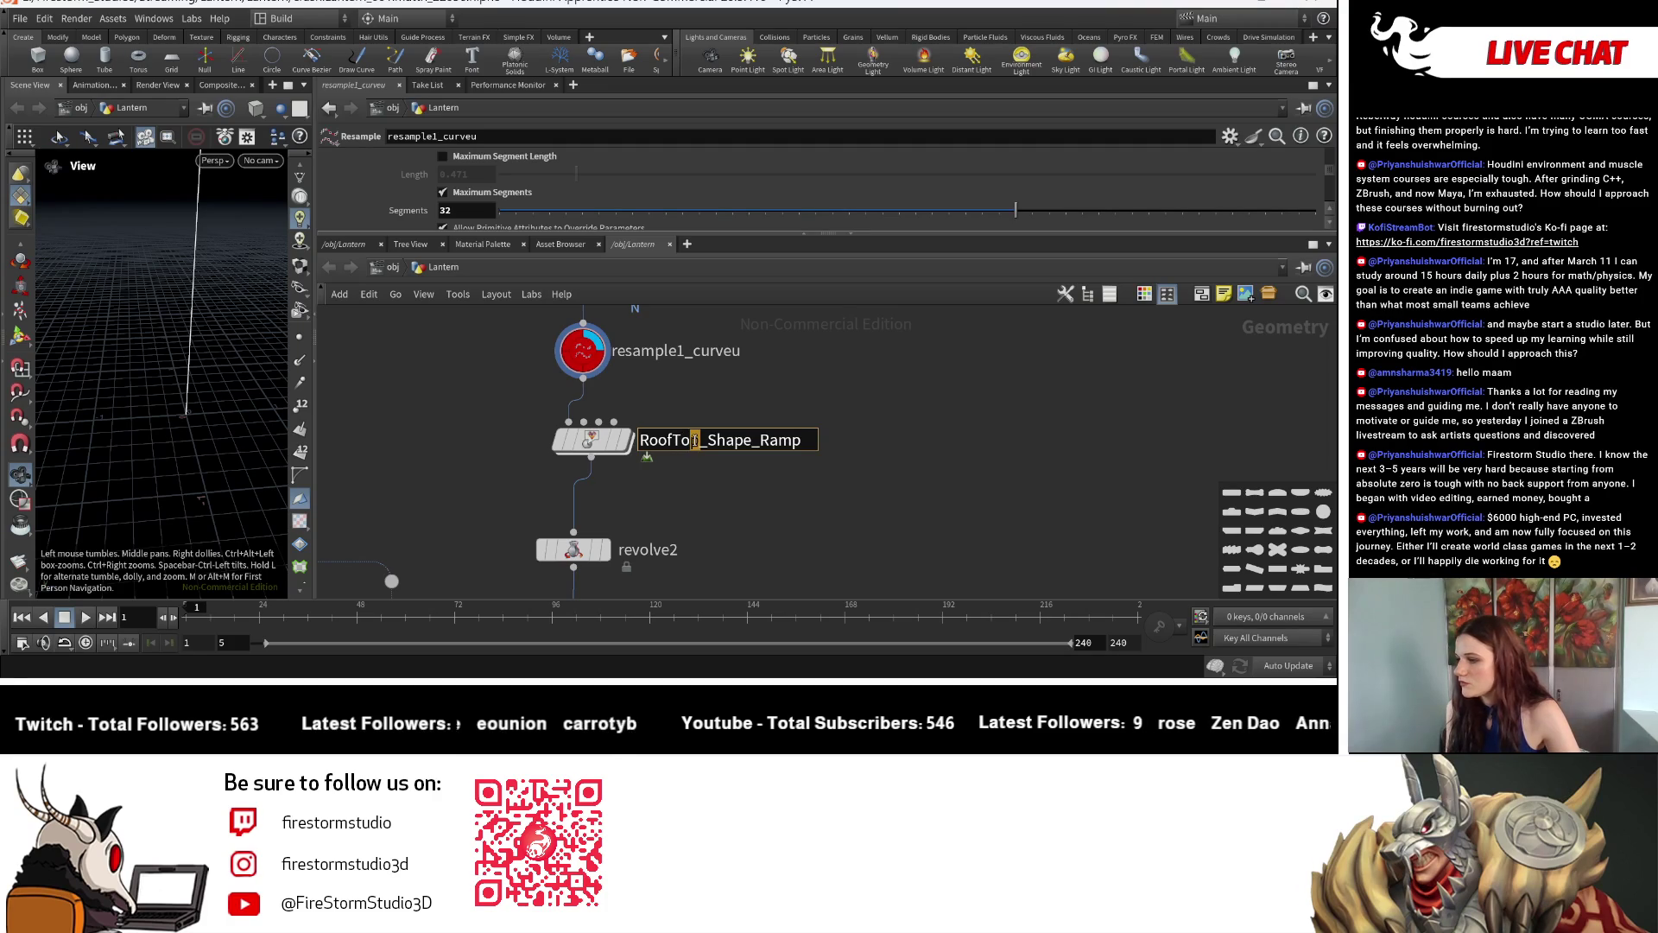
{"action": "type", "text": "Drnament"}
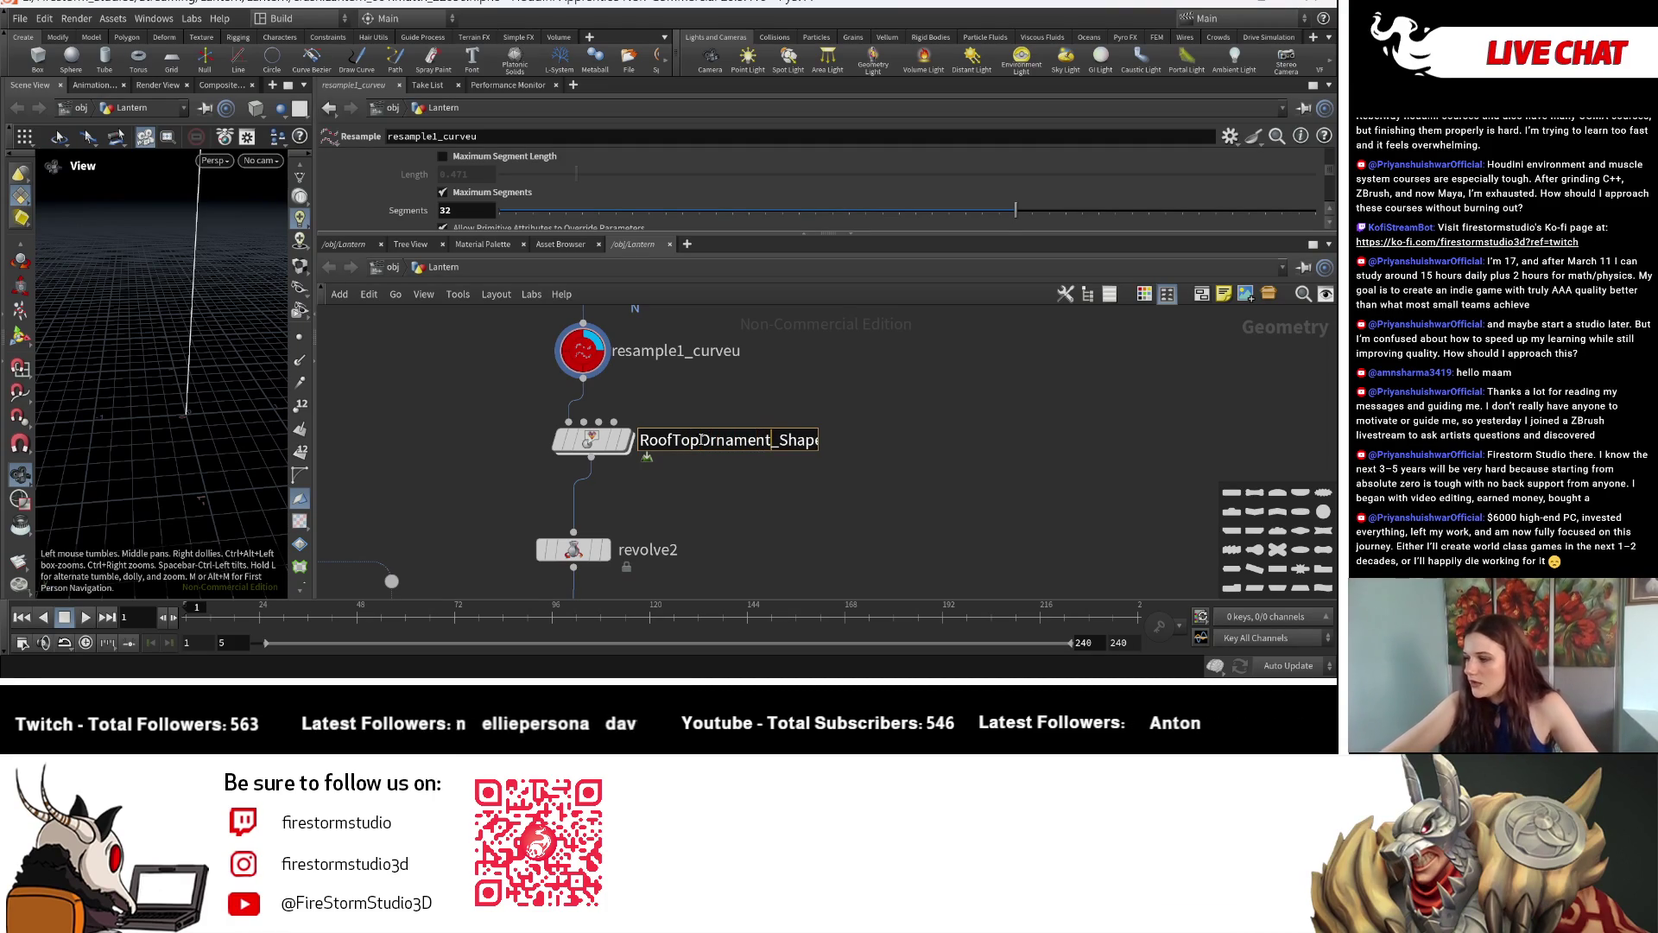
{"action": "key", "text": "Return"}
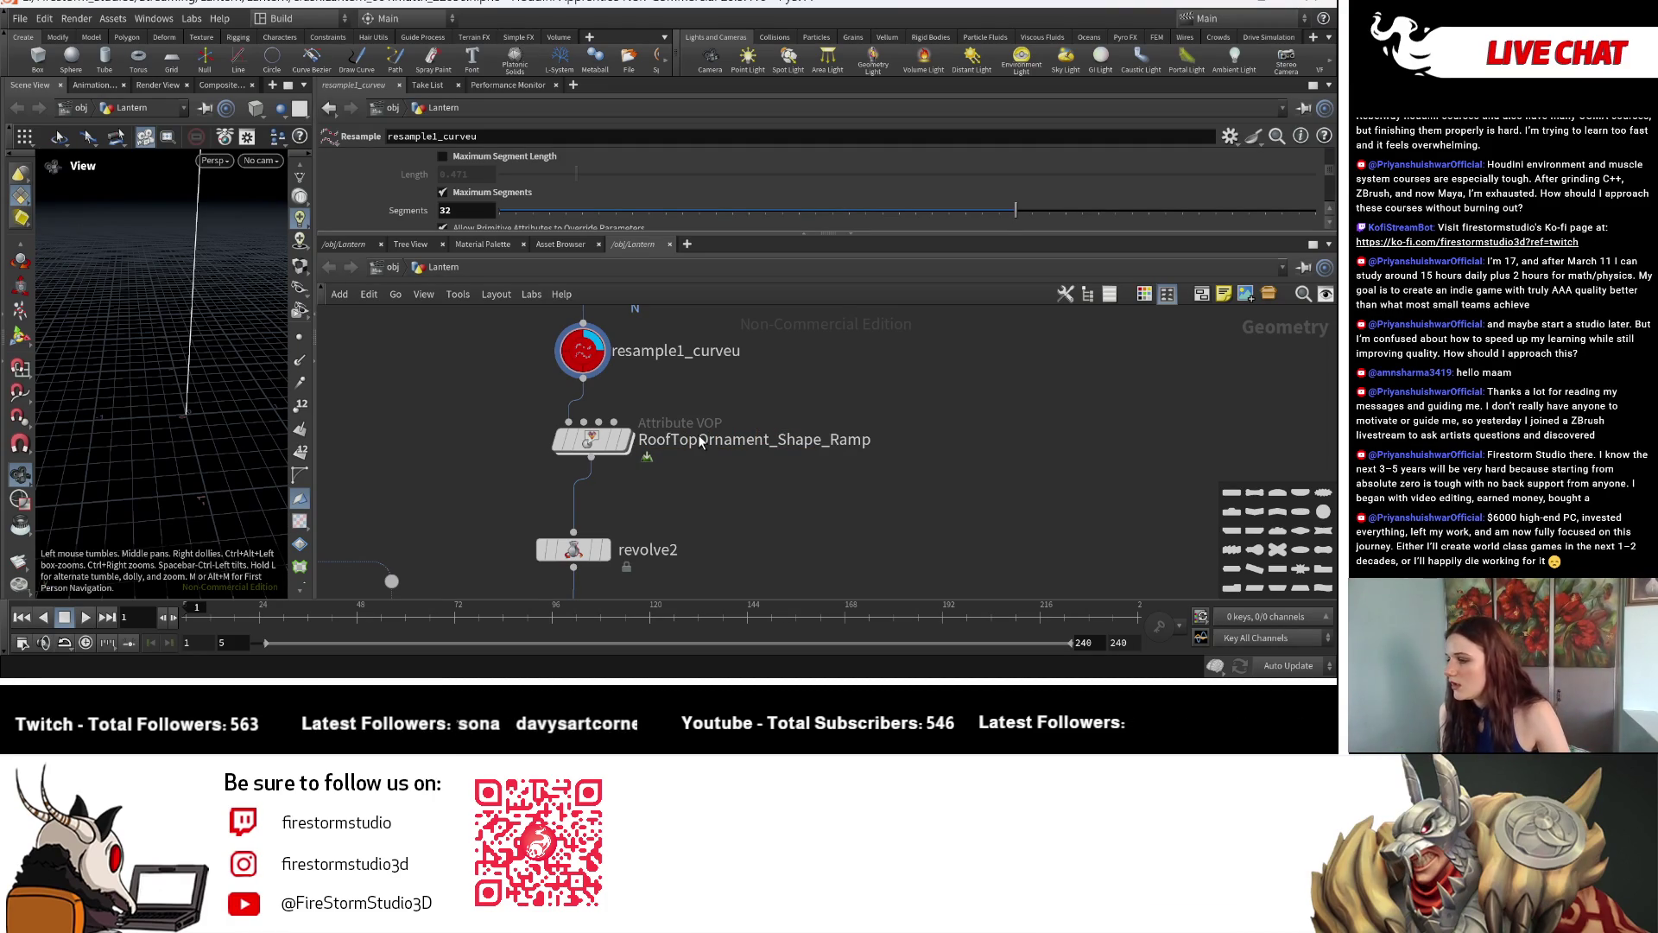
Trim the name to RoofTopOrnament_Shape.
{"action": "left_click", "coordinate": [568, 424]}
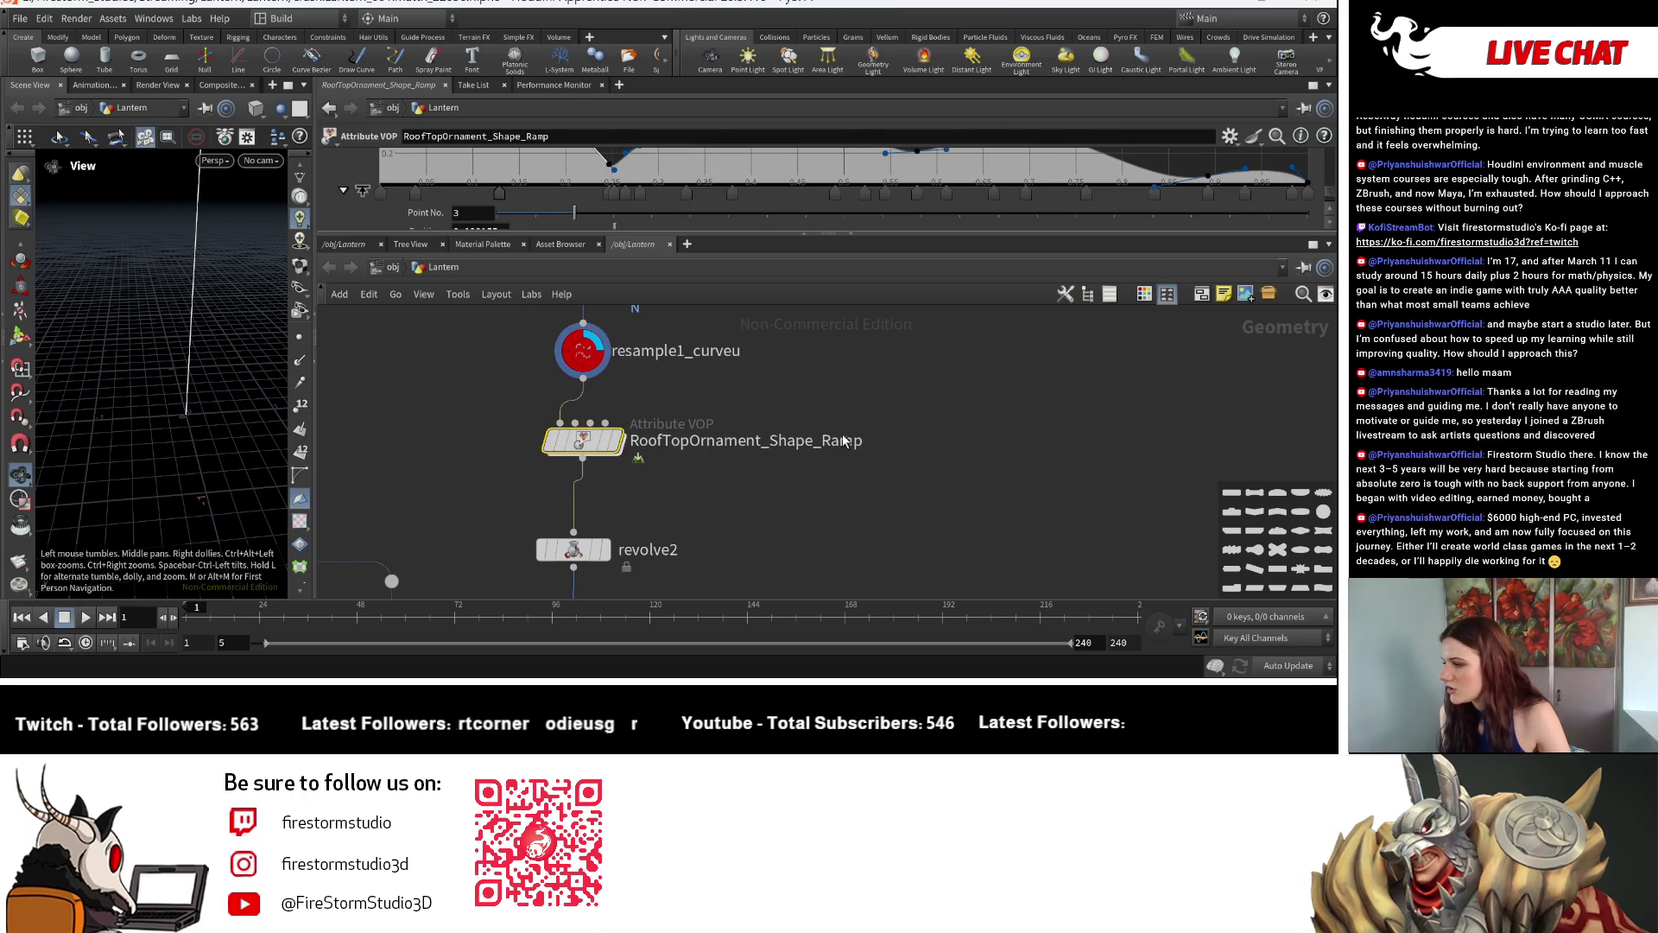
{"action": "double_click", "coordinate": [868, 441]}
{"action": "left_click_drag", "start_coordinate": [888, 445], "coordinate": [822, 442]}
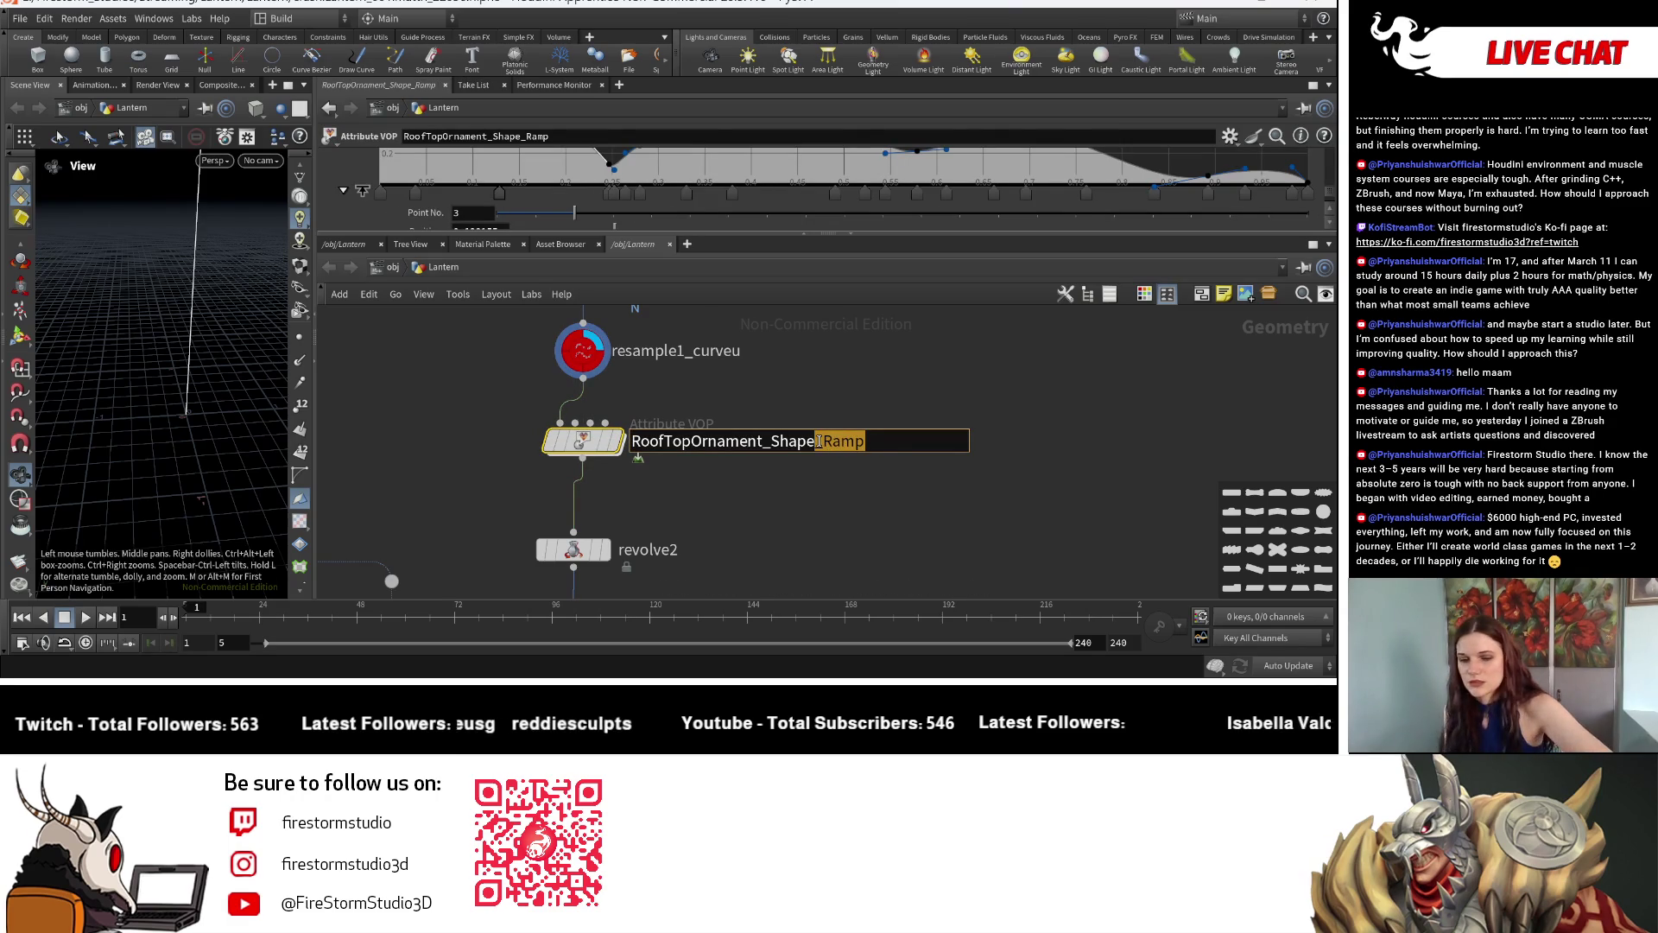
{"action": "key", "text": "Return"}
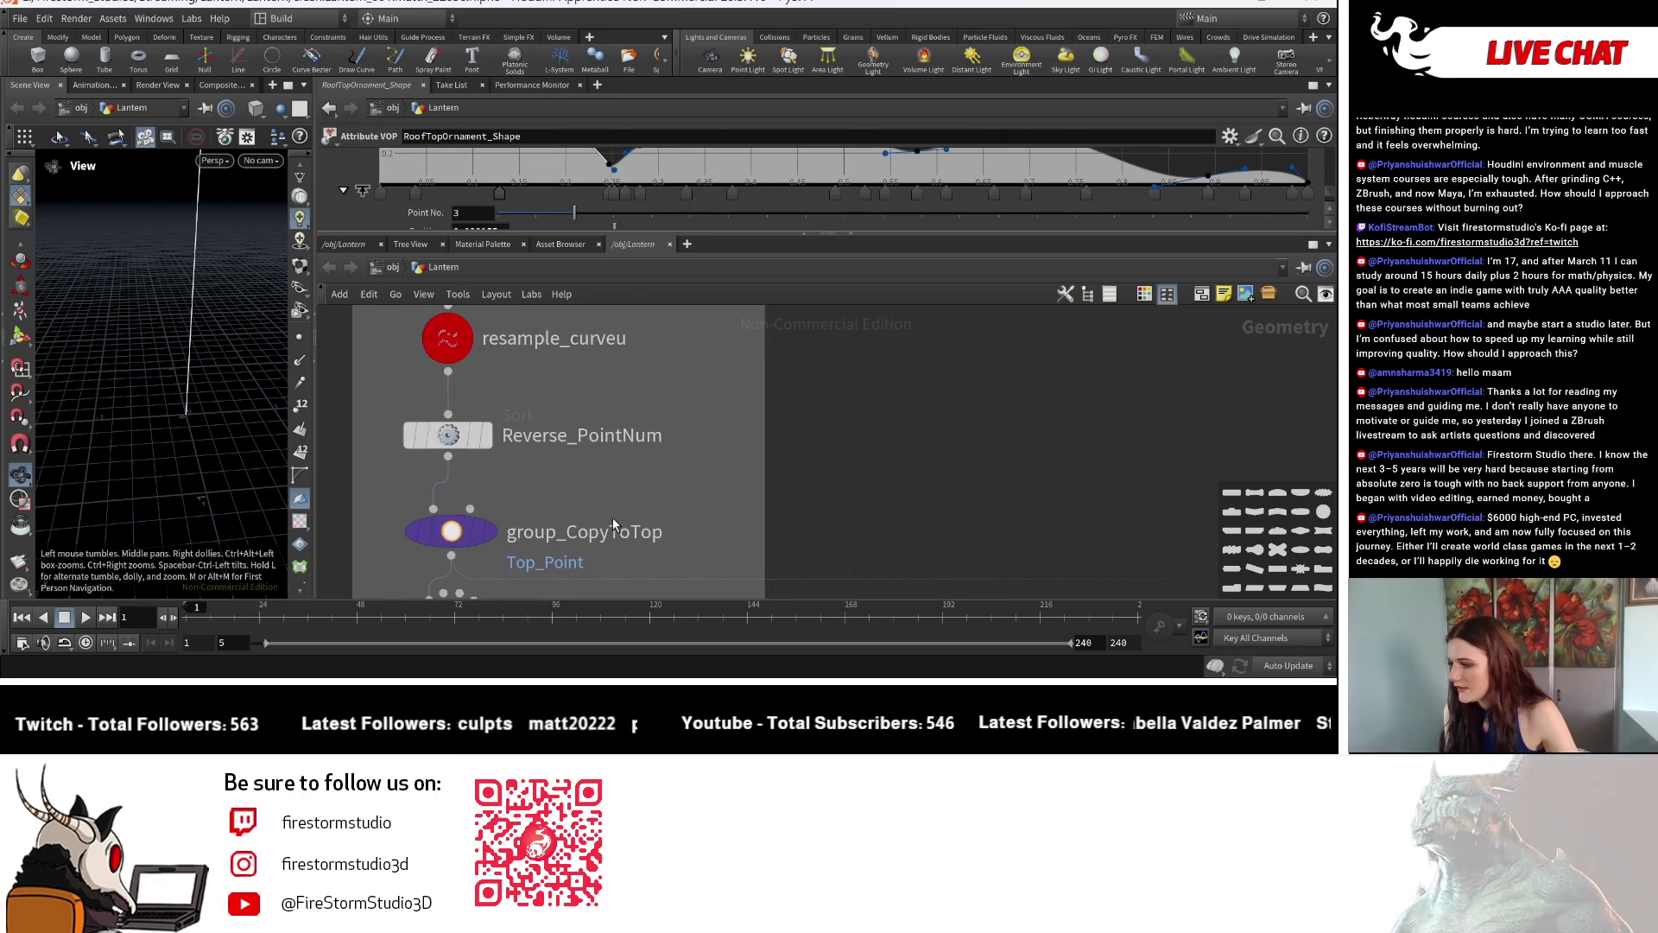
Rename RoofTop_Shape_Ramp to RoofTop_Shape by removing the _Ramp suffix.
{"action": "middle_click_drag", "start_coordinate": [613, 518], "coordinate": [660, 311]}
{"action": "double_click", "coordinate": [687, 470]}
{"action": "left_click_drag", "start_coordinate": [708, 469], "coordinate": [667, 470]}
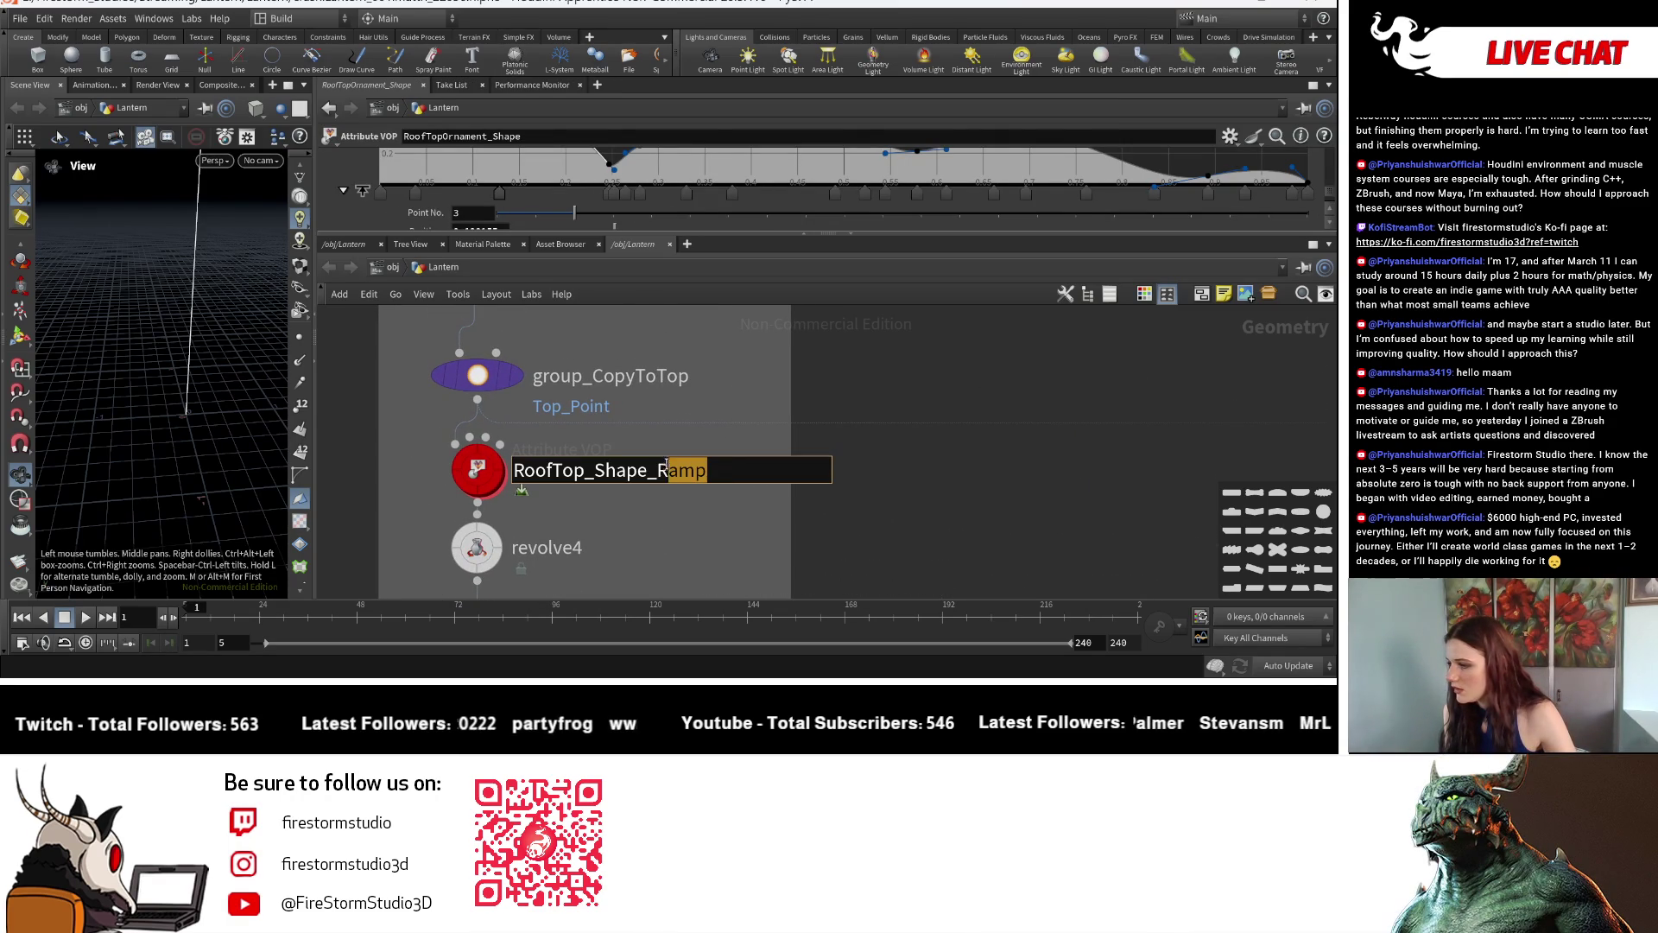
{"action": "key", "text": "BackSpace"}
{"action": "key", "text": "Return"}
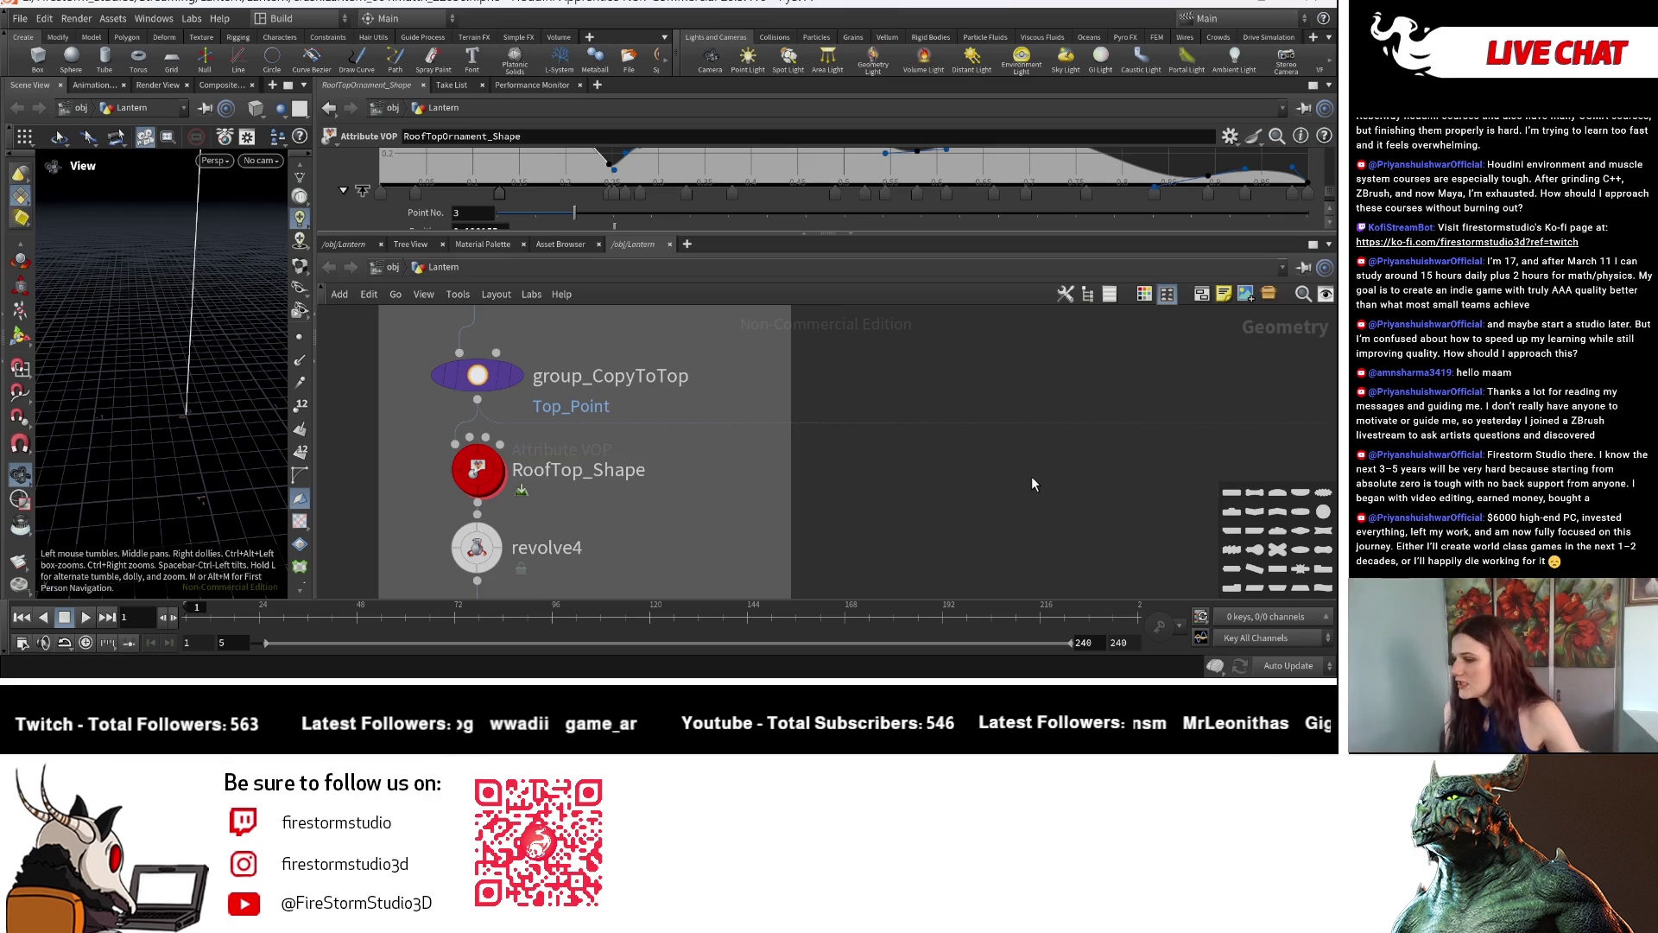
{"action": "middle_click_drag", "start_coordinate": [650, 469], "coordinate": [786, 480]}
{"action": "scroll", "coordinate": [787, 481], "scroll_direction": "up", "scroll_amount": 1}
{"action": "left_click", "coordinate": [680, 486]}
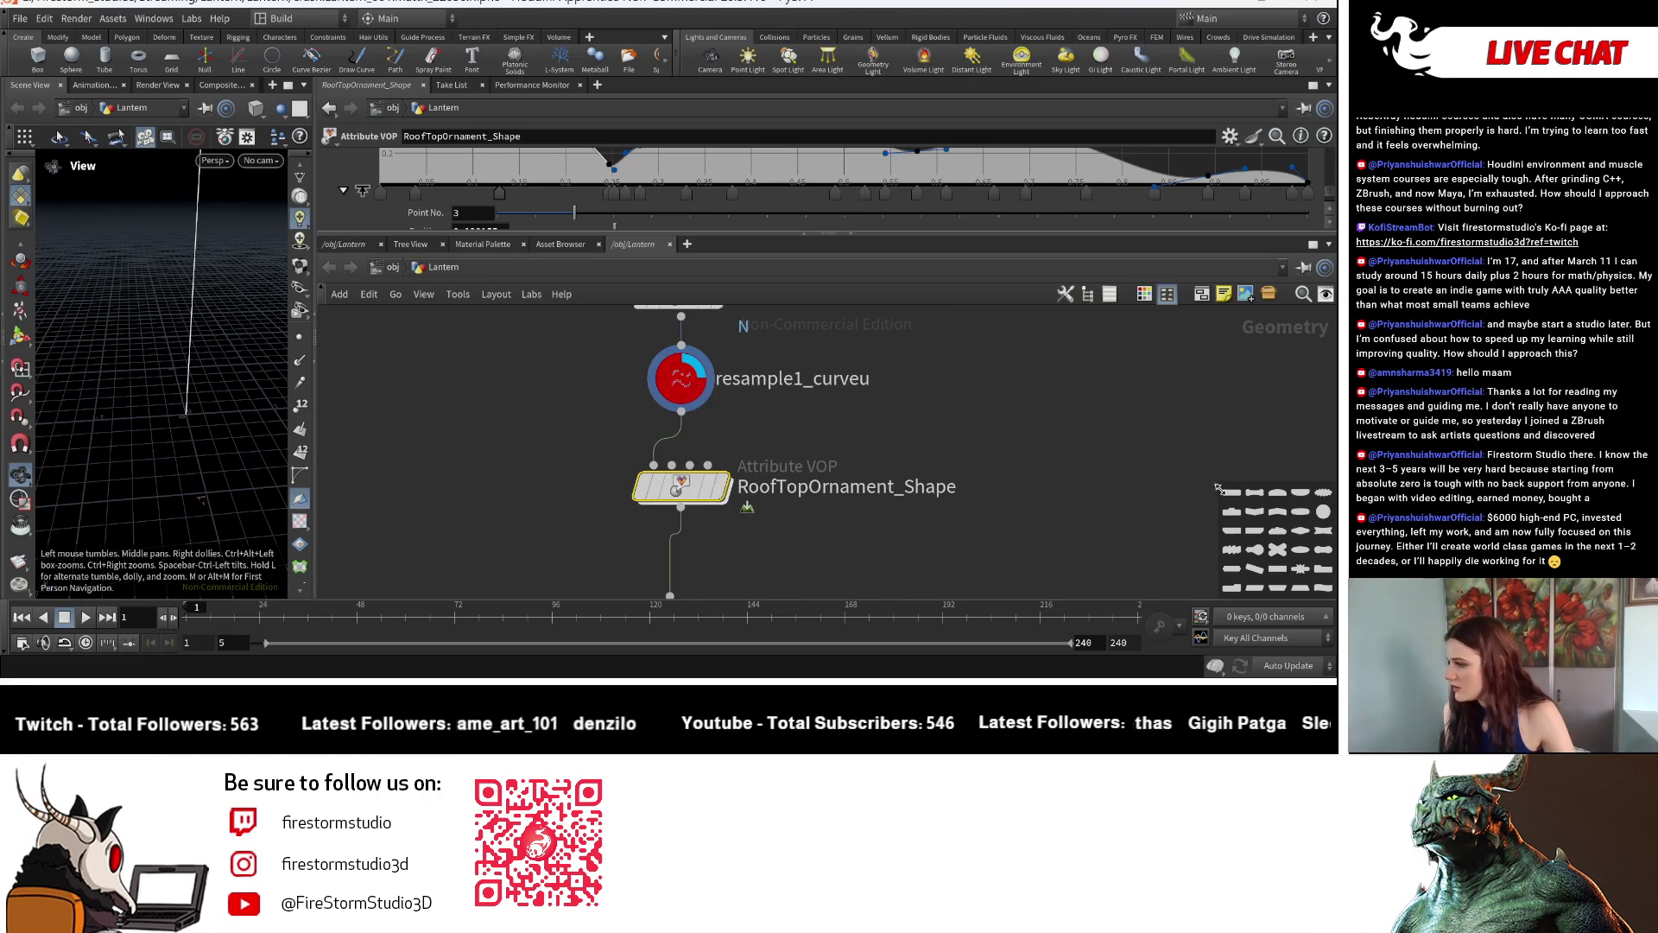
Make the RoofTopOrnament_Shape node a red circle.
{"action": "left_click", "coordinate": [1323, 510]}
{"action": "left_click", "coordinate": [1162, 296]}
{"action": "left_click", "coordinate": [1242, 495]}
{"action": "scroll", "coordinate": [1028, 443], "scroll_direction": "down", "scroll_amount": 2}
{"action": "scroll", "coordinate": [1025, 445], "scroll_direction": "down", "scroll_amount": 2}
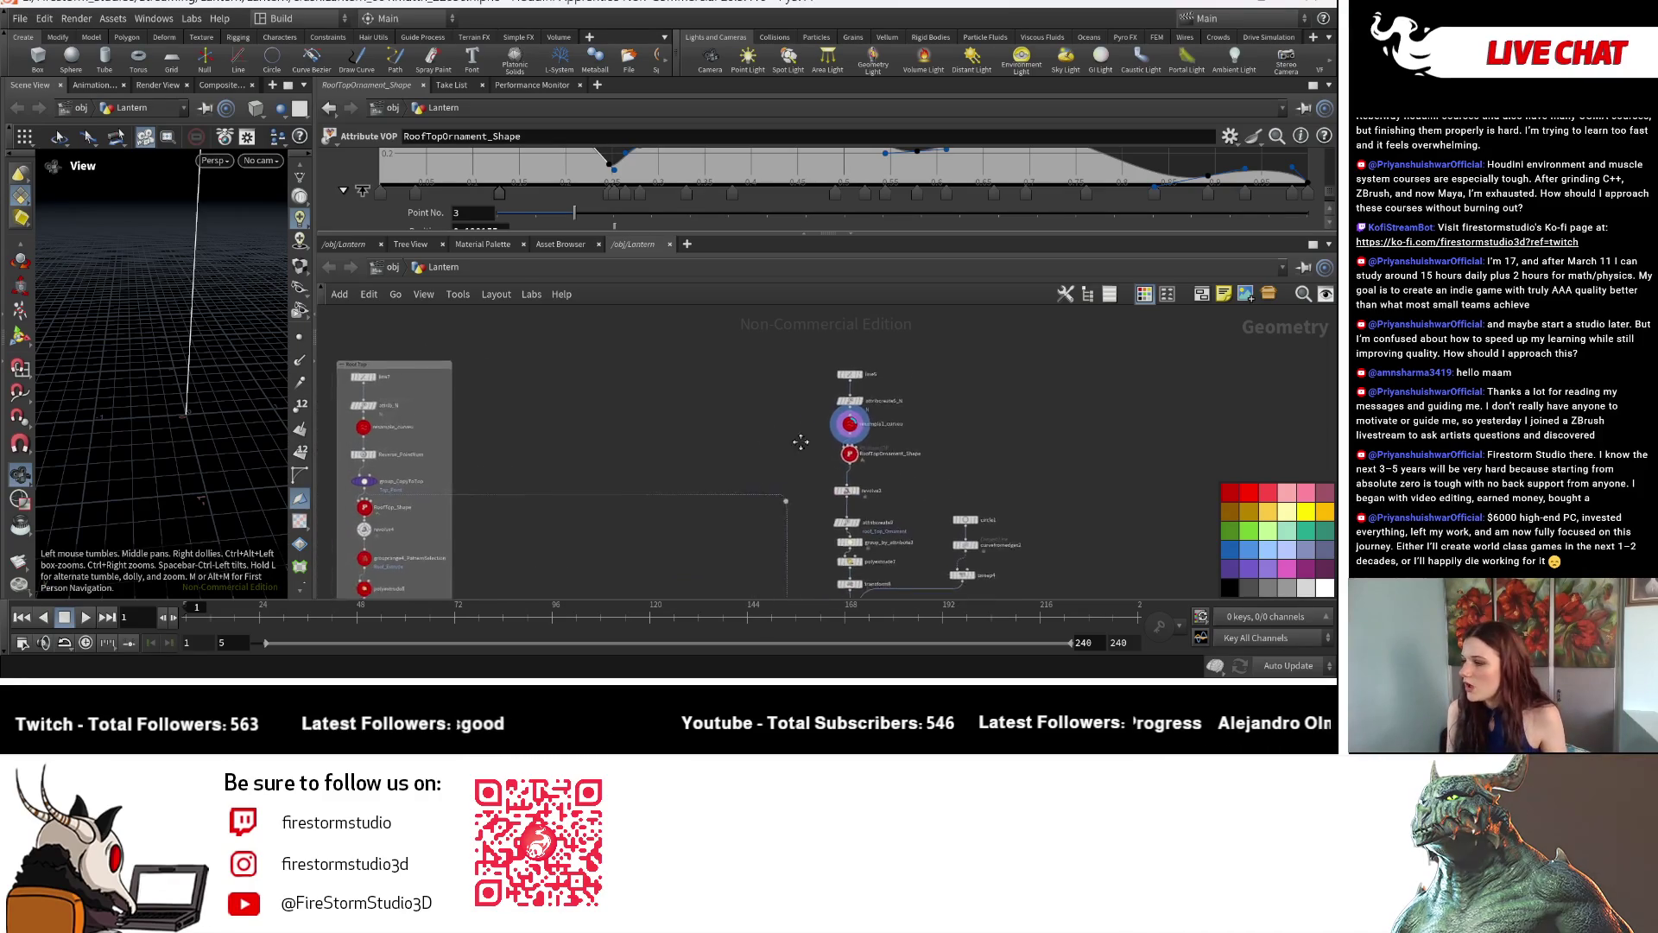
{"action": "scroll", "coordinate": [688, 498], "scroll_direction": "down", "scroll_amount": 1}
Display the revolve2 roof geometry in the viewport.
{"action": "middle_click_drag", "start_coordinate": [687, 499], "coordinate": [666, 446]}
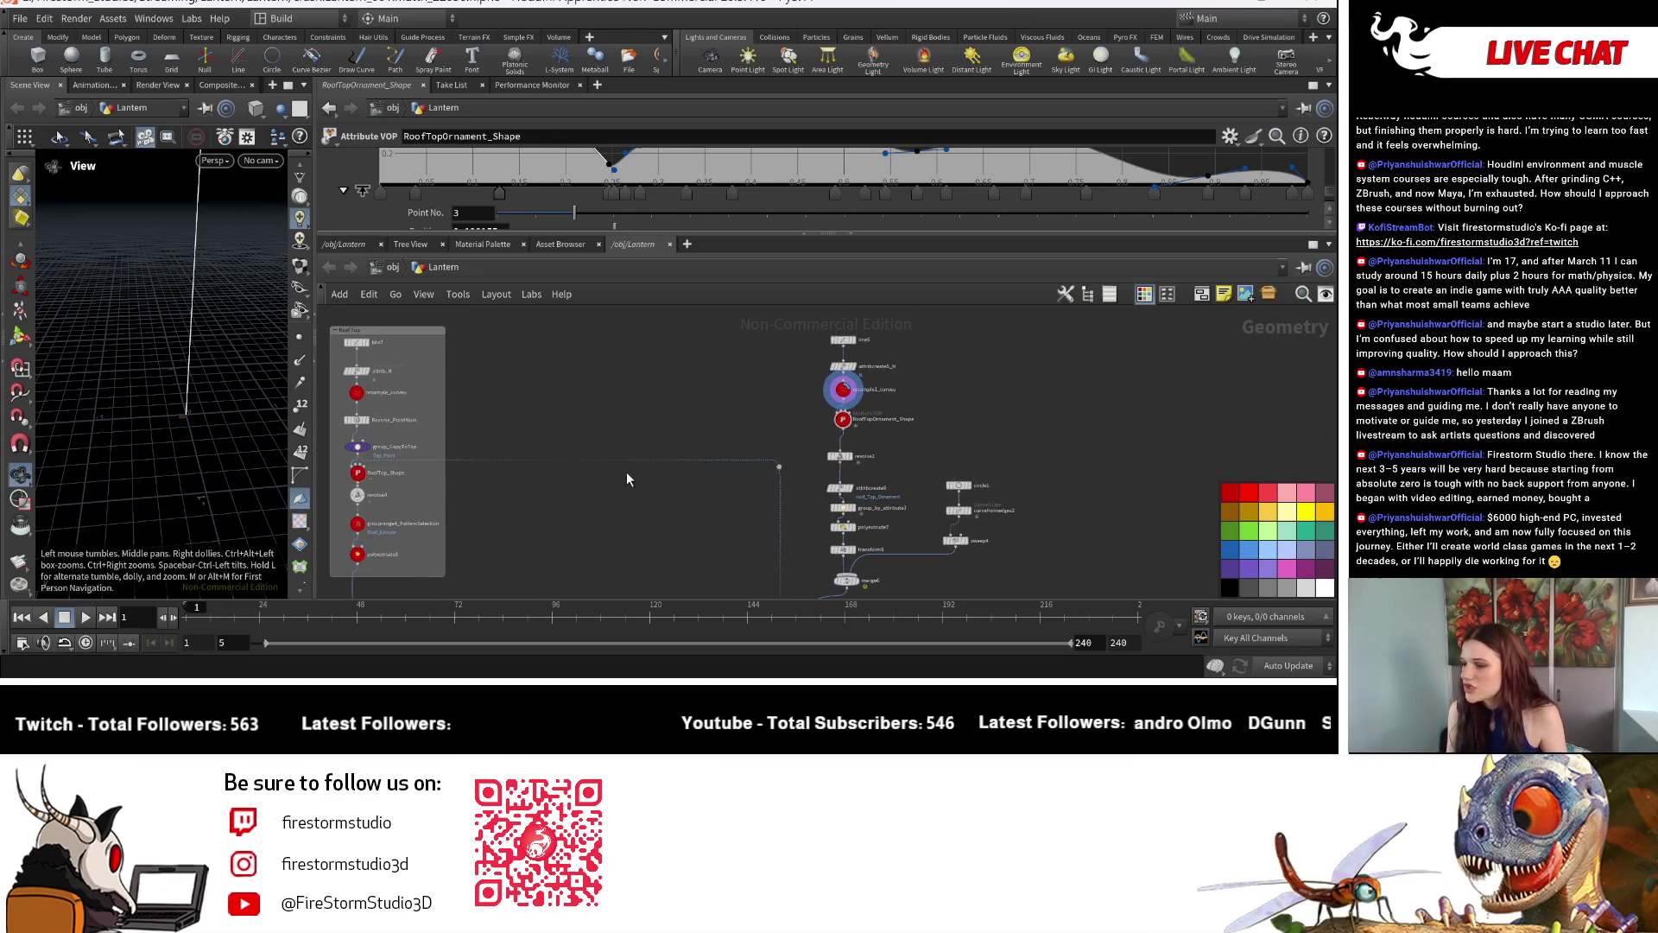
{"action": "scroll", "coordinate": [613, 523], "scroll_direction": "up", "scroll_amount": 2}
{"action": "middle_click_drag", "start_coordinate": [907, 450], "coordinate": [888, 456]}
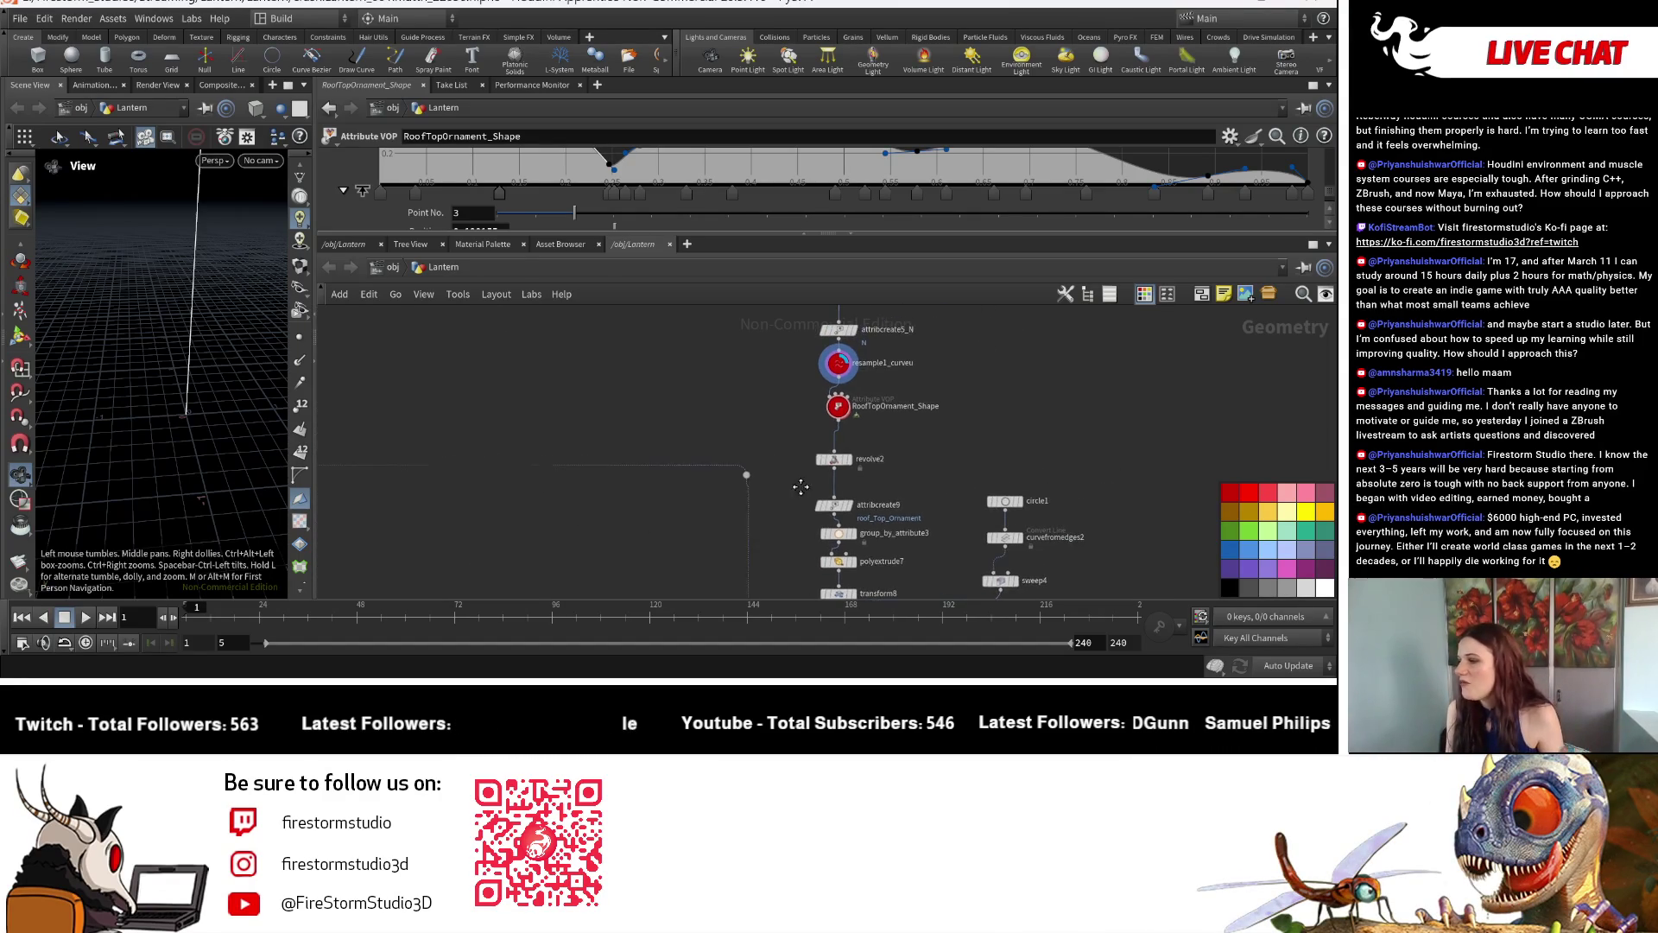
{"action": "scroll", "coordinate": [889, 457], "scroll_direction": "up", "scroll_amount": 3}
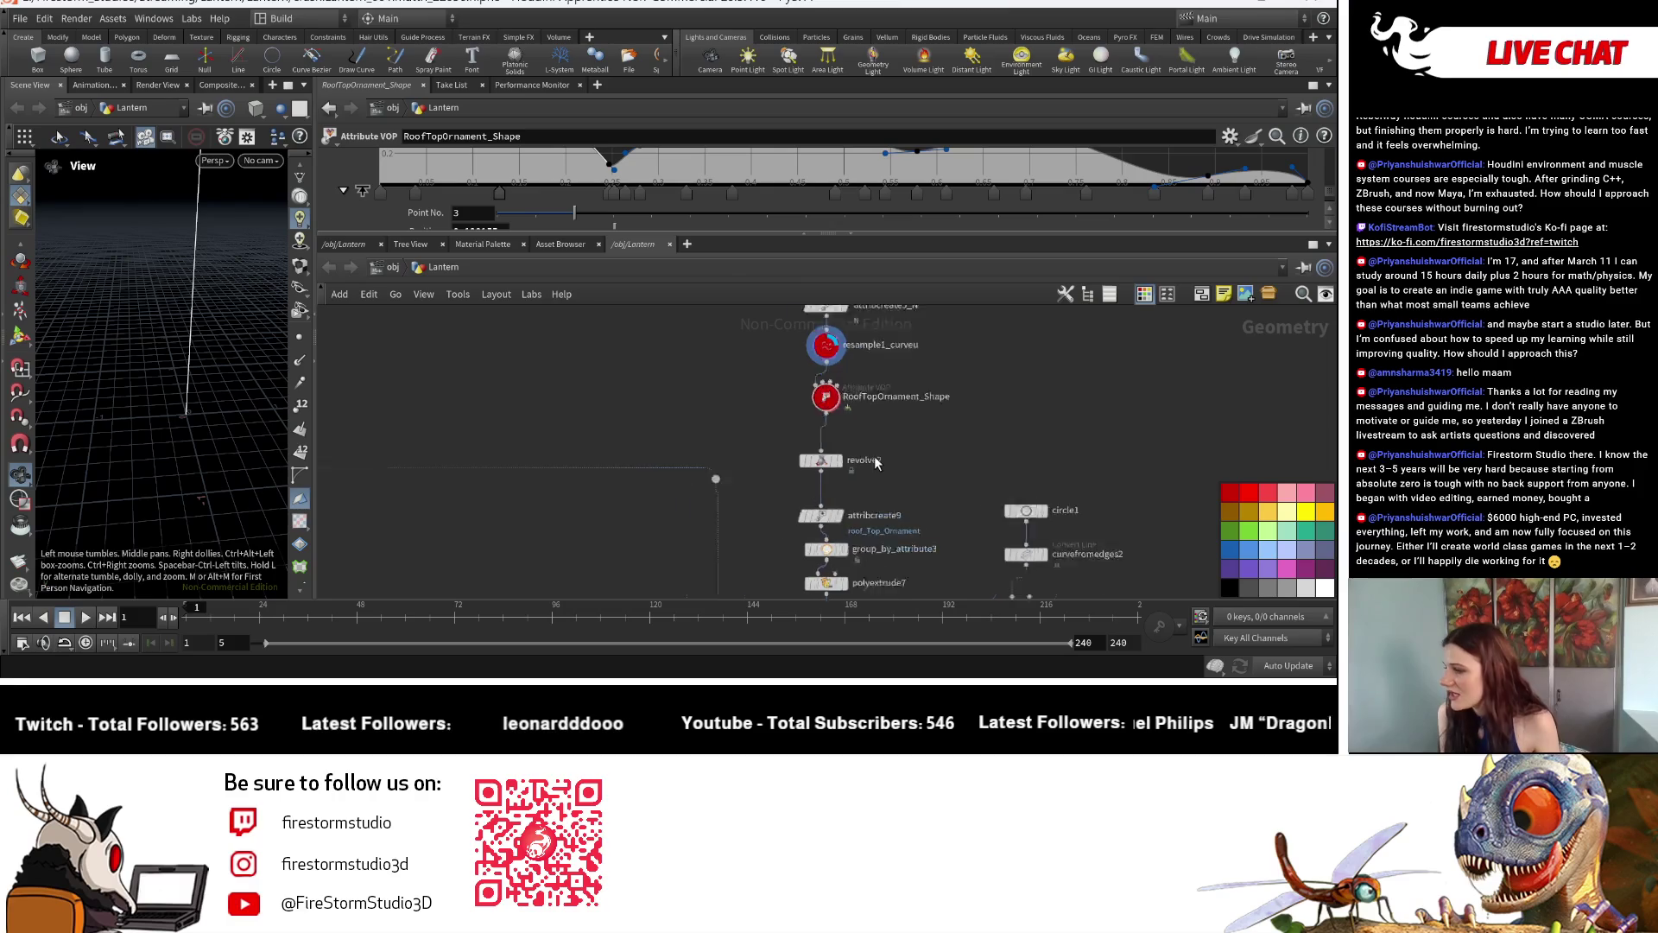
{"action": "left_click", "coordinate": [796, 453]}
{"action": "left_click_drag", "start_coordinate": [795, 454], "coordinate": [795, 435]}
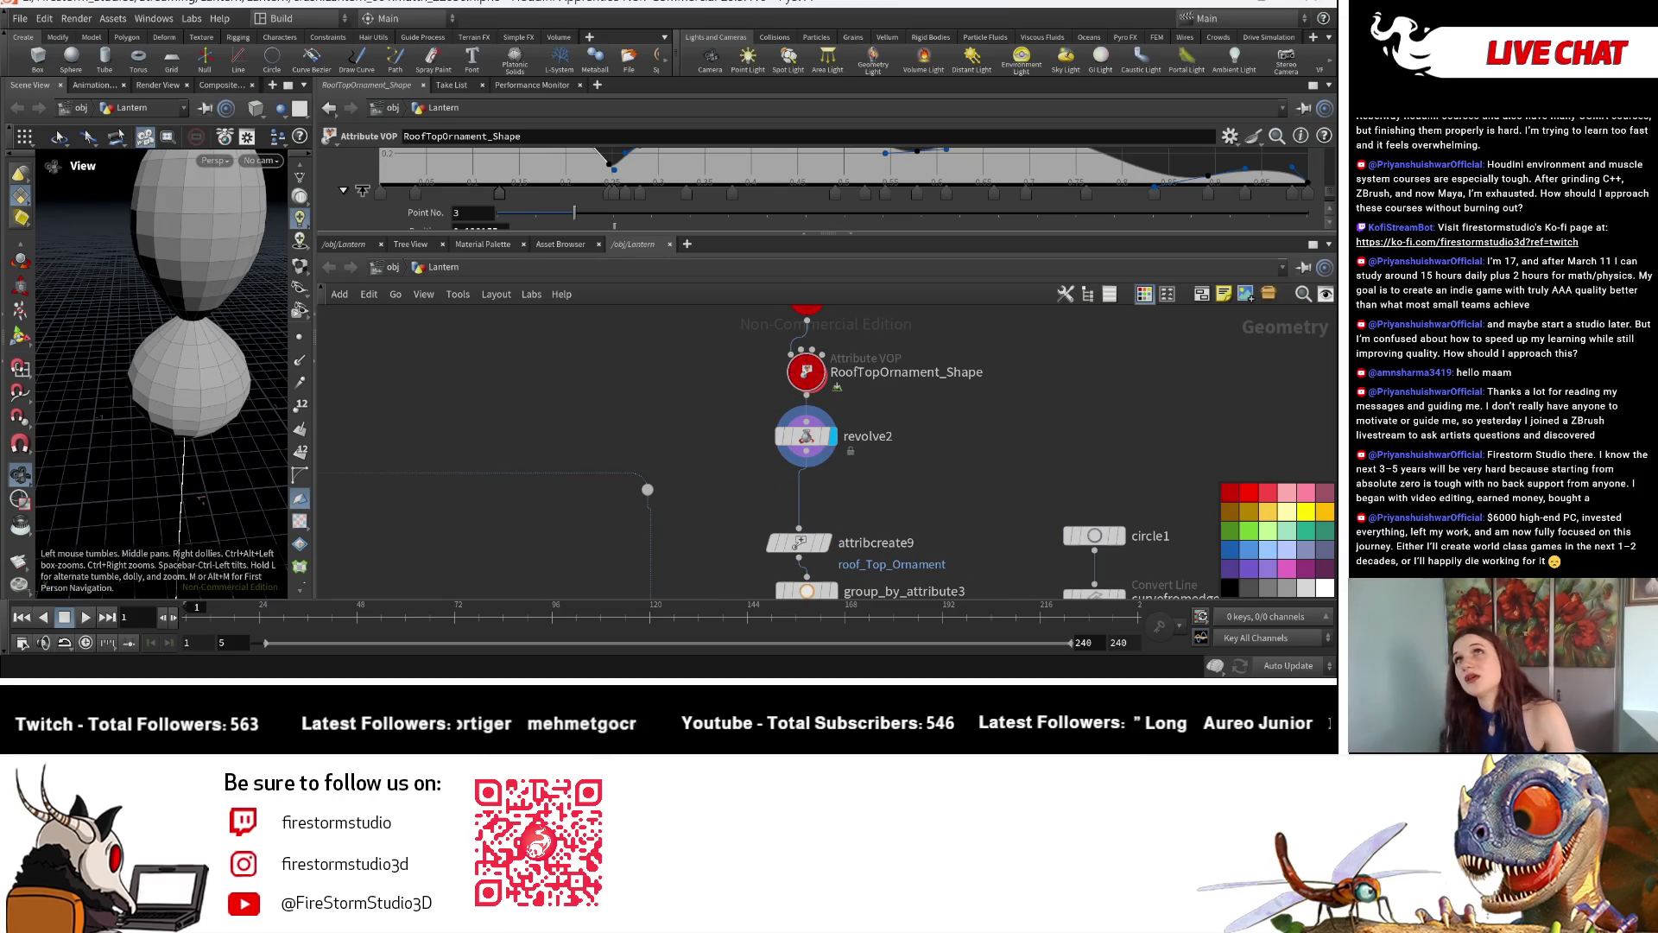
{"action": "scroll", "coordinate": [848, 389], "scroll_direction": "down", "scroll_amount": 2}
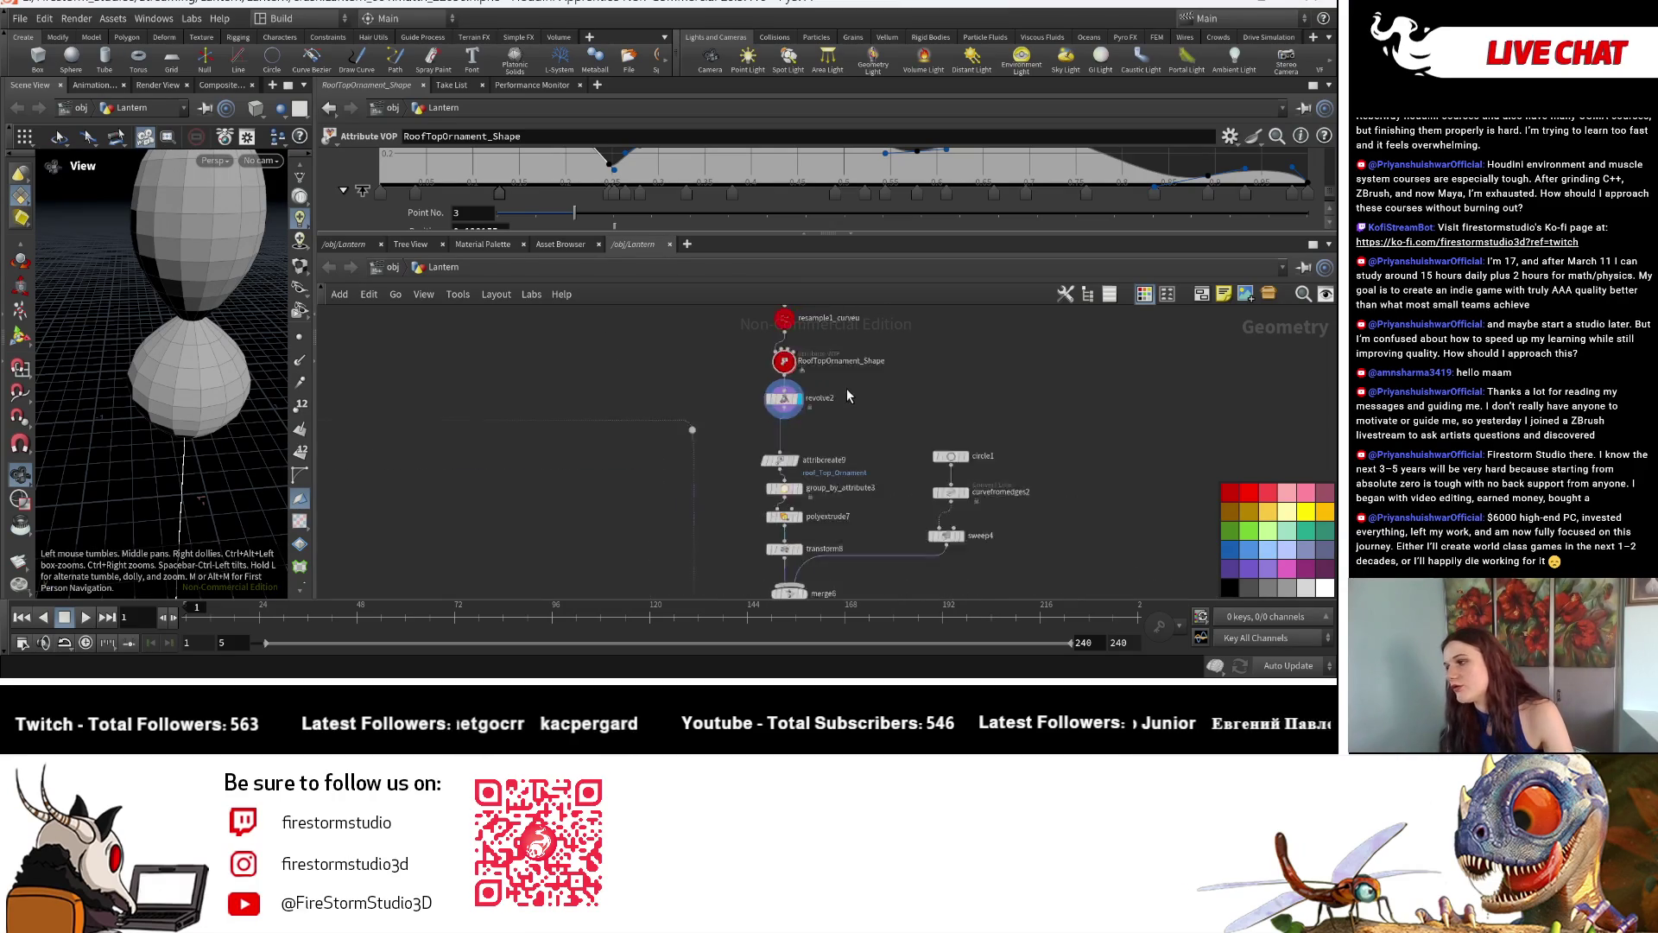
{"action": "scroll", "coordinate": [860, 418], "scroll_direction": "down", "scroll_amount": 2}
{"action": "scroll", "coordinate": [882, 447], "scroll_direction": "down", "scroll_amount": 2}
{"action": "scroll", "coordinate": [894, 466], "scroll_direction": "down", "scroll_amount": 1}
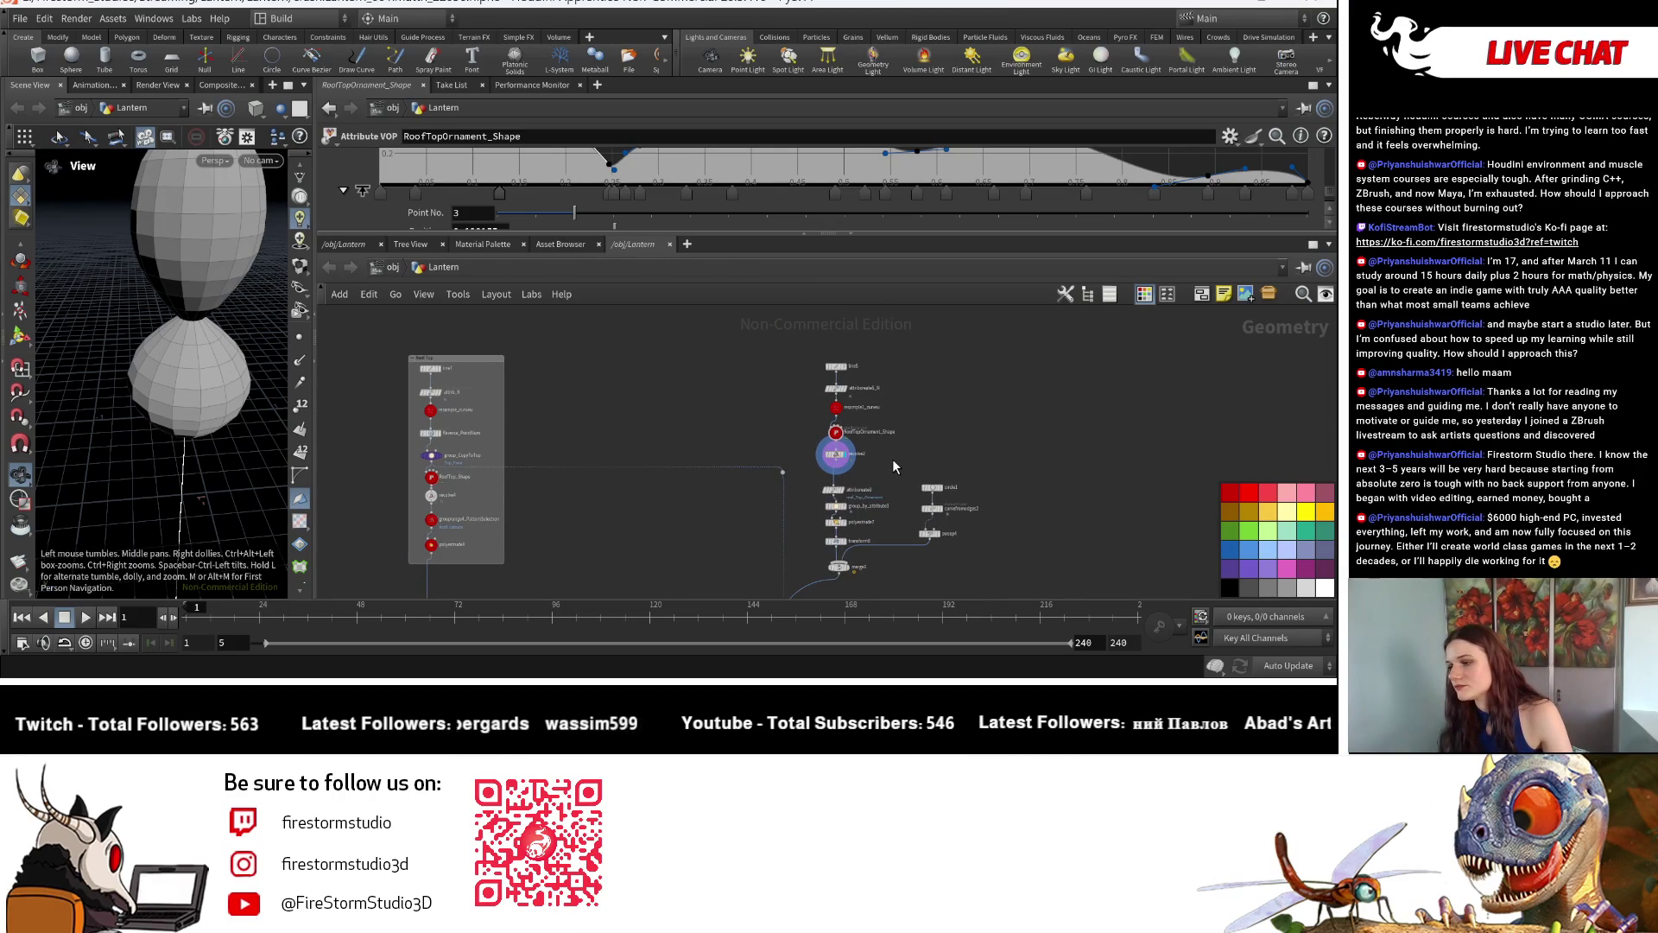
{"action": "scroll", "coordinate": [891, 458], "scroll_direction": "up", "scroll_amount": 2}
{"action": "scroll", "coordinate": [875, 370], "scroll_direction": "up", "scroll_amount": 2}
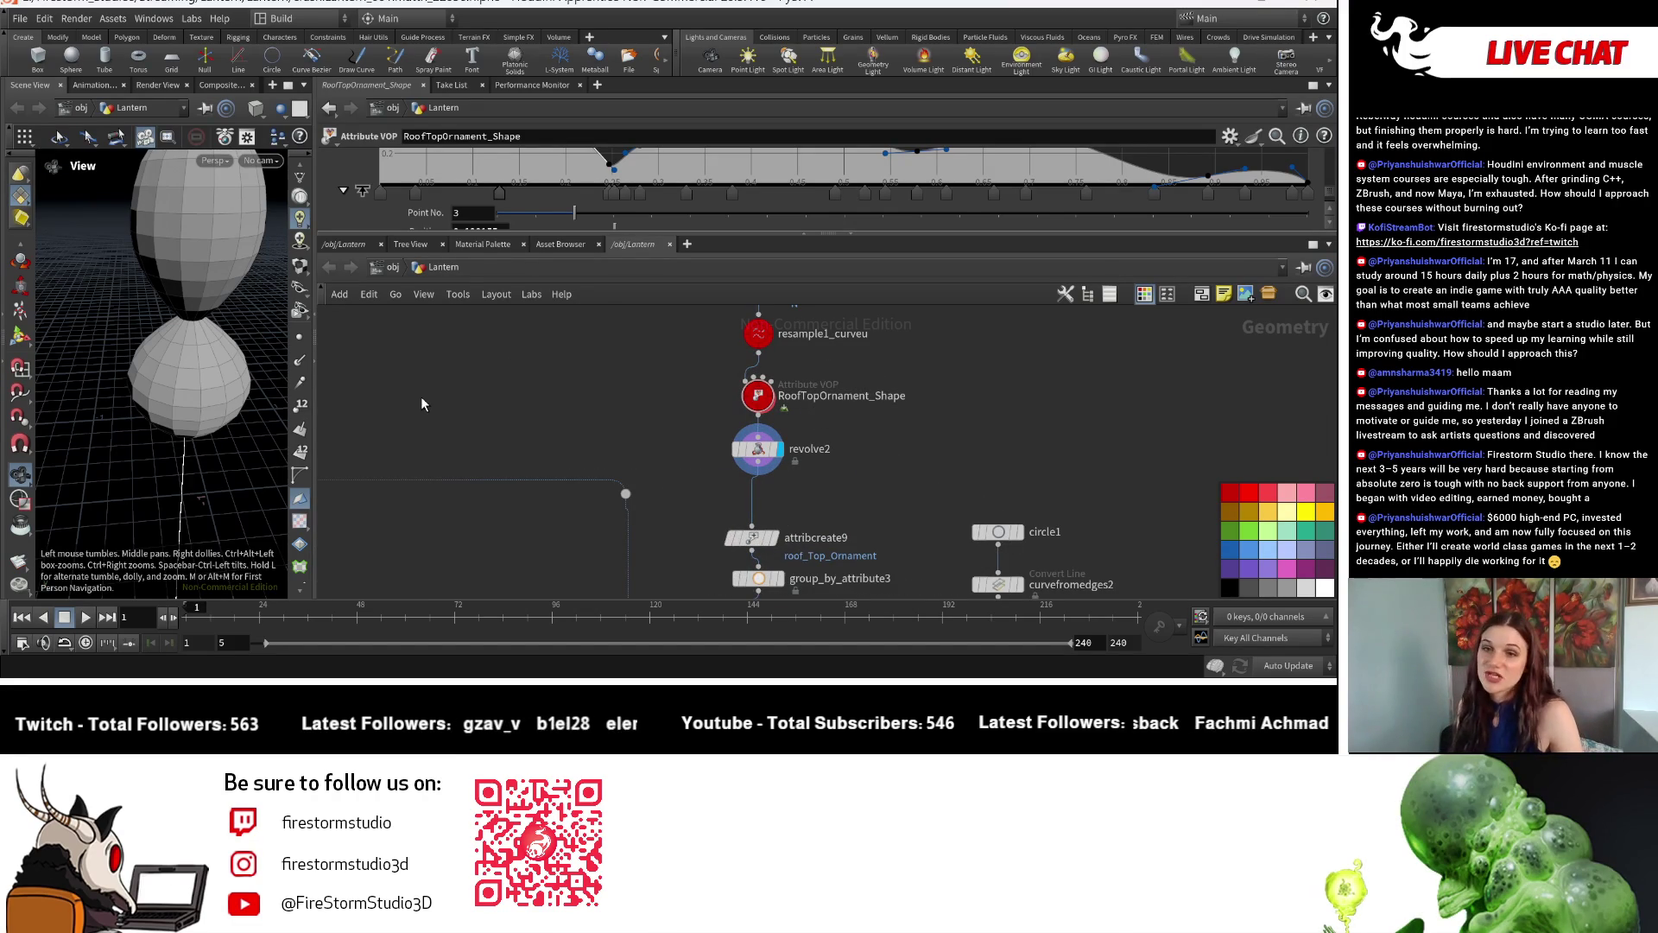
{"action": "scroll", "coordinate": [985, 435], "scroll_direction": "down", "scroll_amount": 3}
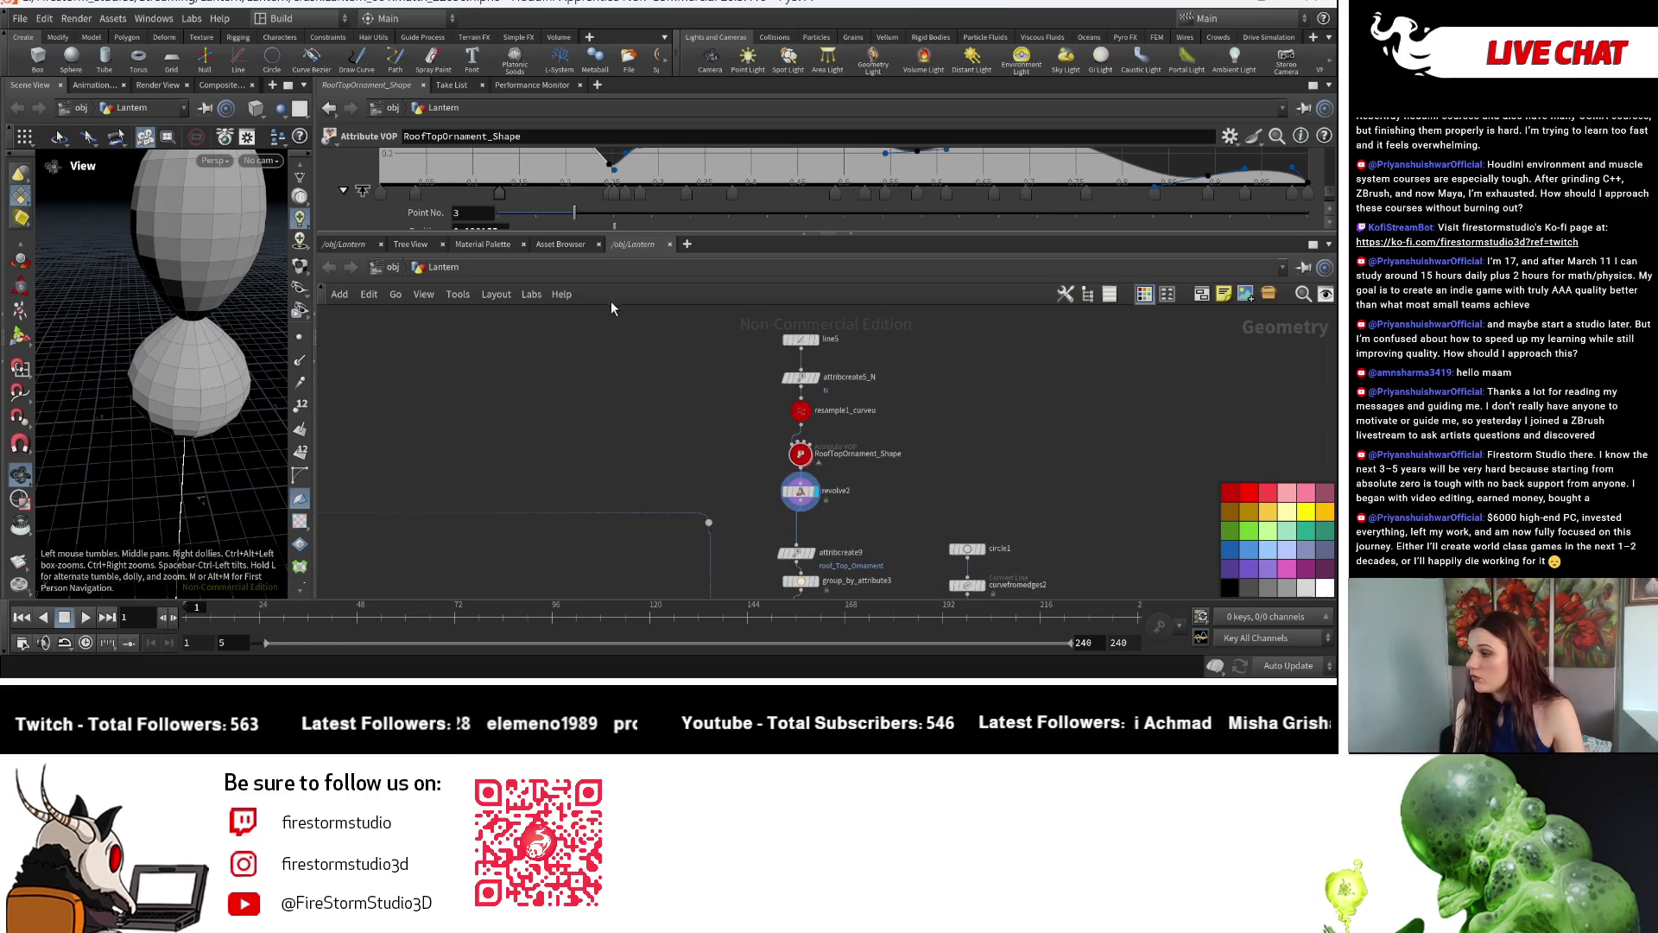
Extend the grey network box downward below the line5 node chain.
{"action": "left_click_drag", "start_coordinate": [611, 308], "coordinate": [855, 512]}
{"action": "scroll", "coordinate": [903, 346], "scroll_direction": "down", "scroll_amount": 2}
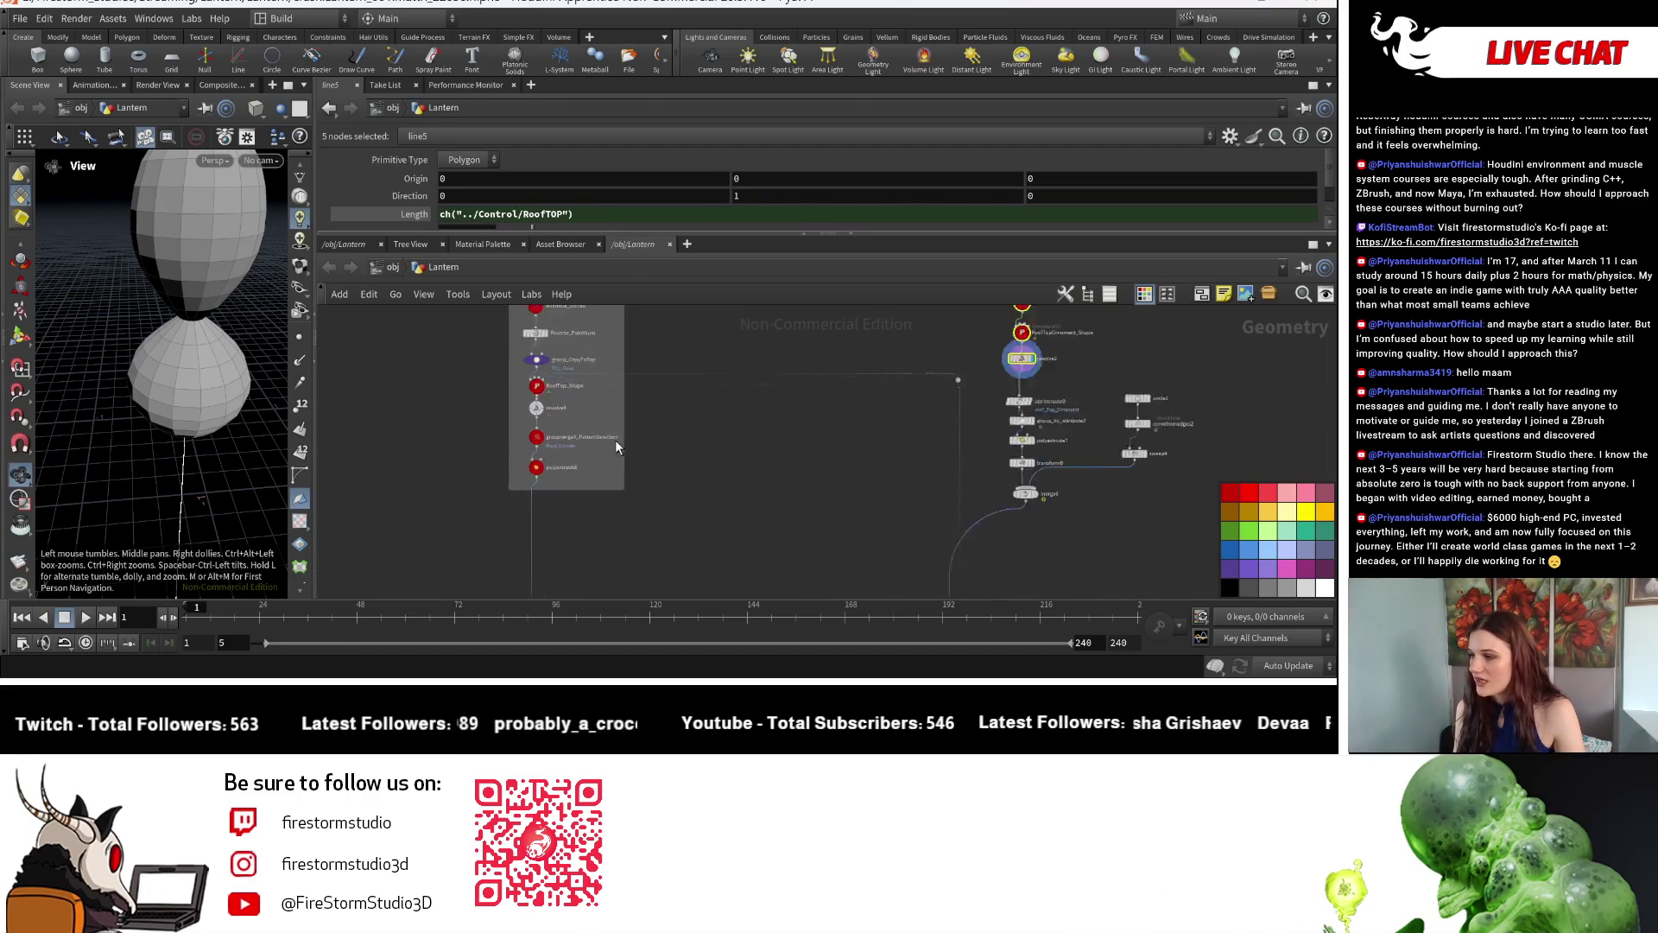
{"action": "scroll", "coordinate": [616, 447], "scroll_direction": "up", "scroll_amount": 1}
{"action": "scroll", "coordinate": [609, 452], "scroll_direction": "up", "scroll_amount": 1}
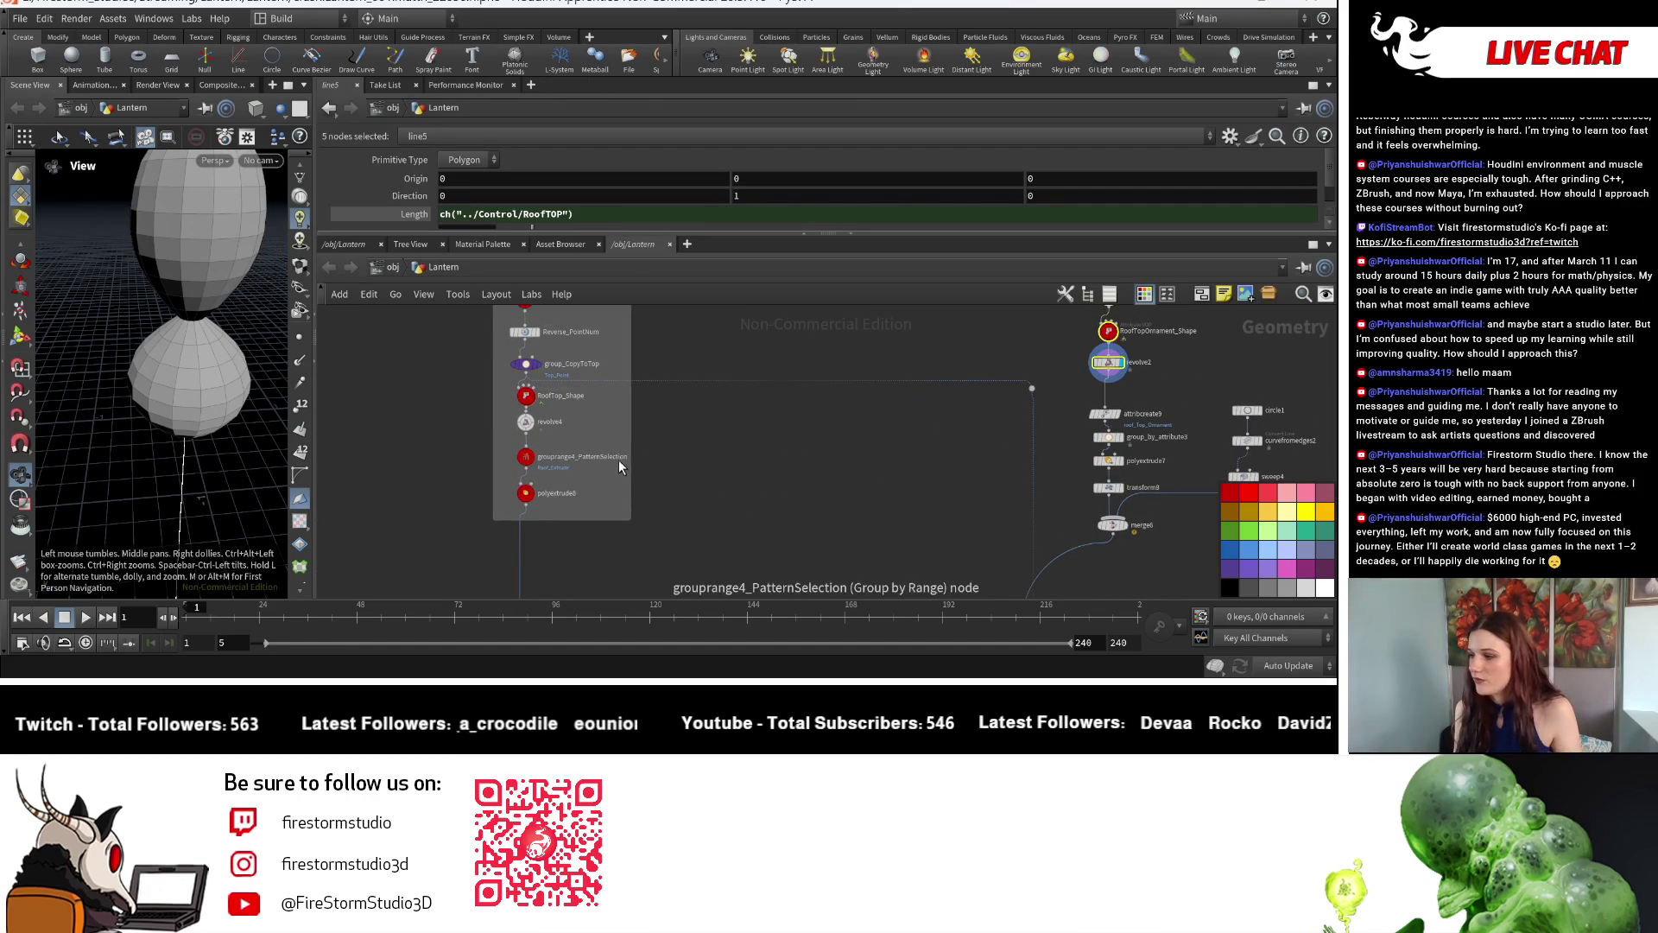
{"action": "left_click", "coordinate": [605, 530]}
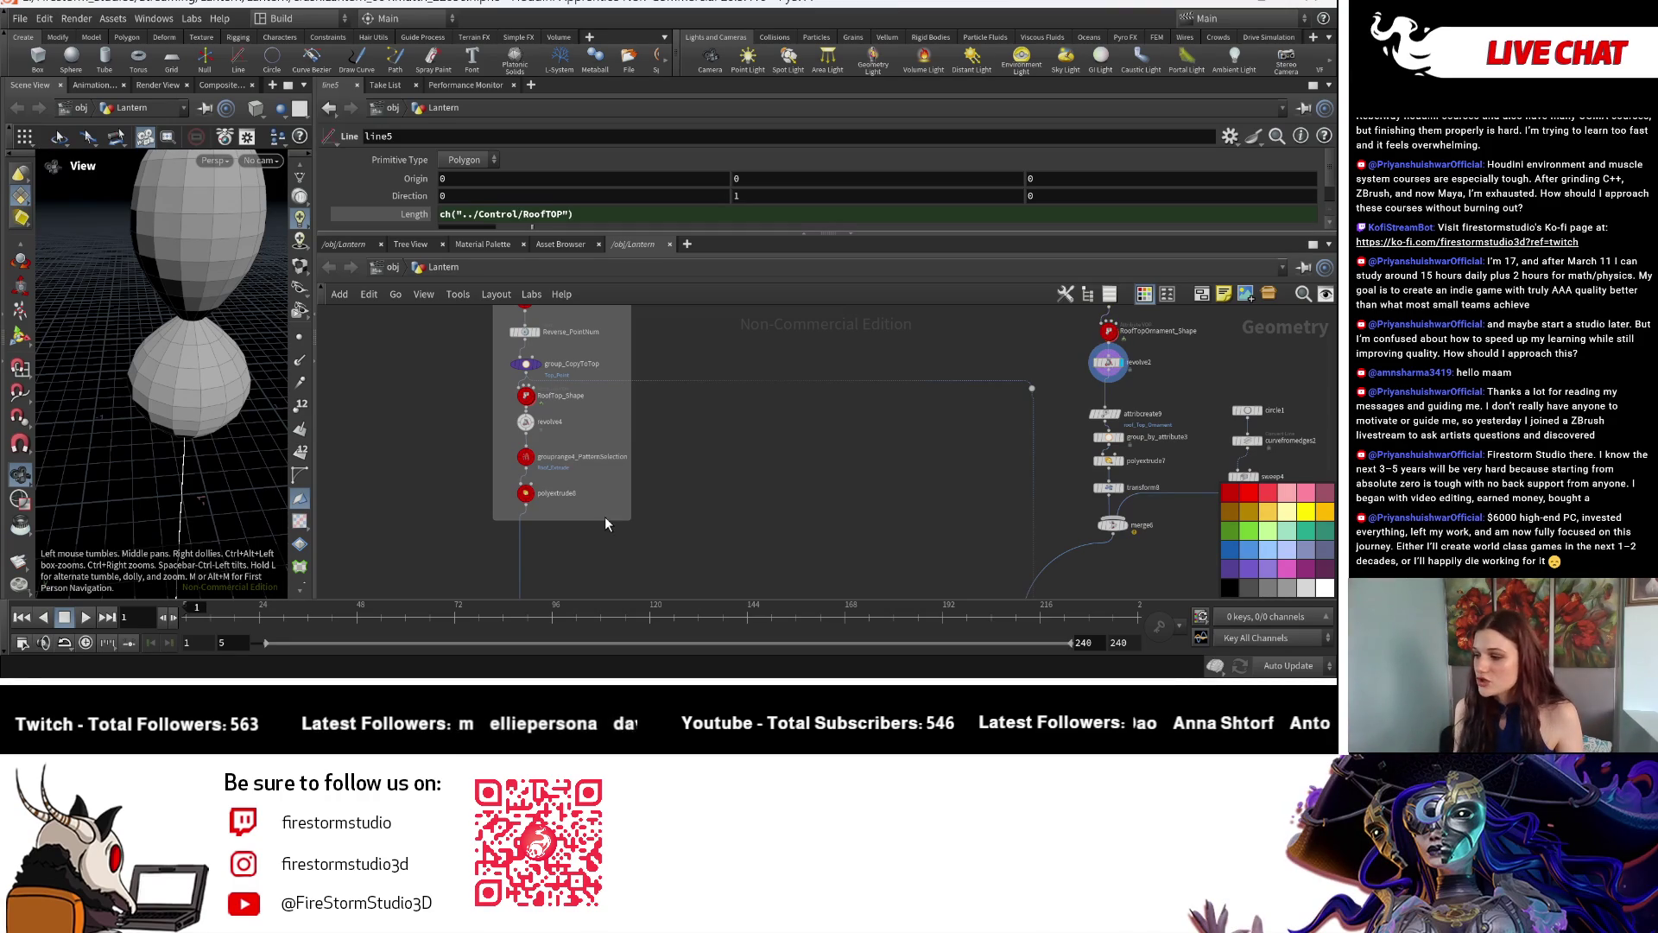
{"action": "left_click_drag", "start_coordinate": [605, 521], "coordinate": [615, 563]}
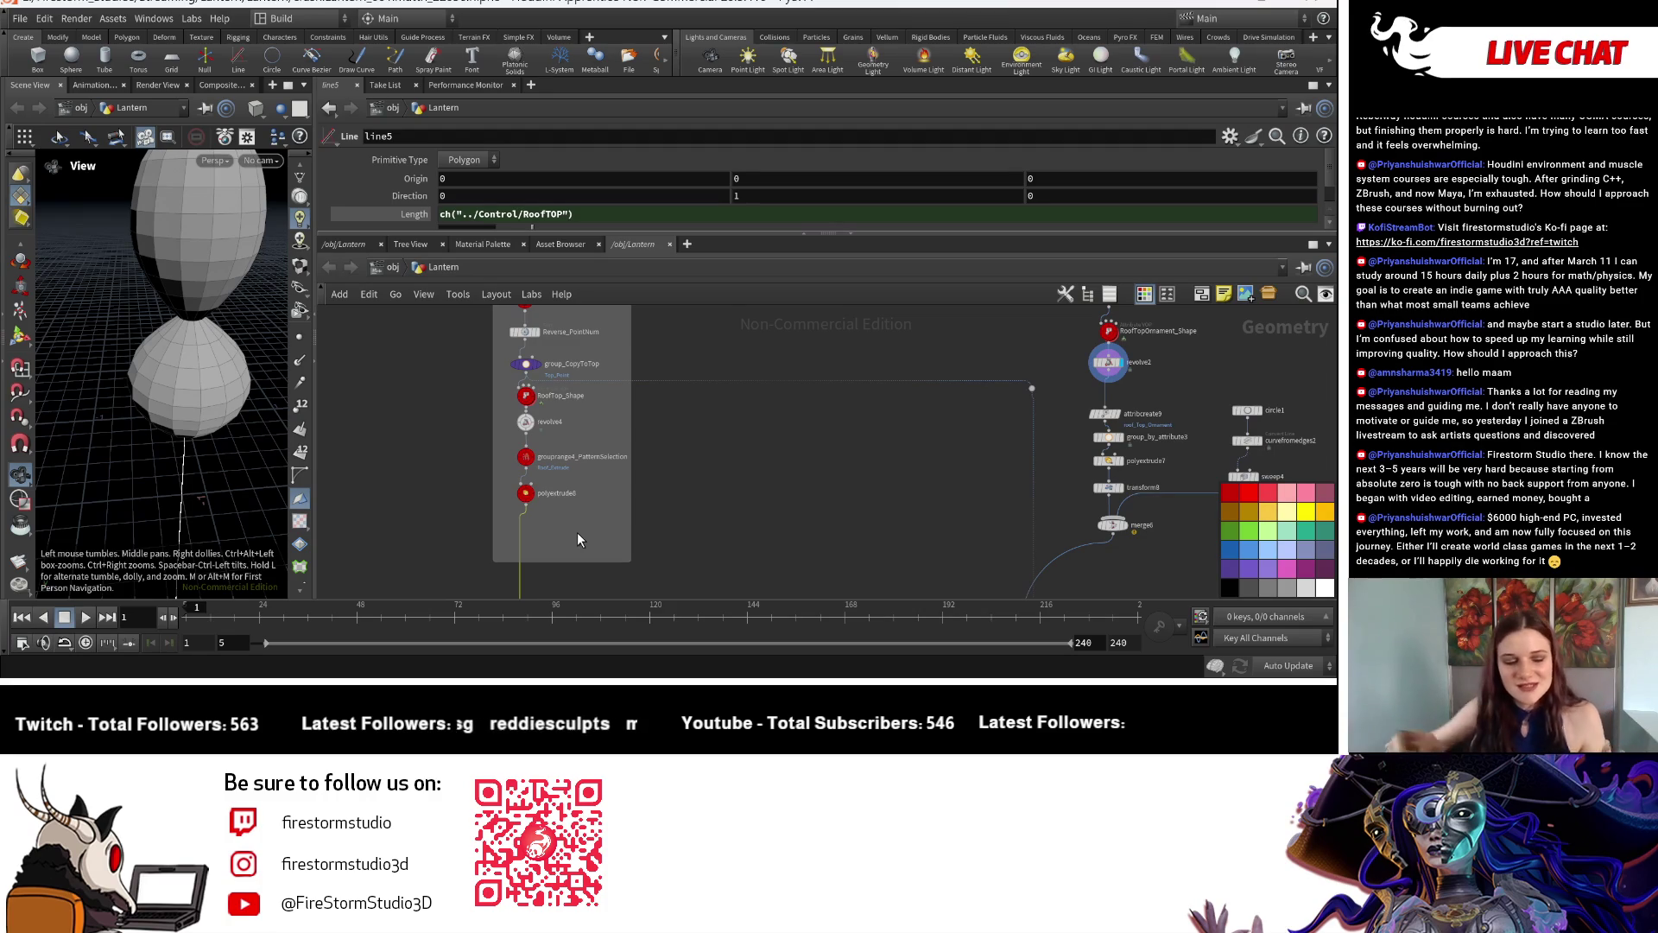
{"action": "key", "text": "Tab"}
{"action": "type", "text": "null"}
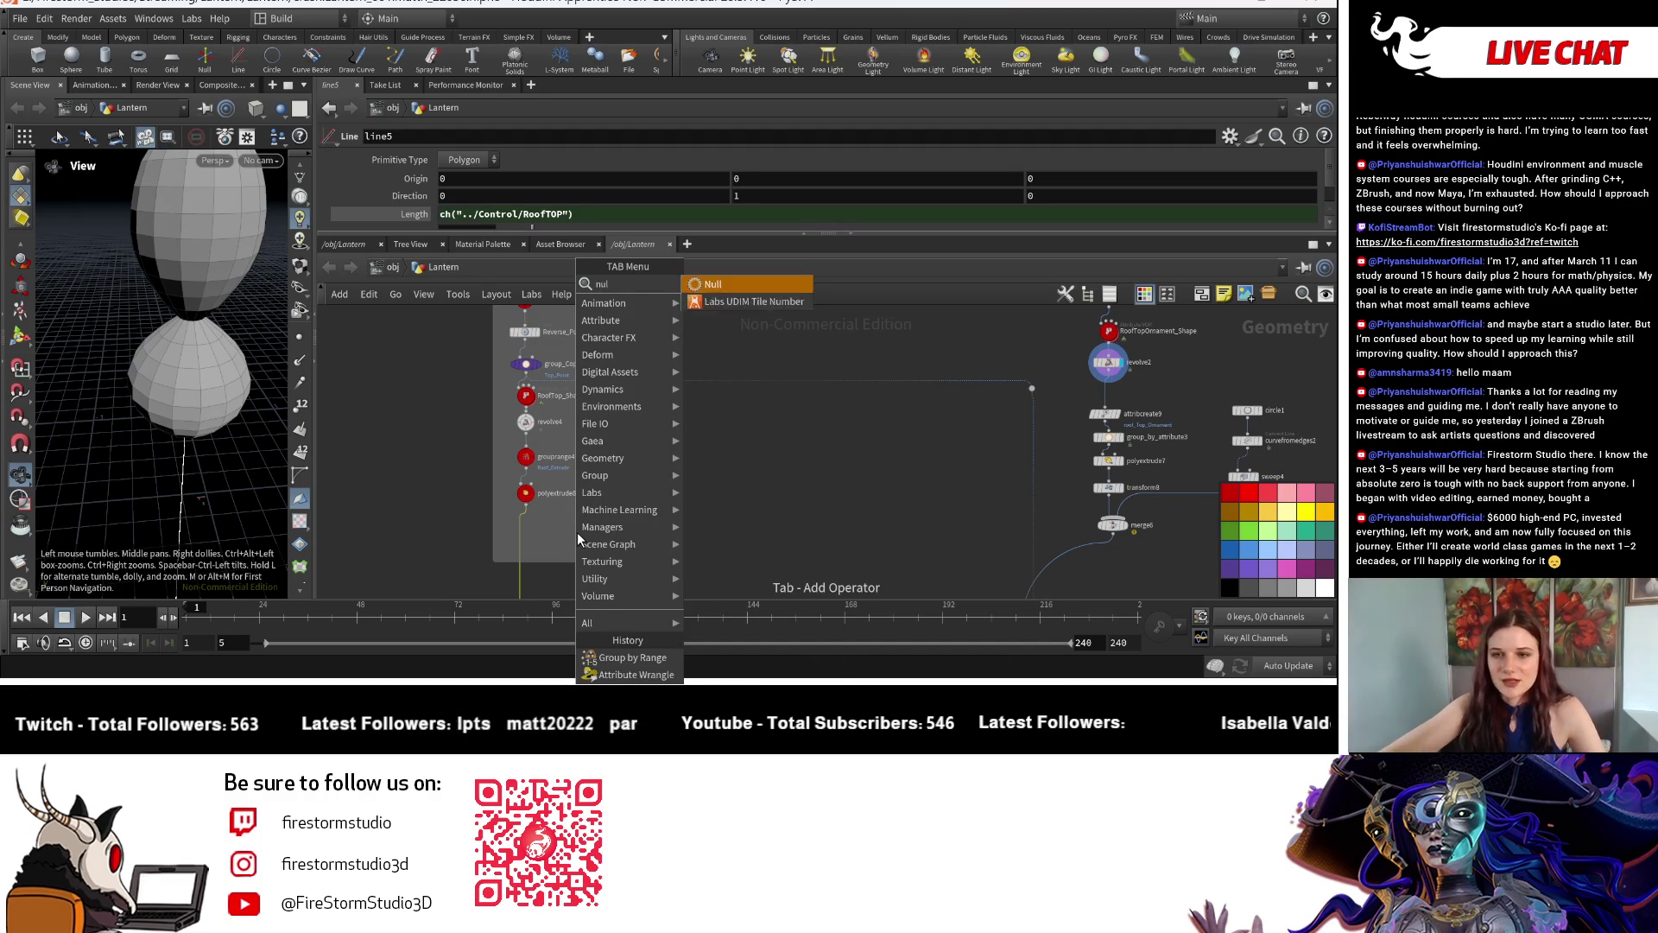
Place a Null node, null1, below polyextrude8 and review its 0.033 extrusion.
{"action": "left_click", "coordinate": [700, 286]}
{"action": "left_click", "coordinate": [532, 544]}
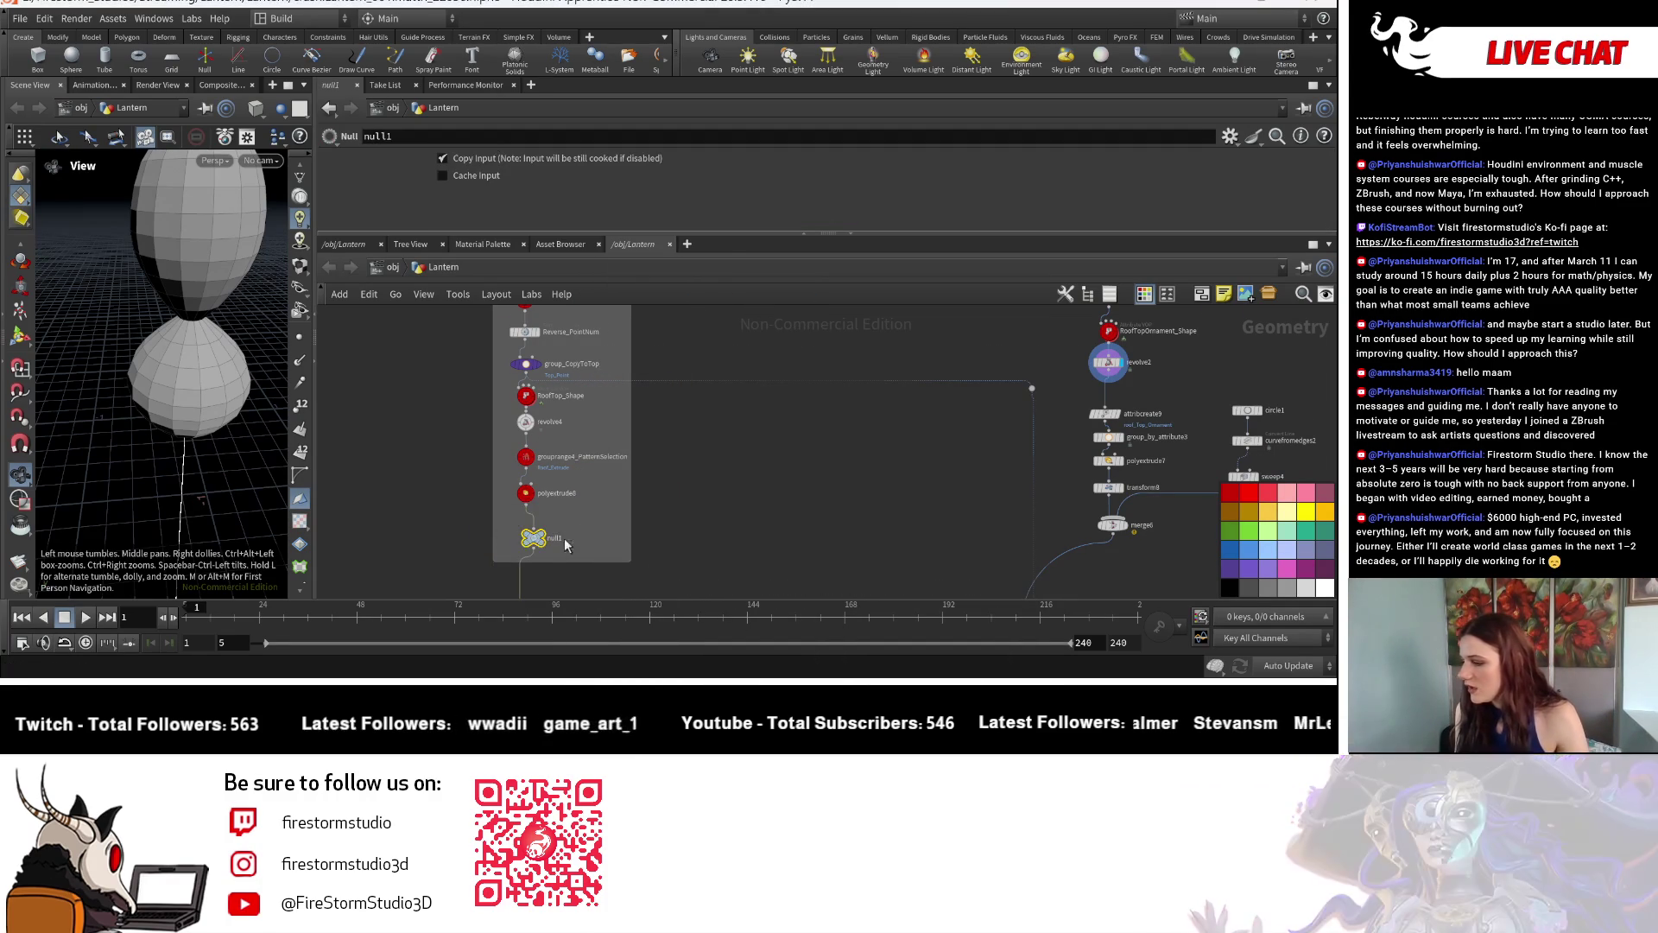
{"action": "scroll", "coordinate": [528, 541], "scroll_direction": "up", "scroll_amount": 3}
{"action": "scroll", "coordinate": [570, 544], "scroll_direction": "down", "scroll_amount": 3}
{"action": "scroll", "coordinate": [575, 415], "scroll_direction": "down", "scroll_amount": 2}
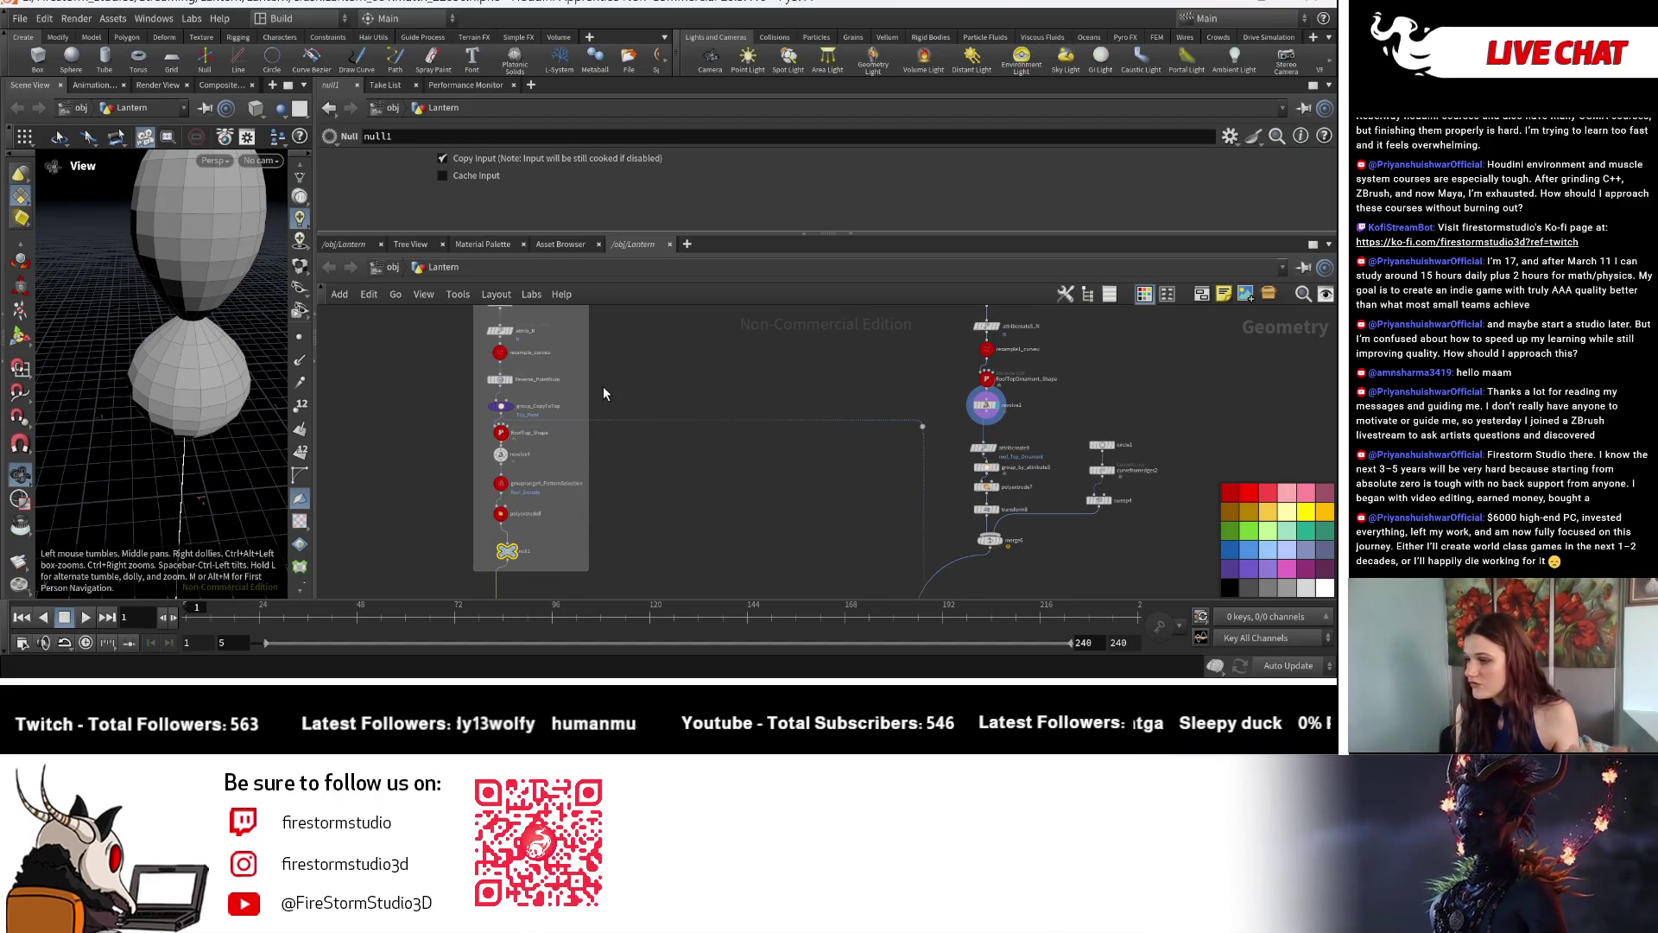
{"action": "left_click", "coordinate": [501, 515]}
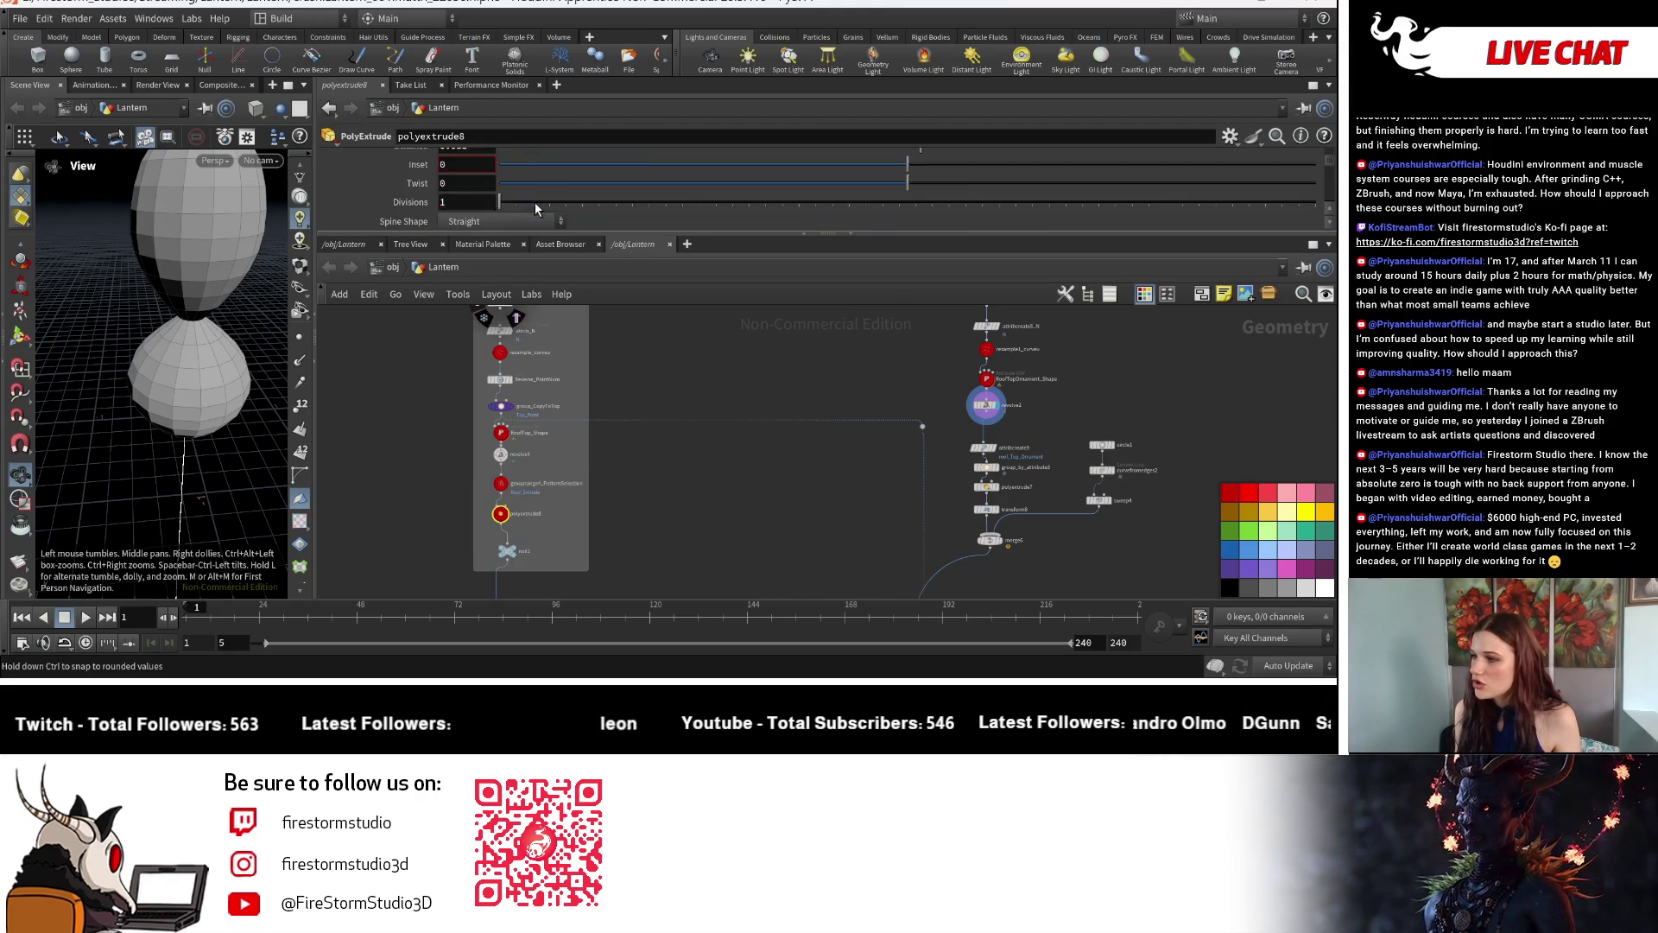
{"action": "scroll", "coordinate": [535, 202], "scroll_direction": "up", "scroll_amount": 5}
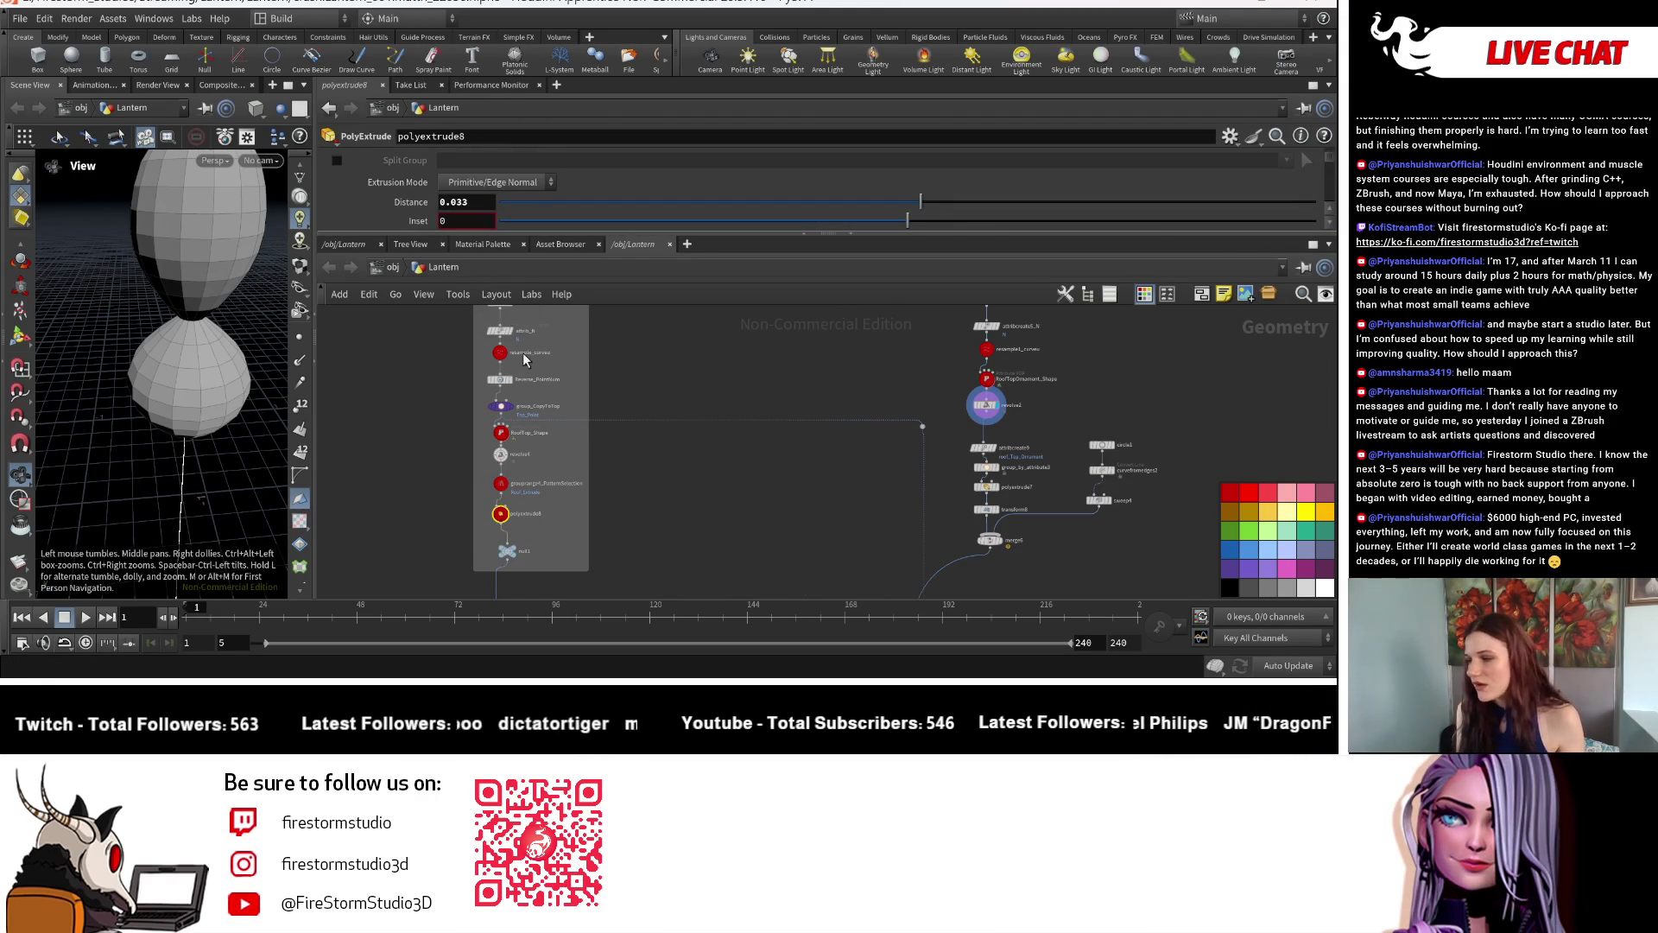
{"action": "scroll", "coordinate": [707, 492], "scroll_direction": "down", "scroll_amount": 2}
{"action": "mouse_move", "coordinate": [706, 493]}
{"action": "middle_mouse_down"}
{"action": "mouse_move", "coordinate": [696, 550]}
{"action": "mouse_move", "coordinate": [690, 514]}
{"action": "middle_mouse_up"}
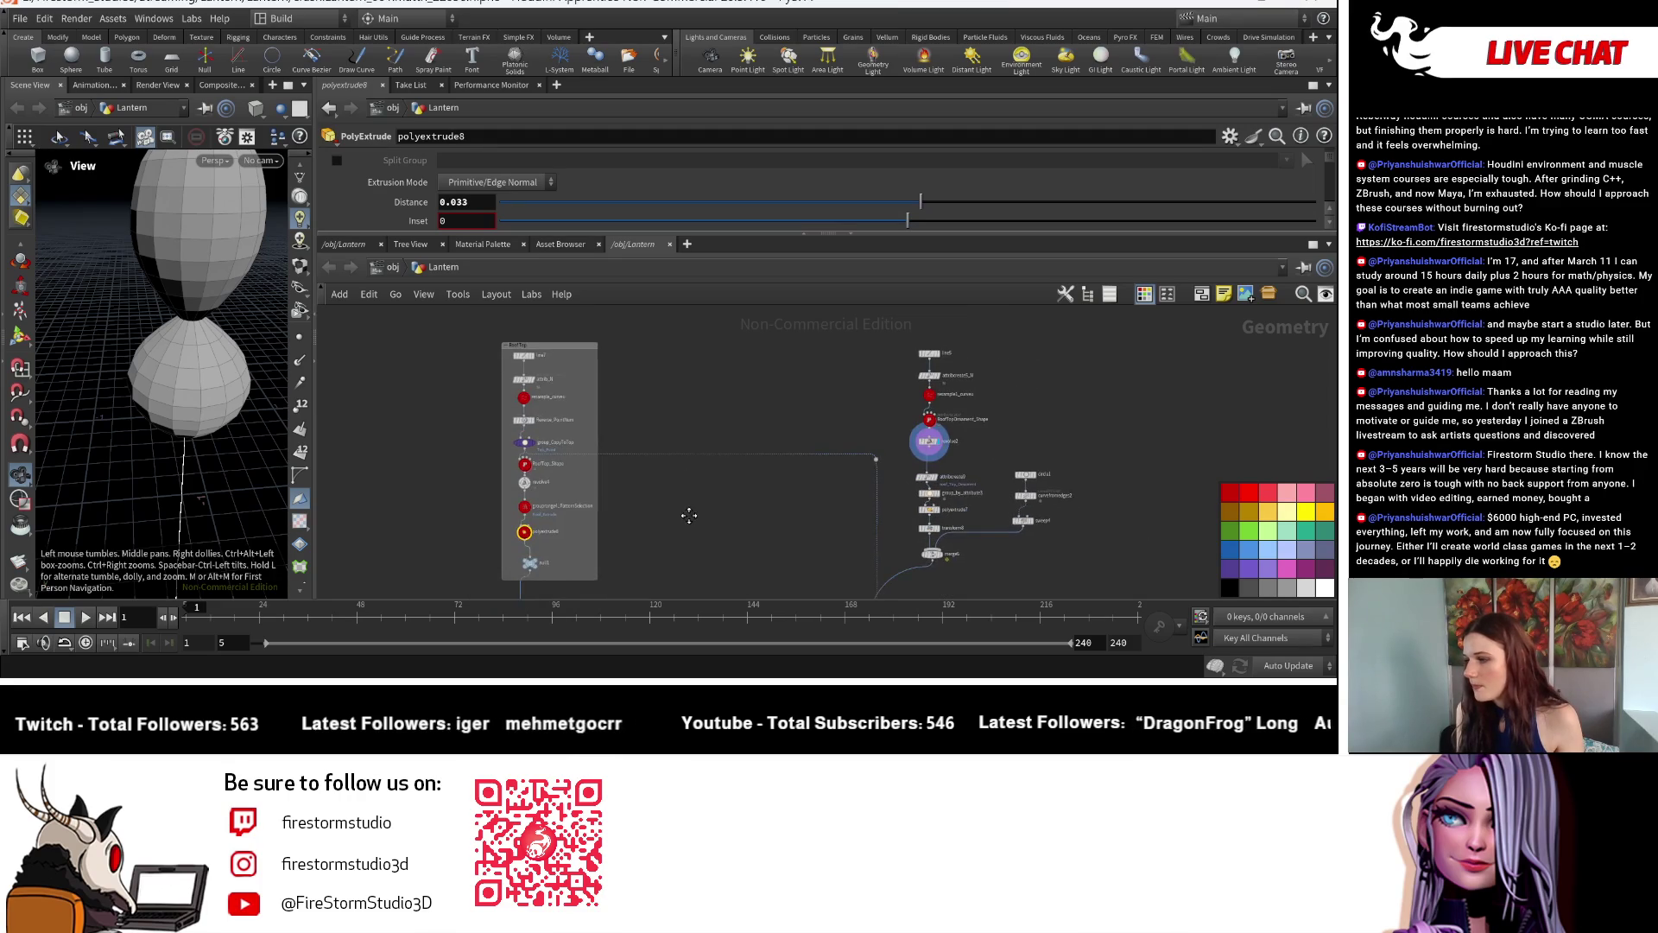
{"action": "scroll", "coordinate": [678, 509], "scroll_direction": "up", "scroll_amount": 2}
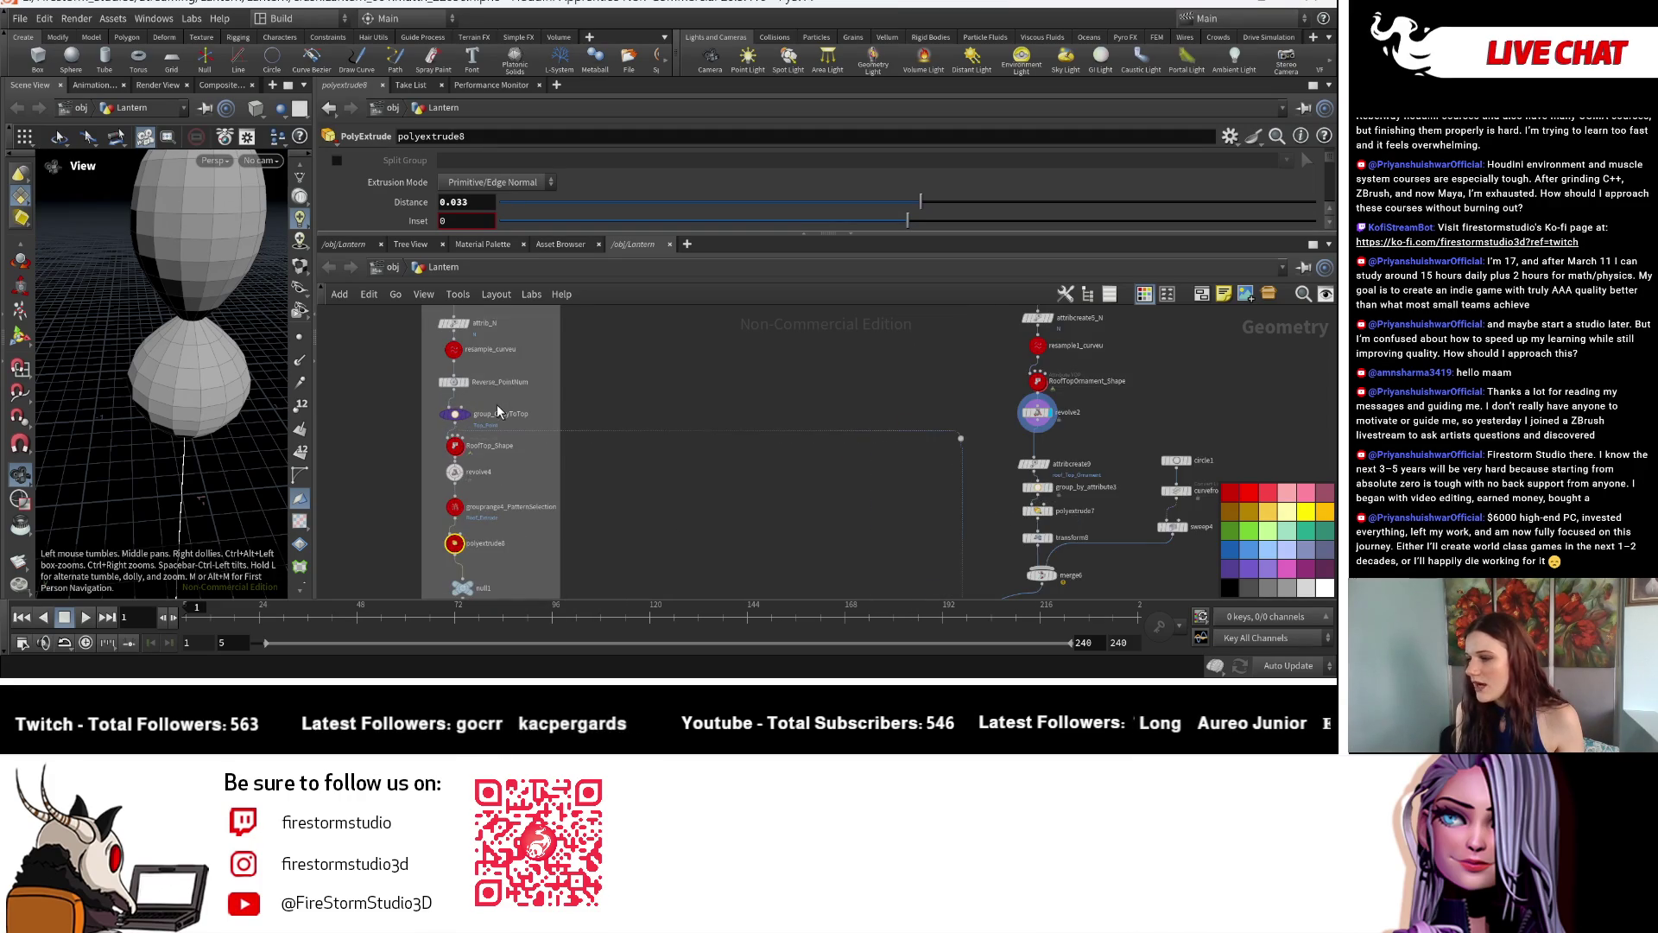
{"action": "scroll", "coordinate": [498, 410], "scroll_direction": "up", "scroll_amount": 3}
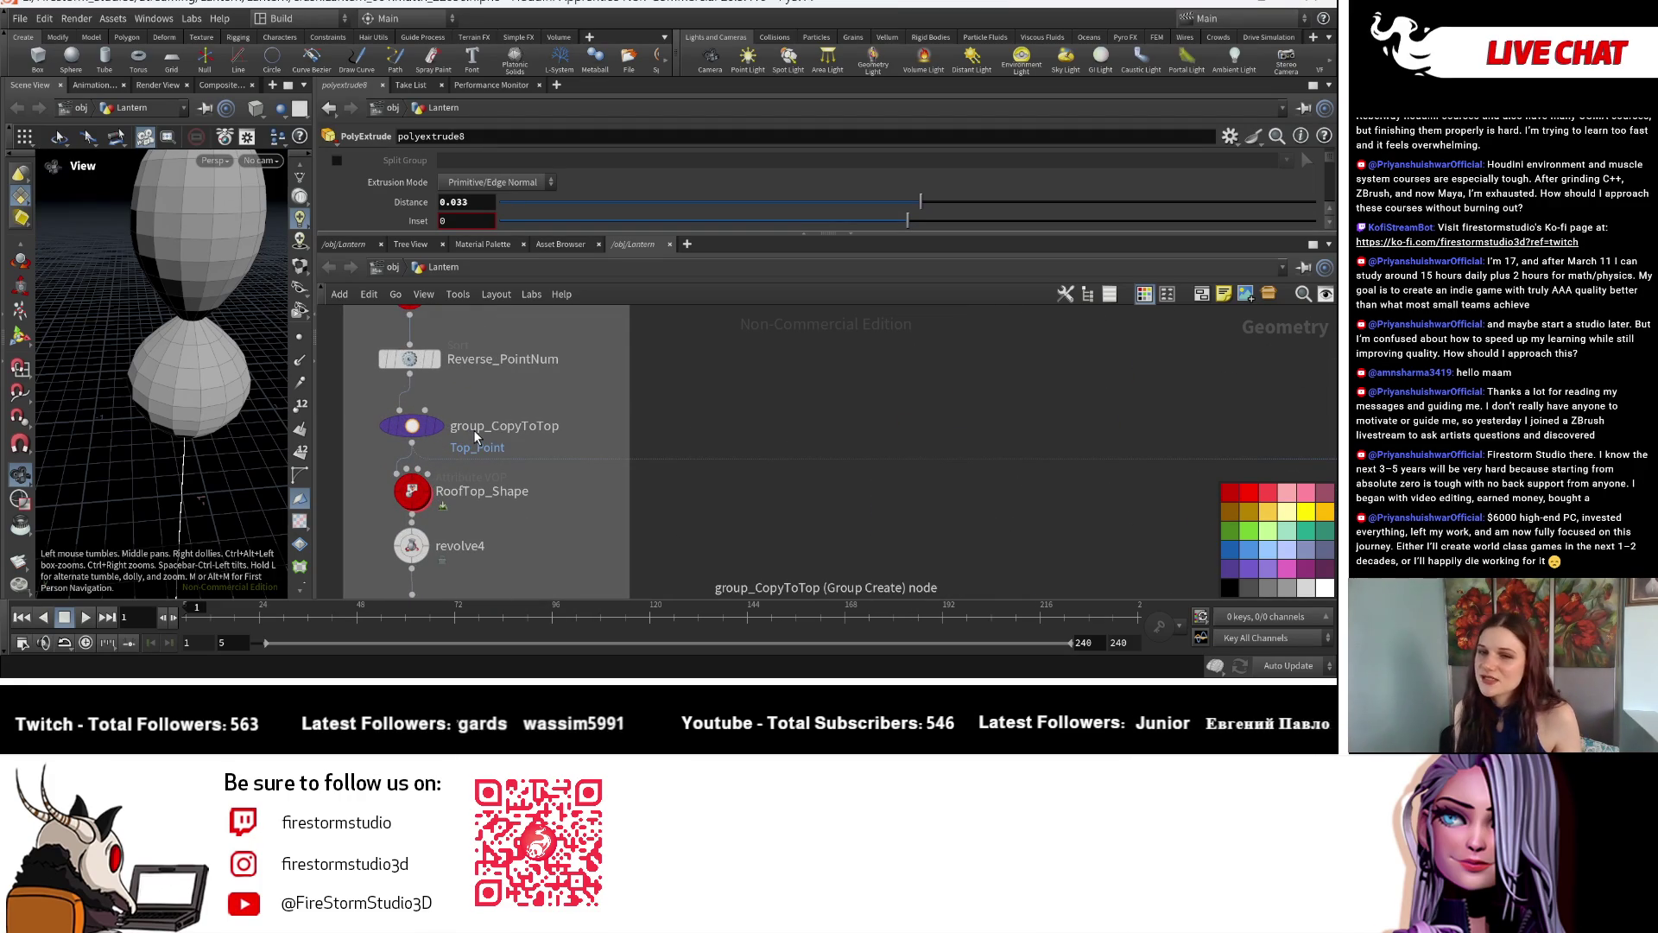
{"action": "scroll", "coordinate": [454, 417], "scroll_direction": "up", "scroll_amount": 2}
Display the group_CopyToTop node's Top_Point line output in the viewport.
{"action": "left_click", "coordinate": [439, 409]}
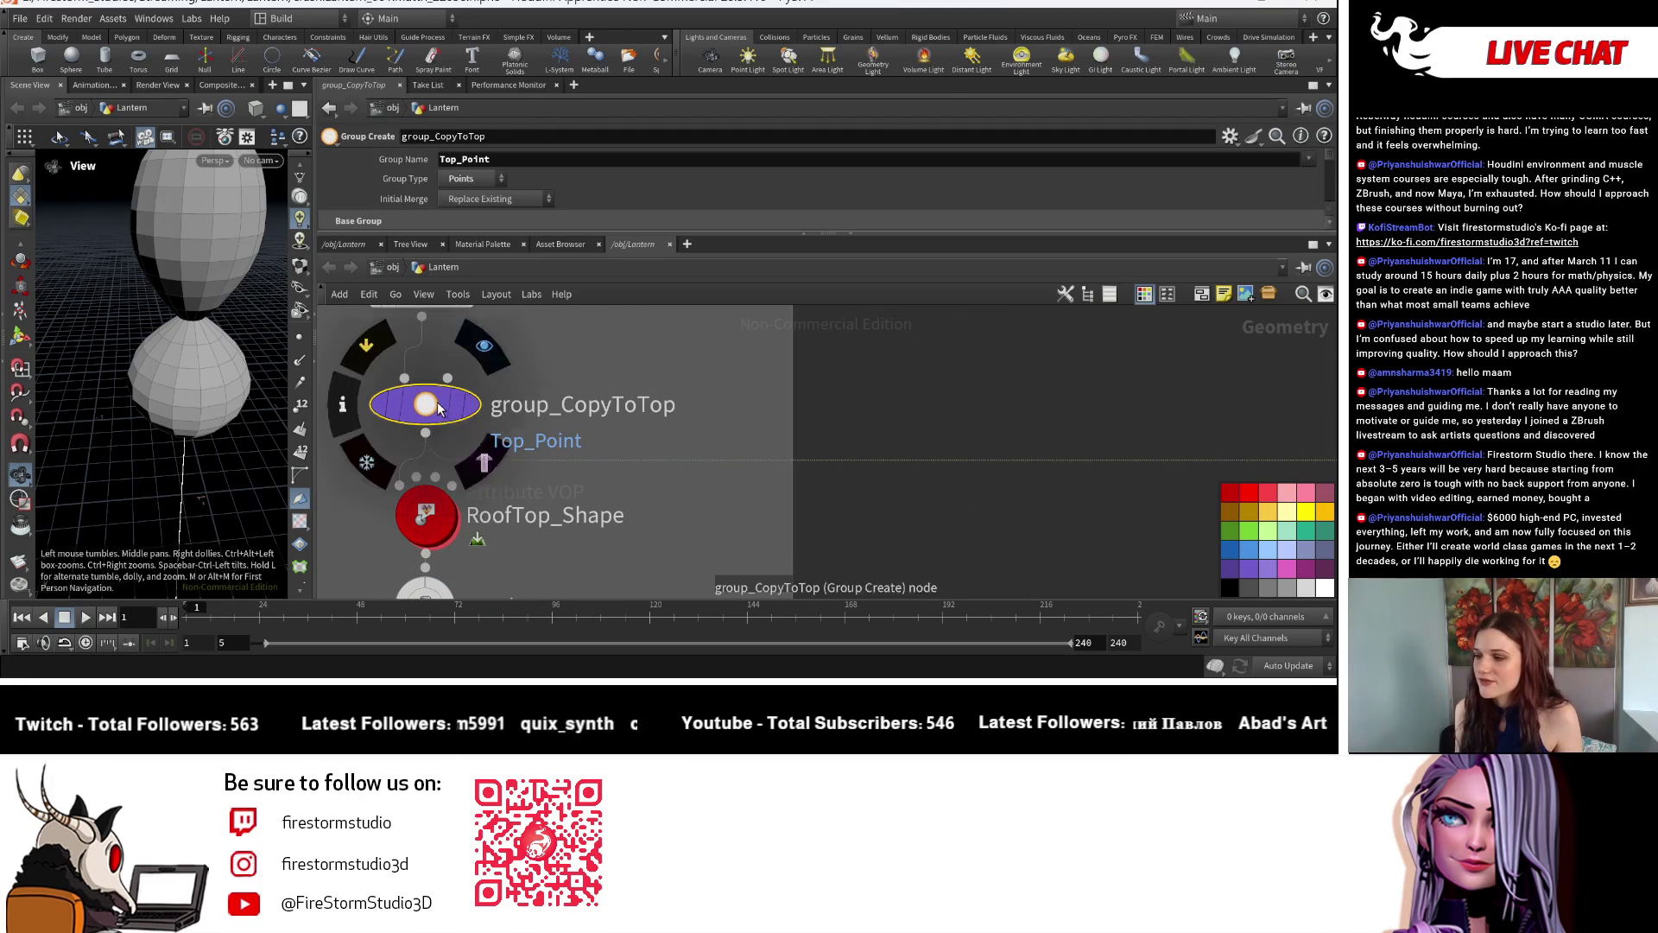
{"action": "scroll", "coordinate": [830, 456], "scroll_direction": "down", "scroll_amount": 2}
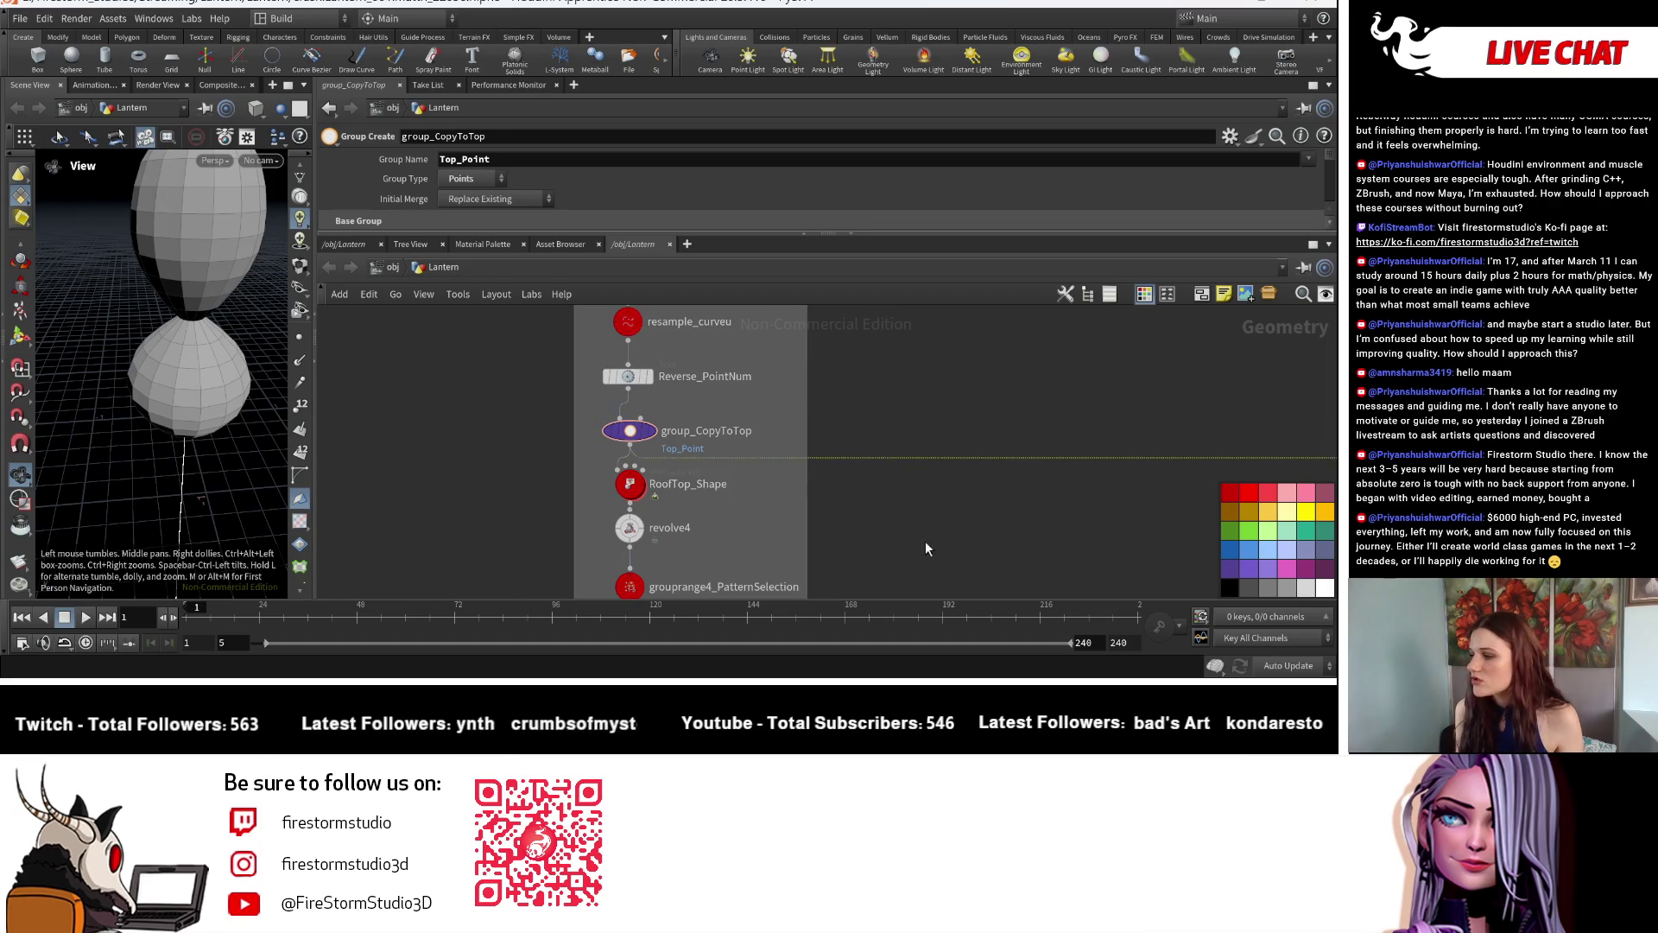
{"action": "scroll", "coordinate": [925, 549], "scroll_direction": "down", "scroll_amount": 2}
{"action": "scroll", "coordinate": [882, 414], "scroll_direction": "down", "scroll_amount": 2}
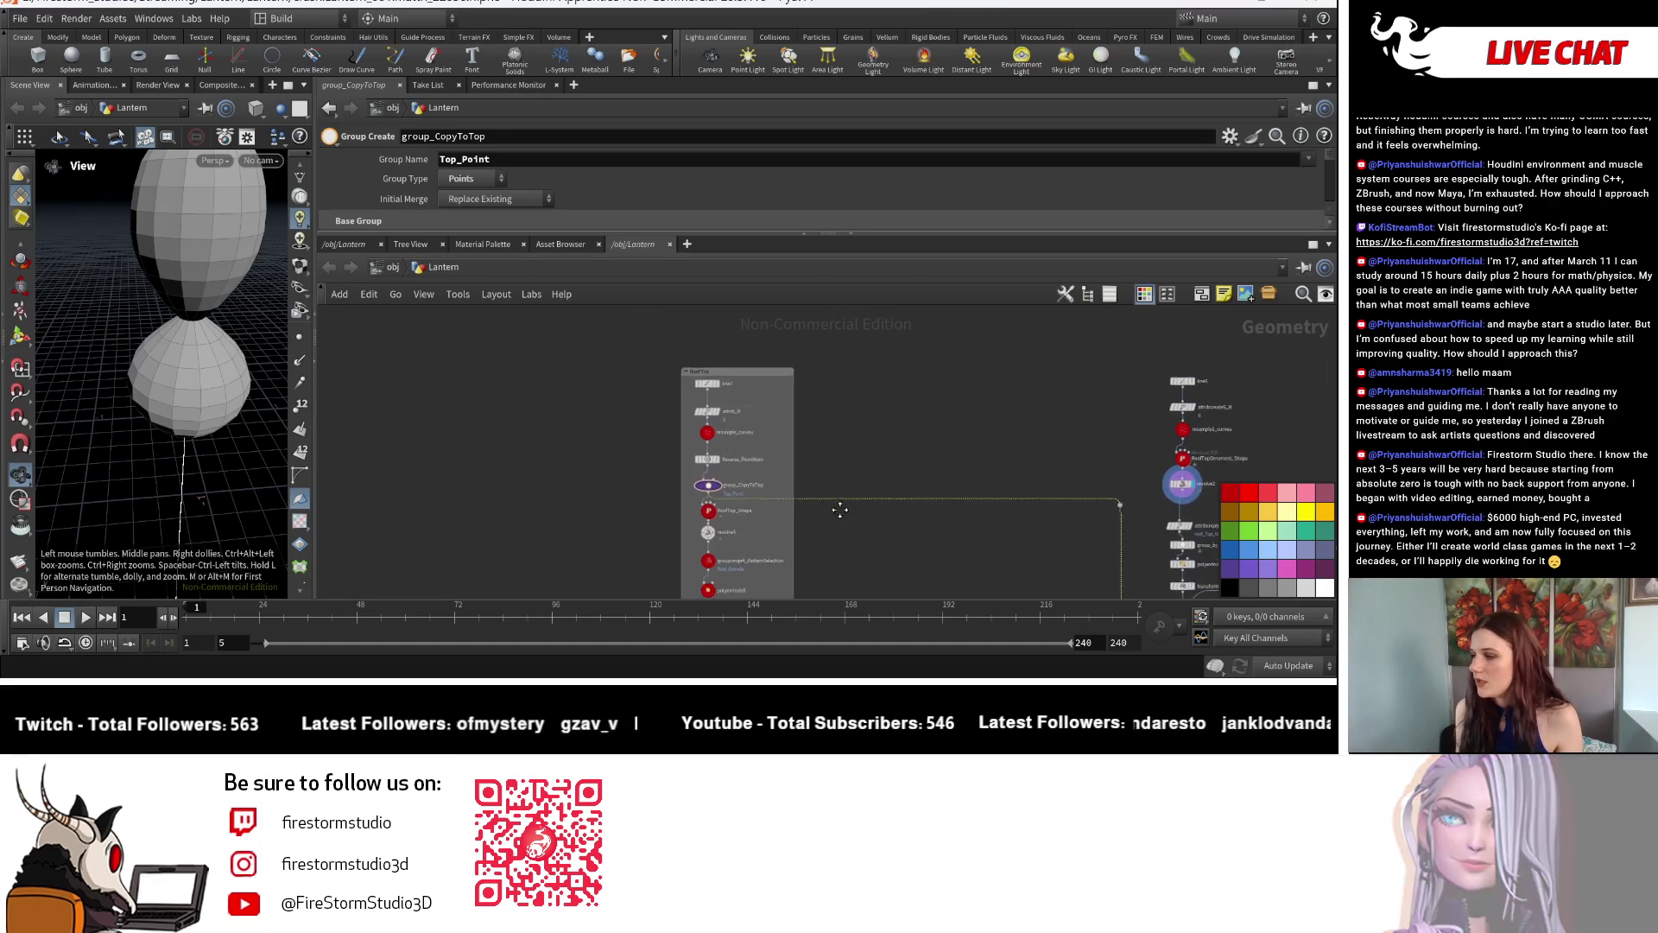
{"action": "scroll", "coordinate": [708, 482], "scroll_direction": "up", "scroll_amount": 3}
{"action": "left_click", "coordinate": [693, 481]}
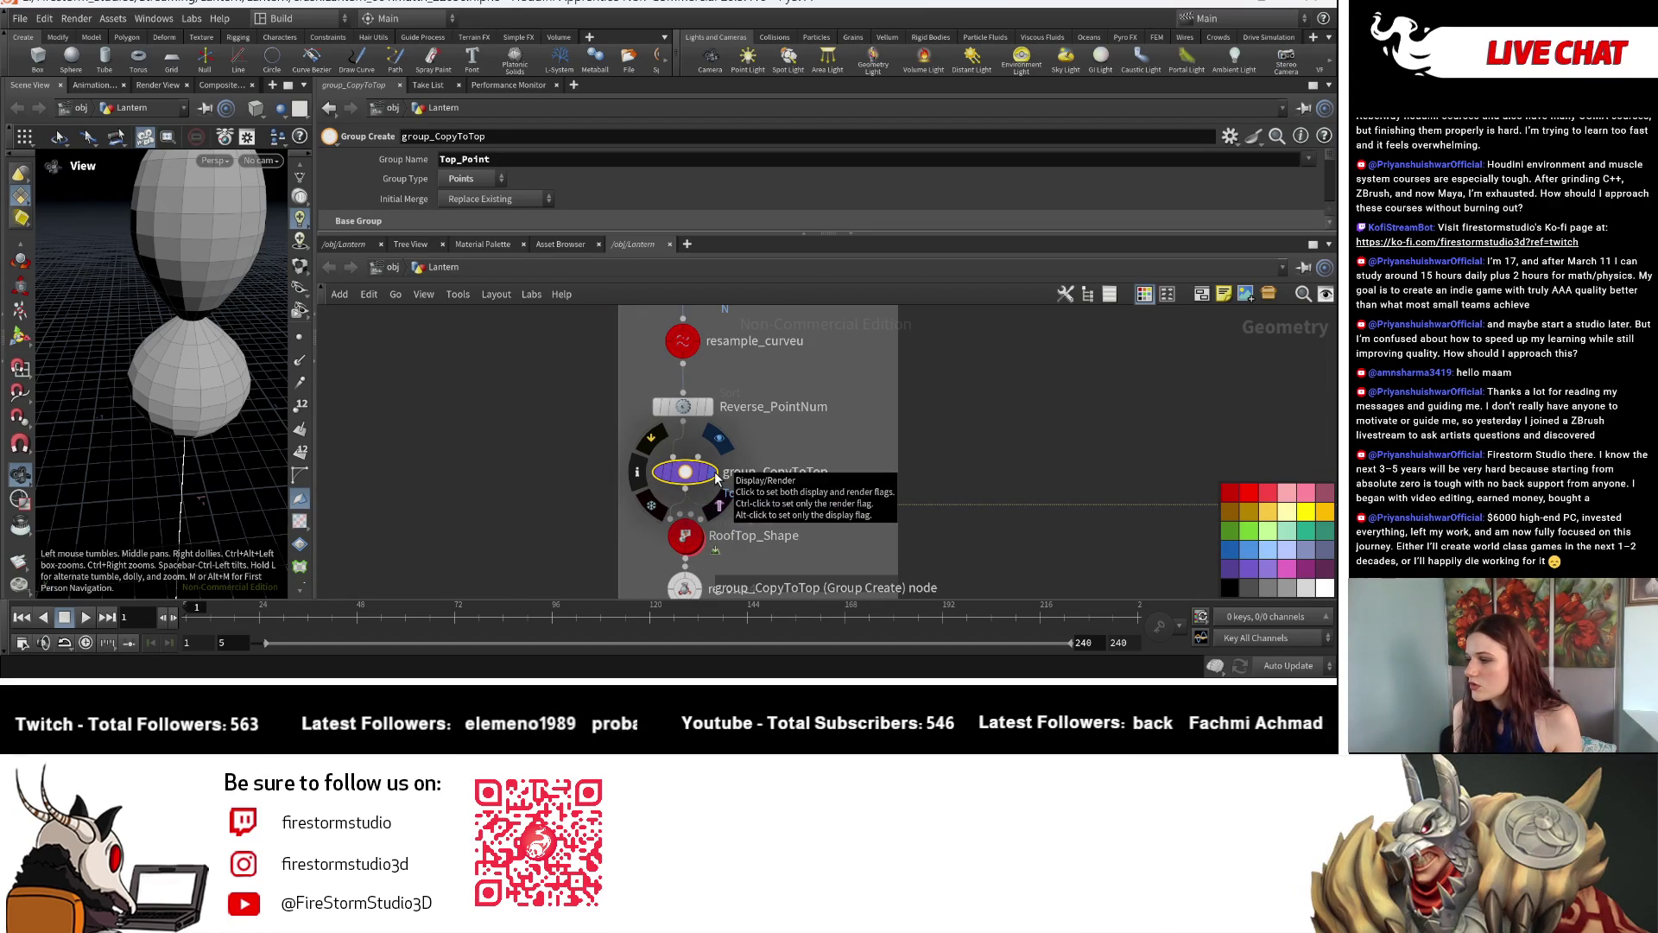
{"action": "left_click", "coordinate": [709, 472]}
{"action": "scroll", "coordinate": [503, 200], "scroll_direction": "down", "scroll_amount": 1}
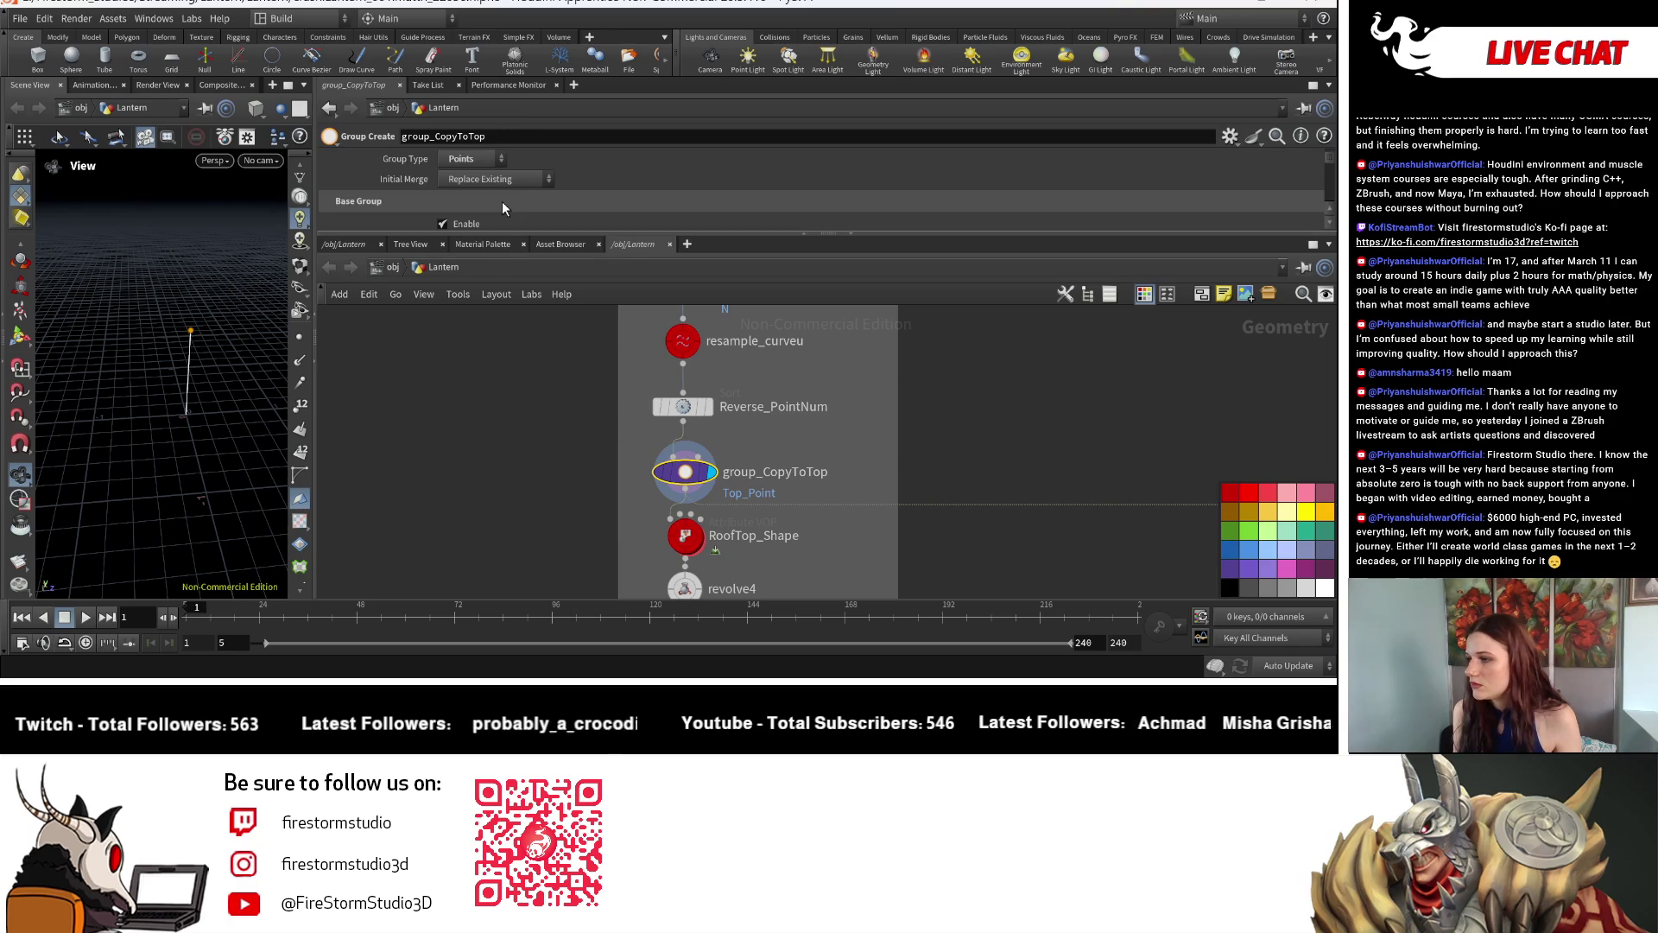
{"action": "scroll", "coordinate": [934, 577], "scroll_direction": "down", "scroll_amount": 2}
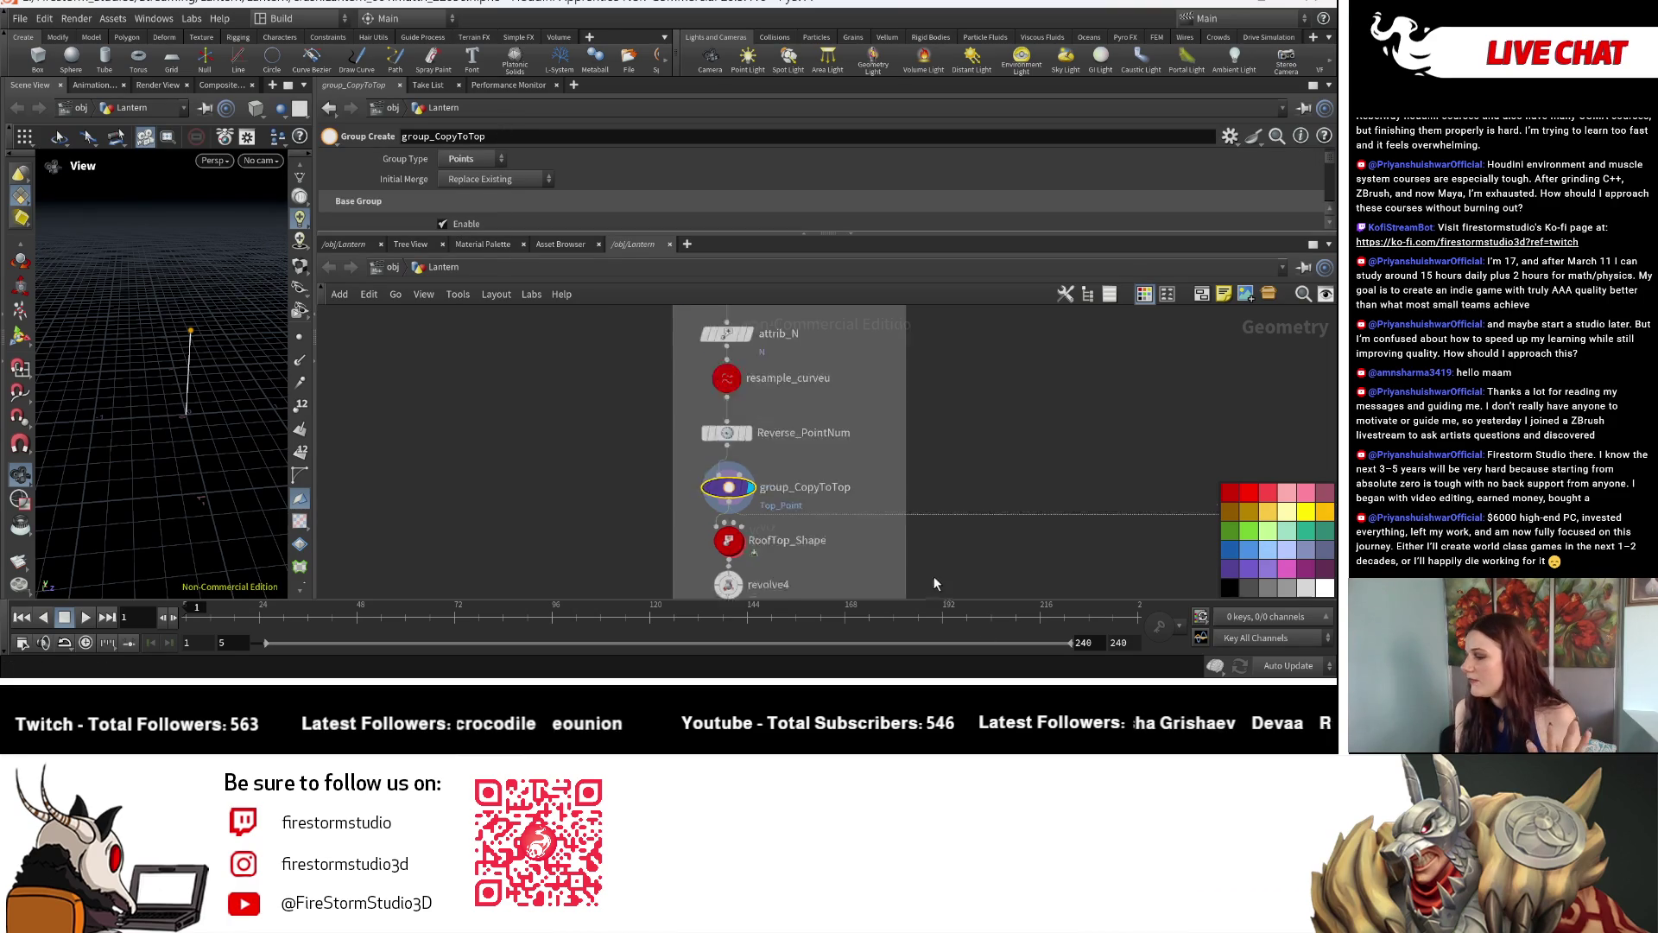
{"action": "middle_click_drag", "start_coordinate": [935, 577], "coordinate": [864, 421]}
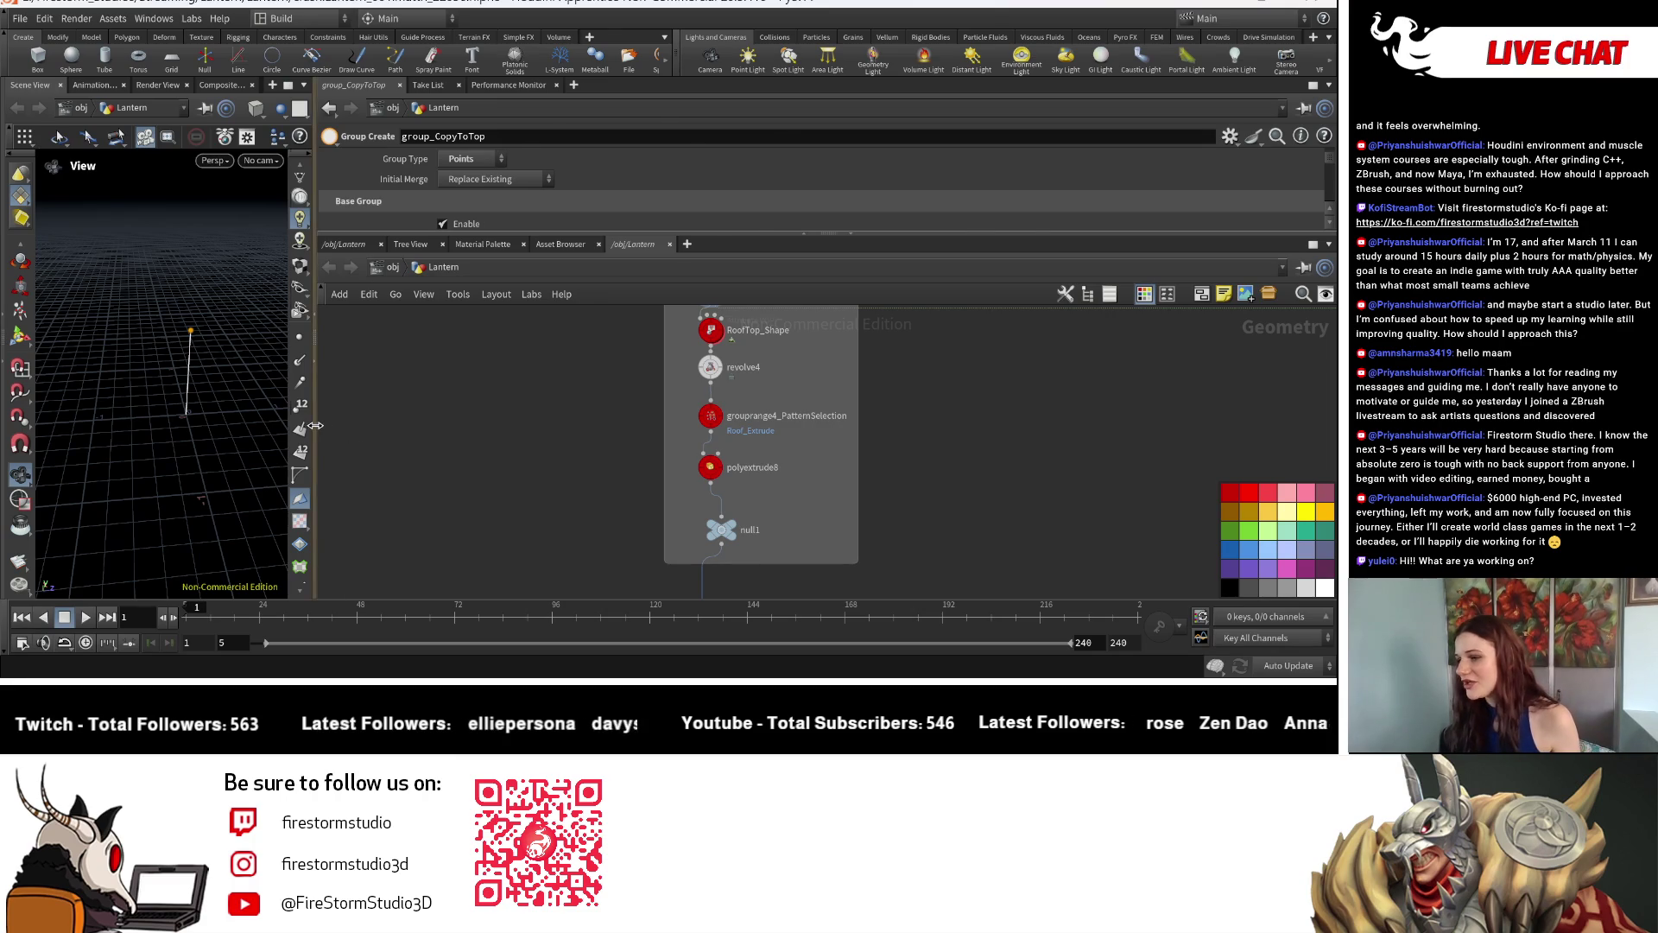
Widen the viewport, swap the lantern reference image and then close it.
{"action": "left_click_drag", "start_coordinate": [315, 436], "coordinate": [652, 437]}
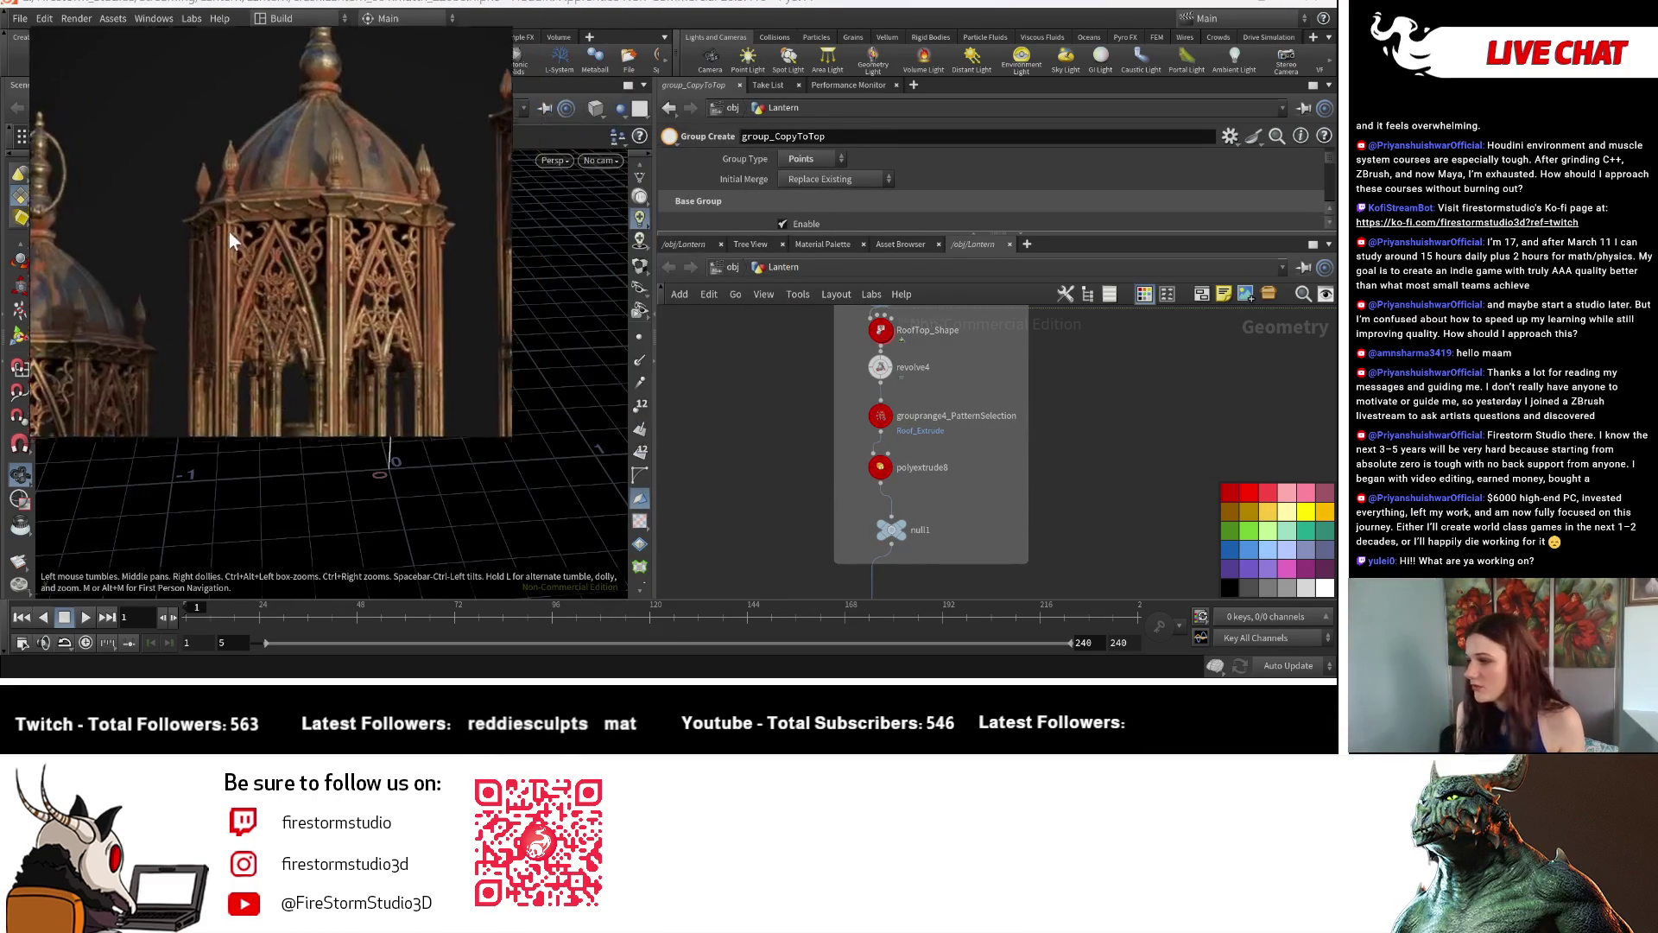
{"action": "left_click_drag", "start_coordinate": [287, 211], "coordinate": [237, 204]}
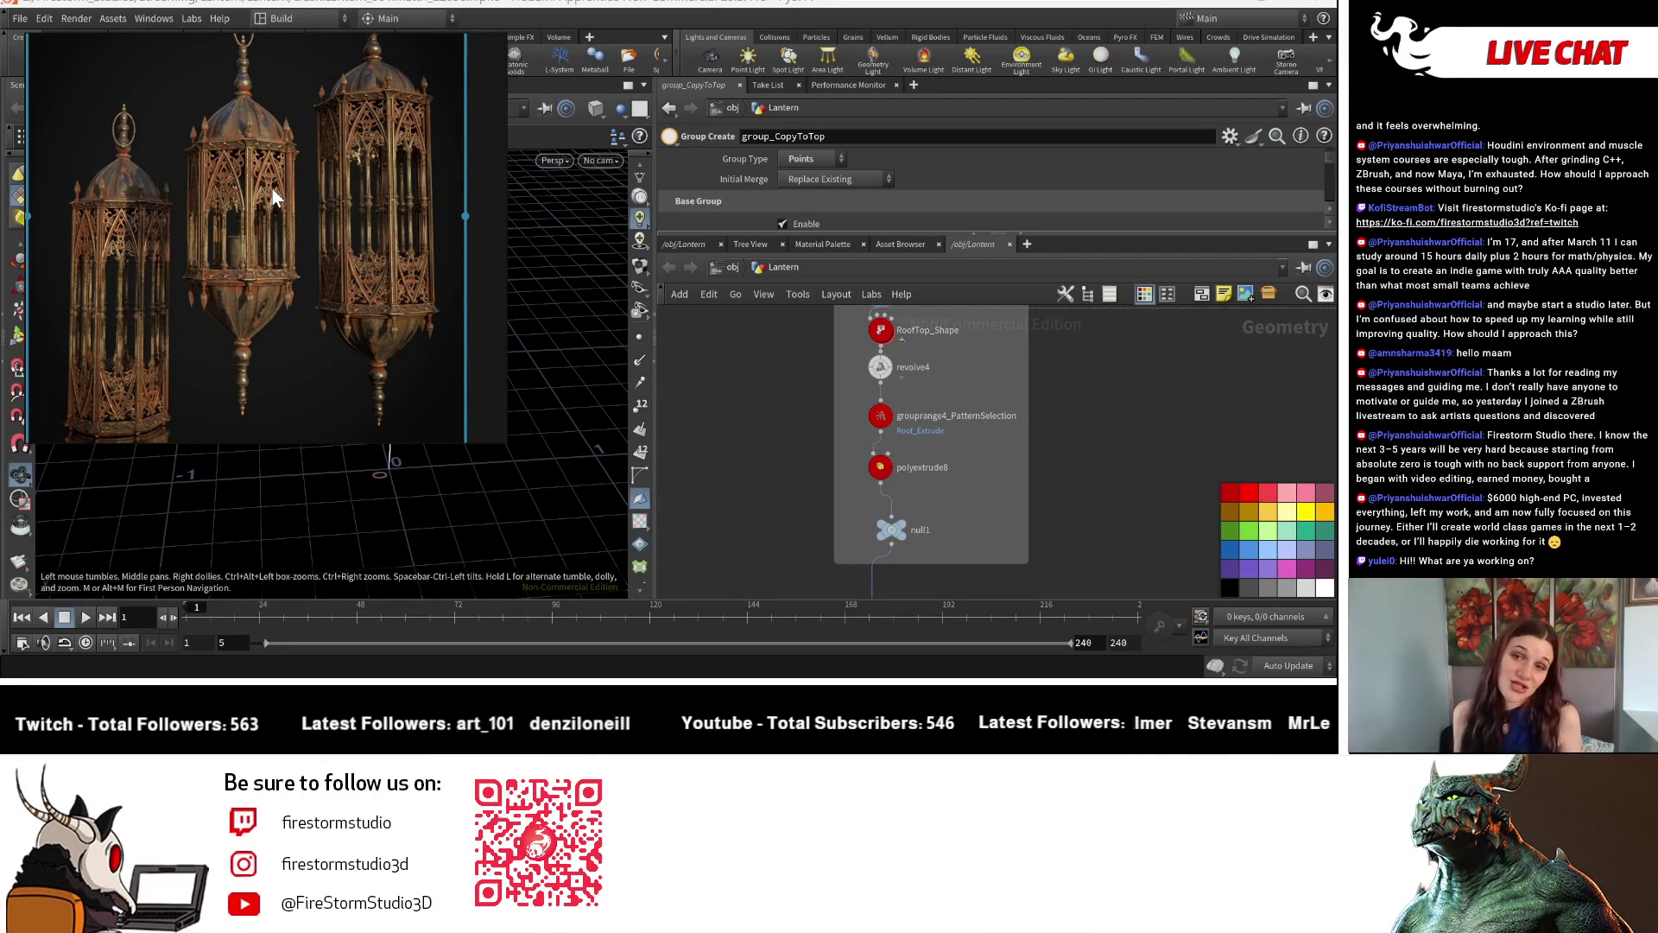
{"action": "key", "text": "ctrl+v"}
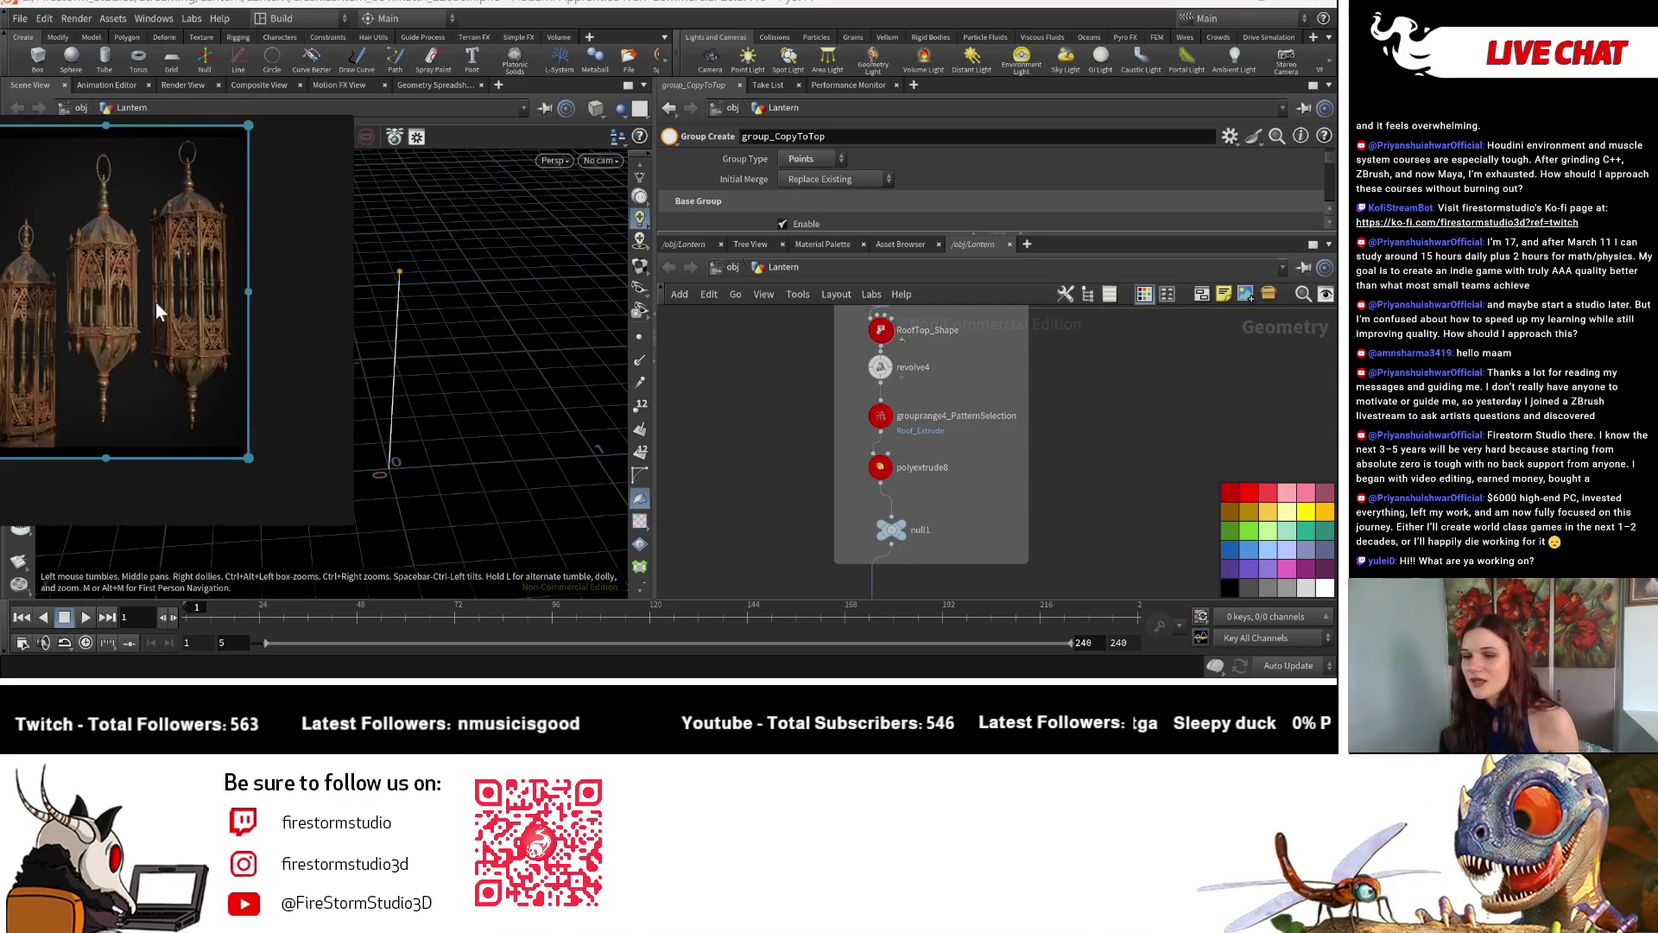
{"action": "left_click_drag", "start_coordinate": [219, 223], "coordinate": [285, 311]}
{"action": "left_click", "coordinate": [385, 334]}
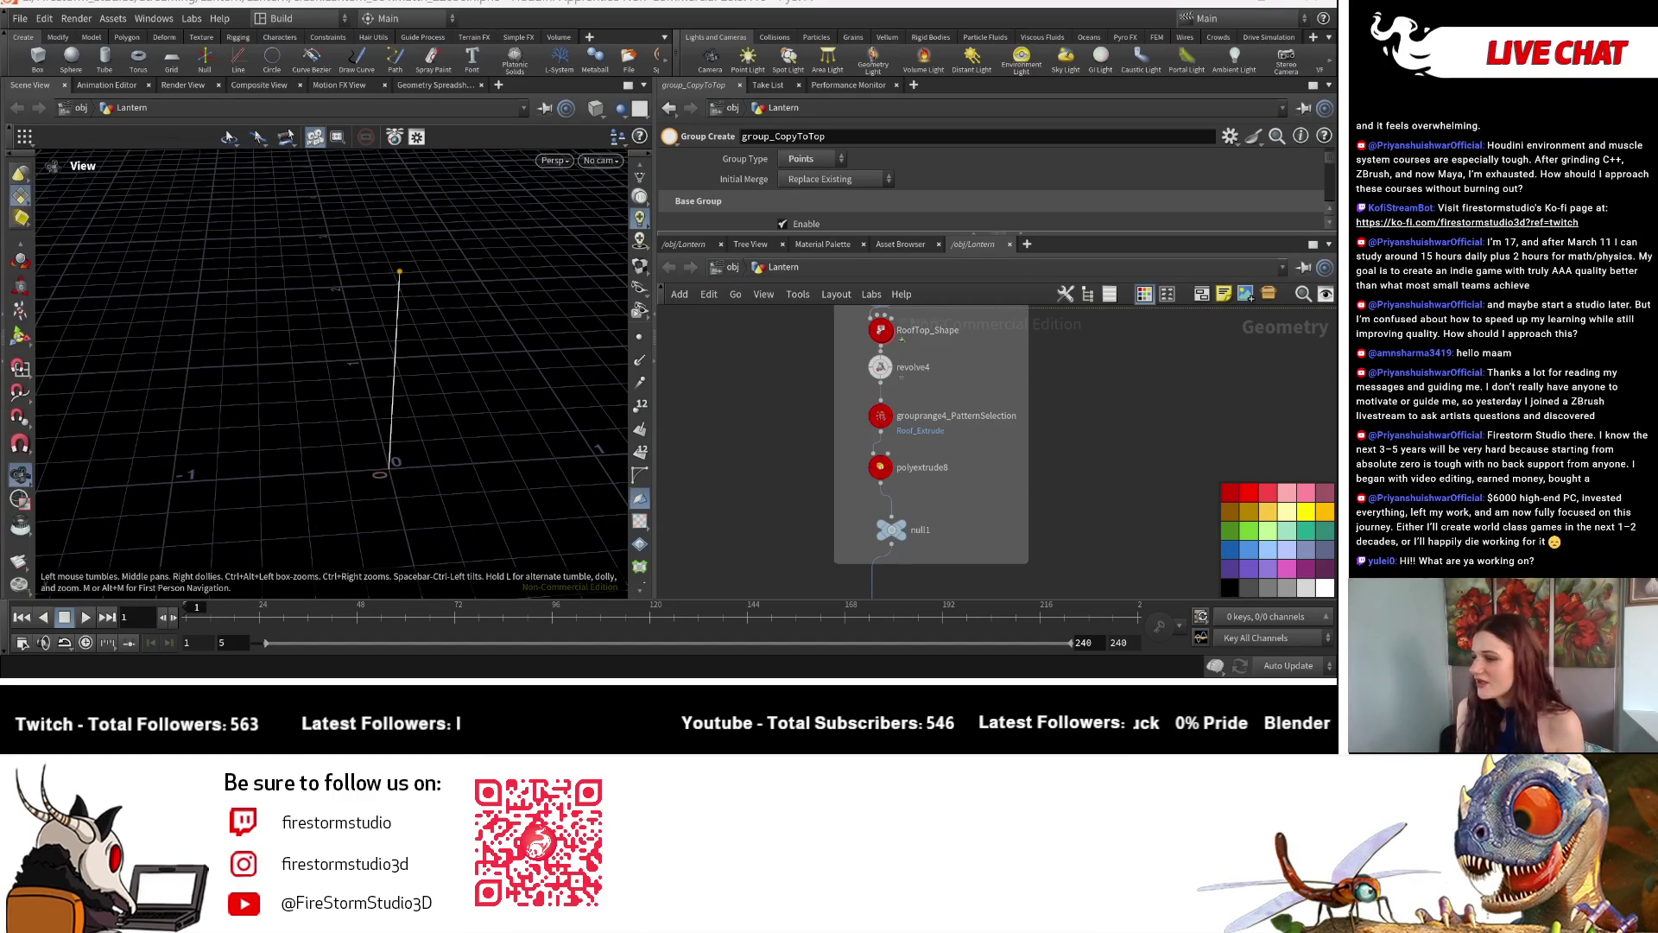
{"action": "scroll", "coordinate": [931, 426], "scroll_direction": "down", "scroll_amount": 5}
Display the combined merge4 lantern cage in the viewport.
{"action": "middle_click_drag", "start_coordinate": [931, 426], "coordinate": [916, 485]}
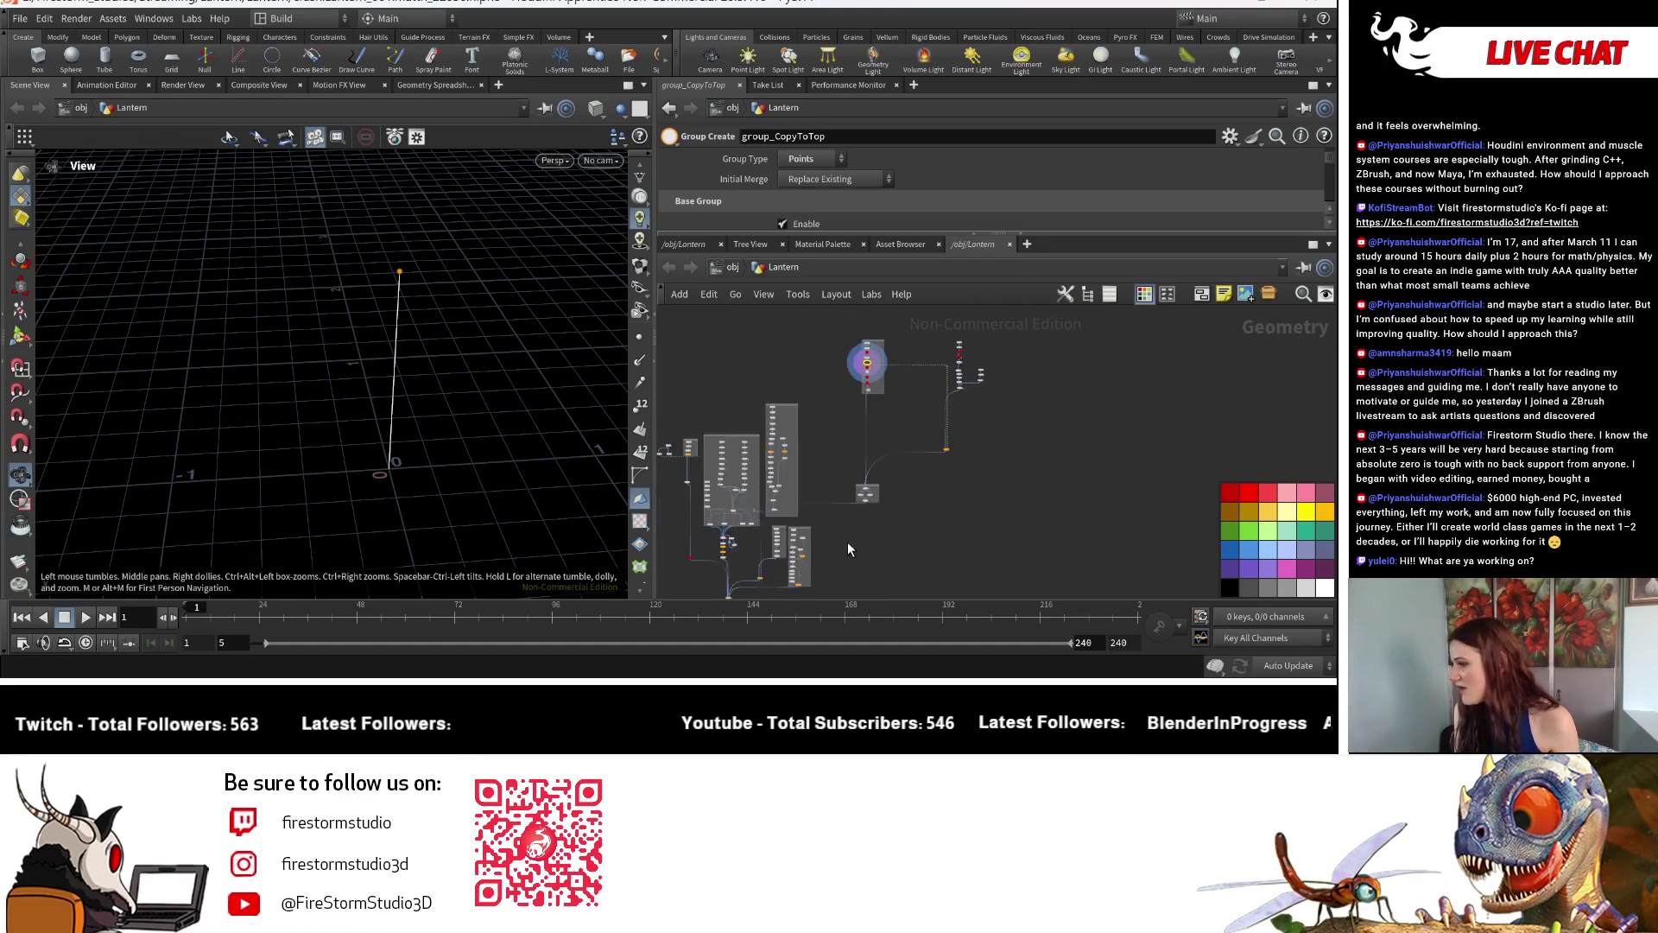
{"action": "scroll", "coordinate": [861, 506], "scroll_direction": "up", "scroll_amount": 5}
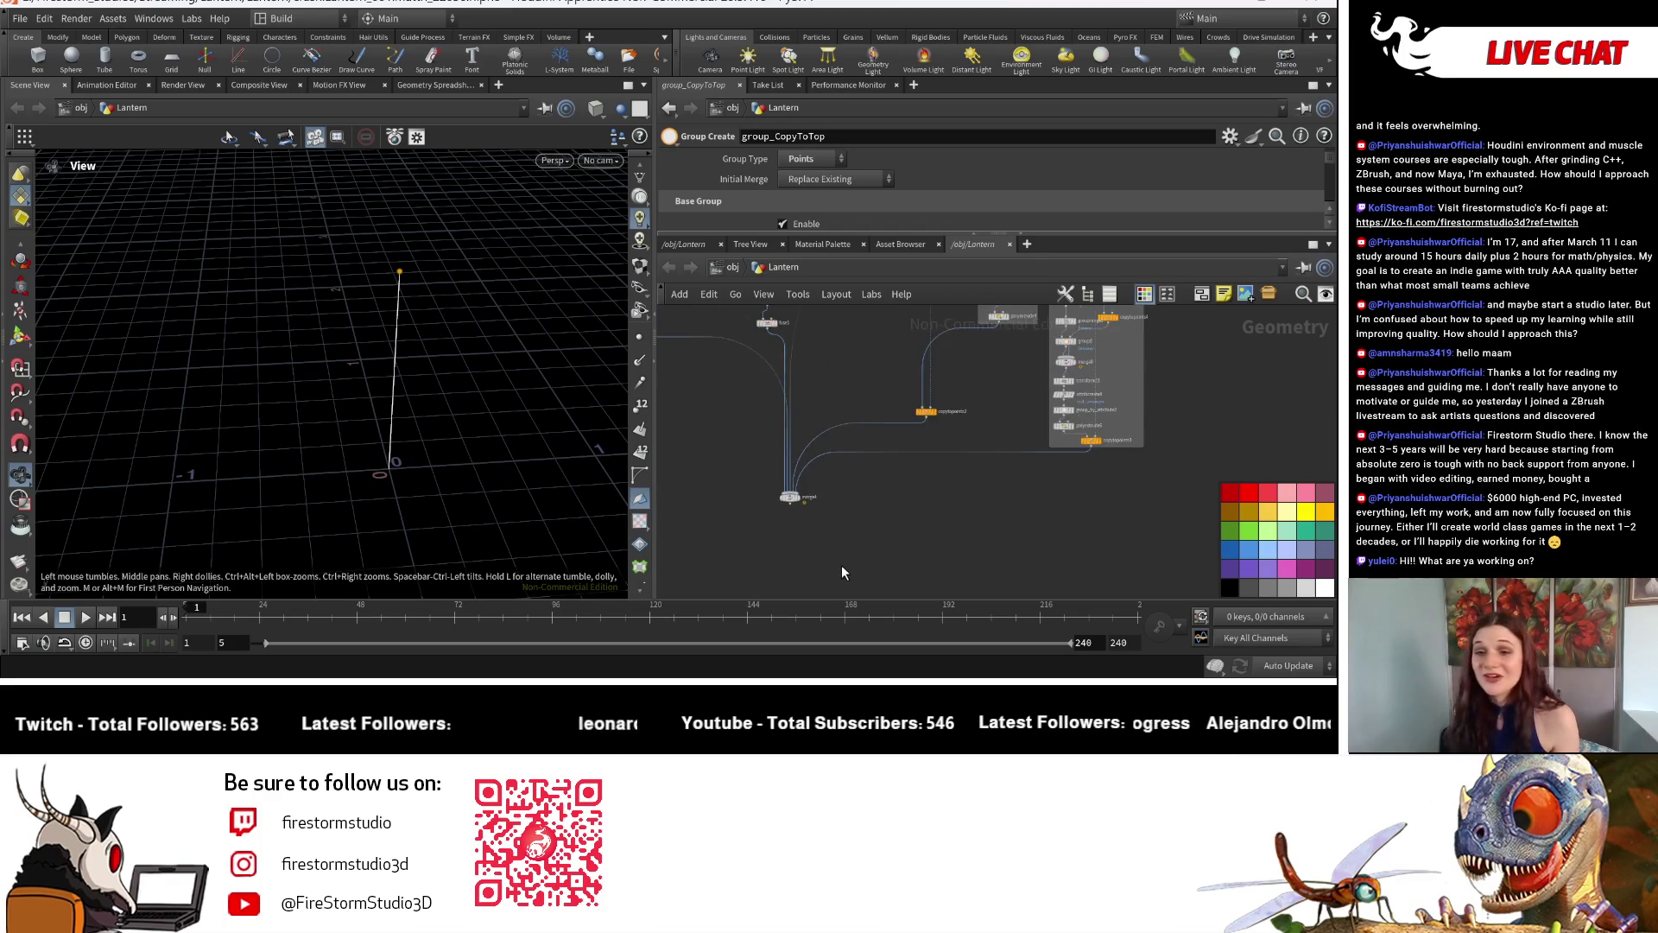
{"action": "middle_click_drag", "start_coordinate": [733, 451], "coordinate": [846, 557]}
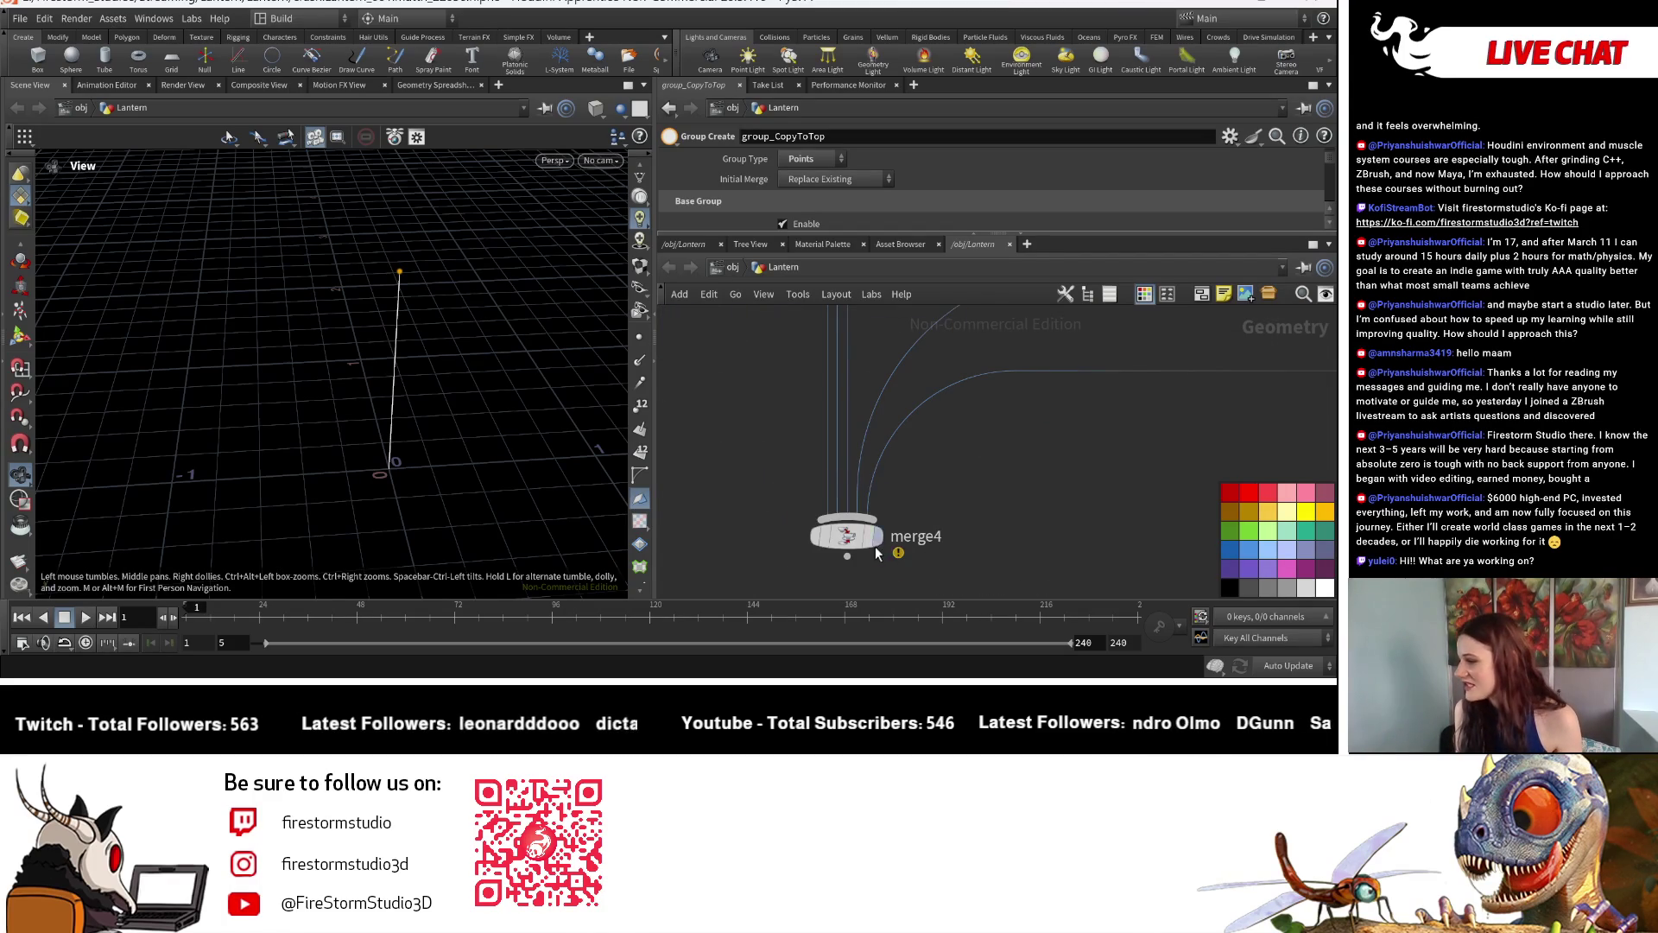
{"action": "scroll", "coordinate": [844, 548], "scroll_direction": "up", "scroll_amount": 3}
{"action": "left_click", "coordinate": [843, 548]}
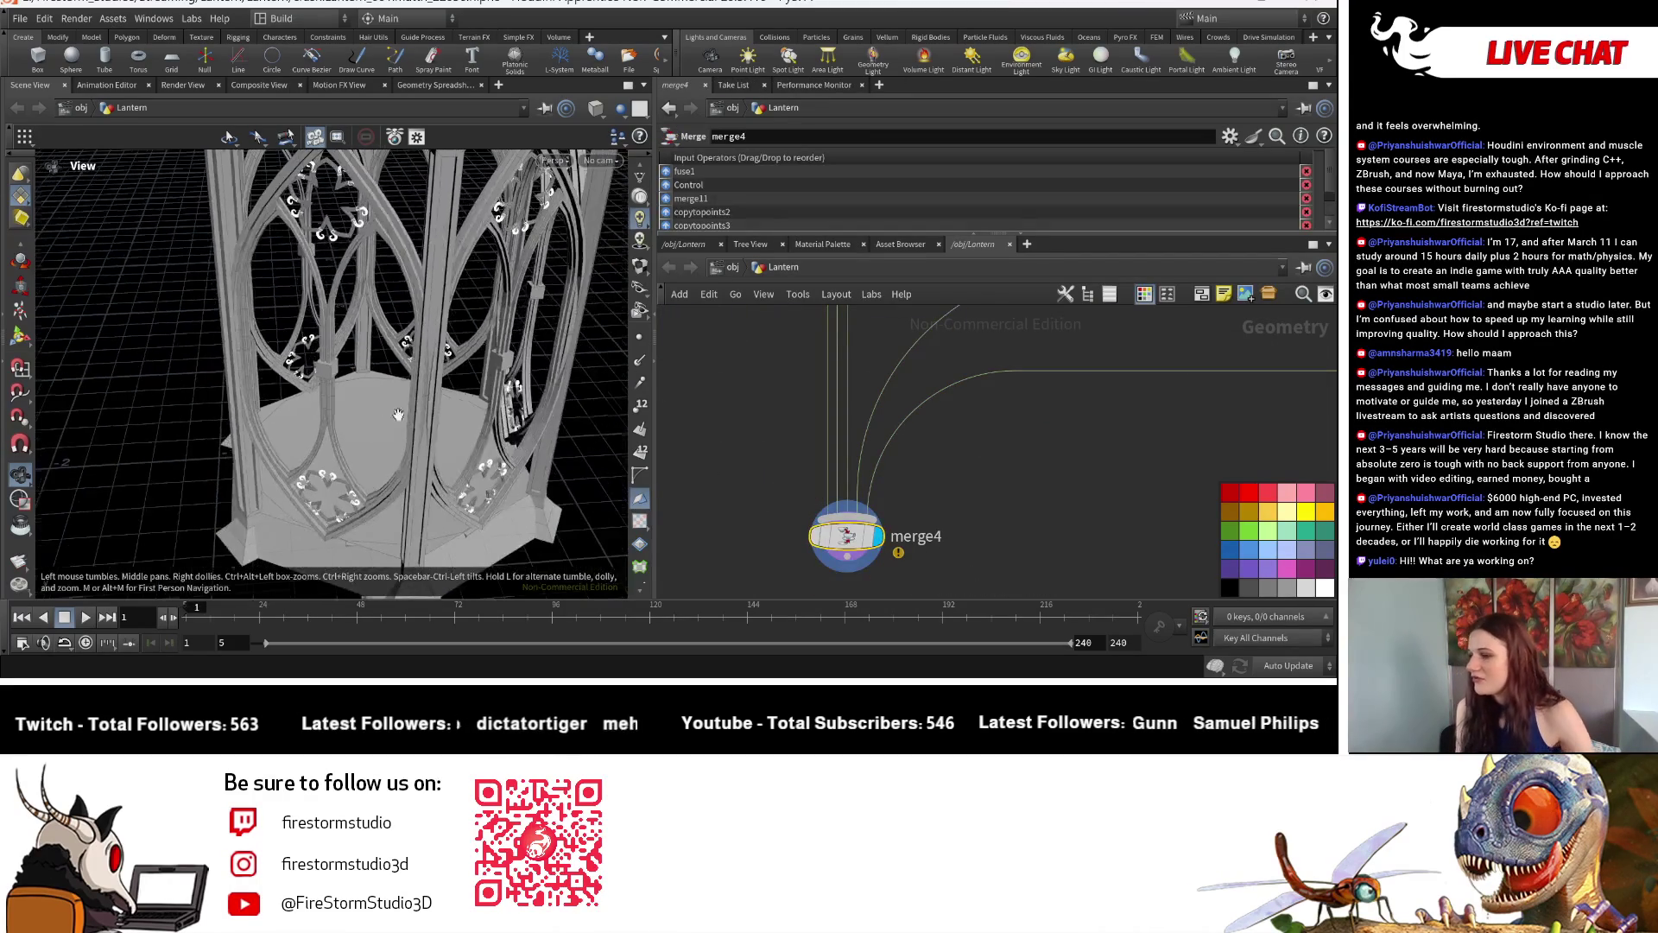
{"action": "left_click_drag", "start_coordinate": [442, 388], "coordinate": [309, 375]}
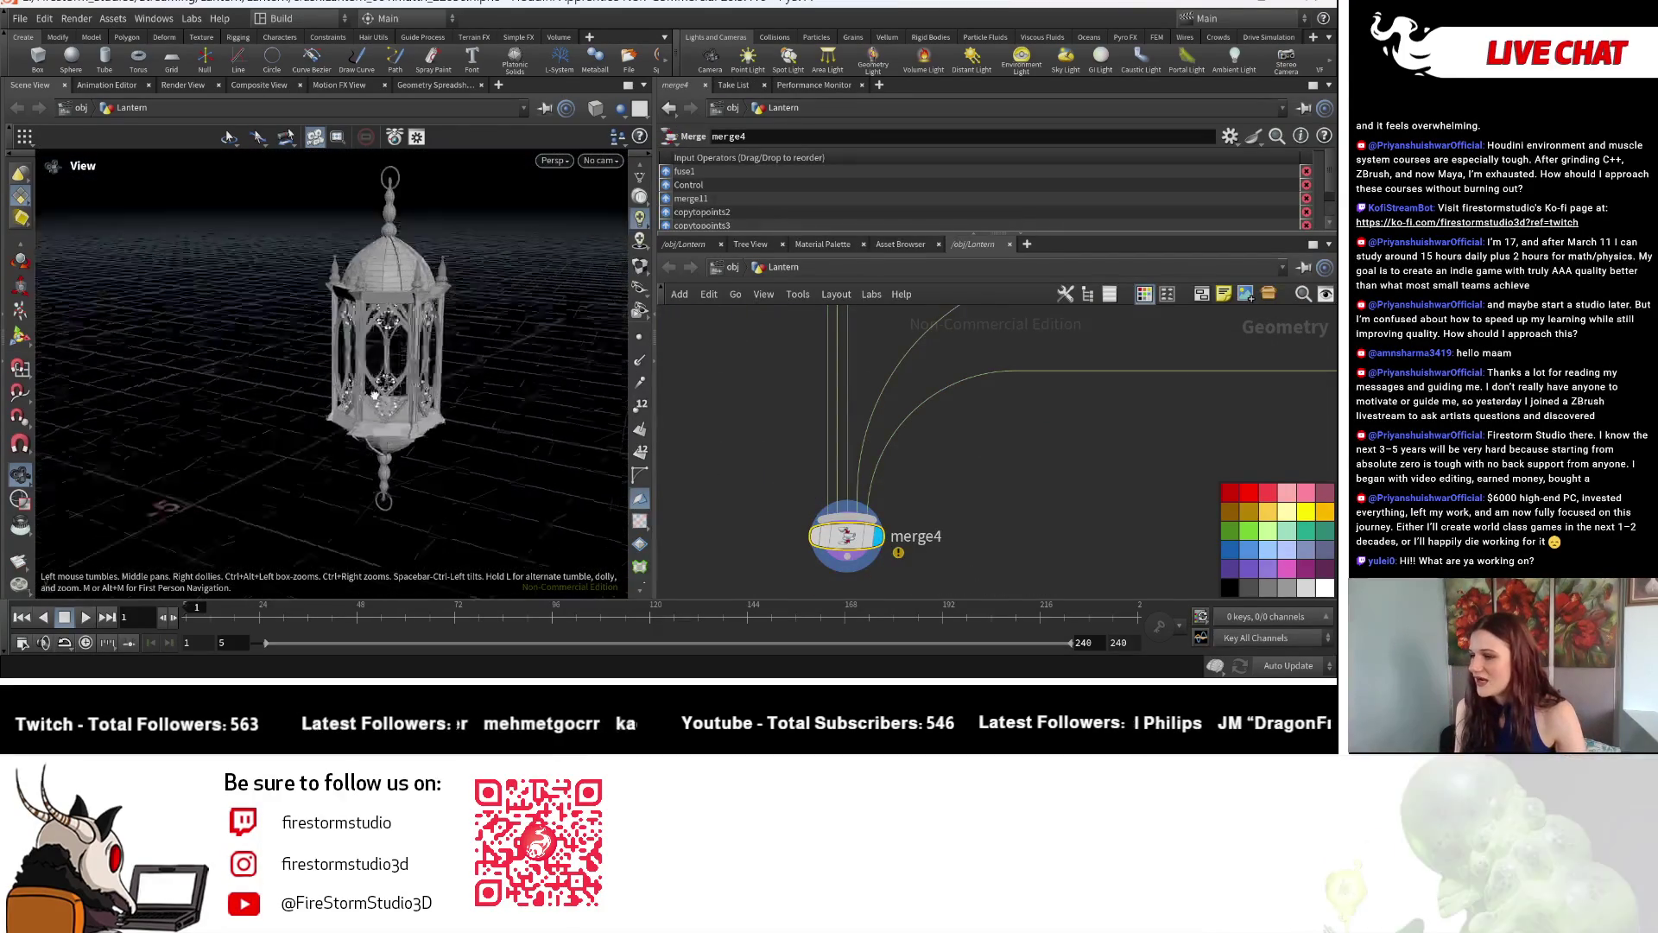
{"action": "left_click_drag", "start_coordinate": [478, 433], "coordinate": [503, 444]}
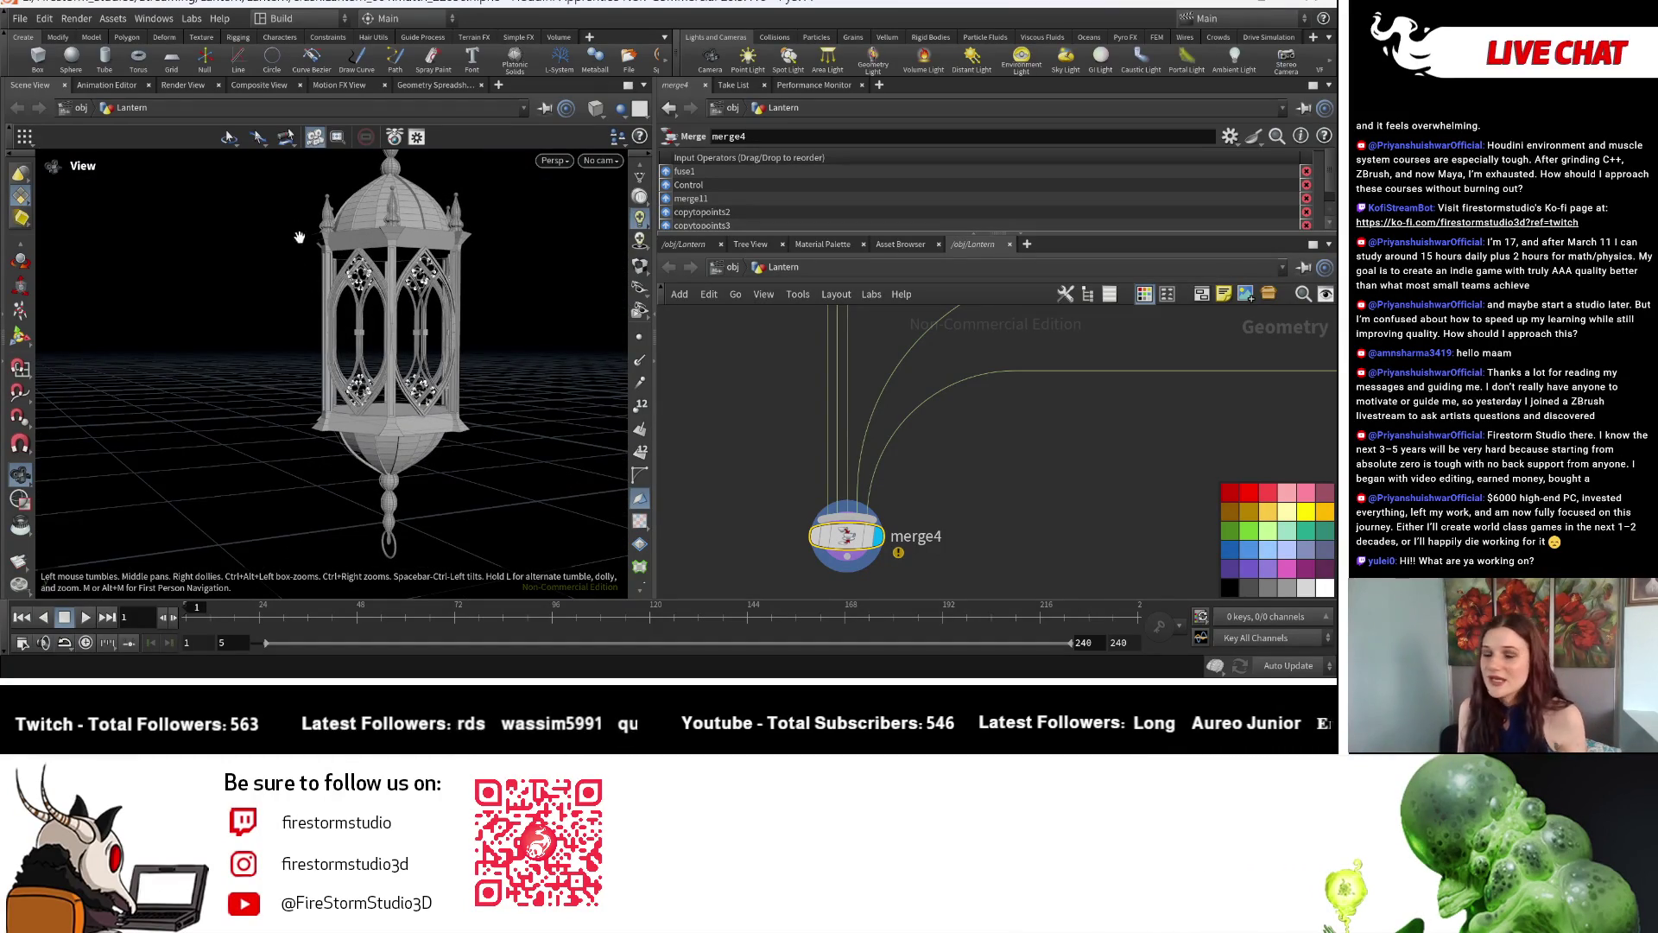
{"action": "left_click_drag", "start_coordinate": [387, 207], "coordinate": [424, 435]}
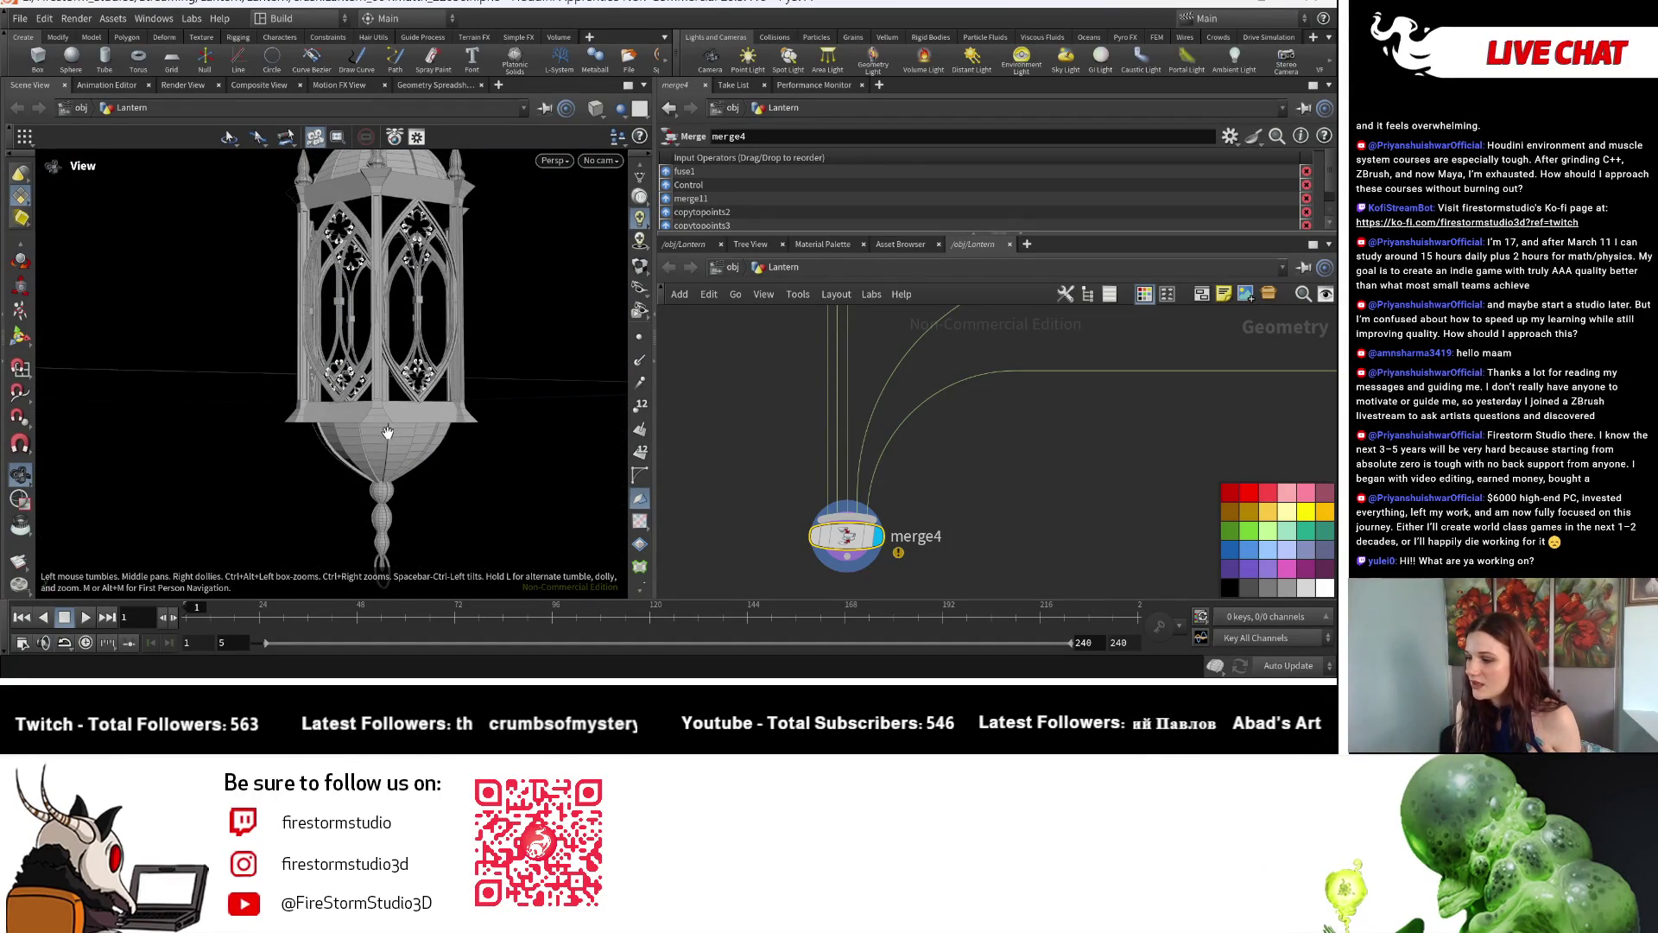
{"action": "left_click_drag", "start_coordinate": [309, 456], "coordinate": [434, 270]}
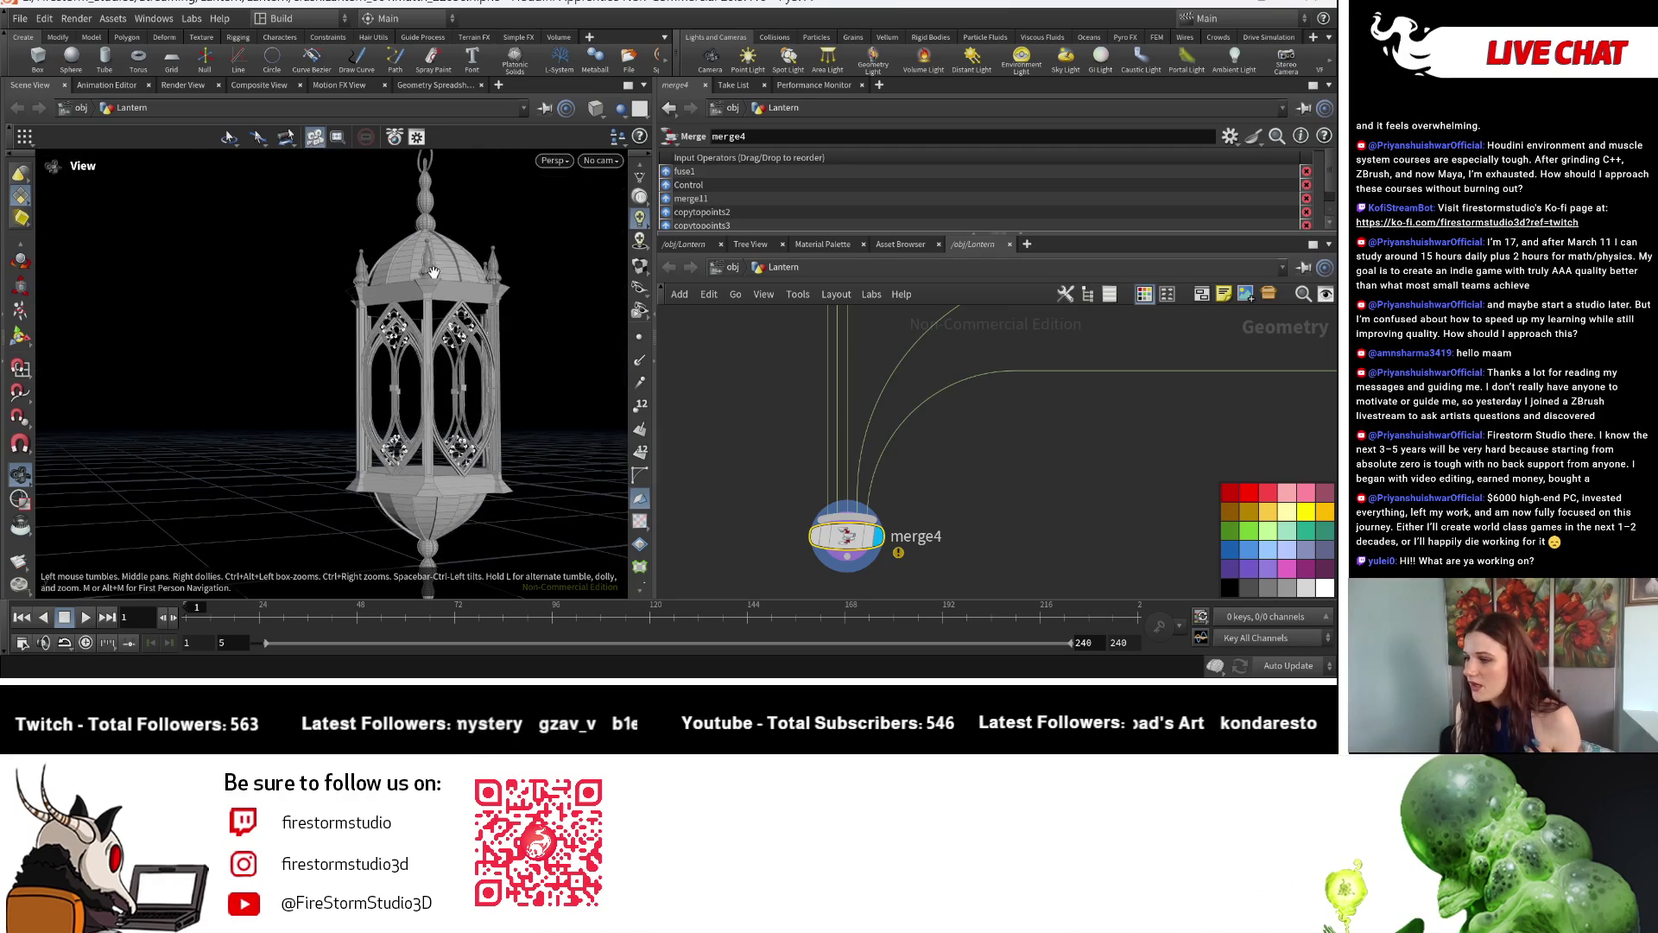
{"action": "left_click_drag", "start_coordinate": [483, 494], "coordinate": [413, 382]}
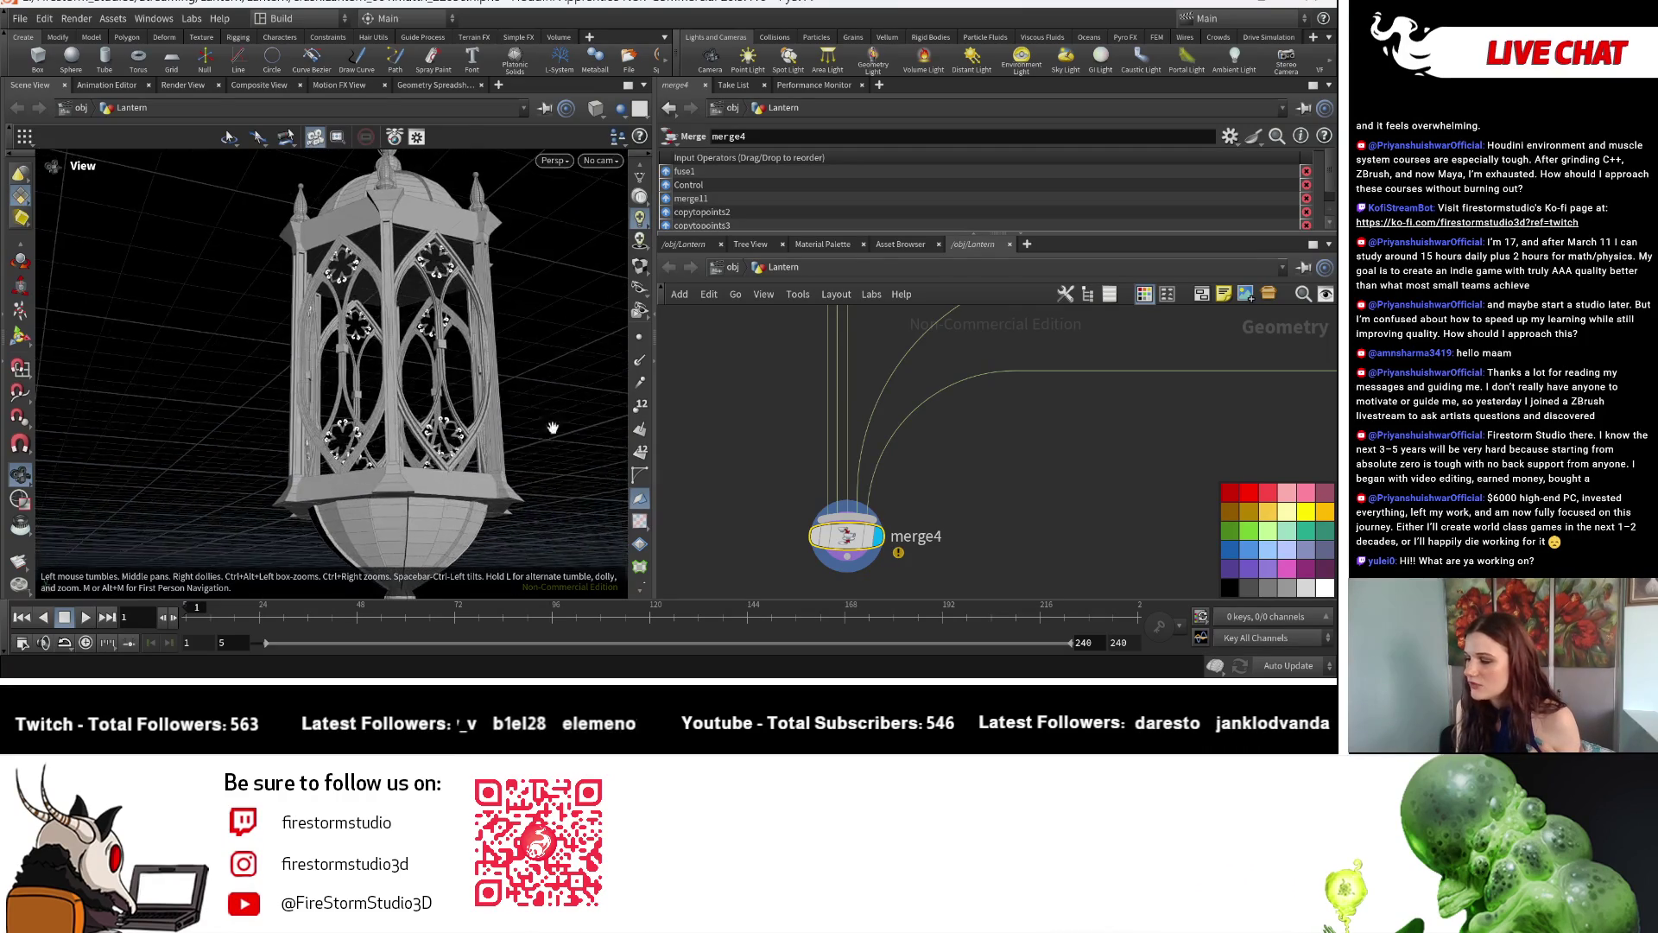
{"action": "scroll", "coordinate": [412, 380], "scroll_direction": "up", "scroll_amount": 2}
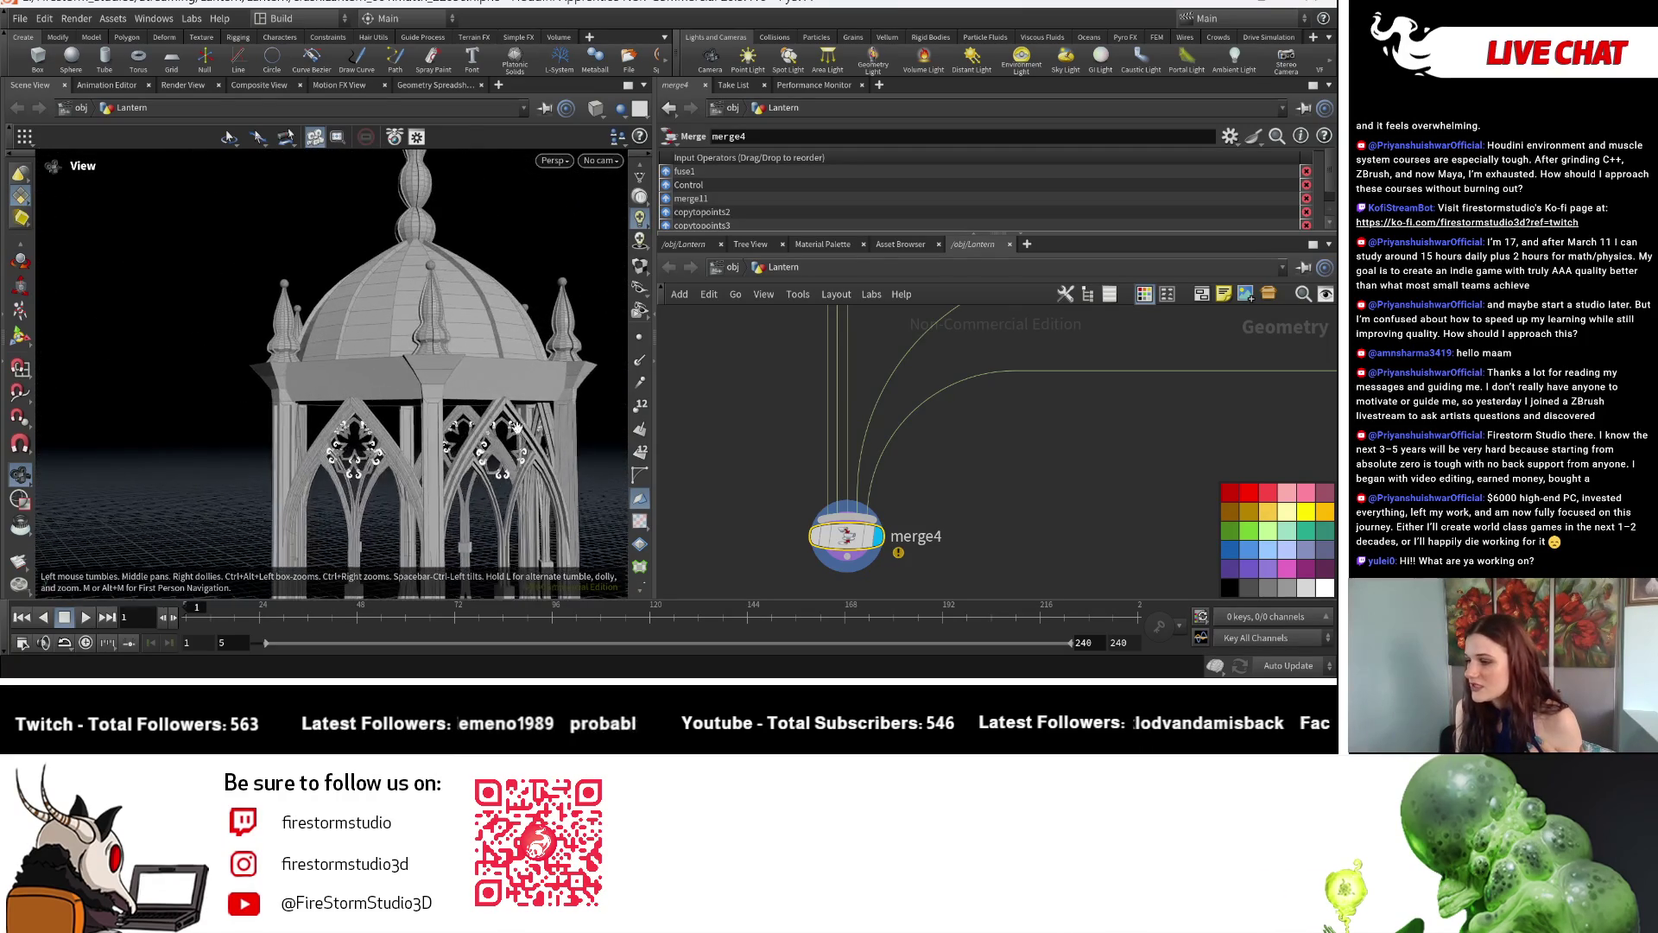
{"action": "scroll", "coordinate": [421, 362], "scroll_direction": "up", "scroll_amount": 3}
{"action": "scroll", "coordinate": [433, 337], "scroll_direction": "up", "scroll_amount": 2}
{"action": "scroll", "coordinate": [448, 308], "scroll_direction": "up", "scroll_amount": 2}
{"action": "key", "text": "h"}
{"action": "scroll", "coordinate": [388, 389], "scroll_direction": "up", "scroll_amount": 2}
{"action": "scroll", "coordinate": [415, 428], "scroll_direction": "up", "scroll_amount": 2}
{"action": "scroll", "coordinate": [450, 489], "scroll_direction": "up", "scroll_amount": 2}
{"action": "scroll", "coordinate": [415, 479], "scroll_direction": "up", "scroll_amount": 2}
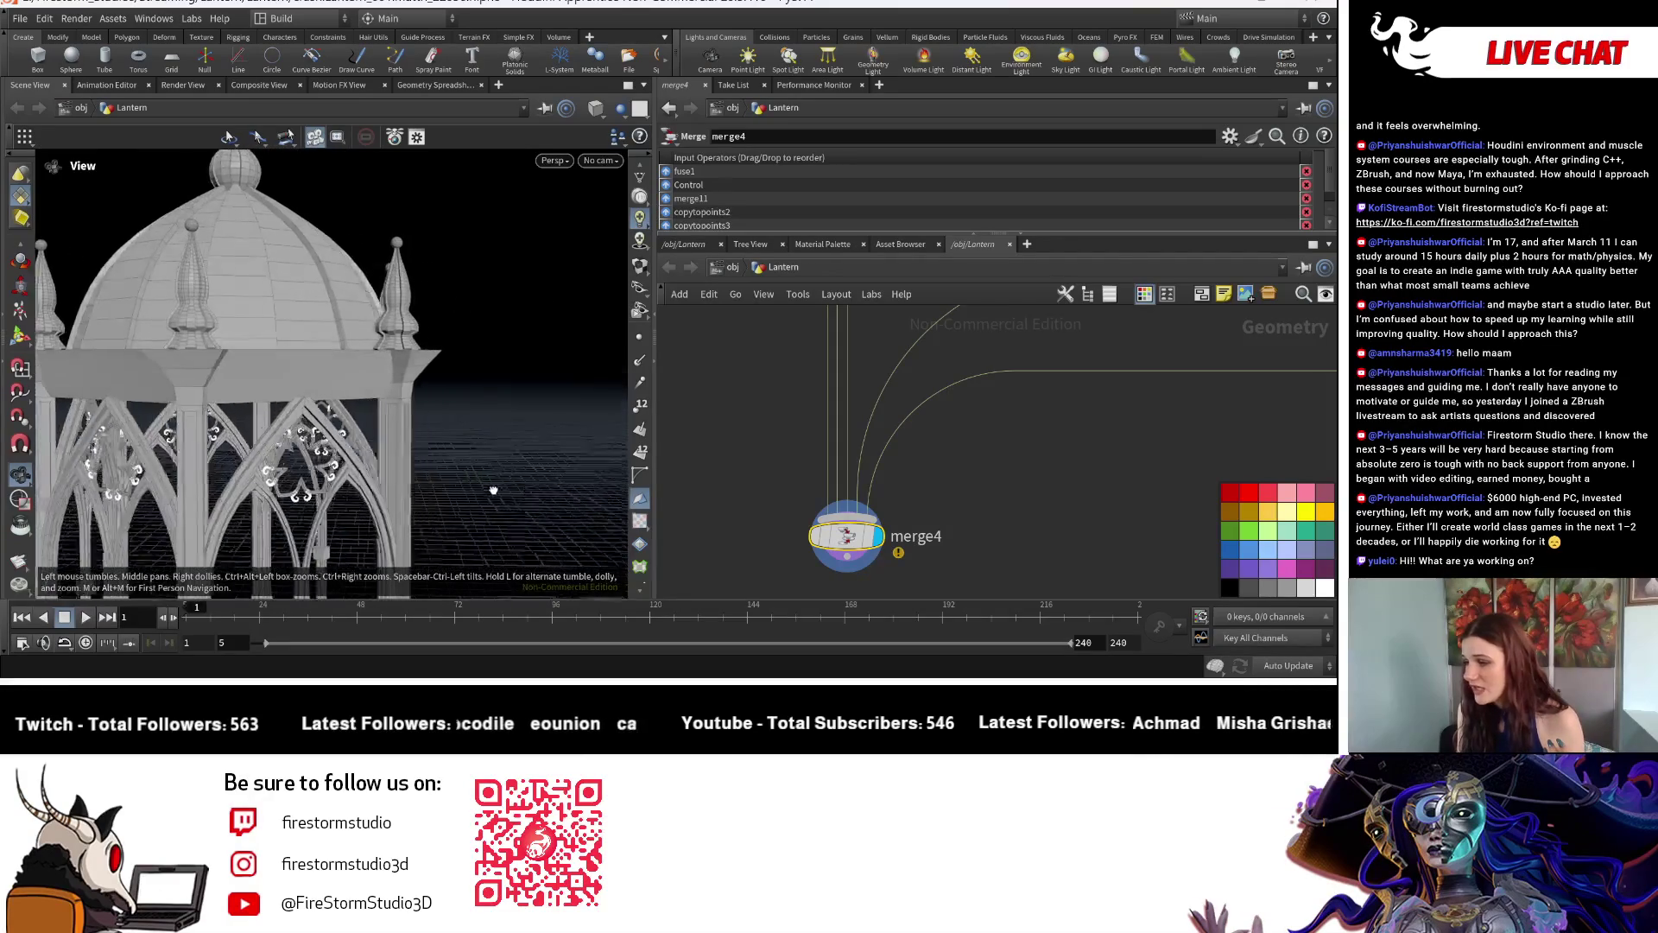
{"action": "scroll", "coordinate": [350, 466], "scroll_direction": "up", "scroll_amount": 2}
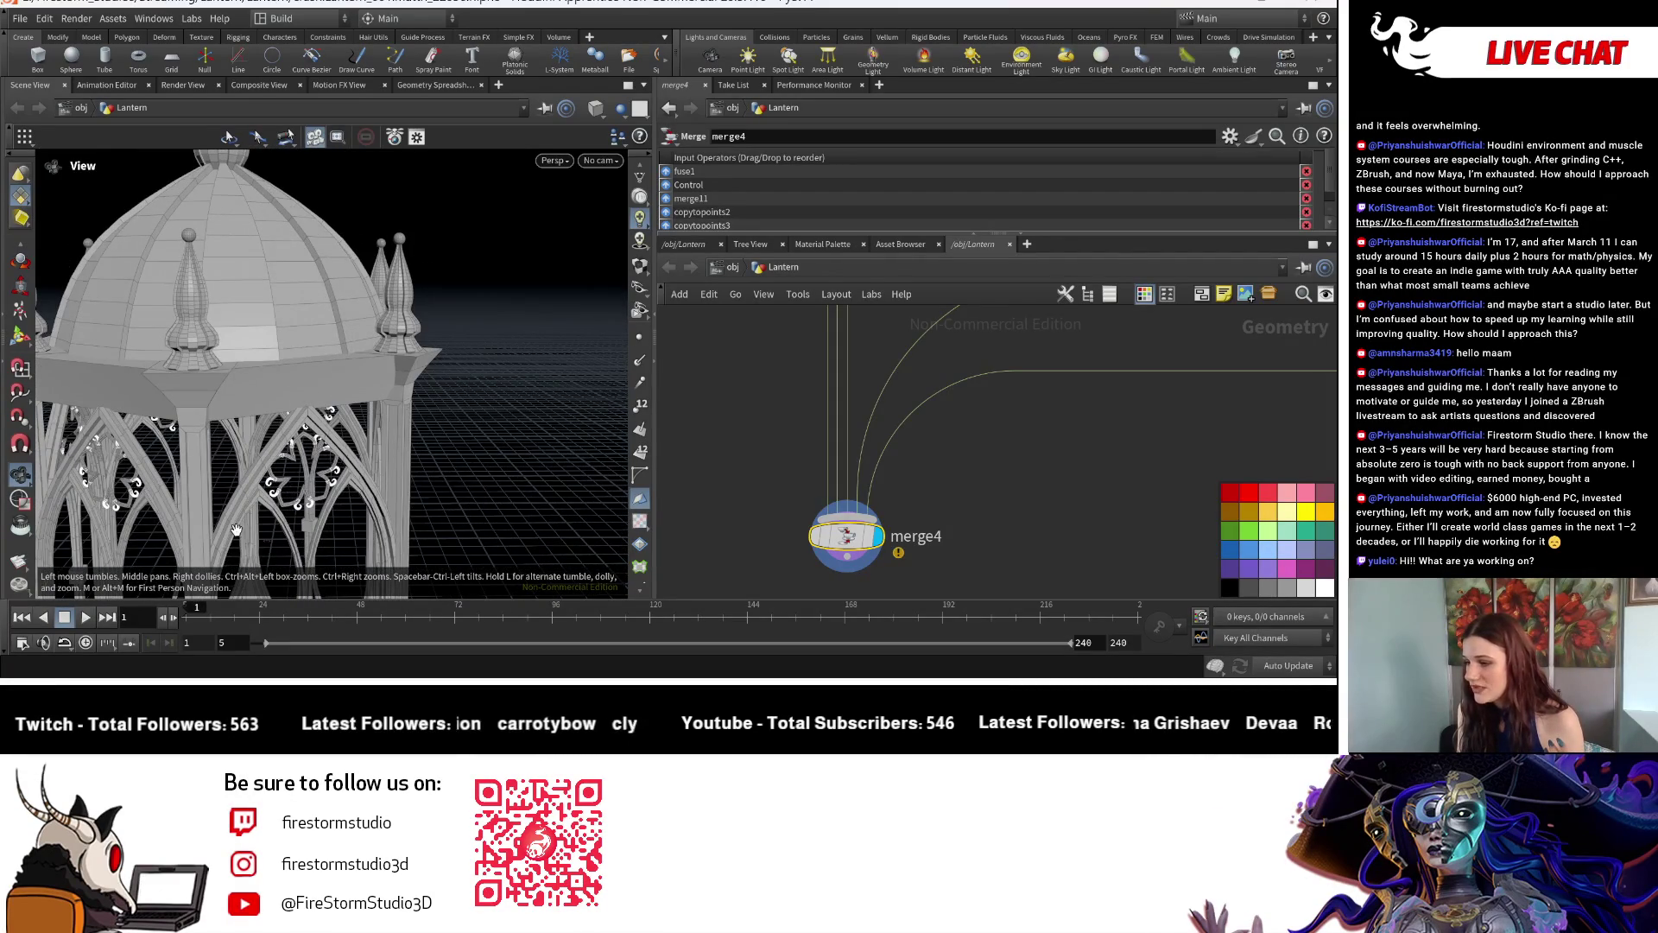
{"action": "scroll", "coordinate": [236, 530], "scroll_direction": "up", "scroll_amount": 2}
{"action": "middle_click_drag", "start_coordinate": [236, 531], "coordinate": [306, 323]}
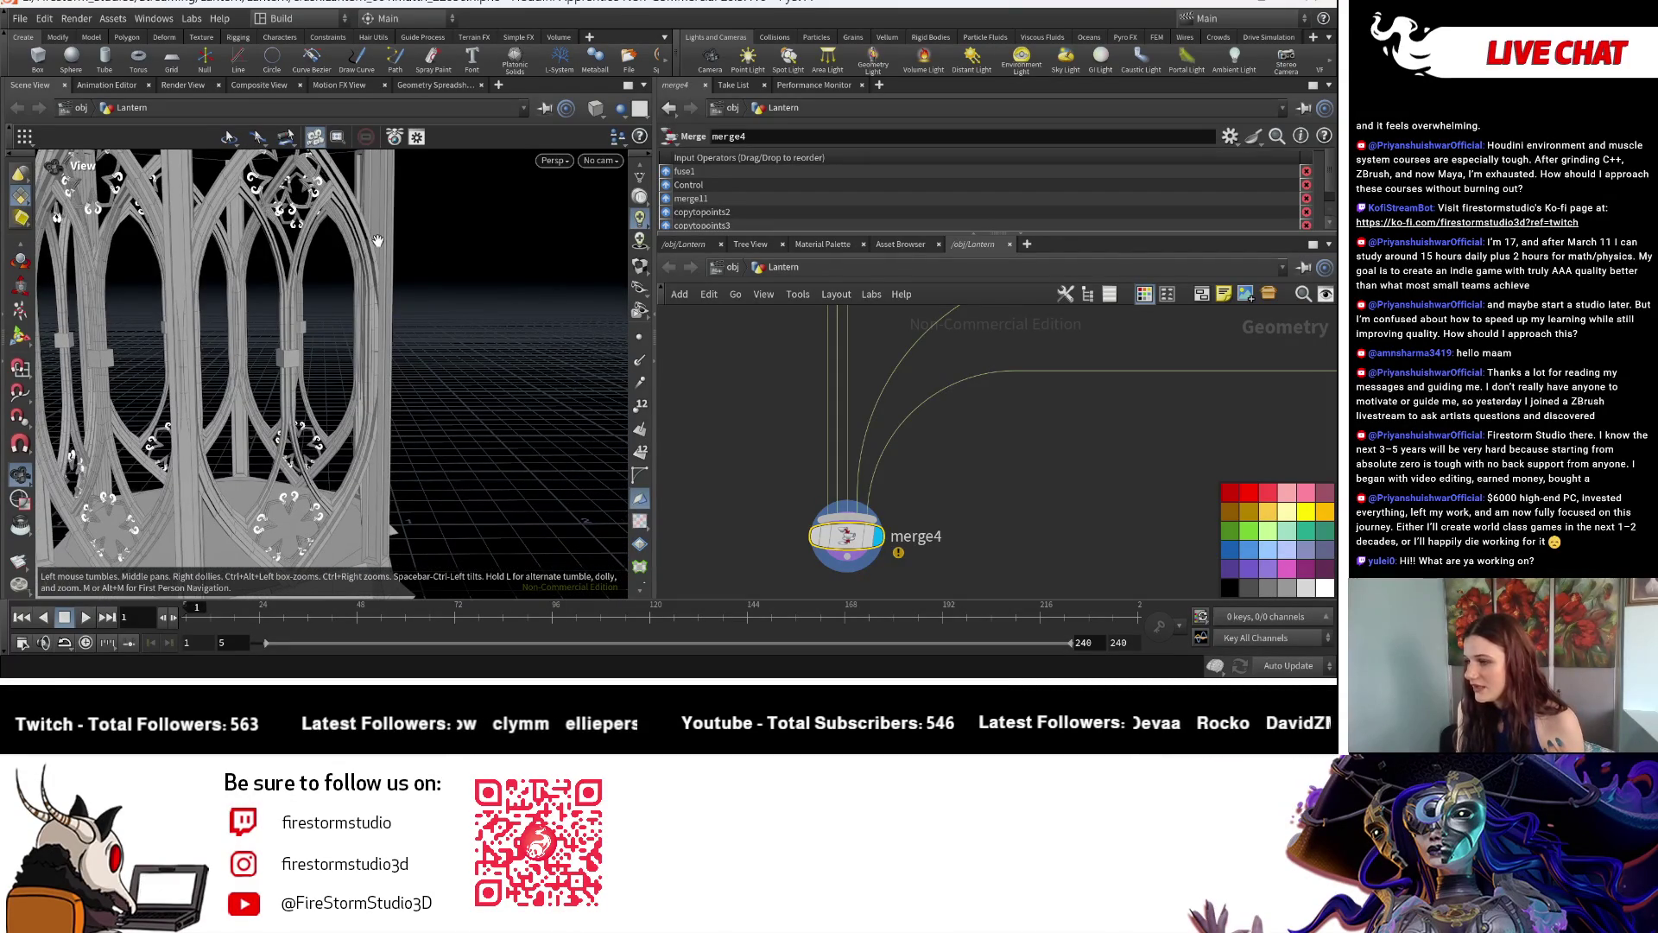
{"action": "left_click_drag", "start_coordinate": [387, 316], "coordinate": [367, 382]}
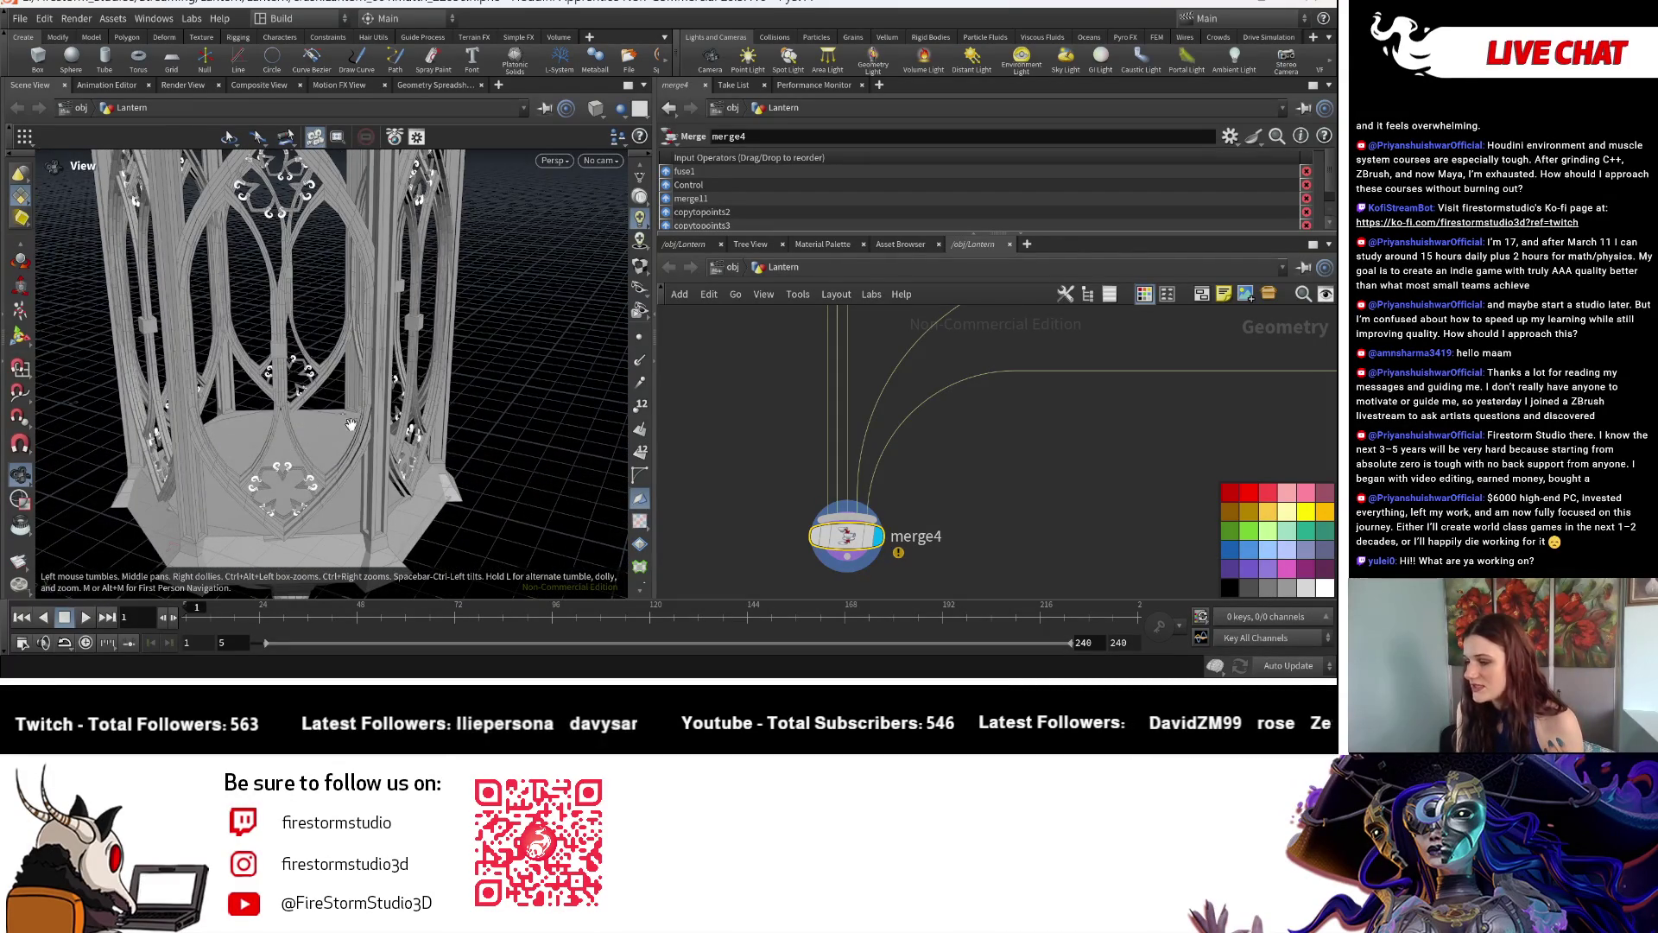
{"action": "mouse_move", "coordinate": [317, 410]}
{"action": "left_mouse_down"}
{"action": "mouse_move", "coordinate": [474, 424]}
{"action": "mouse_move", "coordinate": [489, 388]}
{"action": "left_mouse_up"}
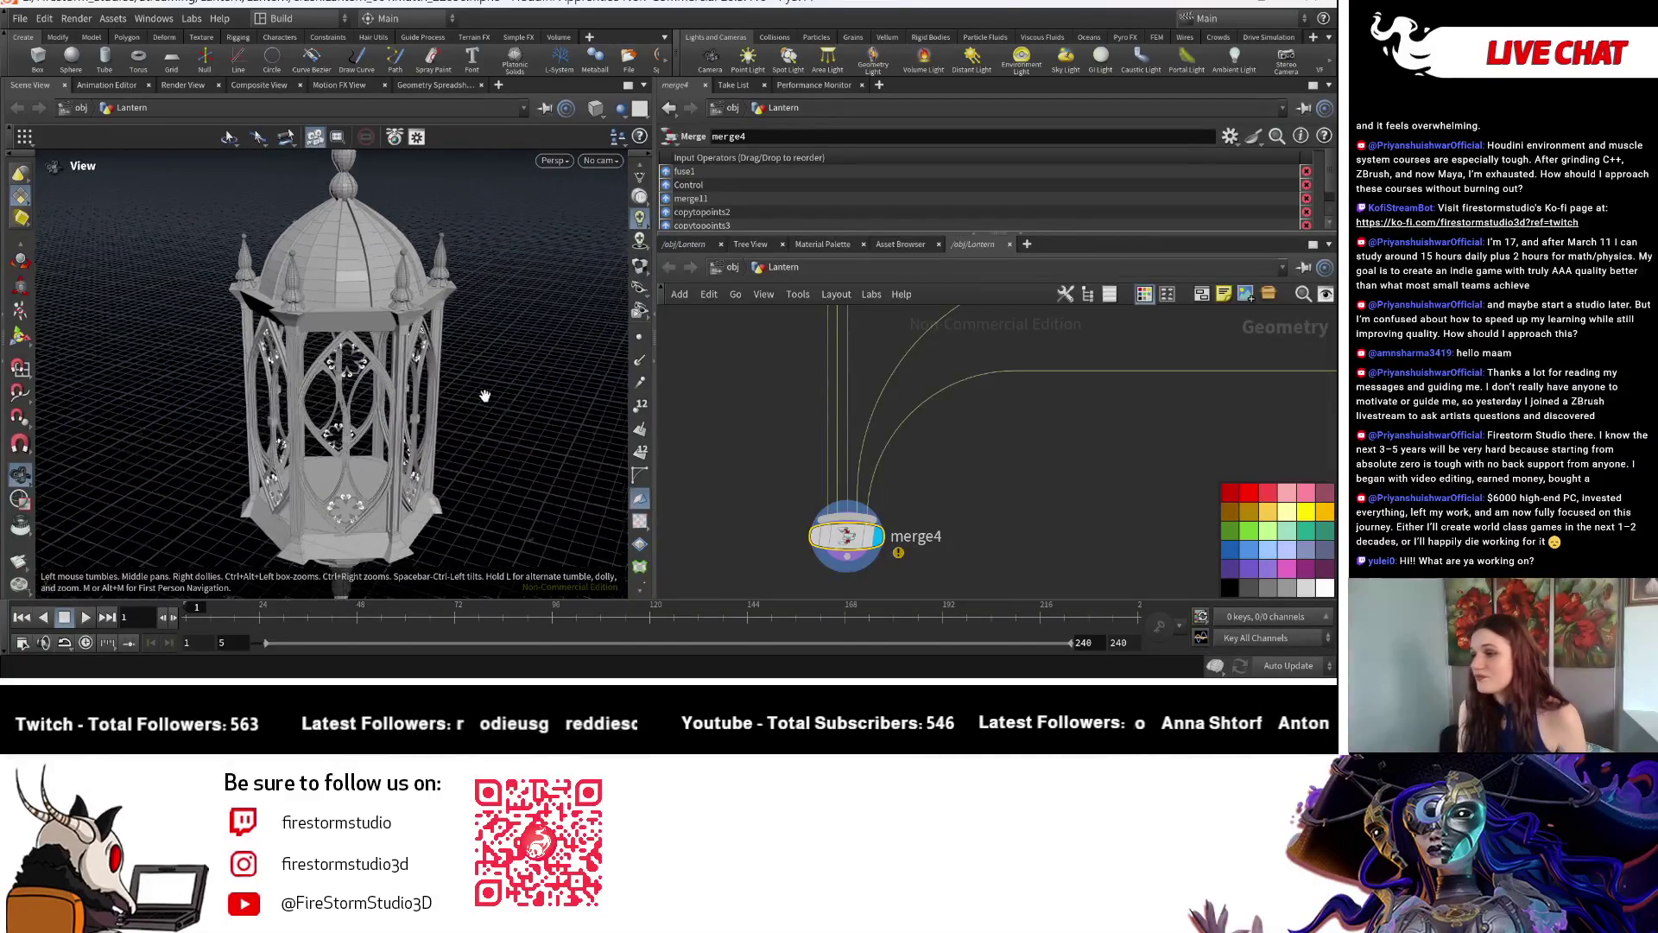
{"action": "scroll", "coordinate": [491, 389], "scroll_direction": "up", "scroll_amount": 5}
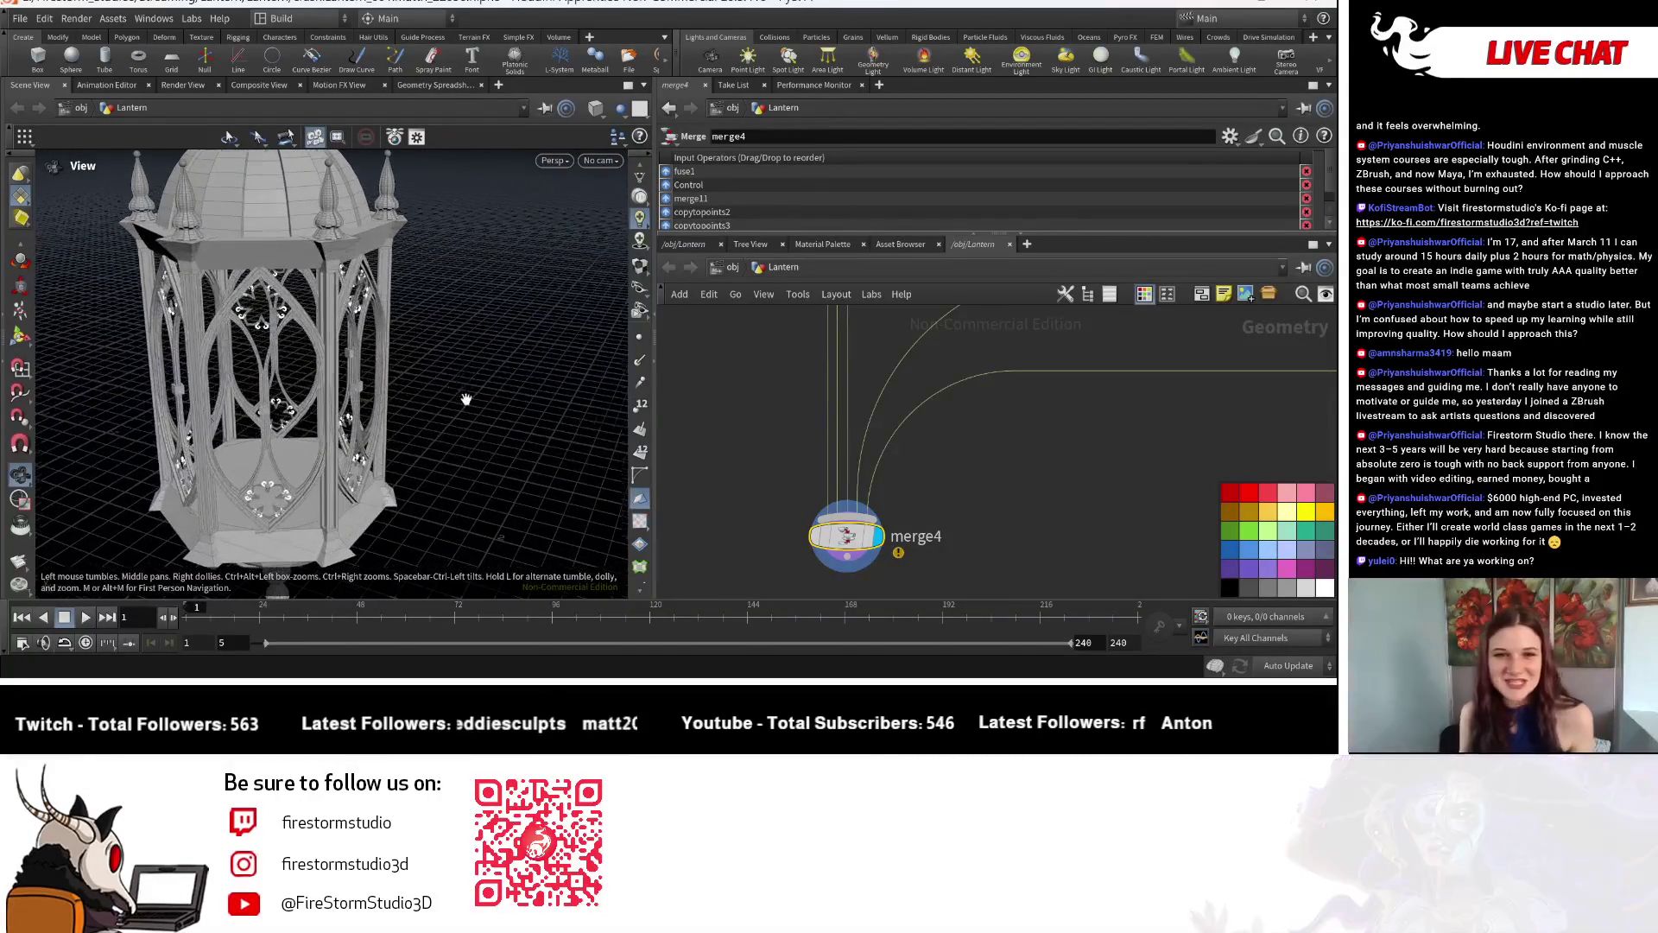
{"action": "left_click_drag", "start_coordinate": [450, 365], "coordinate": [488, 422]}
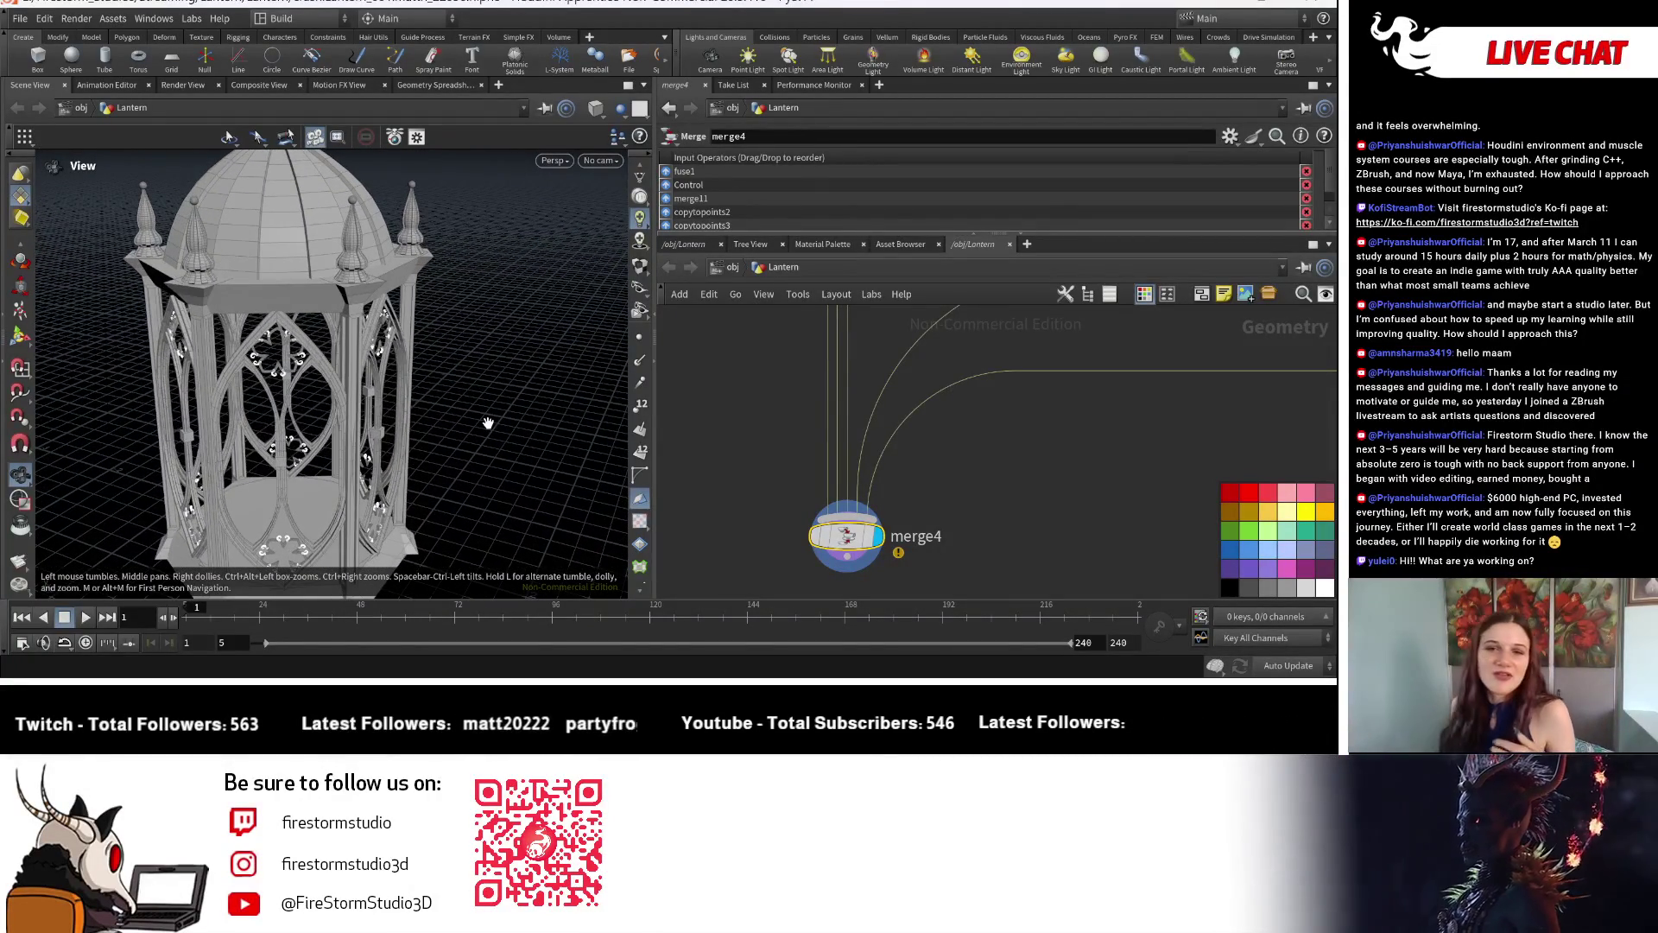
{"action": "left_click_drag", "start_coordinate": [487, 423], "coordinate": [531, 476]}
{"action": "scroll", "coordinate": [441, 464], "scroll_direction": "down", "scroll_amount": 5}
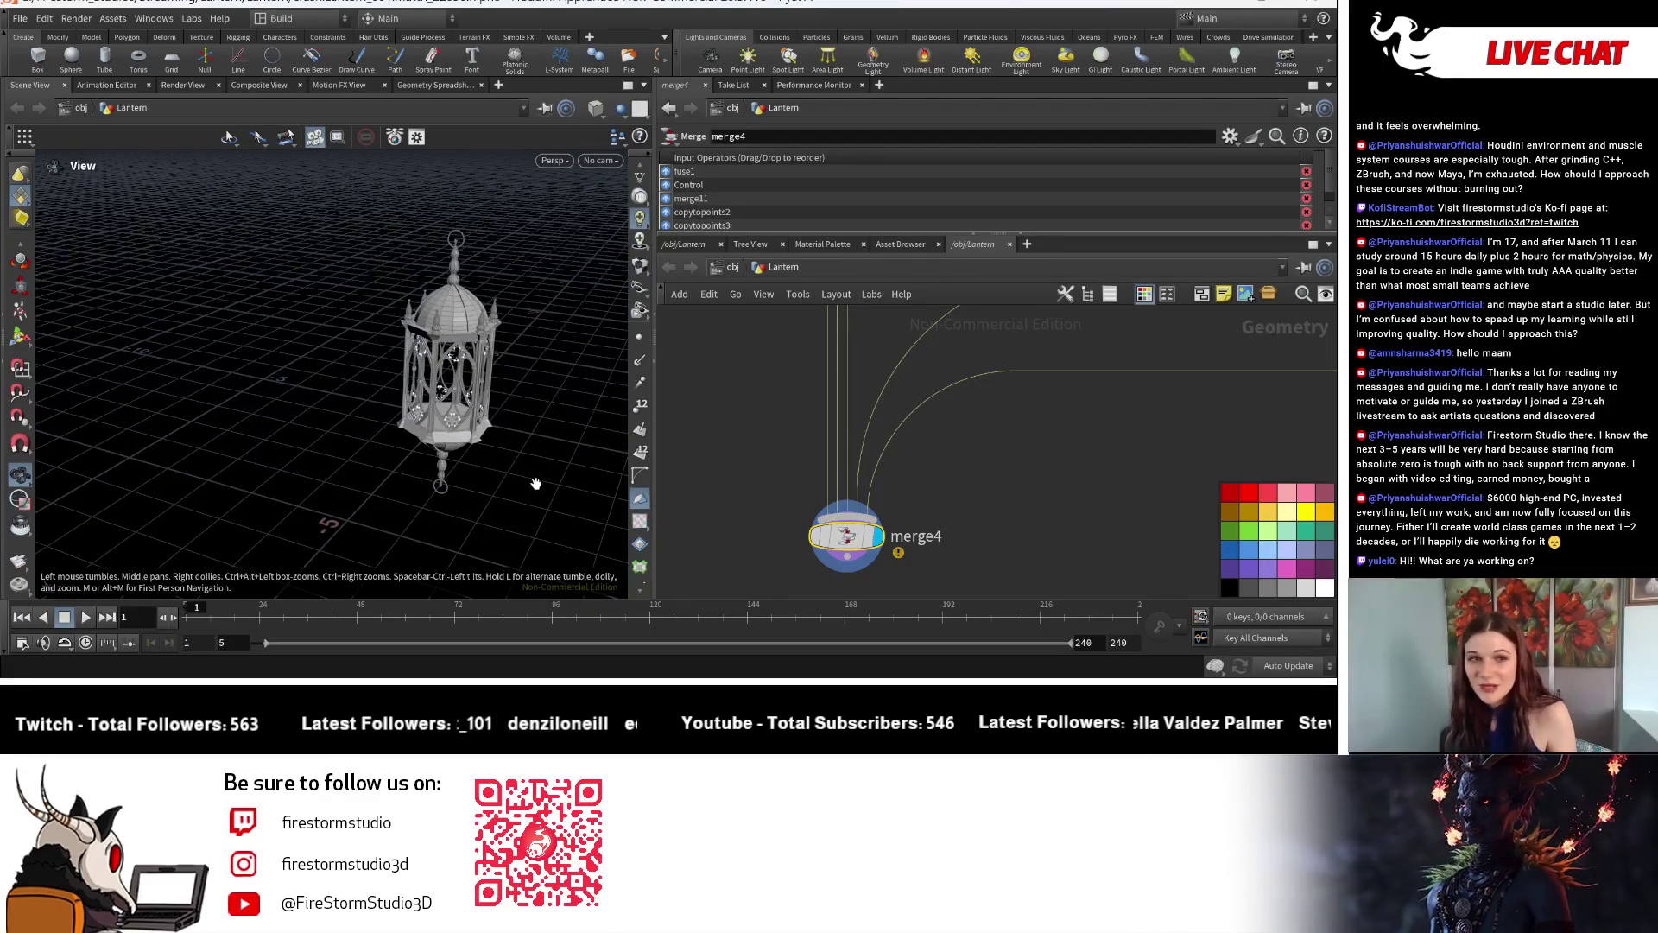
{"action": "mouse_move", "coordinate": [495, 403]}
{"action": "left_mouse_down"}
{"action": "mouse_move", "coordinate": [426, 438]}
{"action": "mouse_move", "coordinate": [504, 437]}
{"action": "mouse_move", "coordinate": [475, 465]}
{"action": "left_mouse_up"}
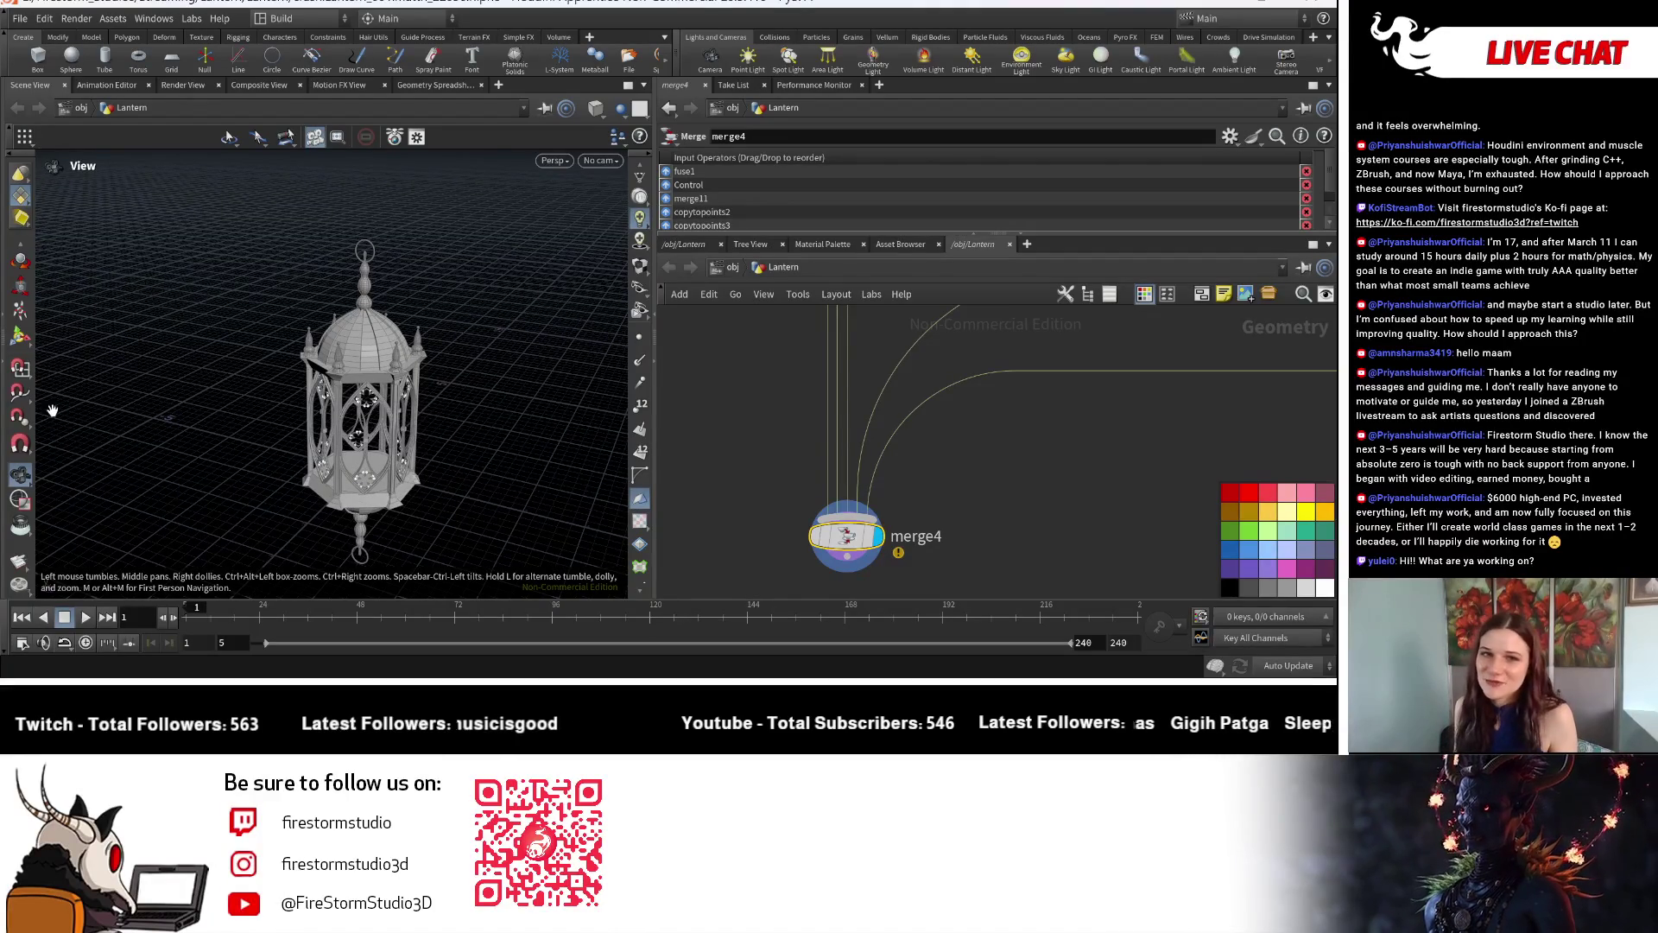
{"action": "mouse_move", "coordinate": [53, 410]}
{"action": "left_mouse_down"}
{"action": "mouse_move", "coordinate": [435, 407]}
{"action": "mouse_move", "coordinate": [389, 290]}
{"action": "mouse_move", "coordinate": [375, 397]}
{"action": "mouse_move", "coordinate": [262, 407]}
{"action": "mouse_move", "coordinate": [260, 211]}
{"action": "left_mouse_up"}
{"action": "scroll", "coordinate": [435, 407], "scroll_direction": "up", "scroll_amount": 3}
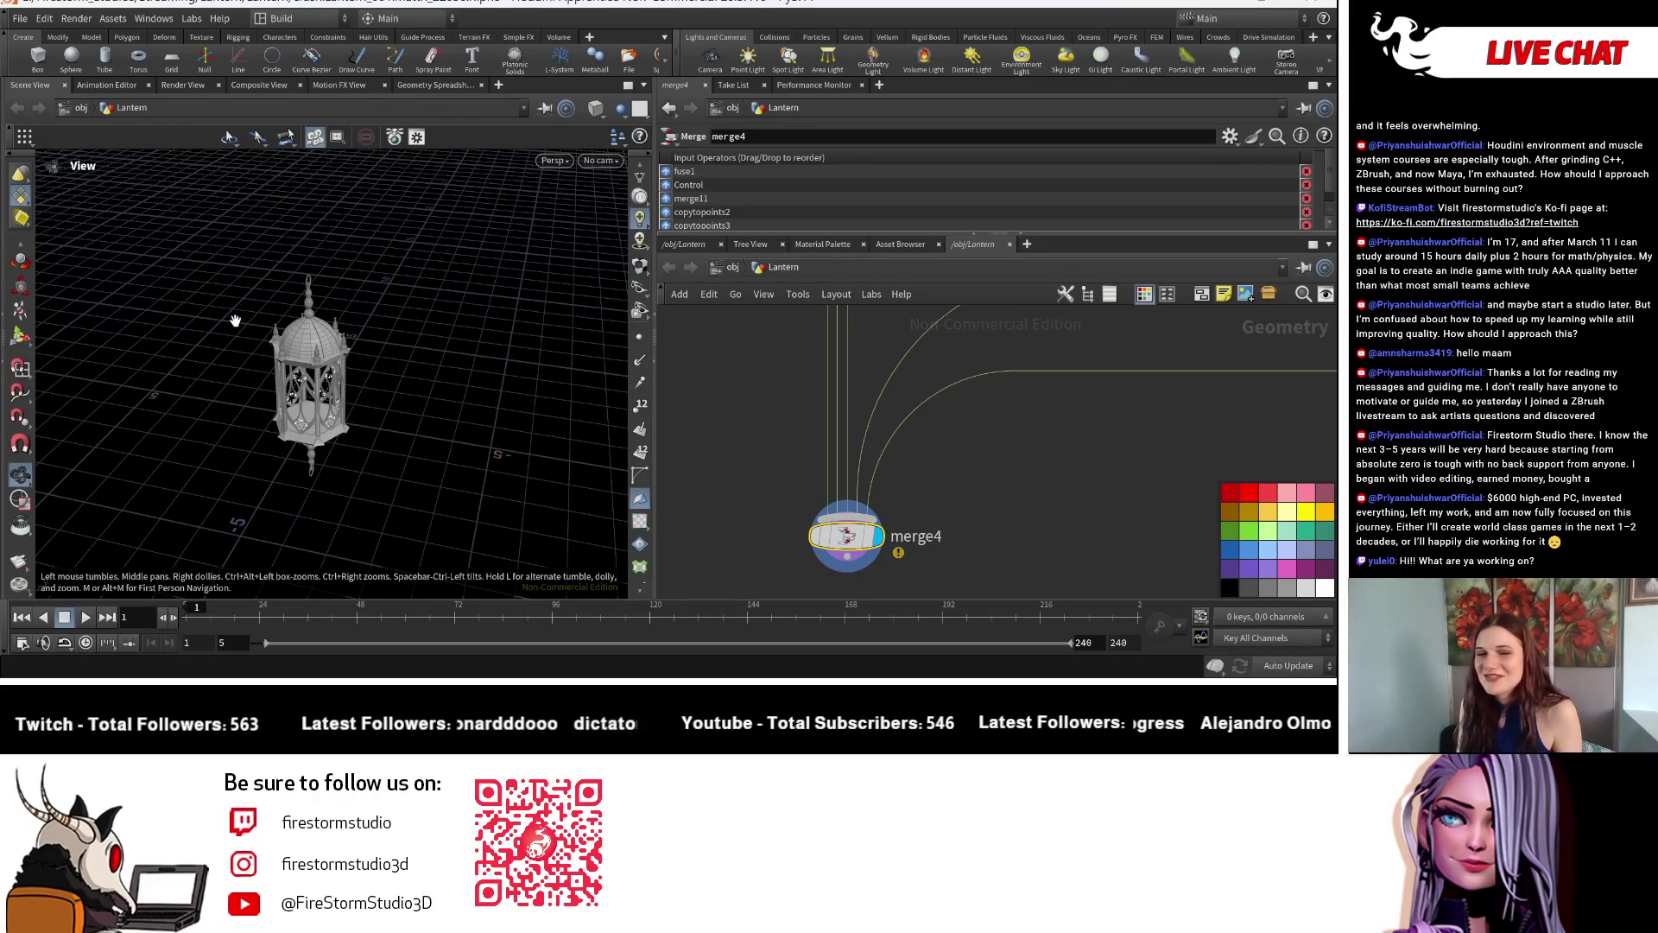
{"action": "right_click_drag", "start_coordinate": [240, 353], "coordinate": [451, 512]}
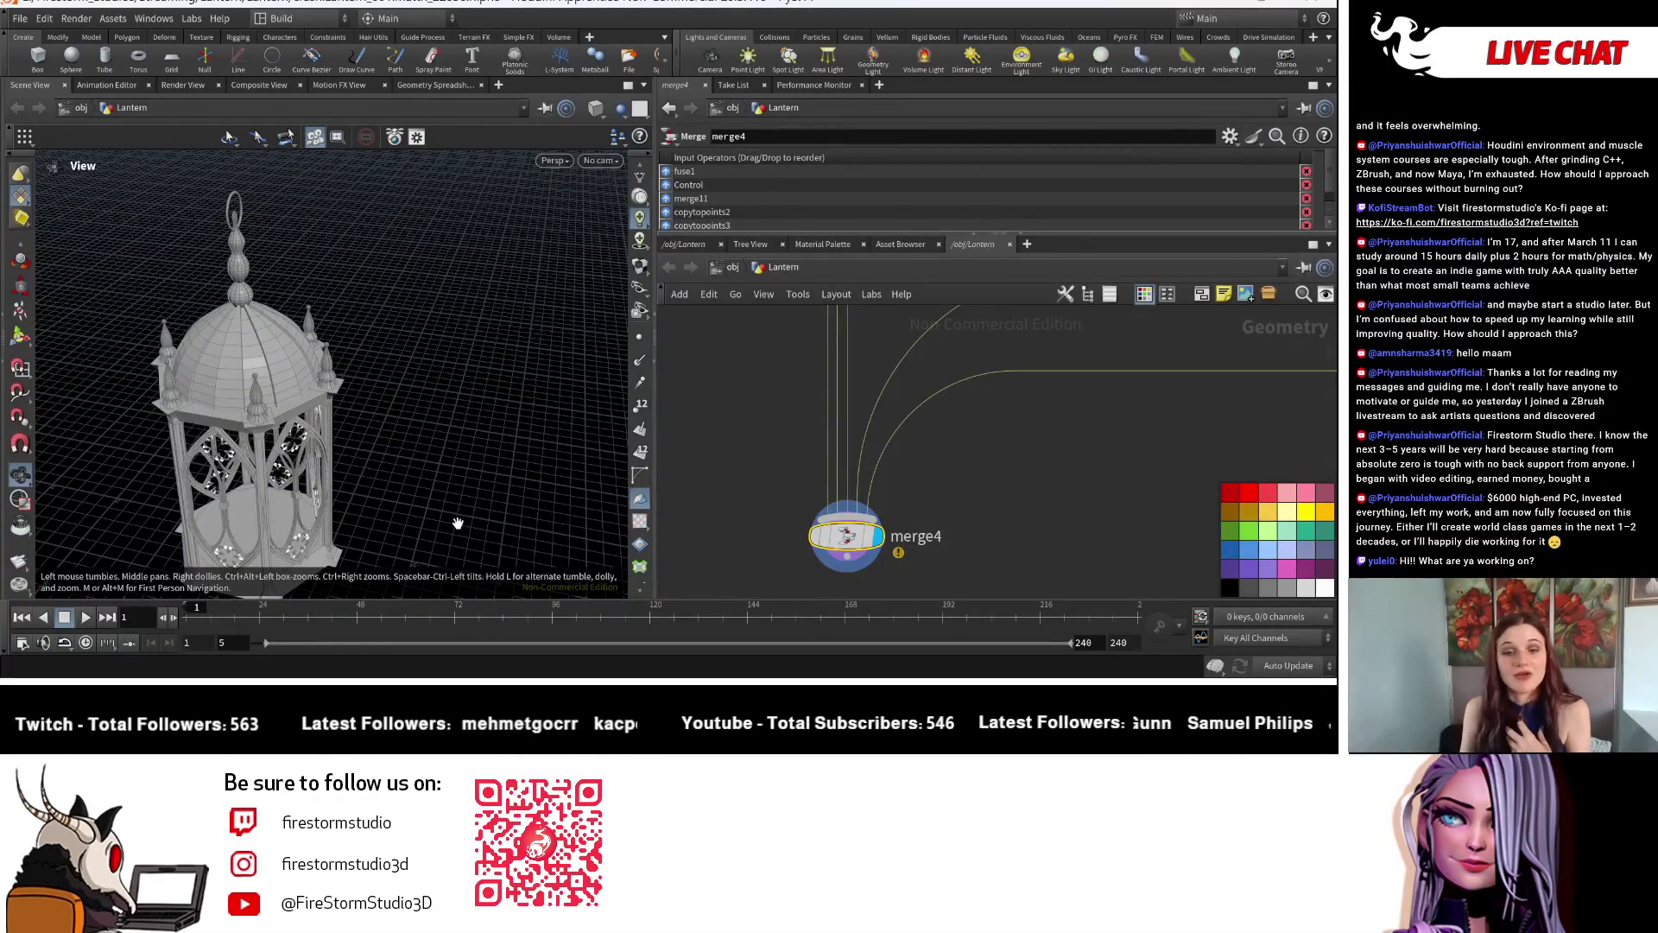
{"action": "left_click_drag", "start_coordinate": [433, 518], "coordinate": [539, 358]}
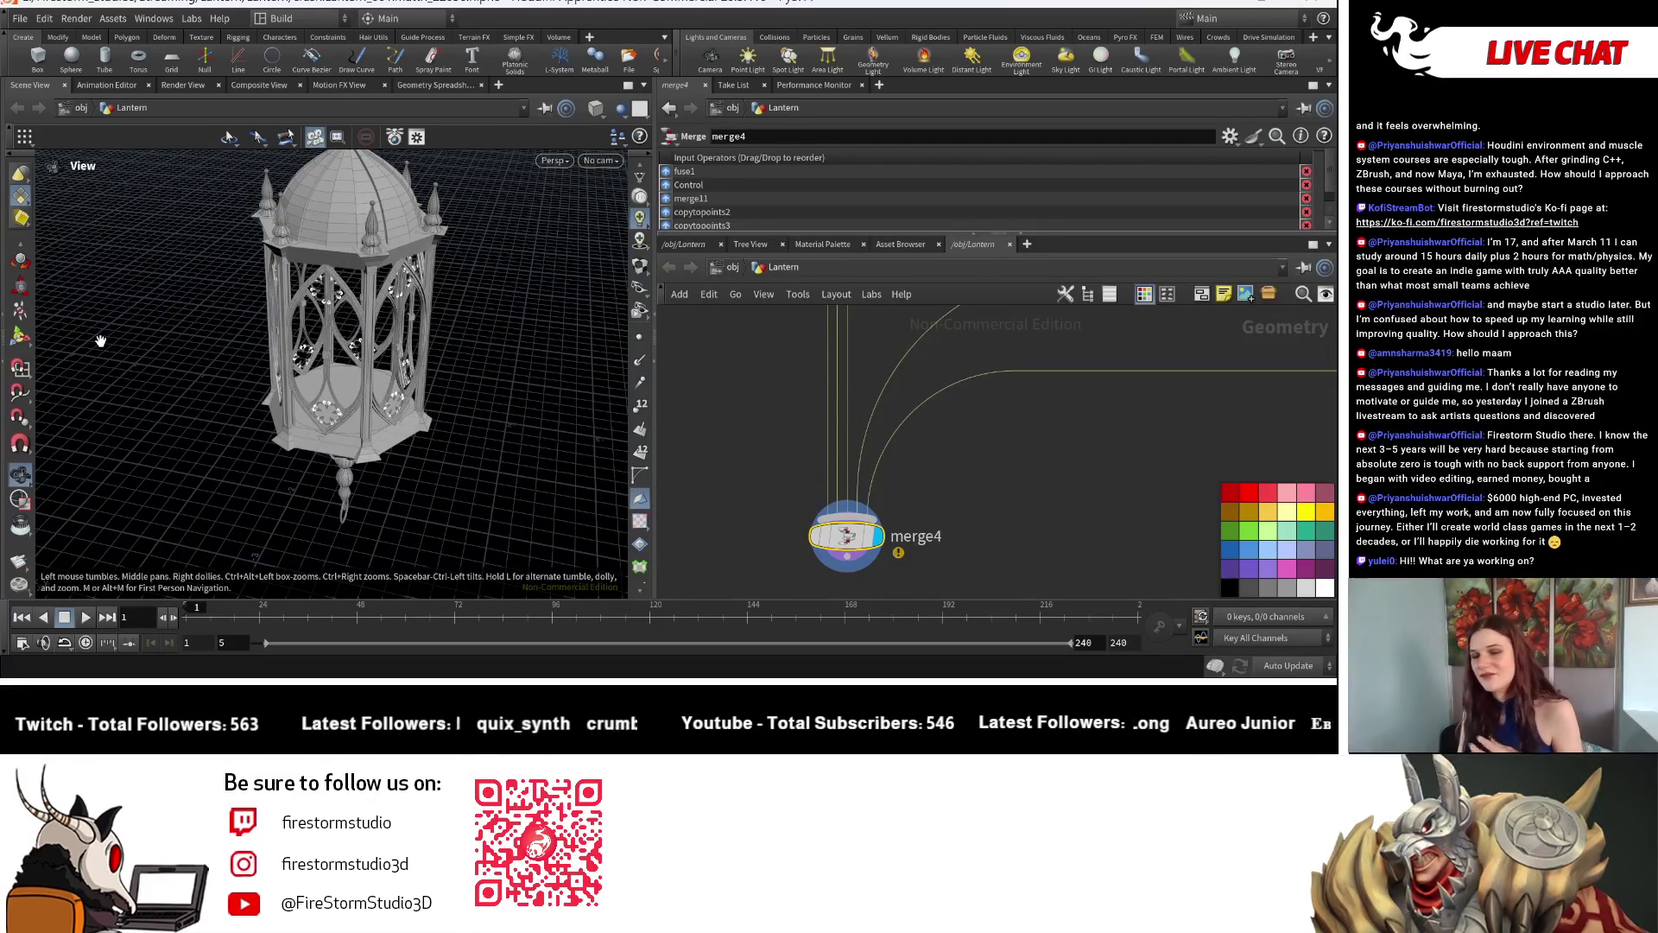
{"action": "mouse_move", "coordinate": [493, 389]}
{"action": "left_mouse_down"}
{"action": "mouse_move", "coordinate": [515, 358]}
{"action": "mouse_move", "coordinate": [331, 308]}
{"action": "left_mouse_up"}
{"action": "scroll", "coordinate": [515, 357], "scroll_direction": "down", "scroll_amount": 5}
{"action": "scroll", "coordinate": [514, 358], "scroll_direction": "up", "scroll_amount": 4}
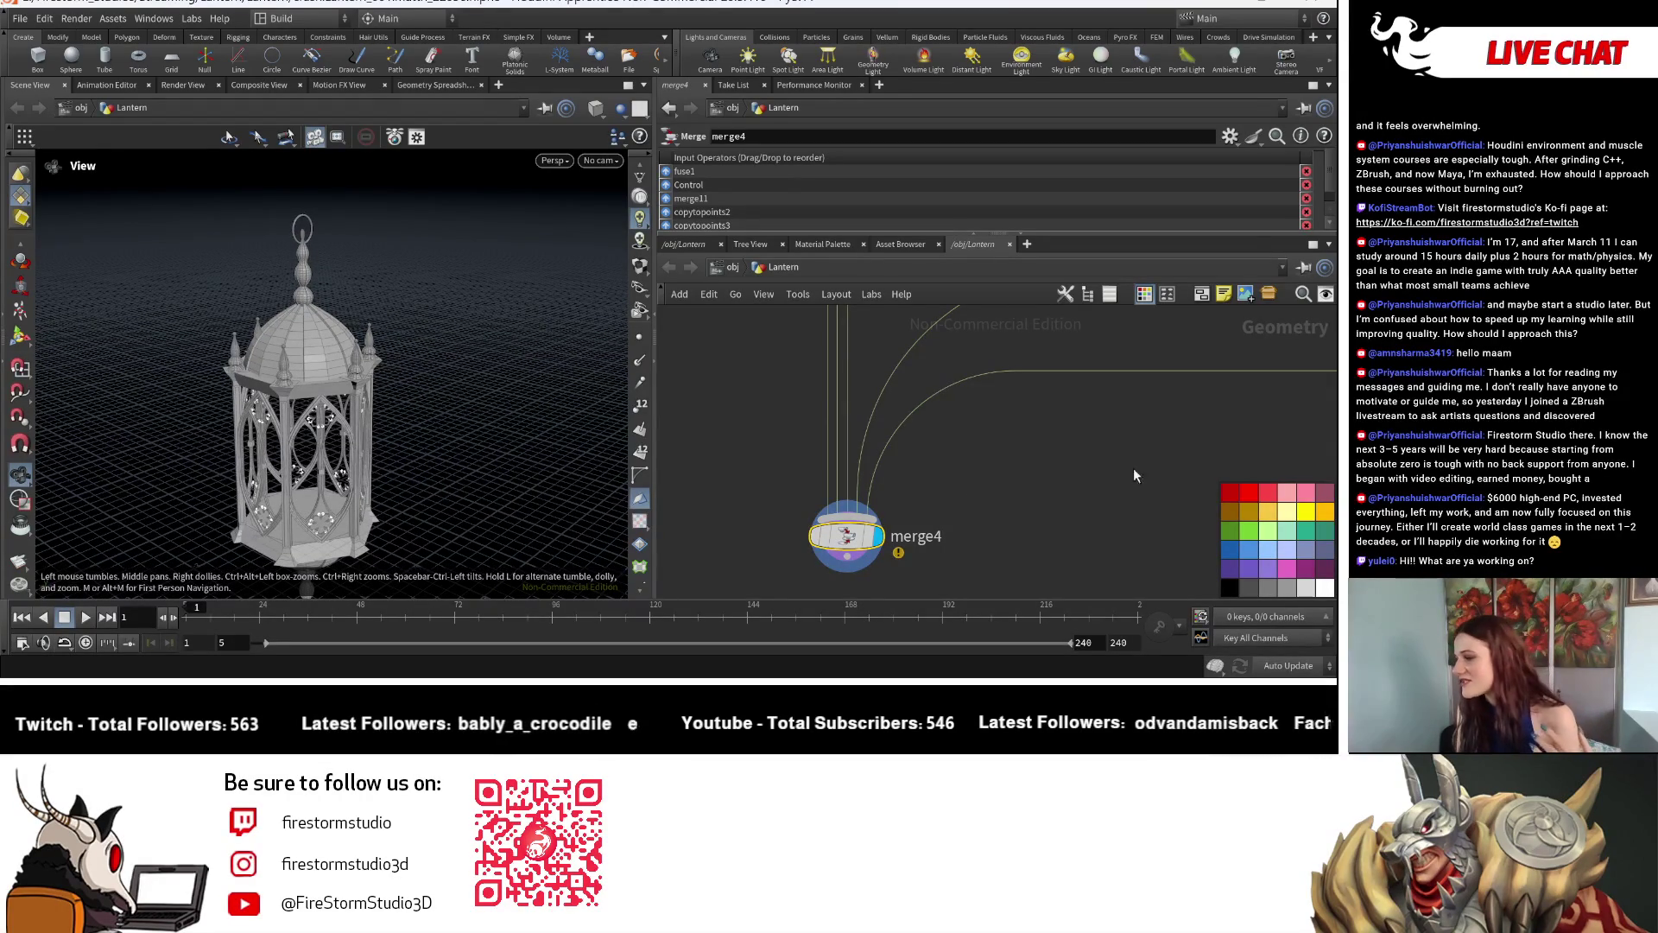
{"action": "scroll", "coordinate": [1133, 476], "scroll_direction": "down", "scroll_amount": 3}
{"action": "scroll", "coordinate": [844, 519], "scroll_direction": "down", "scroll_amount": 3}
{"action": "scroll", "coordinate": [684, 563], "scroll_direction": "down", "scroll_amount": 2}
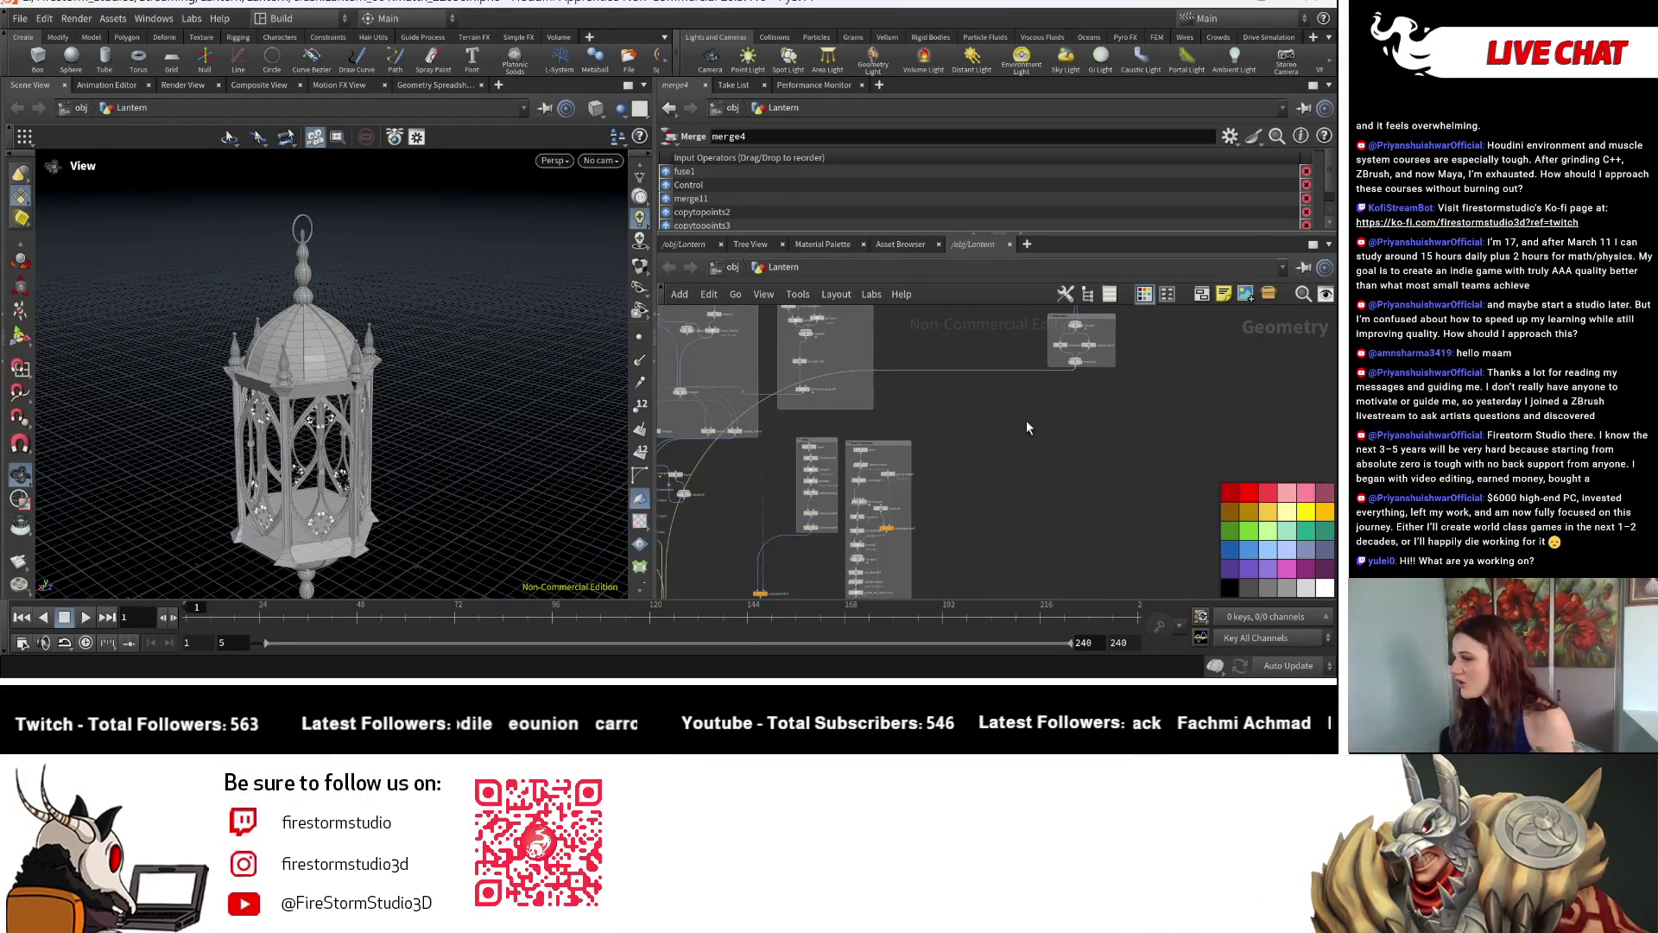
{"action": "scroll", "coordinate": [1027, 427], "scroll_direction": "up", "scroll_amount": 3}
{"action": "scroll", "coordinate": [957, 482], "scroll_direction": "down", "scroll_amount": 3}
{"action": "scroll", "coordinate": [982, 486], "scroll_direction": "up", "scroll_amount": 2}
{"action": "scroll", "coordinate": [982, 486], "scroll_direction": "up", "scroll_amount": 2}
{"action": "scroll", "coordinate": [983, 487], "scroll_direction": "up", "scroll_amount": 2}
{"action": "scroll", "coordinate": [982, 486], "scroll_direction": "up", "scroll_amount": 1}
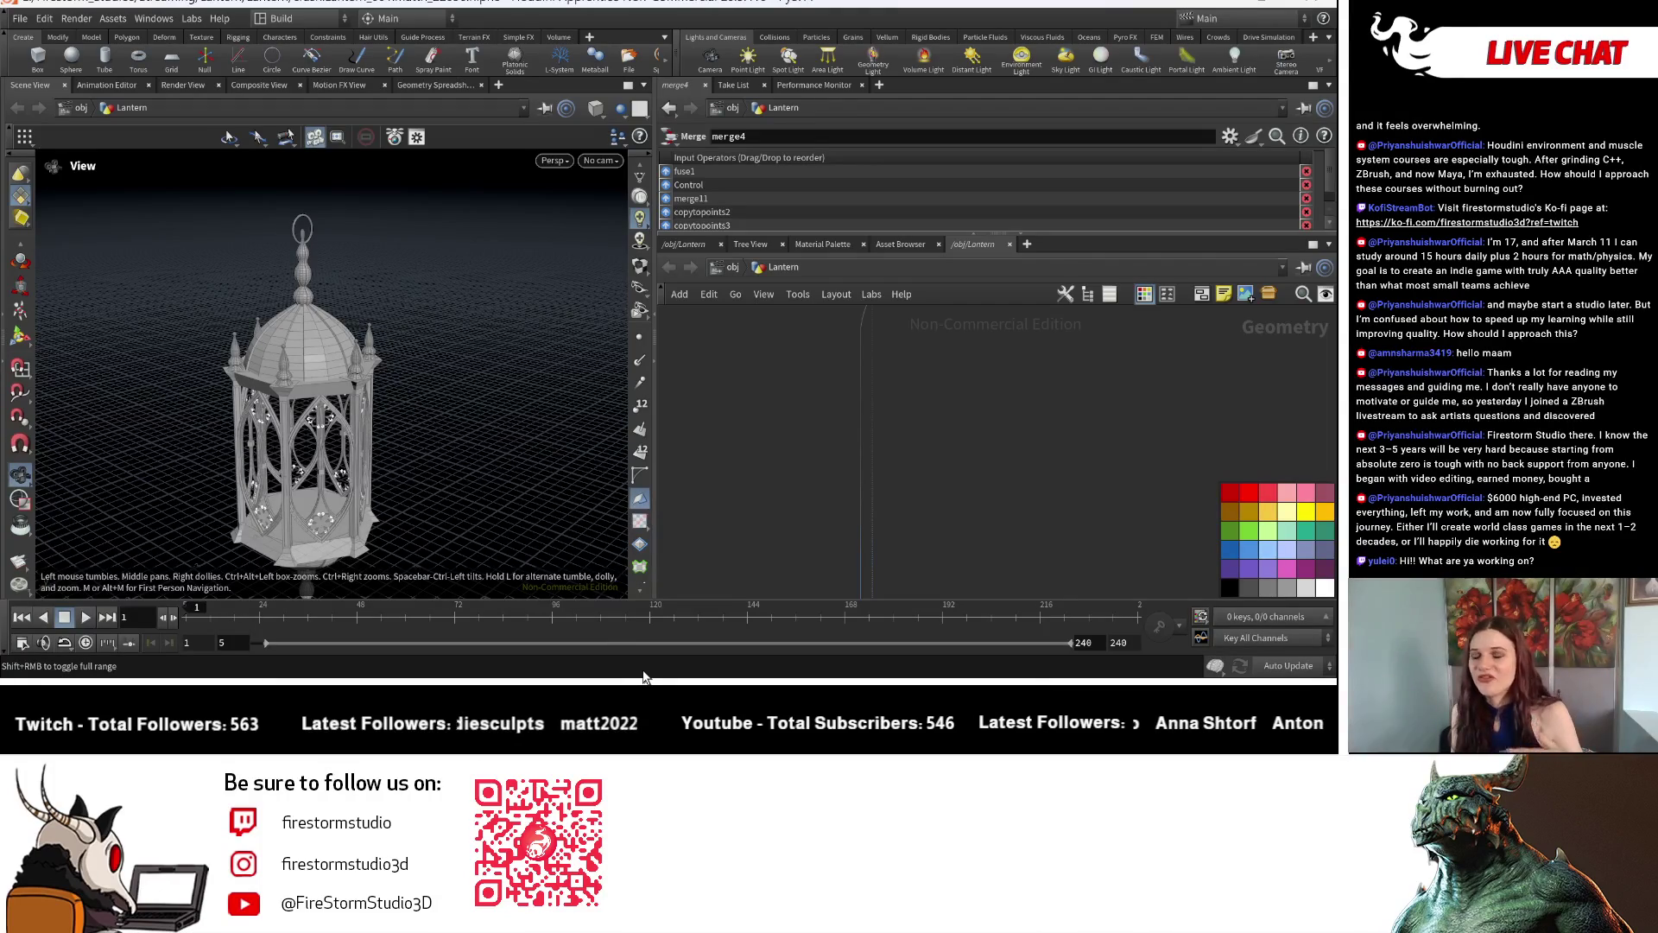
{"action": "scroll", "coordinate": [1093, 476], "scroll_direction": "down", "scroll_amount": 3}
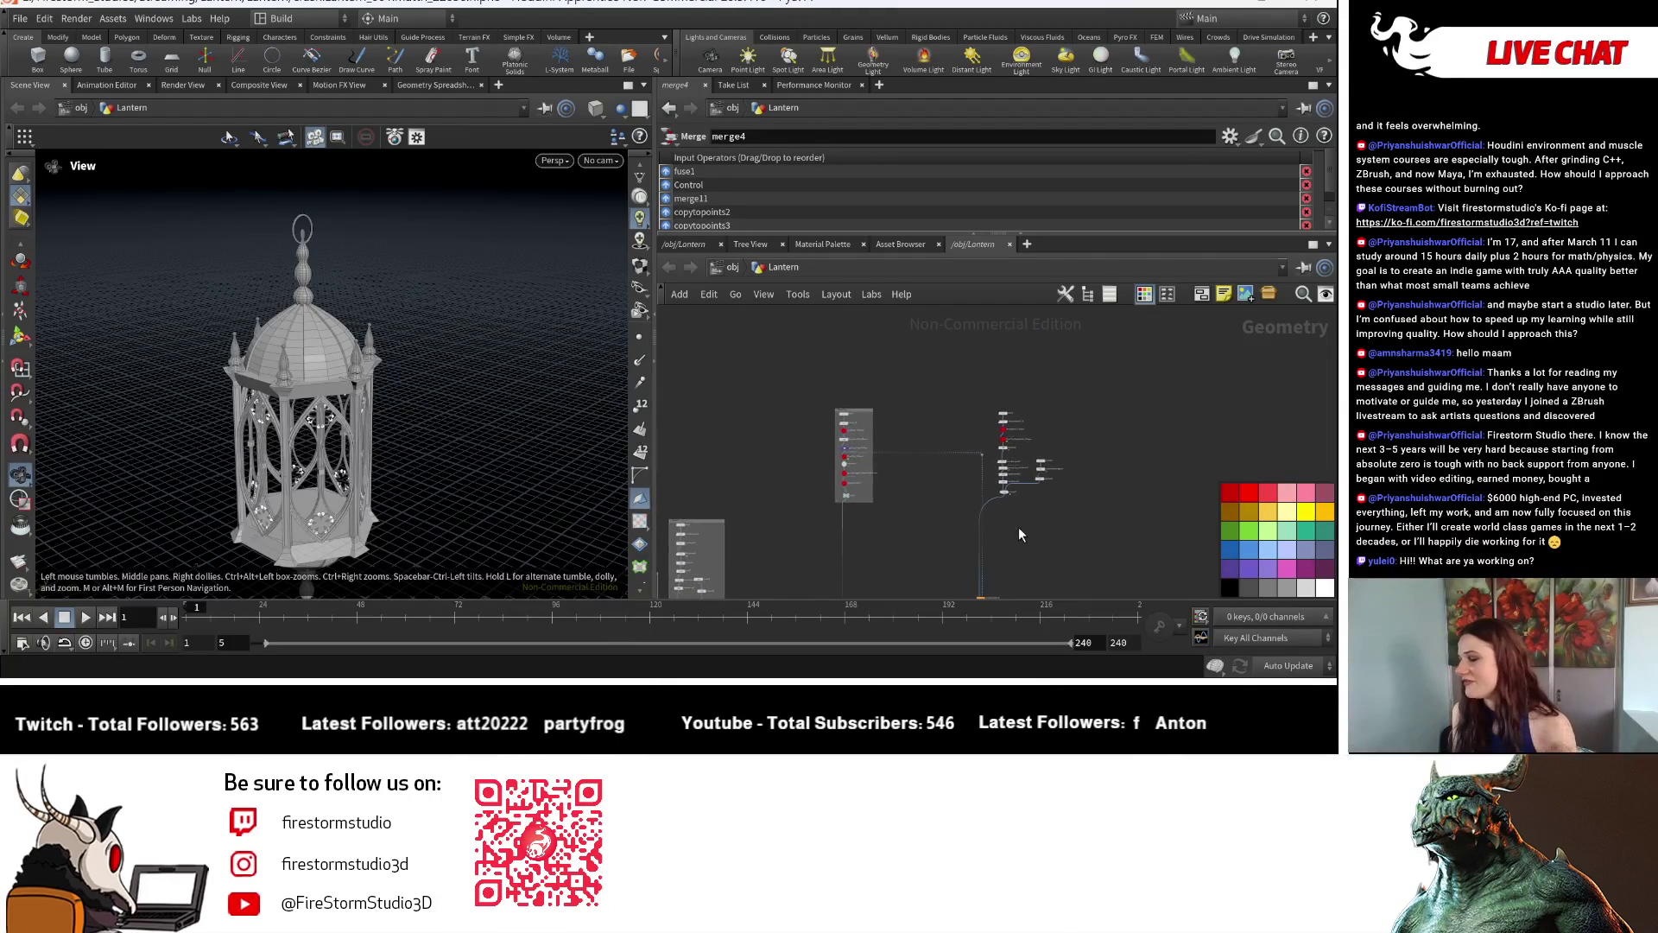
{"action": "scroll", "coordinate": [1019, 528], "scroll_direction": "down", "scroll_amount": 2}
{"action": "scroll", "coordinate": [810, 506], "scroll_direction": "up", "scroll_amount": 2}
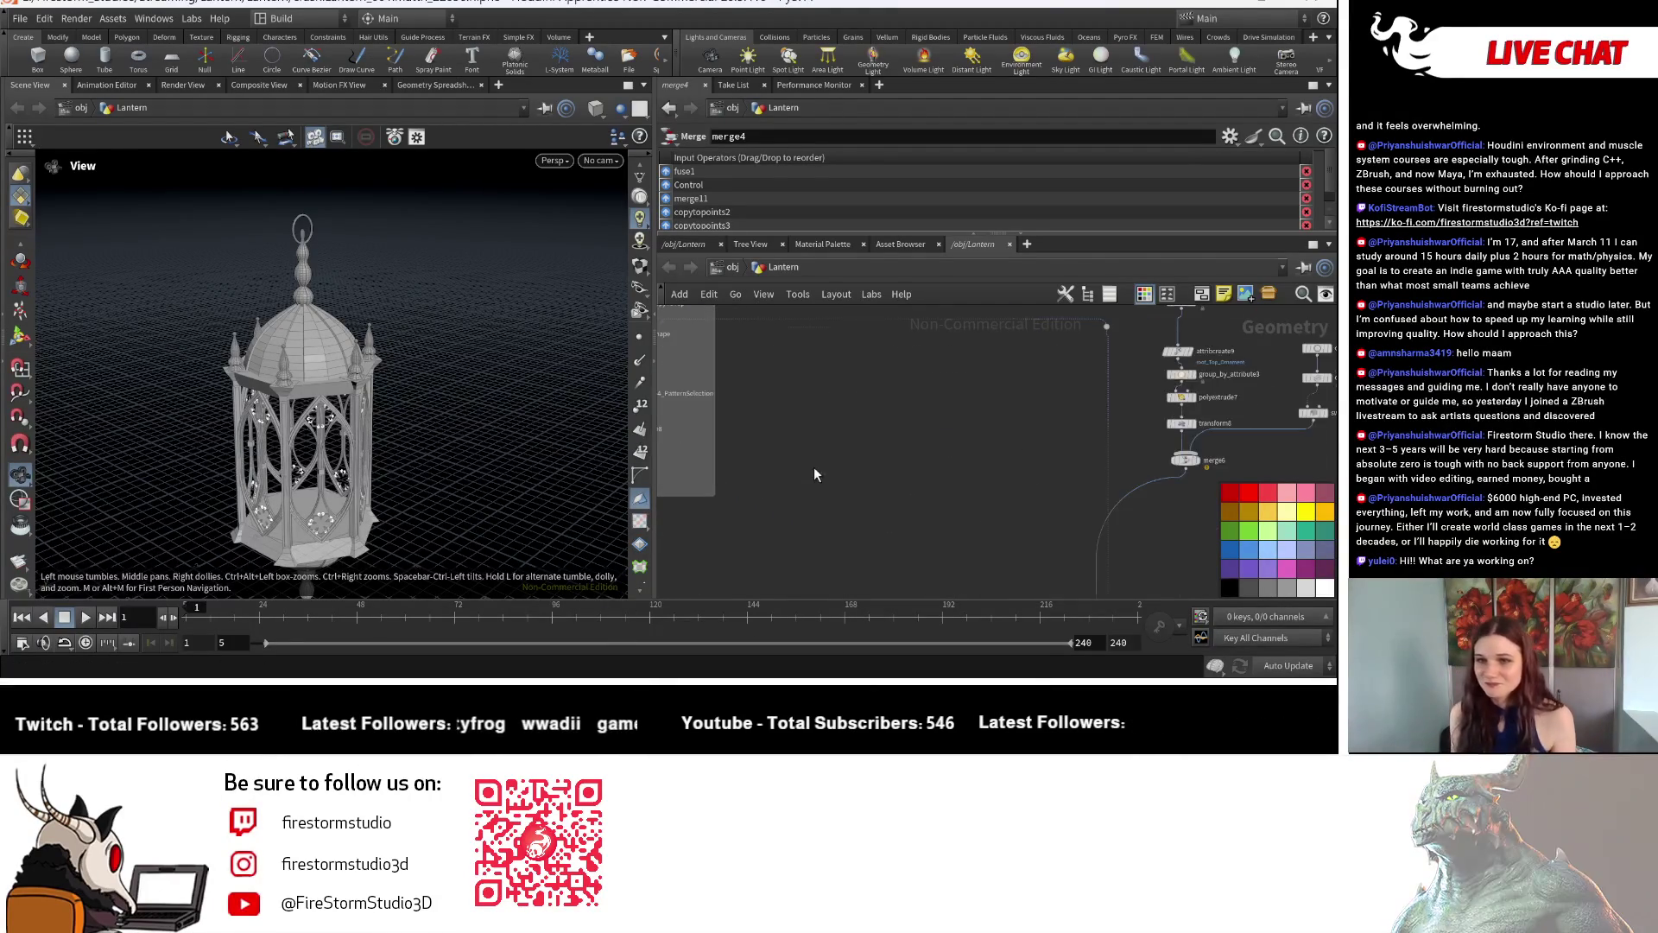
{"action": "scroll", "coordinate": [814, 466], "scroll_direction": "up", "scroll_amount": 3}
{"action": "scroll", "coordinate": [905, 468], "scroll_direction": "up", "scroll_amount": 2}
{"action": "scroll", "coordinate": [894, 476], "scroll_direction": "up", "scroll_amount": 2}
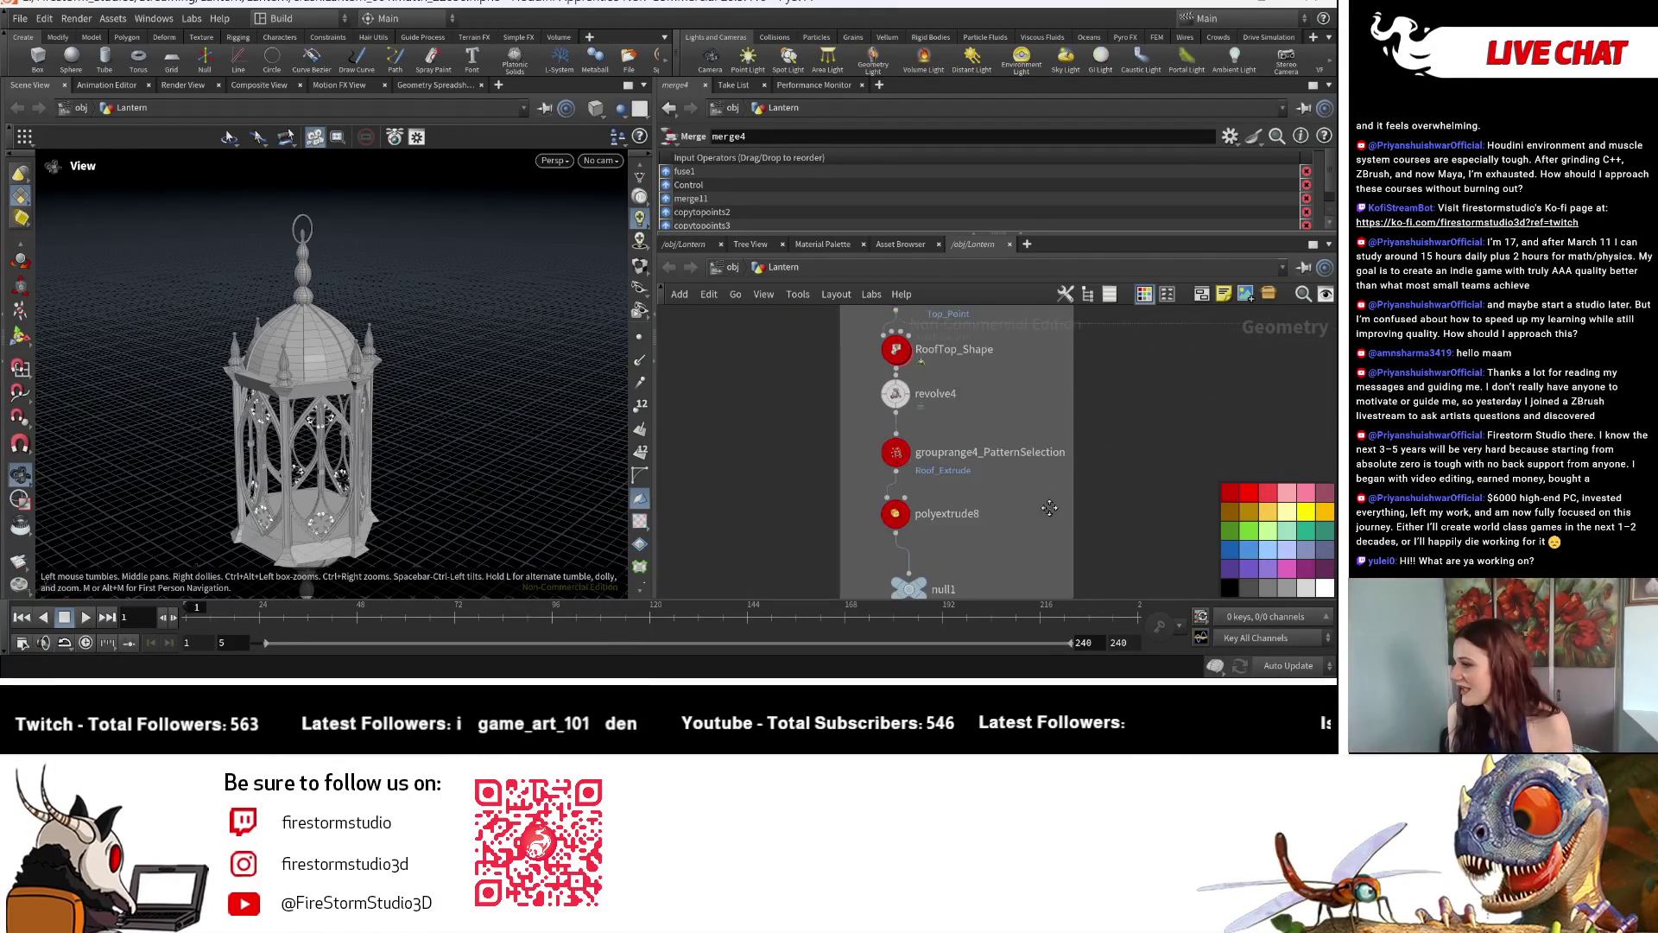
{"action": "scroll", "coordinate": [856, 518], "scroll_direction": "up", "scroll_amount": 1}
Select null1 after polyextrude8 to show its parameters.
{"action": "left_click", "coordinate": [887, 517]}
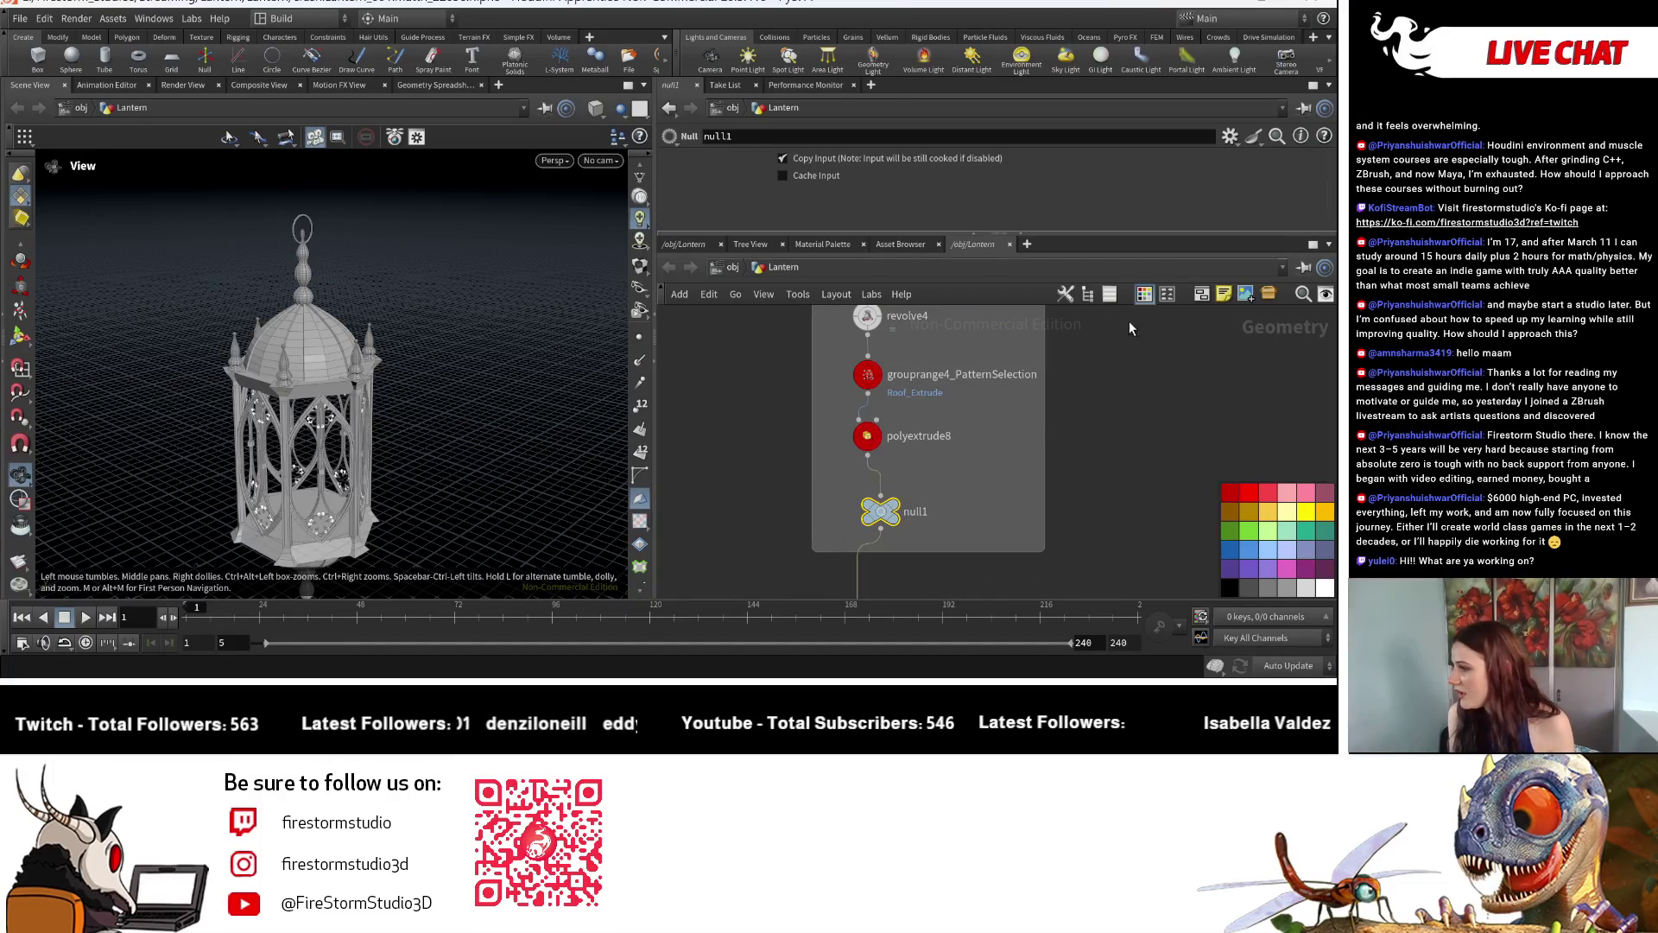
Display the end null's domed roof and inspect resample_curveu's settings.
{"action": "key", "text": "r"}
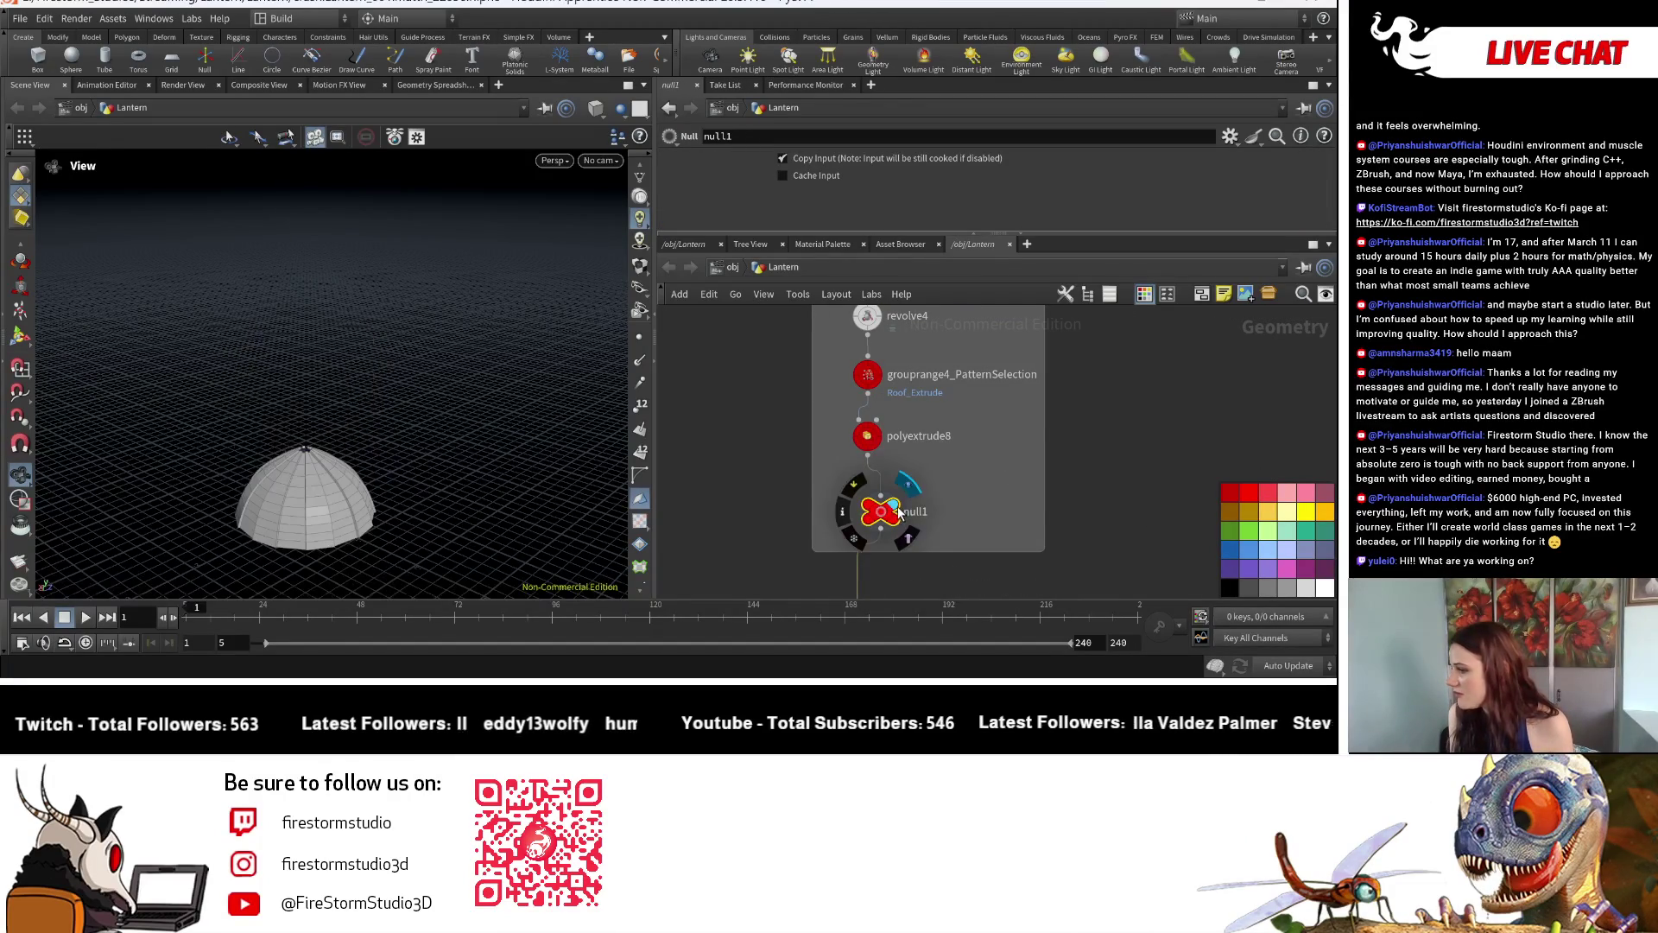
{"action": "scroll", "coordinate": [856, 512], "scroll_direction": "up", "scroll_amount": 2}
{"action": "scroll", "coordinate": [824, 492], "scroll_direction": "up", "scroll_amount": 1}
{"action": "scroll", "coordinate": [906, 493], "scroll_direction": "down", "scroll_amount": 2}
{"action": "scroll", "coordinate": [907, 492], "scroll_direction": "down", "scroll_amount": 1}
{"action": "key", "text": "z"}
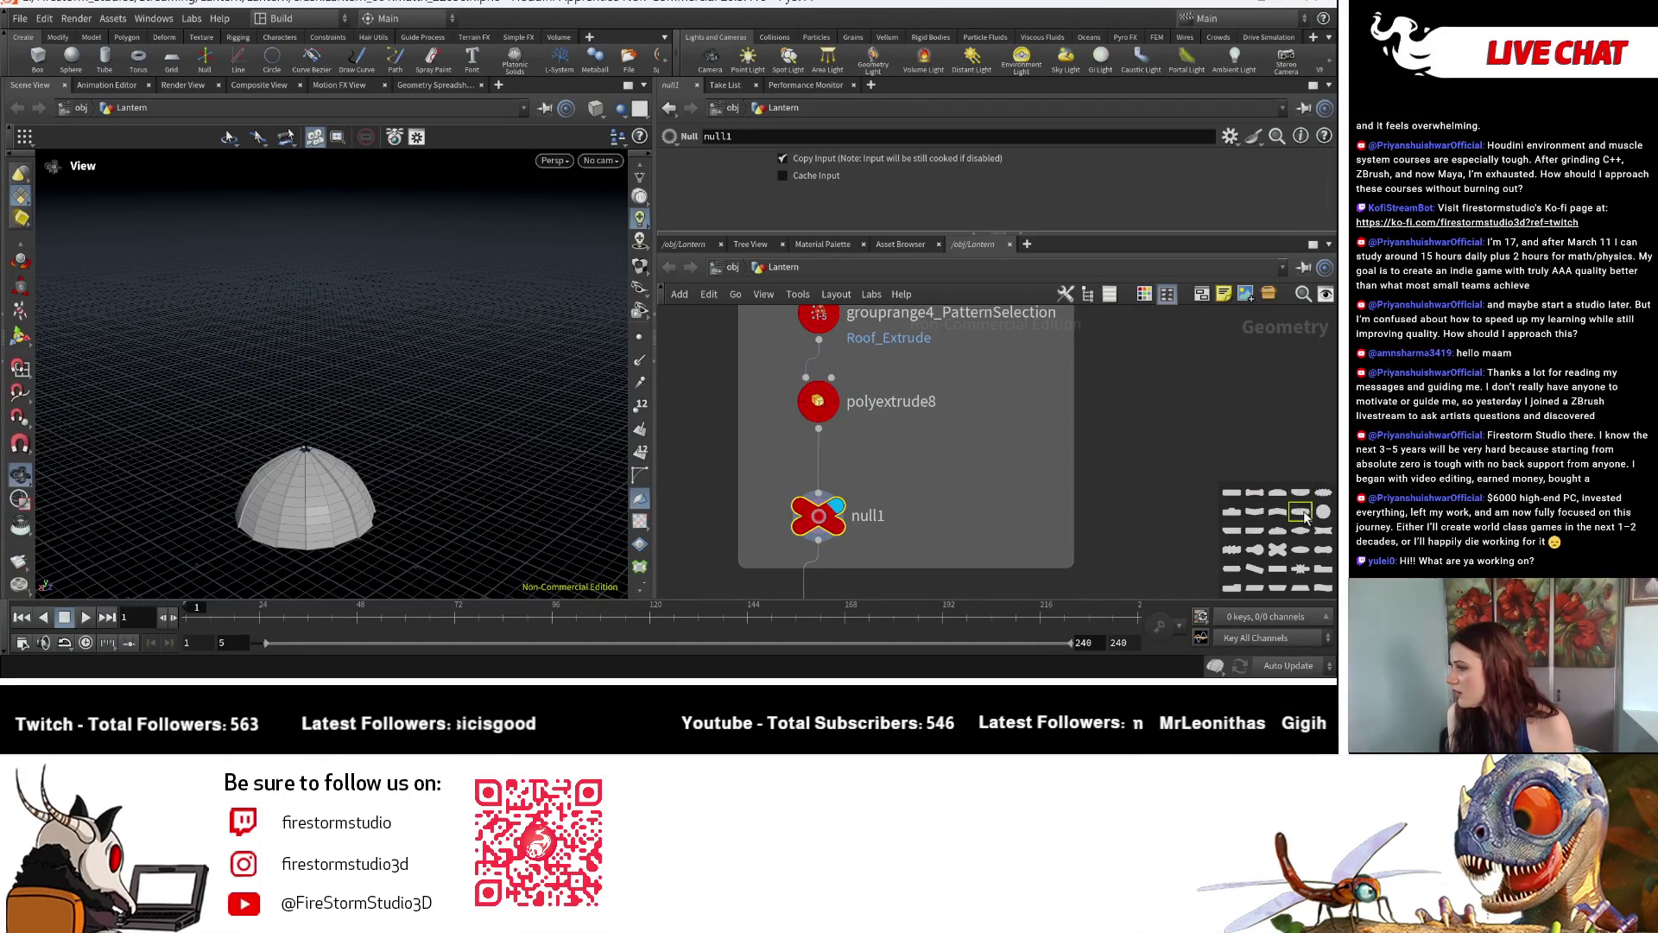
{"action": "scroll", "coordinate": [862, 509], "scroll_direction": "down", "scroll_amount": 1}
{"action": "scroll", "coordinate": [977, 437], "scroll_direction": "down", "scroll_amount": 2}
{"action": "scroll", "coordinate": [978, 436], "scroll_direction": "down", "scroll_amount": 1}
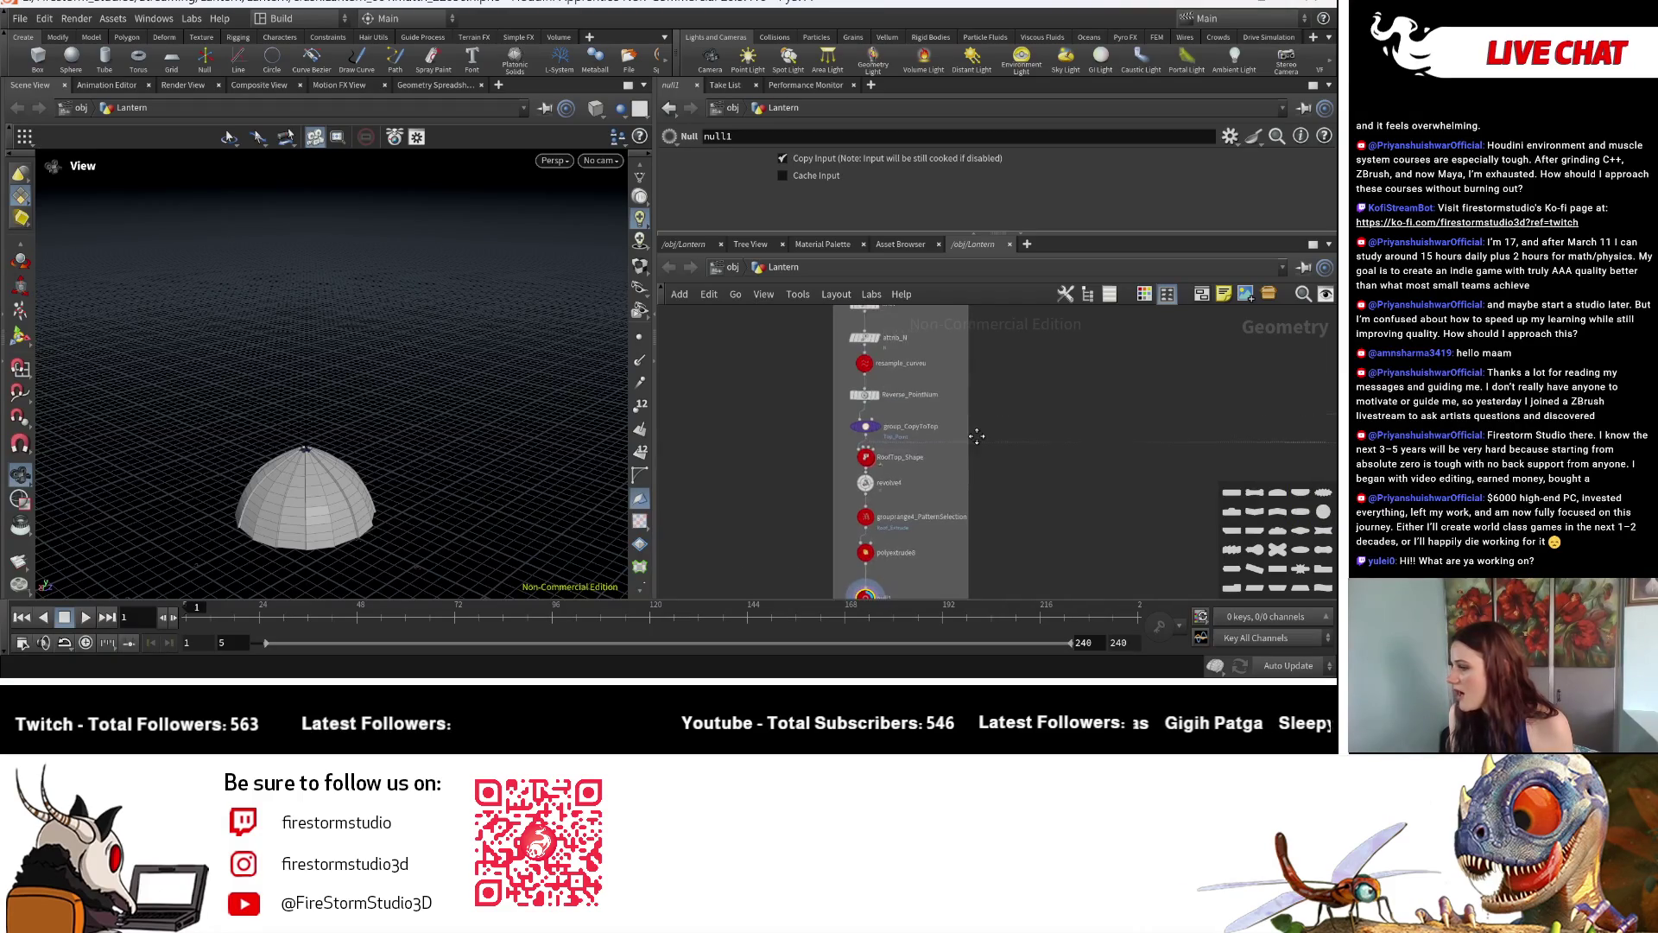
{"action": "scroll", "coordinate": [959, 427], "scroll_direction": "up", "scroll_amount": 1}
{"action": "left_click", "coordinate": [846, 350]}
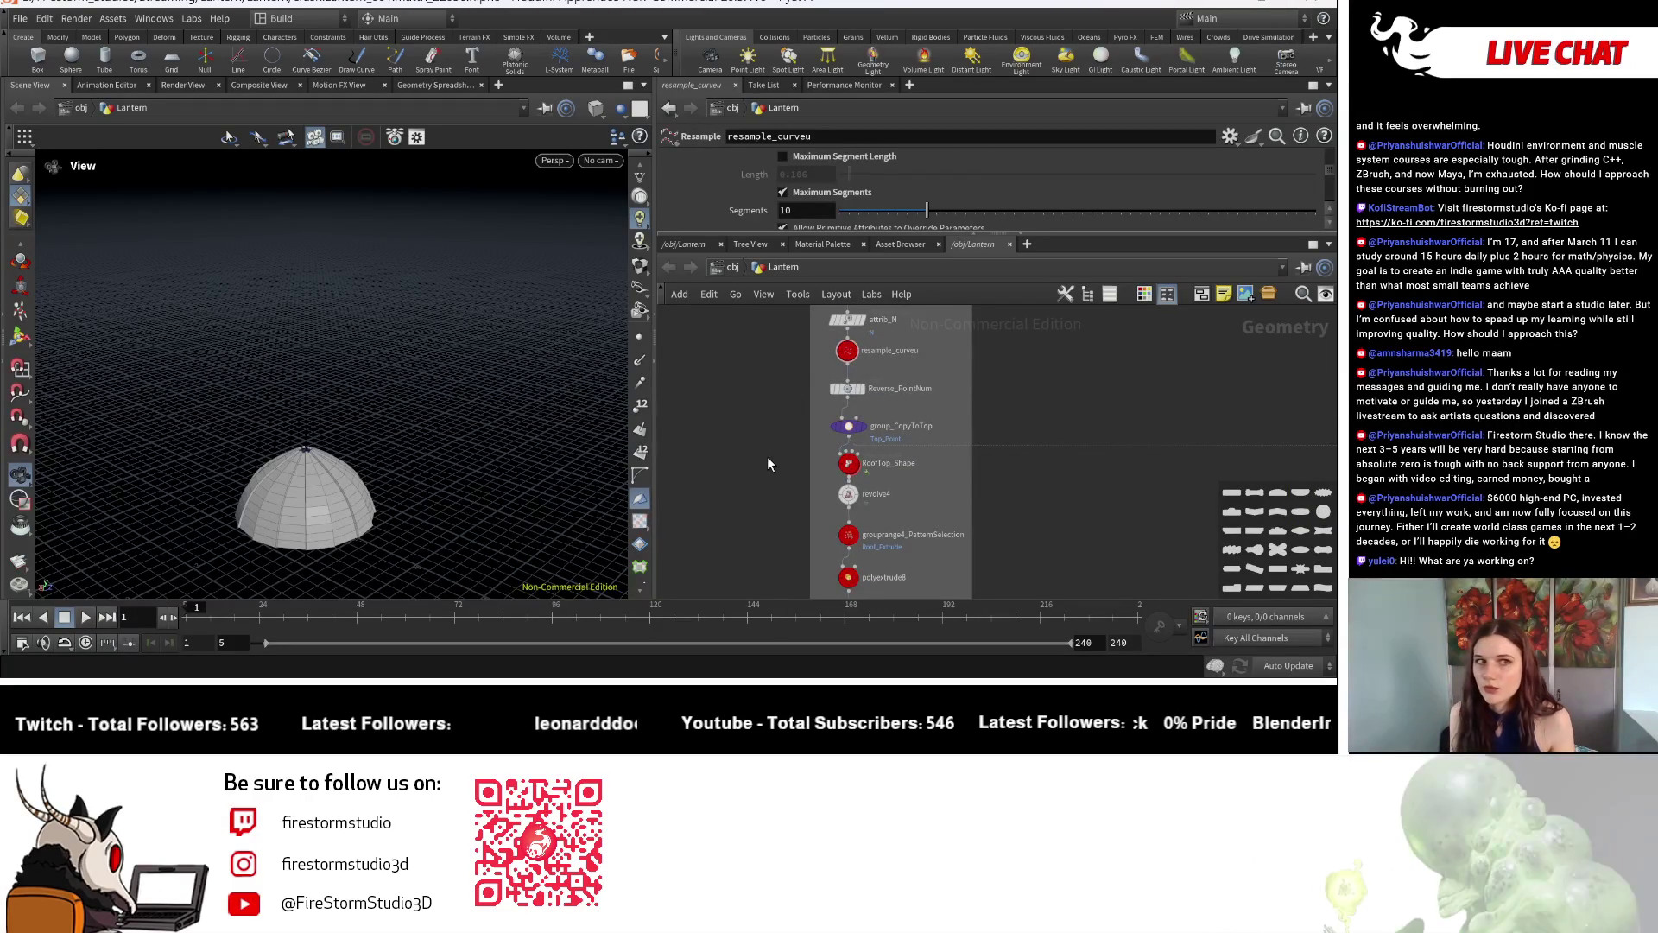
{"action": "scroll", "coordinate": [842, 441], "scroll_direction": "down", "scroll_amount": 3}
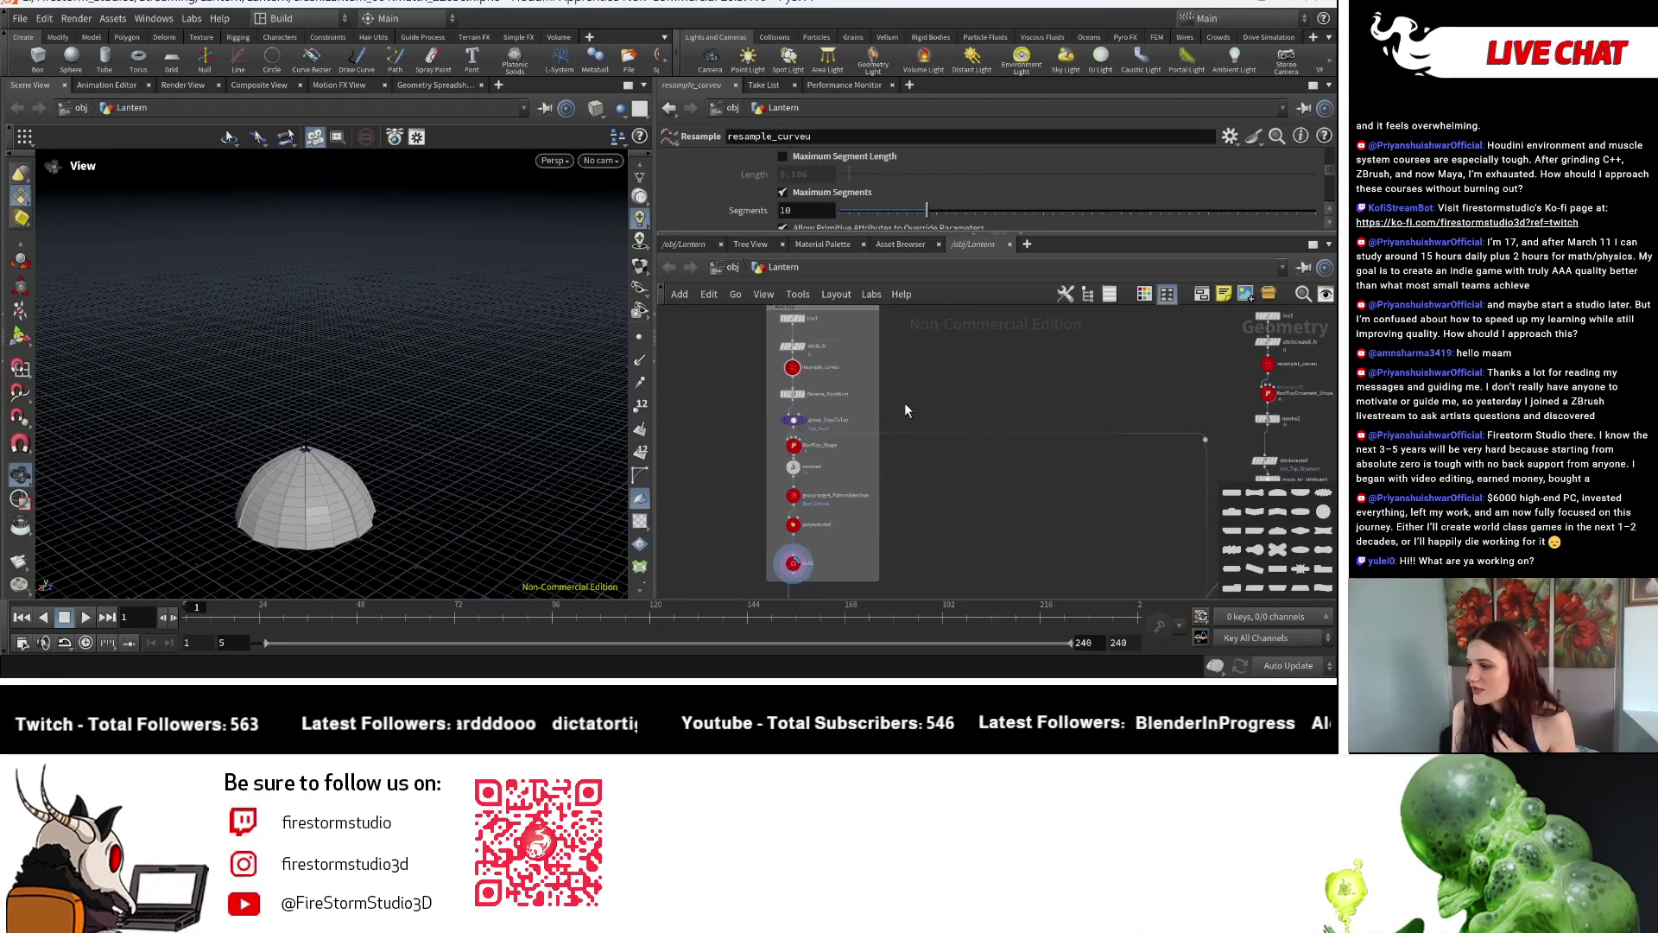
{"action": "scroll", "coordinate": [952, 563], "scroll_direction": "up", "scroll_amount": 3}
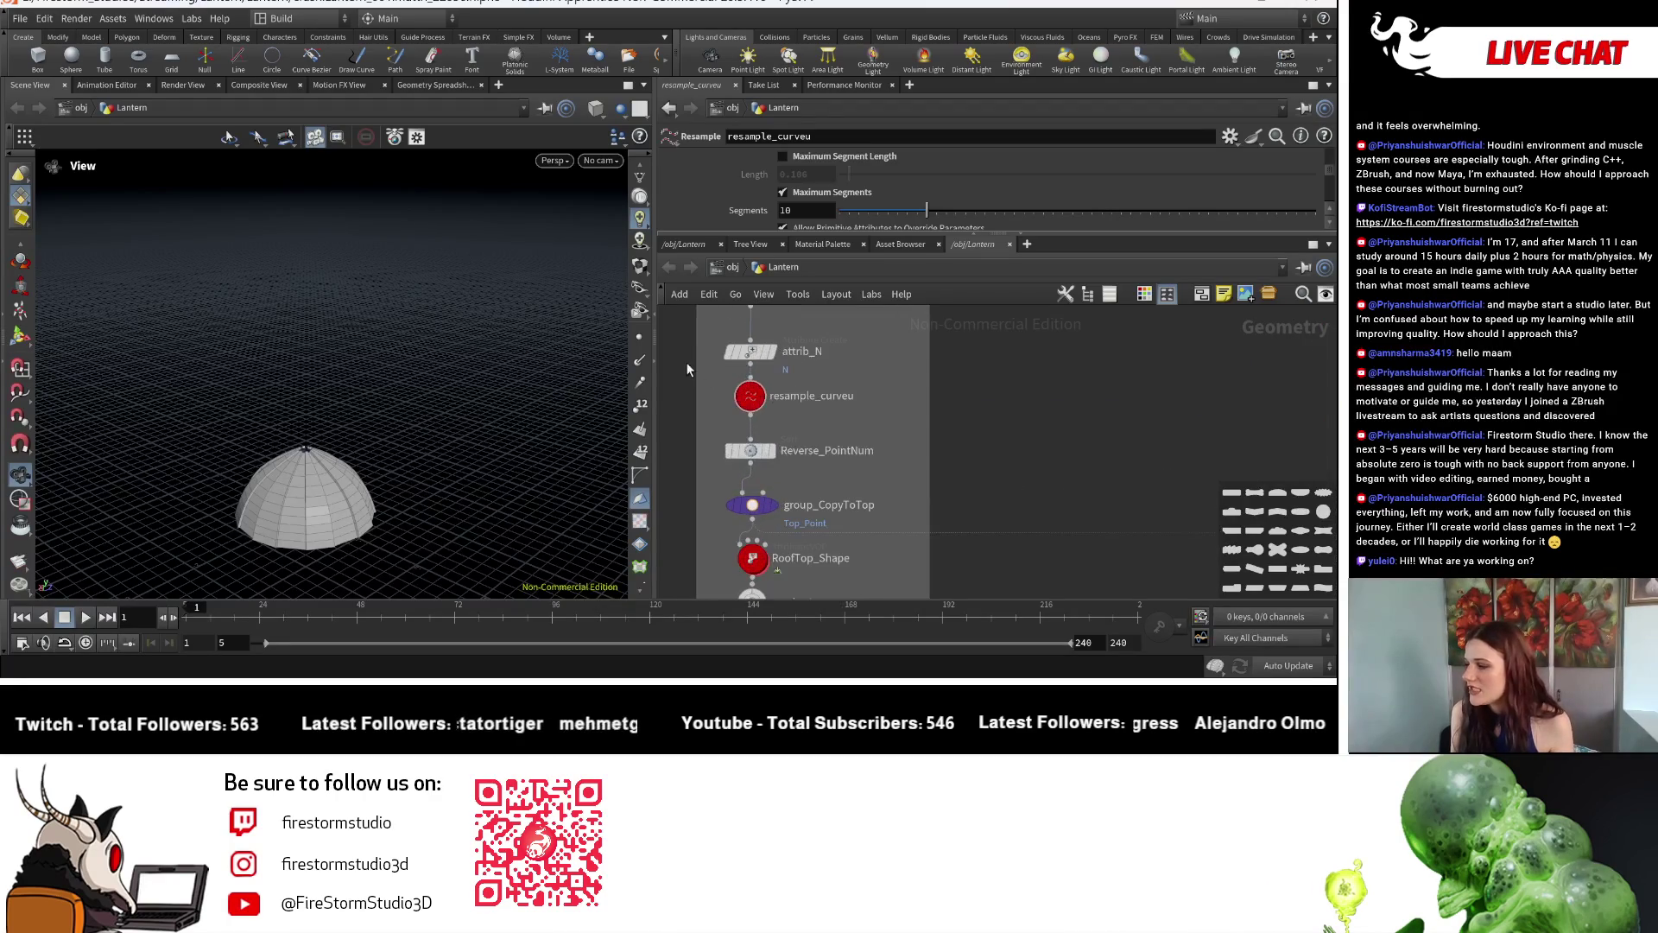
Inspect the Reverse_PointNum sort node and start renaming null1.
{"action": "left_click_drag", "start_coordinate": [687, 368], "coordinate": [955, 486]}
{"action": "scroll", "coordinate": [956, 485], "scroll_direction": "down", "scroll_amount": 2}
{"action": "left_click", "coordinate": [953, 449]}
{"action": "scroll", "coordinate": [953, 441], "scroll_direction": "down", "scroll_amount": 2}
{"action": "scroll", "coordinate": [953, 461], "scroll_direction": "down", "scroll_amount": 1}
{"action": "scroll", "coordinate": [844, 555], "scroll_direction": "up", "scroll_amount": 2}
{"action": "scroll", "coordinate": [847, 562], "scroll_direction": "up", "scroll_amount": 1}
{"action": "scroll", "coordinate": [808, 579], "scroll_direction": "up", "scroll_amount": 1}
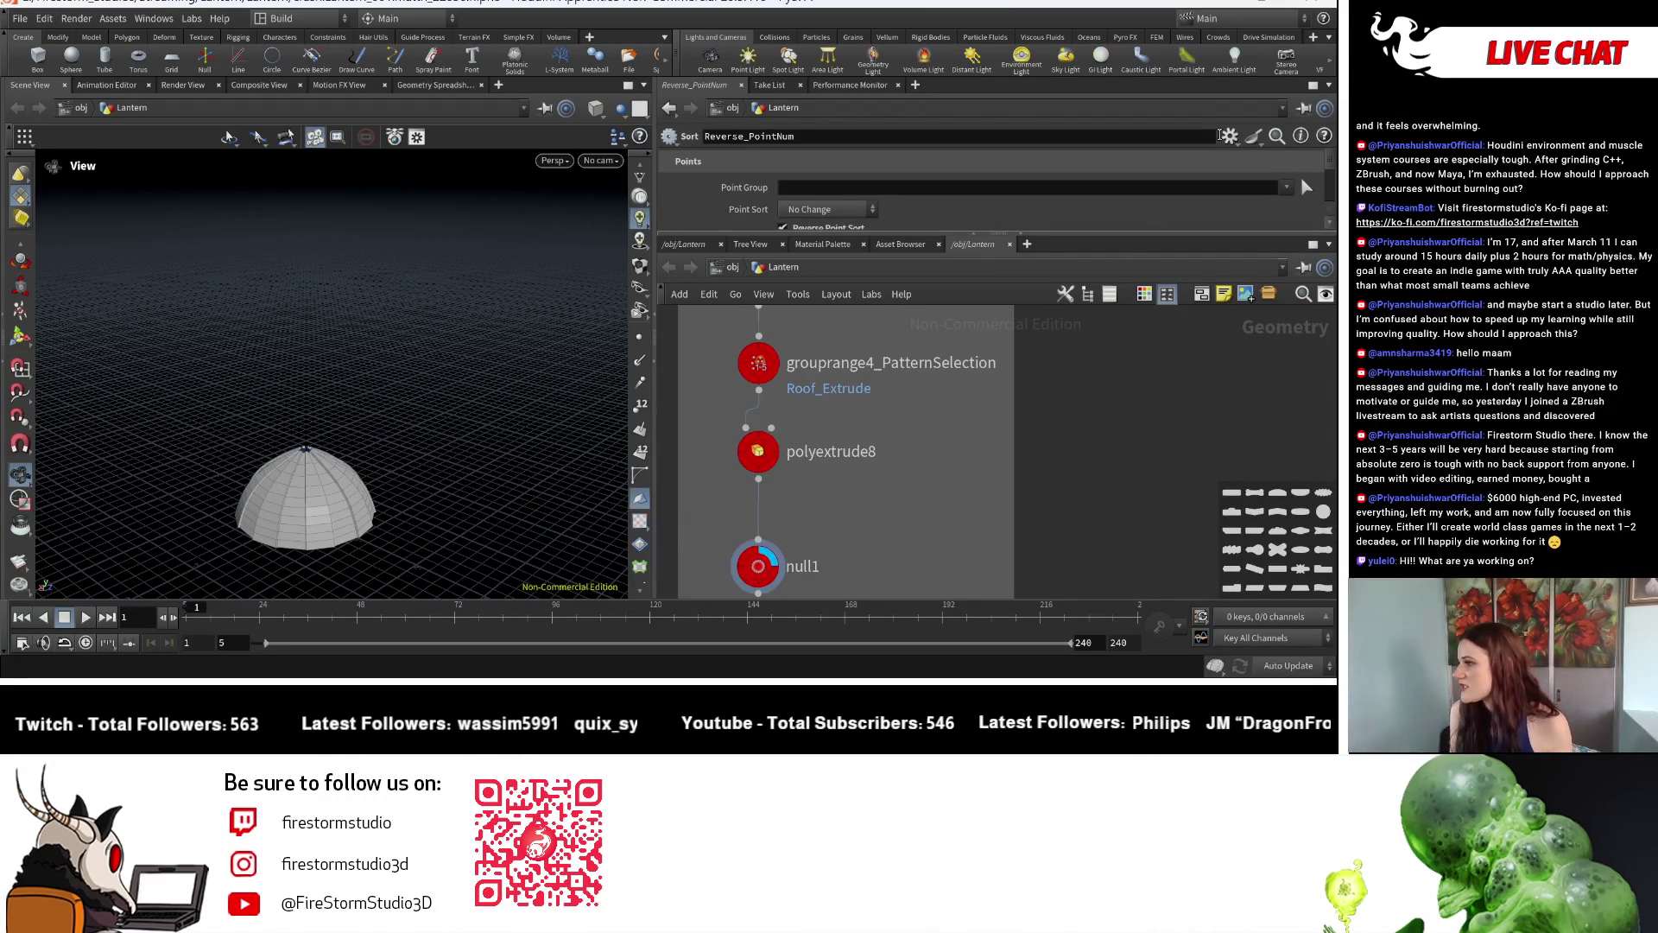
{"action": "double_click", "coordinate": [808, 570]}
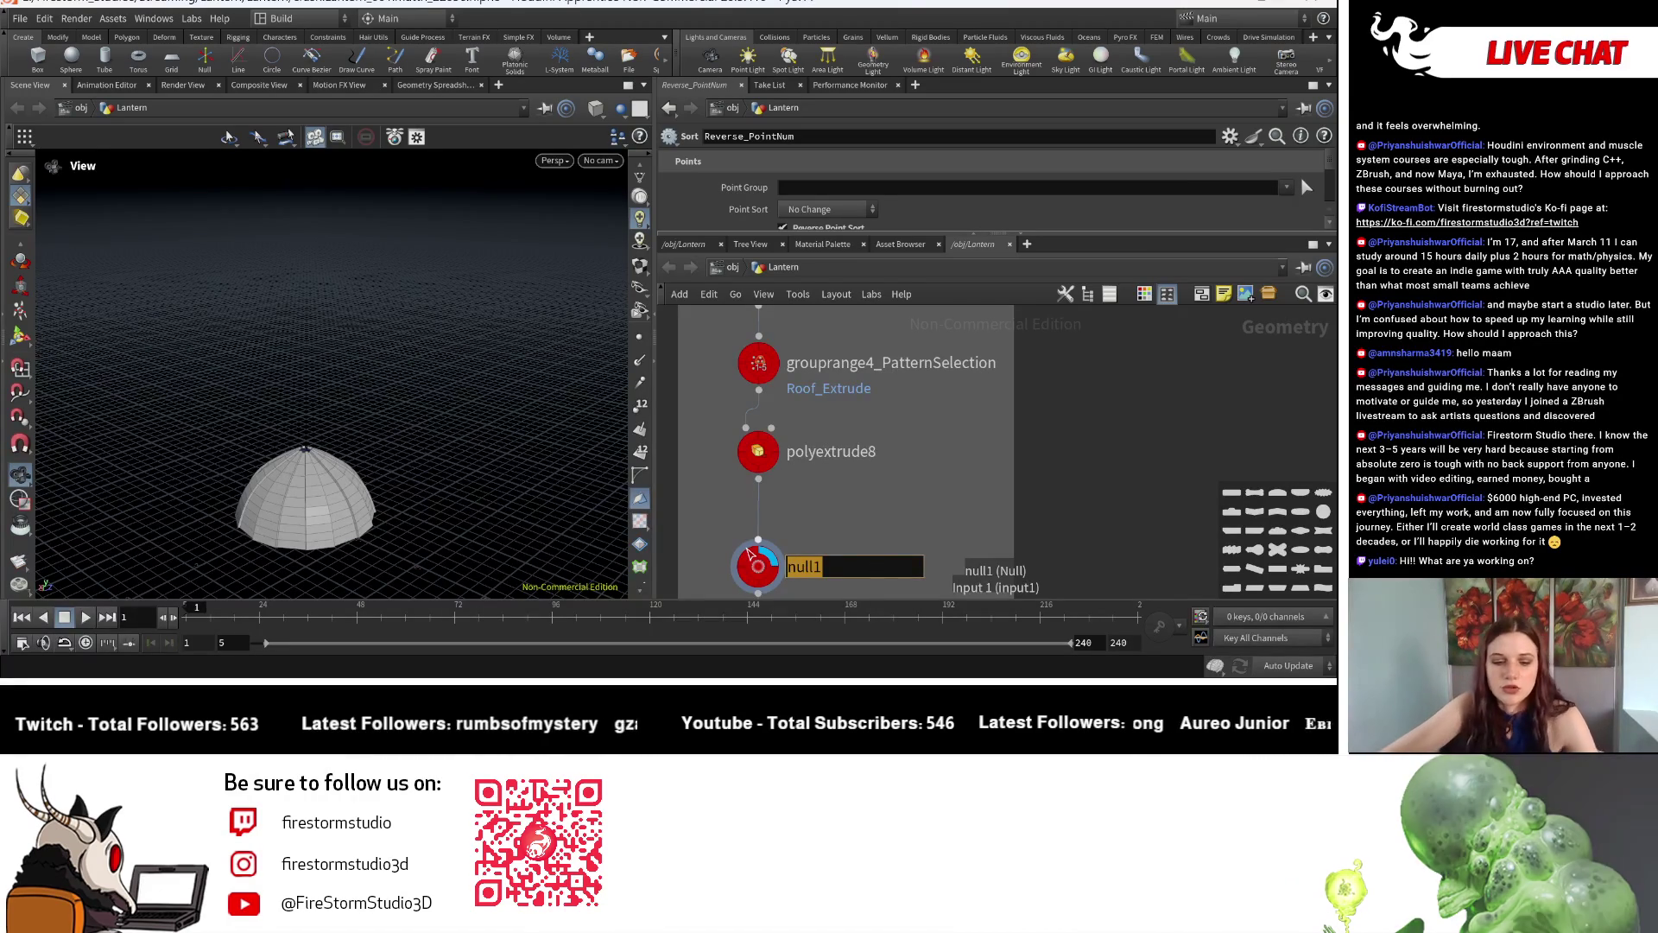
{"action": "type", "text": "Roof_Control"}
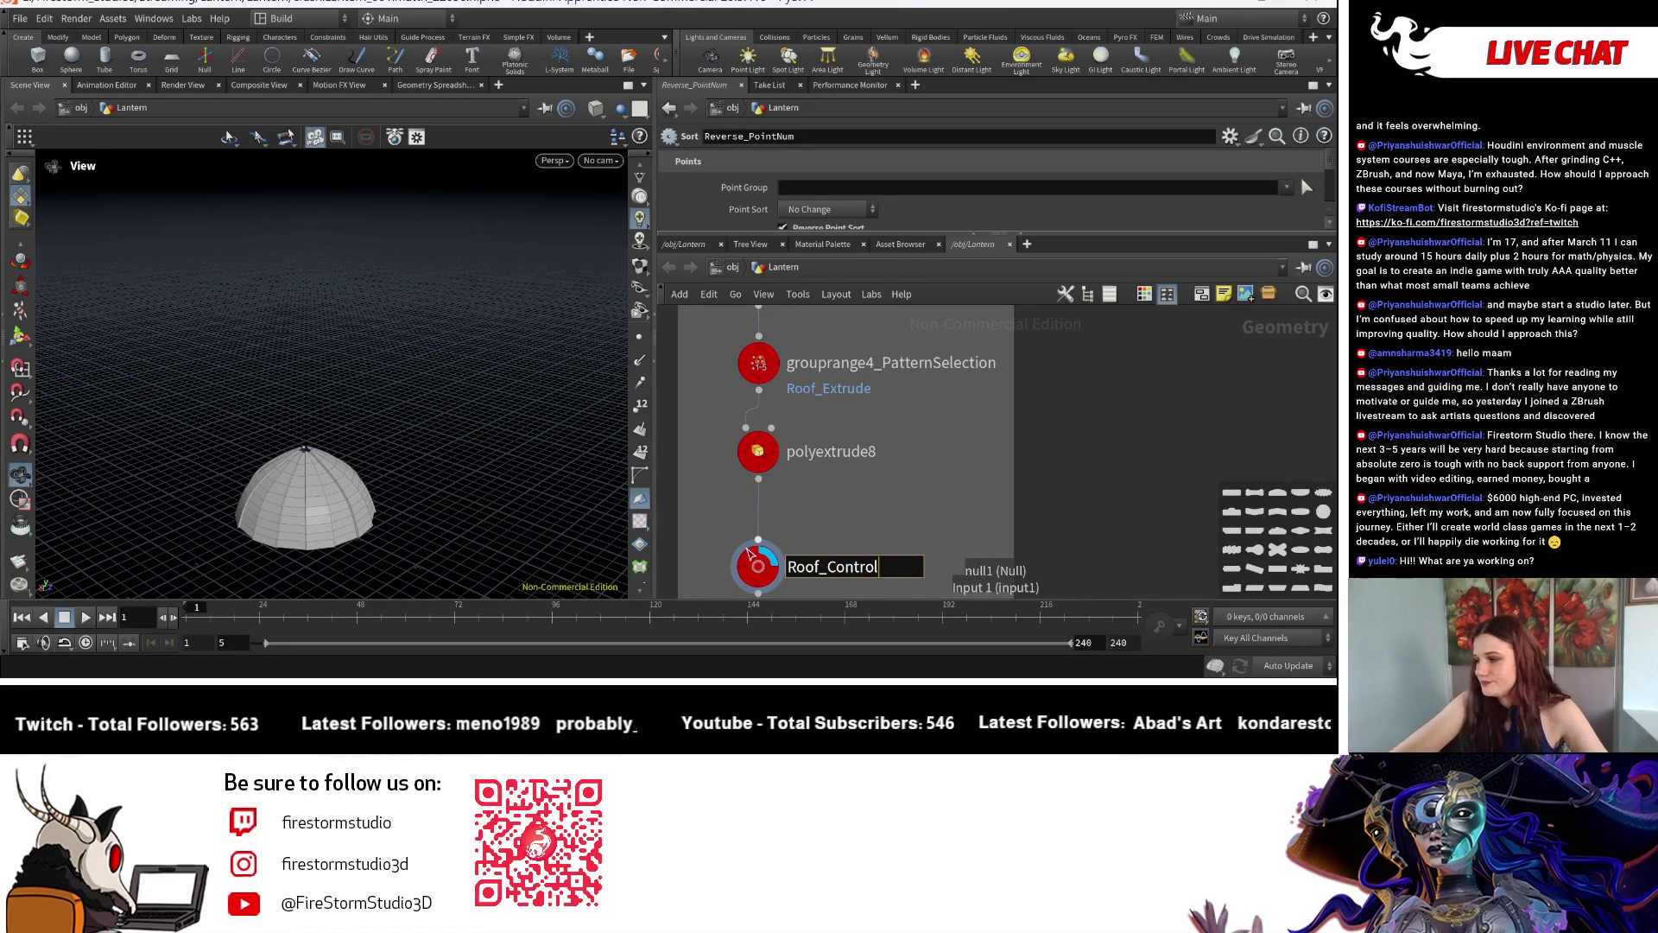
Confirm the null's new name Roof_Control and bring up its Edit Parameter Interface.
{"action": "key", "text": "Return"}
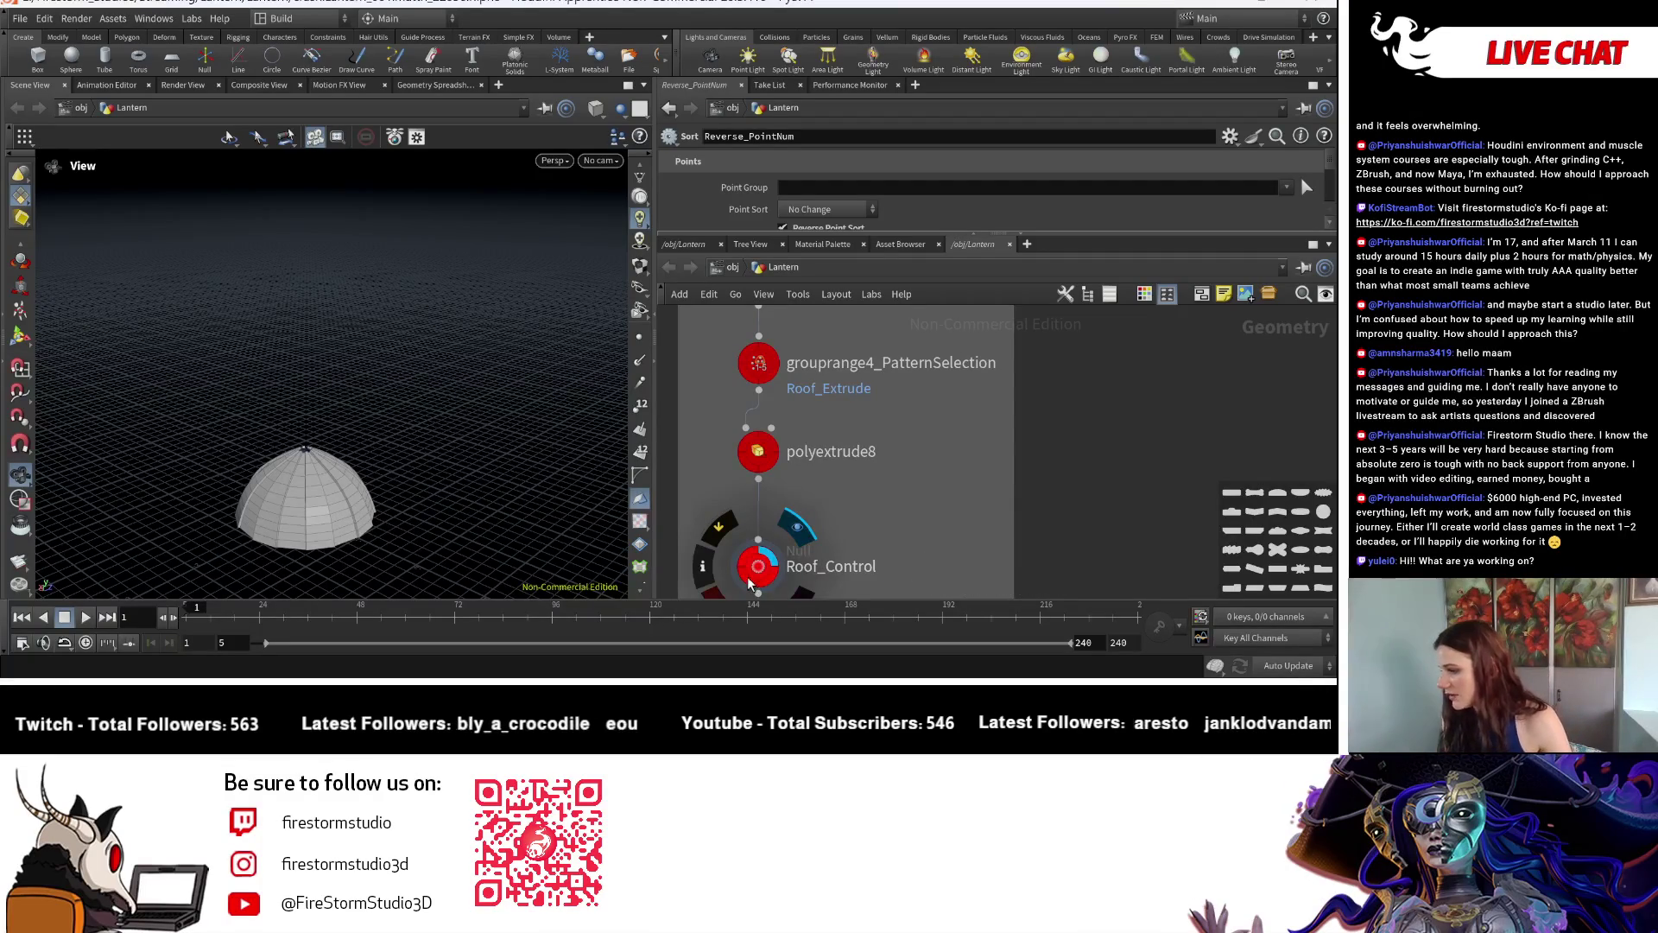
{"action": "left_click", "coordinate": [760, 569]}
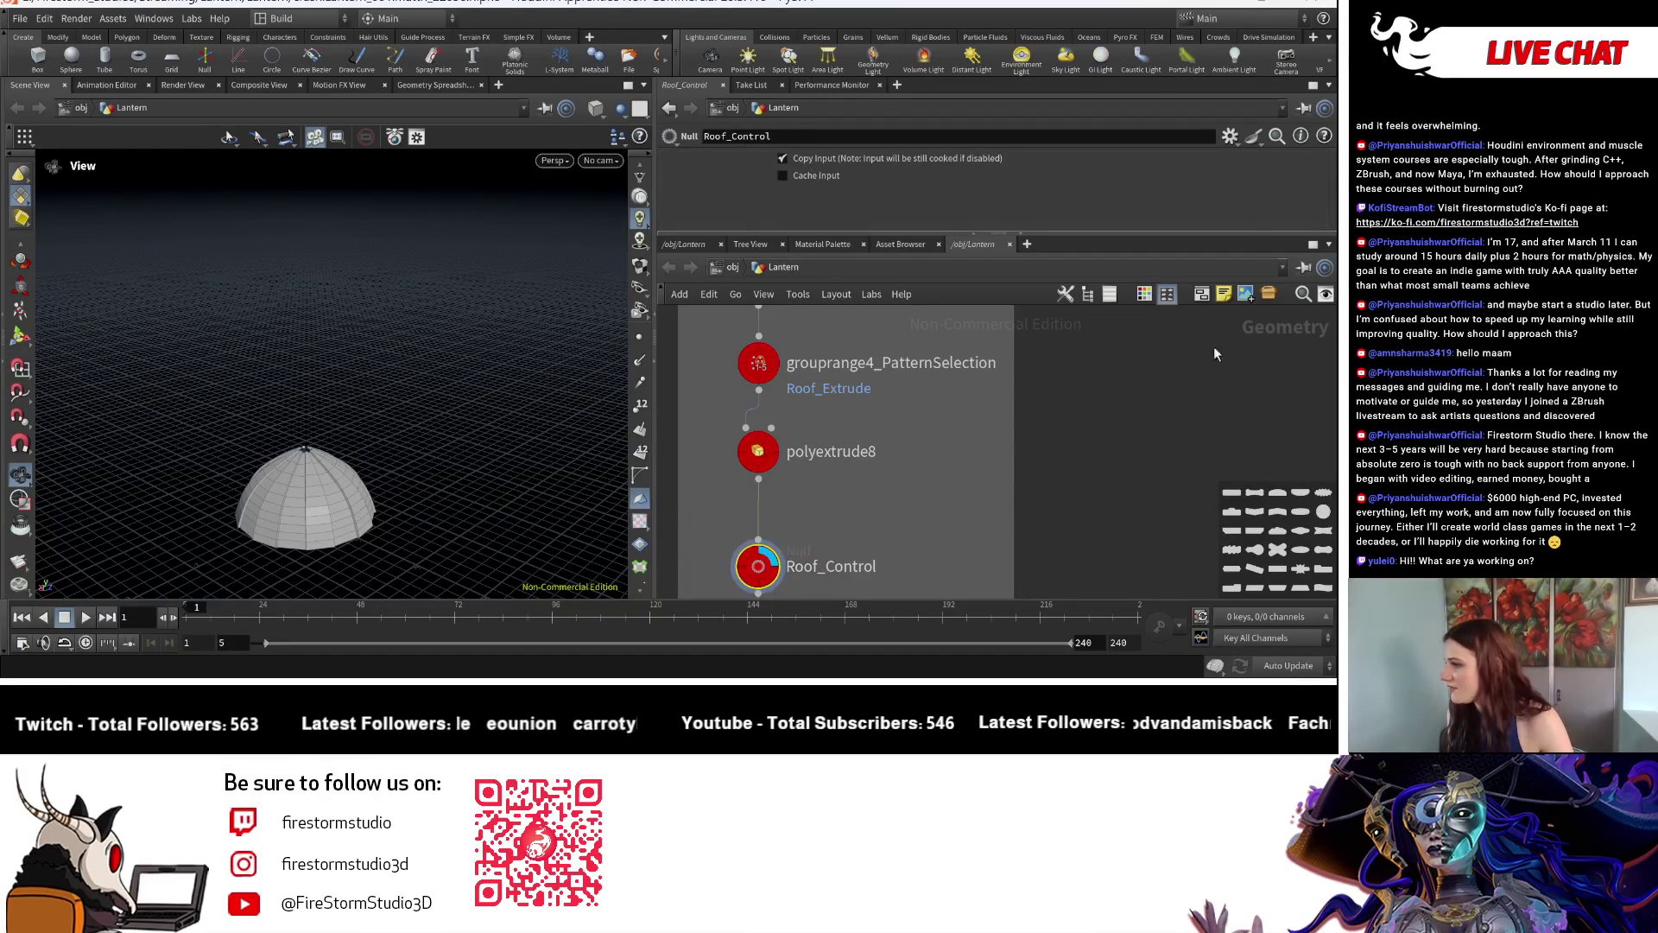
{"action": "left_click", "coordinate": [1229, 135]}
{"action": "left_click", "coordinate": [1224, 164]}
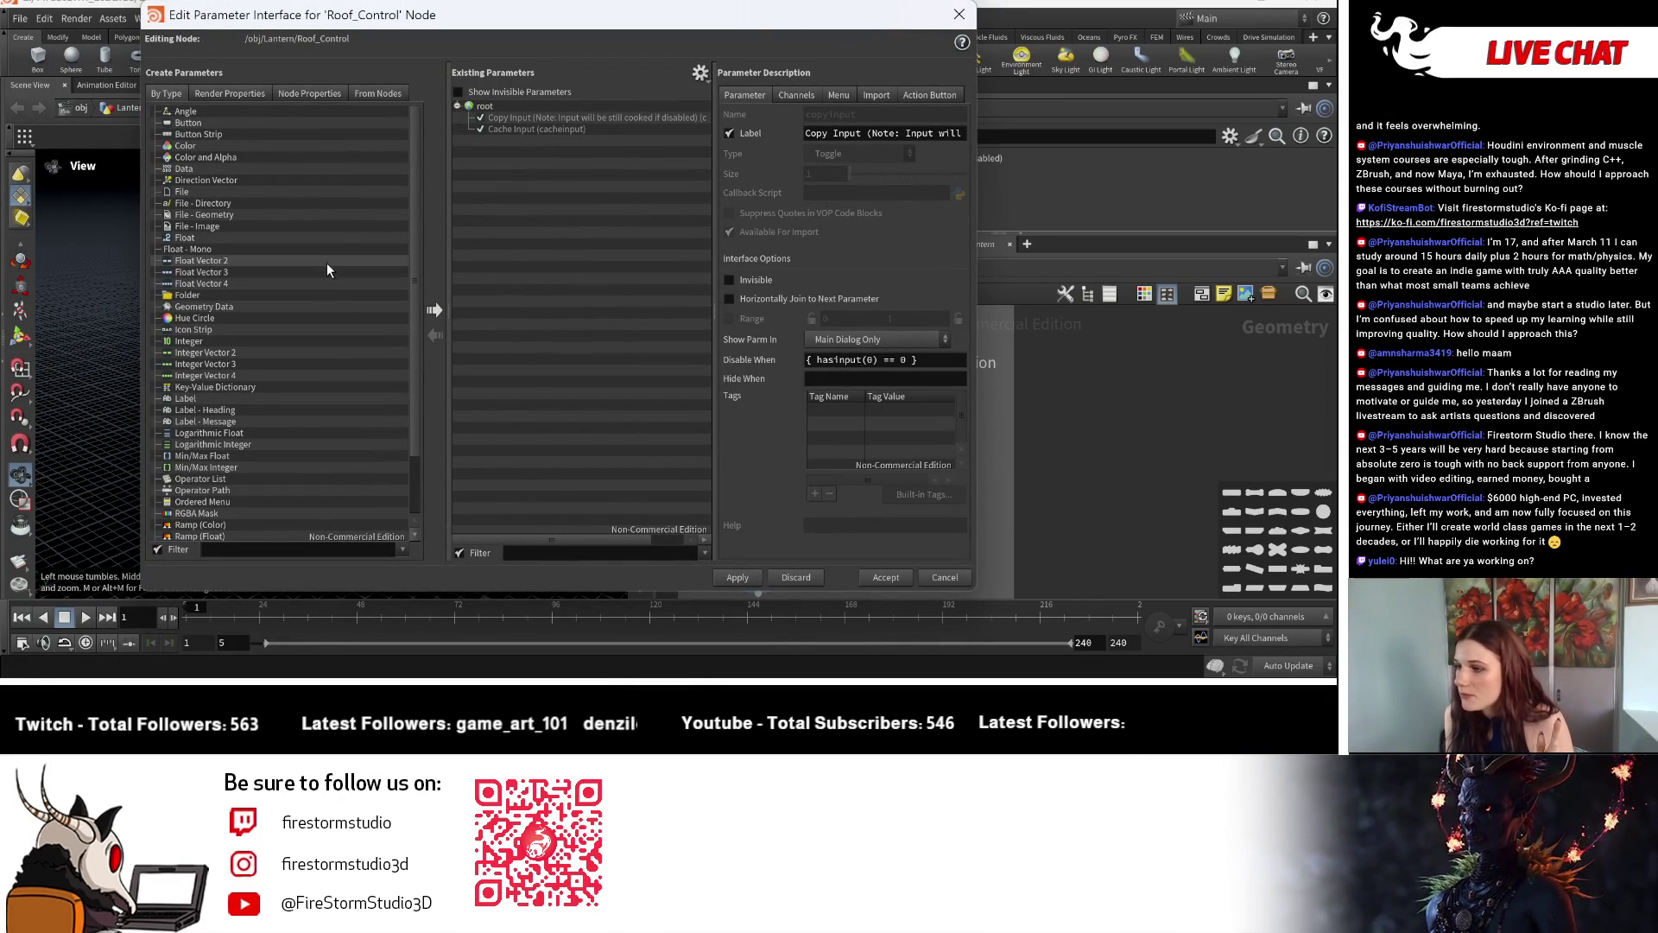
Add new single Float parameters to Roof_Control's interface, one after another.
{"action": "left_click", "coordinate": [326, 261]}
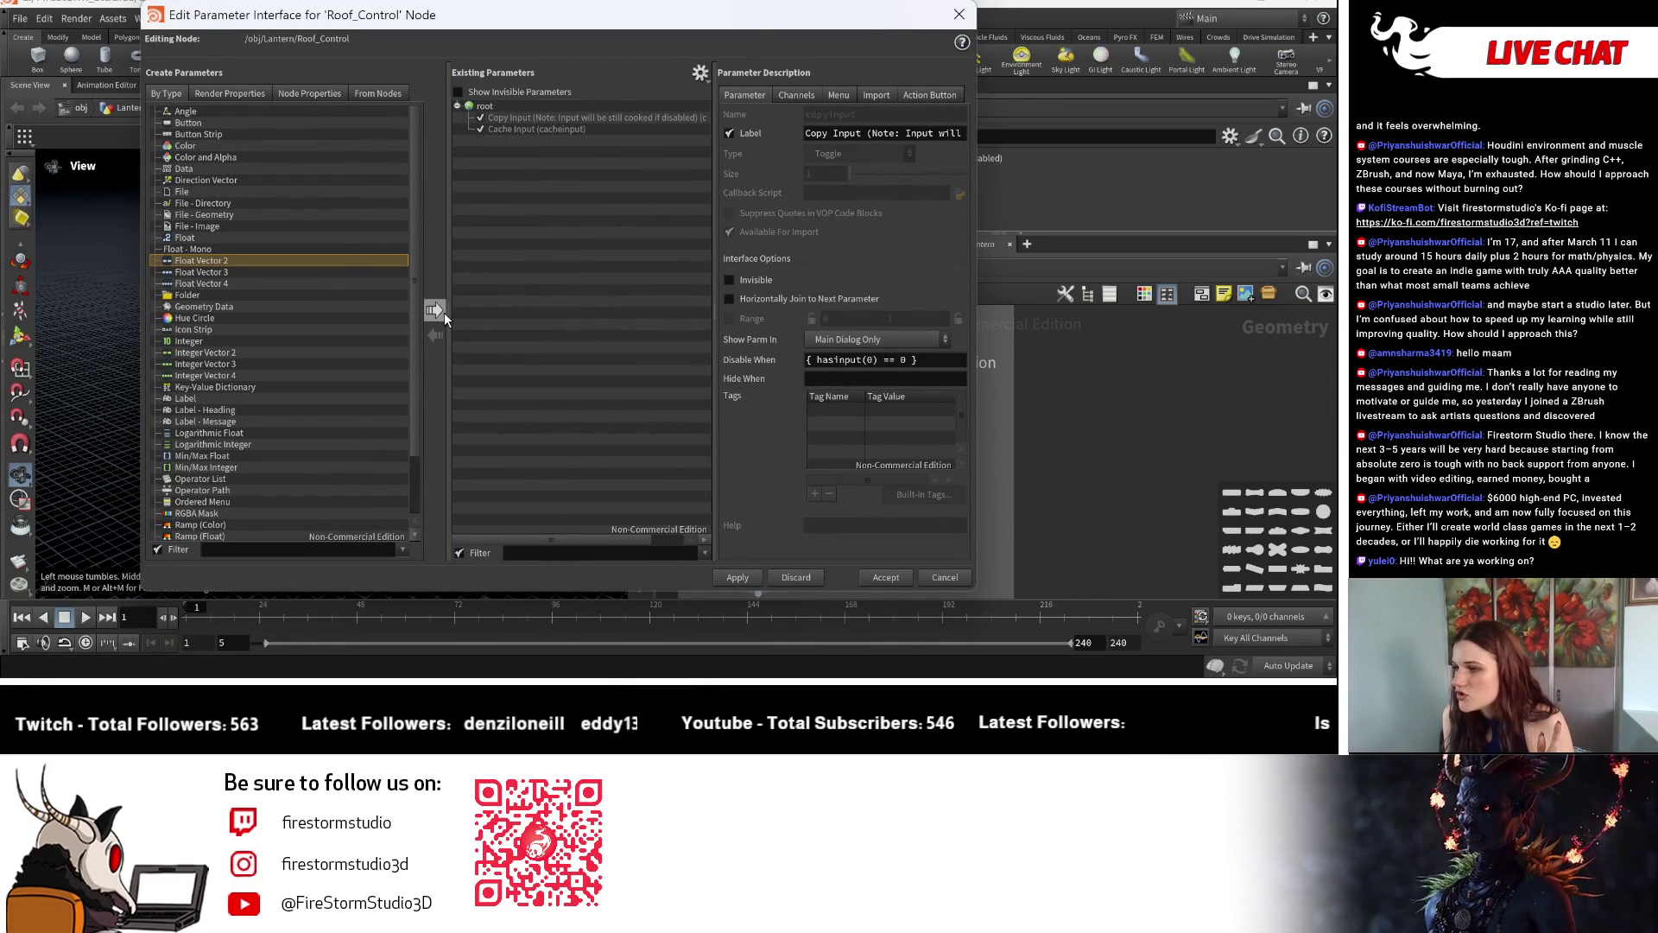
{"action": "left_click", "coordinate": [311, 238]}
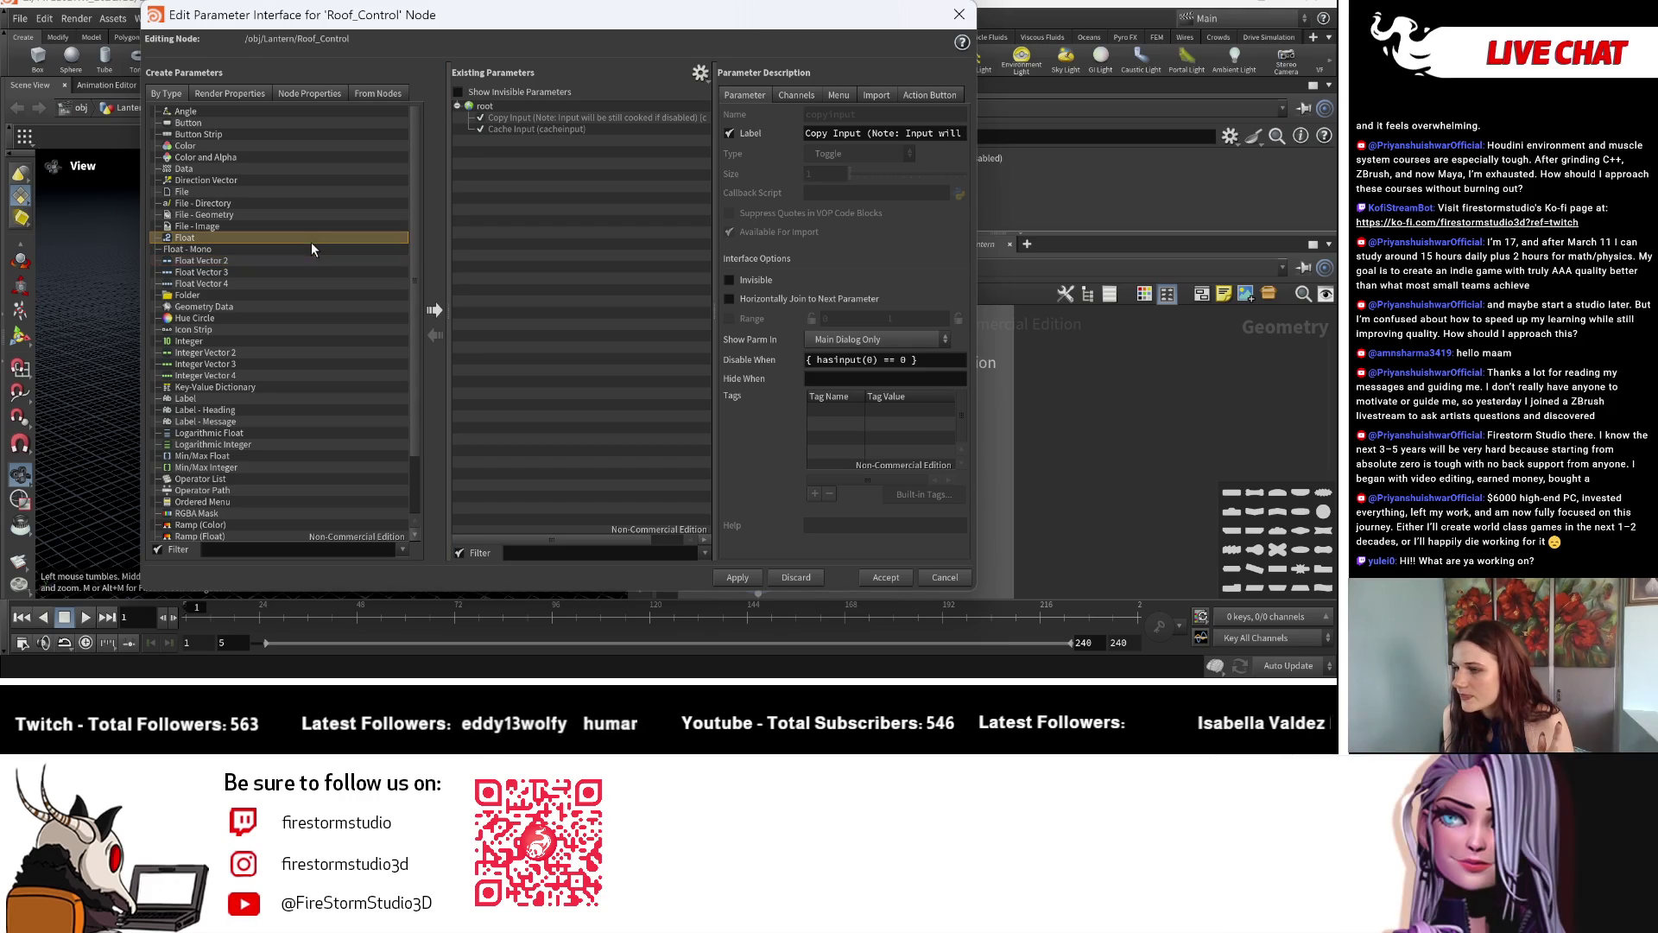
{"action": "left_click", "coordinate": [438, 308]}
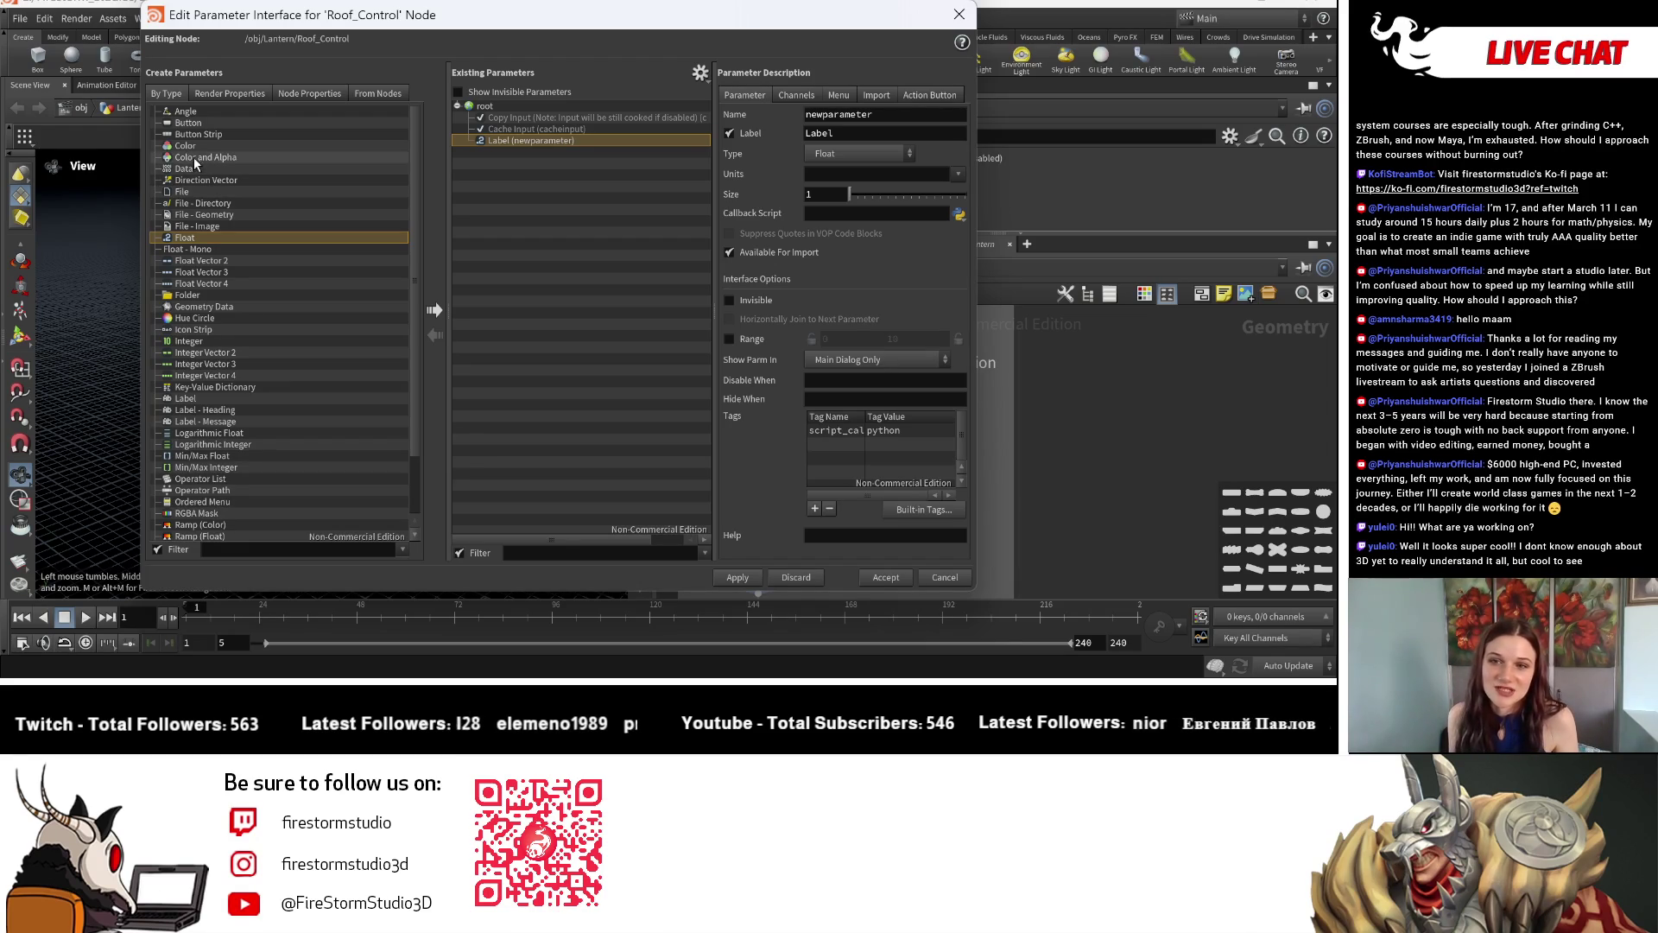
{"action": "left_click", "coordinate": [436, 312]}
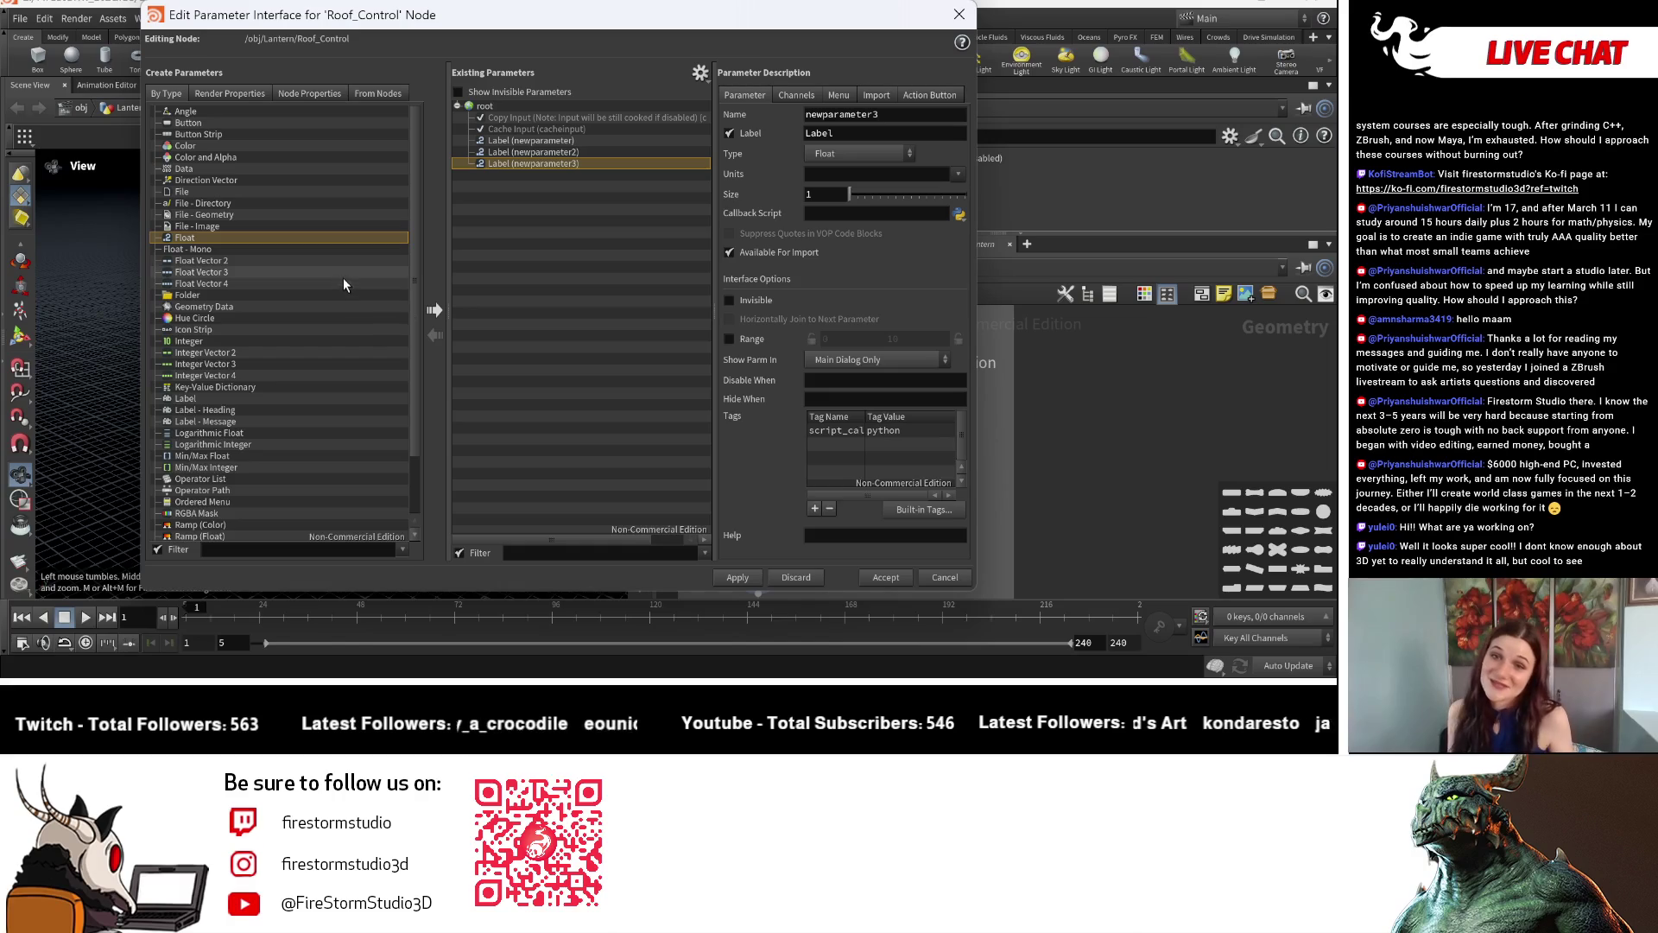
{"action": "left_click", "coordinate": [394, 231]}
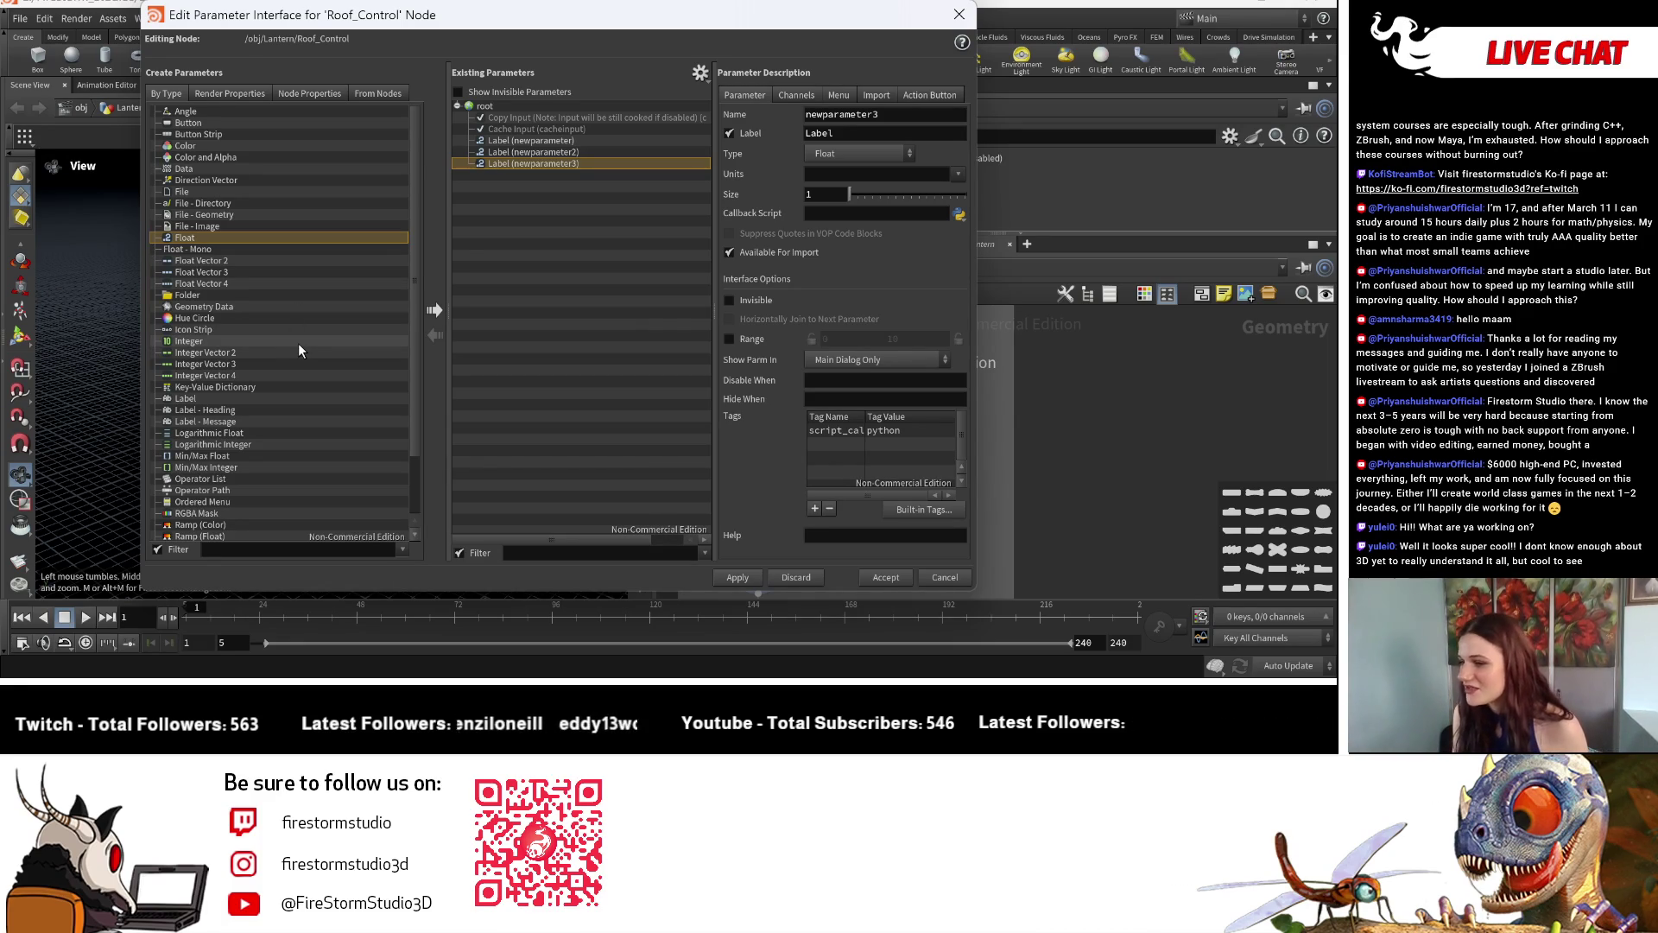
{"action": "scroll", "coordinate": [283, 313], "scroll_direction": "down", "scroll_amount": 1}
{"action": "scroll", "coordinate": [284, 314], "scroll_direction": "down", "scroll_amount": 1}
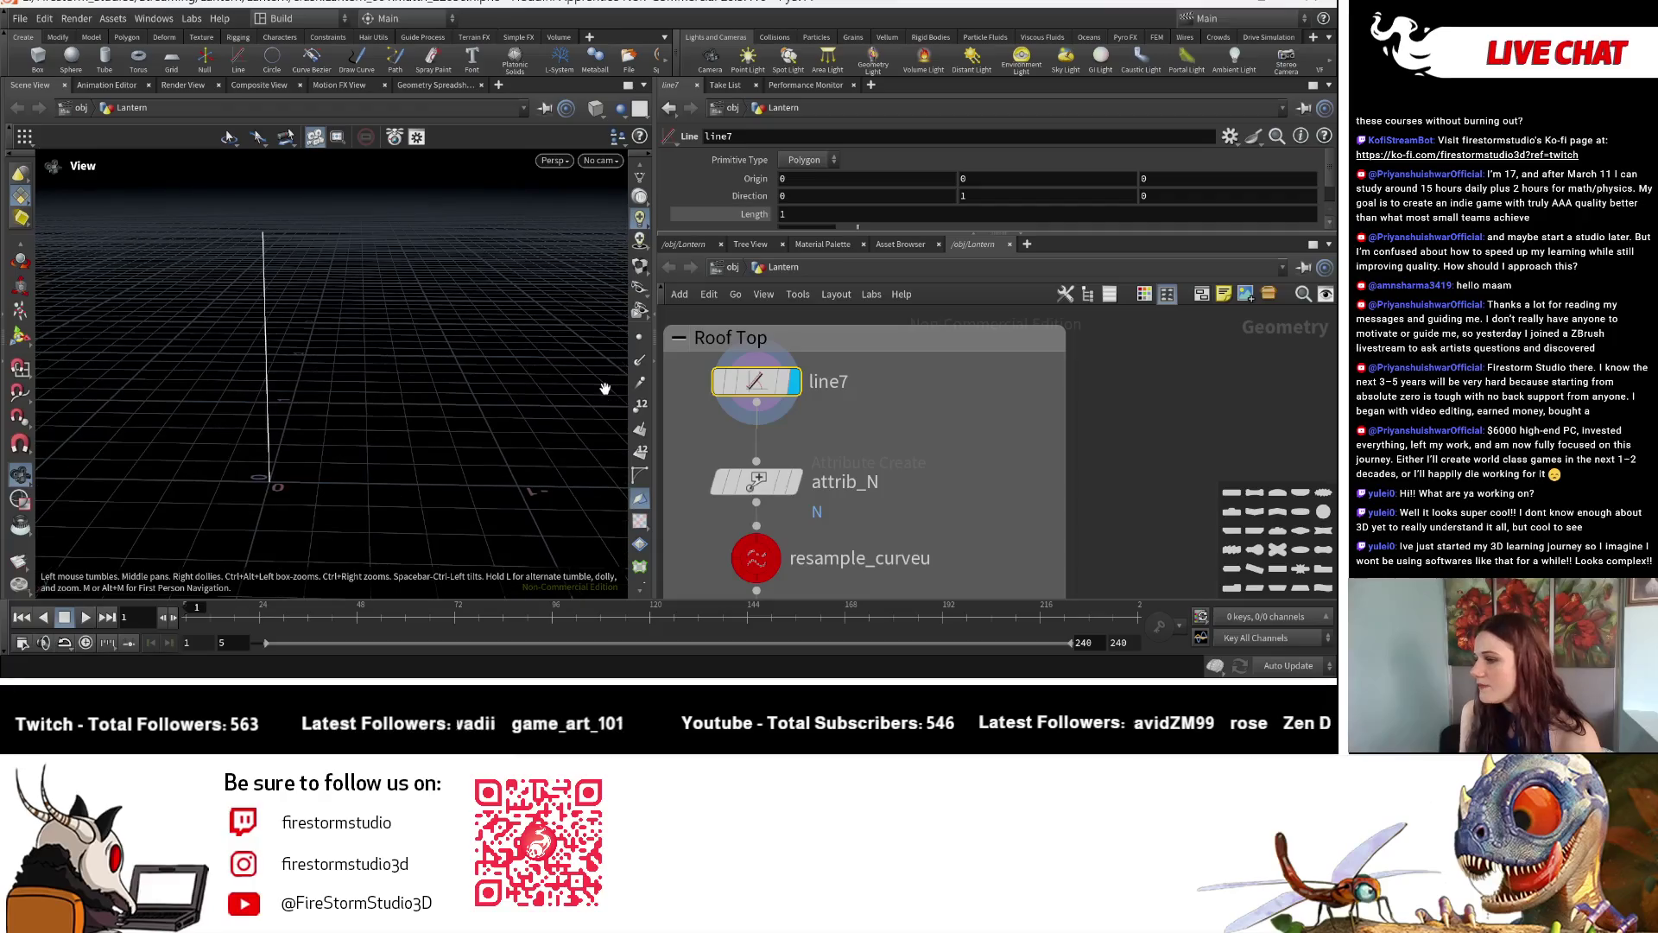
{"action": "left_click_drag", "start_coordinate": [348, 390], "coordinate": [331, 380]}
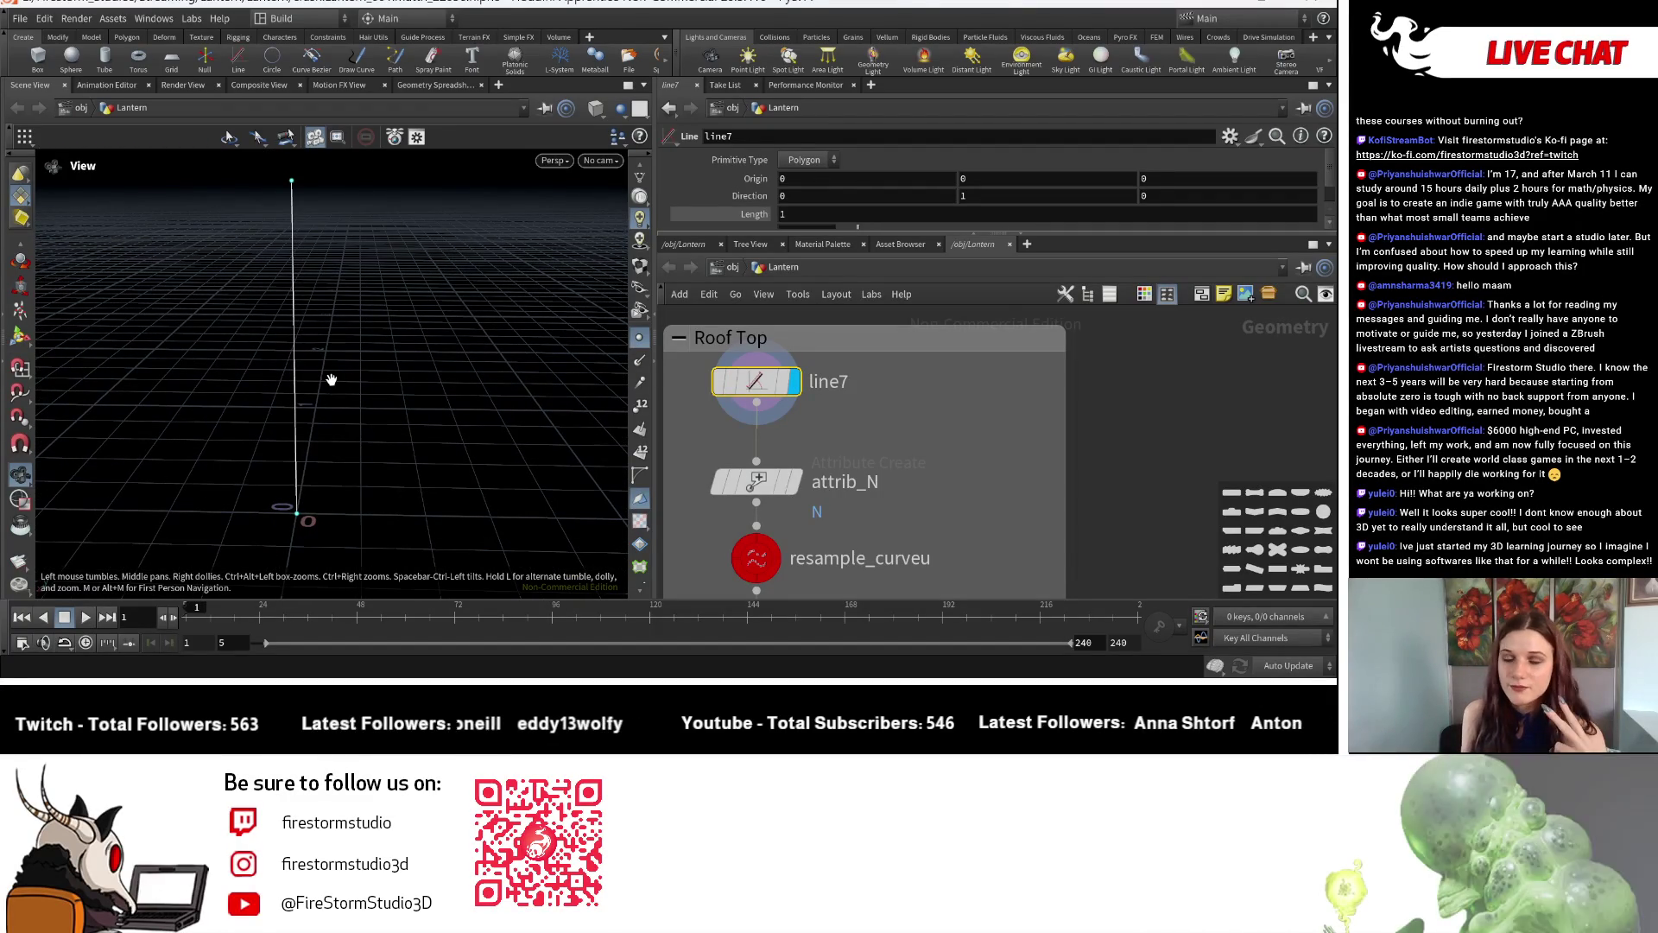
{"action": "left_click_drag", "start_coordinate": [229, 460], "coordinate": [277, 447]}
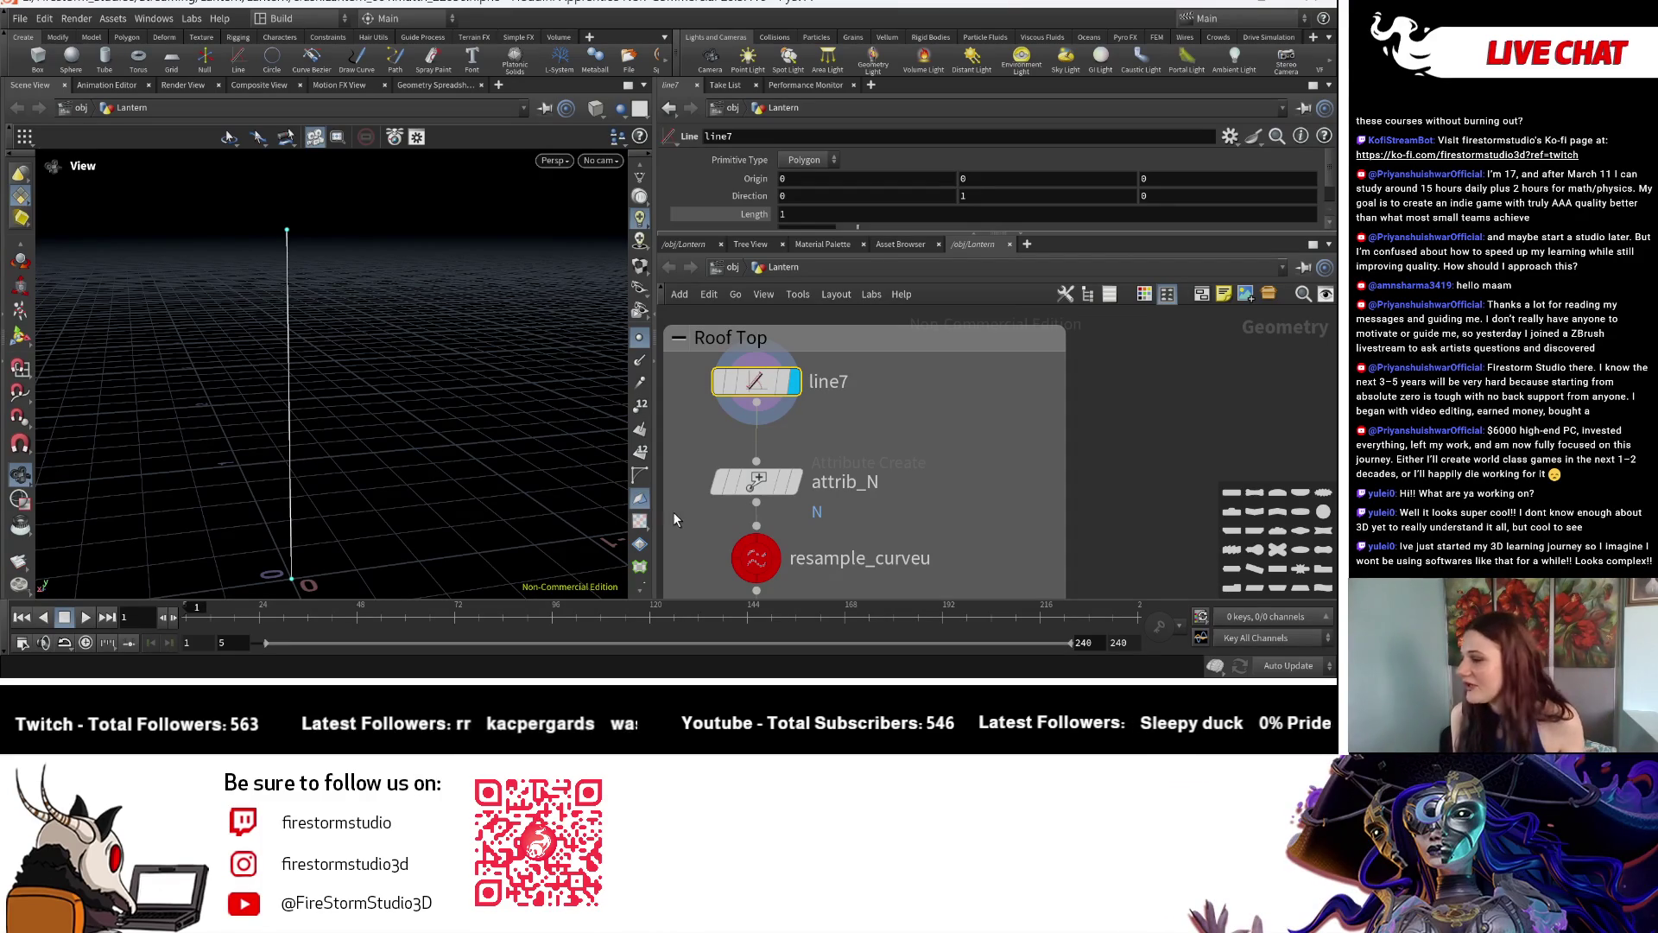
{"action": "mouse_move", "coordinate": [434, 388]}
{"action": "left_mouse_down"}
{"action": "mouse_move", "coordinate": [390, 406]}
{"action": "mouse_move", "coordinate": [397, 427]}
{"action": "left_mouse_up"}
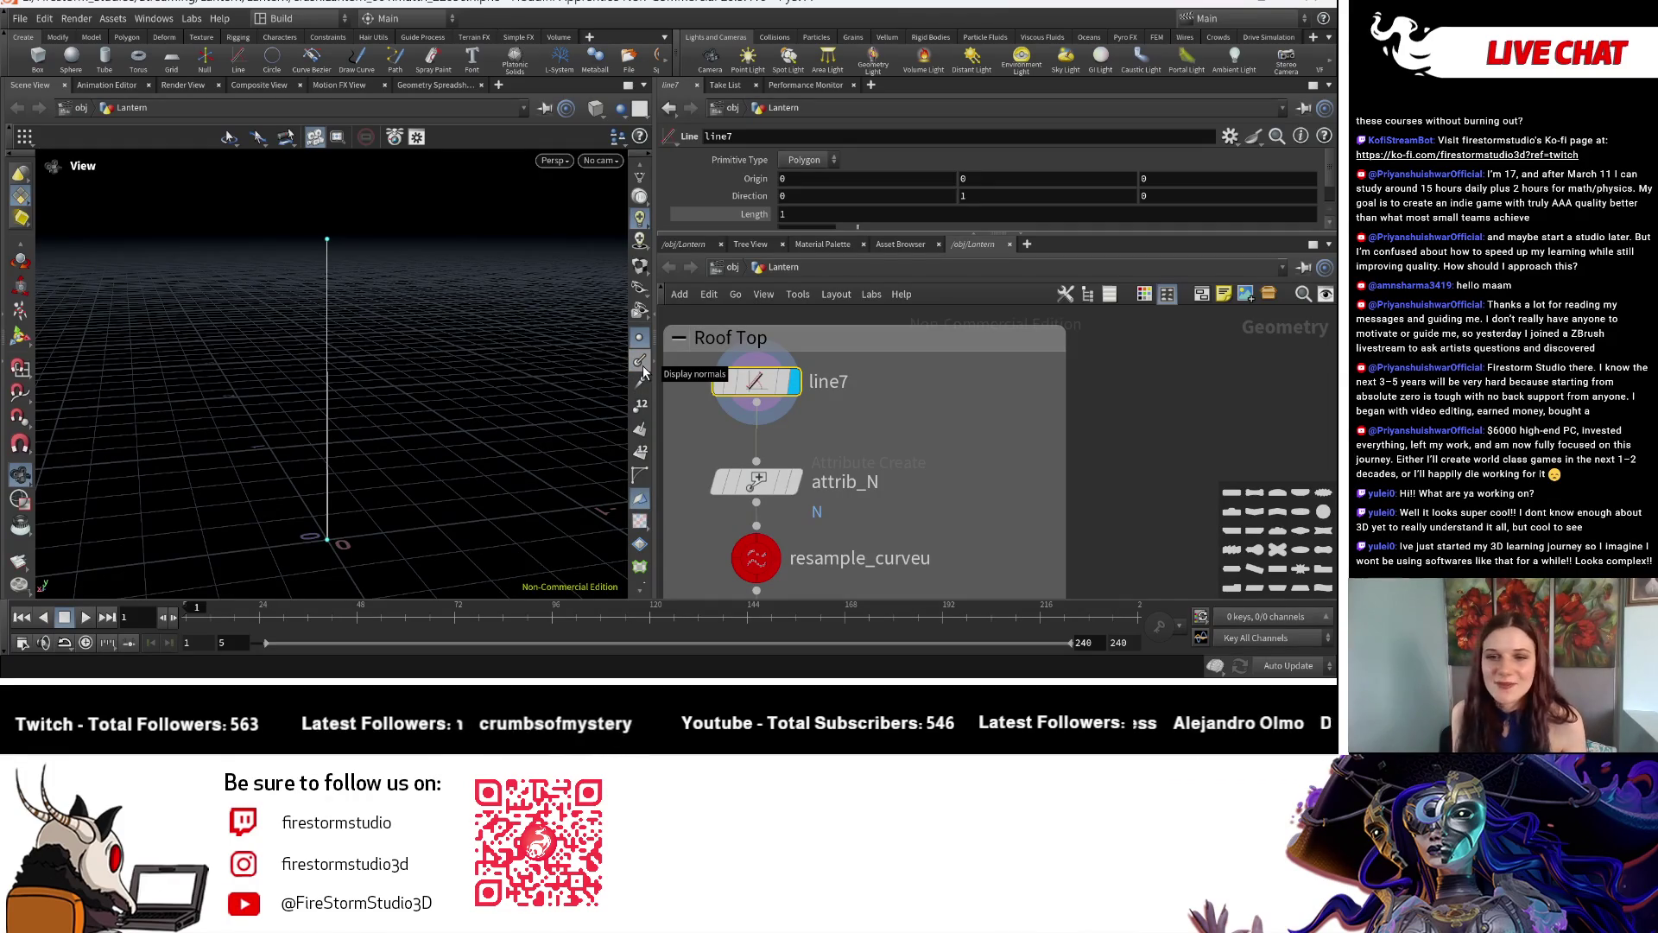
{"action": "left_click", "coordinate": [807, 483]}
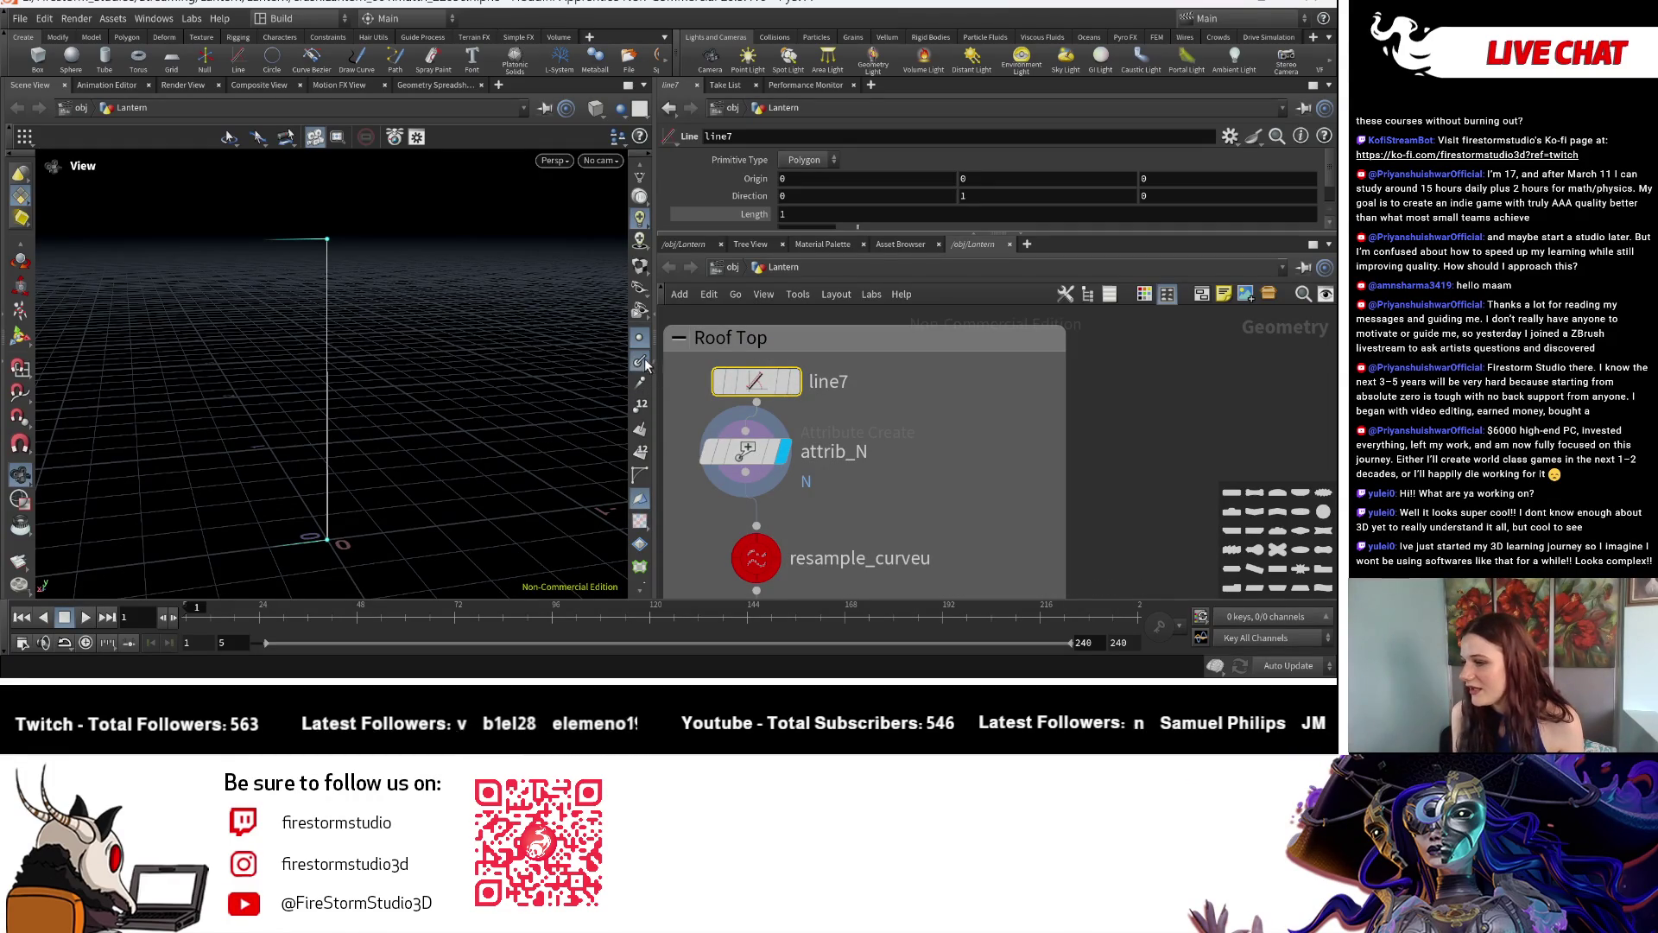
Inspect attrib_N's N vector attribute type and value, then move on to resample_curveu.
{"action": "left_click", "coordinate": [745, 451]}
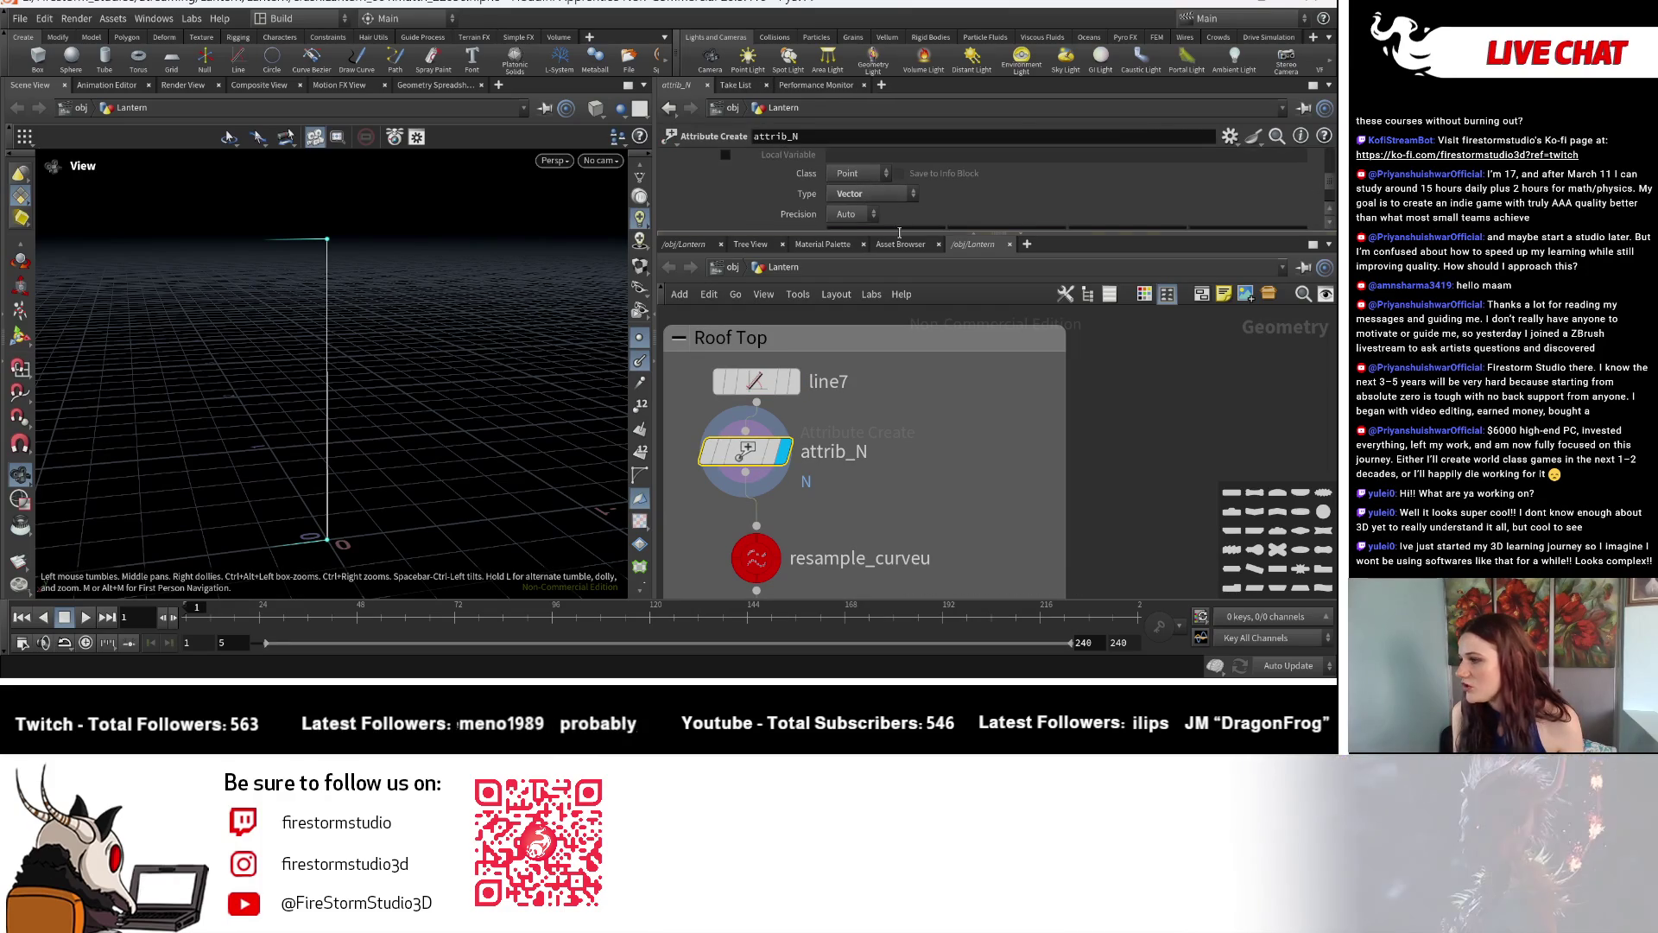
{"action": "left_click_drag", "start_coordinate": [922, 235], "coordinate": [923, 362]}
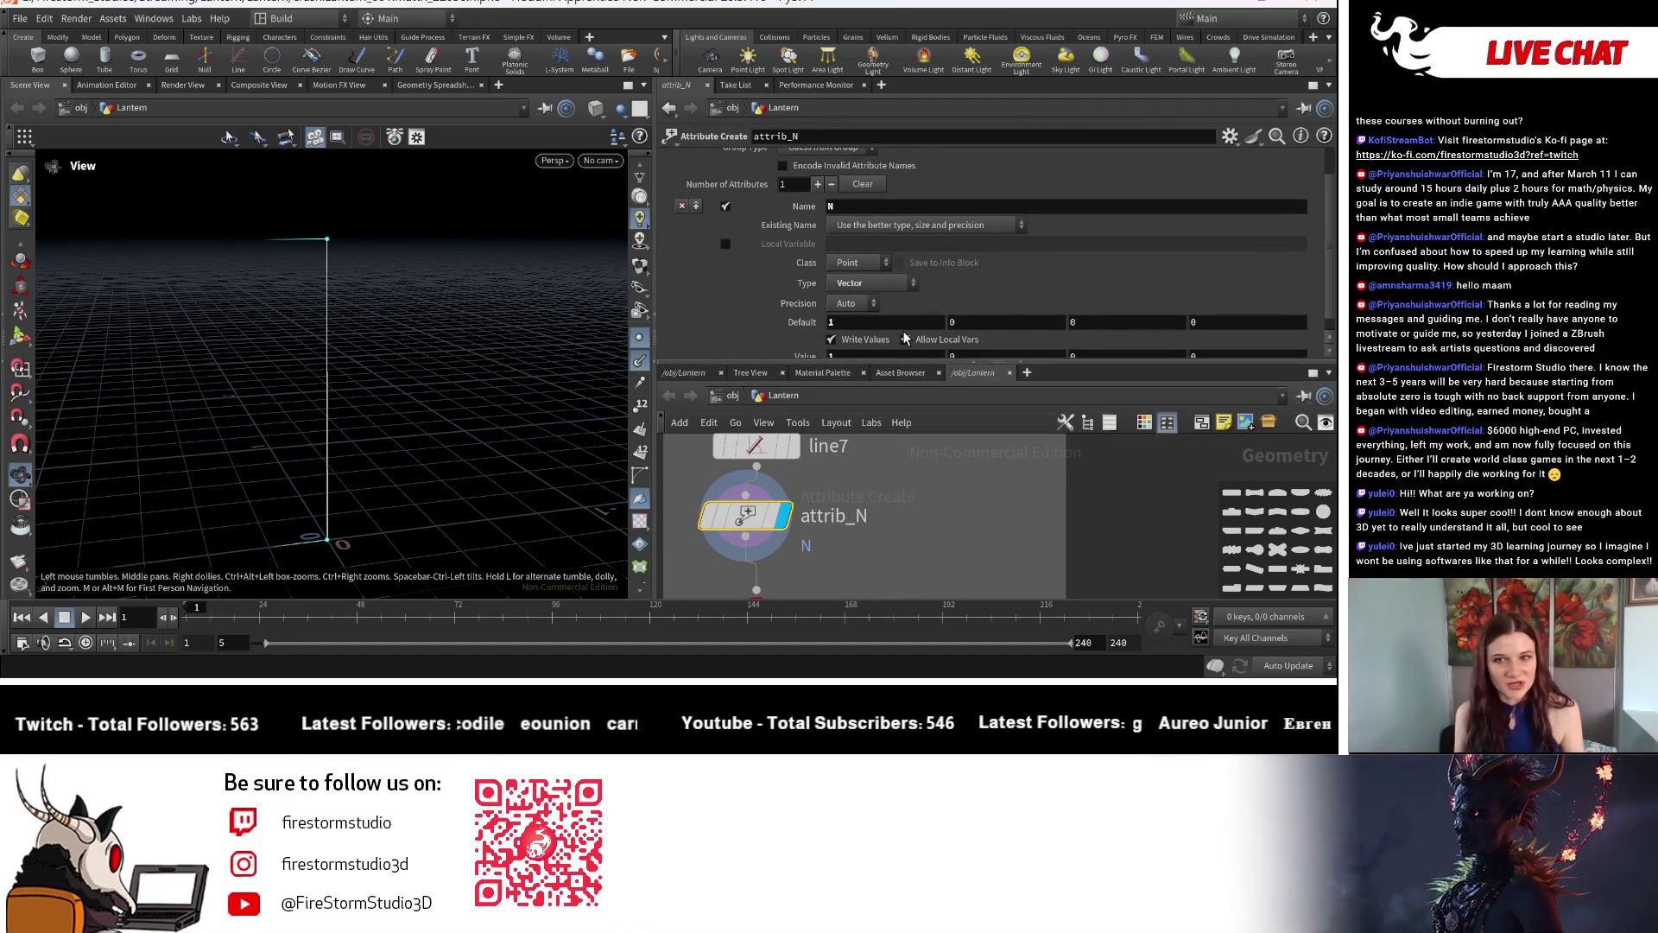
{"action": "scroll", "coordinate": [897, 292], "scroll_direction": "down", "scroll_amount": 1}
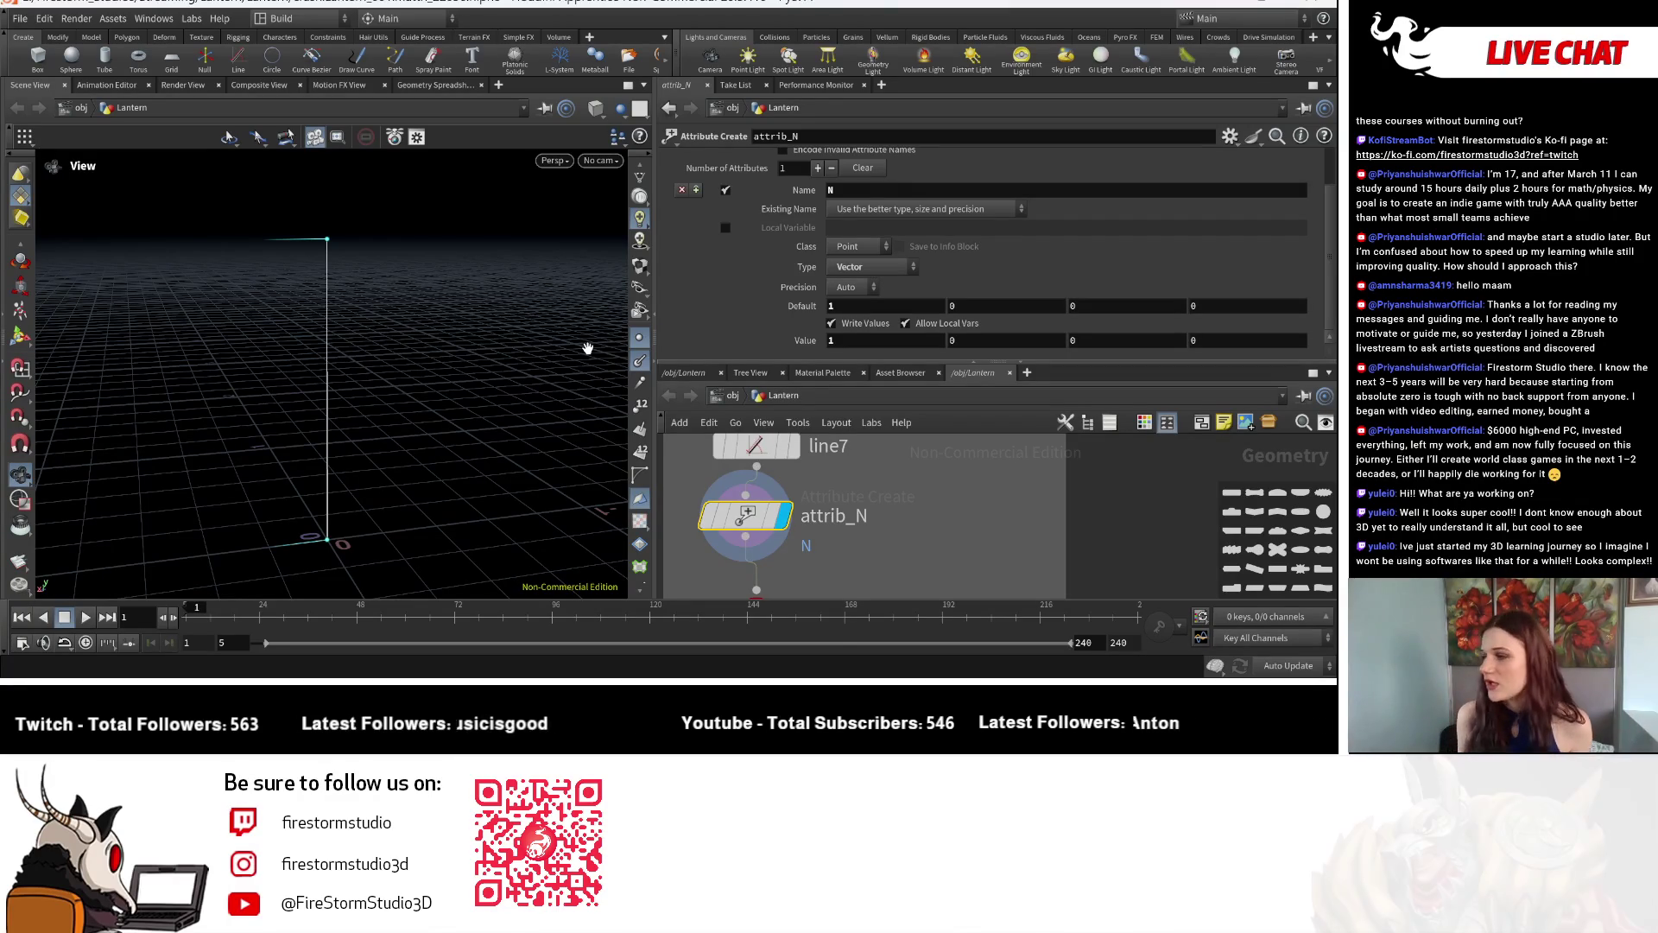
{"action": "left_click", "coordinate": [834, 264]}
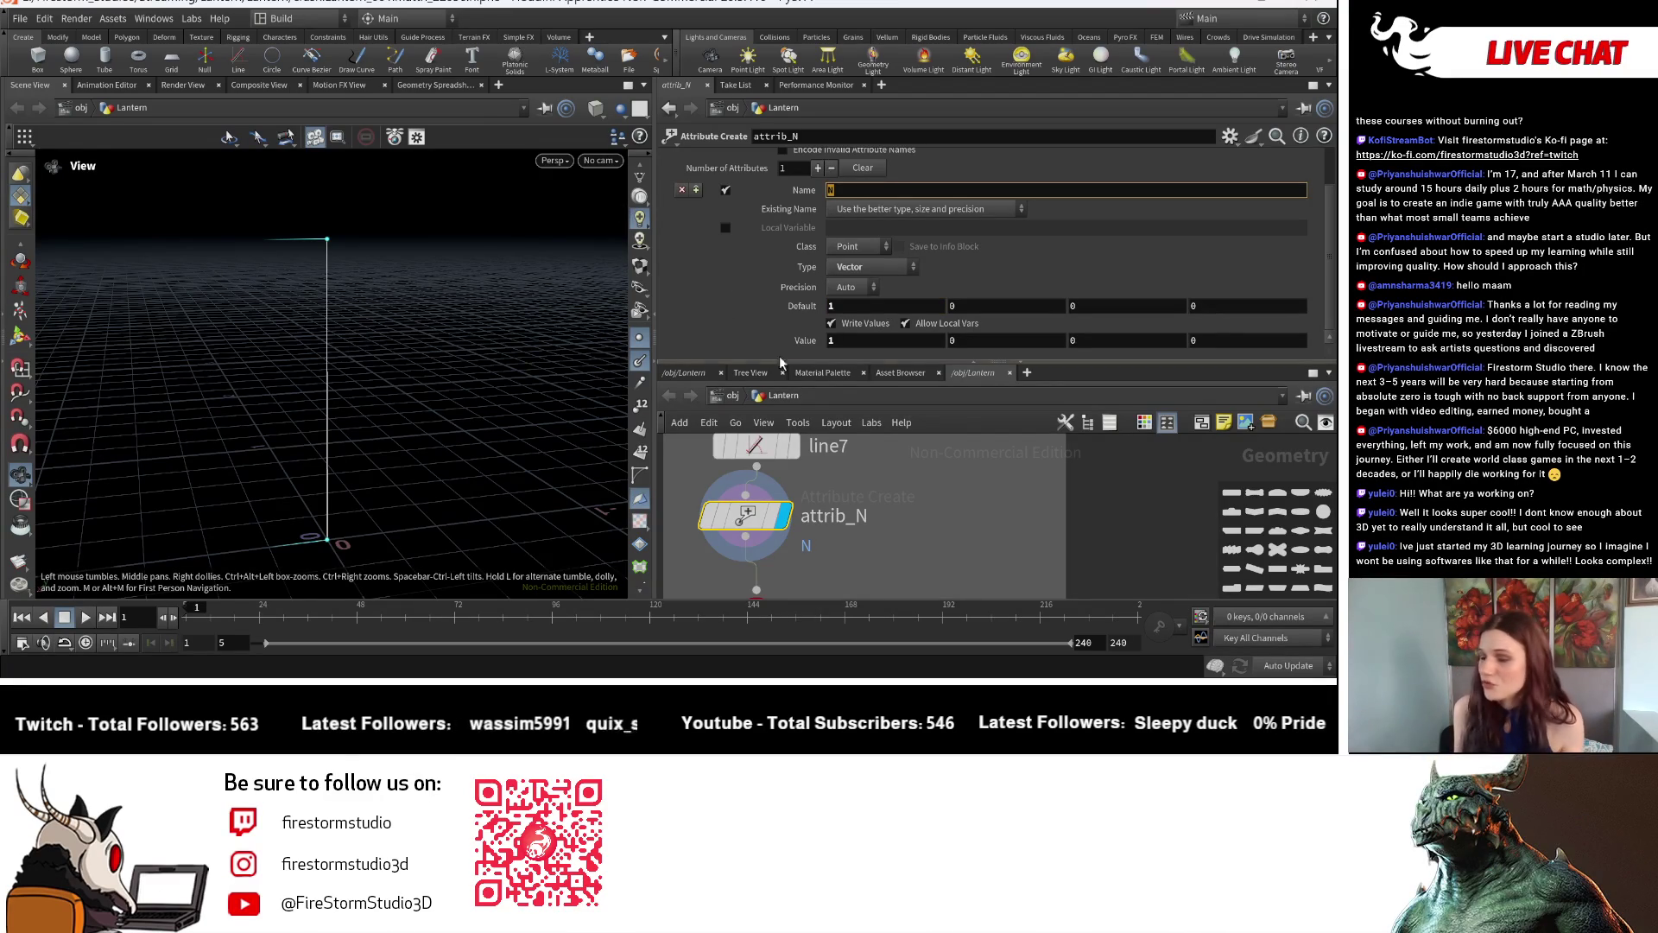
{"action": "left_click", "coordinate": [831, 340]}
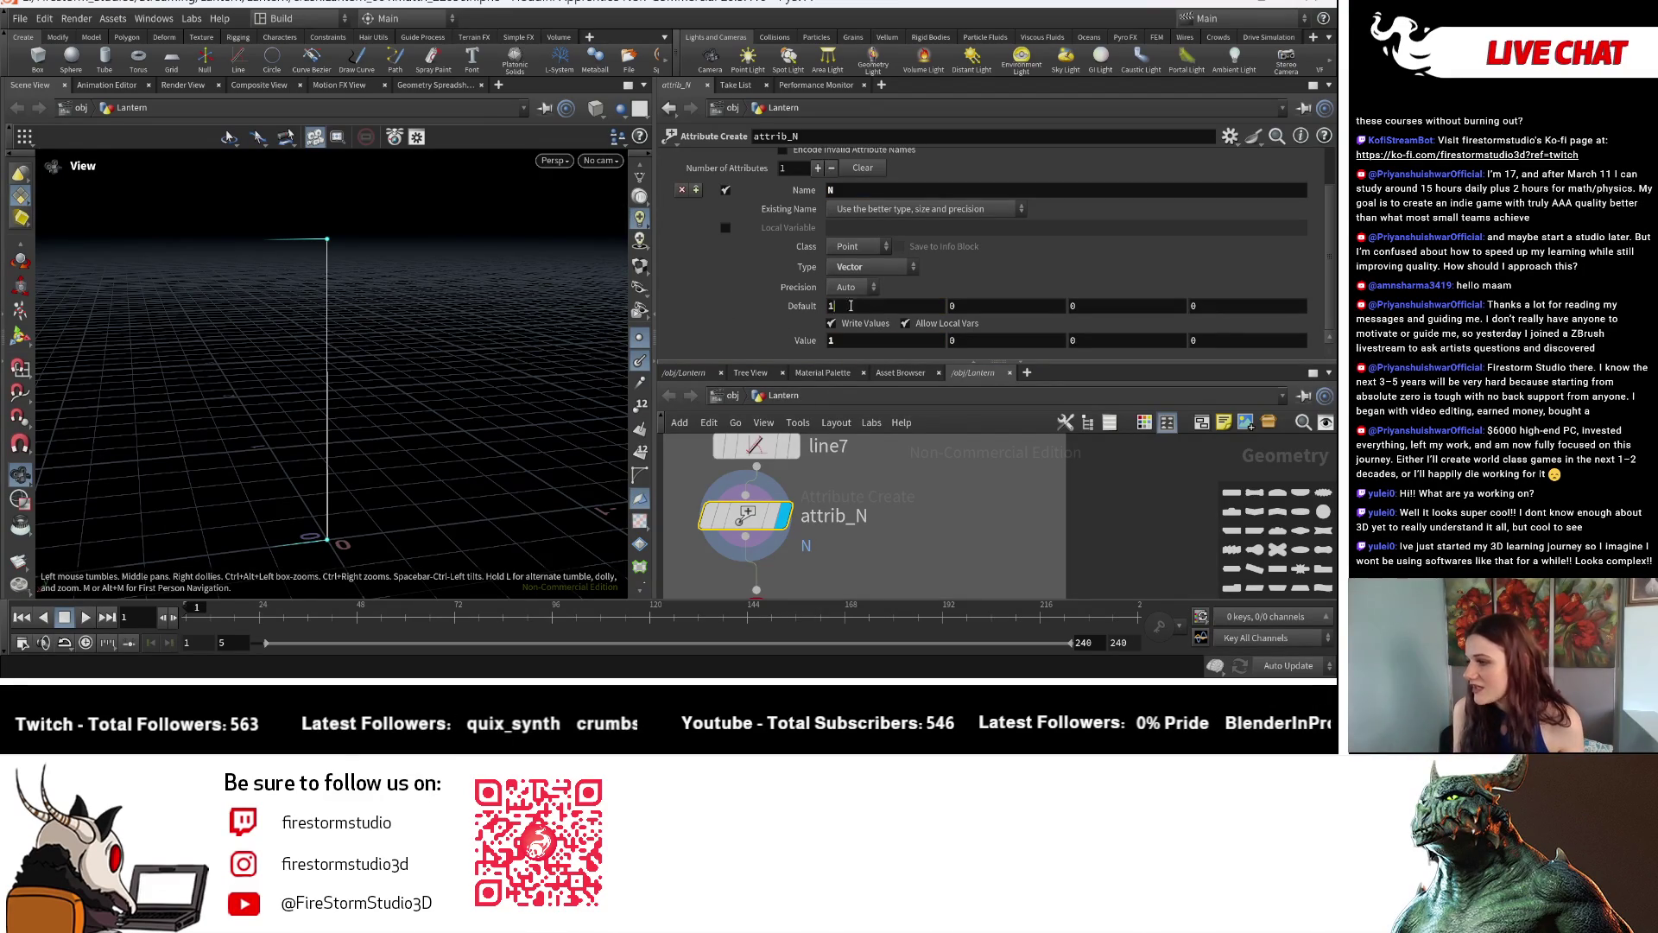
{"action": "scroll", "coordinate": [865, 534], "scroll_direction": "down", "scroll_amount": 2}
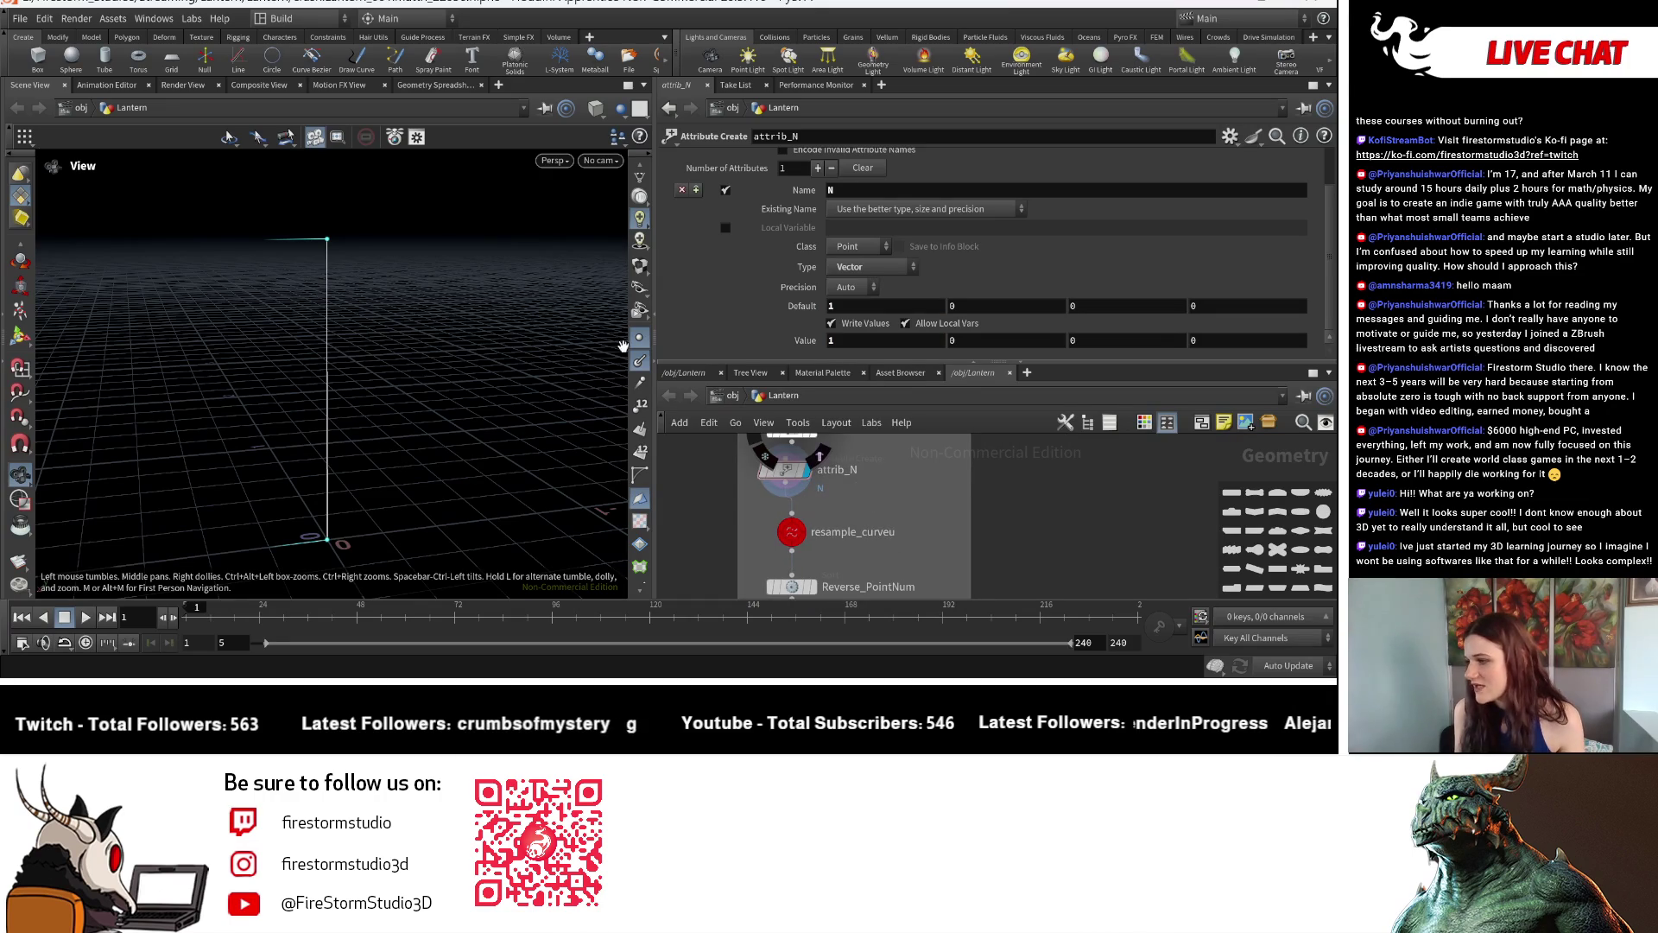
{"action": "mouse_move", "coordinate": [784, 493]}
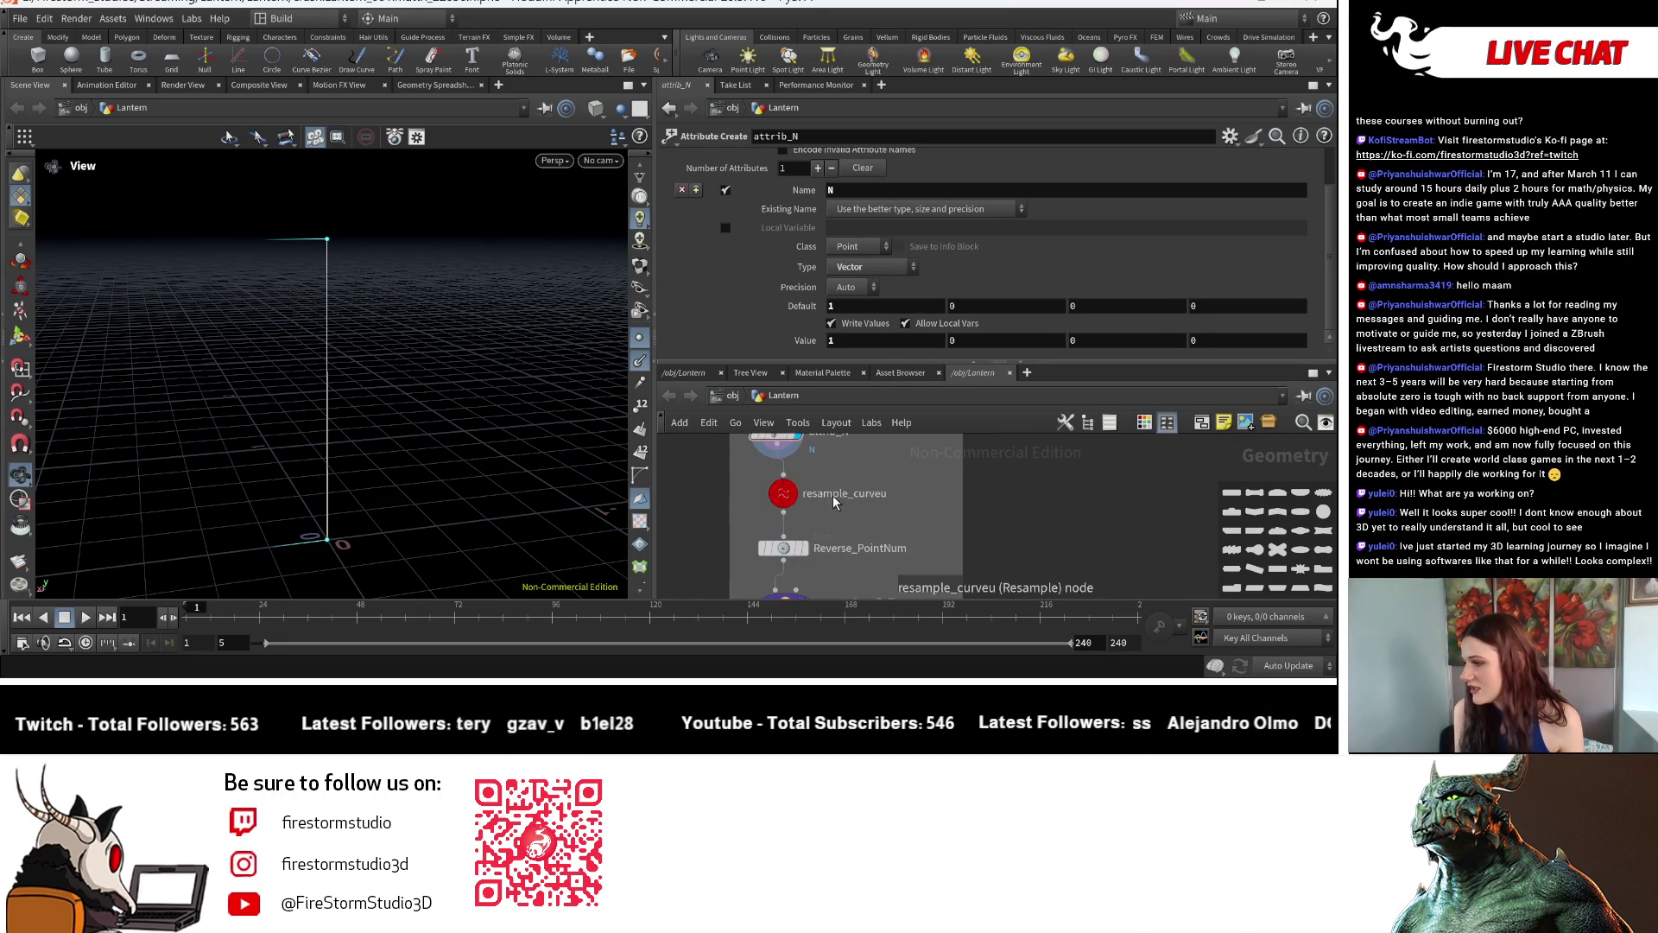
{"action": "scroll", "coordinate": [777, 505], "scroll_direction": "up", "scroll_amount": 2}
{"action": "left_click", "coordinate": [743, 500]}
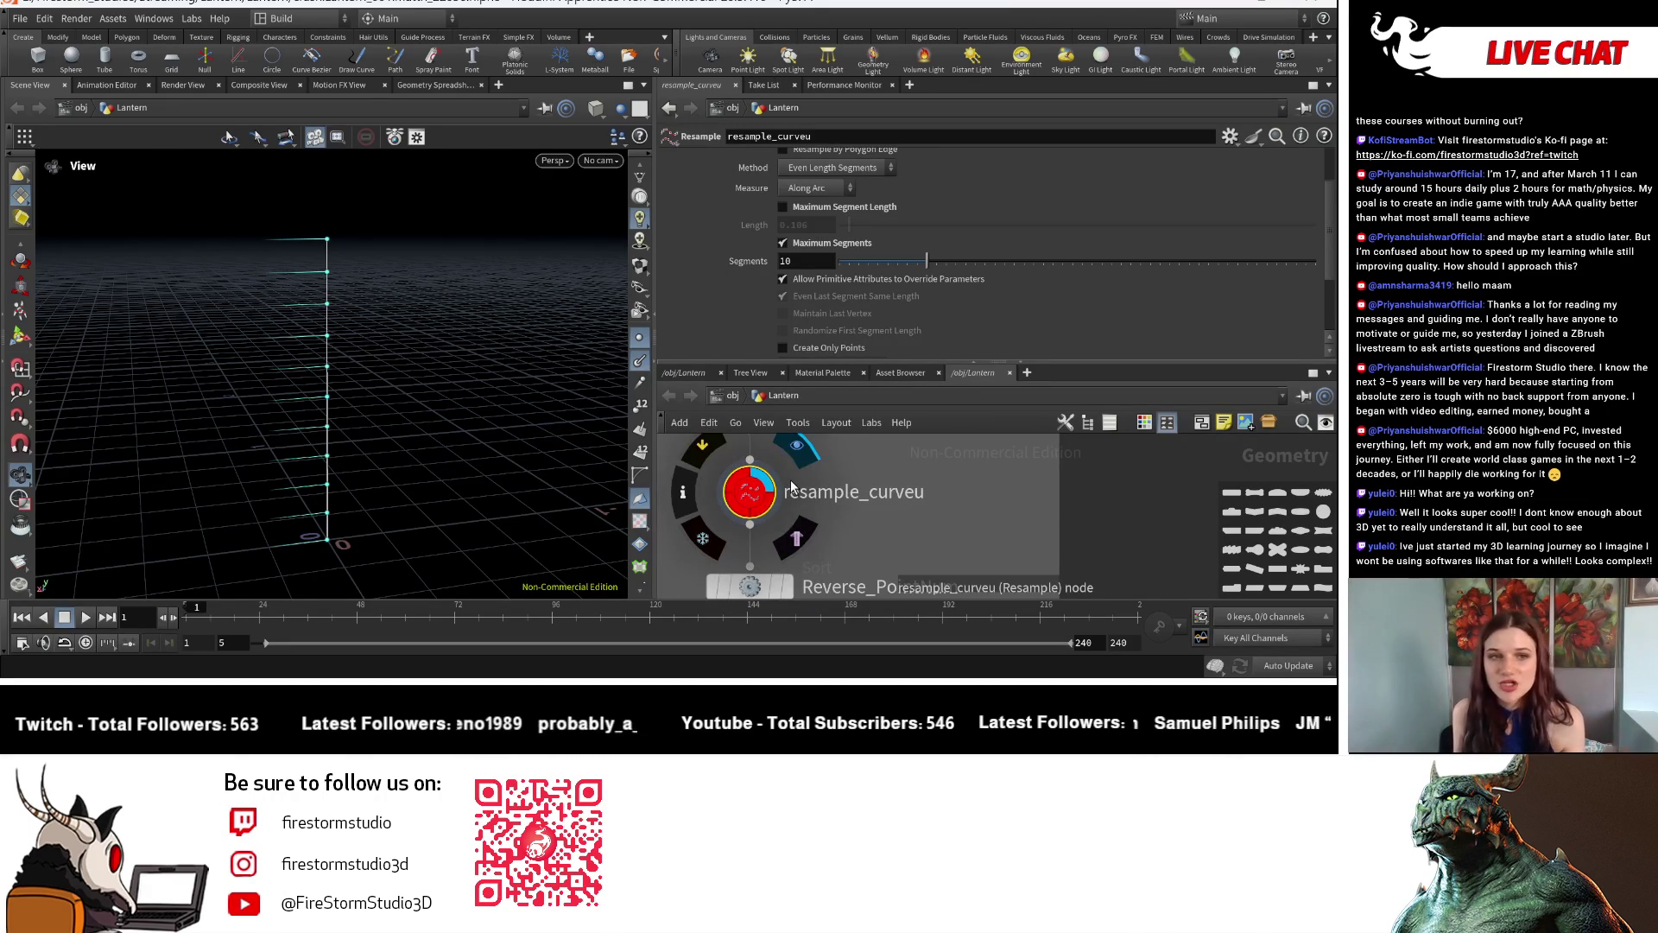
{"action": "left_click_drag", "start_coordinate": [335, 470], "coordinate": [355, 461]}
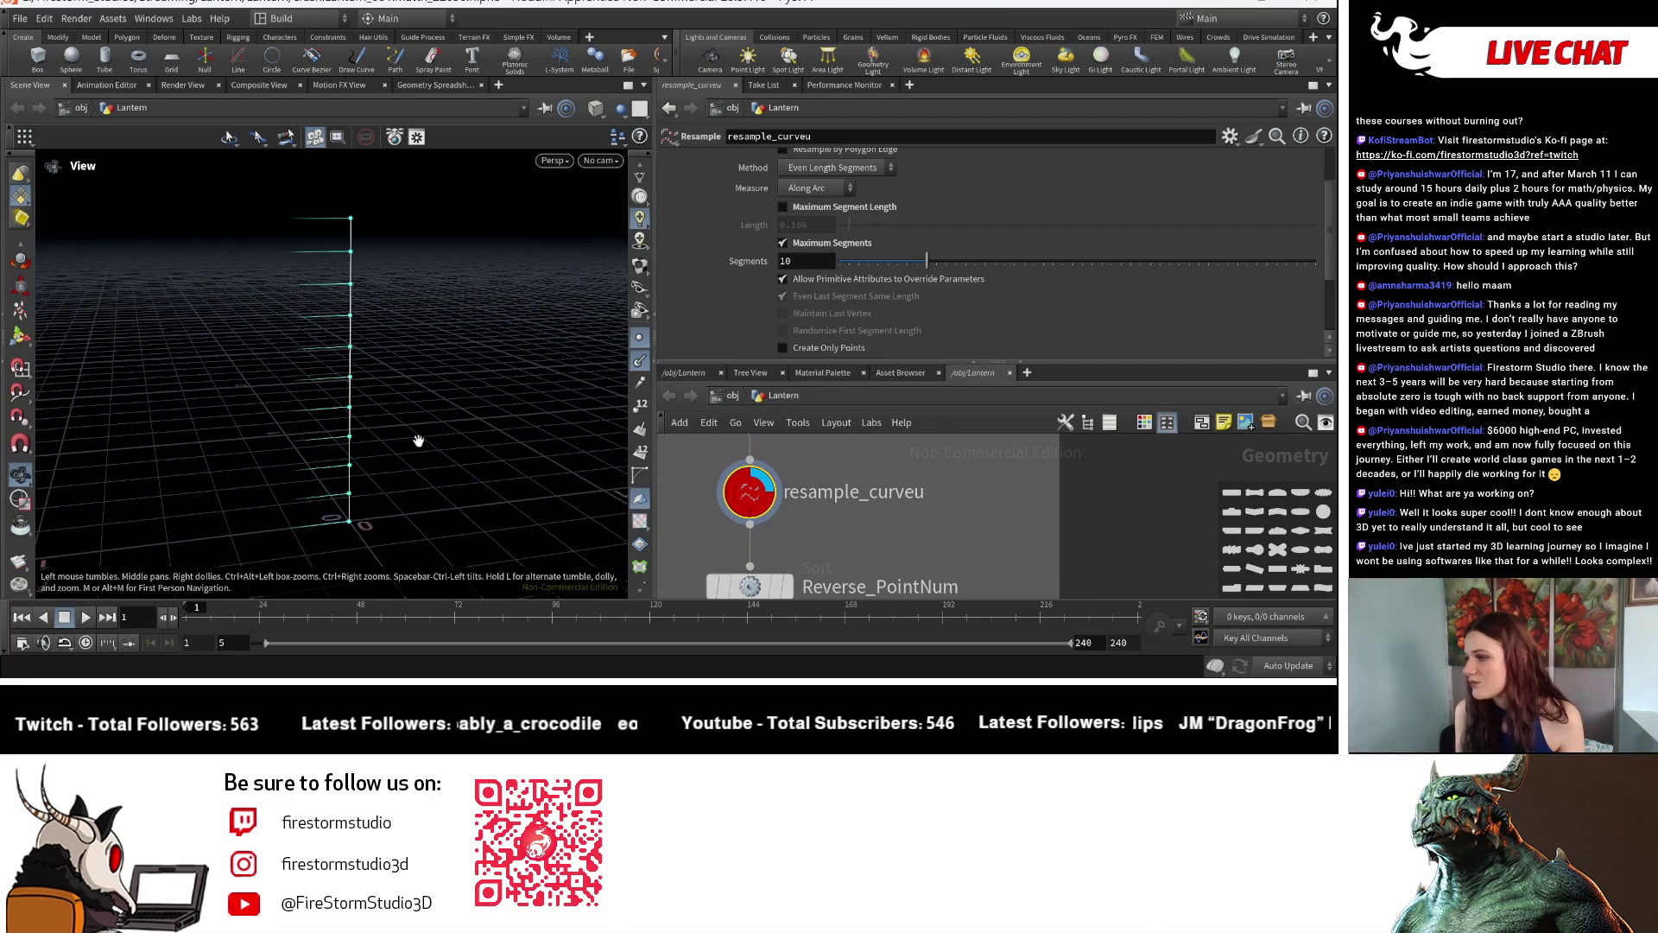
{"action": "scroll", "coordinate": [880, 268], "scroll_direction": "down", "scroll_amount": 3}
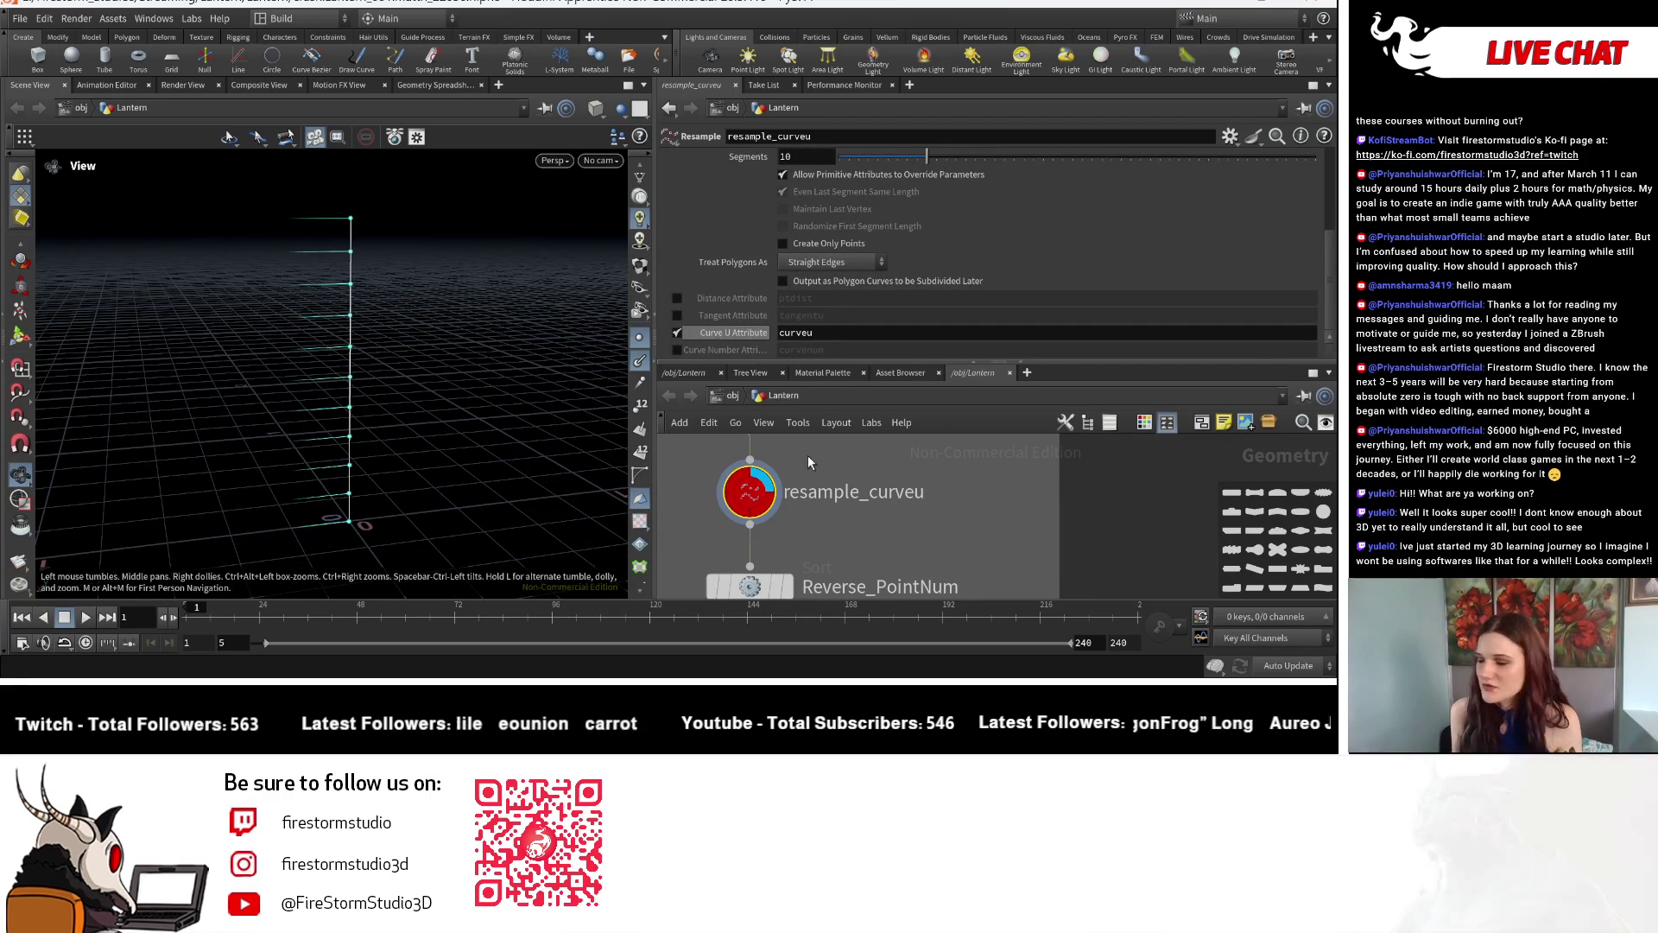
Peek at resample_curveu's node info, then show group_CopyToTop's Top_Point group settings.
{"action": "left_click", "coordinate": [686, 497]}
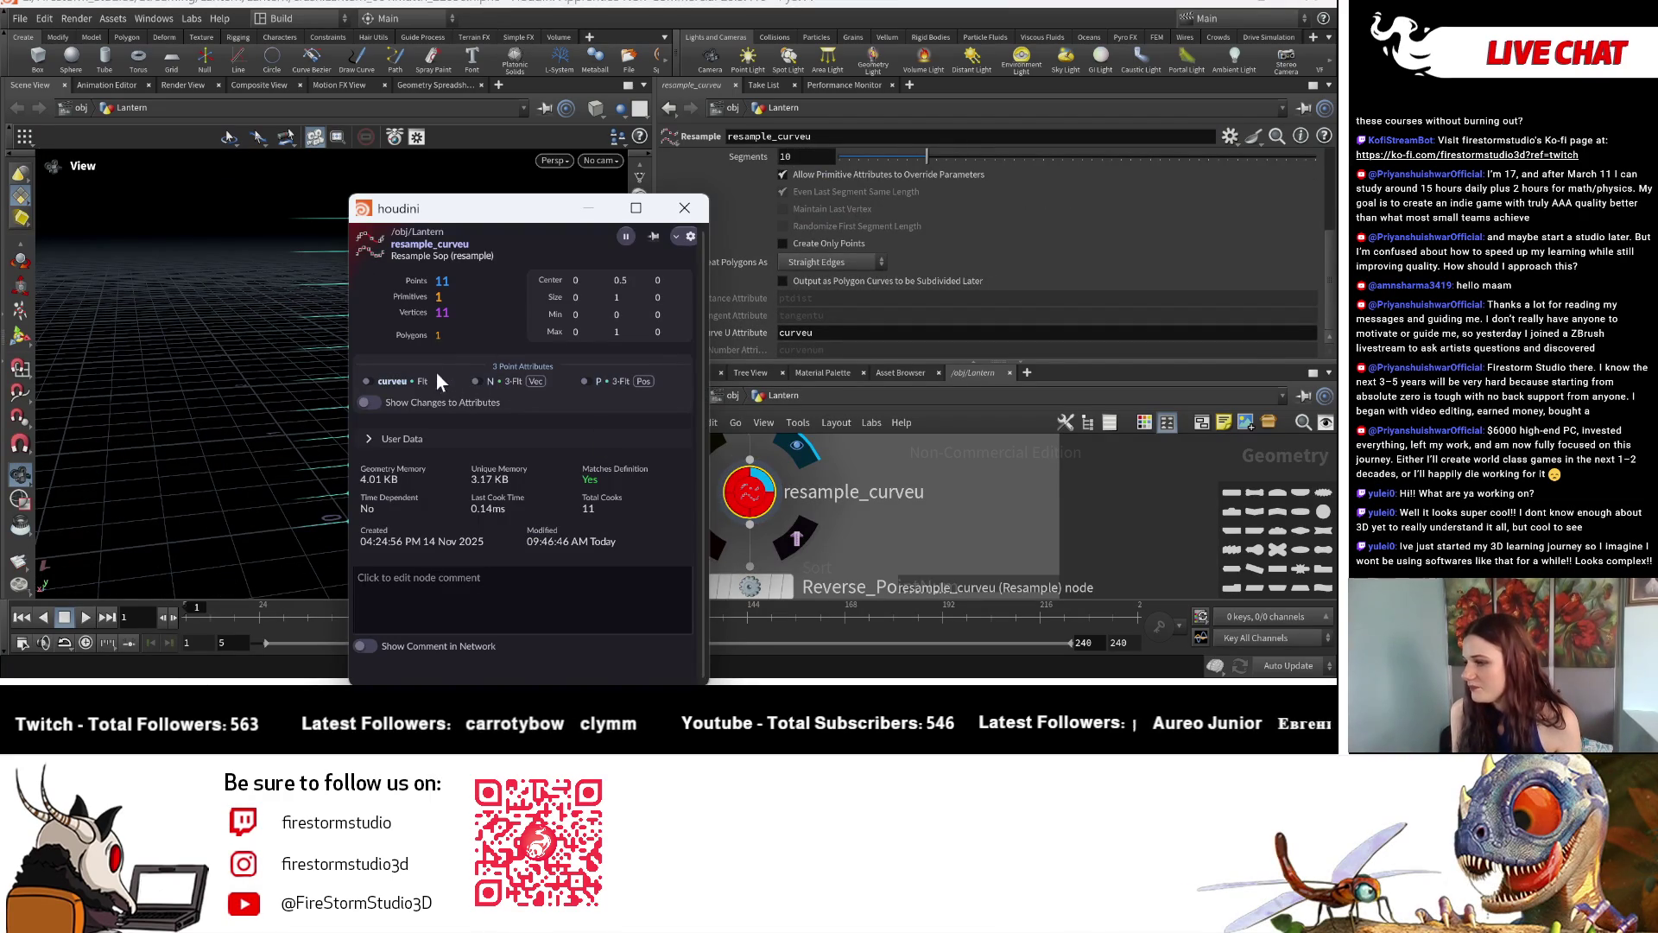
{"action": "mouse_move", "coordinate": [484, 223]}
{"action": "left_mouse_down"}
{"action": "mouse_move", "coordinate": [1023, 208]}
{"action": "mouse_move", "coordinate": [904, 186]}
{"action": "left_mouse_up"}
{"action": "middle_click_drag", "start_coordinate": [384, 401], "coordinate": [381, 392]}
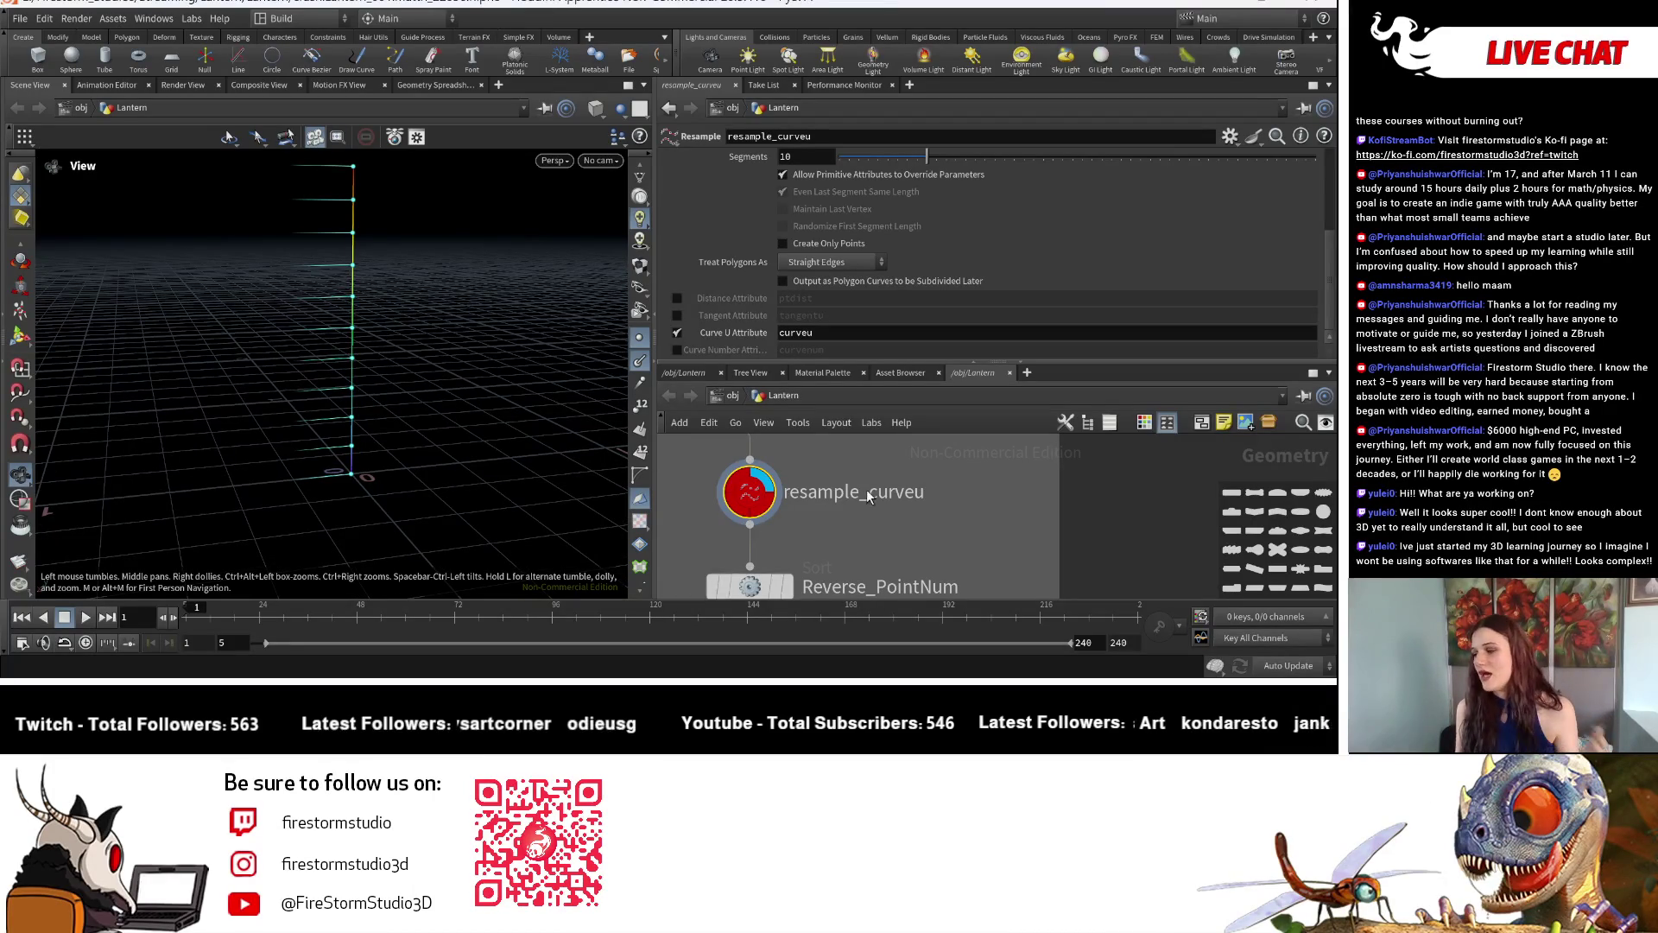
{"action": "scroll", "coordinate": [865, 488], "scroll_direction": "down", "scroll_amount": 3}
{"action": "scroll", "coordinate": [849, 483], "scroll_direction": "down", "scroll_amount": 2}
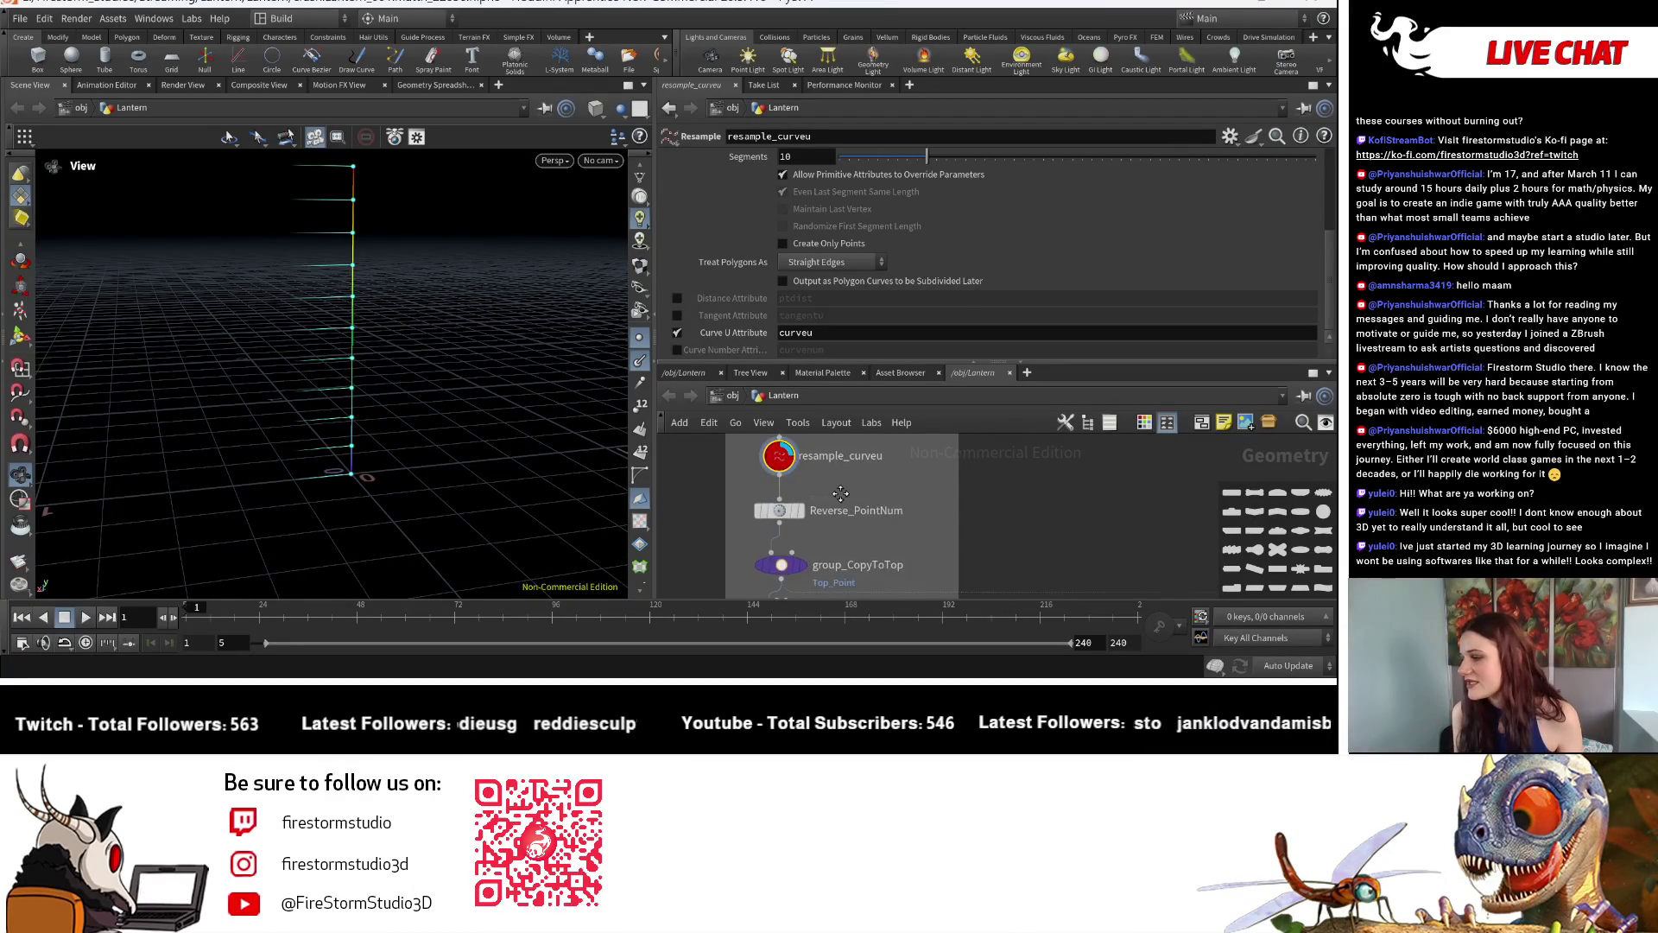
{"action": "scroll", "coordinate": [842, 483], "scroll_direction": "up", "scroll_amount": 2}
{"action": "middle_click_drag", "start_coordinate": [842, 482], "coordinate": [881, 516]}
{"action": "scroll", "coordinate": [881, 516], "scroll_direction": "down", "scroll_amount": 1}
{"action": "scroll", "coordinate": [875, 491], "scroll_direction": "down", "scroll_amount": 1}
{"action": "scroll", "coordinate": [891, 548], "scroll_direction": "down", "scroll_amount": 1}
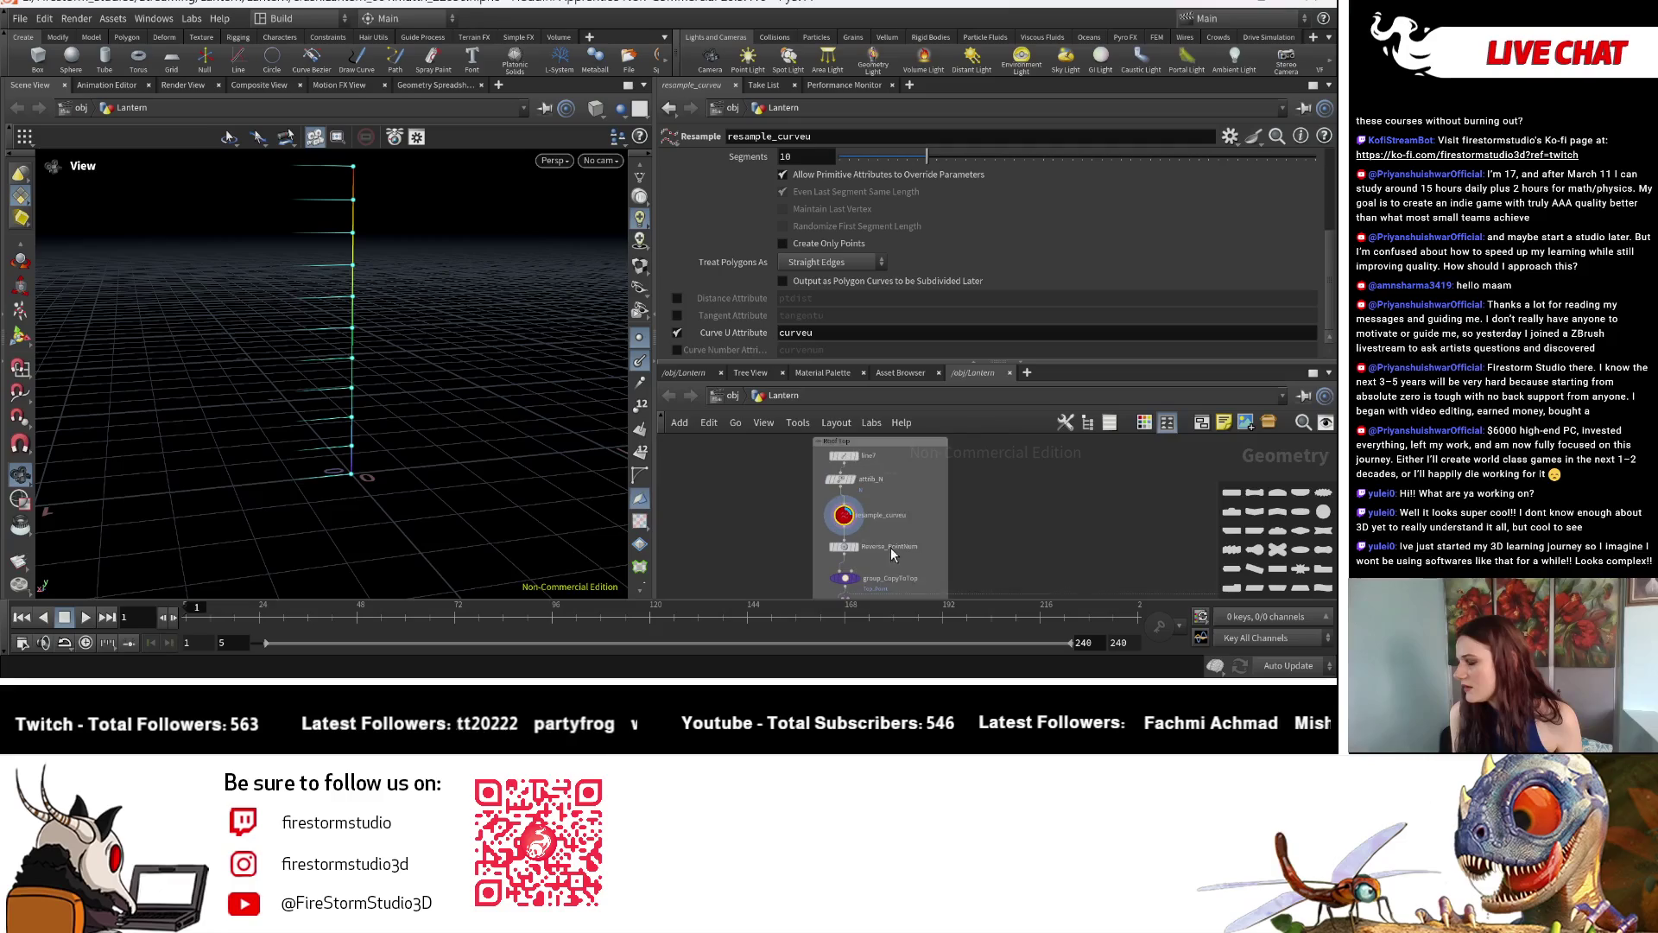
{"action": "scroll", "coordinate": [887, 531], "scroll_direction": "down", "scroll_amount": 1}
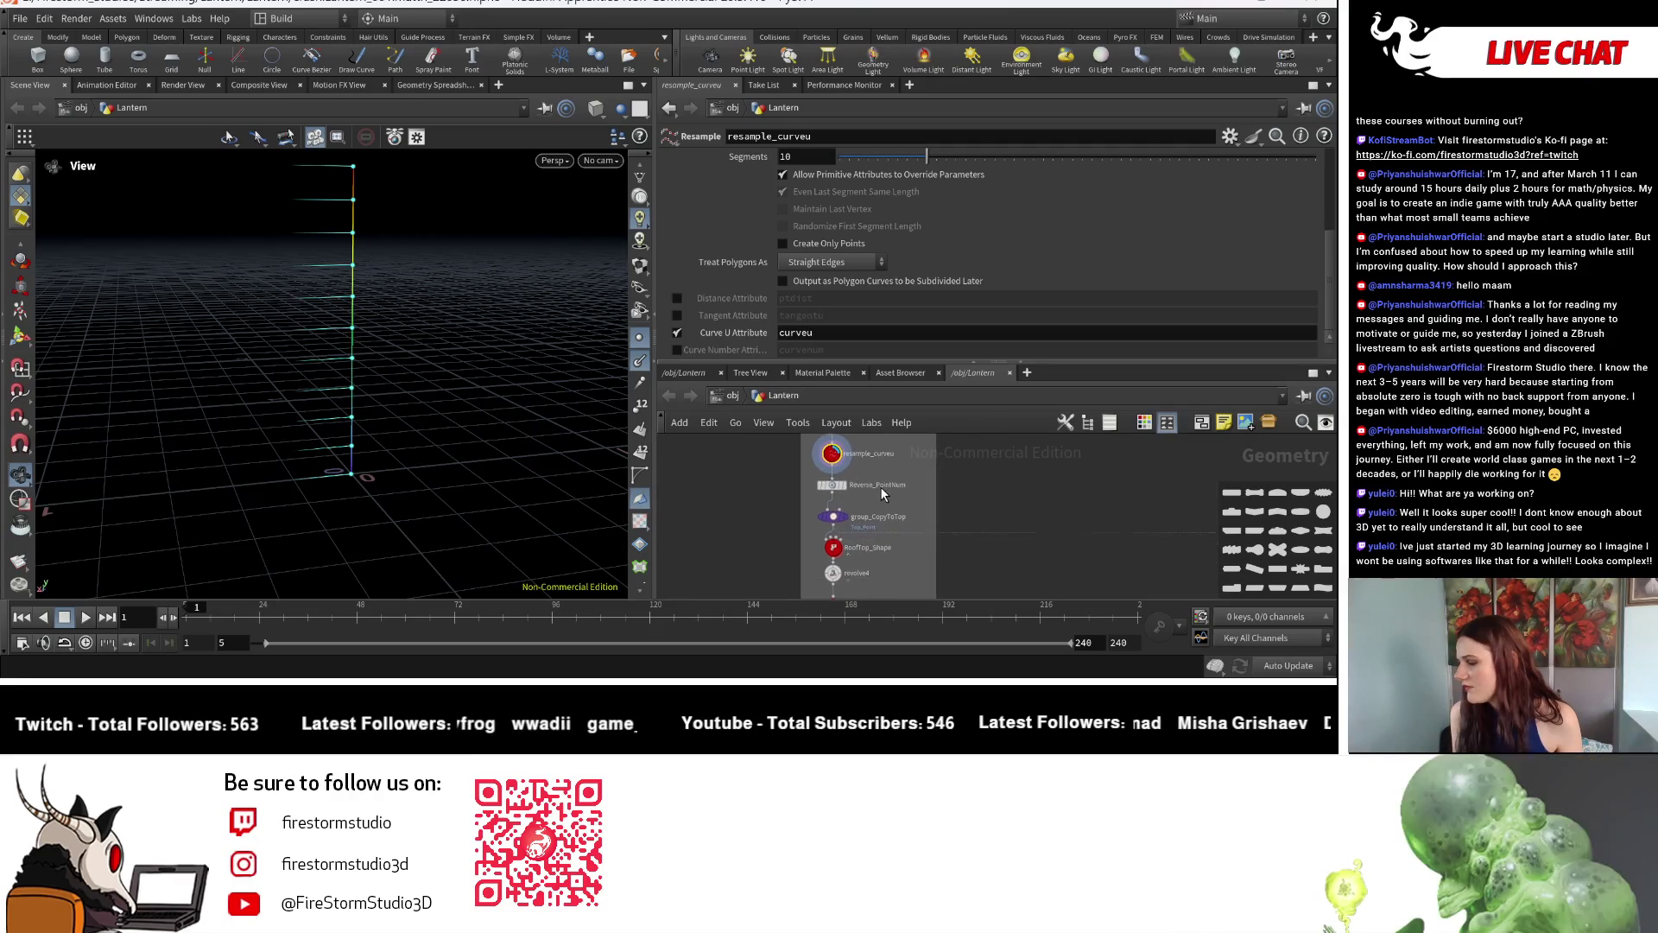
{"action": "scroll", "coordinate": [880, 486], "scroll_direction": "up", "scroll_amount": 3}
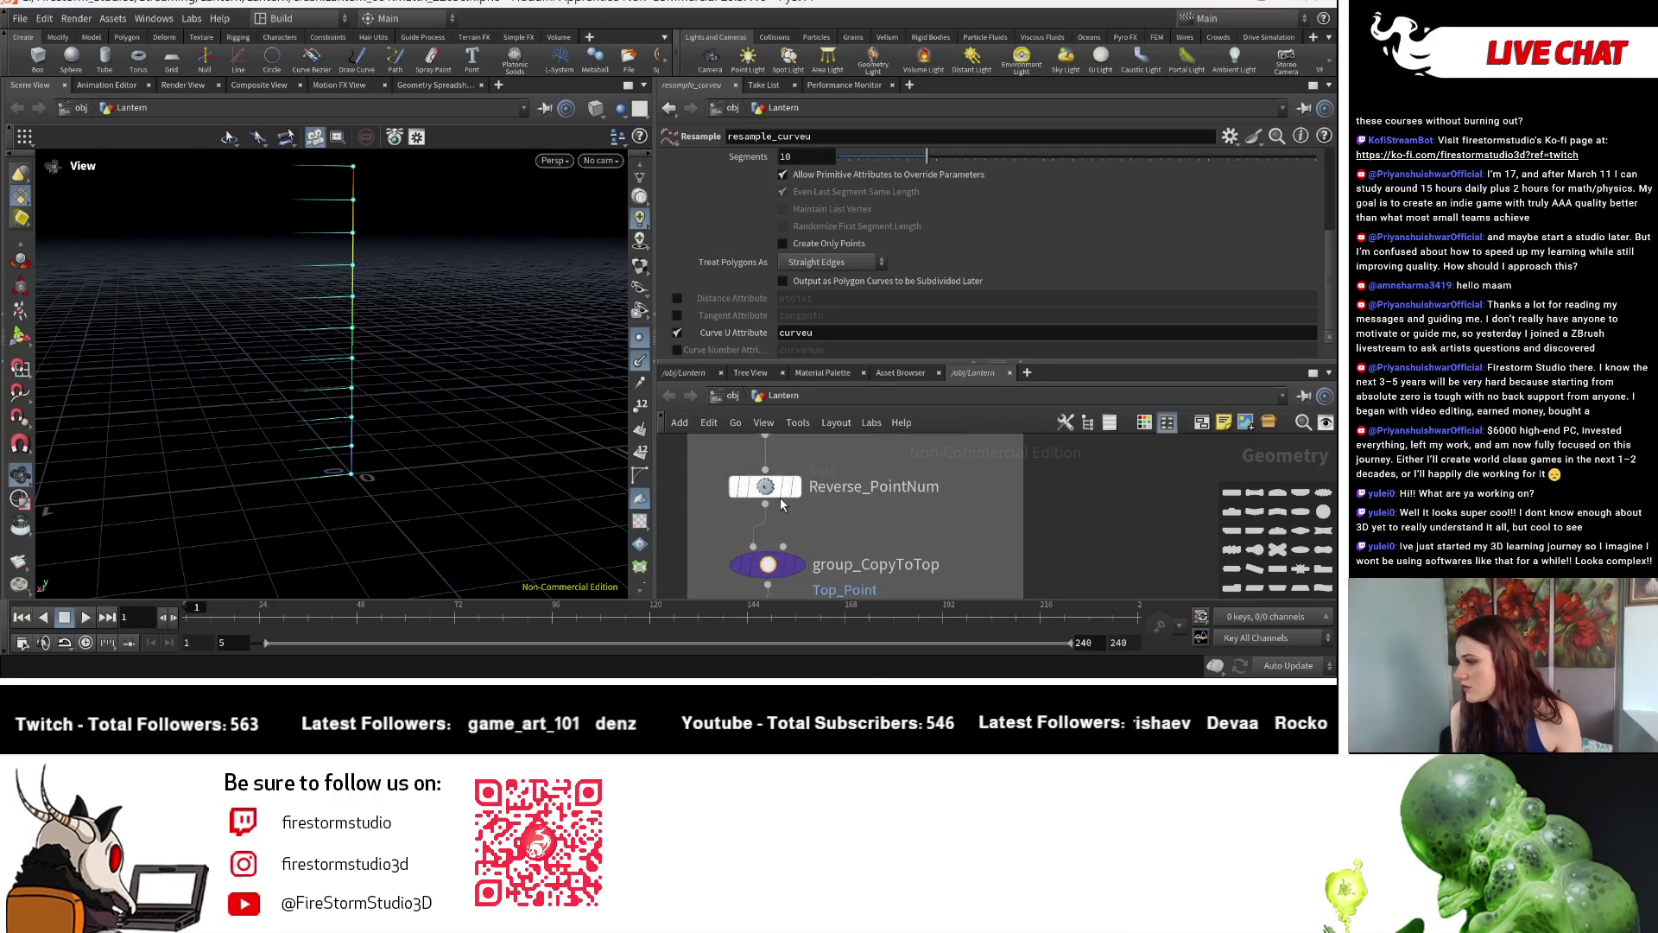
{"action": "scroll", "coordinate": [927, 449], "scroll_direction": "up", "scroll_amount": 2}
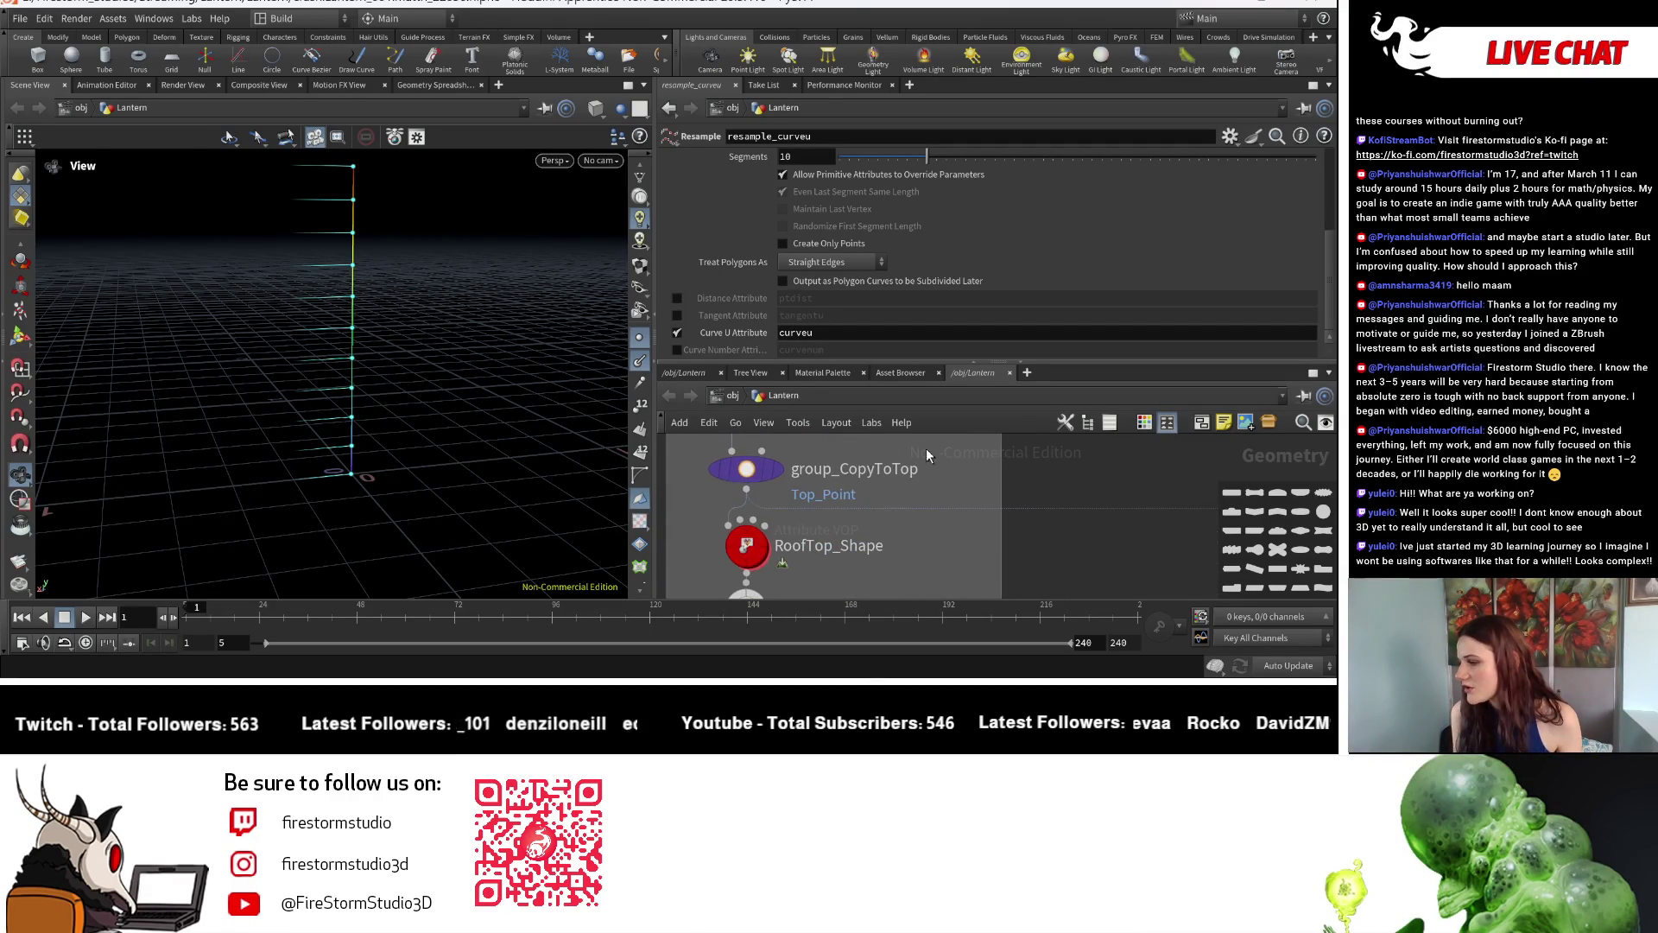
{"action": "left_click", "coordinate": [775, 471]}
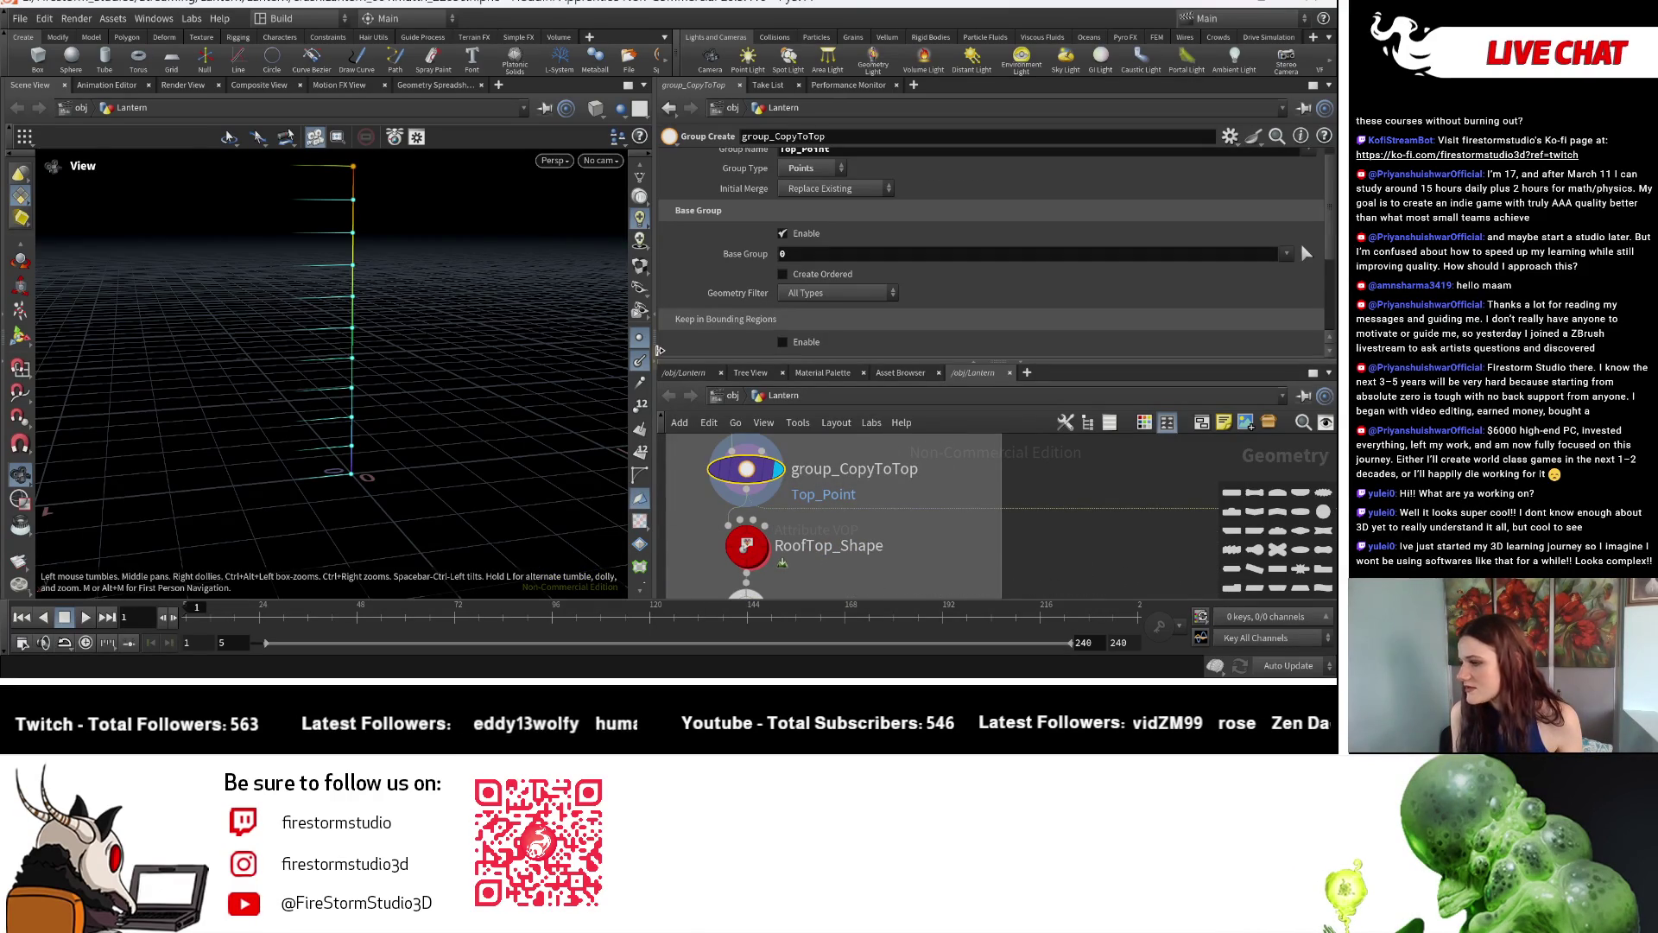
{"action": "scroll", "coordinate": [911, 544], "scroll_direction": "down", "scroll_amount": 2}
{"action": "scroll", "coordinate": [911, 545], "scroll_direction": "up", "scroll_amount": 3}
Dive into the RoofTop_Shape VOP and show ramp1's float spline ramp settings fed by curveu.
{"action": "left_click", "coordinate": [748, 501]}
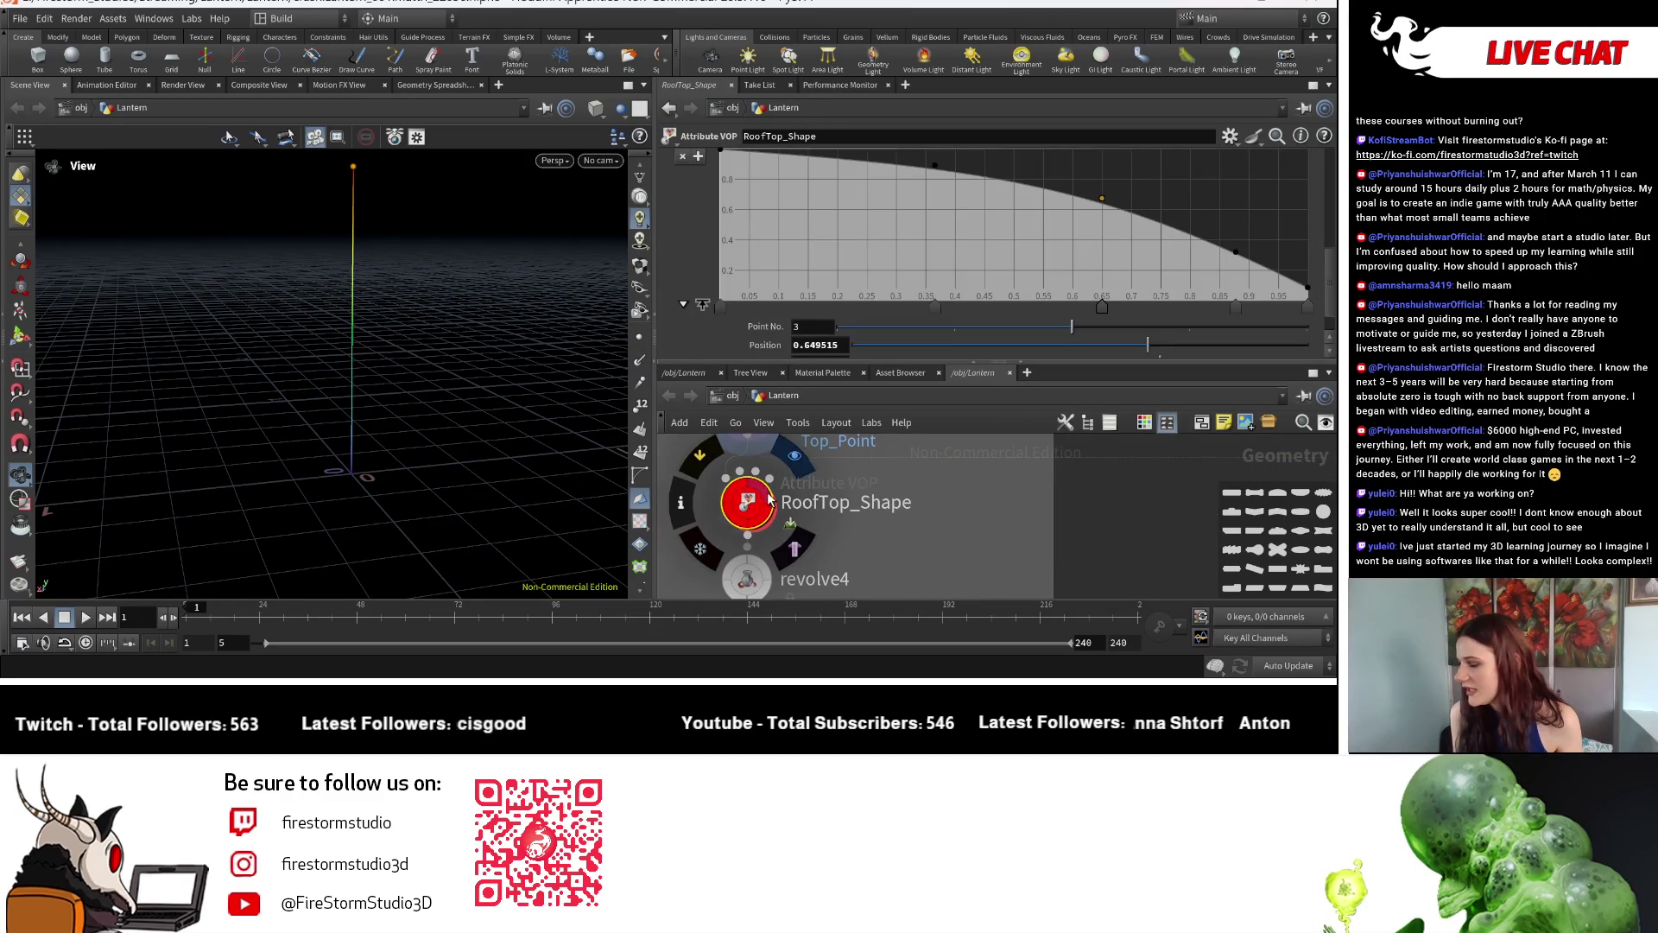
{"action": "double_click", "coordinate": [750, 501]}
{"action": "scroll", "coordinate": [840, 502], "scroll_direction": "up", "scroll_amount": 5}
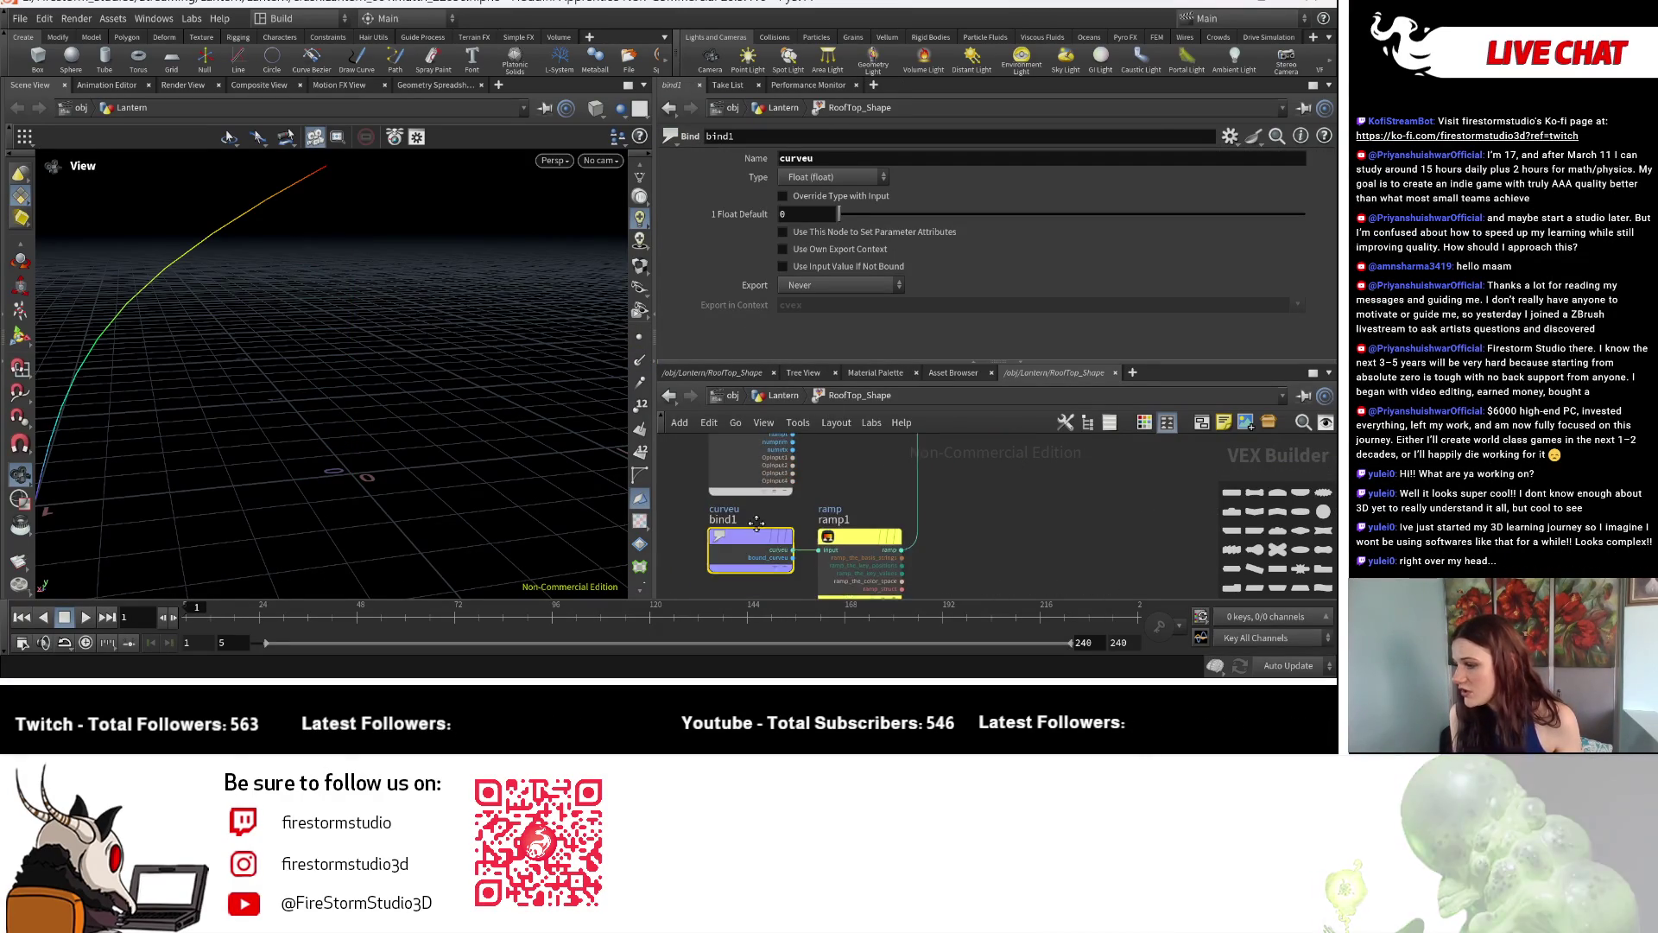
{"action": "scroll", "coordinate": [857, 494], "scroll_direction": "down", "scroll_amount": 5}
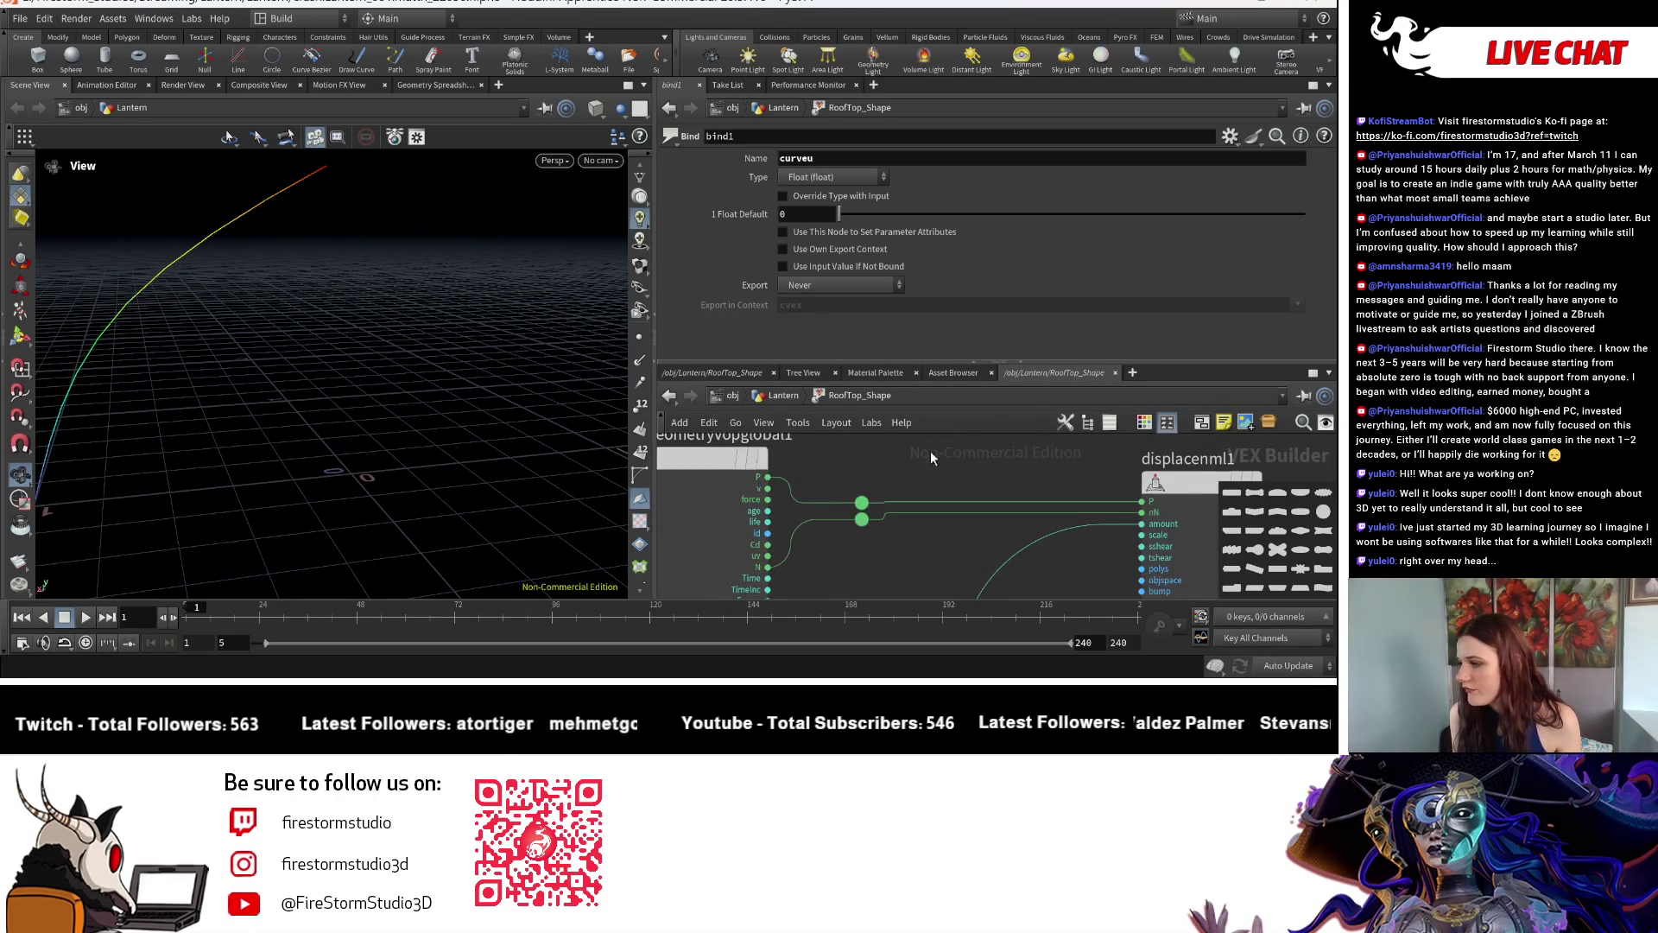
{"action": "middle_click_drag", "start_coordinate": [1015, 509], "coordinate": [654, 473]}
{"action": "scroll", "coordinate": [862, 479], "scroll_direction": "up", "scroll_amount": 5}
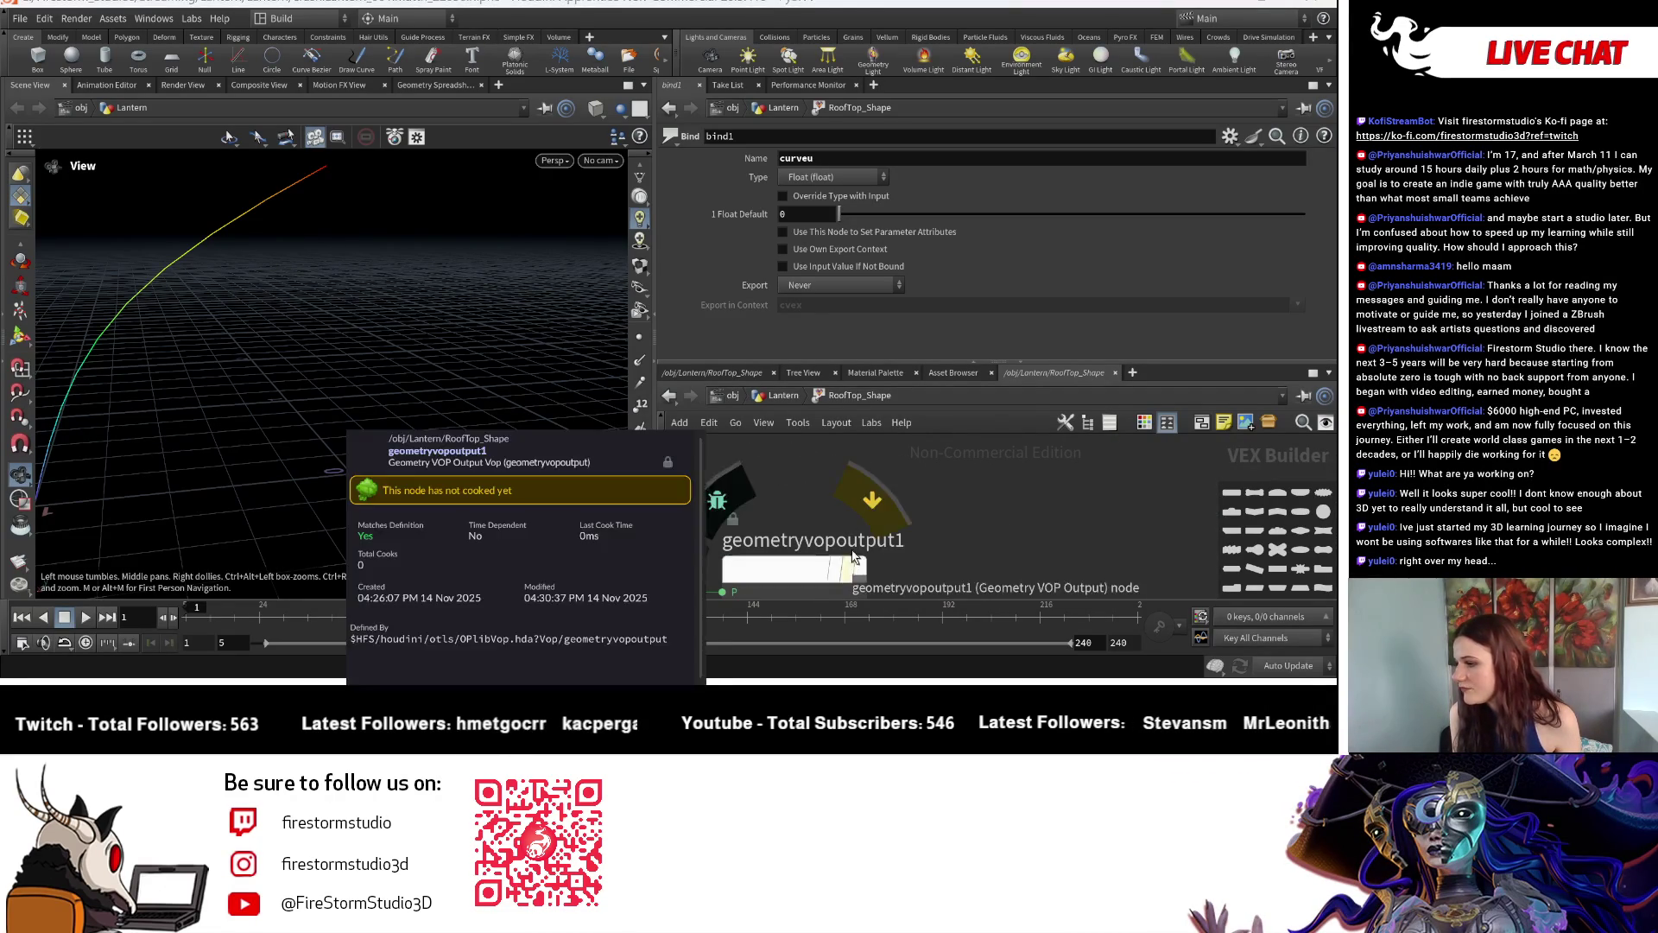
{"action": "scroll", "coordinate": [980, 497], "scroll_direction": "down", "scroll_amount": 3}
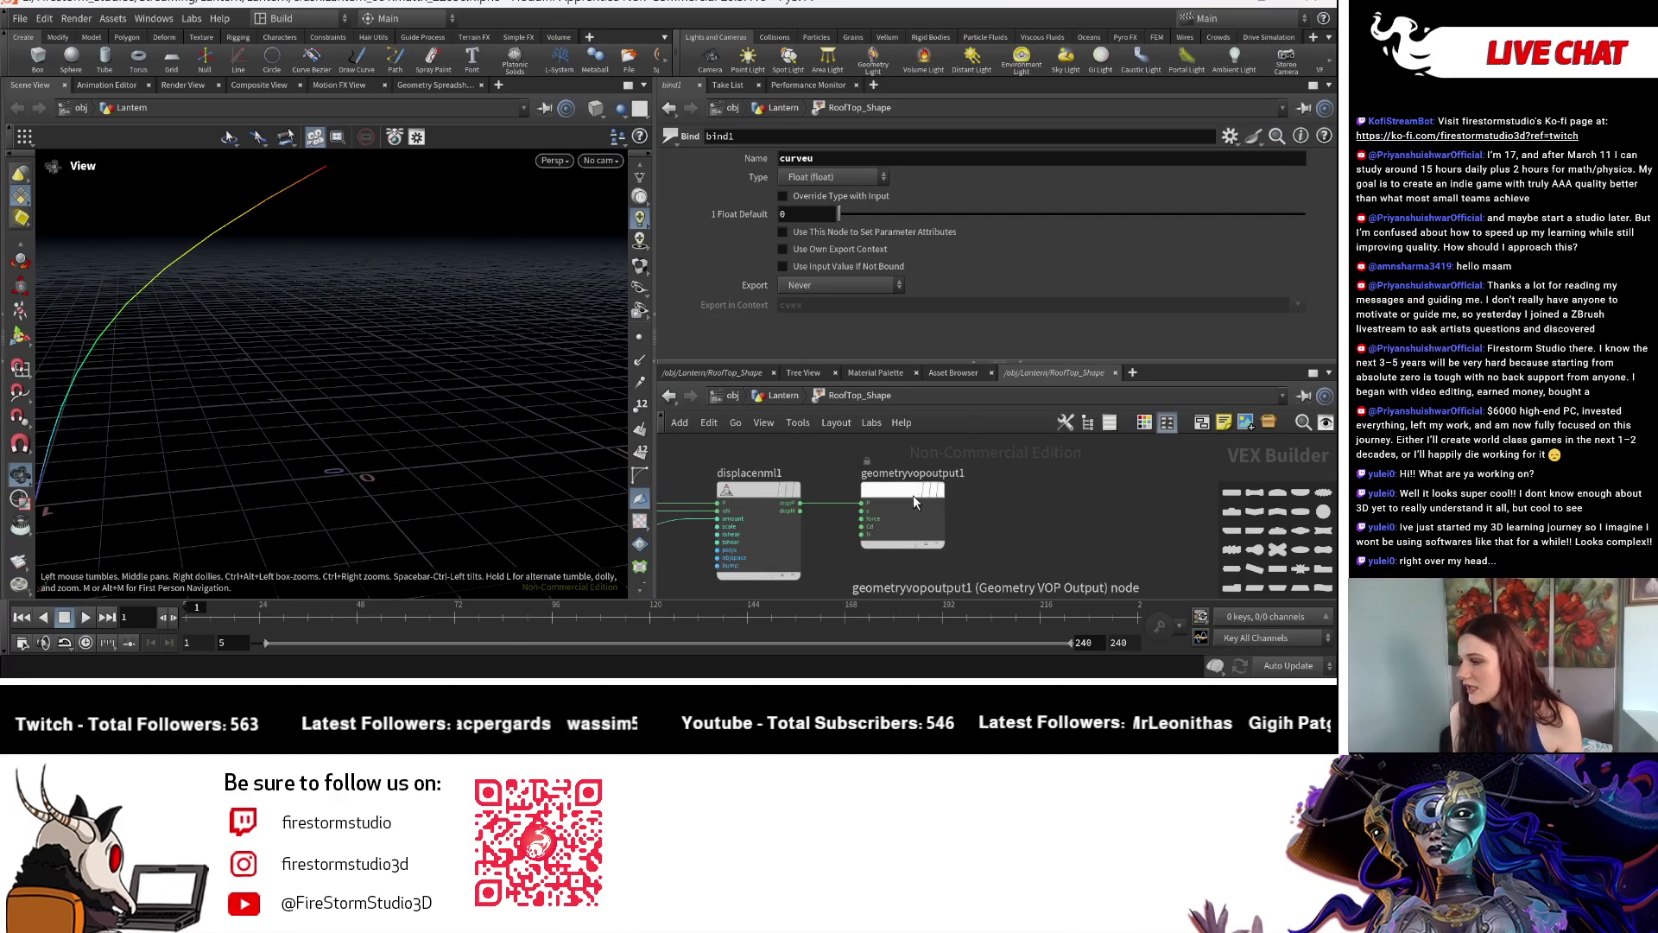
{"action": "mouse_move", "coordinate": [925, 481]}
{"action": "middle_mouse_down"}
{"action": "mouse_move", "coordinate": [1001, 525]}
{"action": "mouse_move", "coordinate": [721, 541]}
{"action": "mouse_move", "coordinate": [805, 486]}
{"action": "middle_mouse_up"}
{"action": "scroll", "coordinate": [724, 516], "scroll_direction": "up", "scroll_amount": 3}
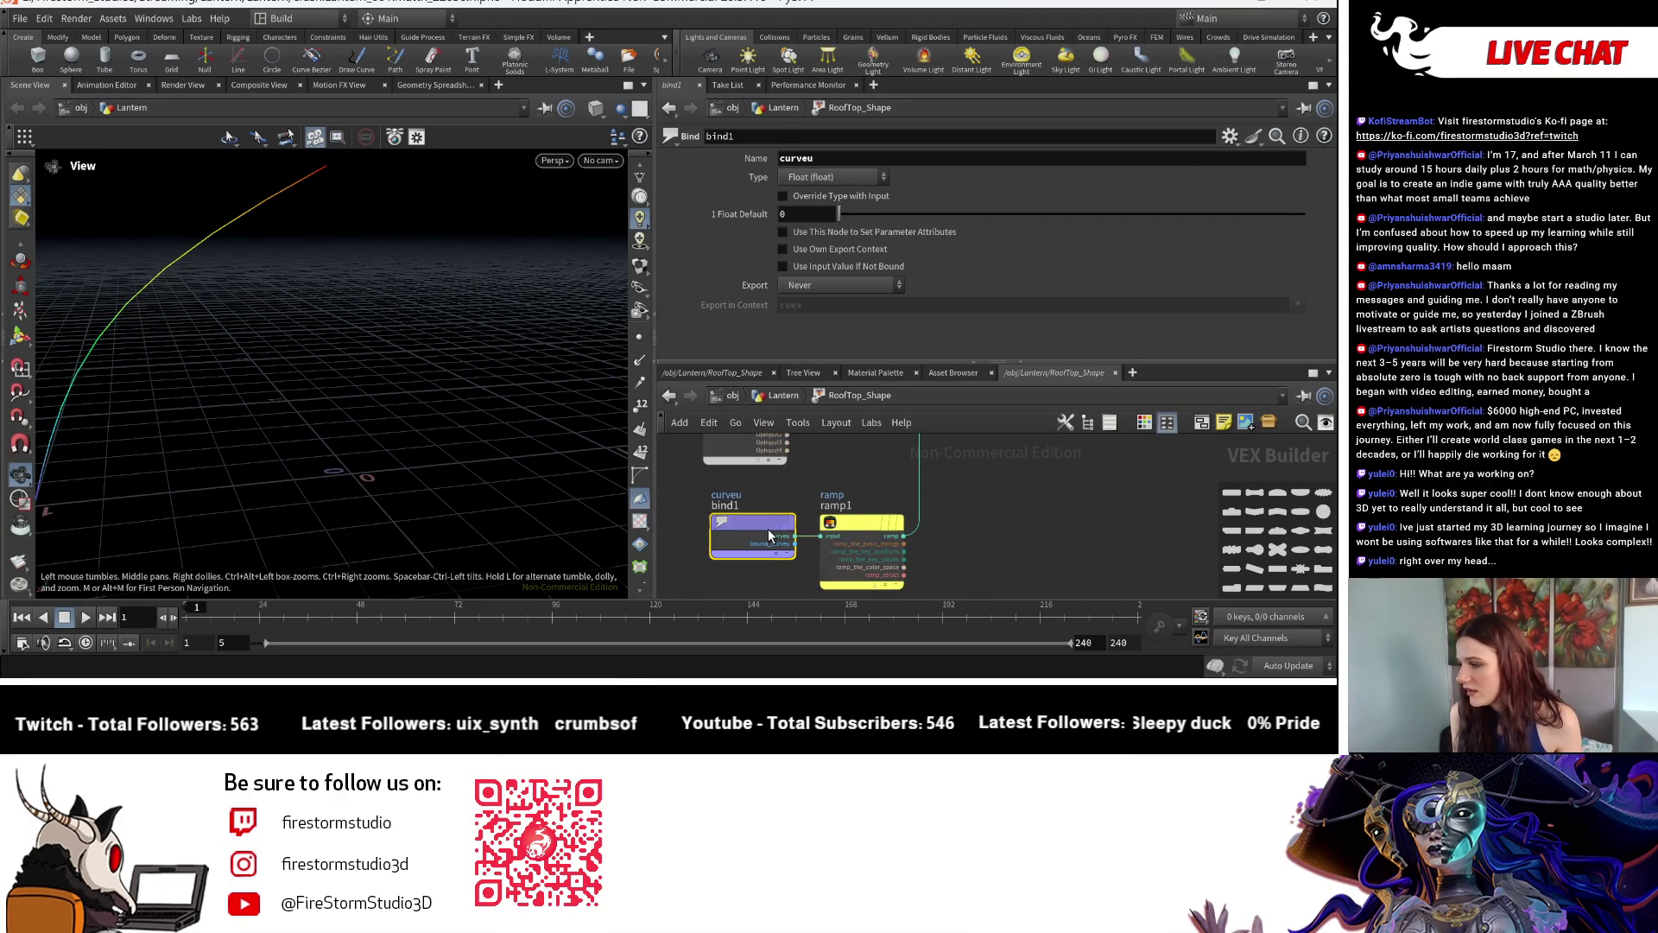
{"action": "left_click", "coordinate": [829, 542]}
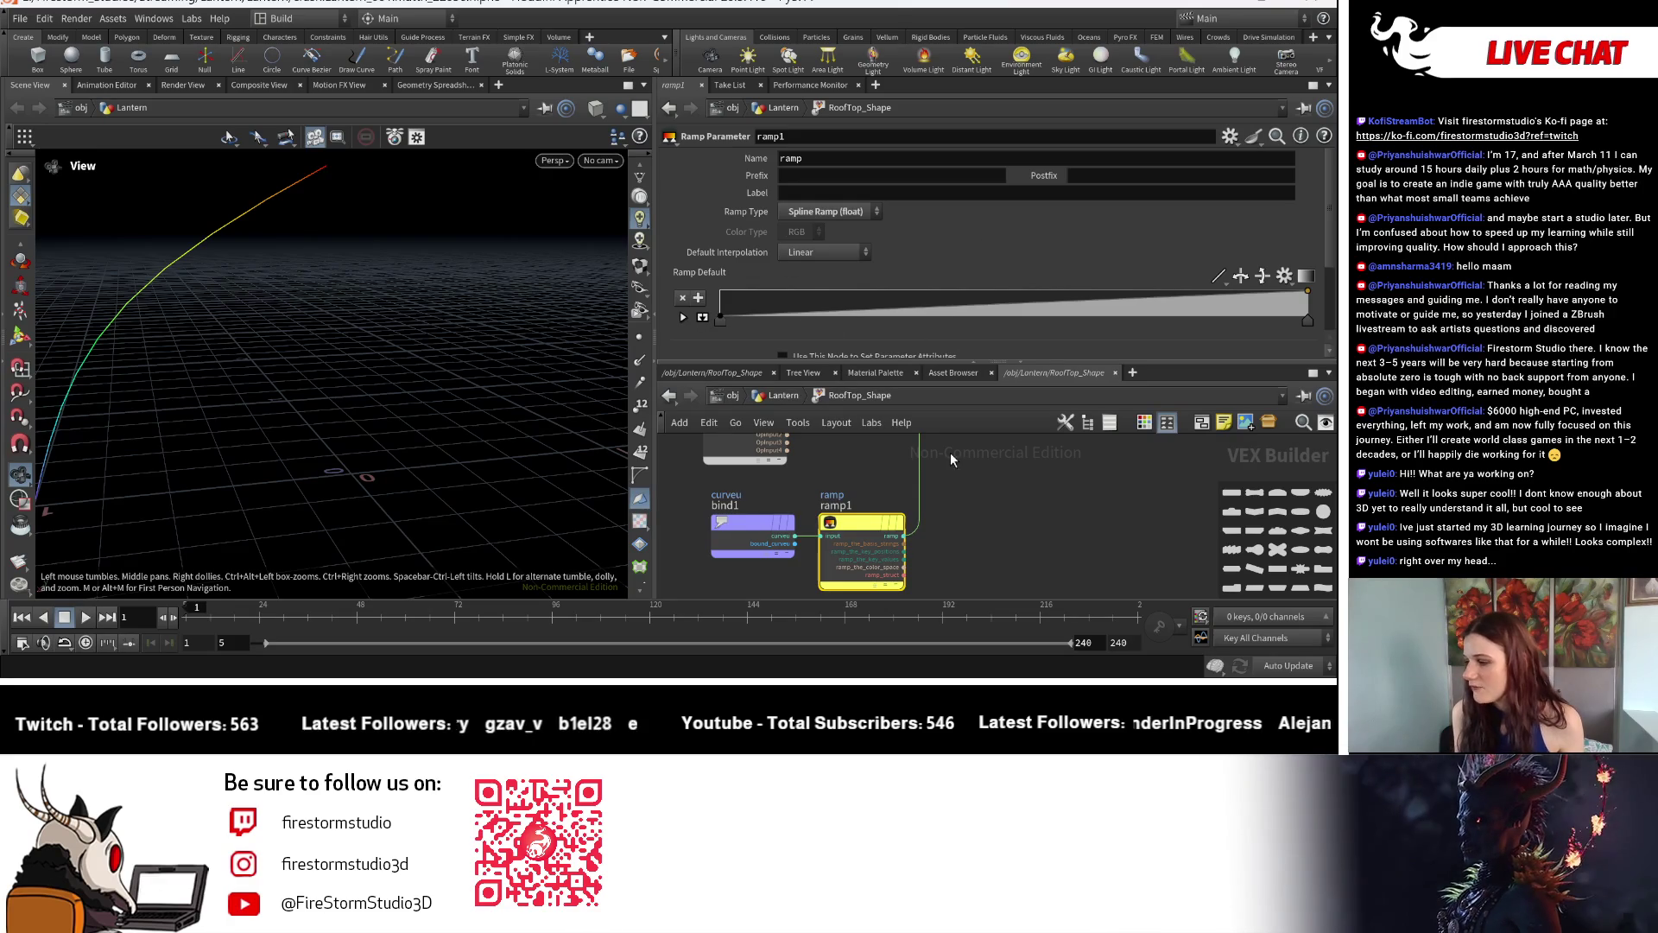
{"action": "scroll", "coordinate": [950, 452], "scroll_direction": "down", "scroll_amount": 2}
Briefly search the Tab menu for 'ram', cancel it, and bring displacenml1 into view.
{"action": "middle_click_drag", "start_coordinate": [950, 520], "coordinate": [823, 519]}
{"action": "key", "text": "Tab"}
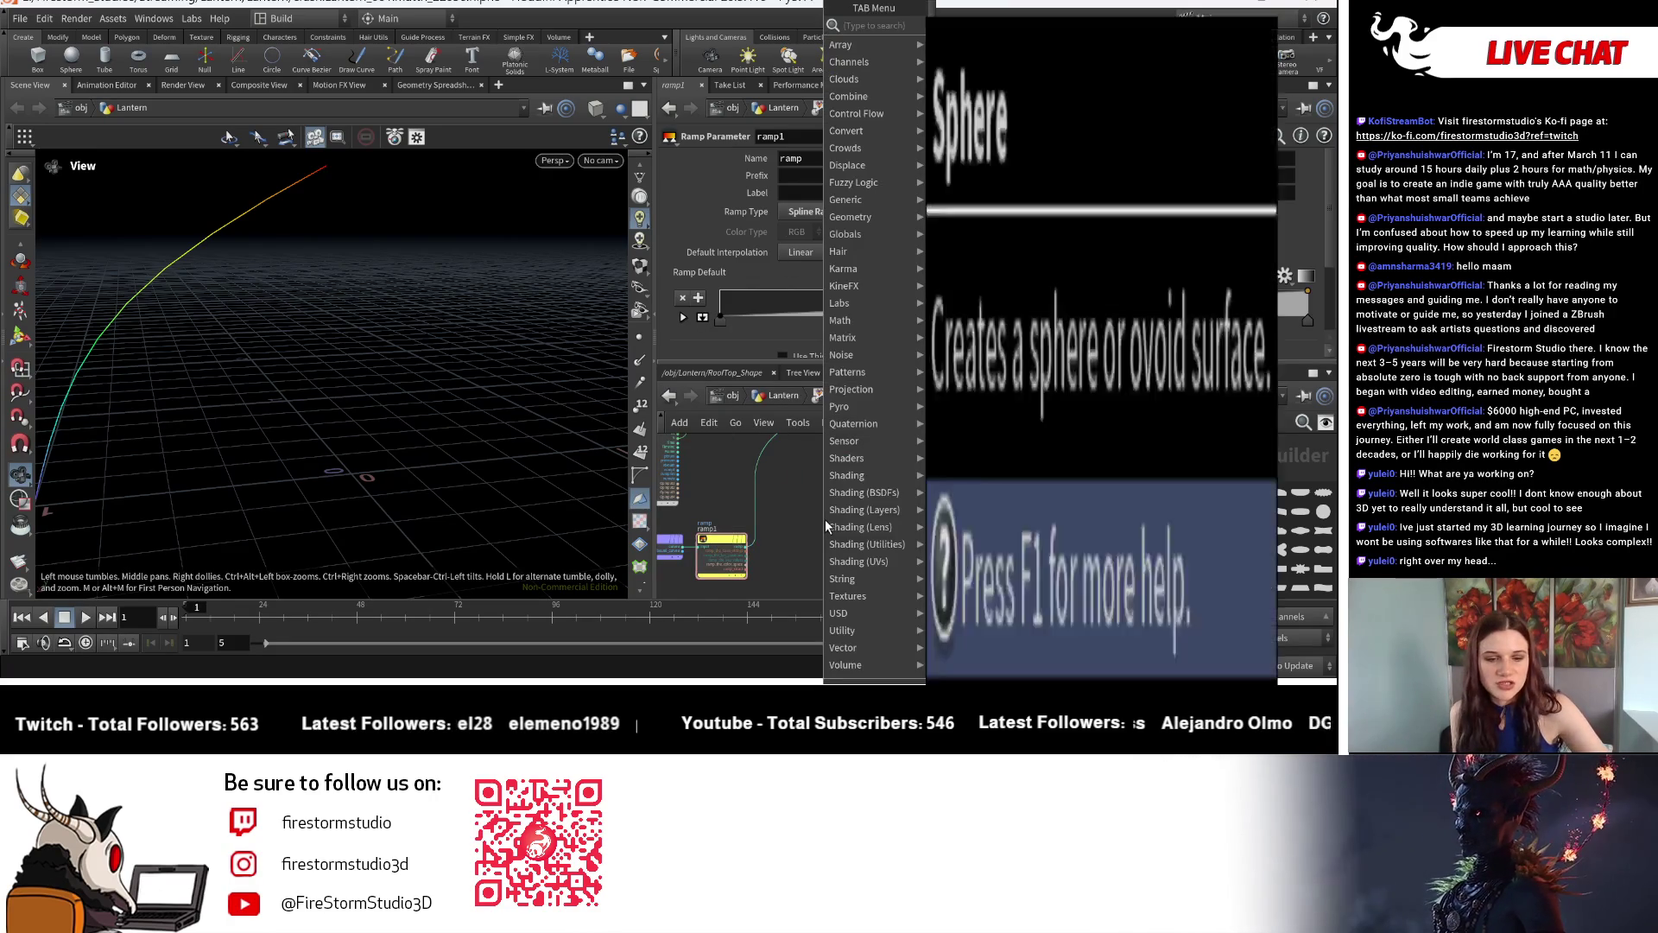
{"action": "type", "text": "ram"}
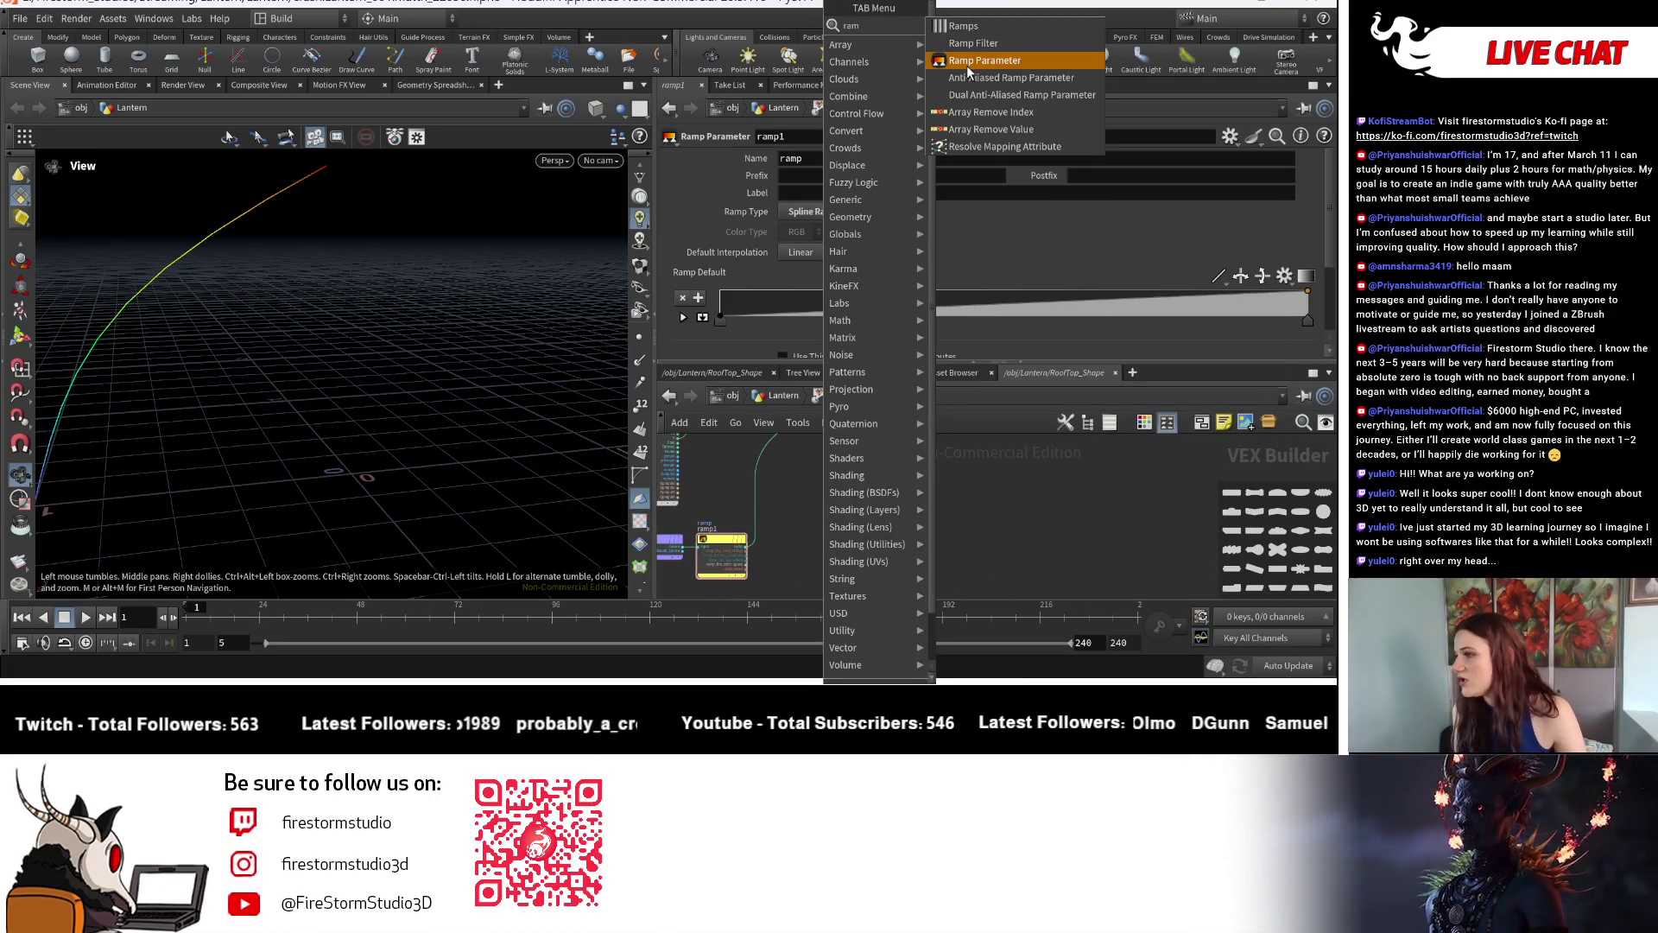
{"action": "key", "text": "Escape"}
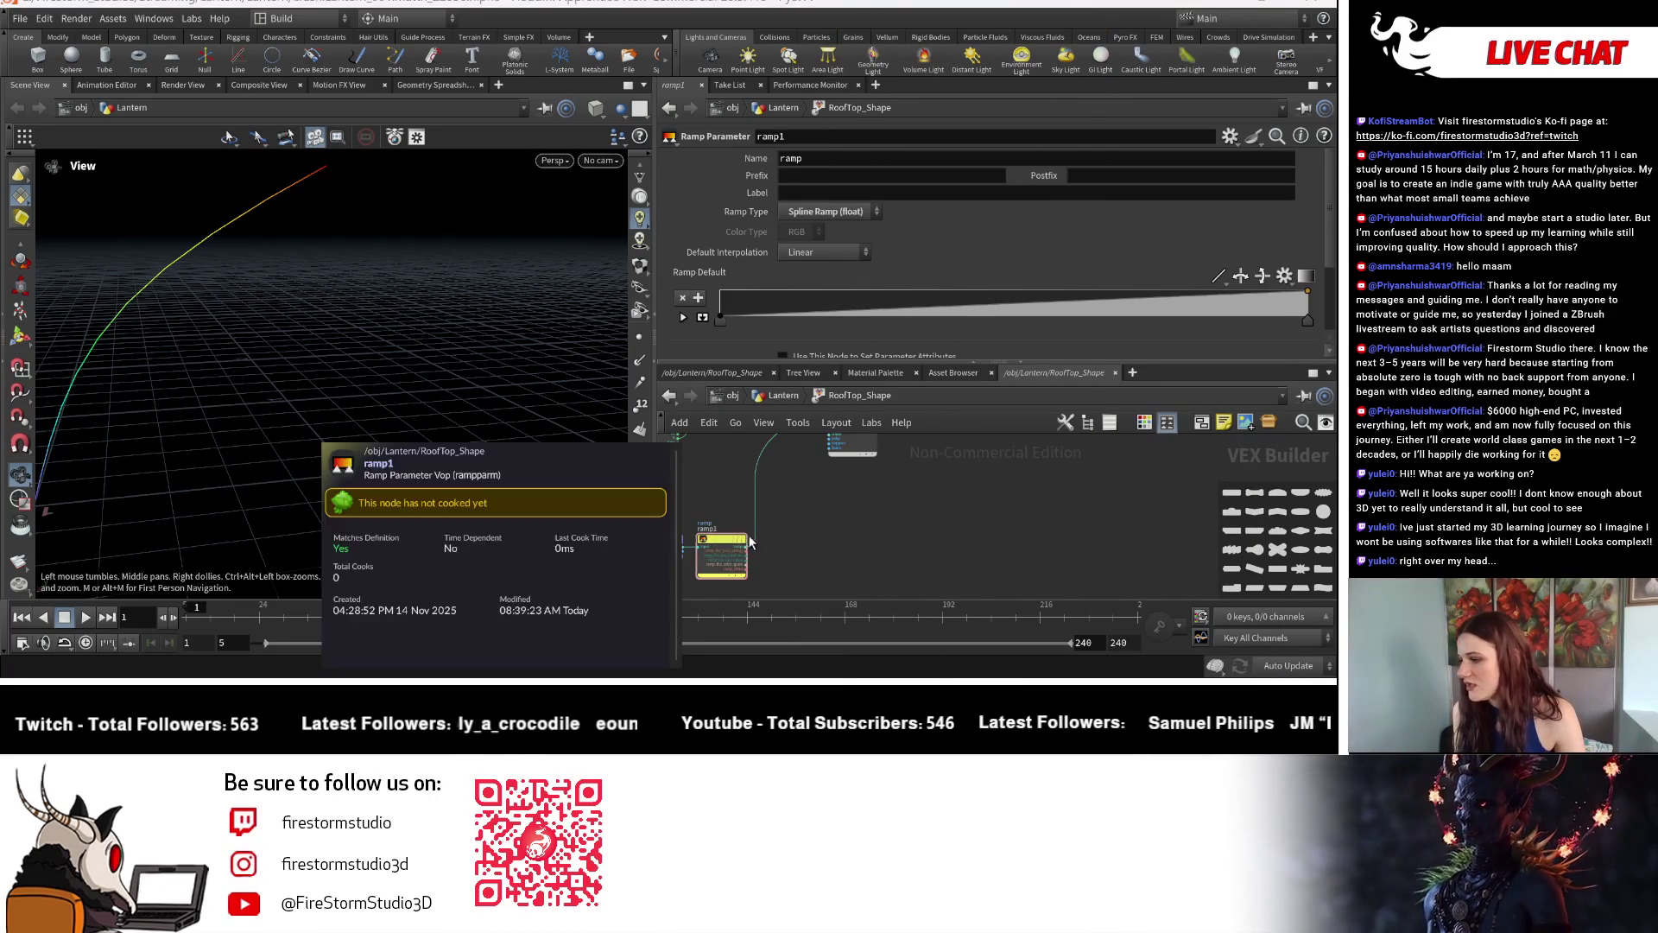
{"action": "mouse_move", "coordinate": [907, 519]}
{"action": "middle_mouse_down"}
{"action": "mouse_move", "coordinate": [804, 518]}
{"action": "mouse_move", "coordinate": [898, 462]}
{"action": "middle_mouse_up"}
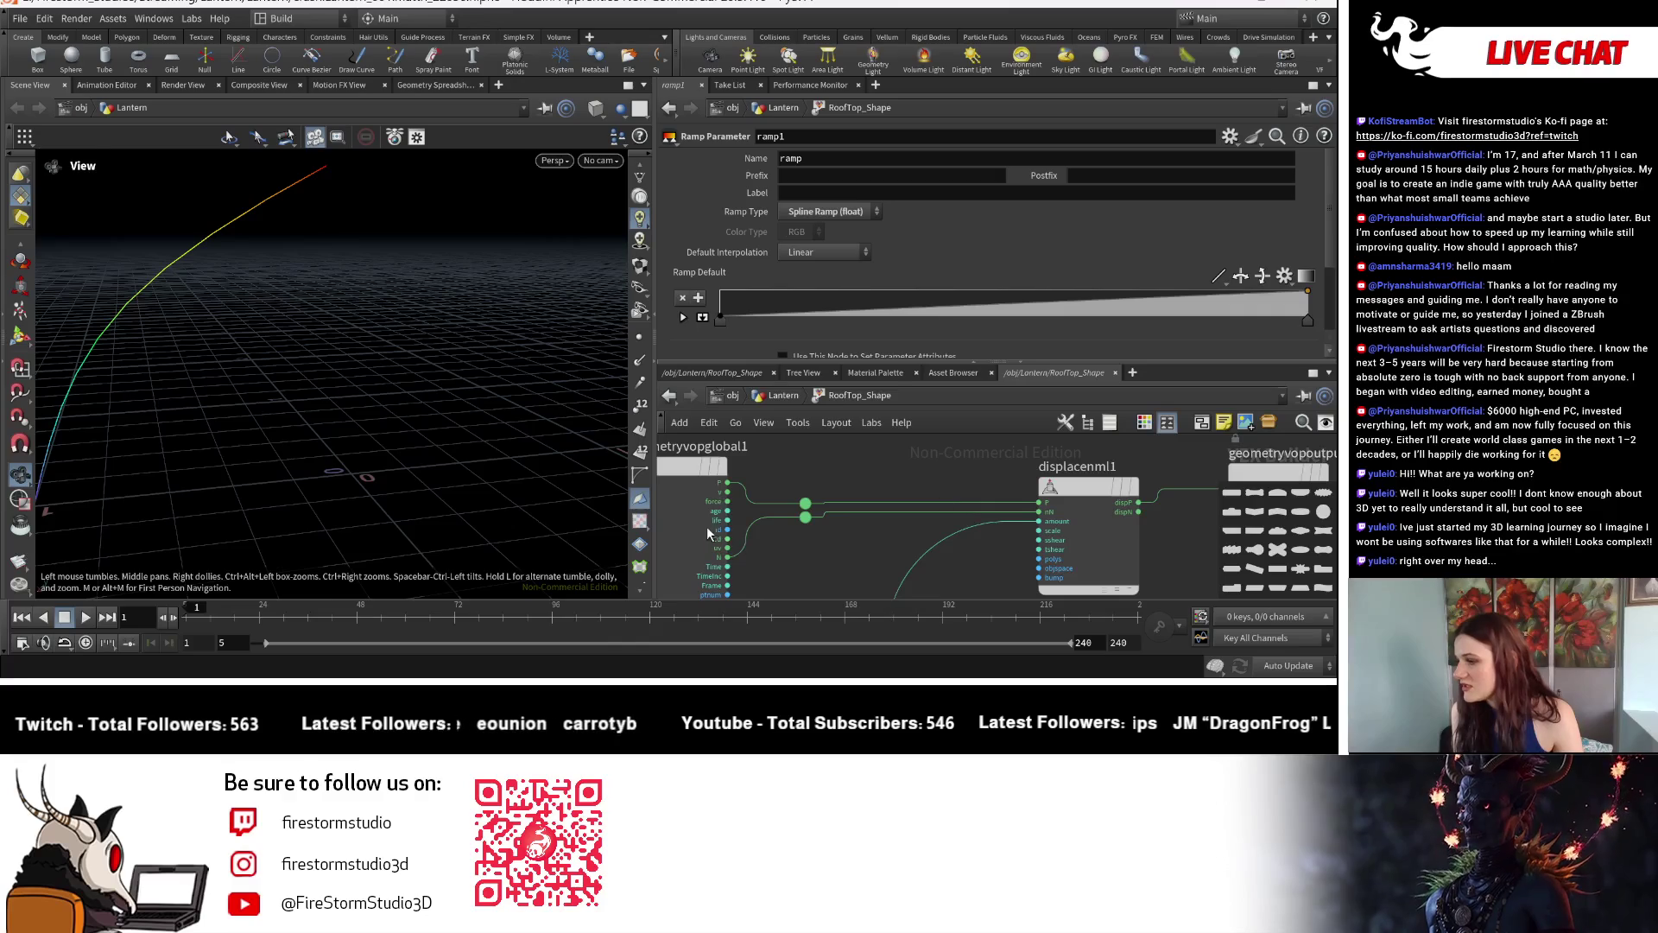
{"action": "scroll", "coordinate": [899, 461], "scroll_direction": "up", "scroll_amount": 2}
{"action": "scroll", "coordinate": [918, 484], "scroll_direction": "up", "scroll_amount": 2}
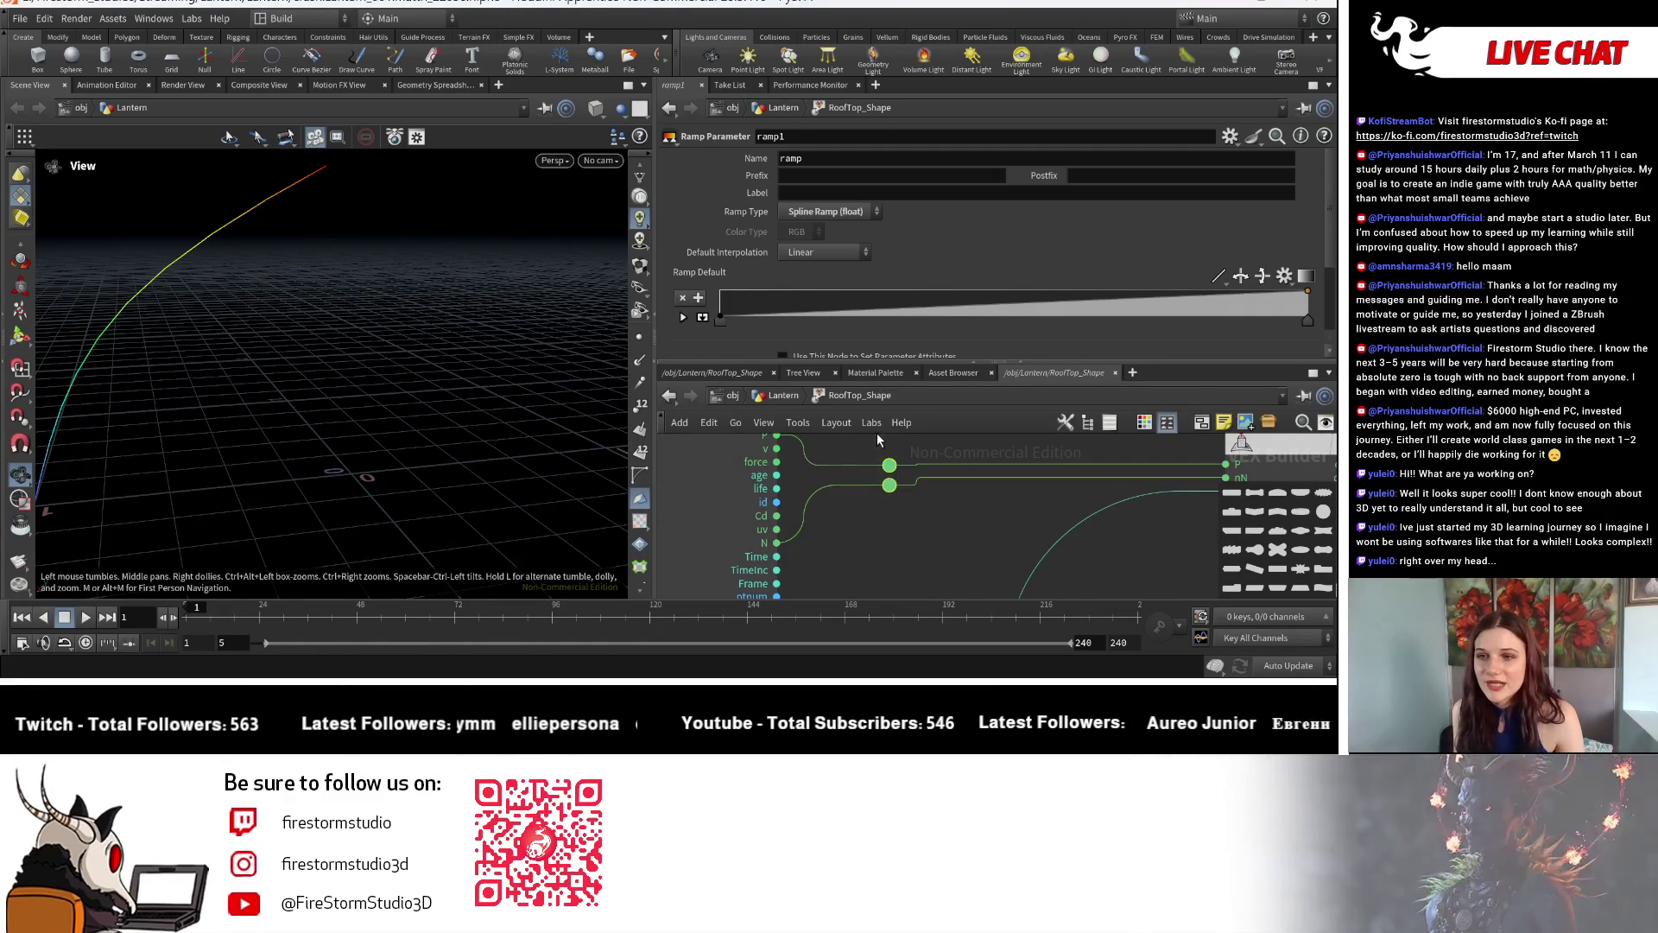
{"action": "middle_click_drag", "start_coordinate": [874, 496], "coordinate": [815, 493]}
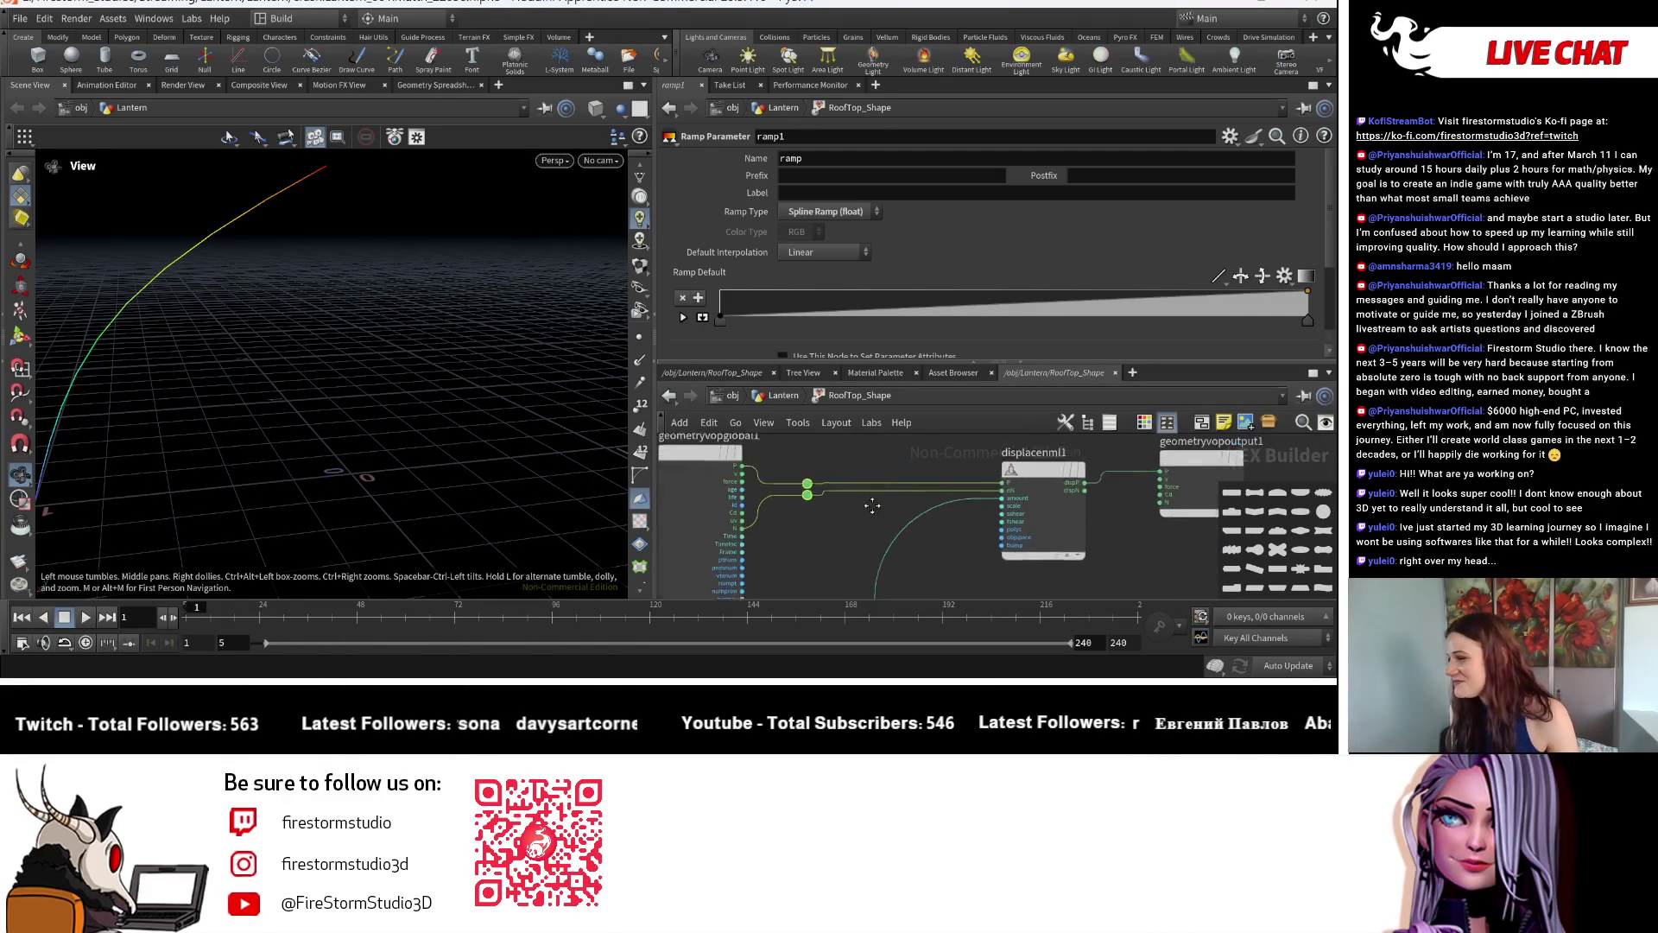
{"action": "middle_click_drag", "start_coordinate": [1196, 462], "coordinate": [1028, 481]}
{"action": "scroll", "coordinate": [1027, 481], "scroll_direction": "down", "scroll_amount": 3}
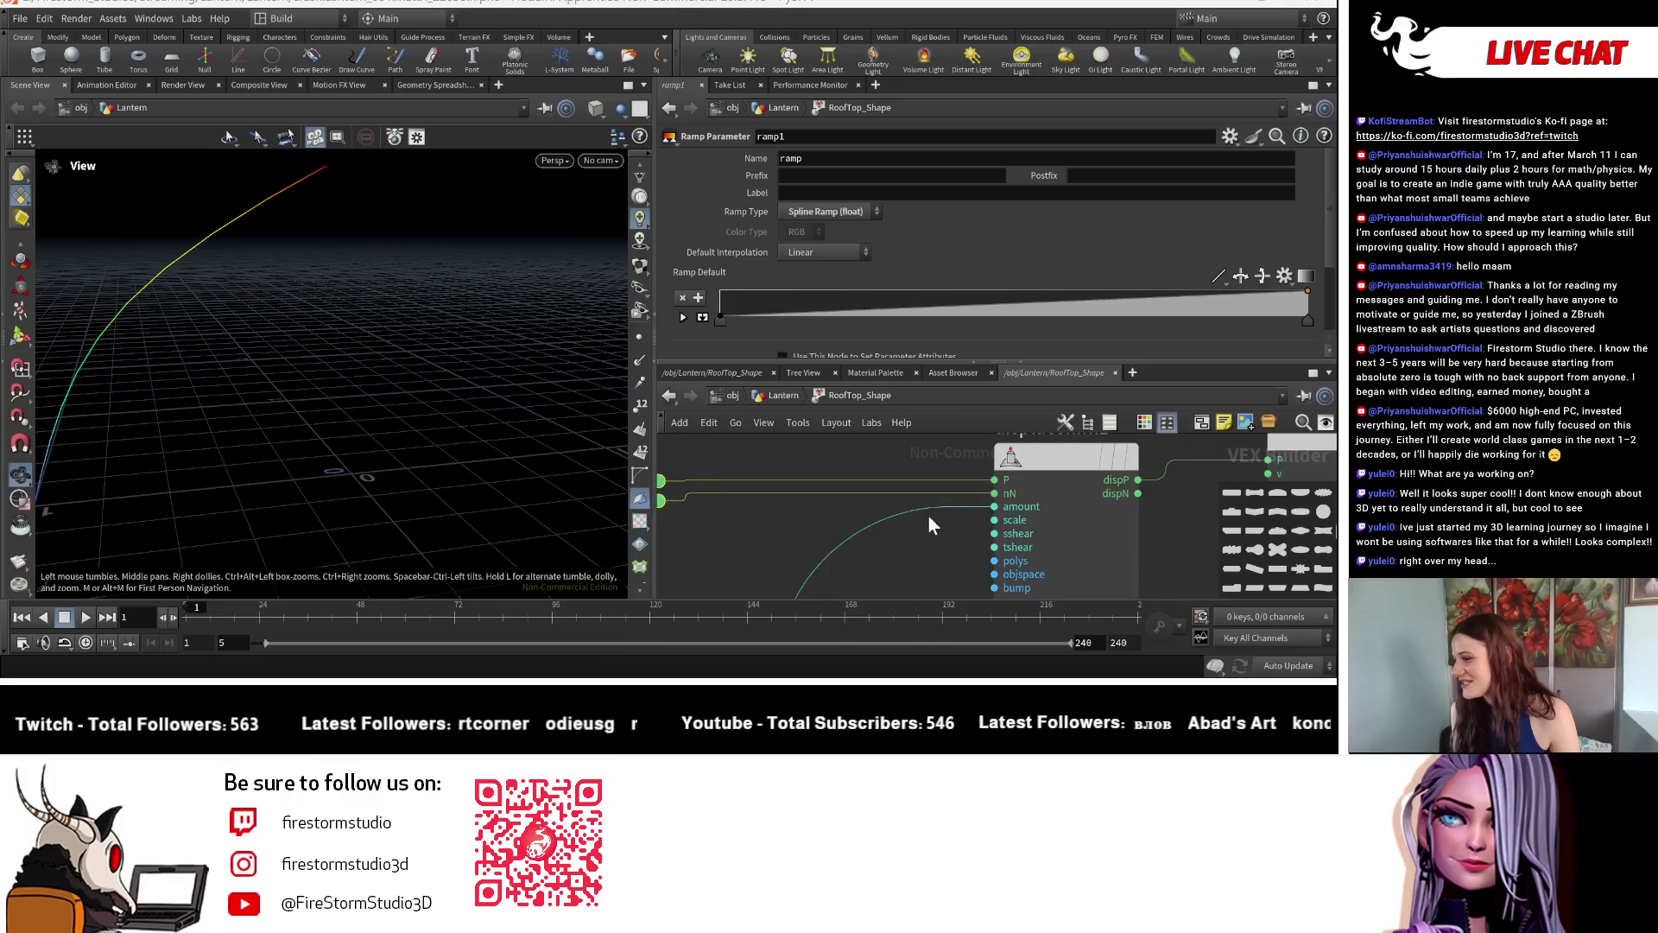
Inspect the displacenml1 node's info, then go back up to the Lantern network.
{"action": "middle_click", "coordinate": [1051, 504]}
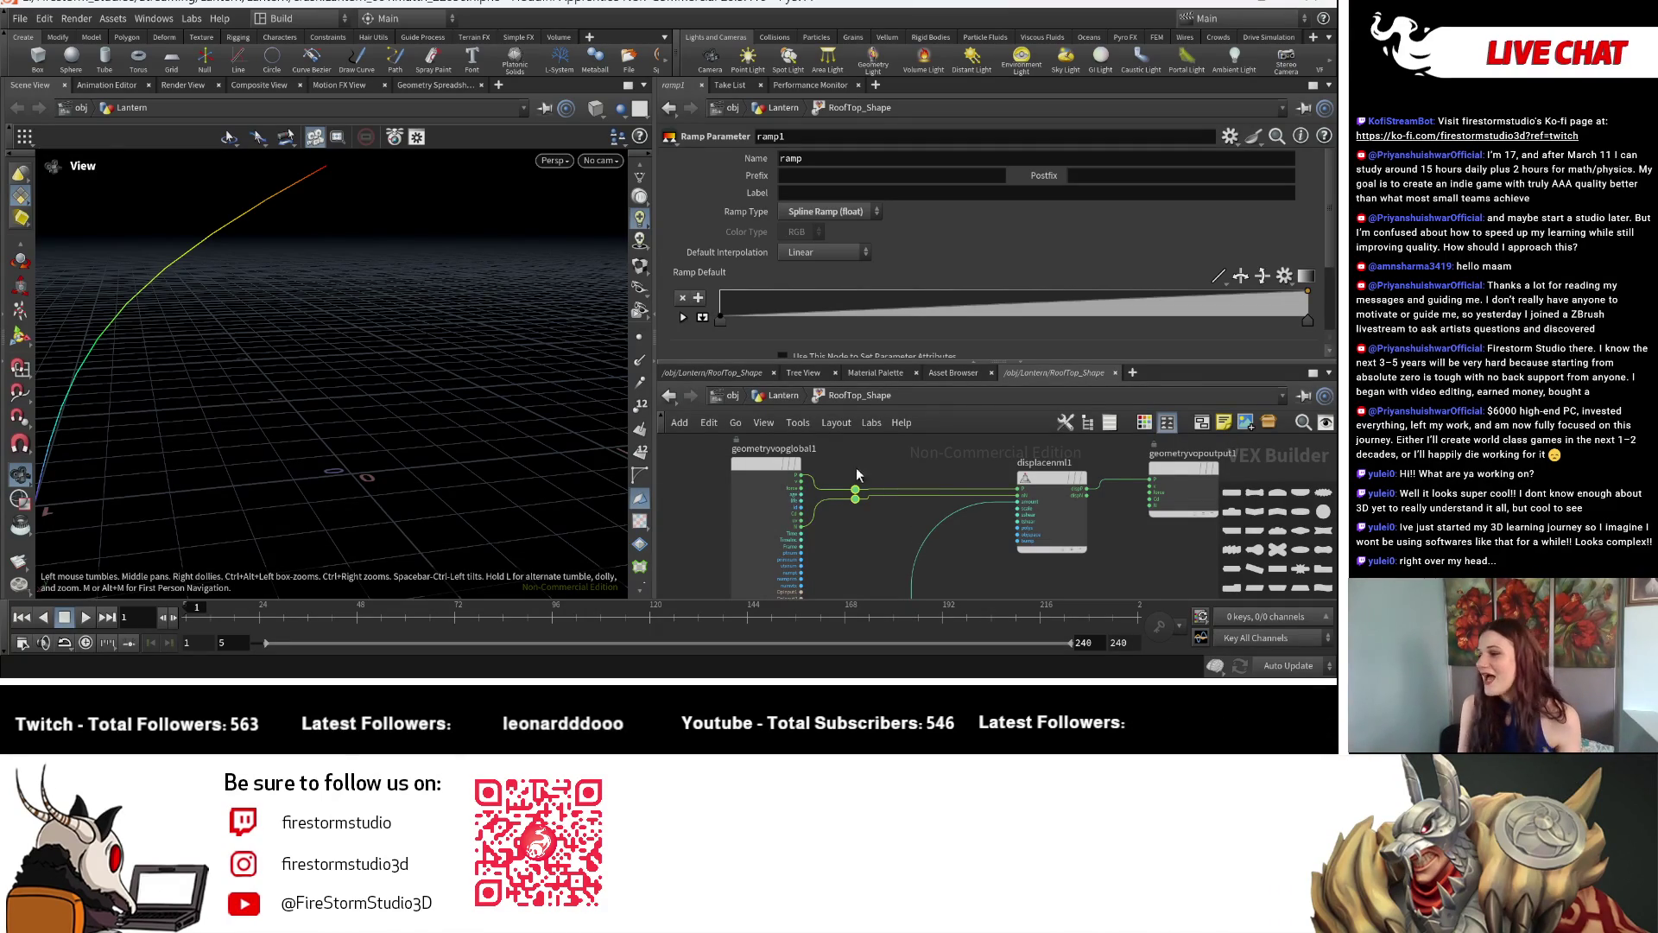
{"action": "scroll", "coordinate": [855, 476], "scroll_direction": "up", "scroll_amount": 3}
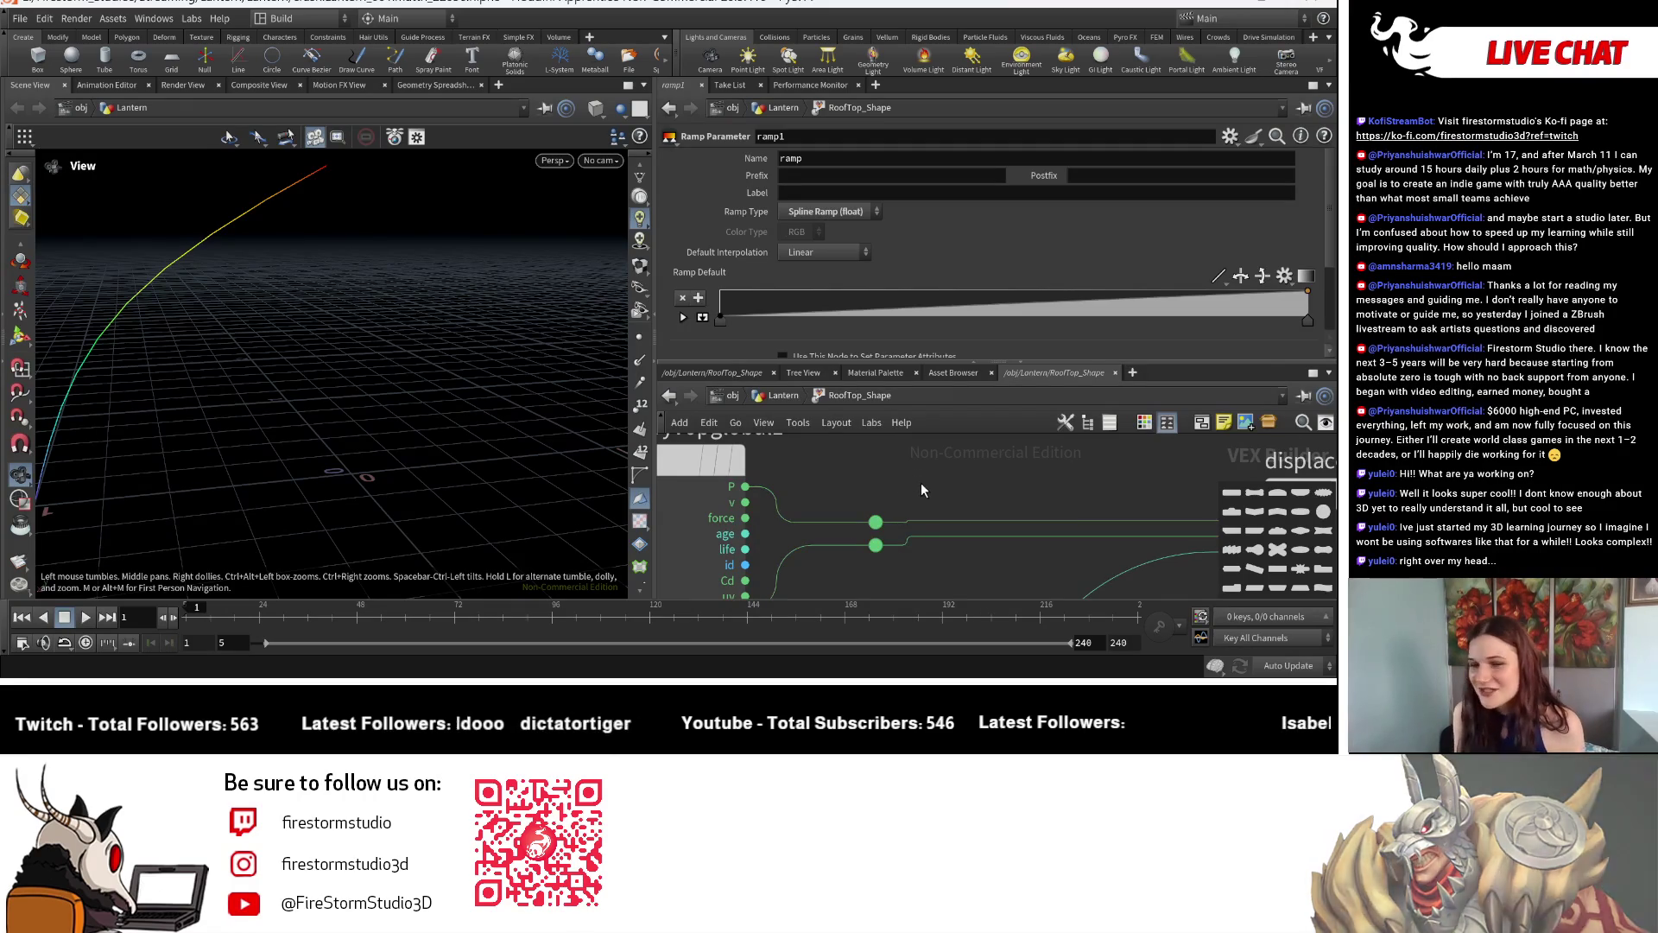
{"action": "middle_click_drag", "start_coordinate": [921, 482], "coordinate": [795, 505]}
{"action": "scroll", "coordinate": [795, 506], "scroll_direction": "down", "scroll_amount": 5}
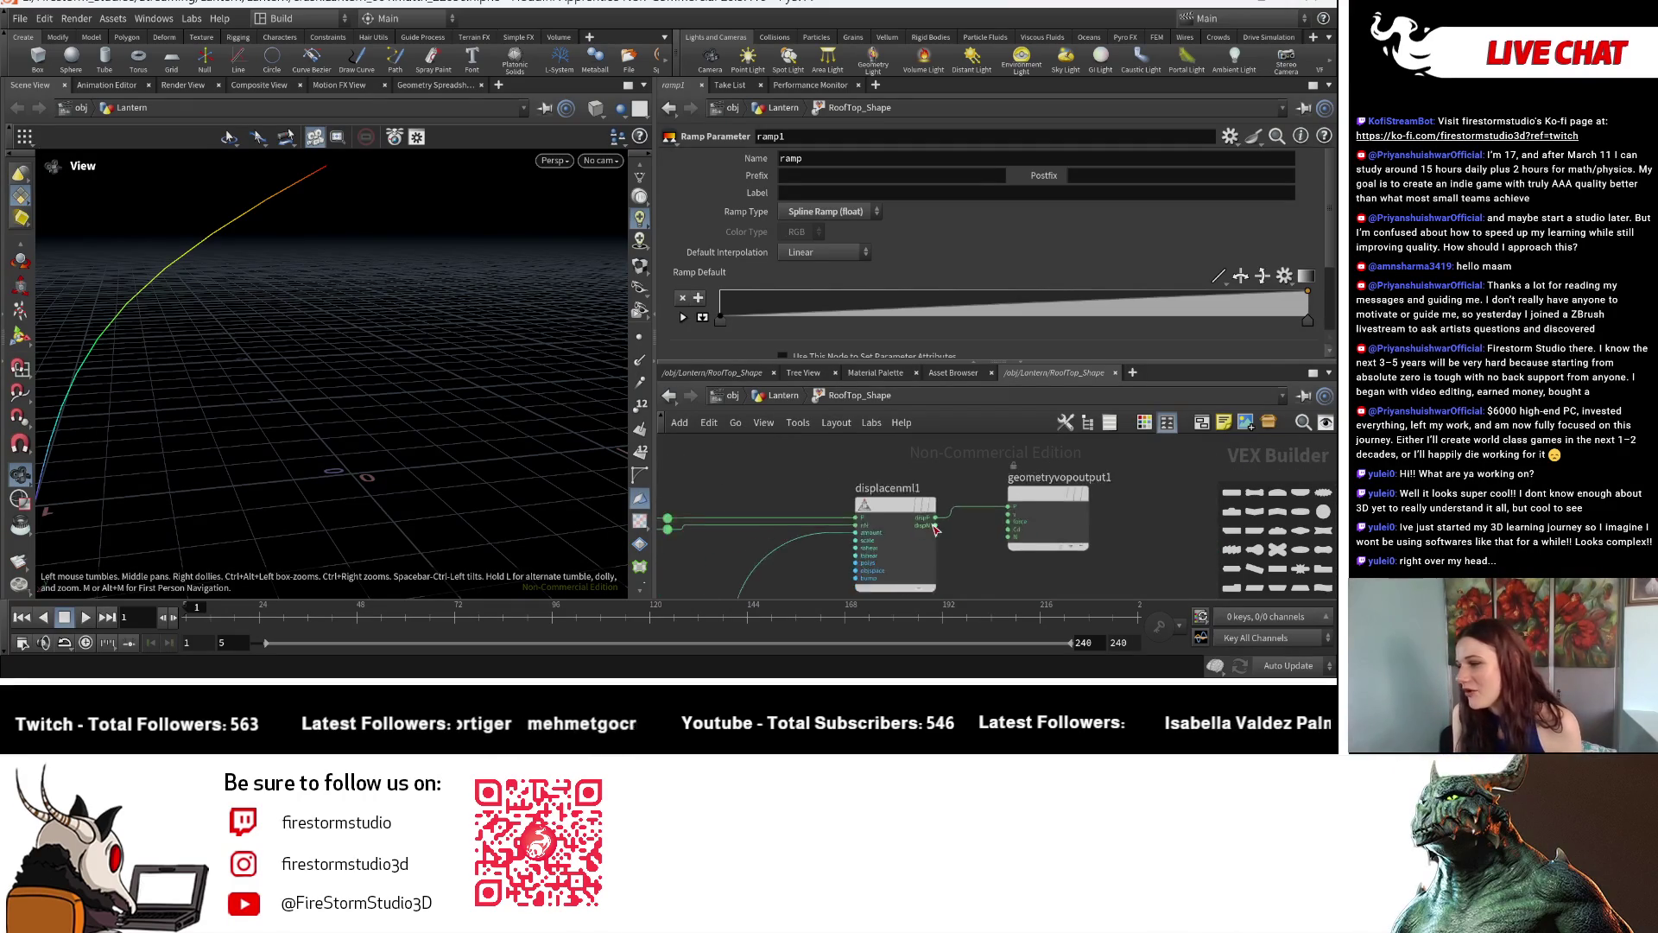
{"action": "left_click", "coordinate": [935, 507]}
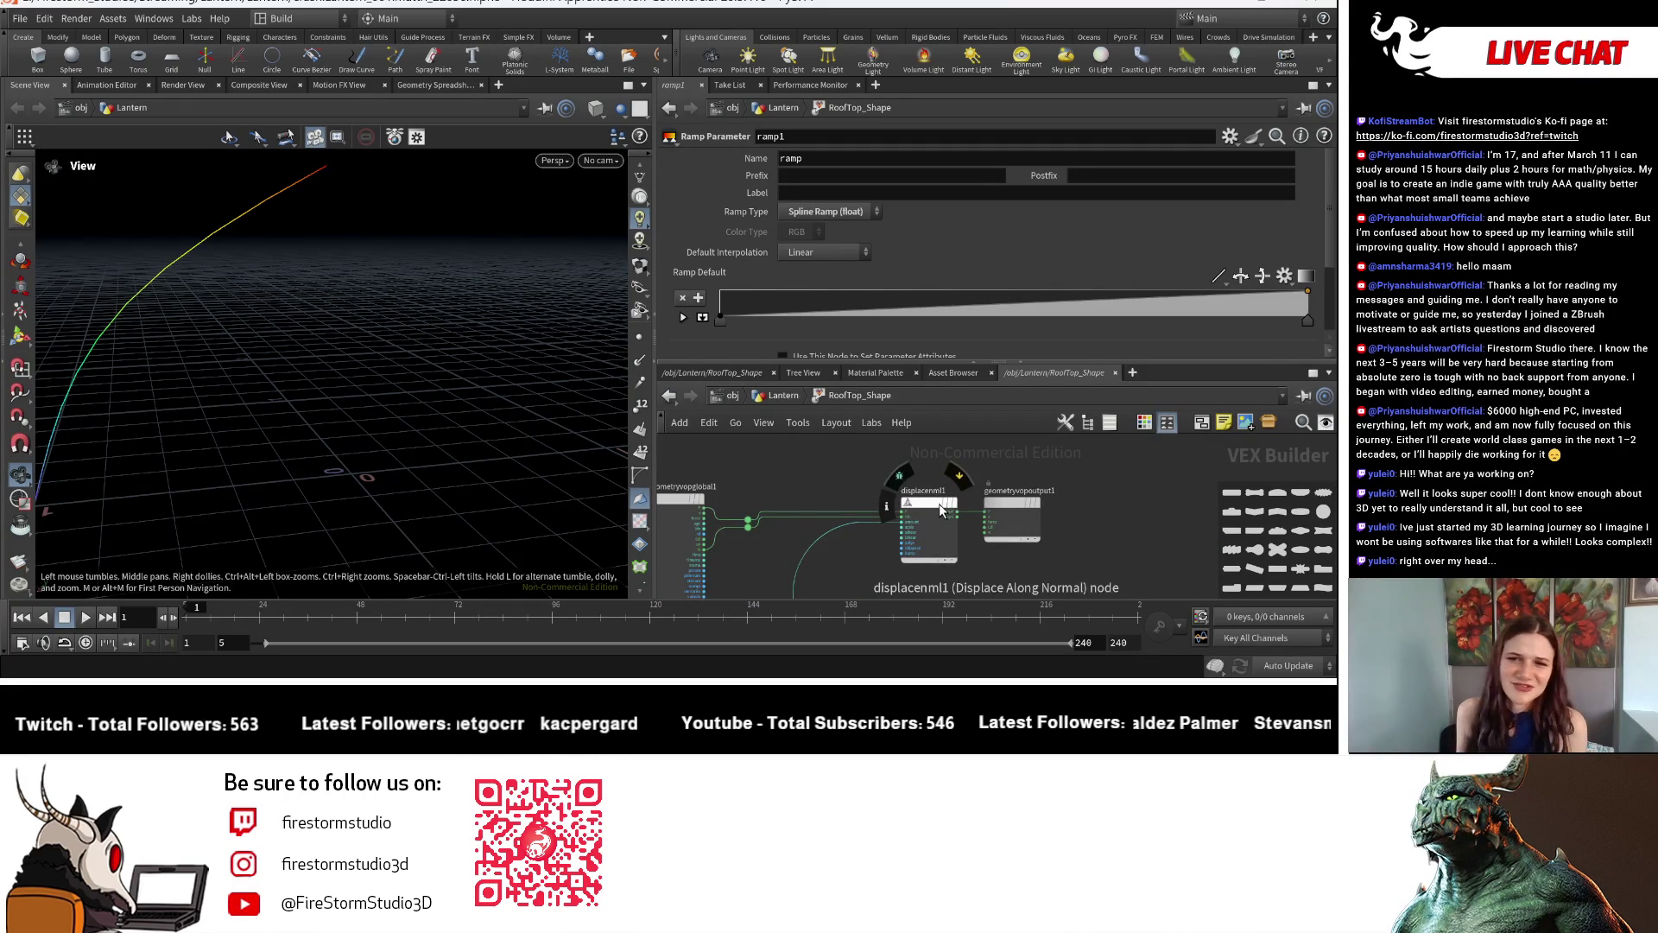
{"action": "left_click_drag", "start_coordinate": [935, 509], "coordinate": [942, 508]}
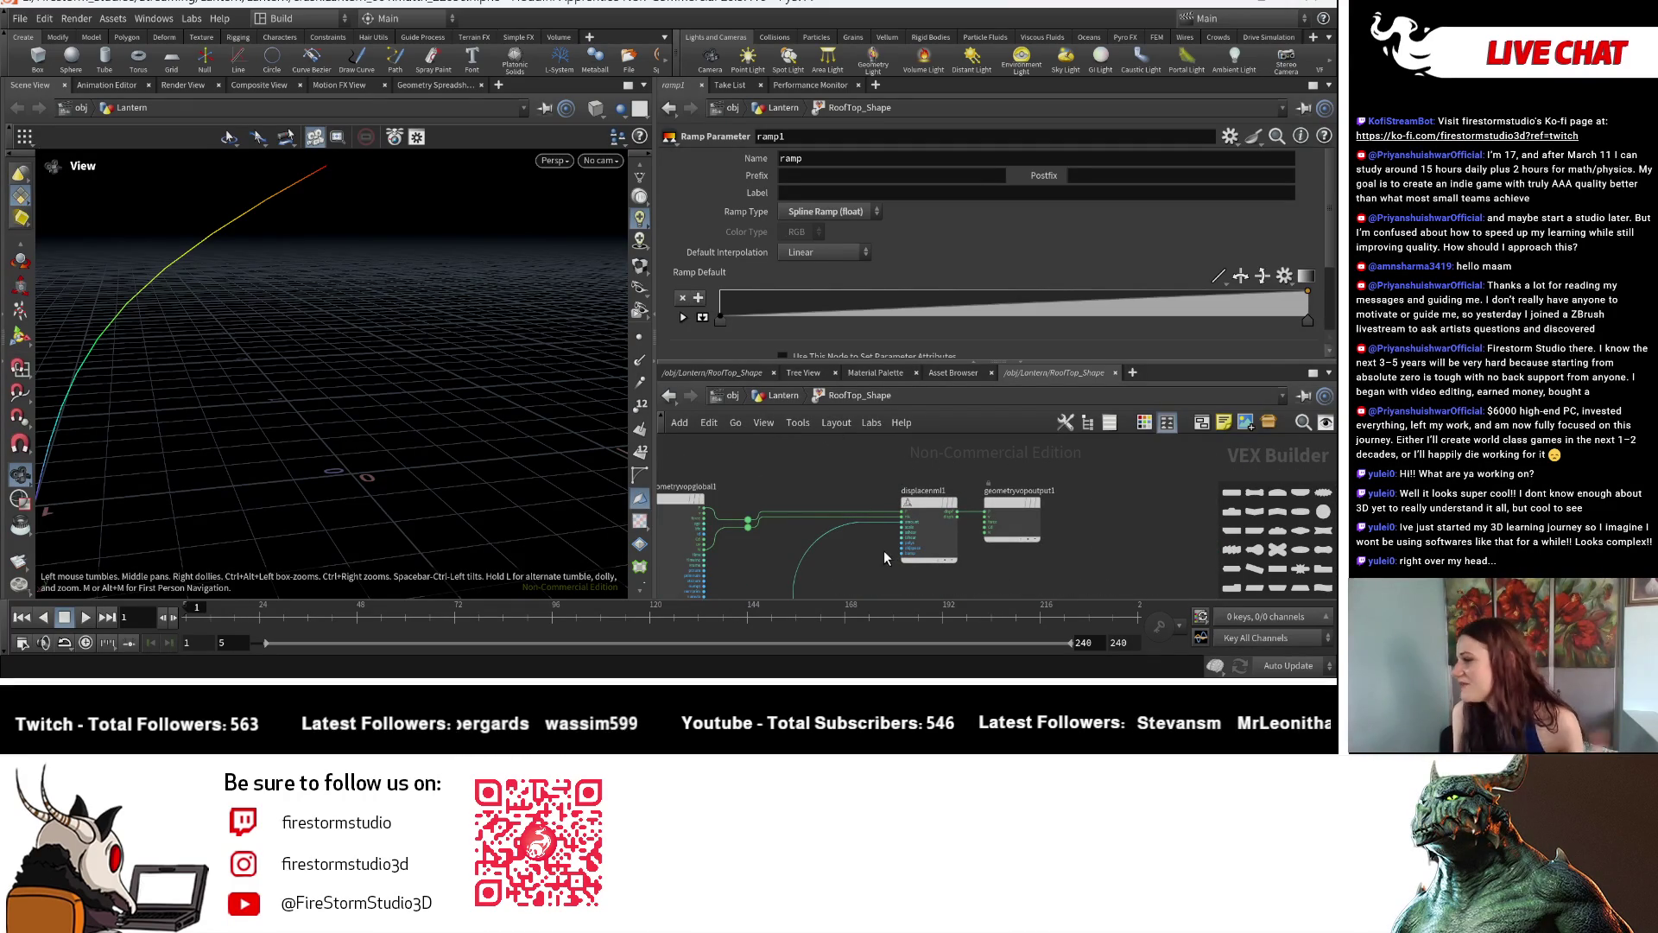
{"action": "left_click", "coordinate": [786, 396]}
{"action": "scroll", "coordinate": [911, 529], "scroll_direction": "down", "scroll_amount": 5}
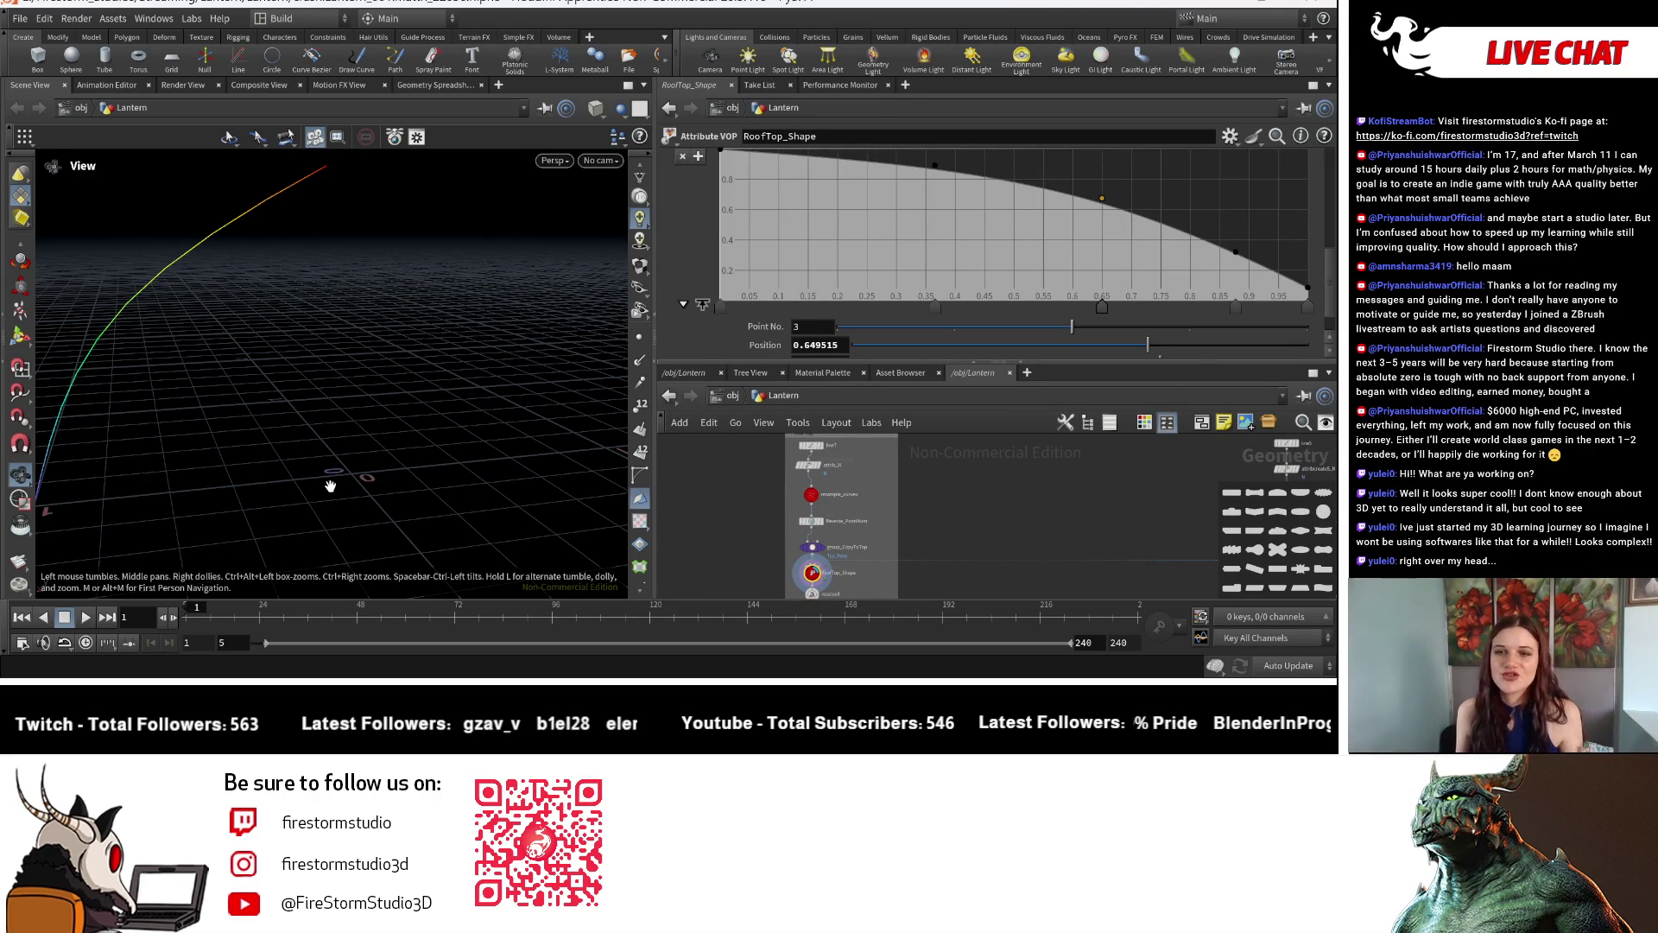
Drag a falloff ramp key left to reshape the roof curve, then undo the change.
{"action": "left_click_drag", "start_coordinate": [307, 488], "coordinate": [414, 482]}
{"action": "scroll", "coordinate": [884, 490], "scroll_direction": "down", "scroll_amount": 2}
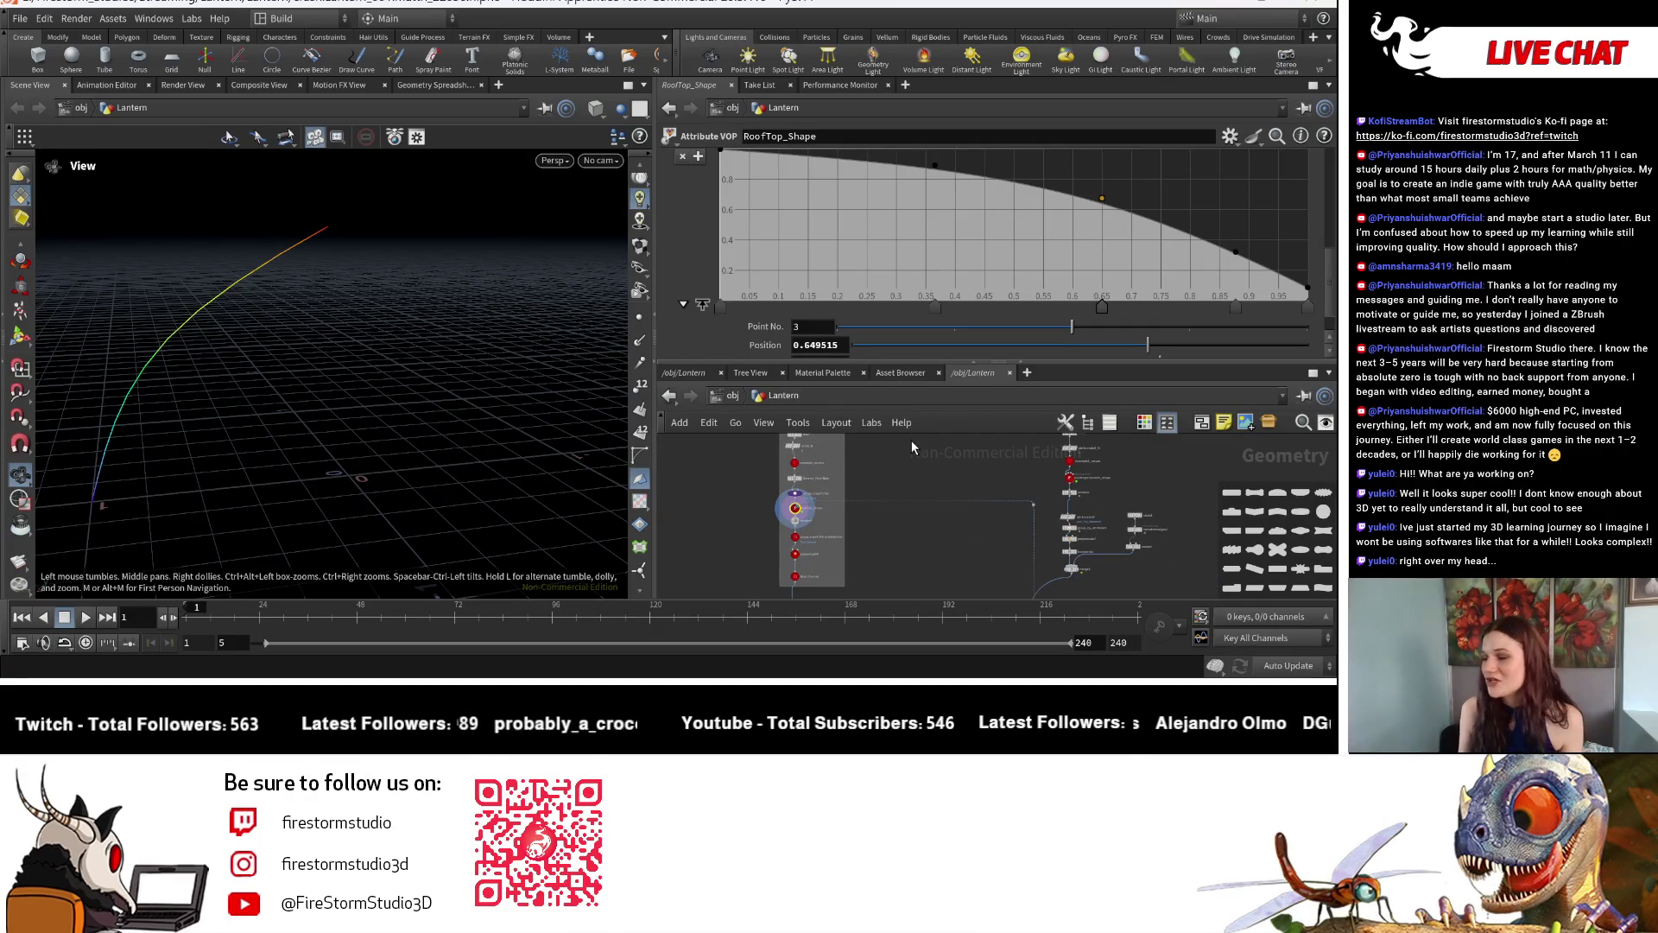
{"action": "left_click_drag", "start_coordinate": [548, 382], "coordinate": [415, 484]}
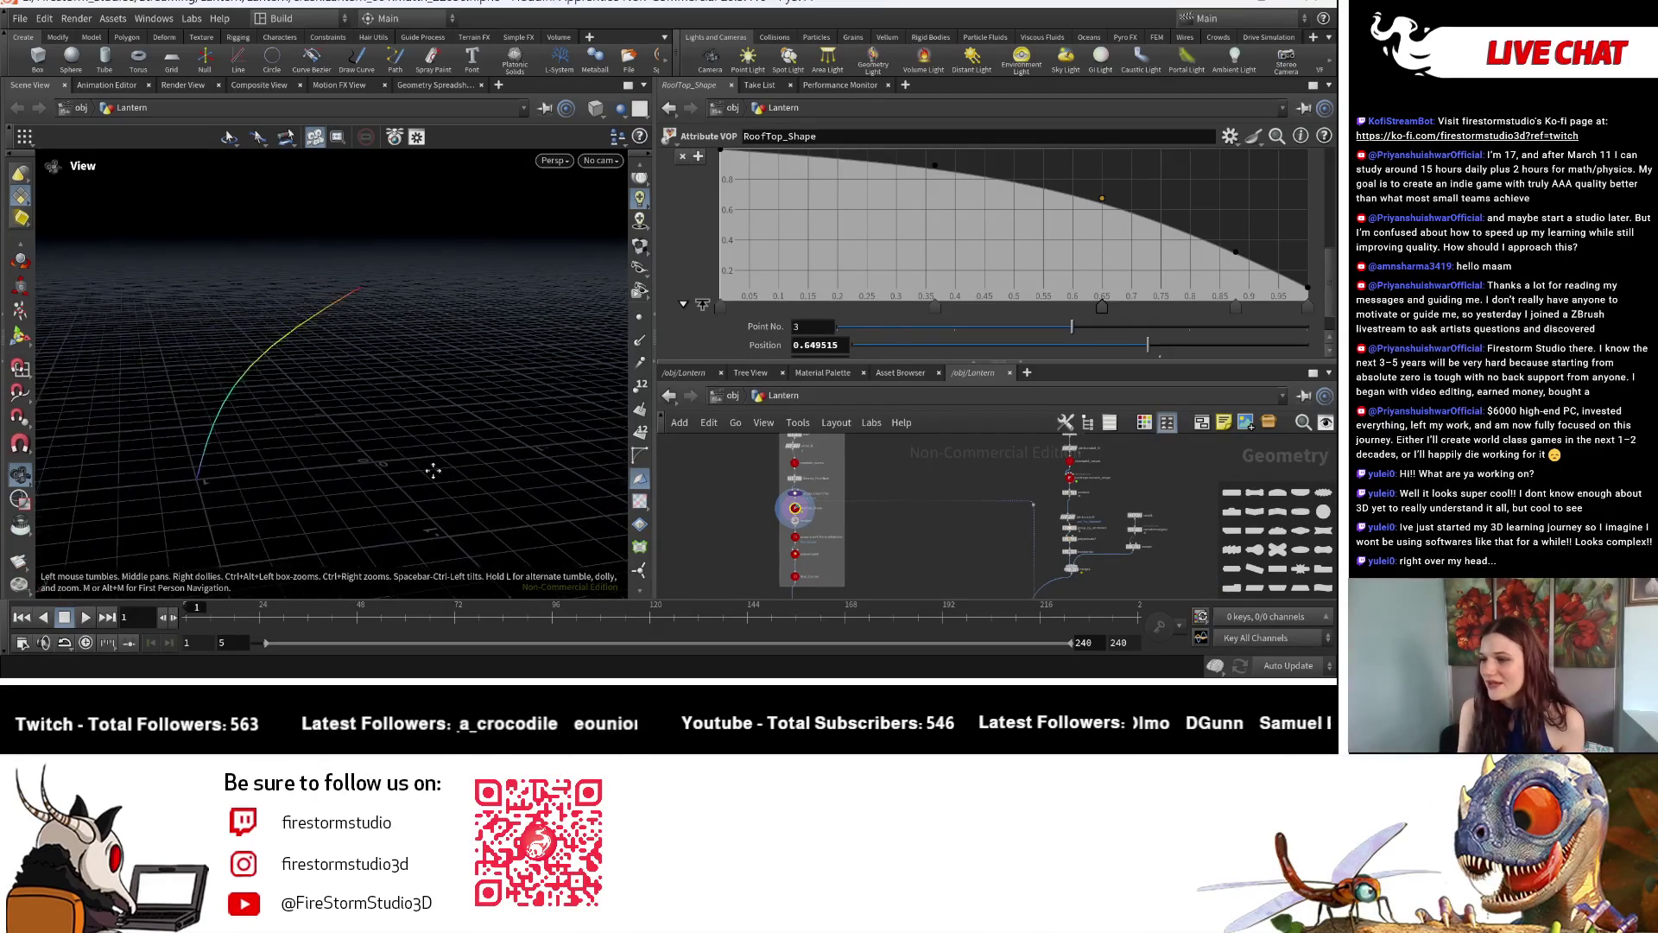
{"action": "scroll", "coordinate": [813, 284], "scroll_direction": "up", "scroll_amount": 2}
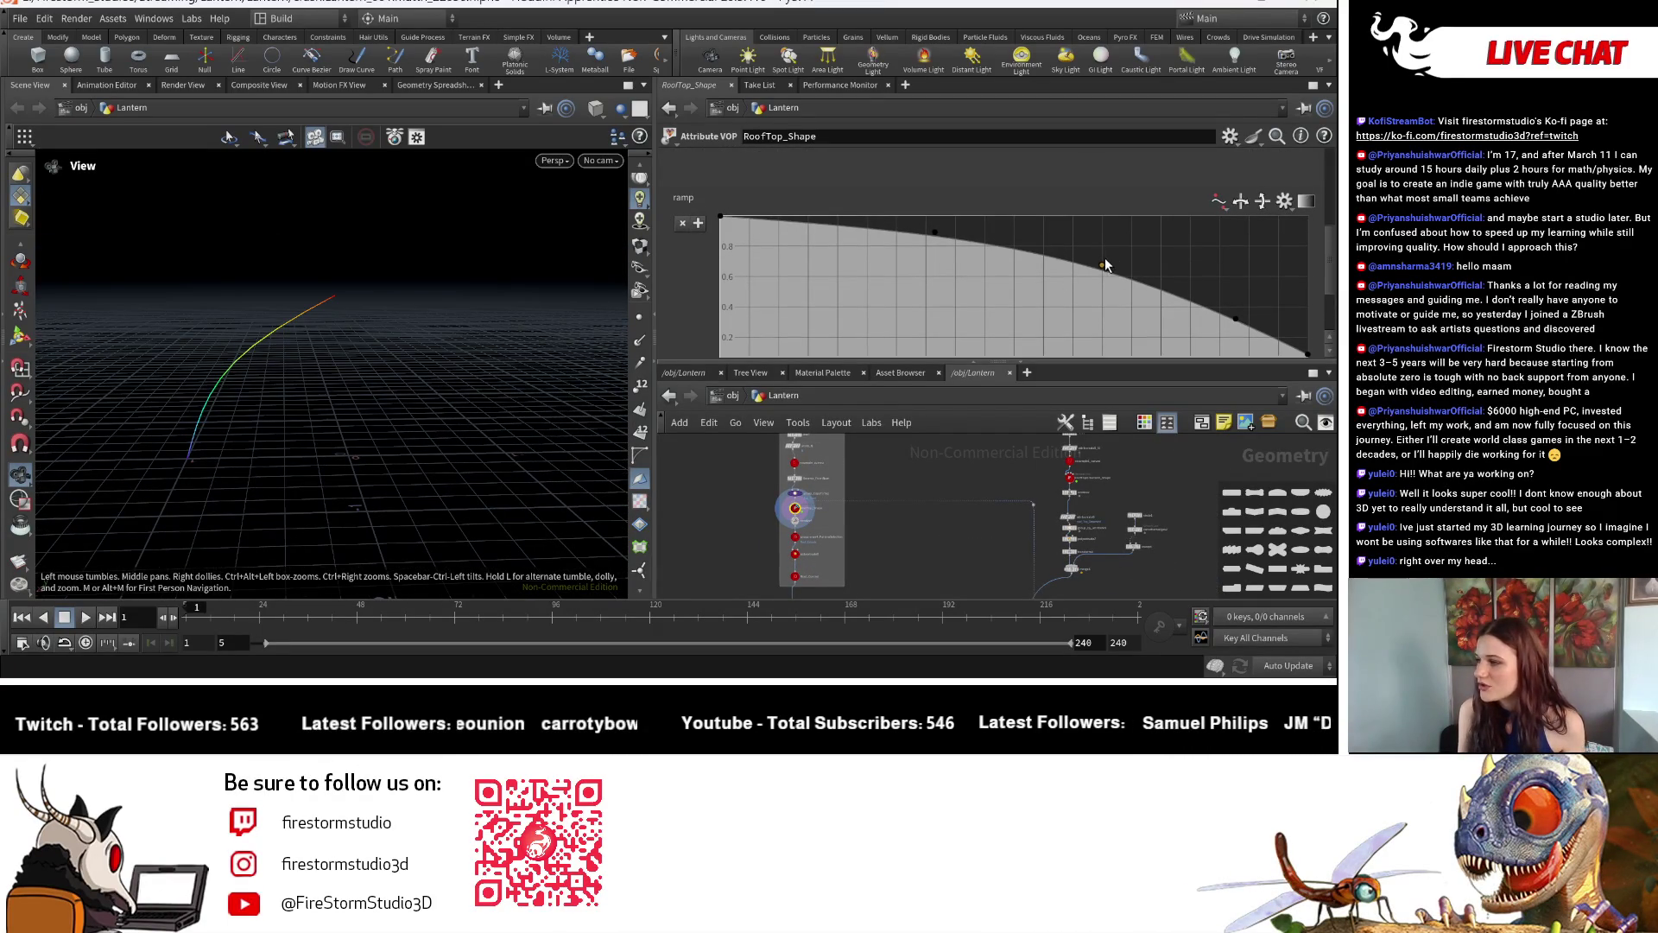
{"action": "mouse_move", "coordinate": [1104, 267]}
{"action": "left_mouse_down"}
{"action": "mouse_move", "coordinate": [960, 262]}
{"action": "mouse_move", "coordinate": [1008, 267]}
{"action": "left_mouse_up"}
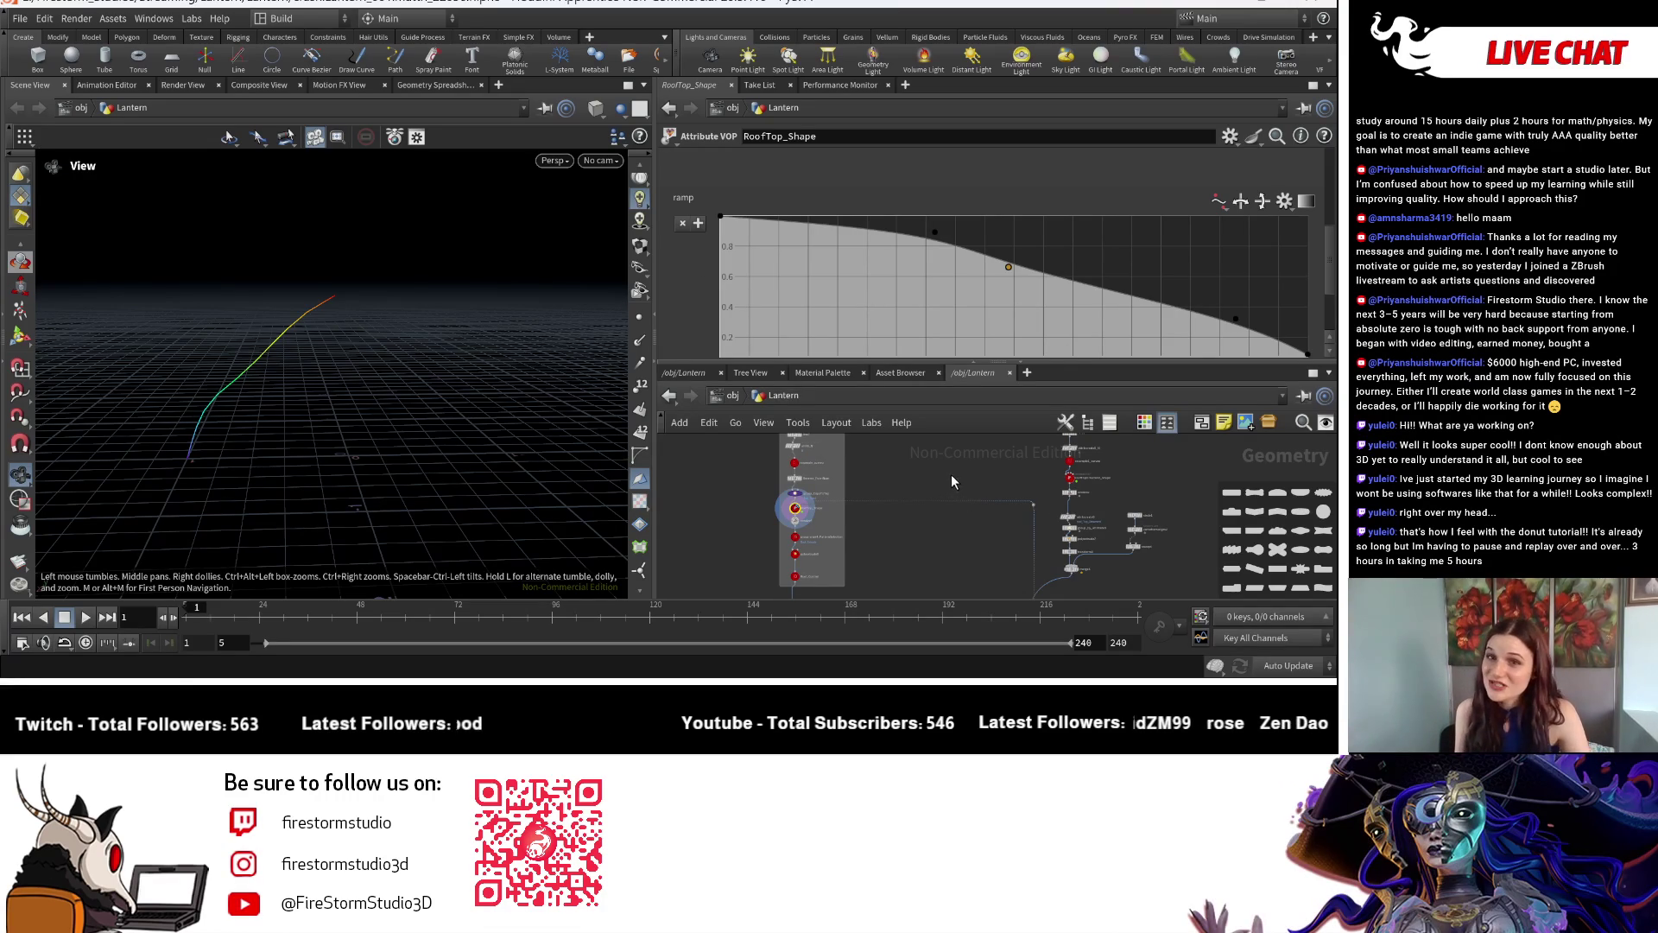
{"action": "key", "text": "ctrl+z"}
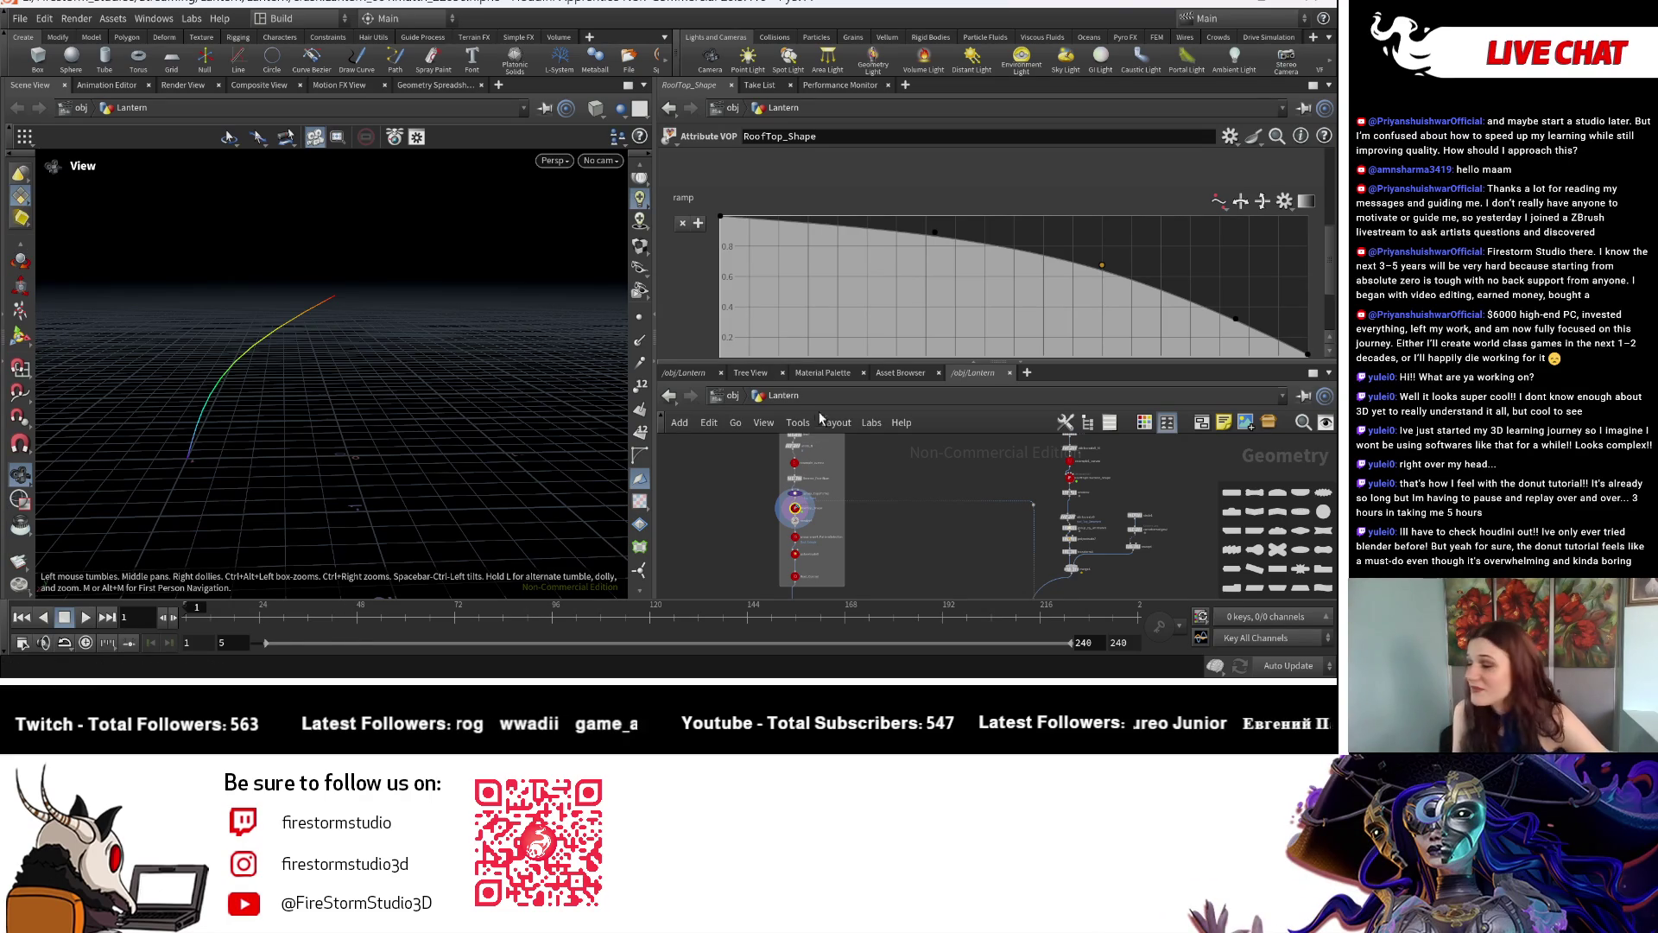
{"action": "scroll", "coordinate": [961, 535], "scroll_direction": "down", "scroll_amount": 2}
Pan the network to the Roof_Control null and show its parameters.
{"action": "middle_click_drag", "start_coordinate": [959, 535], "coordinate": [946, 544]}
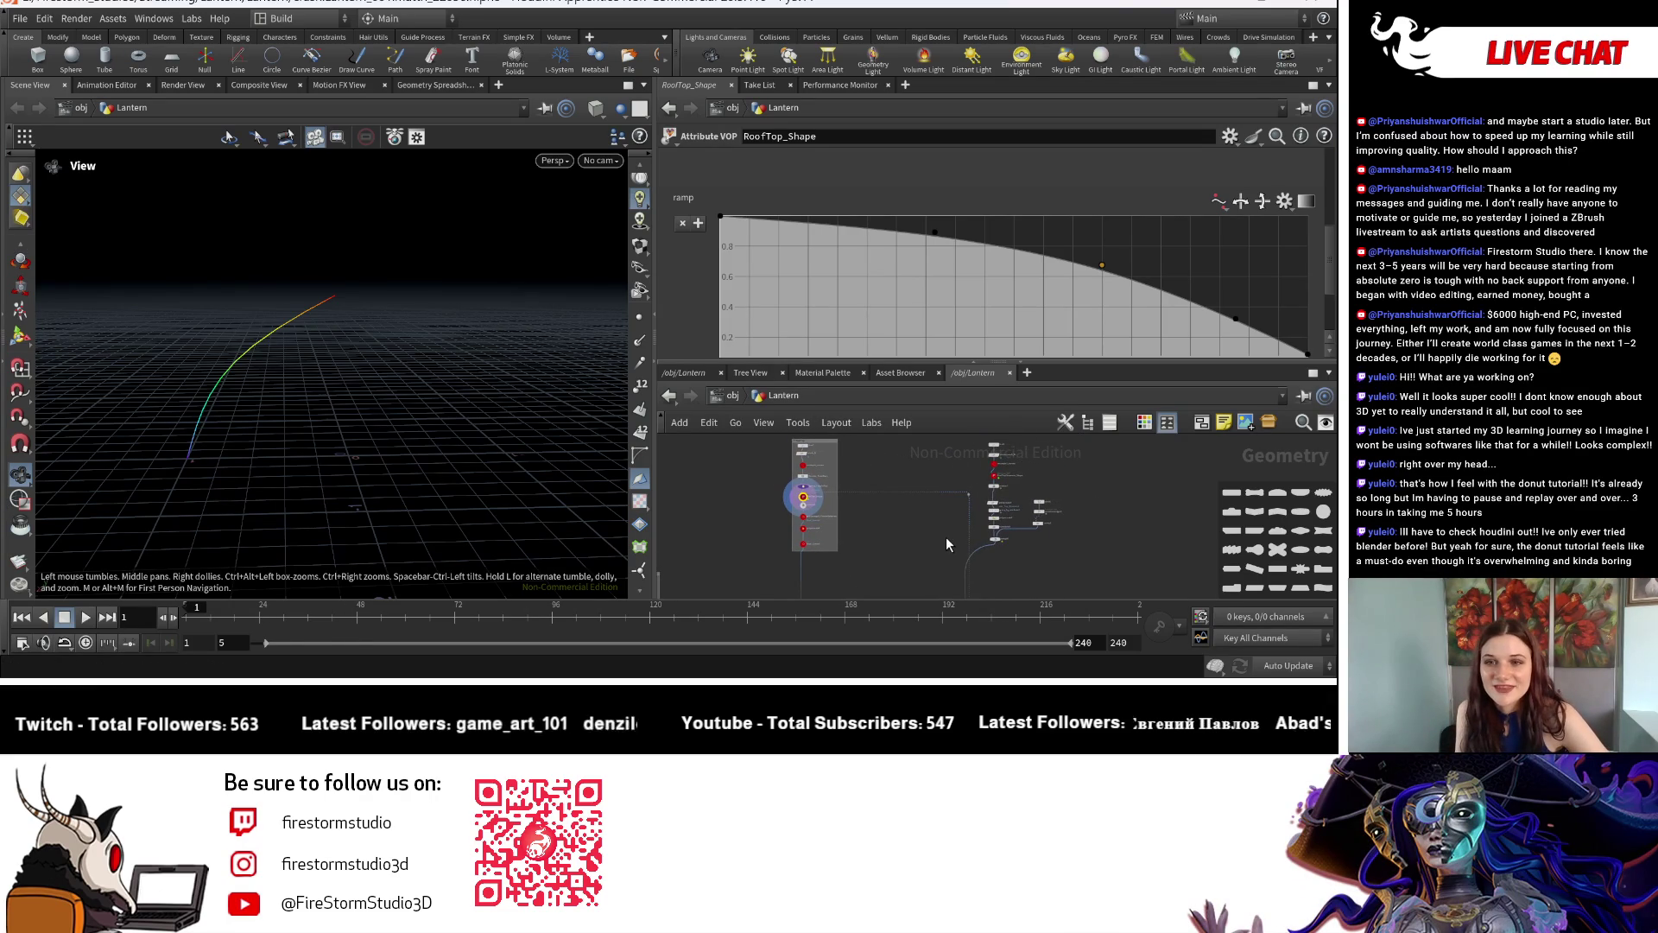
{"action": "scroll", "coordinate": [950, 536], "scroll_direction": "up", "scroll_amount": 3}
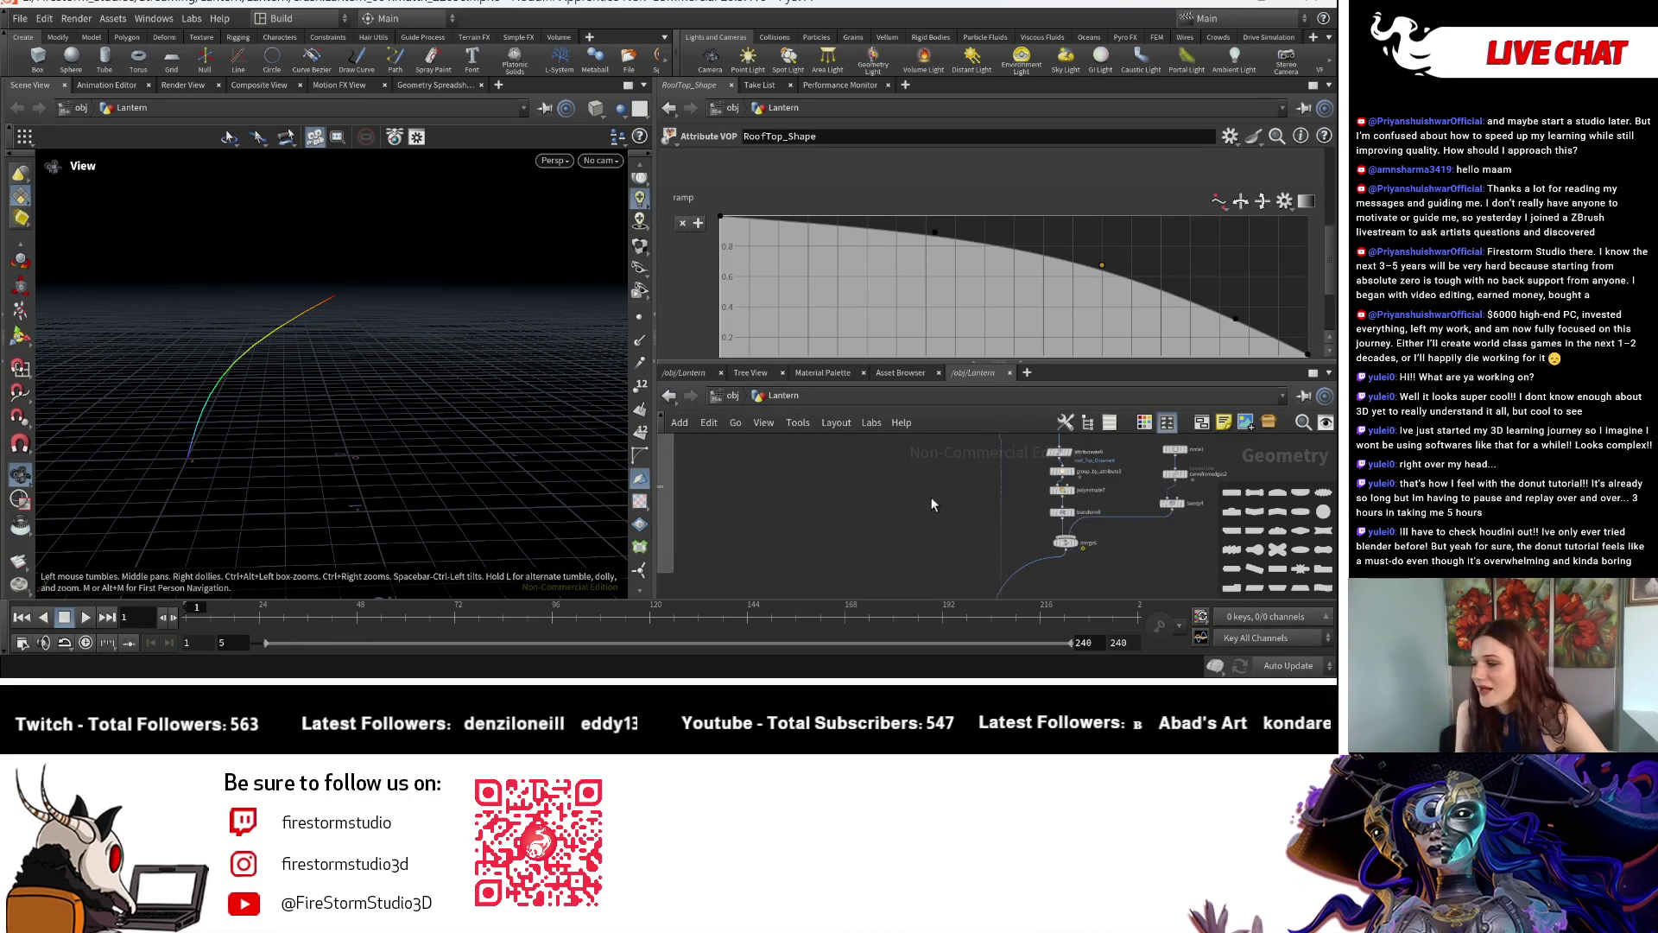
{"action": "scroll", "coordinate": [984, 559], "scroll_direction": "up", "scroll_amount": 3}
{"action": "scroll", "coordinate": [984, 568], "scroll_direction": "down", "scroll_amount": 3}
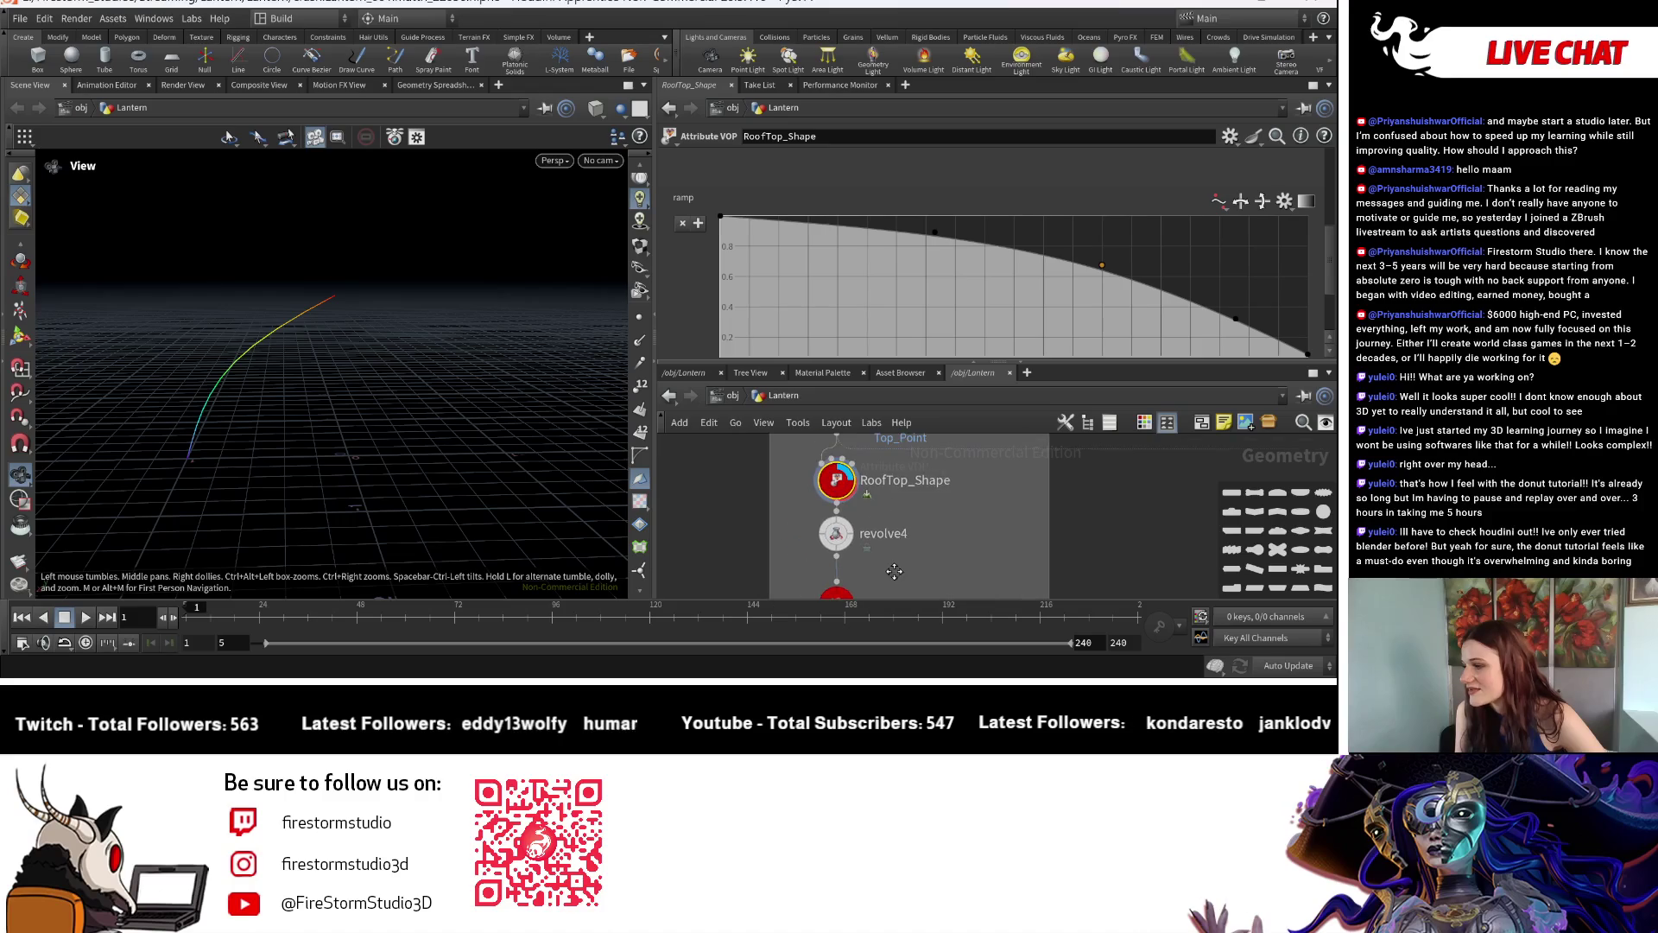
{"action": "middle_click_drag", "start_coordinate": [855, 596], "coordinate": [907, 611]}
{"action": "scroll", "coordinate": [926, 570], "scroll_direction": "up", "scroll_amount": 1}
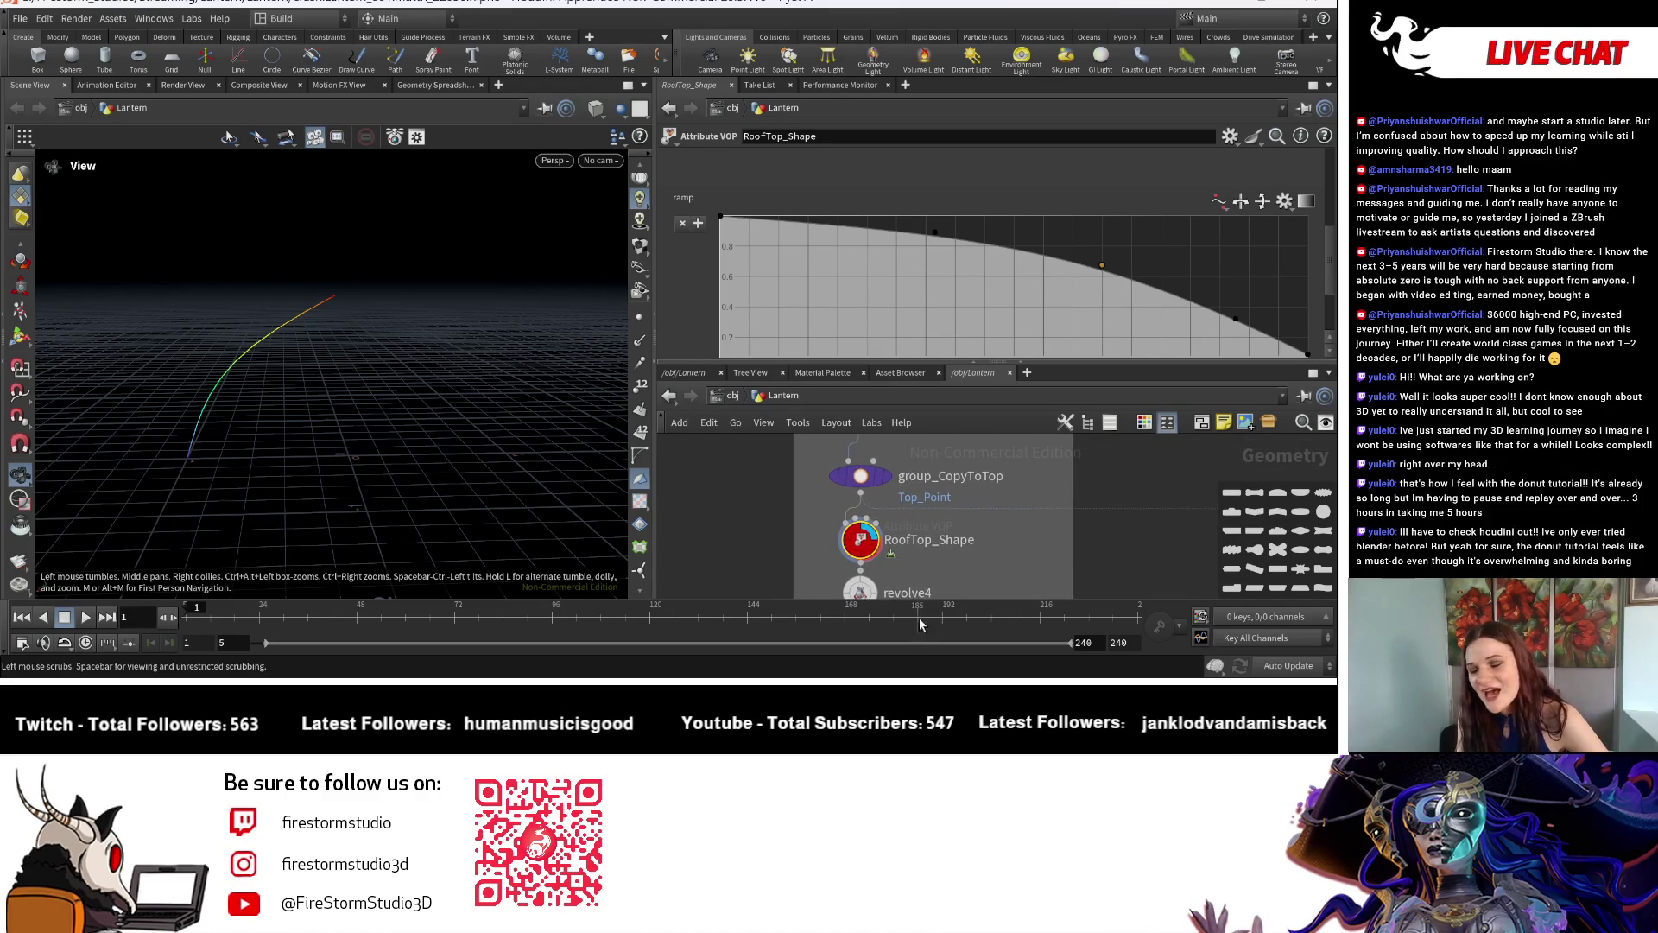
{"action": "scroll", "coordinate": [938, 548], "scroll_direction": "up", "scroll_amount": 1}
{"action": "scroll", "coordinate": [939, 549], "scroll_direction": "up", "scroll_amount": 2}
{"action": "scroll", "coordinate": [940, 548], "scroll_direction": "down", "scroll_amount": 2}
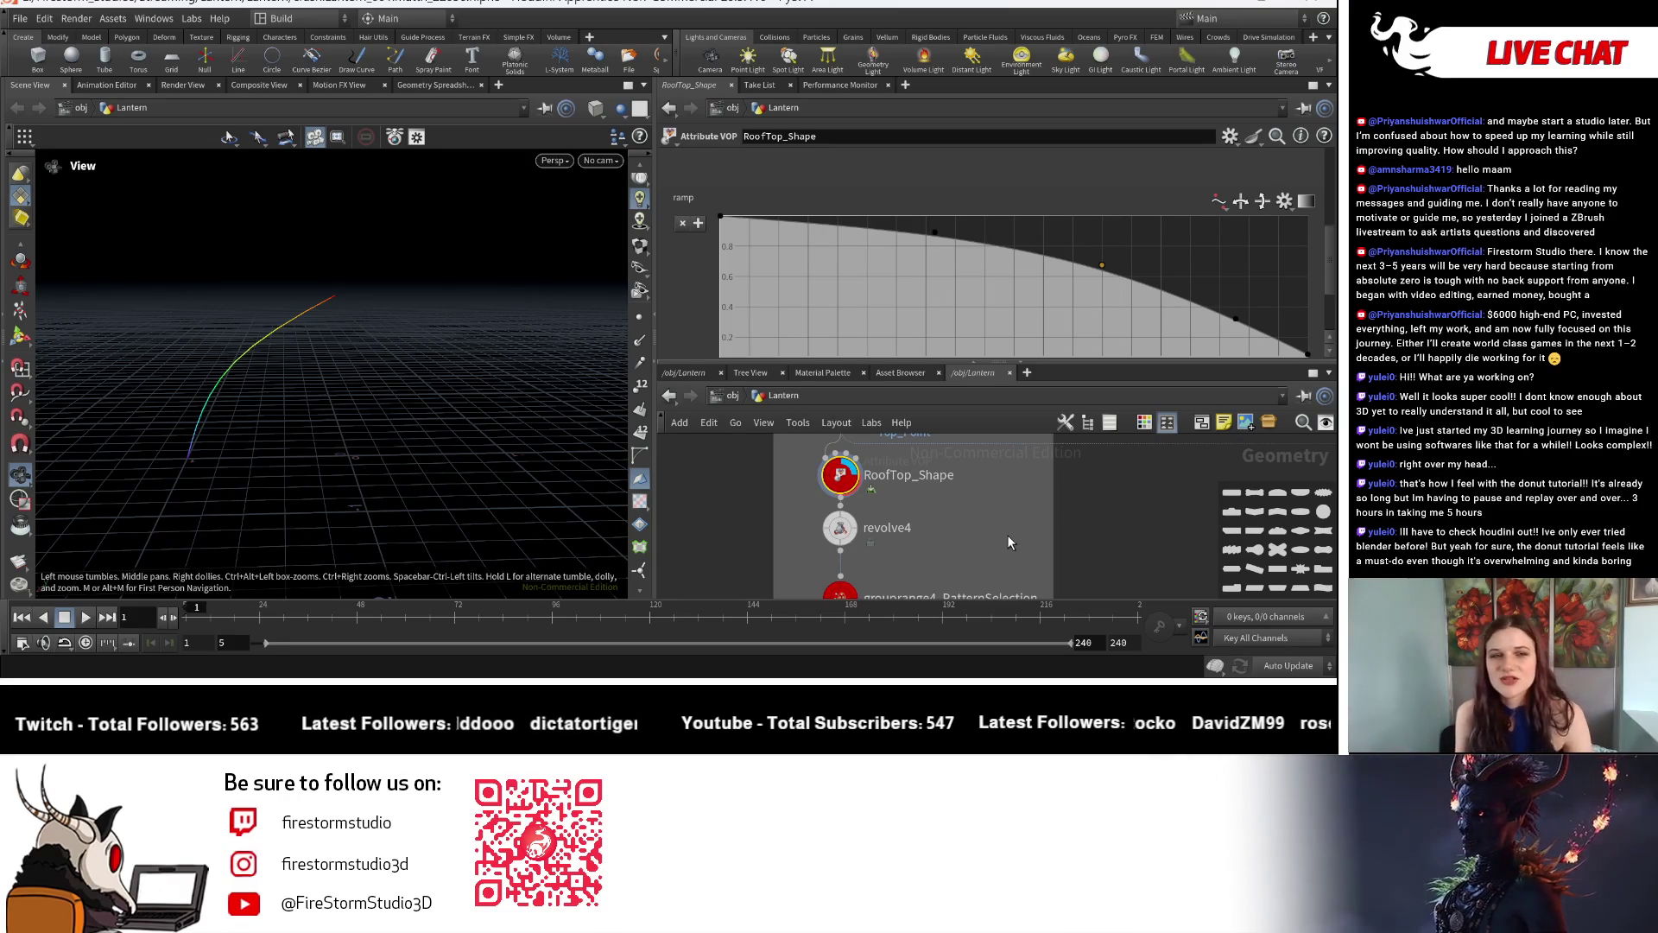
{"action": "scroll", "coordinate": [1007, 536], "scroll_direction": "down", "scroll_amount": 2}
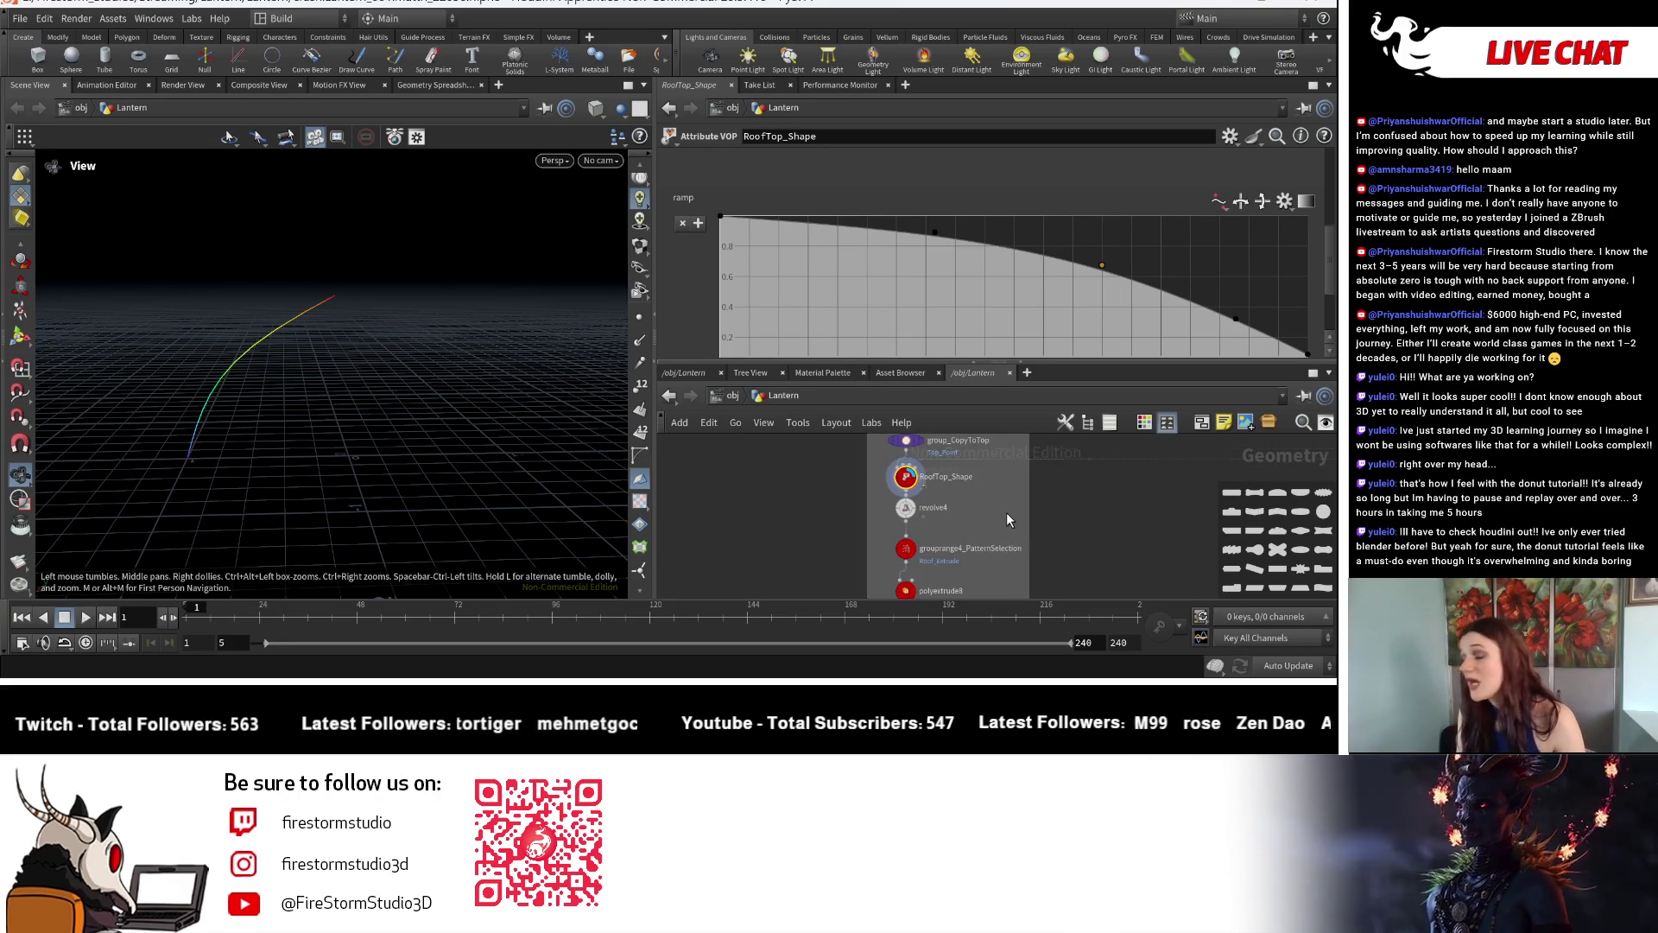
{"action": "scroll", "coordinate": [1006, 512], "scroll_direction": "down", "scroll_amount": 1}
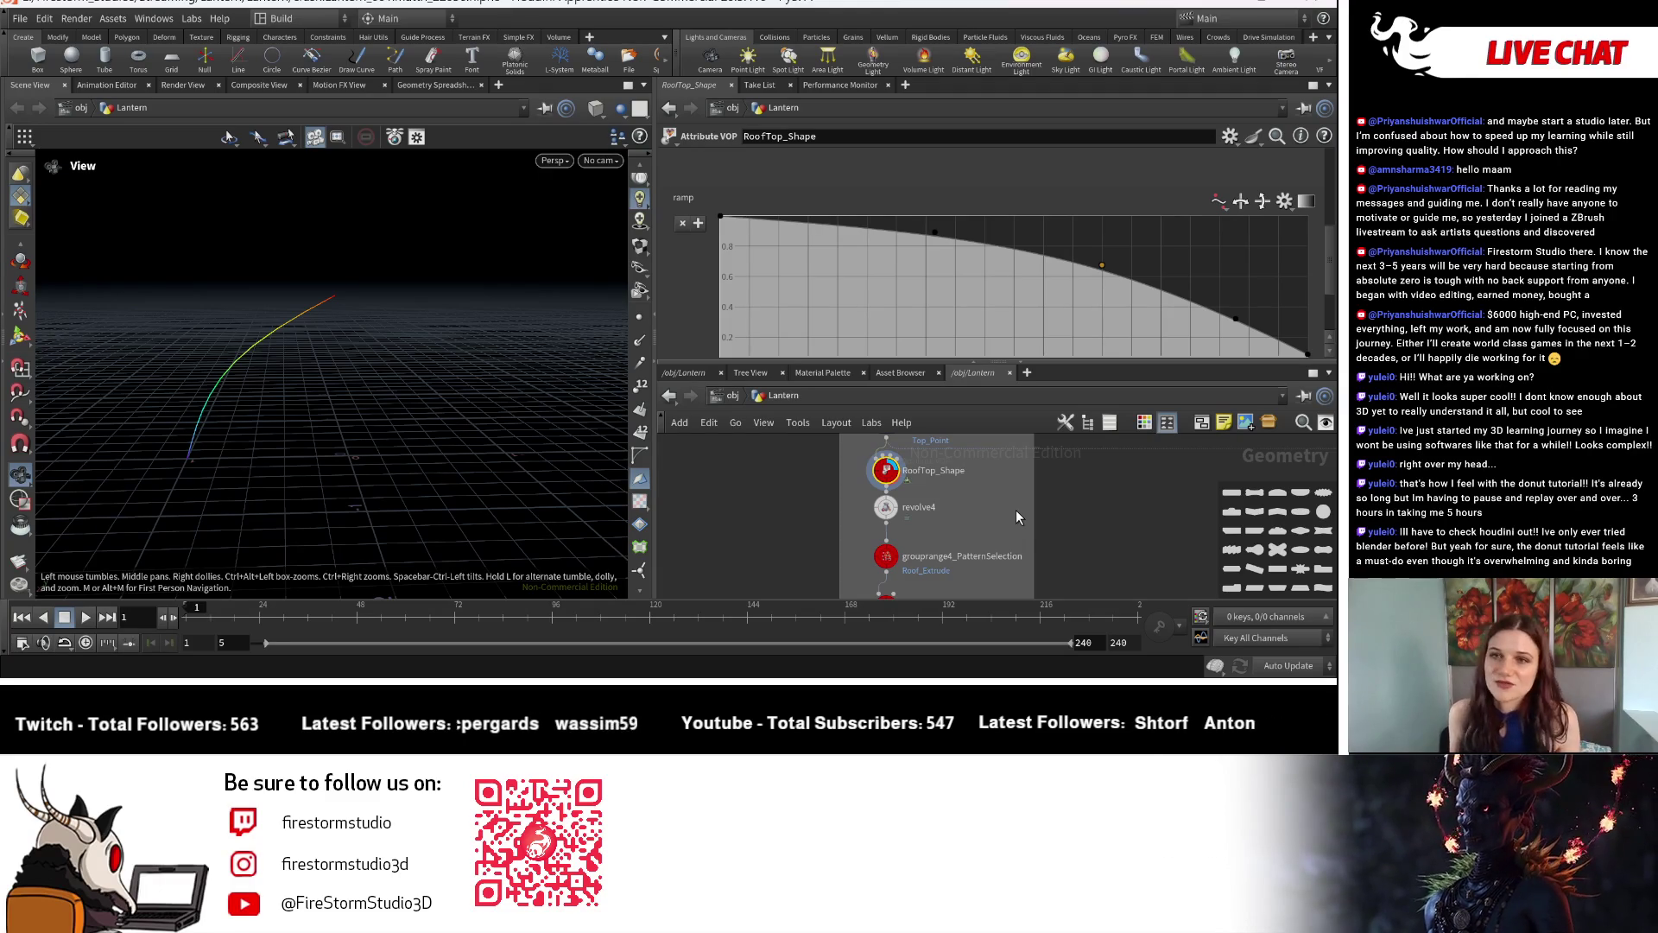
{"action": "scroll", "coordinate": [984, 518], "scroll_direction": "down", "scroll_amount": 2}
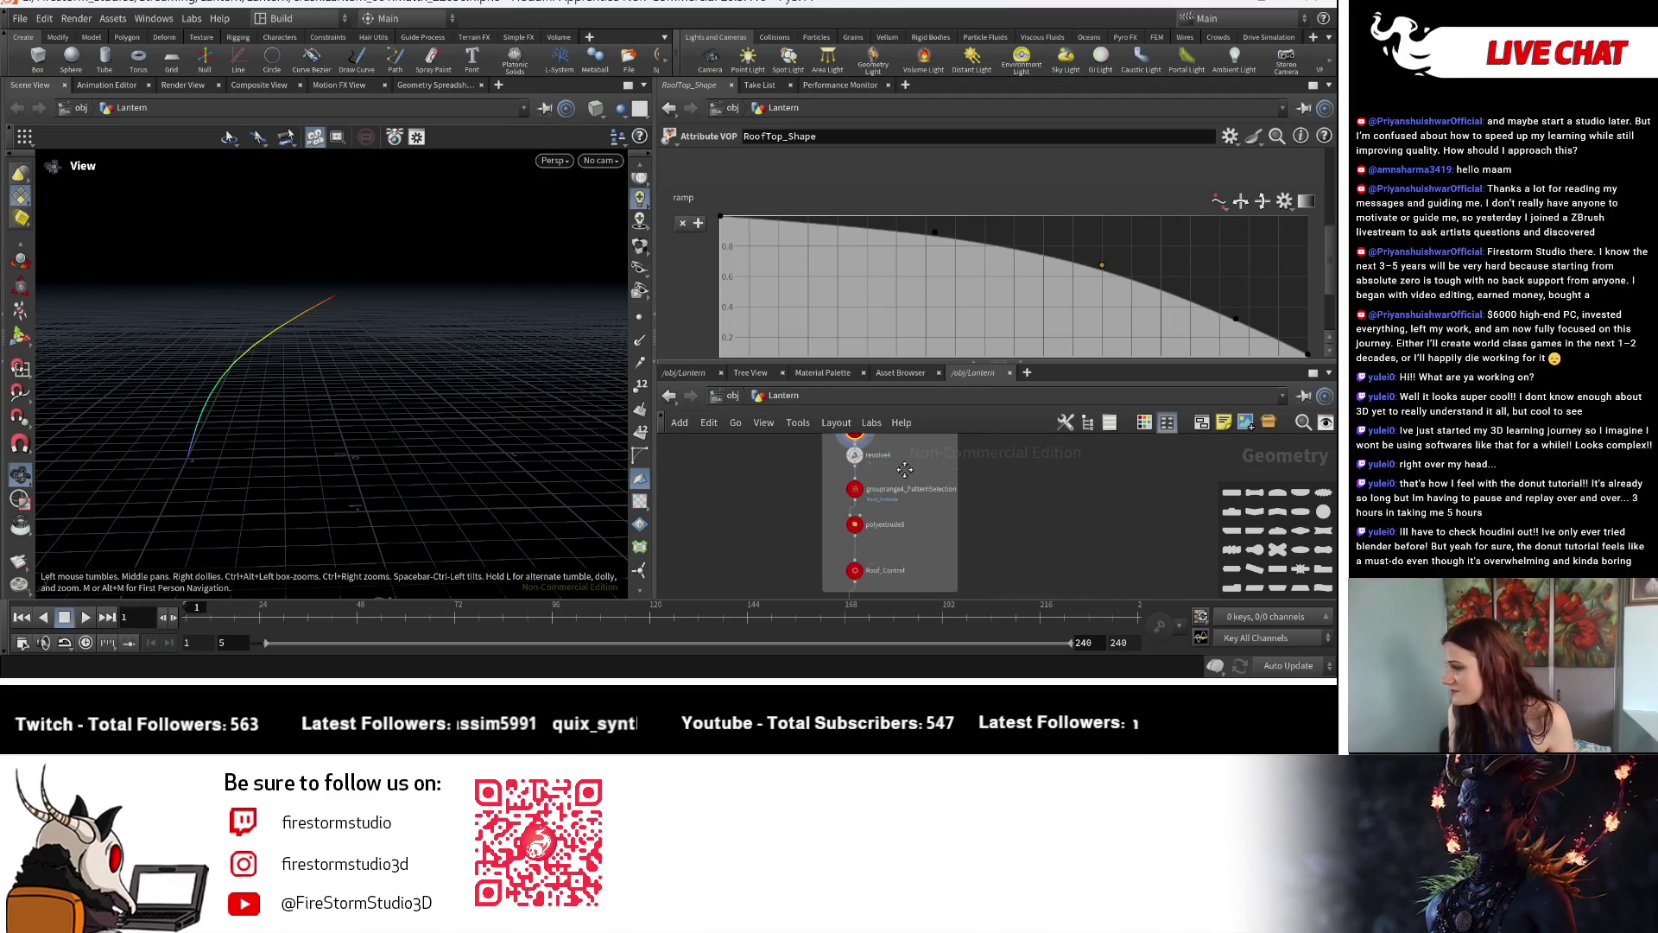
{"action": "scroll", "coordinate": [907, 570], "scroll_direction": "up", "scroll_amount": 3}
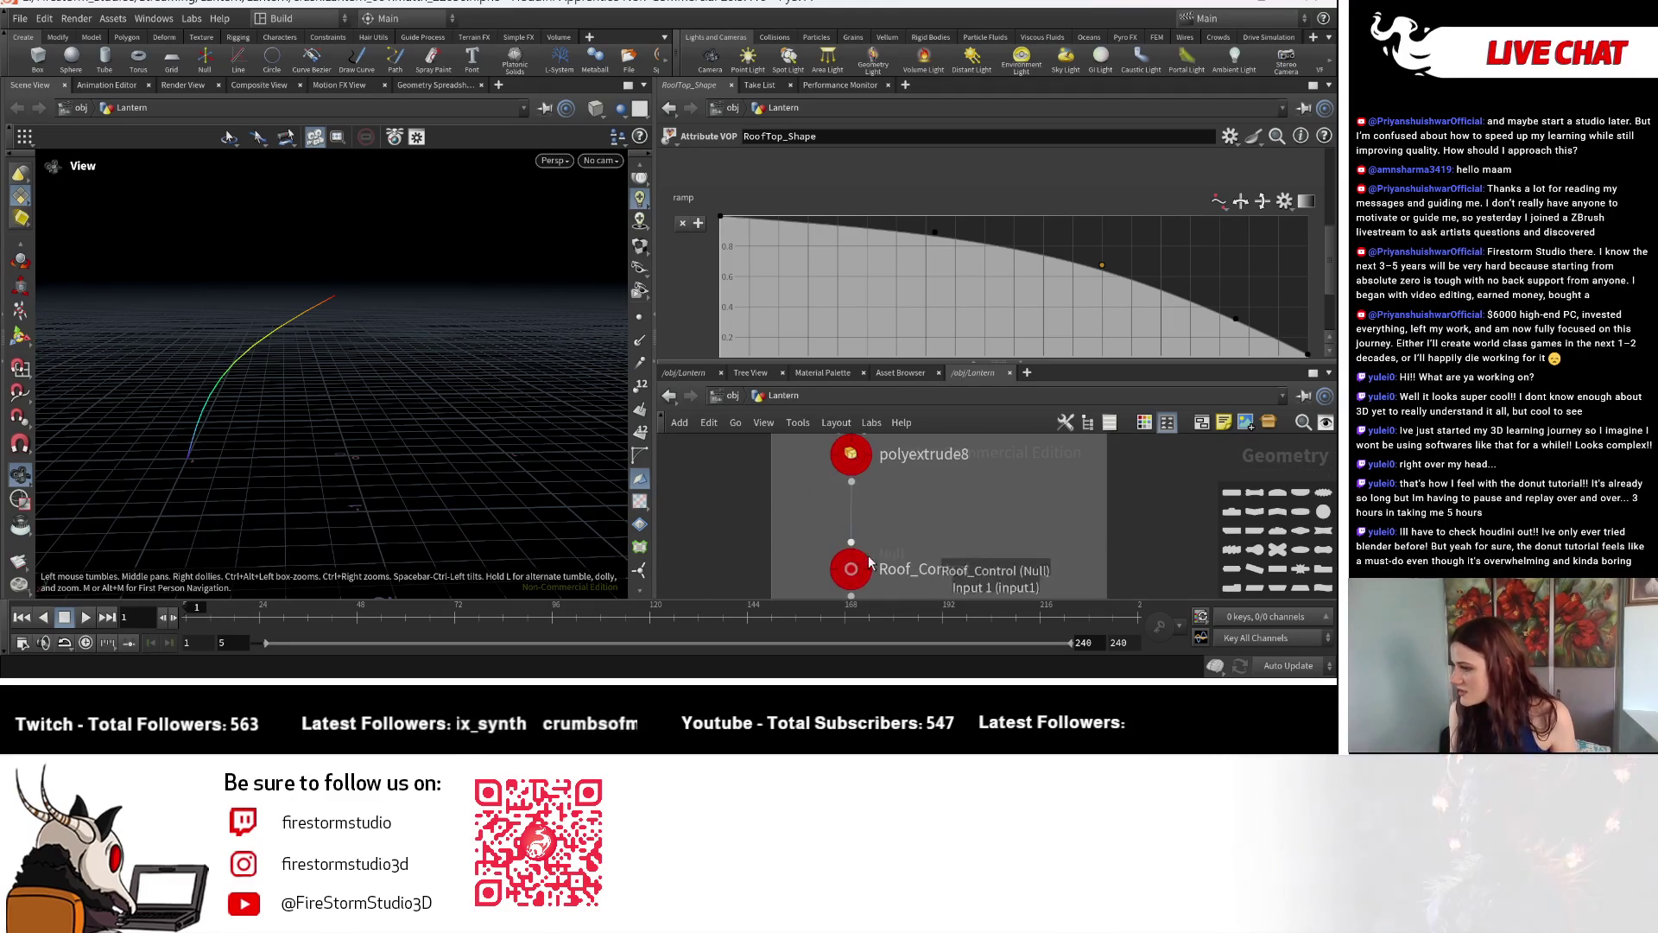
{"action": "left_click", "coordinate": [851, 569]}
Add placeholder parameters to Roof_Control's interface and pick the first one for editing.
{"action": "left_click", "coordinate": [1230, 135]}
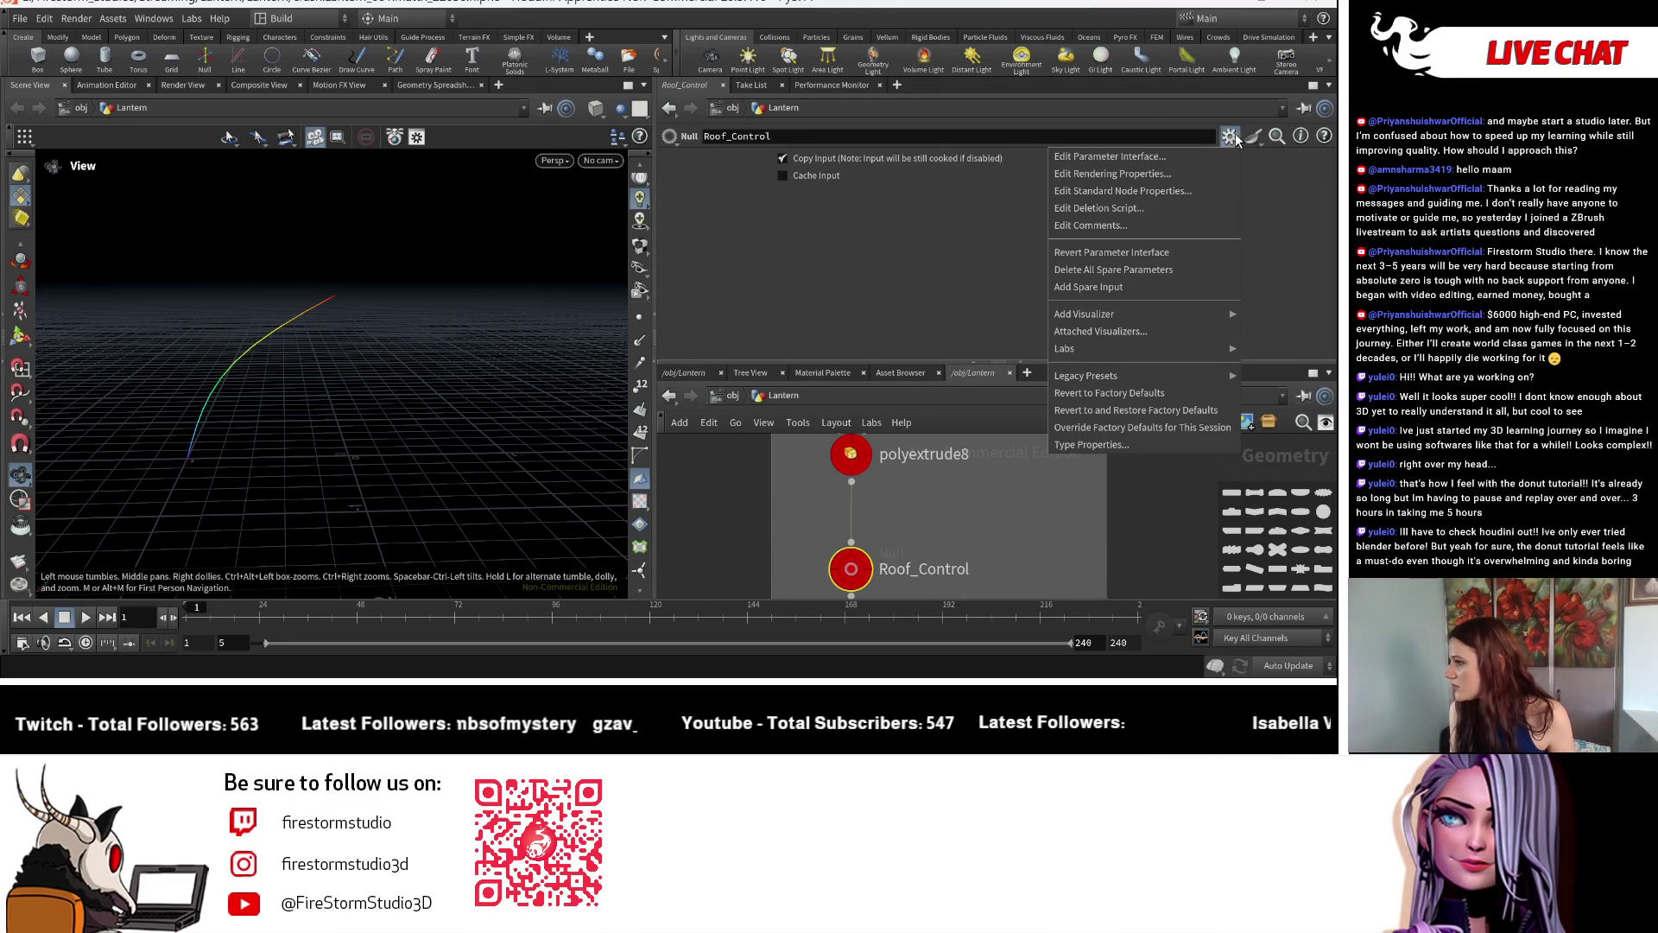
{"action": "left_click", "coordinate": [1200, 157]}
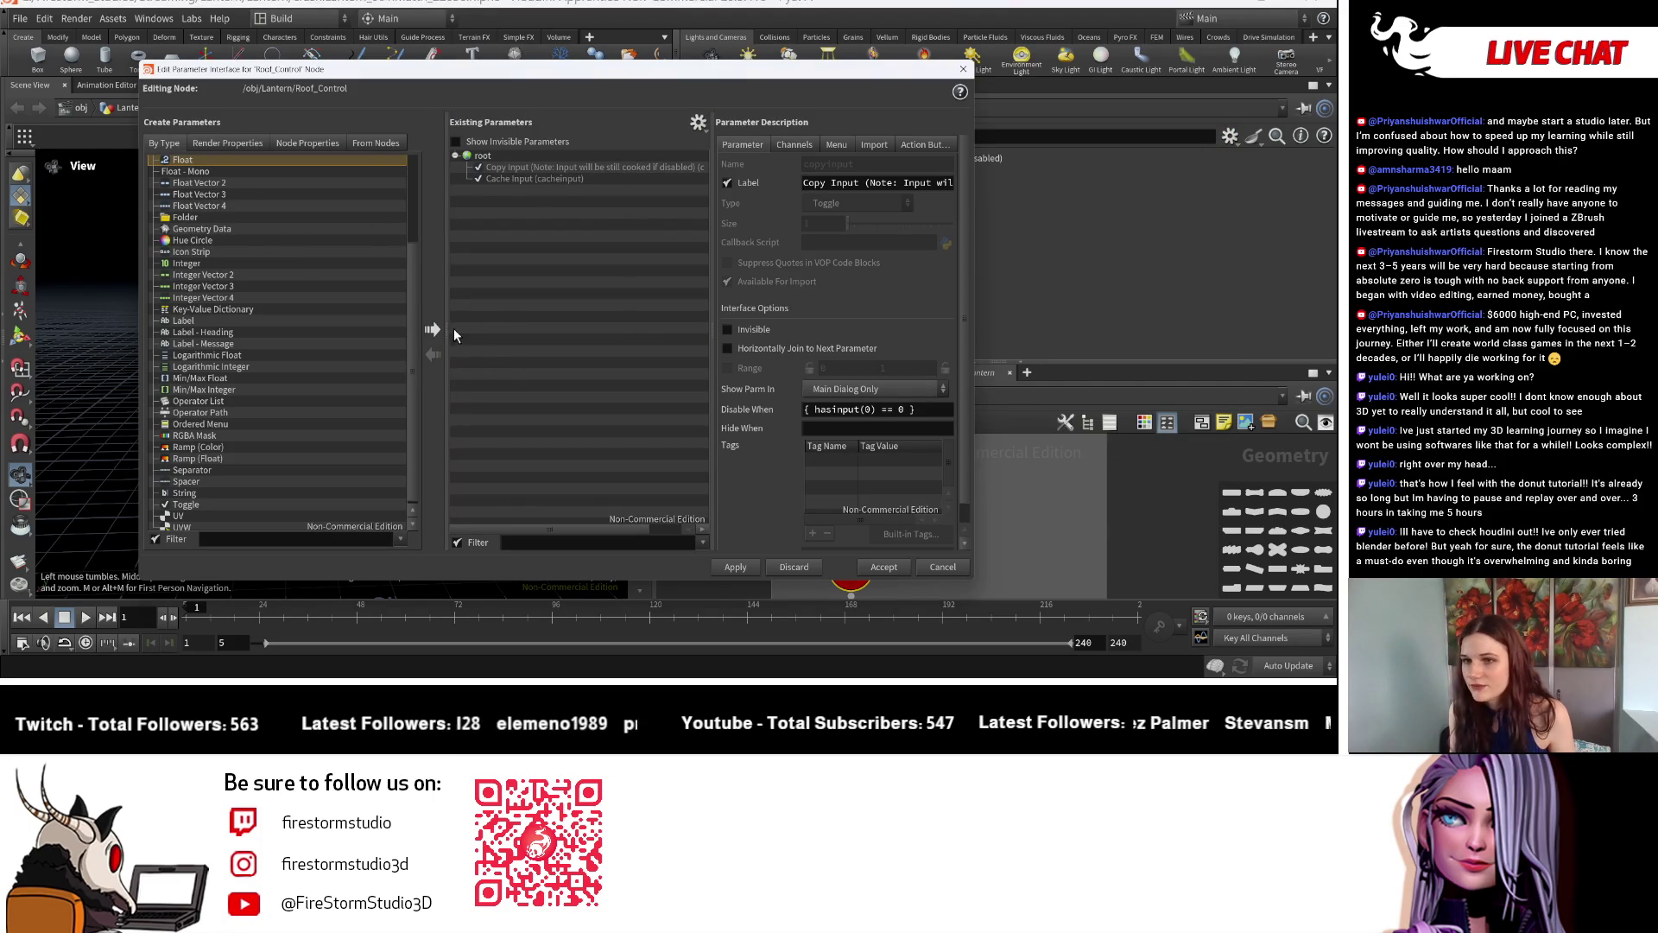
{"action": "left_click", "coordinate": [432, 329]}
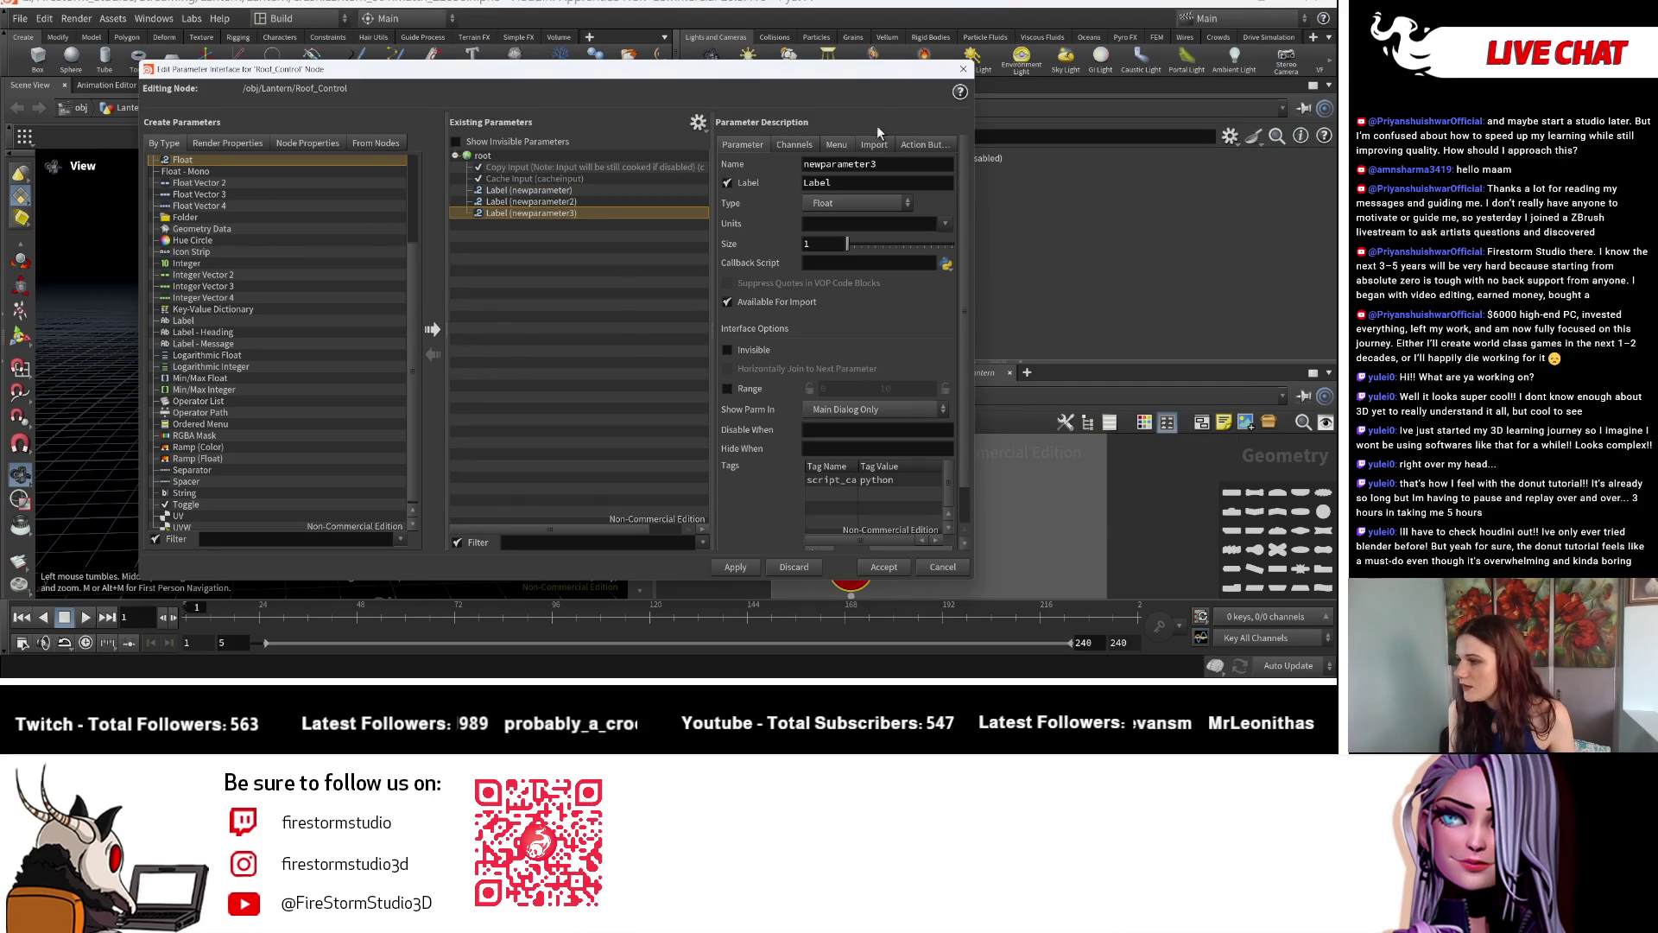
{"action": "left_click", "coordinate": [574, 190]}
Select the placeholder name 'newparameter' ready to overwrite, repositioning the editor window.
{"action": "double_click", "coordinate": [891, 164]}
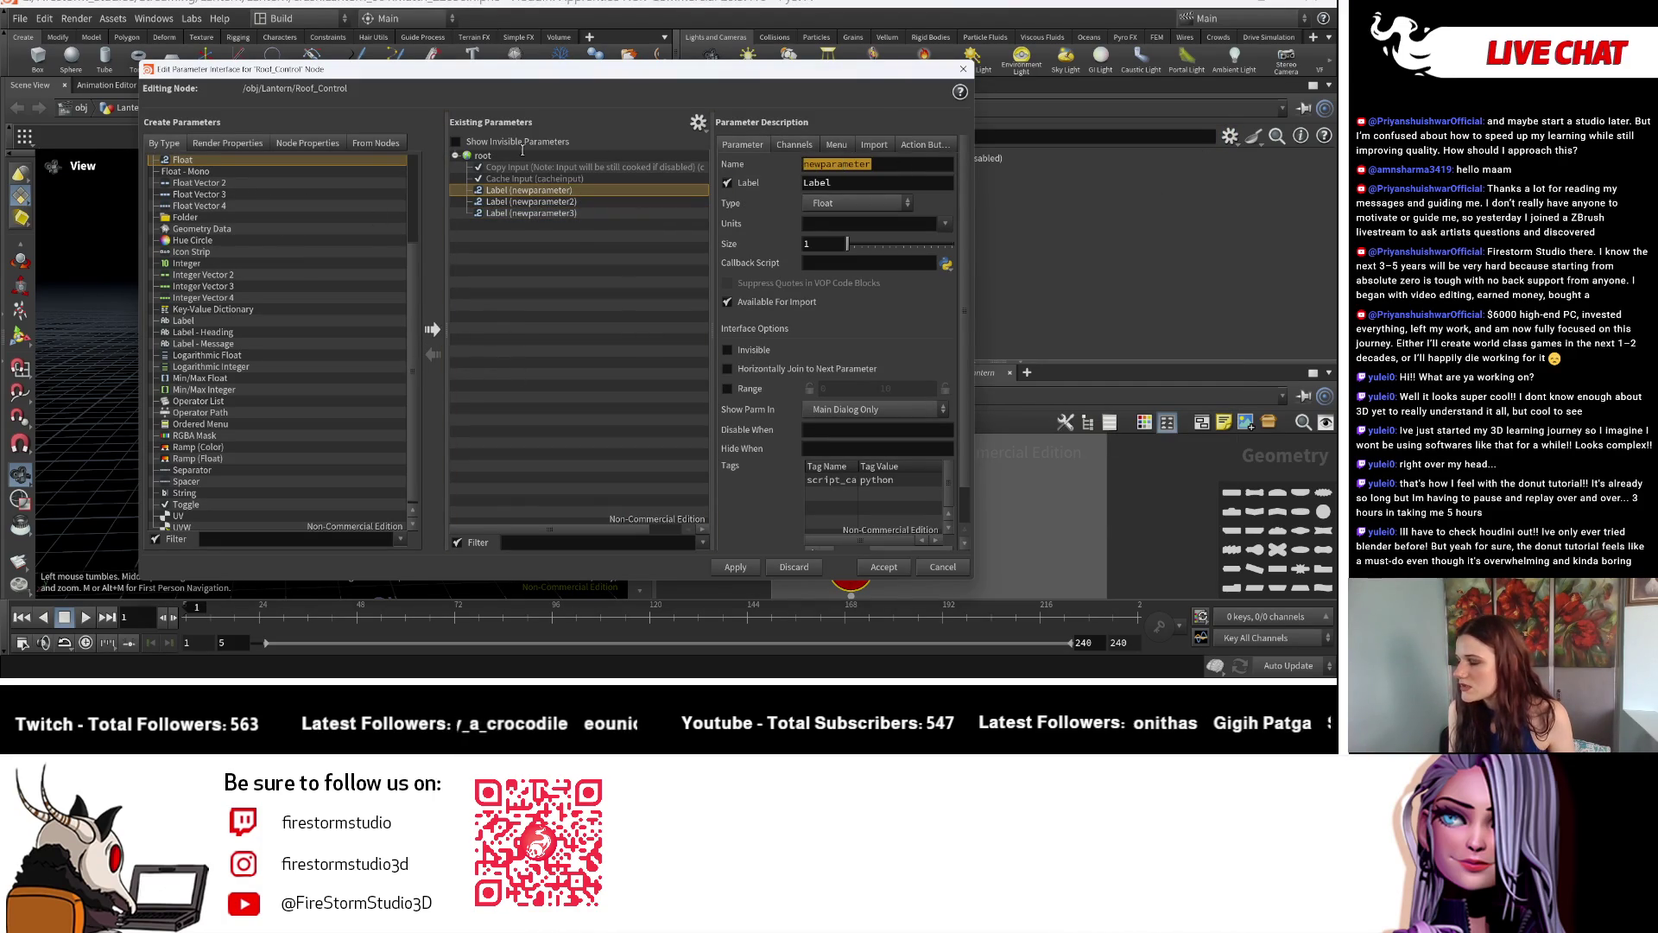
{"action": "left_click_drag", "start_coordinate": [663, 78], "coordinate": [312, 166]}
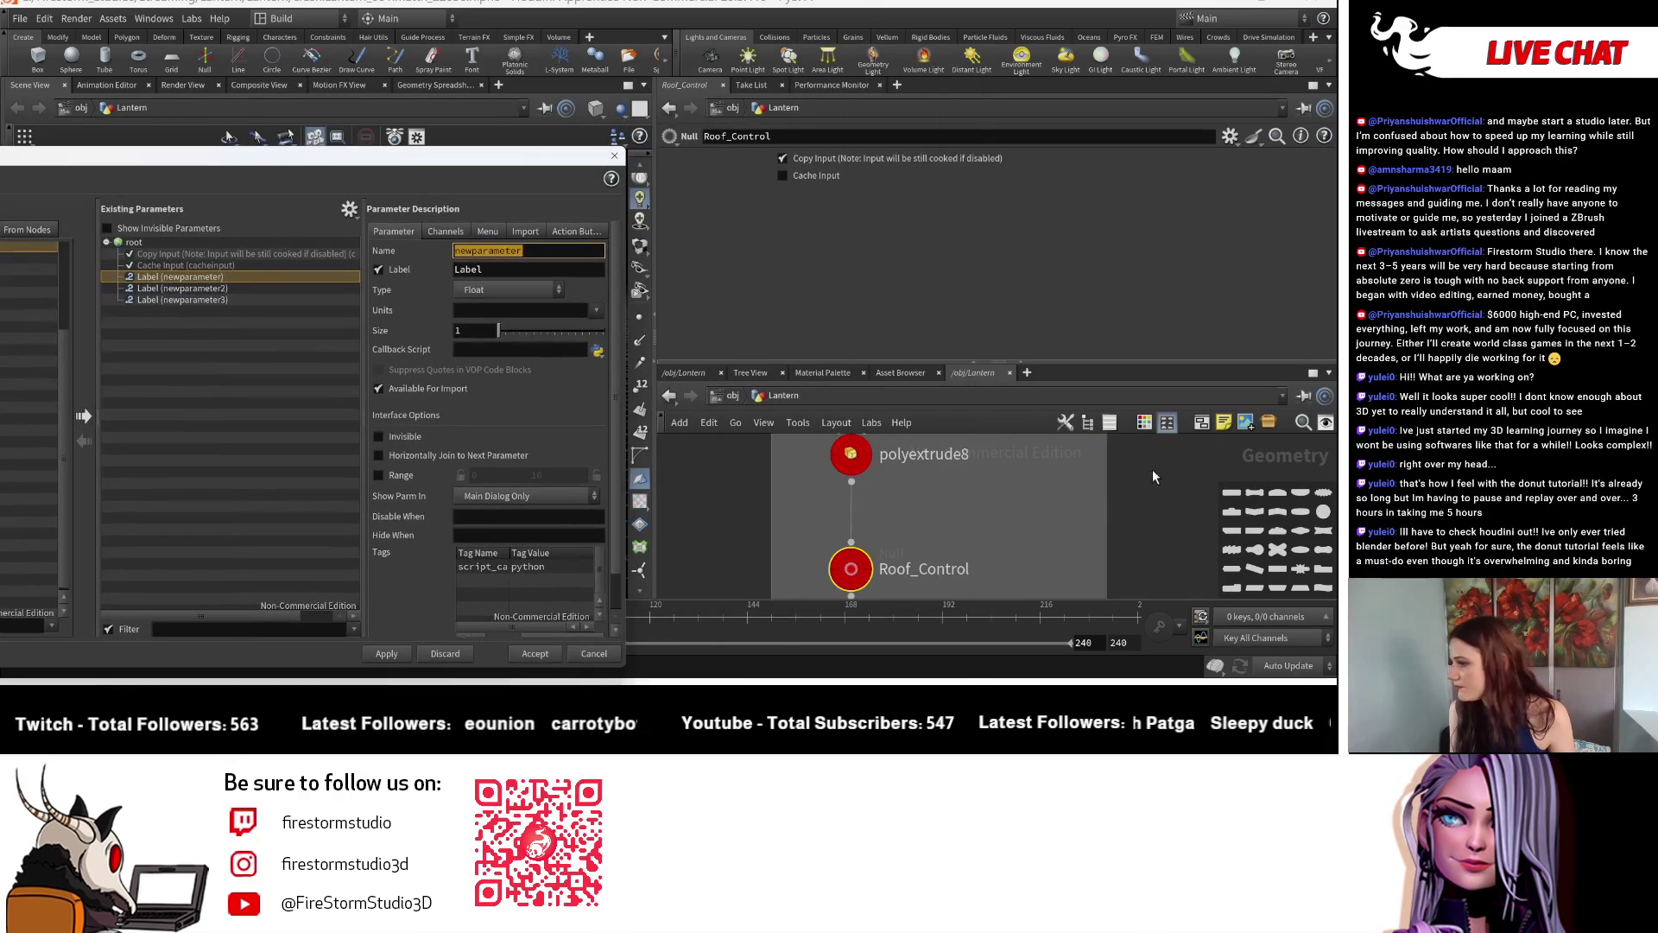
{"action": "mouse_move", "coordinate": [1063, 518]}
{"action": "middle_mouse_down"}
{"action": "mouse_move", "coordinate": [1017, 608]}
{"action": "mouse_move", "coordinate": [1036, 441]}
{"action": "middle_mouse_up"}
{"action": "left_click_drag", "start_coordinate": [542, 250], "coordinate": [378, 248]}
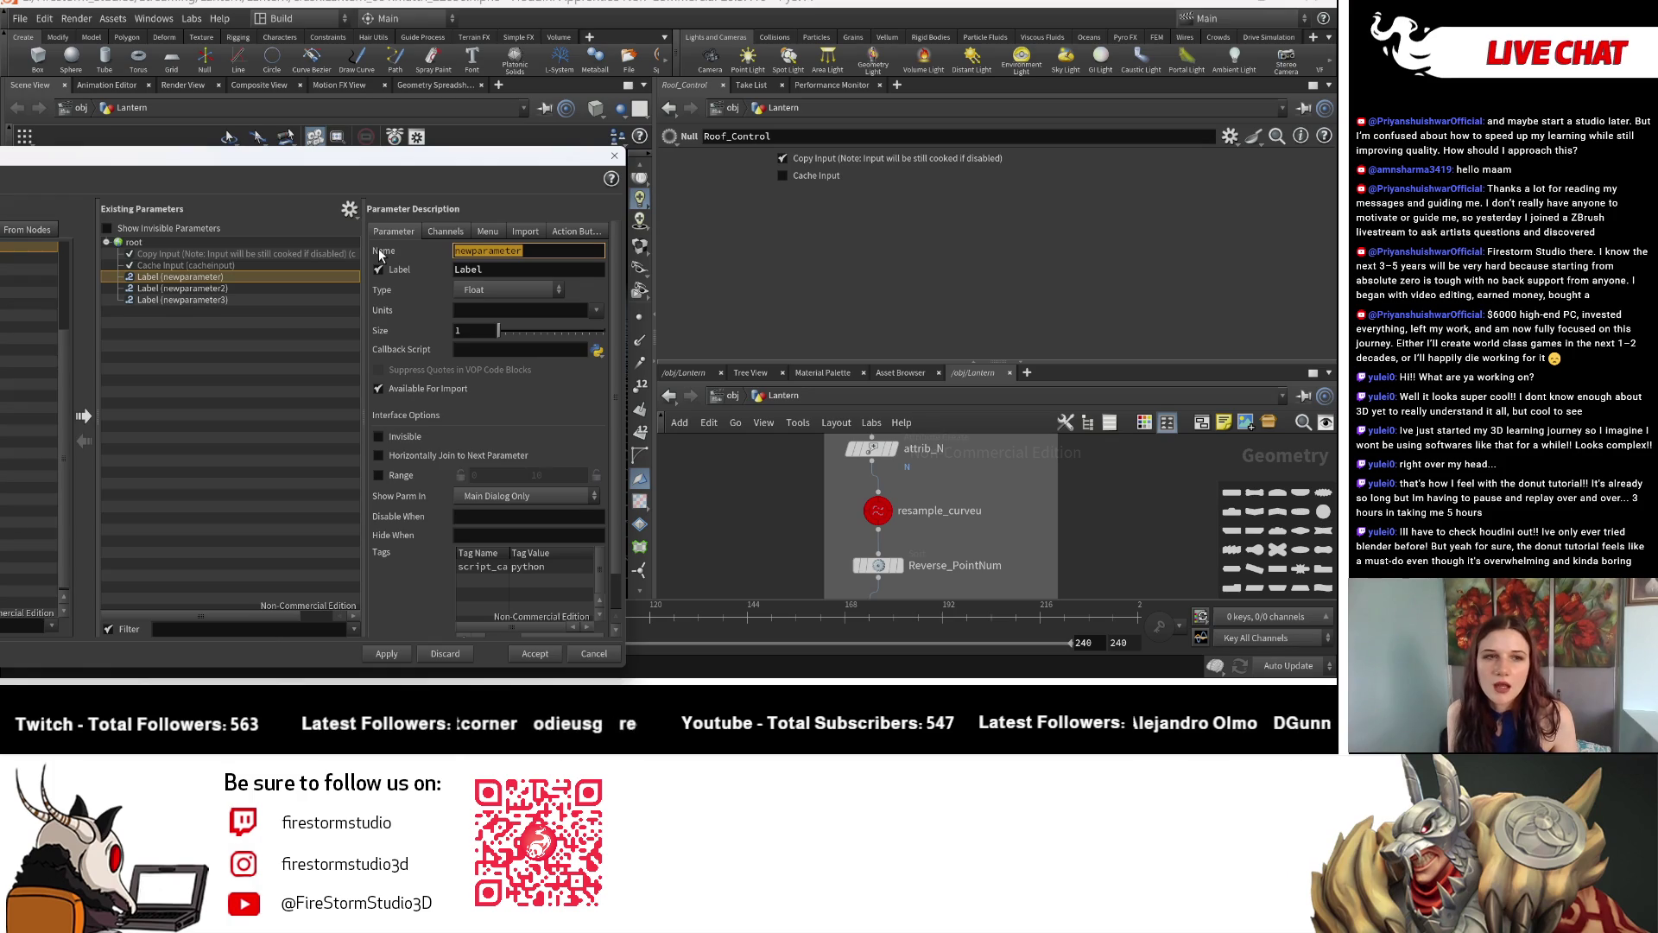
{"action": "left_click_drag", "start_coordinate": [406, 160], "coordinate": [679, 90]}
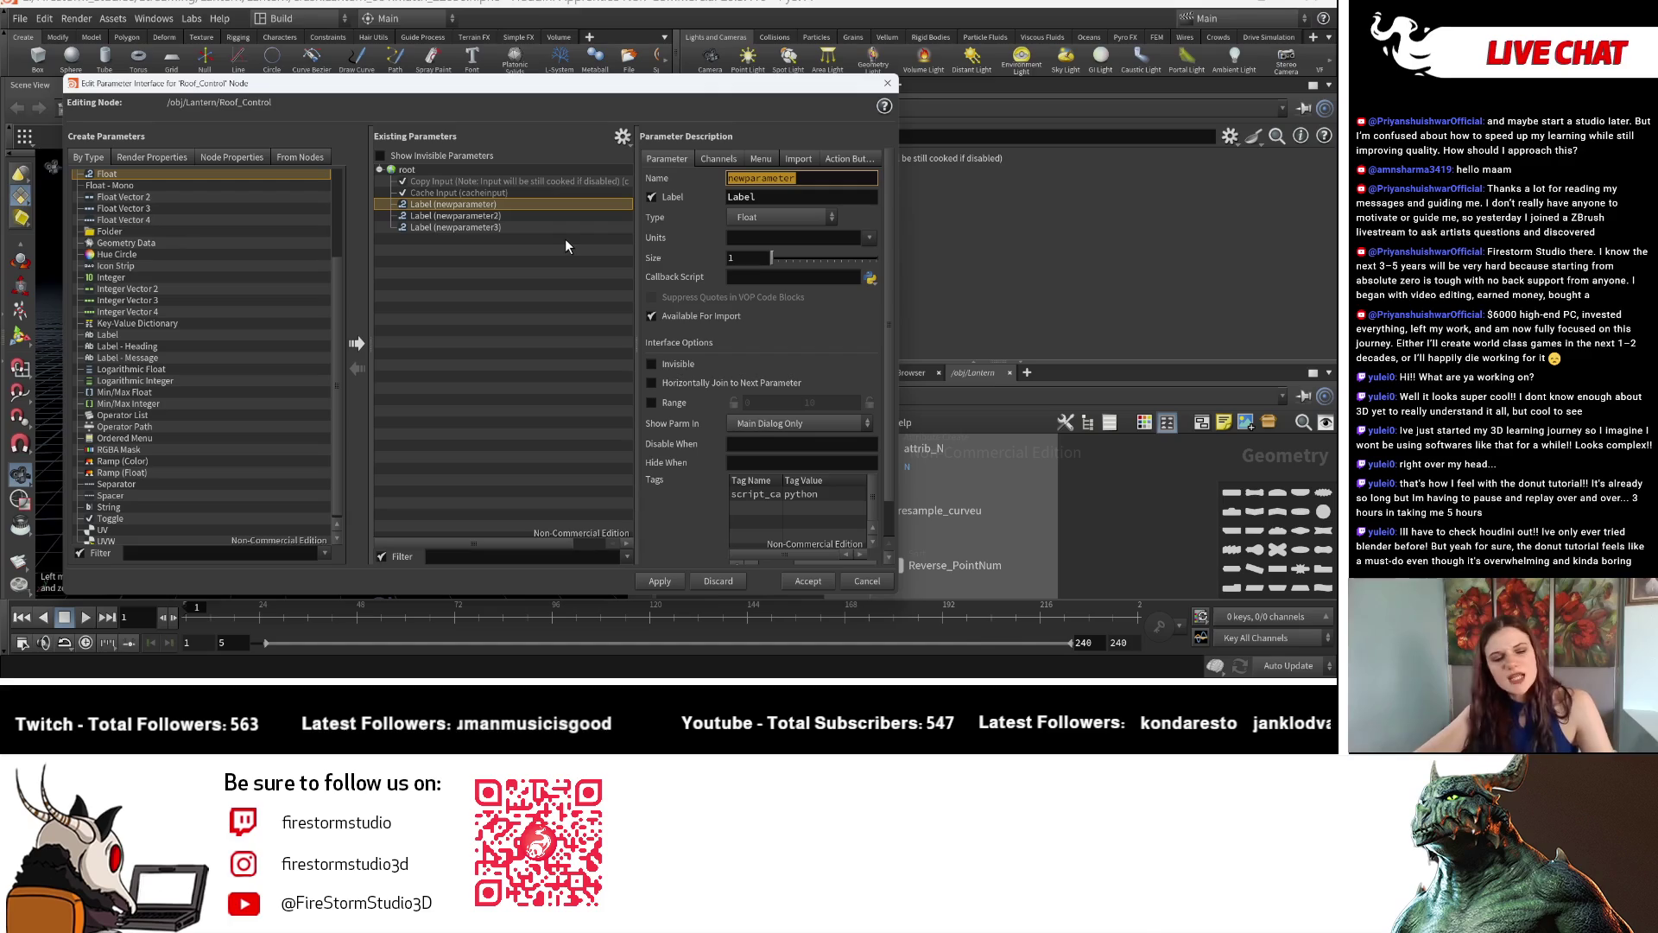
{"action": "type", "text": "Curve_Re"}
{"action": "type", "text": "lu"}
Give the first parameter the name and label Curve_Resolution, then move on to newparameter2.
{"action": "key", "text": "BackSpace"}
{"action": "key", "text": "BackSpace"}
{"action": "key", "text": "BackSpace"}
{"action": "key", "text": "BackSpace"}
{"action": "key", "text": "BackSpace"}
{"action": "type", "text": "Curve_Resolution"}
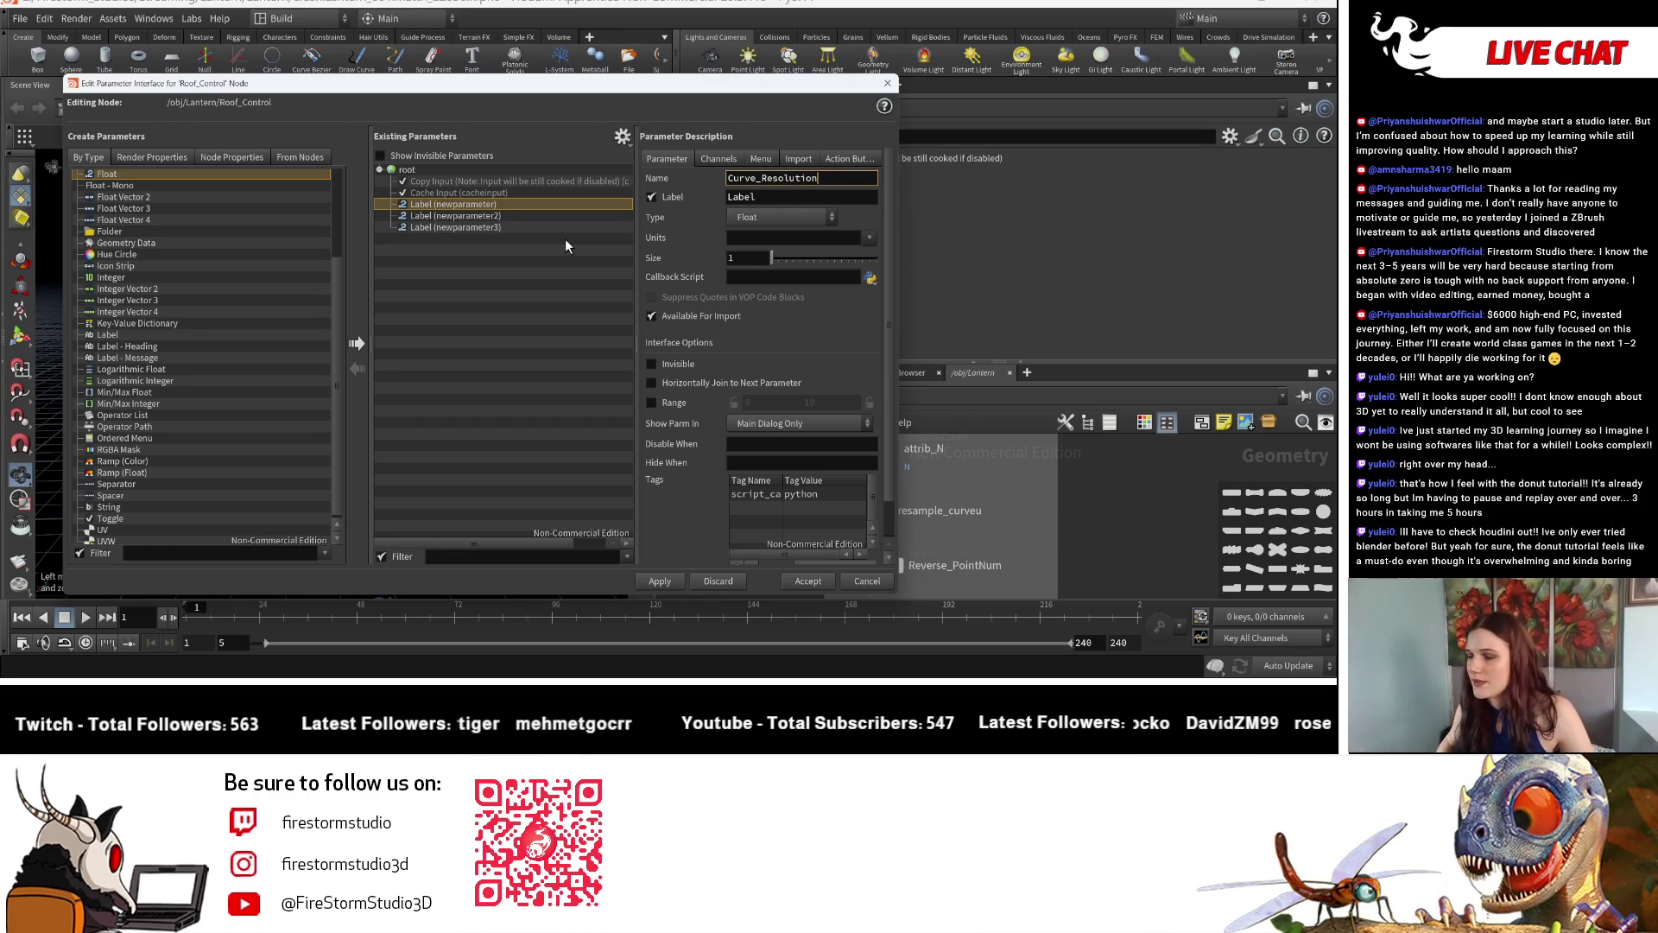
{"action": "double_click", "coordinate": [804, 182]}
{"action": "key", "text": "ctrl+c"}
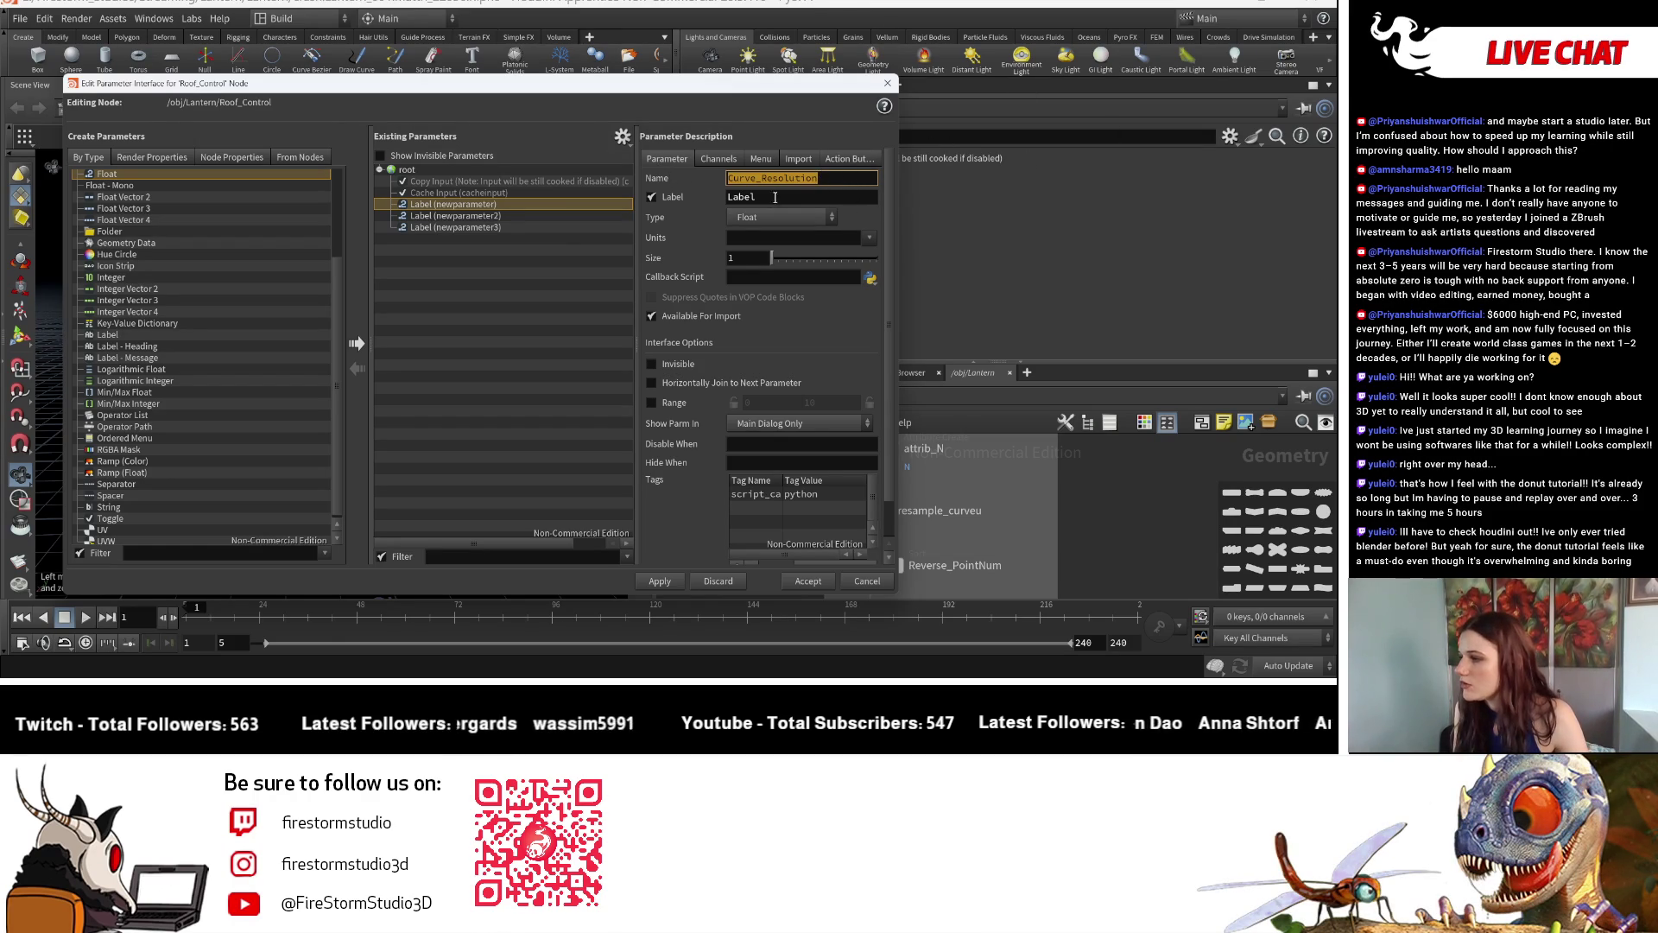
{"action": "key", "text": "Tab"}
{"action": "key", "text": "ctrl+v"}
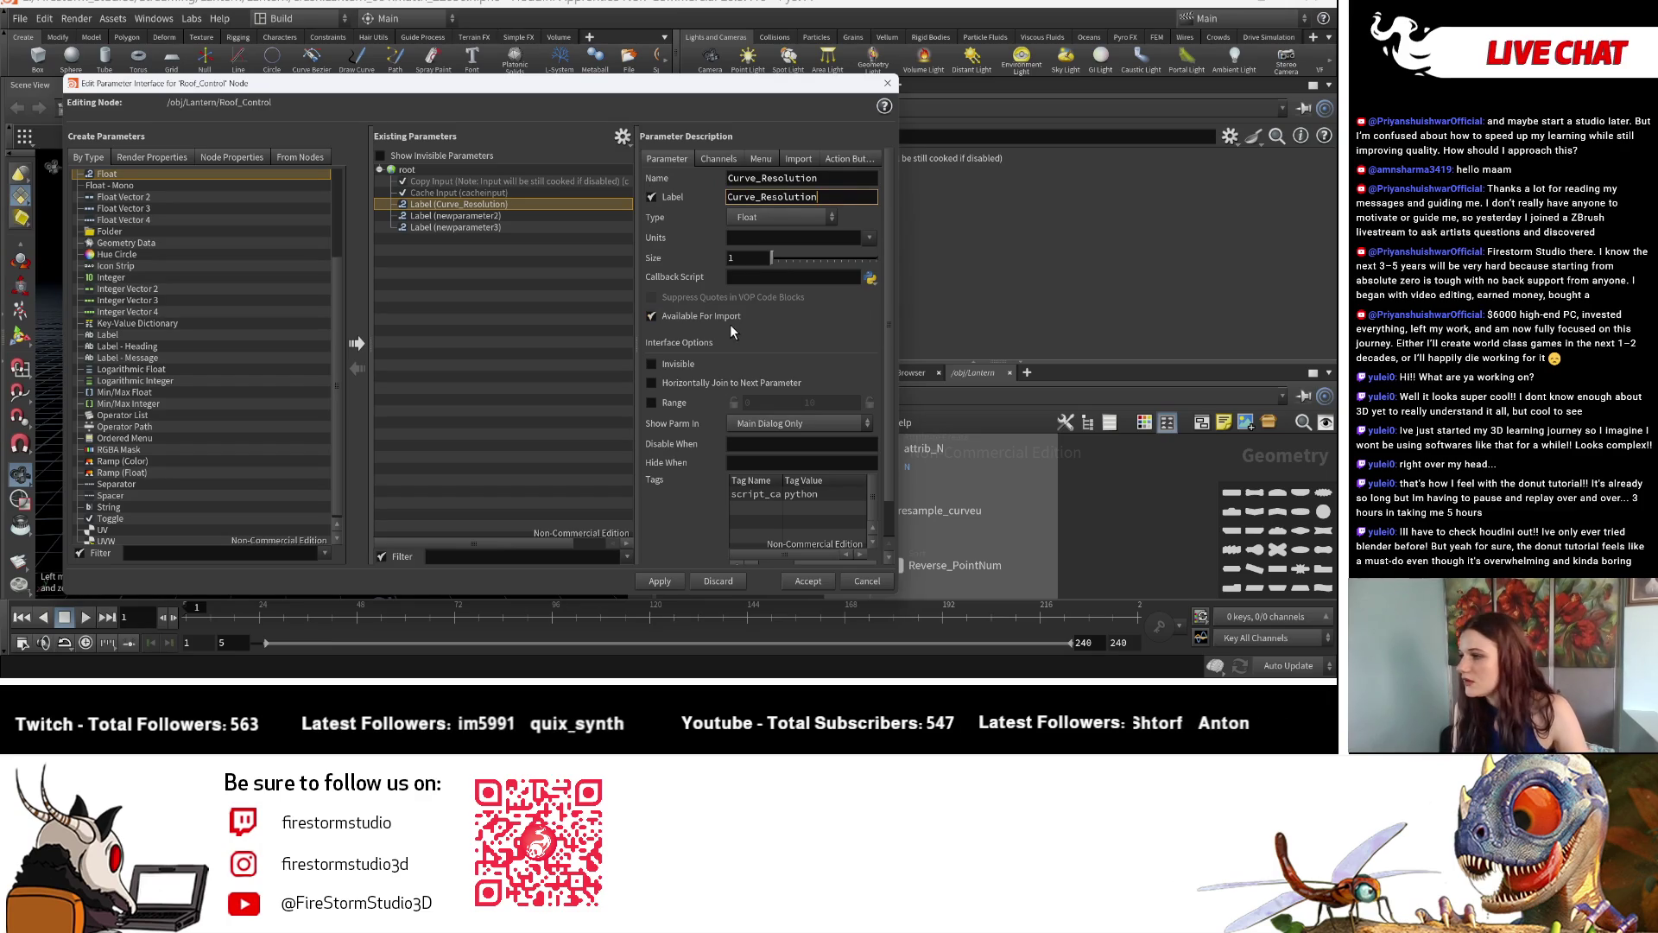
{"action": "key", "text": "Return"}
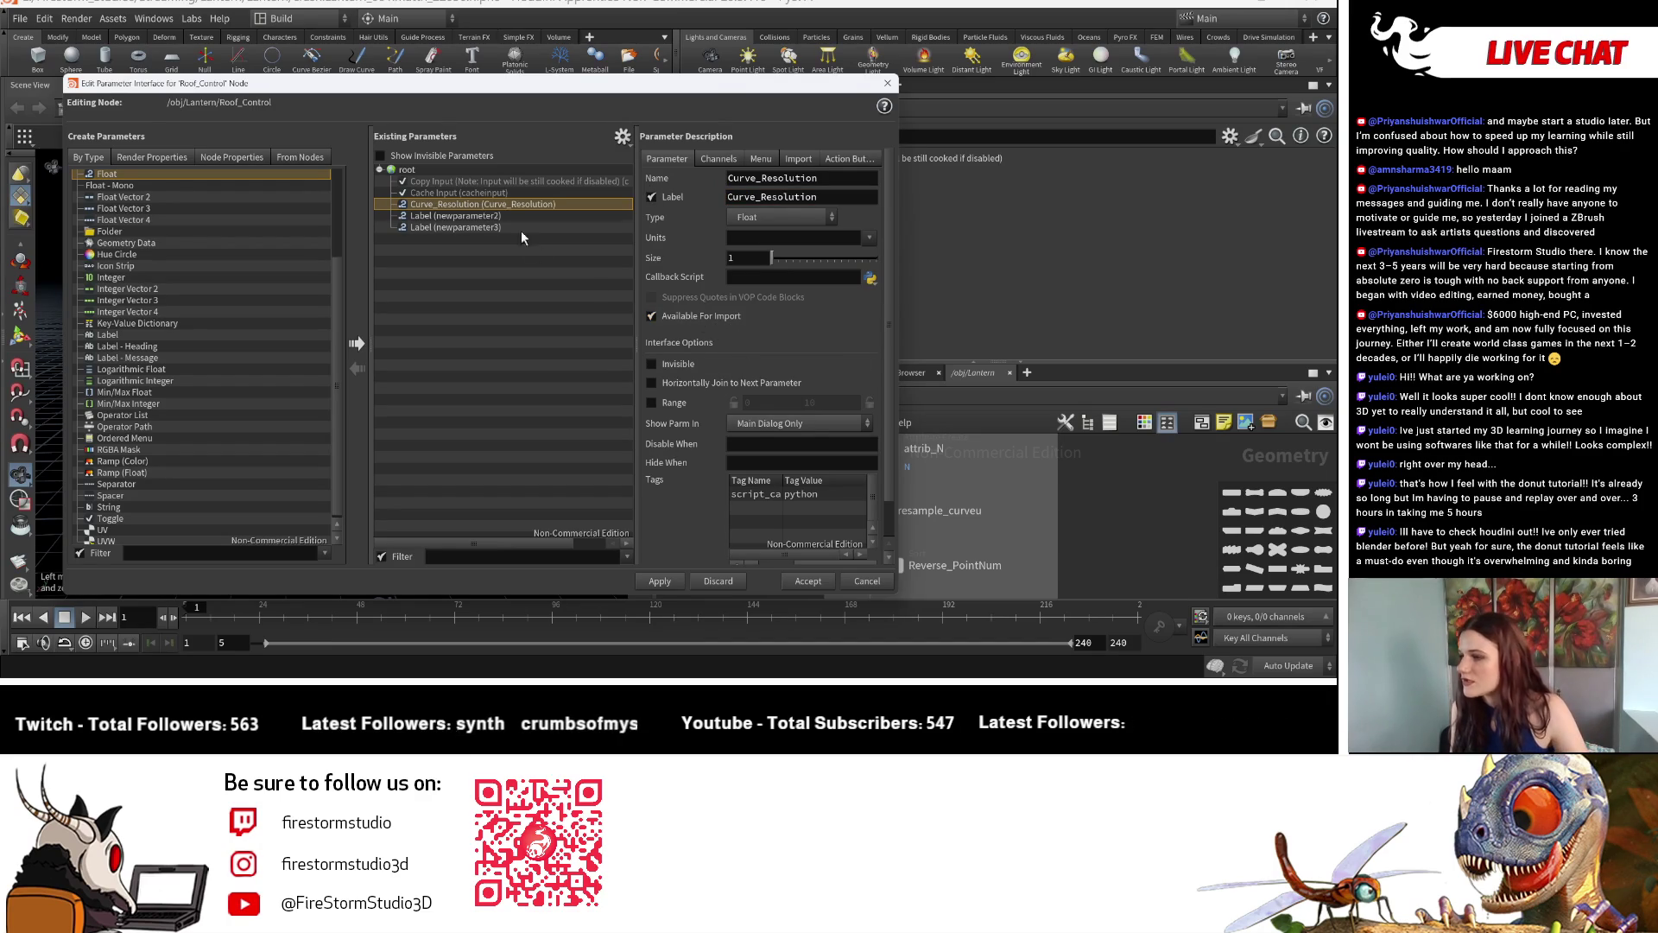
{"action": "left_click", "coordinate": [508, 226]}
{"action": "left_click", "coordinate": [547, 218]}
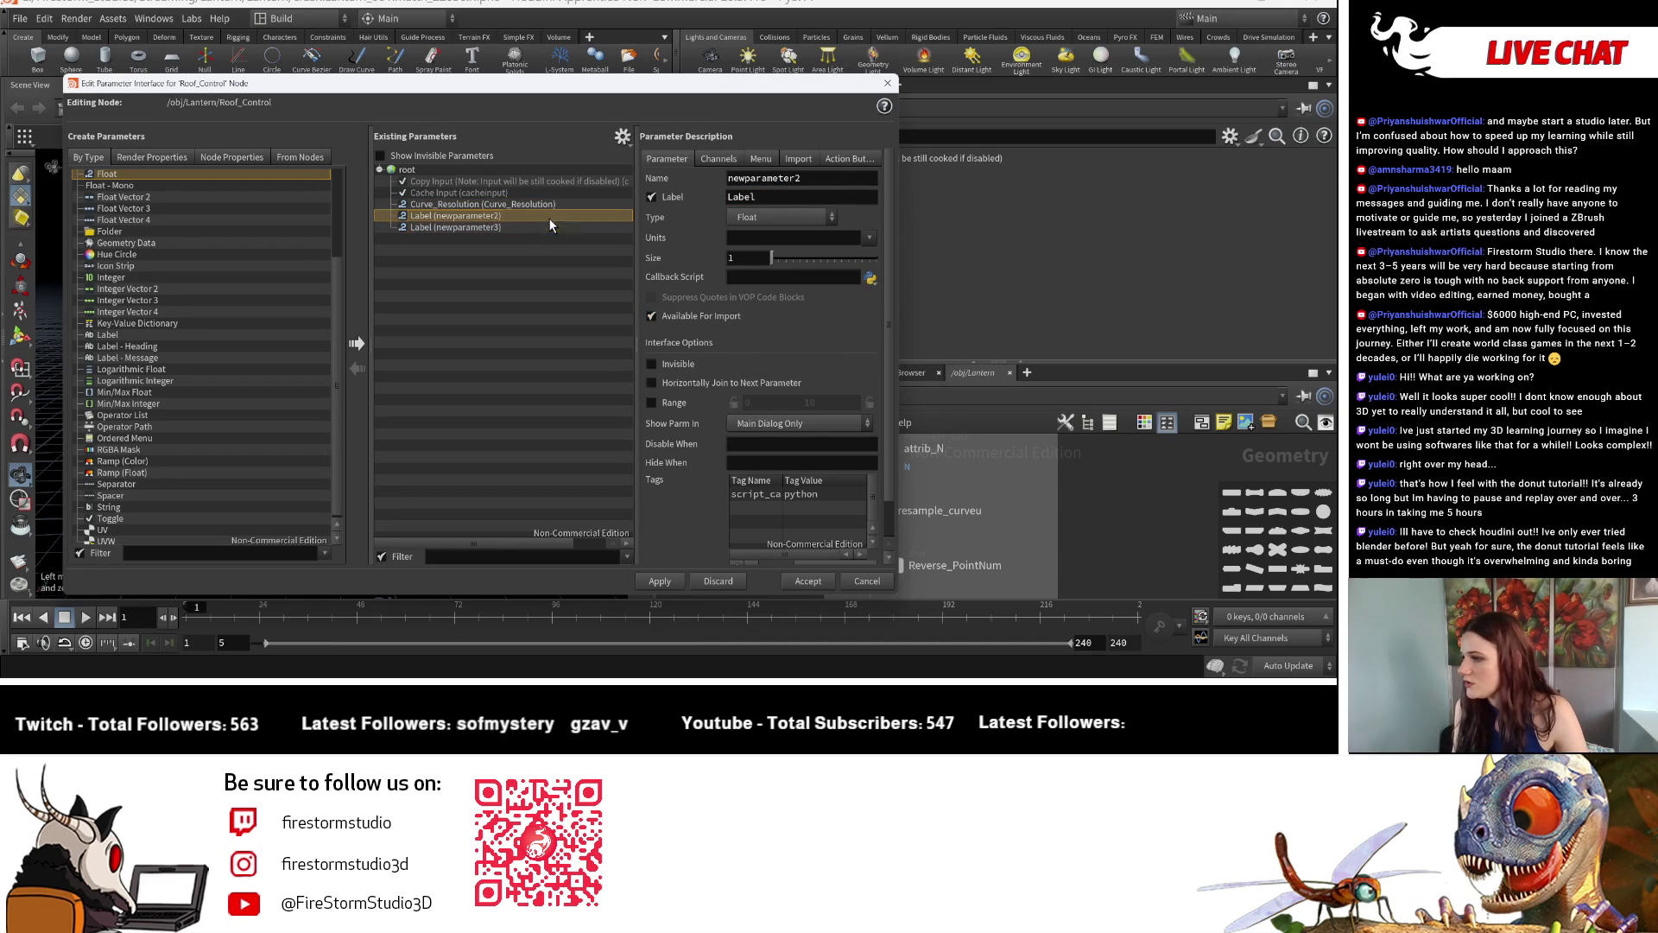
{"action": "mouse_move", "coordinate": [1198, 522]}
{"action": "middle_mouse_down"}
{"action": "mouse_move", "coordinate": [1045, 454]}
{"action": "mouse_move", "coordinate": [1088, 507]}
{"action": "middle_mouse_up"}
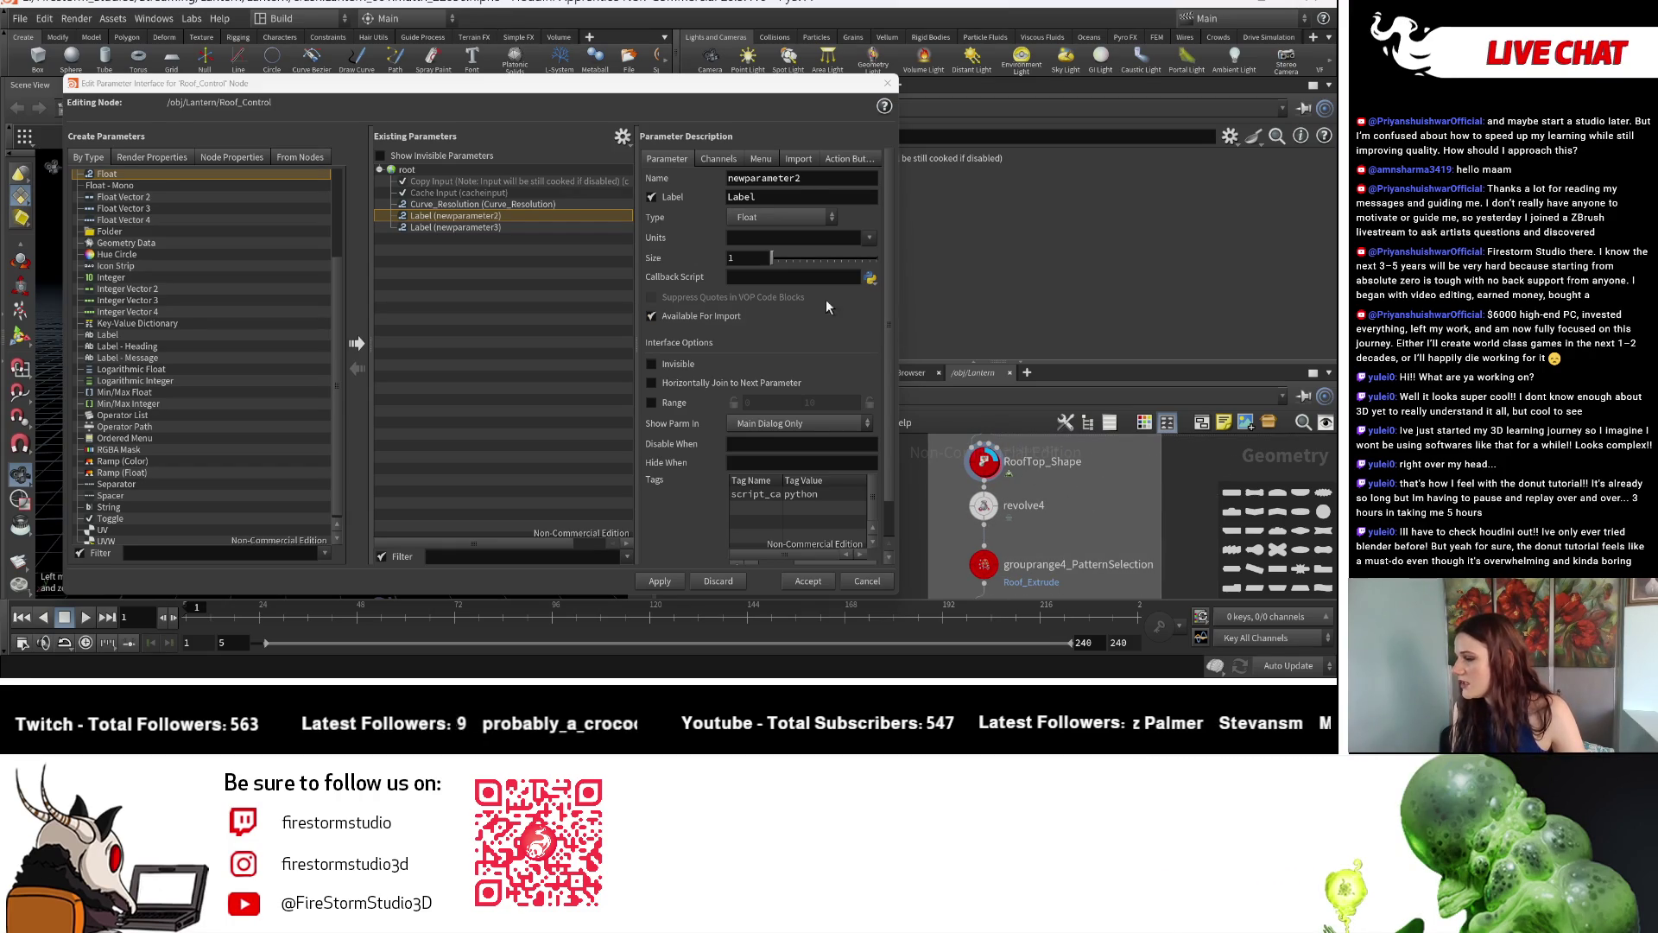
Name and label newparameter2 as Shape, then select its name text for replacement.
{"action": "double_click", "coordinate": [820, 179]}
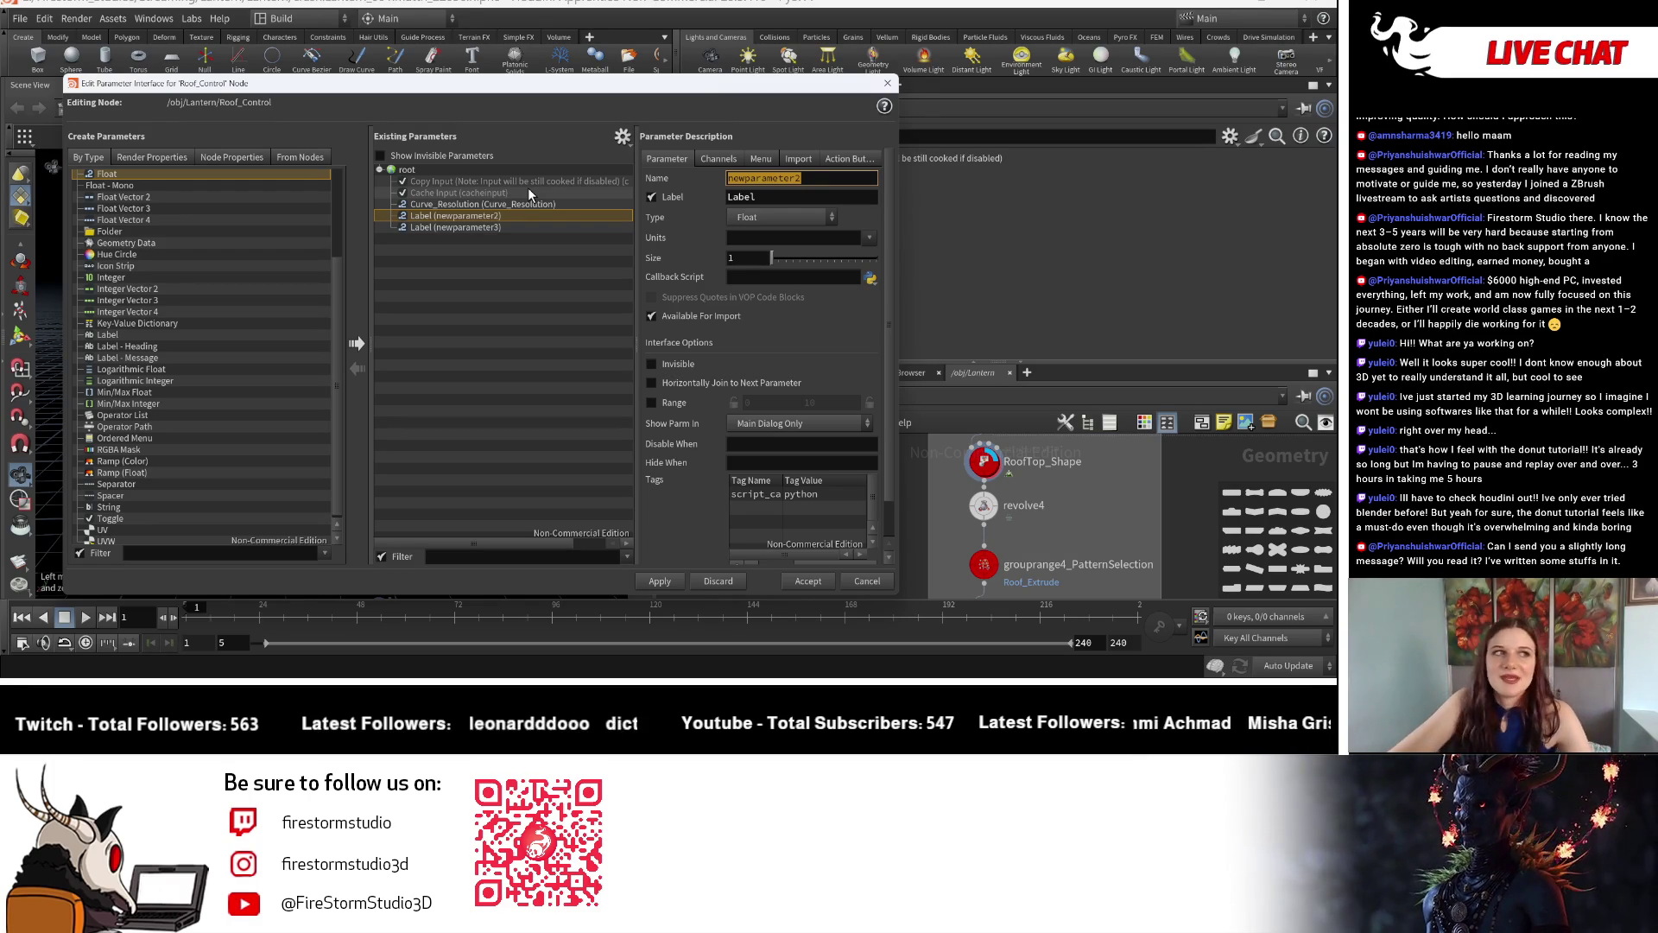
{"action": "type", "text": "Shape"}
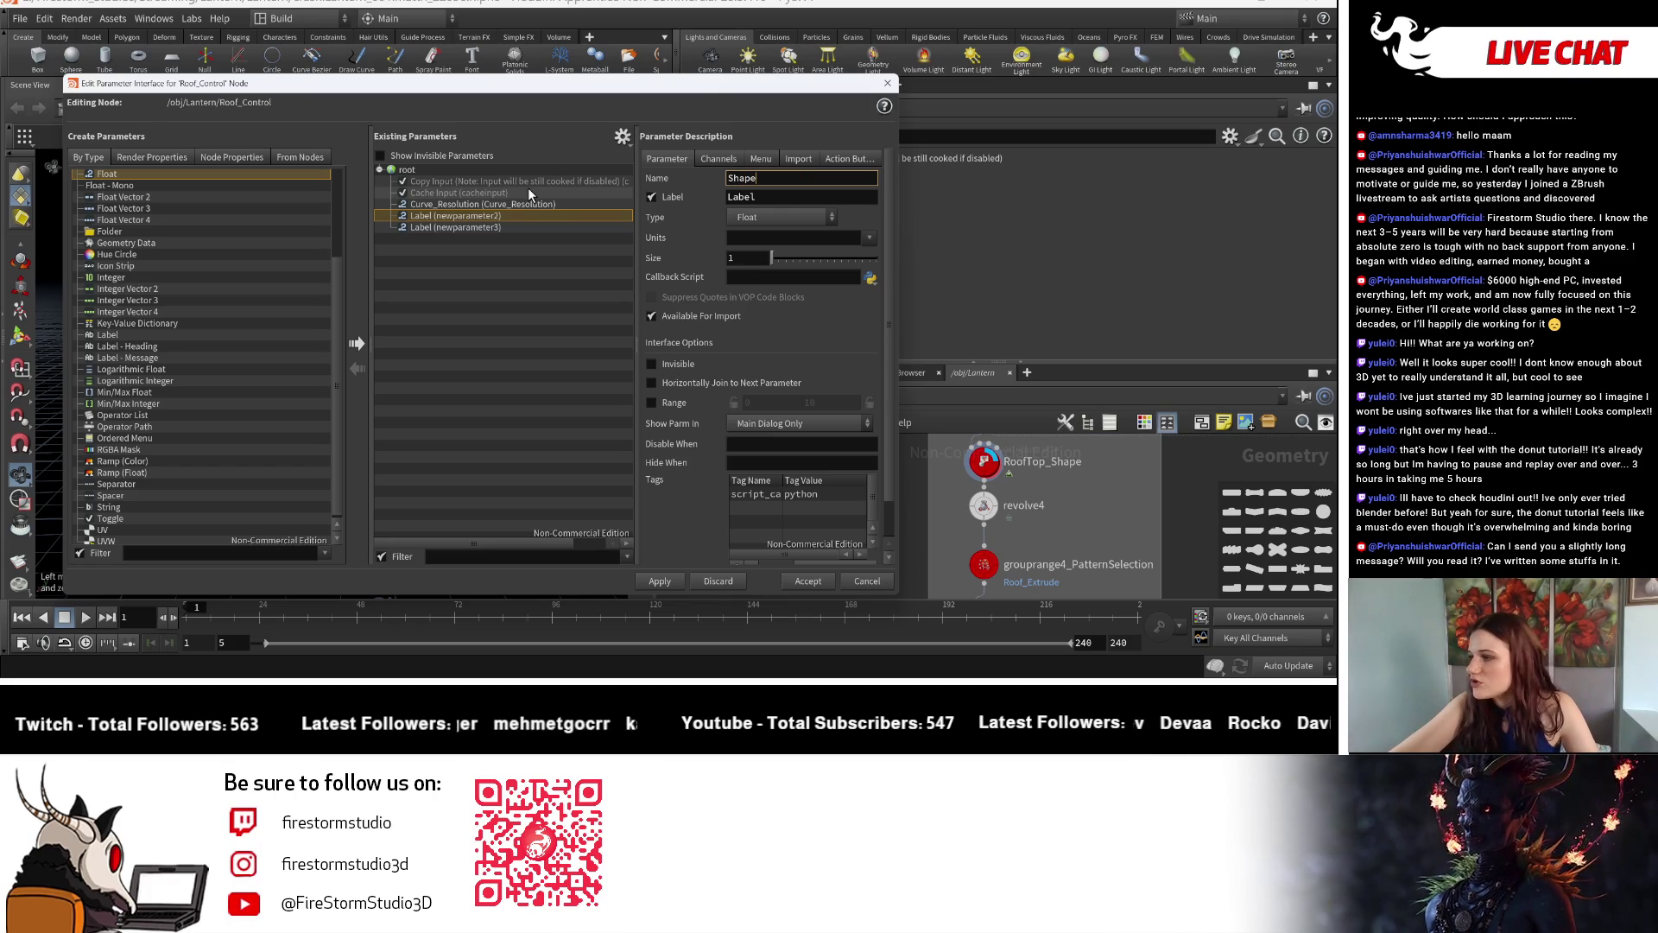
{"action": "key", "text": "Tab"}
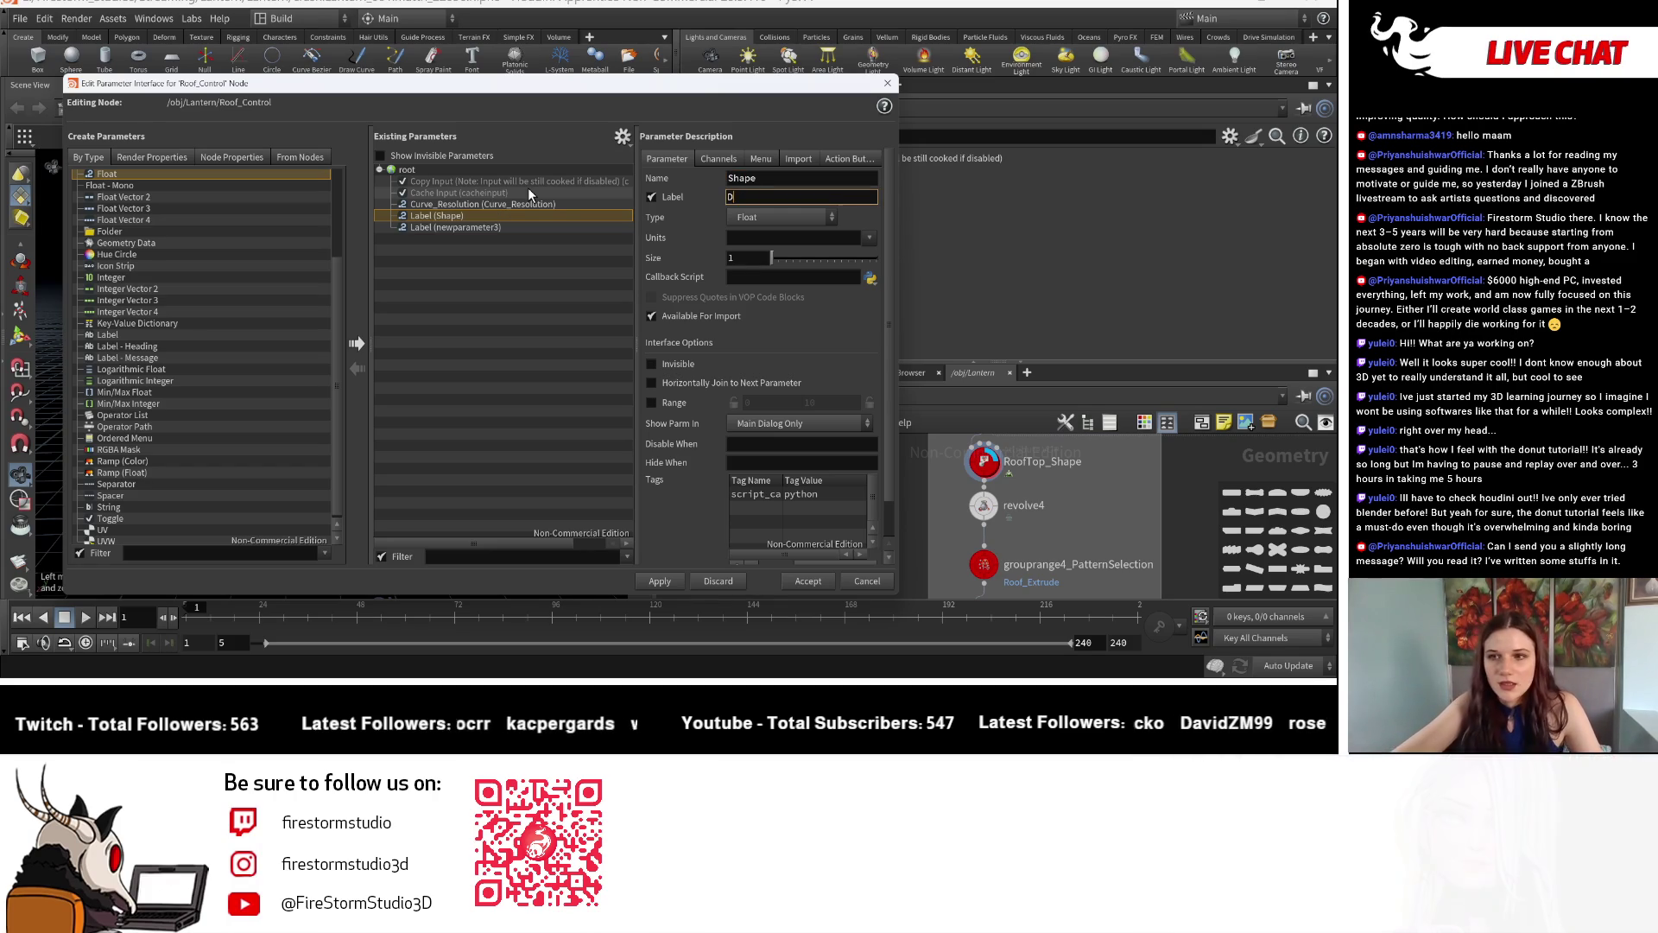
{"action": "type", "text": "Shape"}
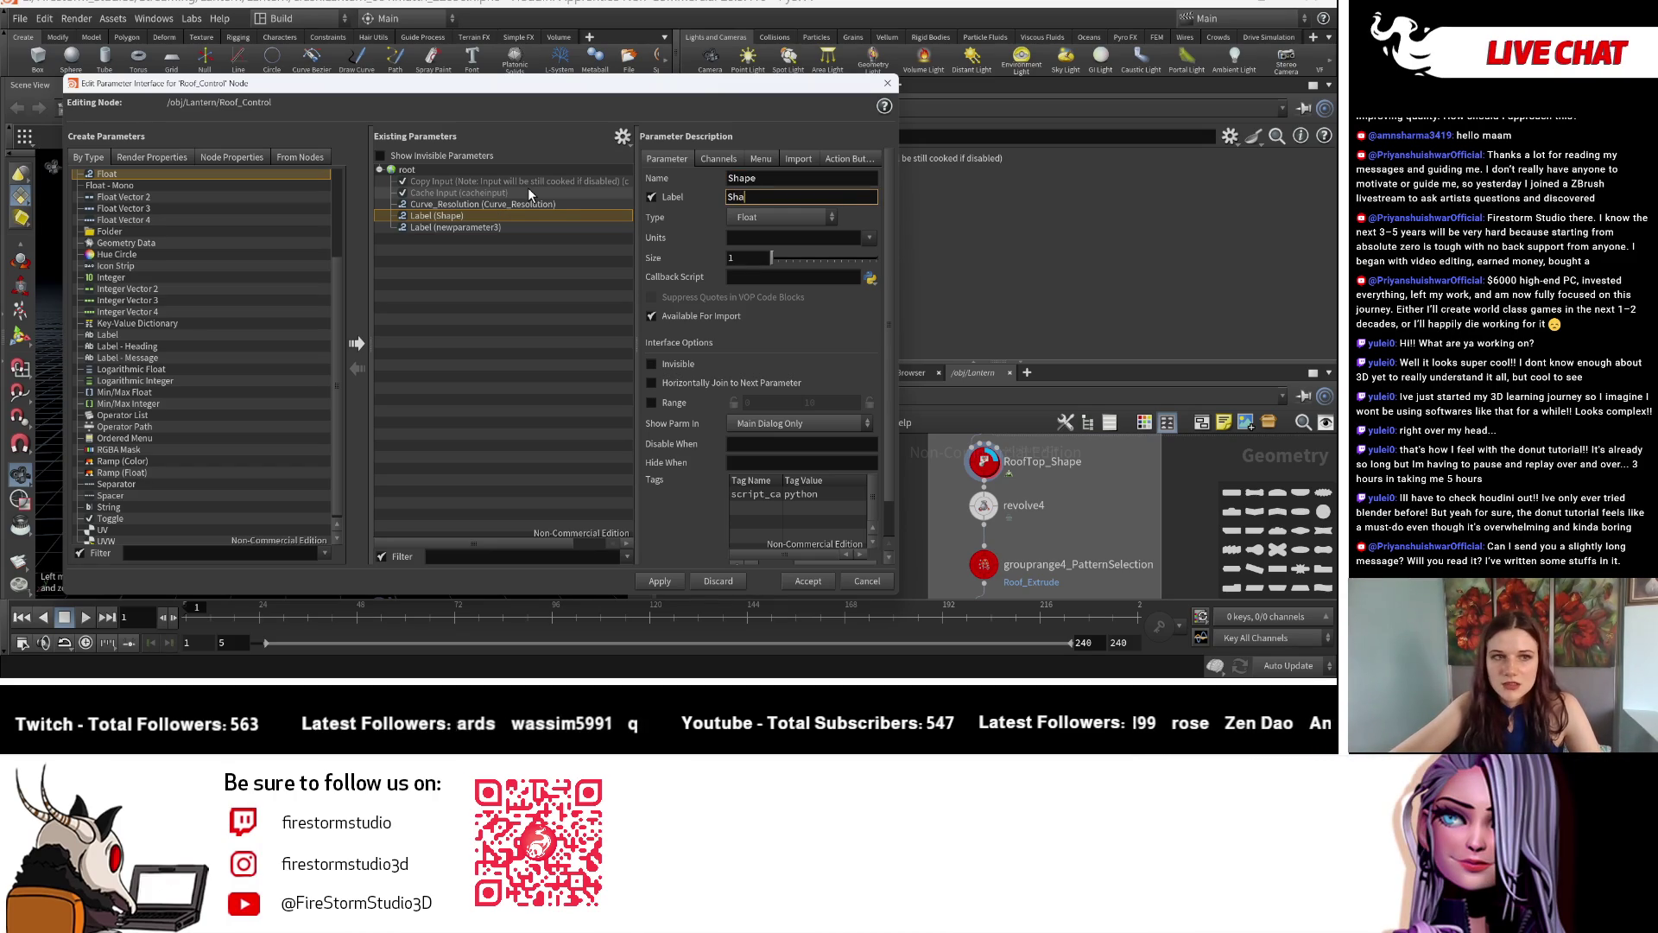
{"action": "key", "text": "Tab"}
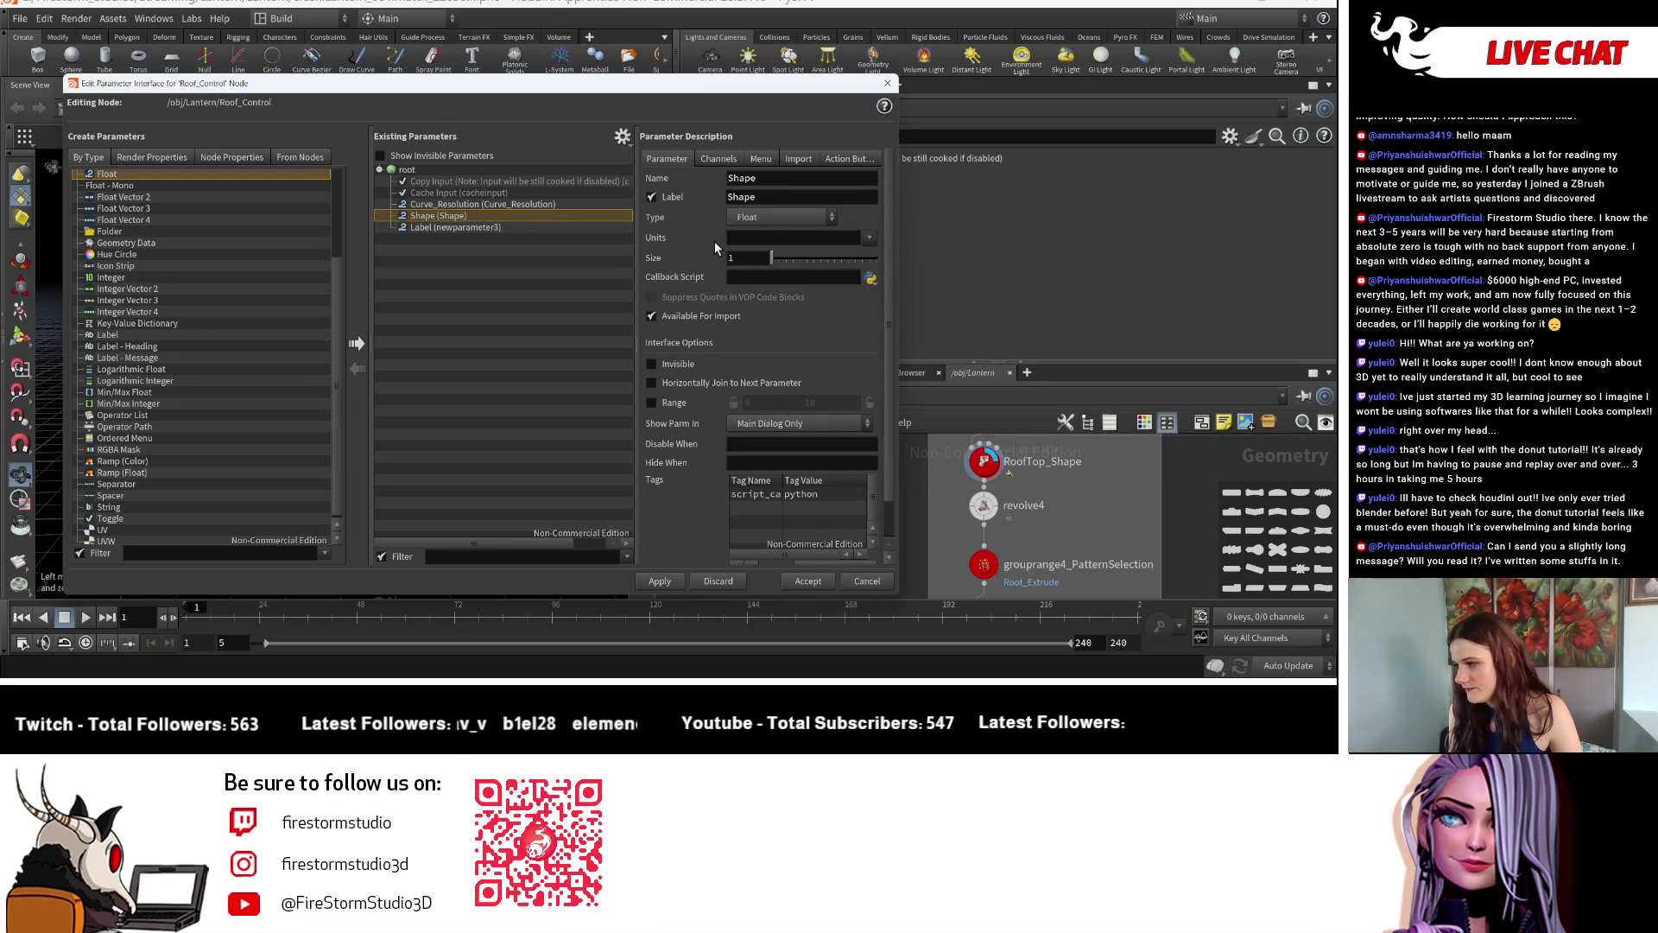
{"action": "double_click", "coordinate": [798, 183]}
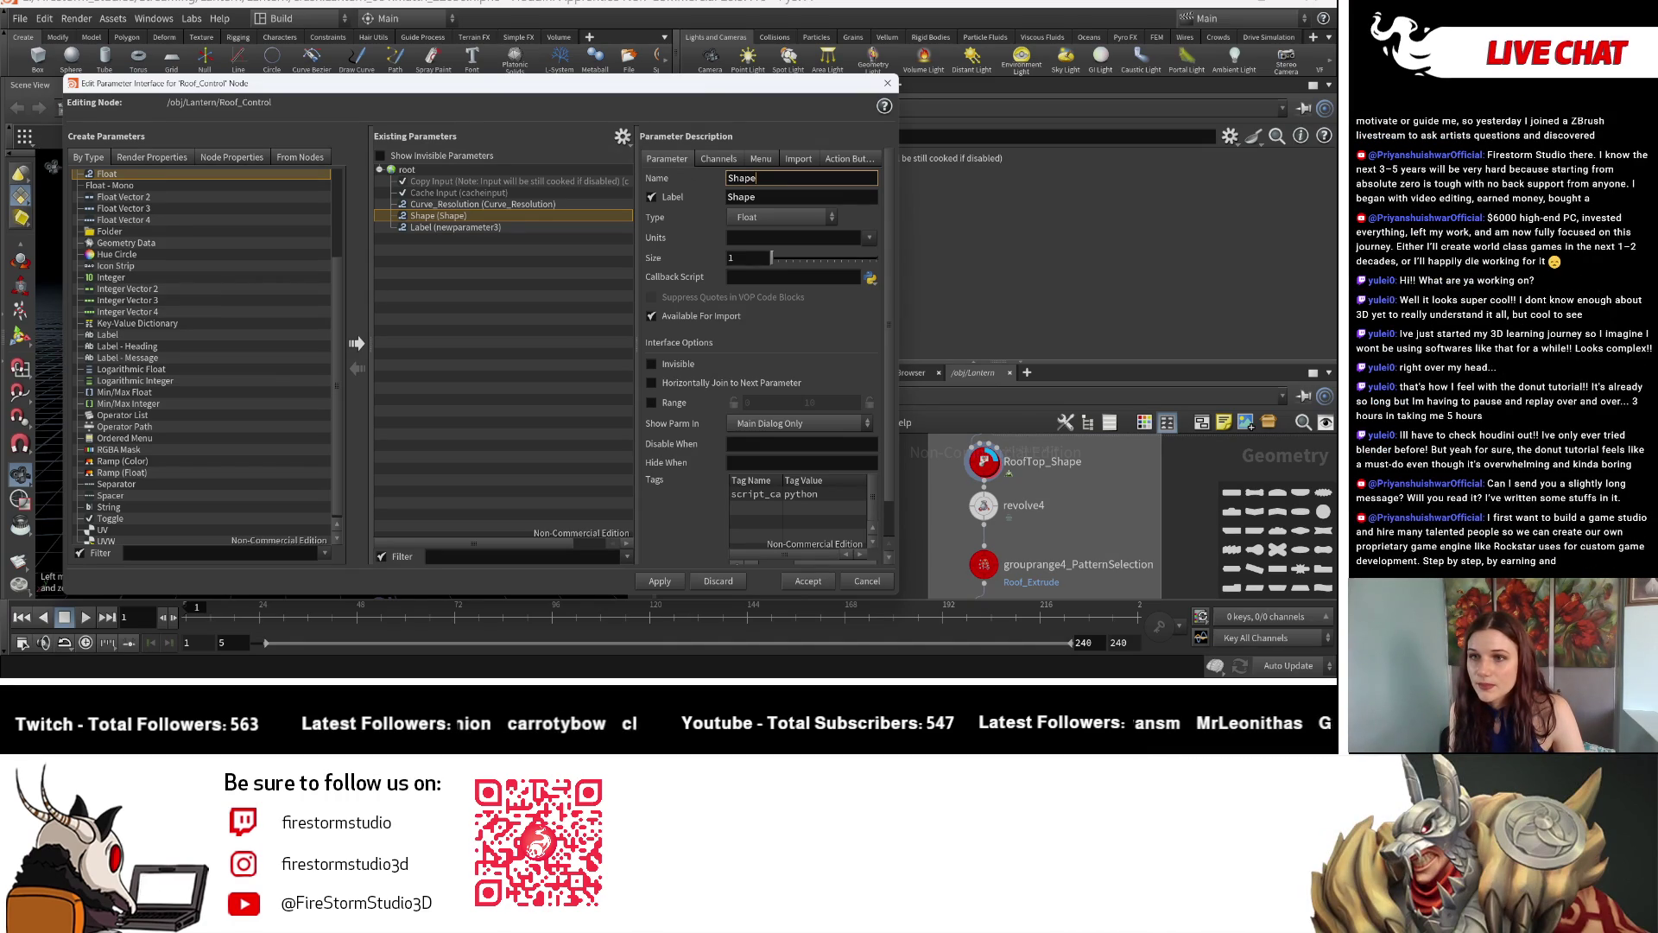
{"action": "key", "text": "ctrl+a"}
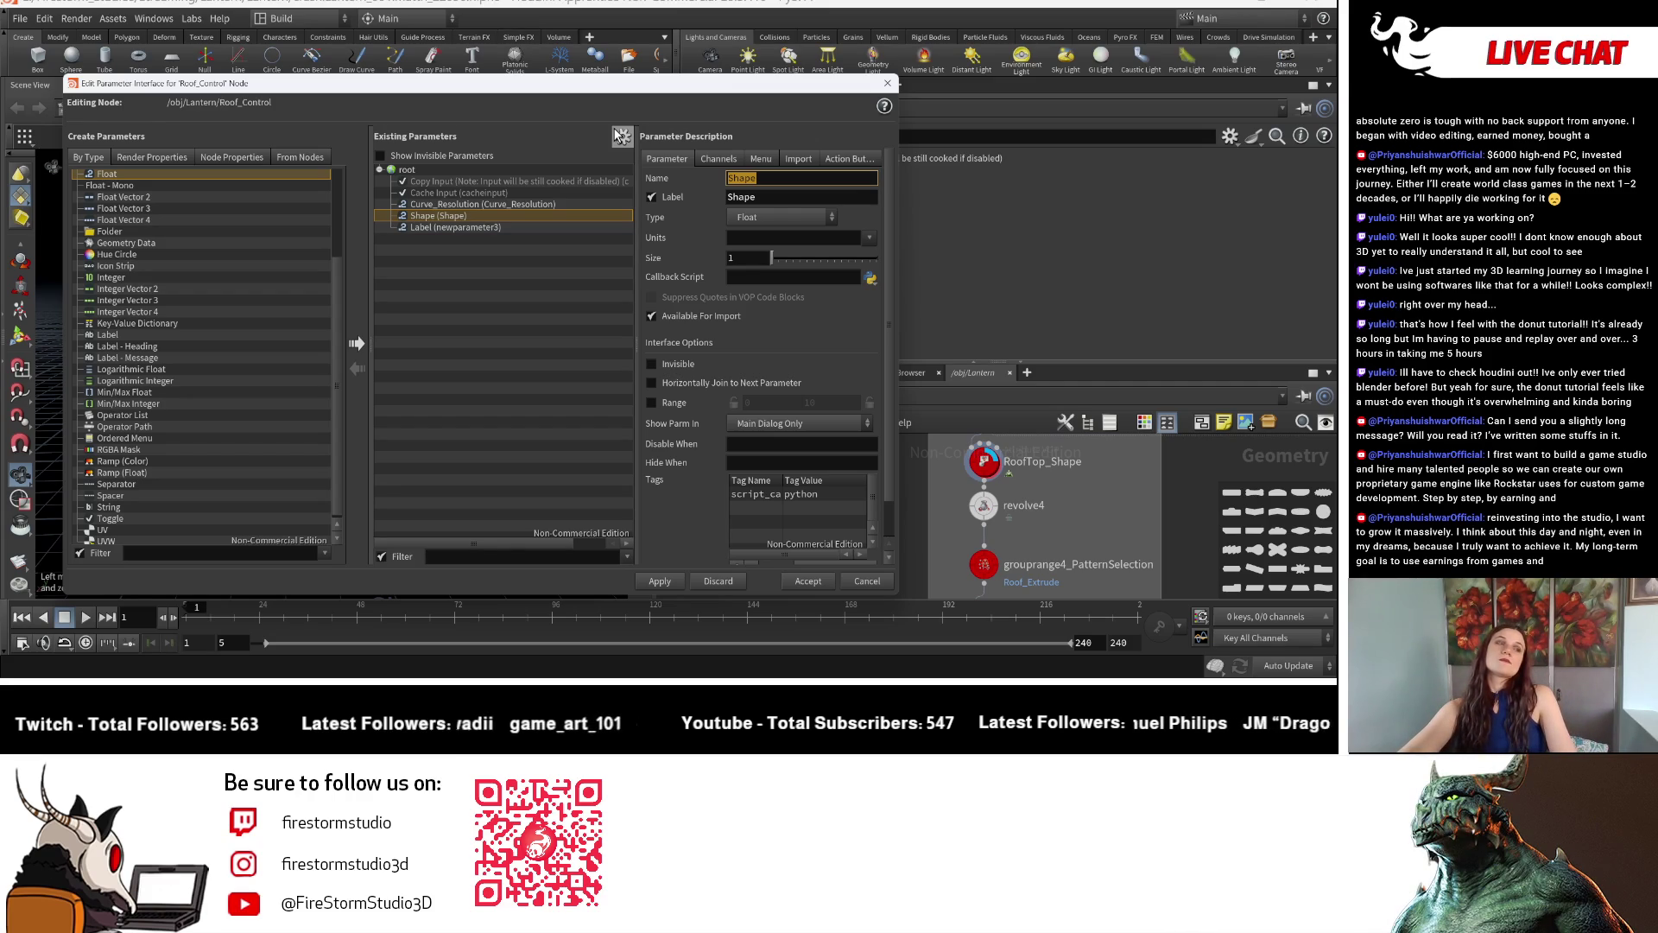
Rename the Shape float to Extrude_Pattern with a matching Extrude_Pattern label.
{"action": "key", "text": "BackSpace"}
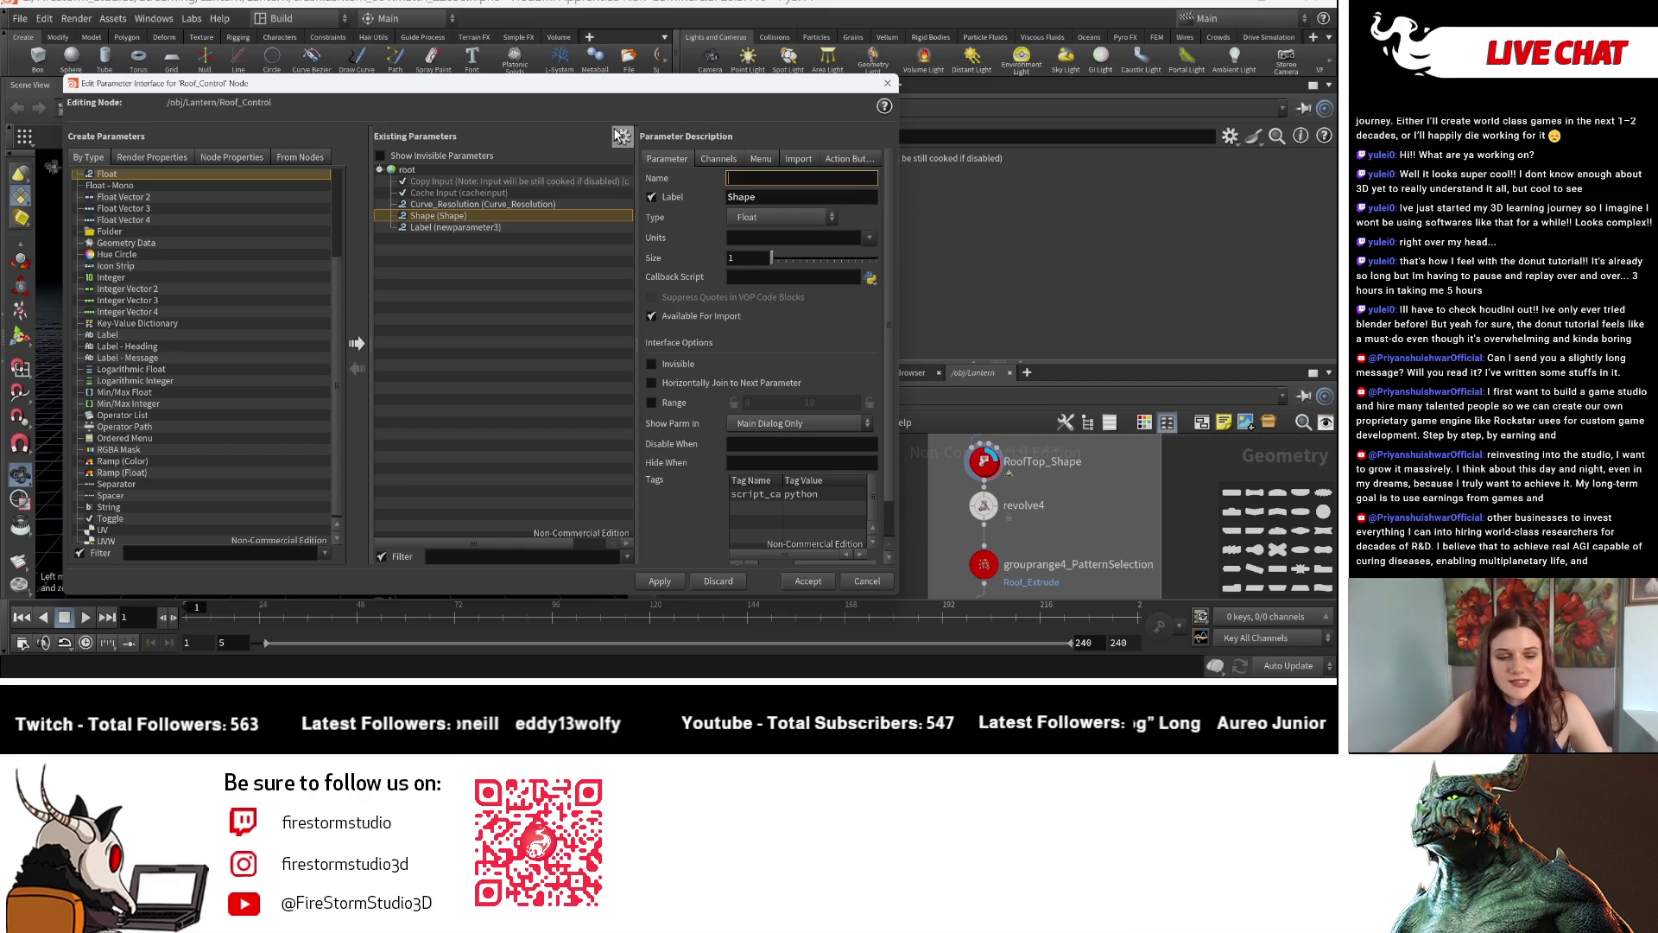
{"action": "type", "text": "Extrude"}
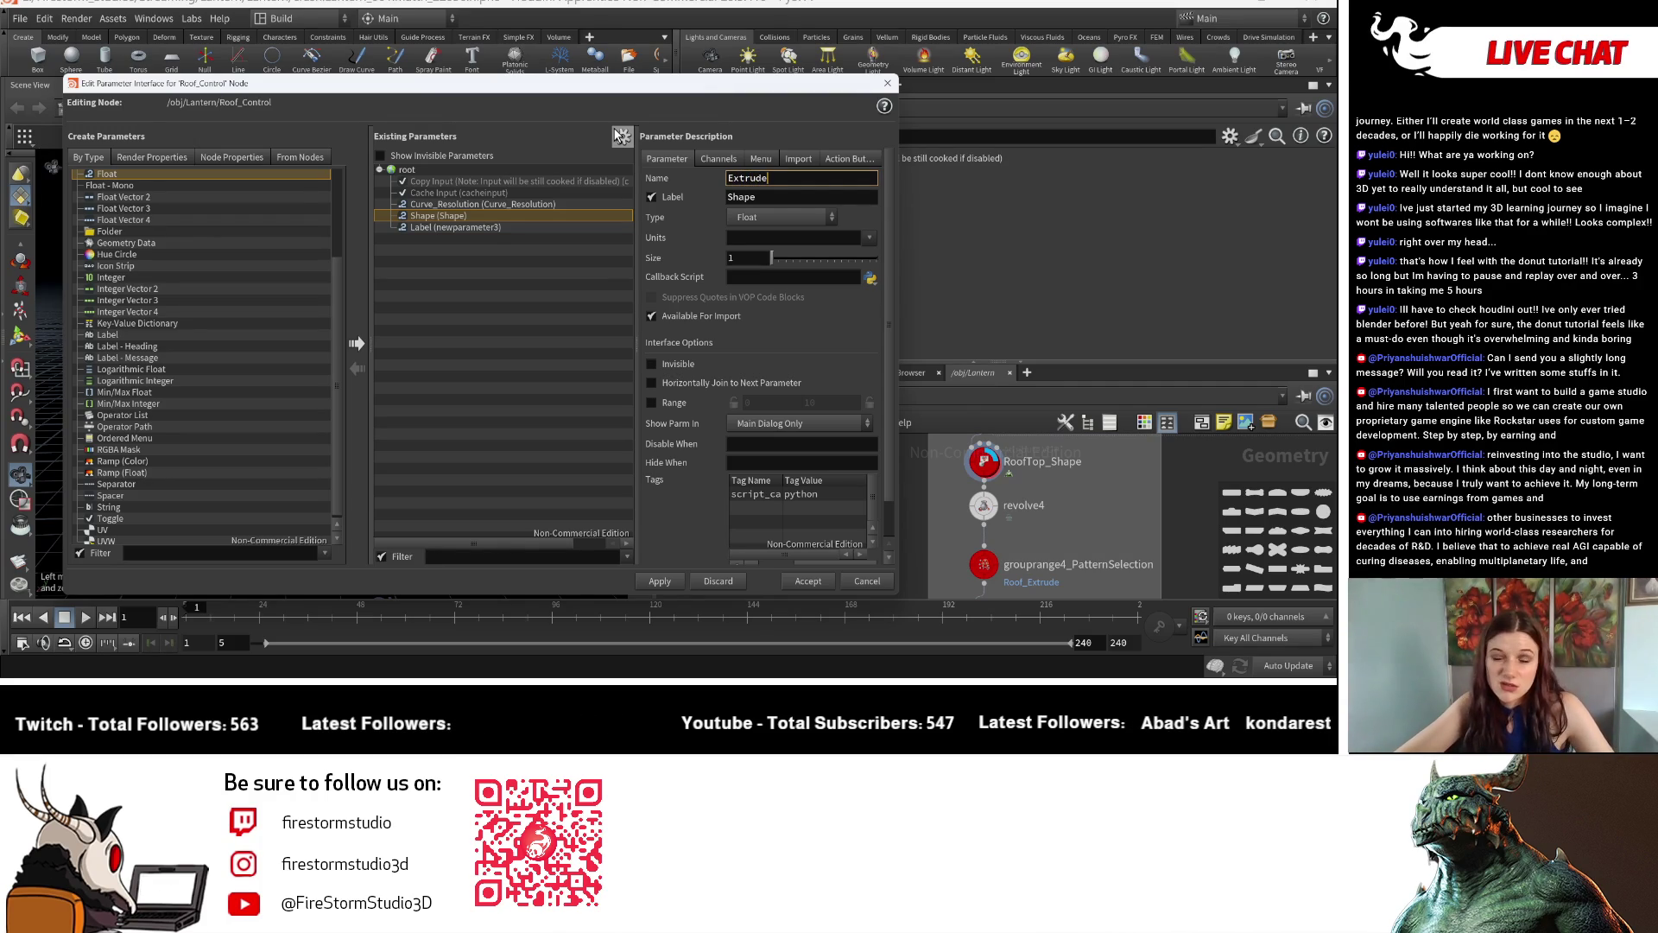
{"action": "type", "text": "Patt"}
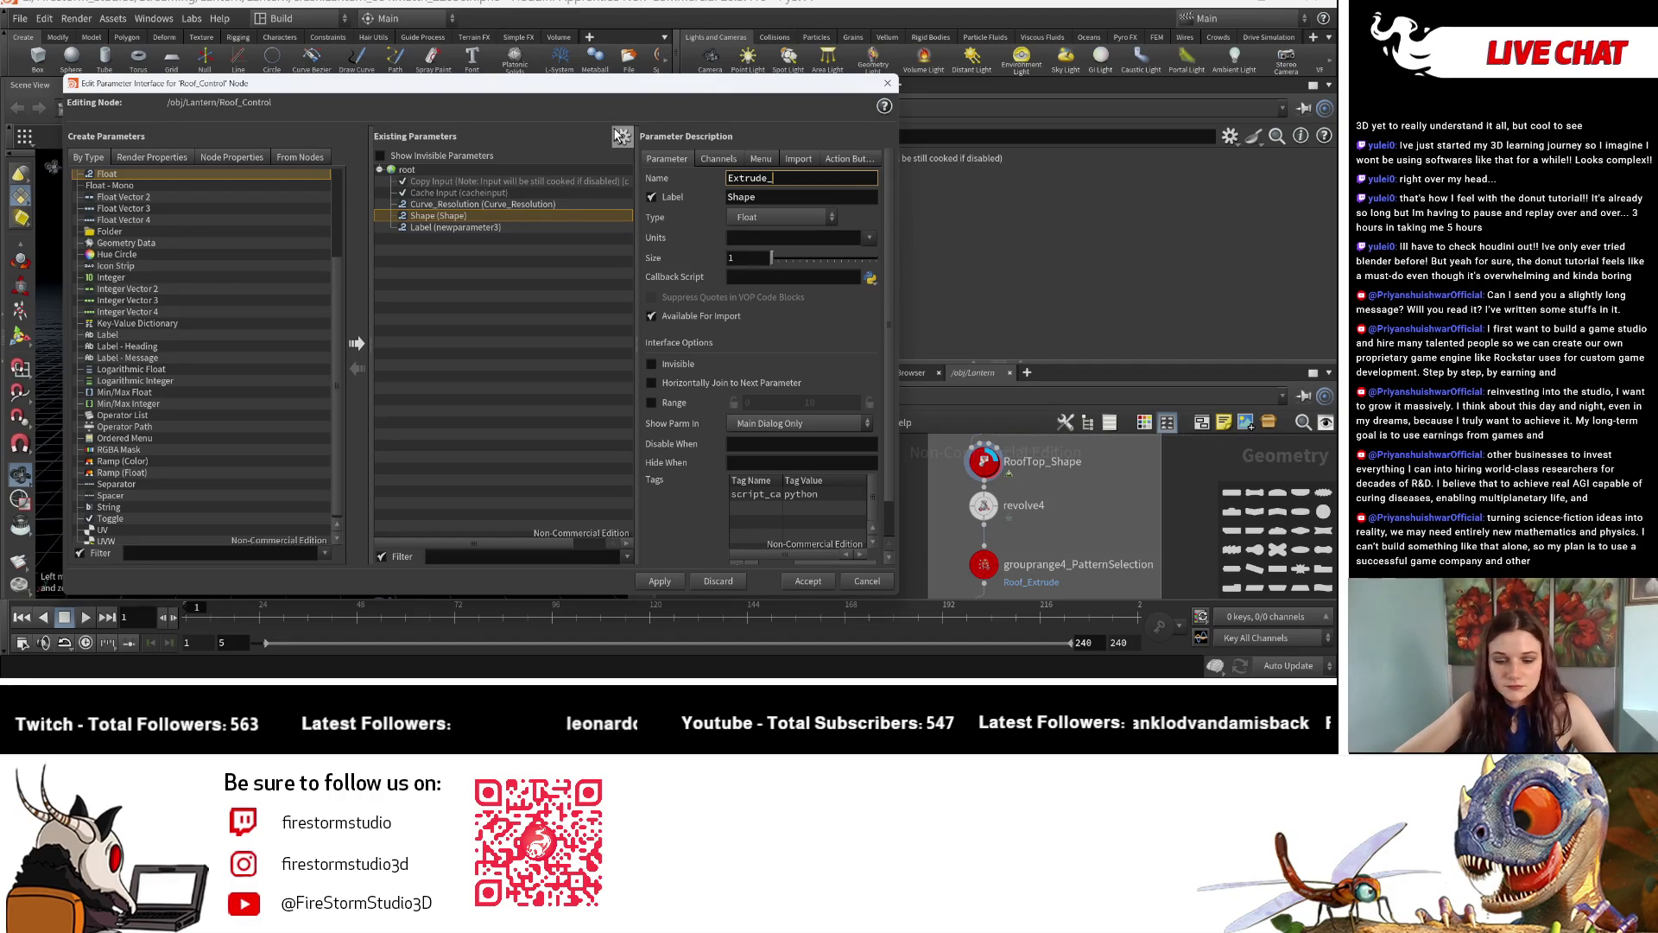
{"action": "type", "text": "ern"}
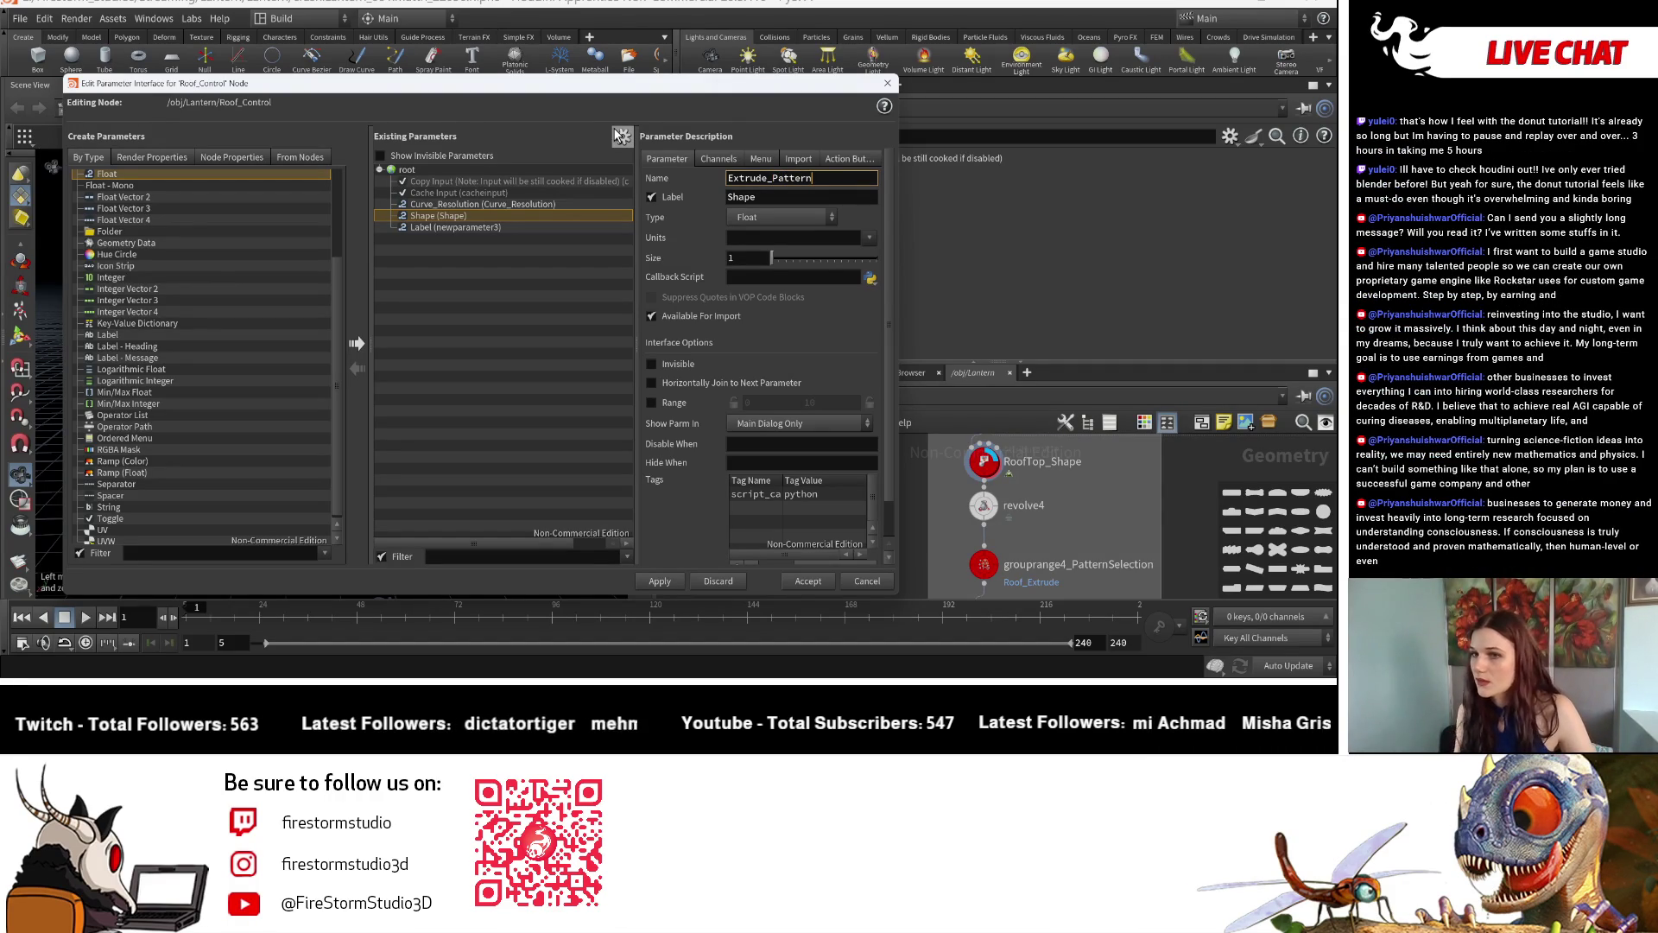
{"action": "left_click_drag", "start_coordinate": [821, 178], "coordinate": [699, 170]}
{"action": "key", "text": "ctrl+c"}
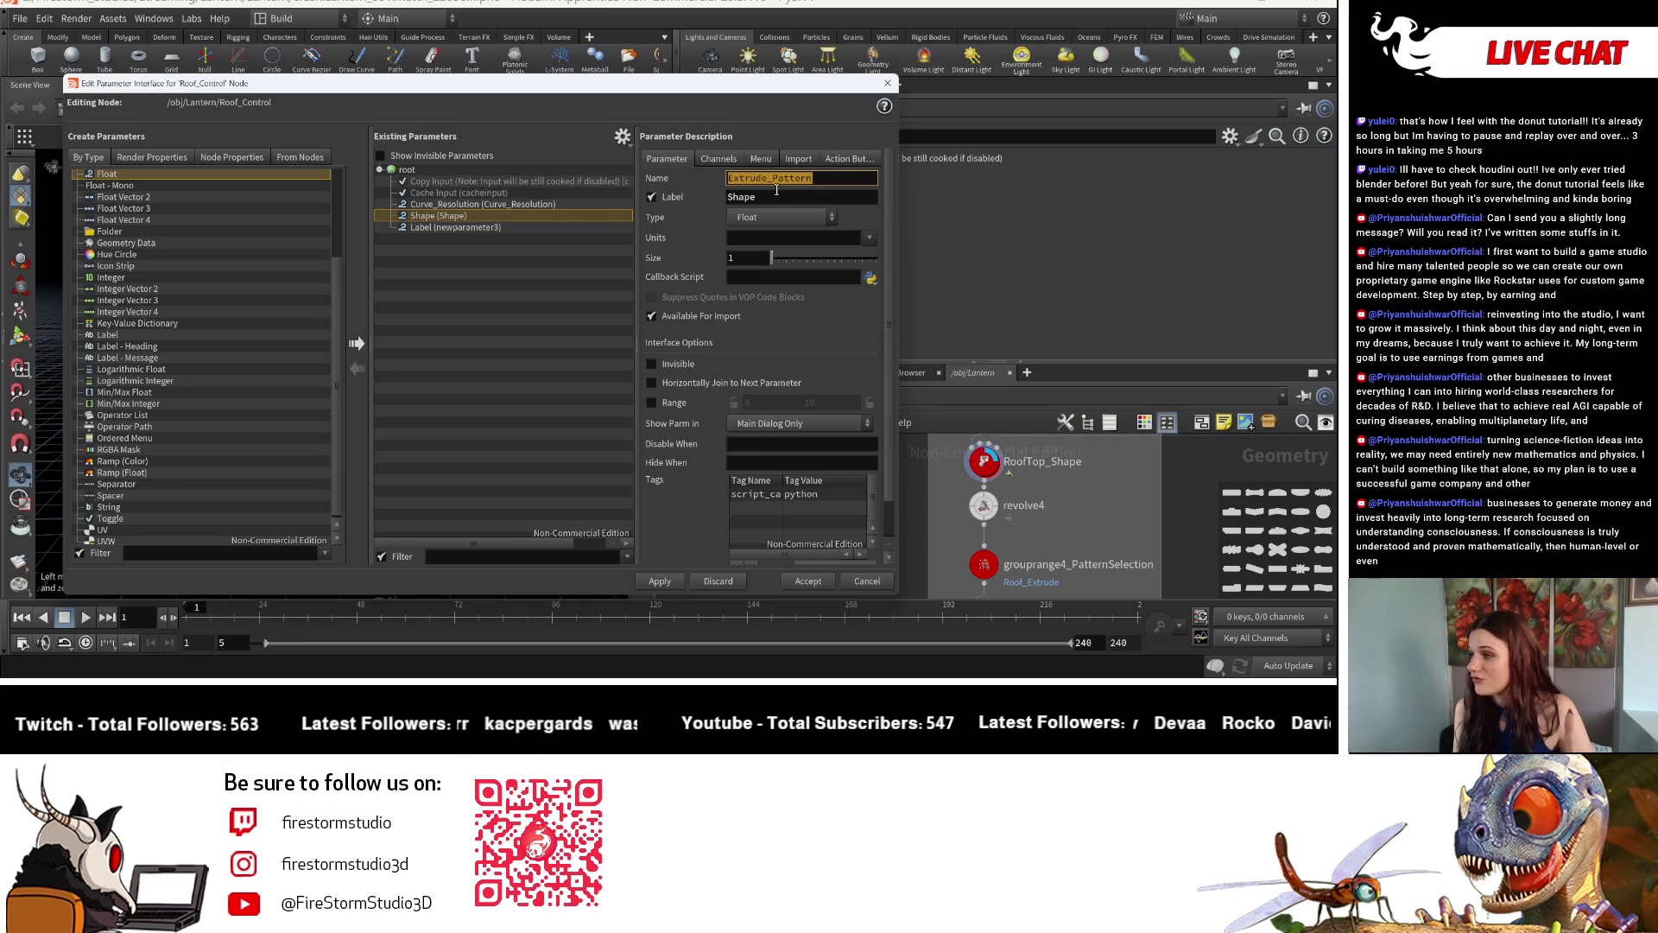
{"action": "key", "text": "Tab"}
{"action": "key", "text": "ctrl+v"}
{"action": "key", "text": "Return"}
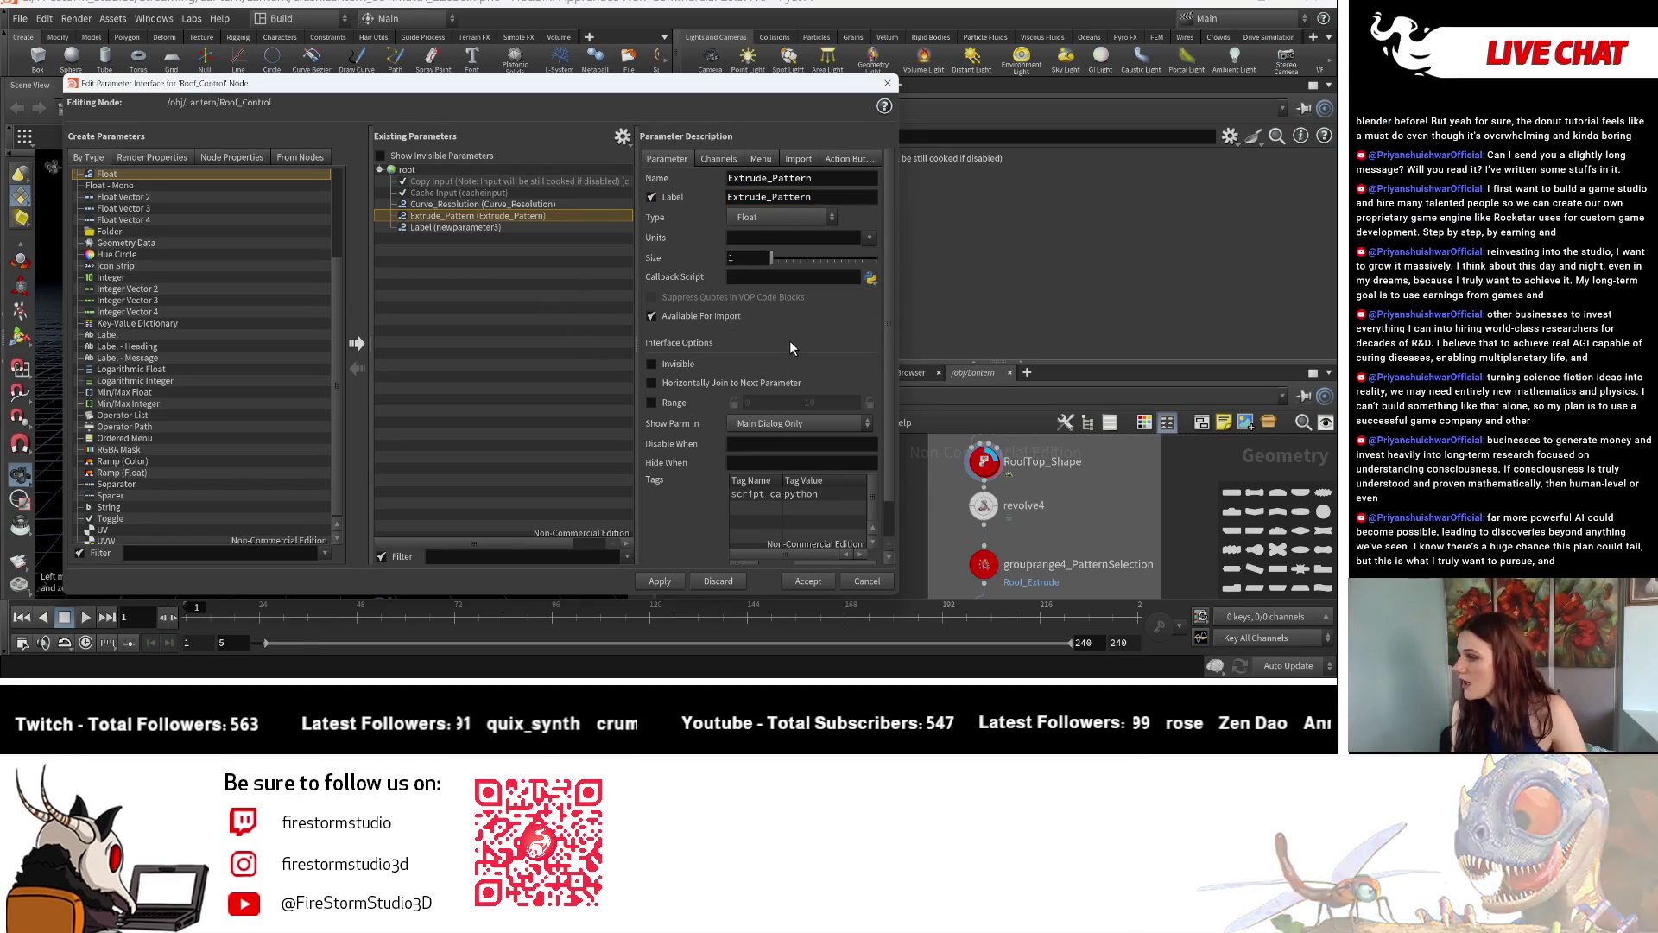
Rename newparameter3 to Extrude_Distance and paste Extrude_Distance as its label.
{"action": "left_click", "coordinate": [600, 228]}
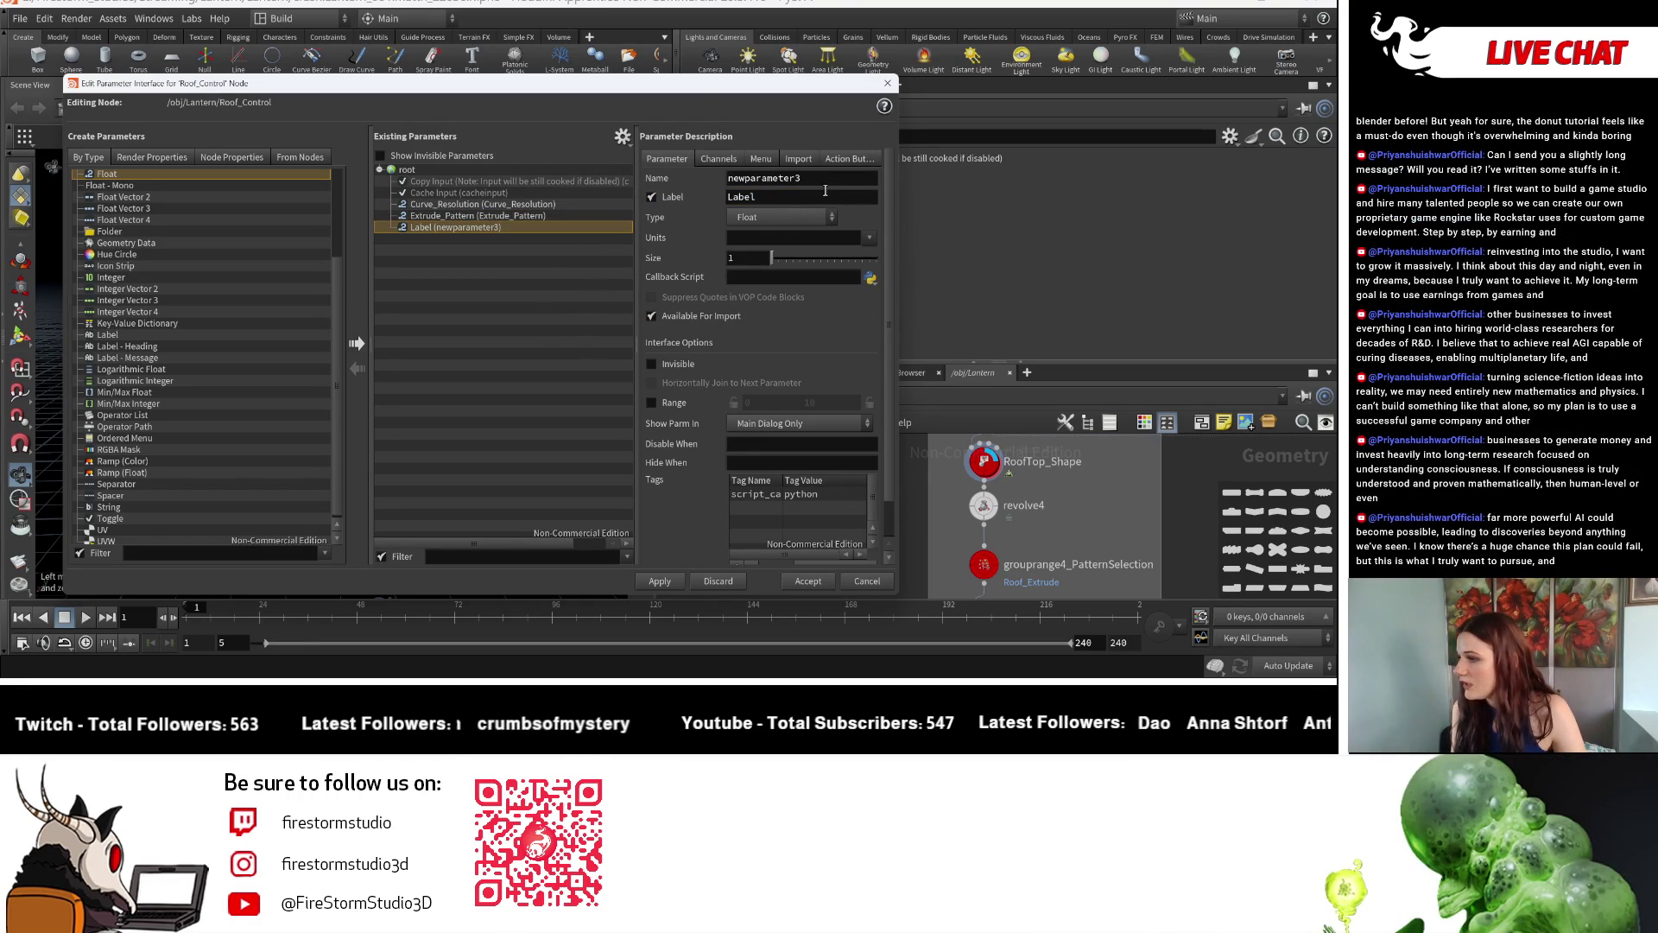
{"action": "middle_click_drag", "start_coordinate": [1110, 525], "coordinate": [1111, 490]}
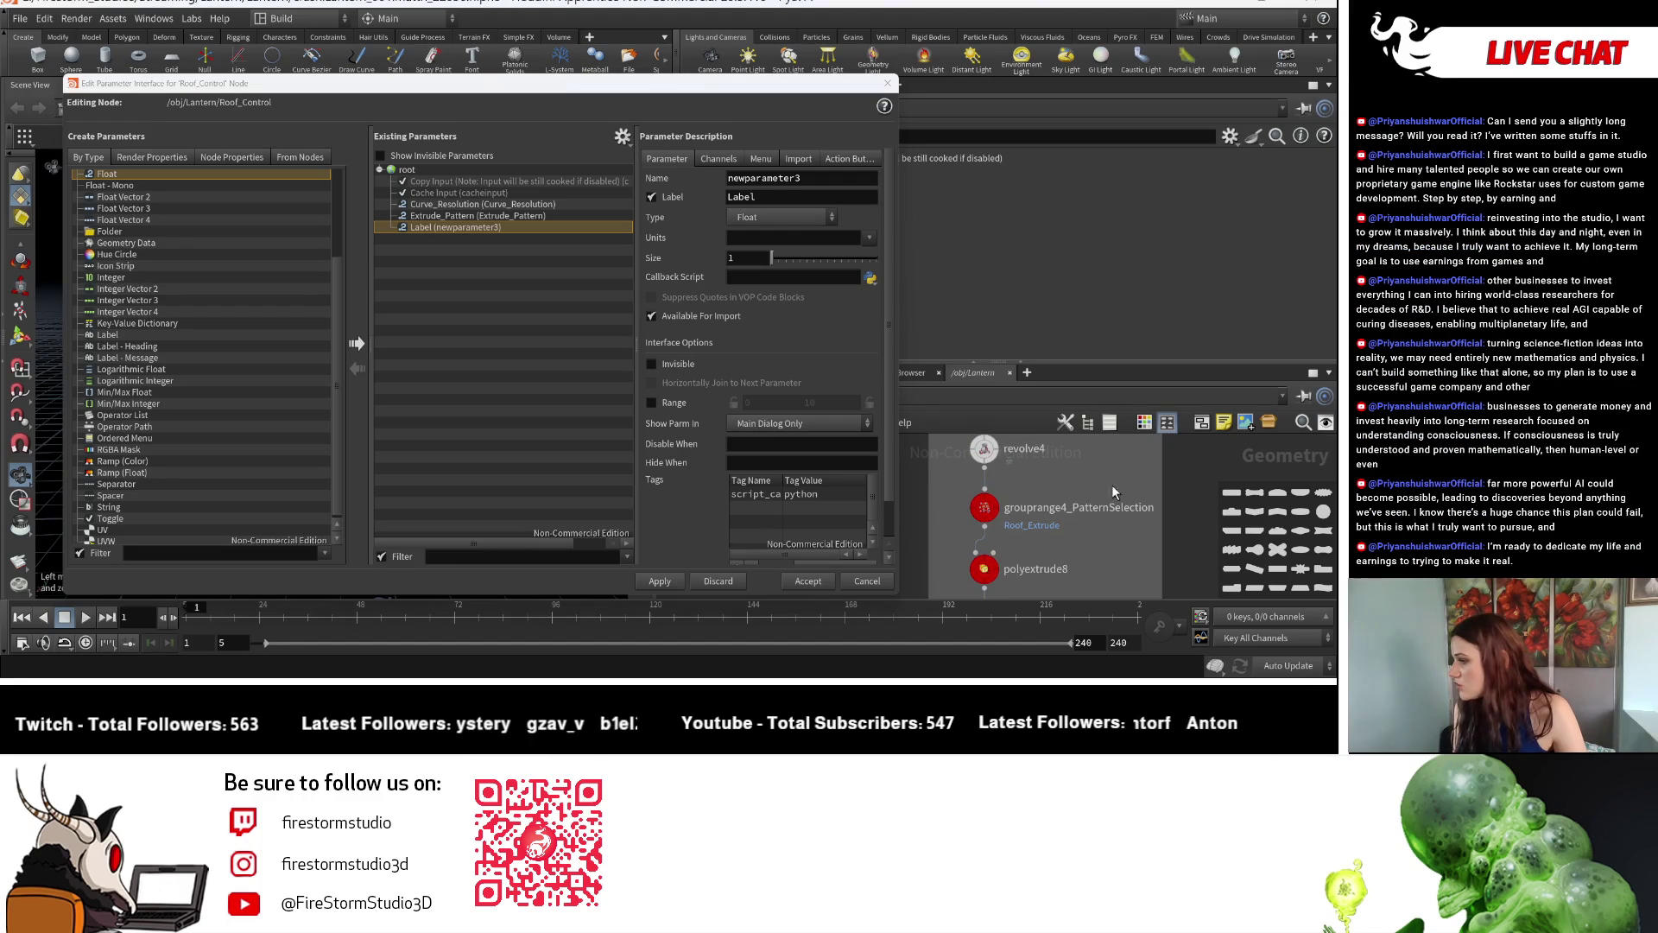
{"action": "double_click", "coordinate": [824, 178]}
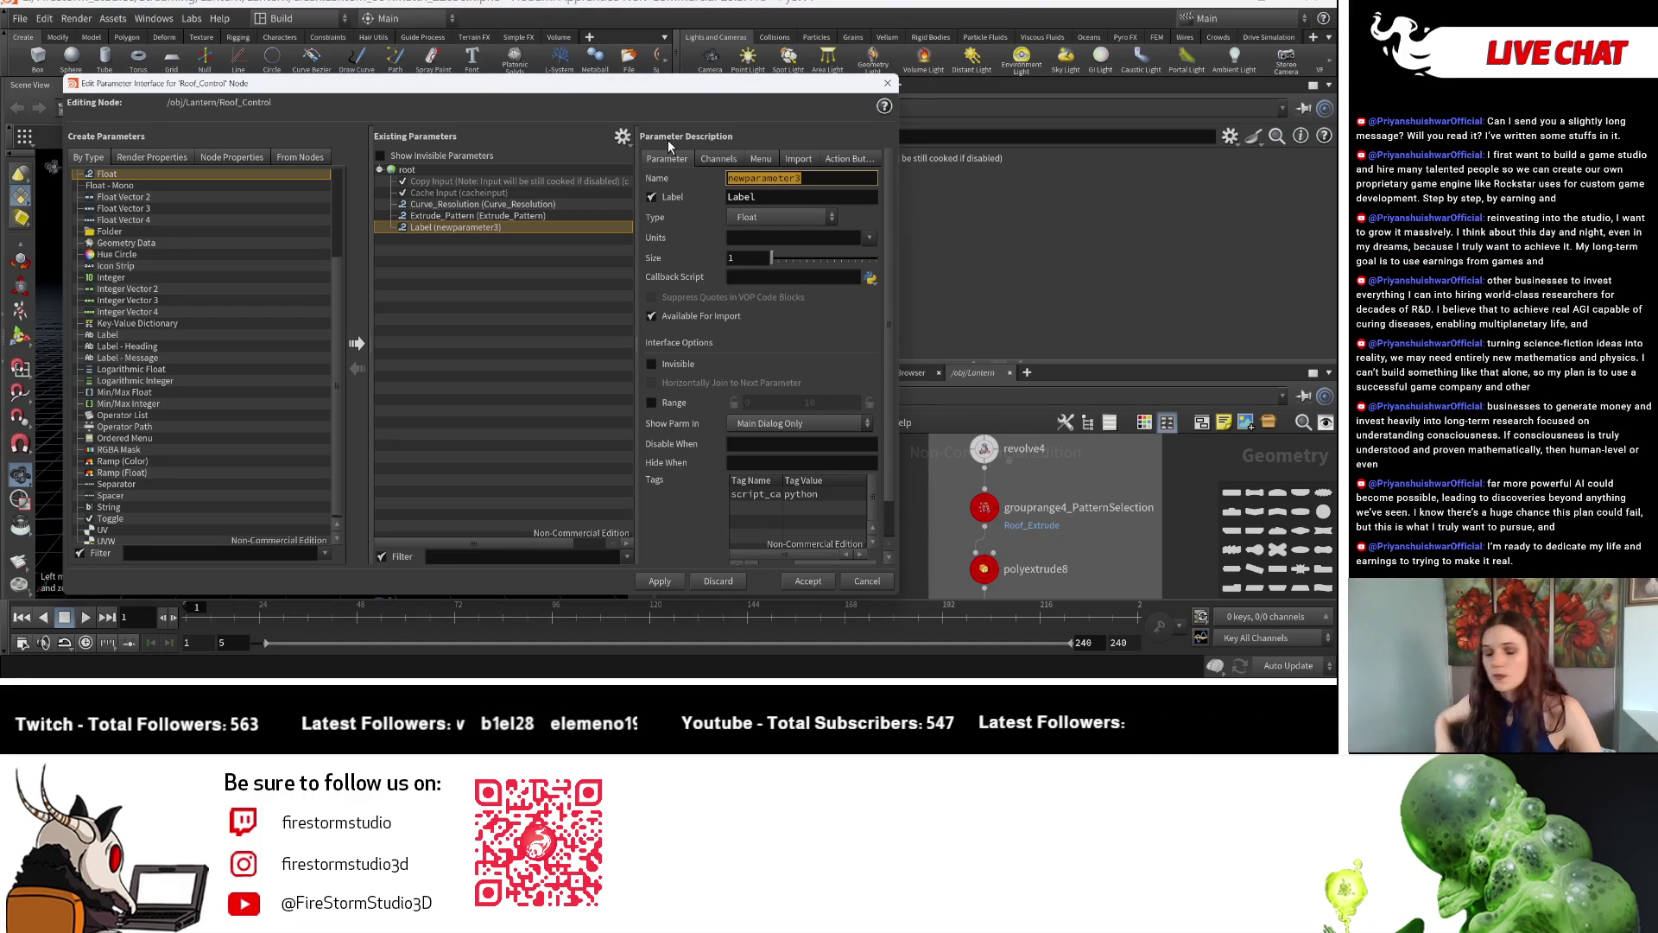
{"action": "type", "text": "Ex"}
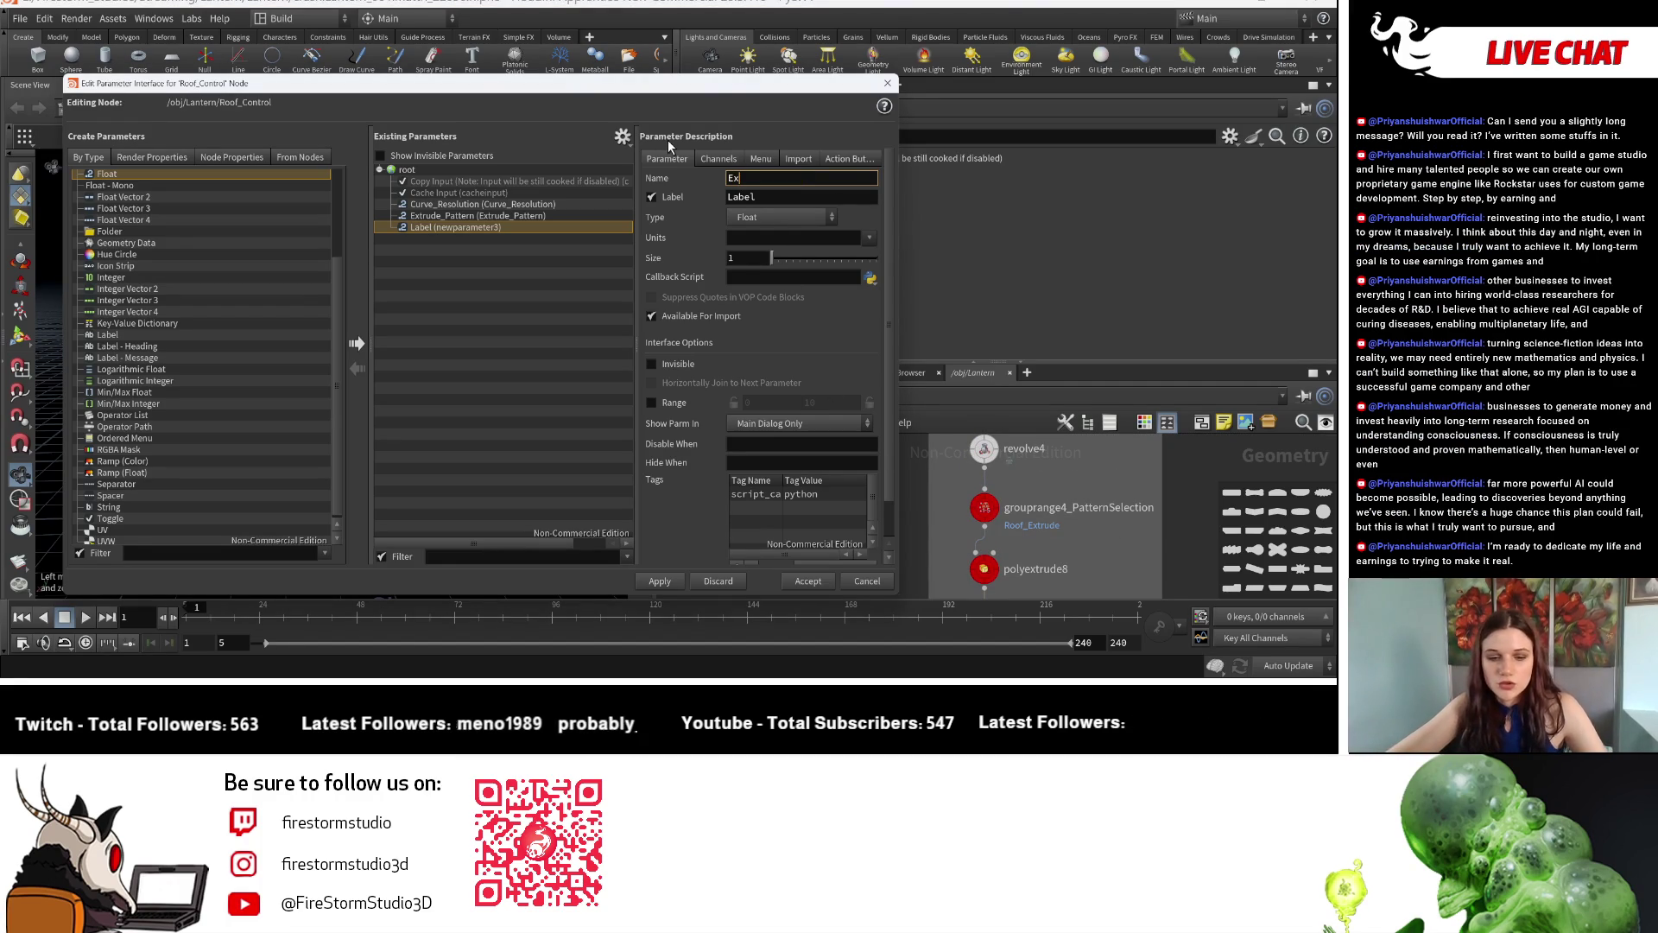
{"action": "type", "text": "t"}
{"action": "type", "text": "rdue"}
{"action": "key", "text": "BackSpace"}
{"action": "key", "text": "BackSpace"}
{"action": "key", "text": "BackSpace"}
{"action": "type", "text": "ude"}
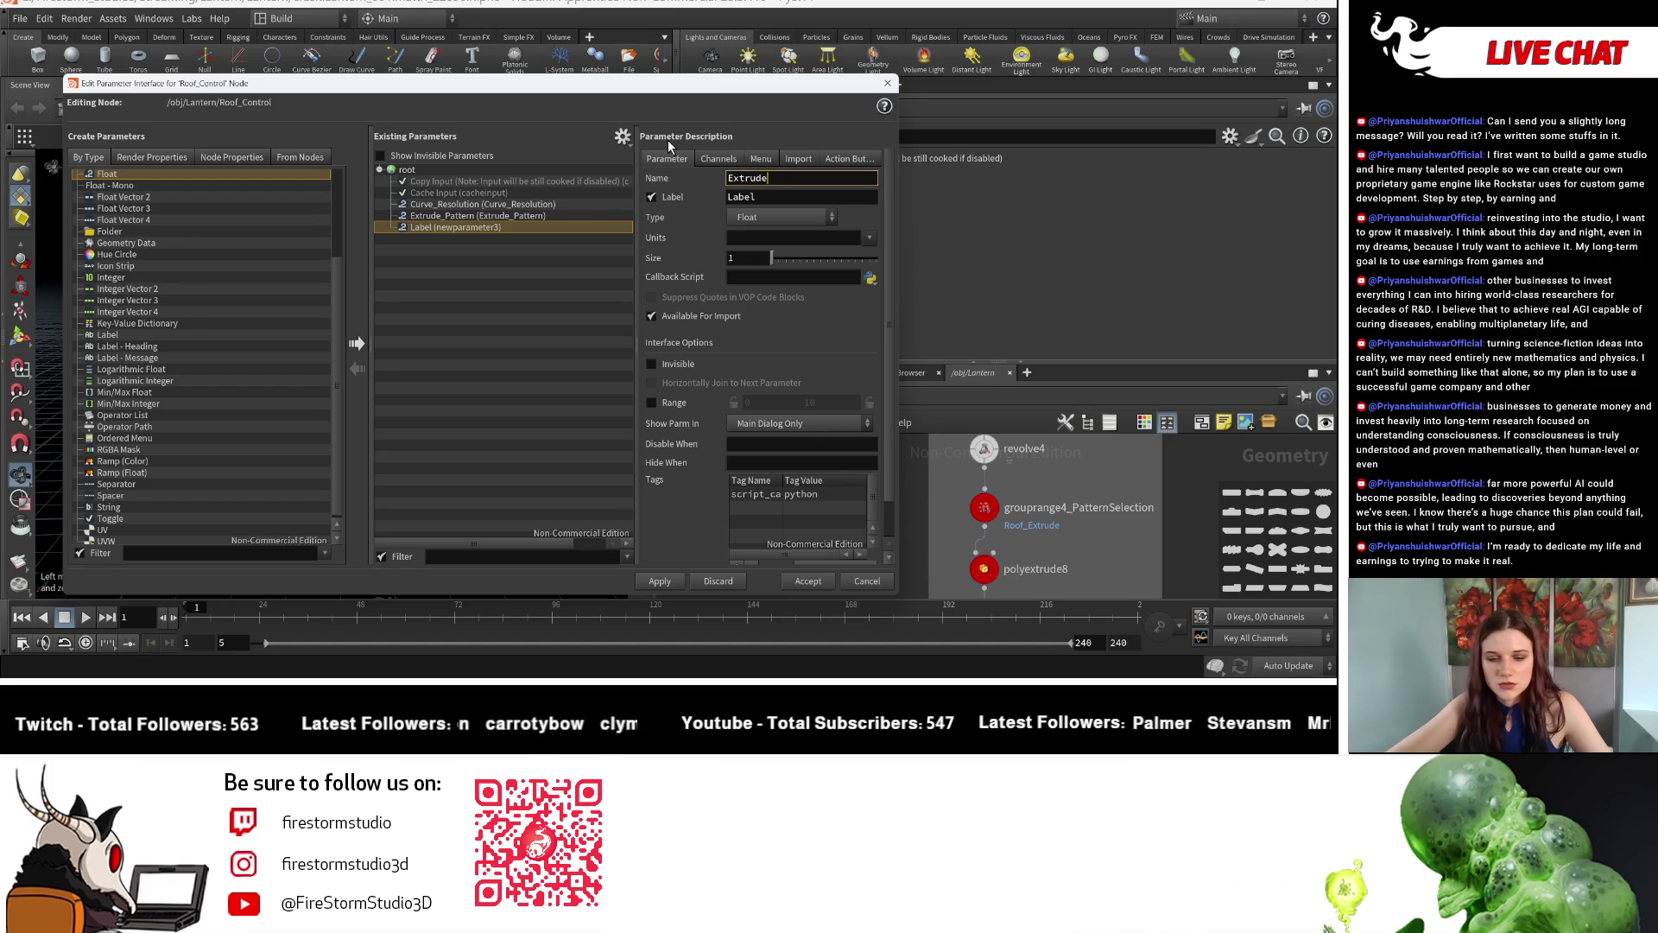
{"action": "type", "text": "_"}
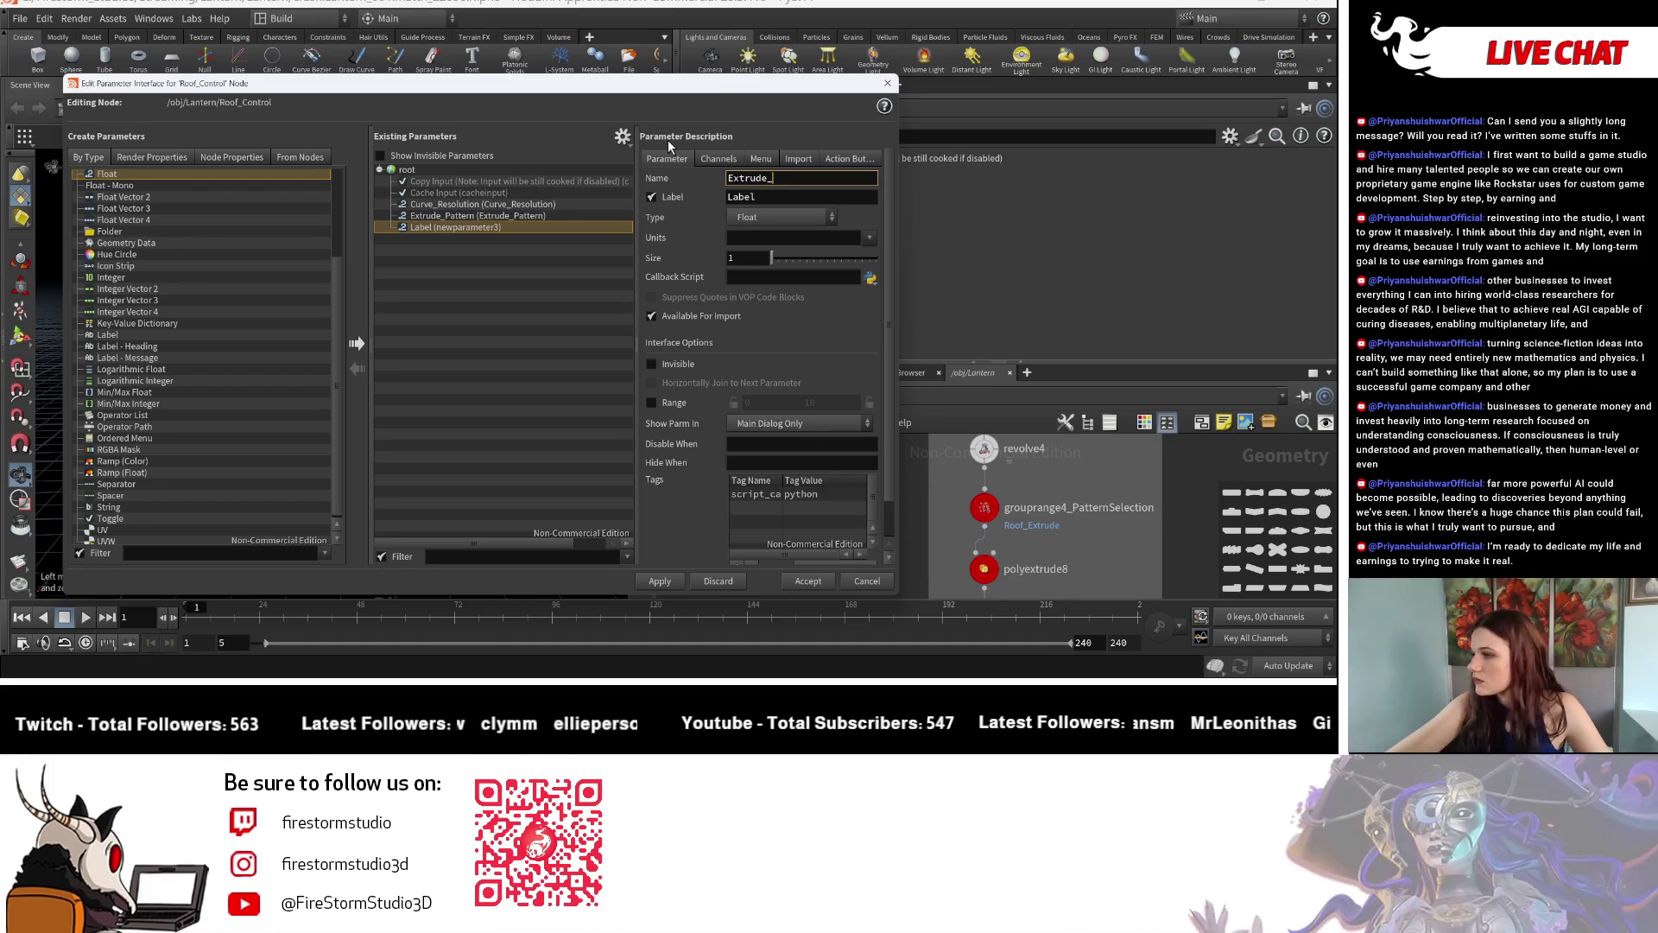
{"action": "type", "text": "Distance4"}
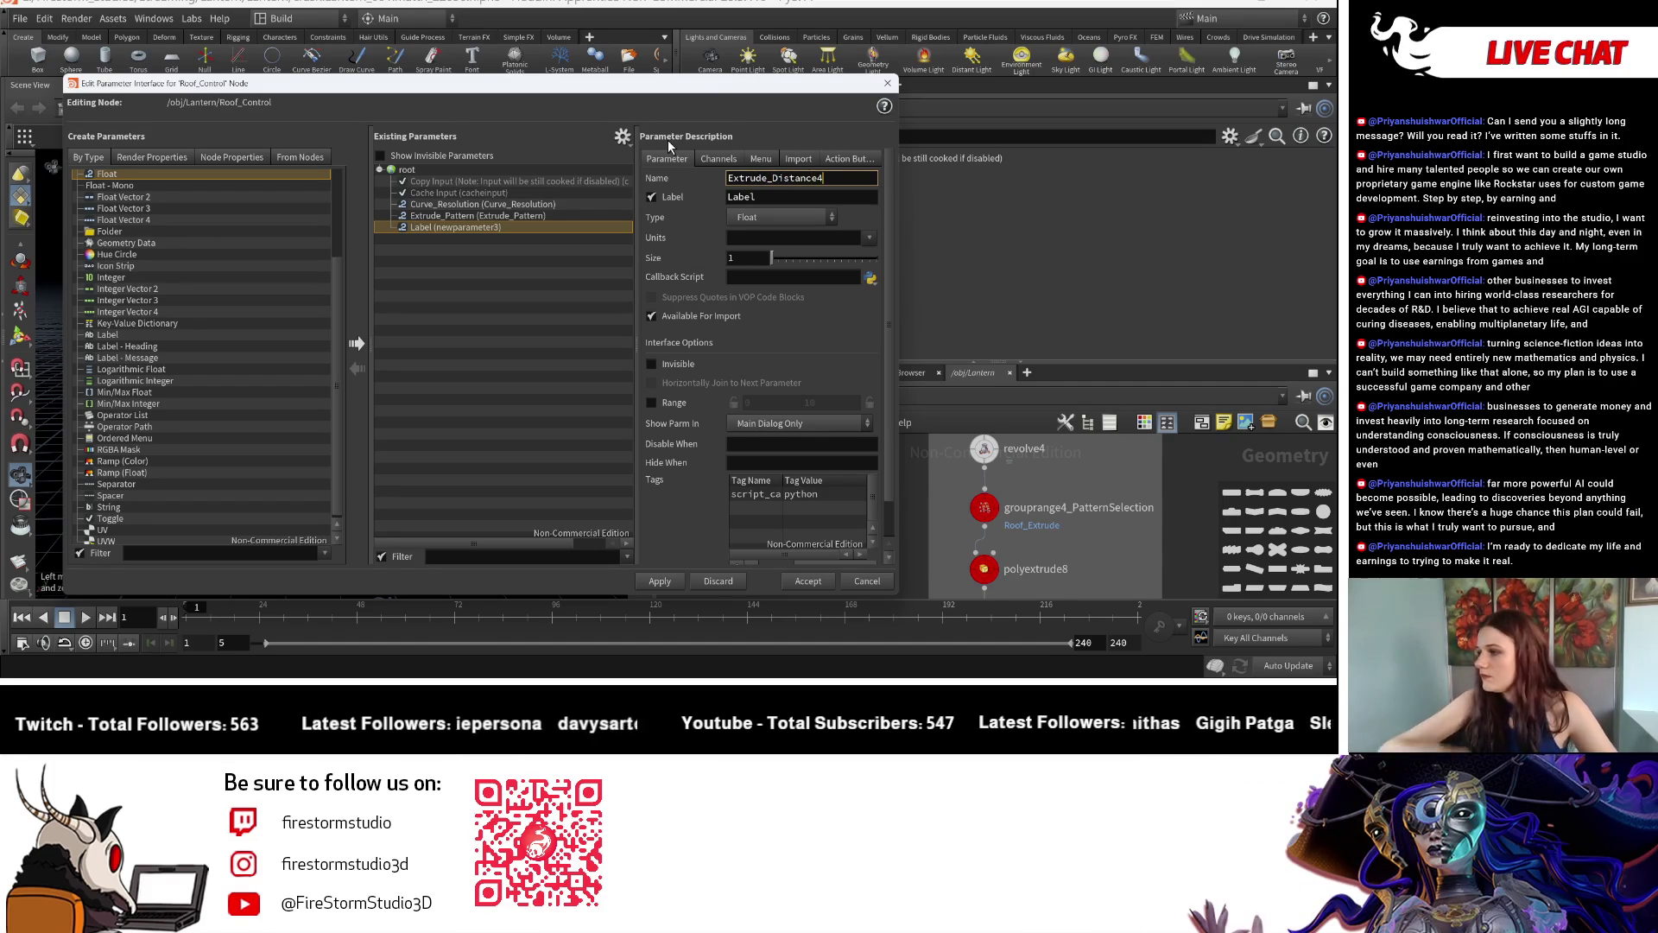
{"action": "key", "text": "BackSpace"}
{"action": "key", "text": "Return"}
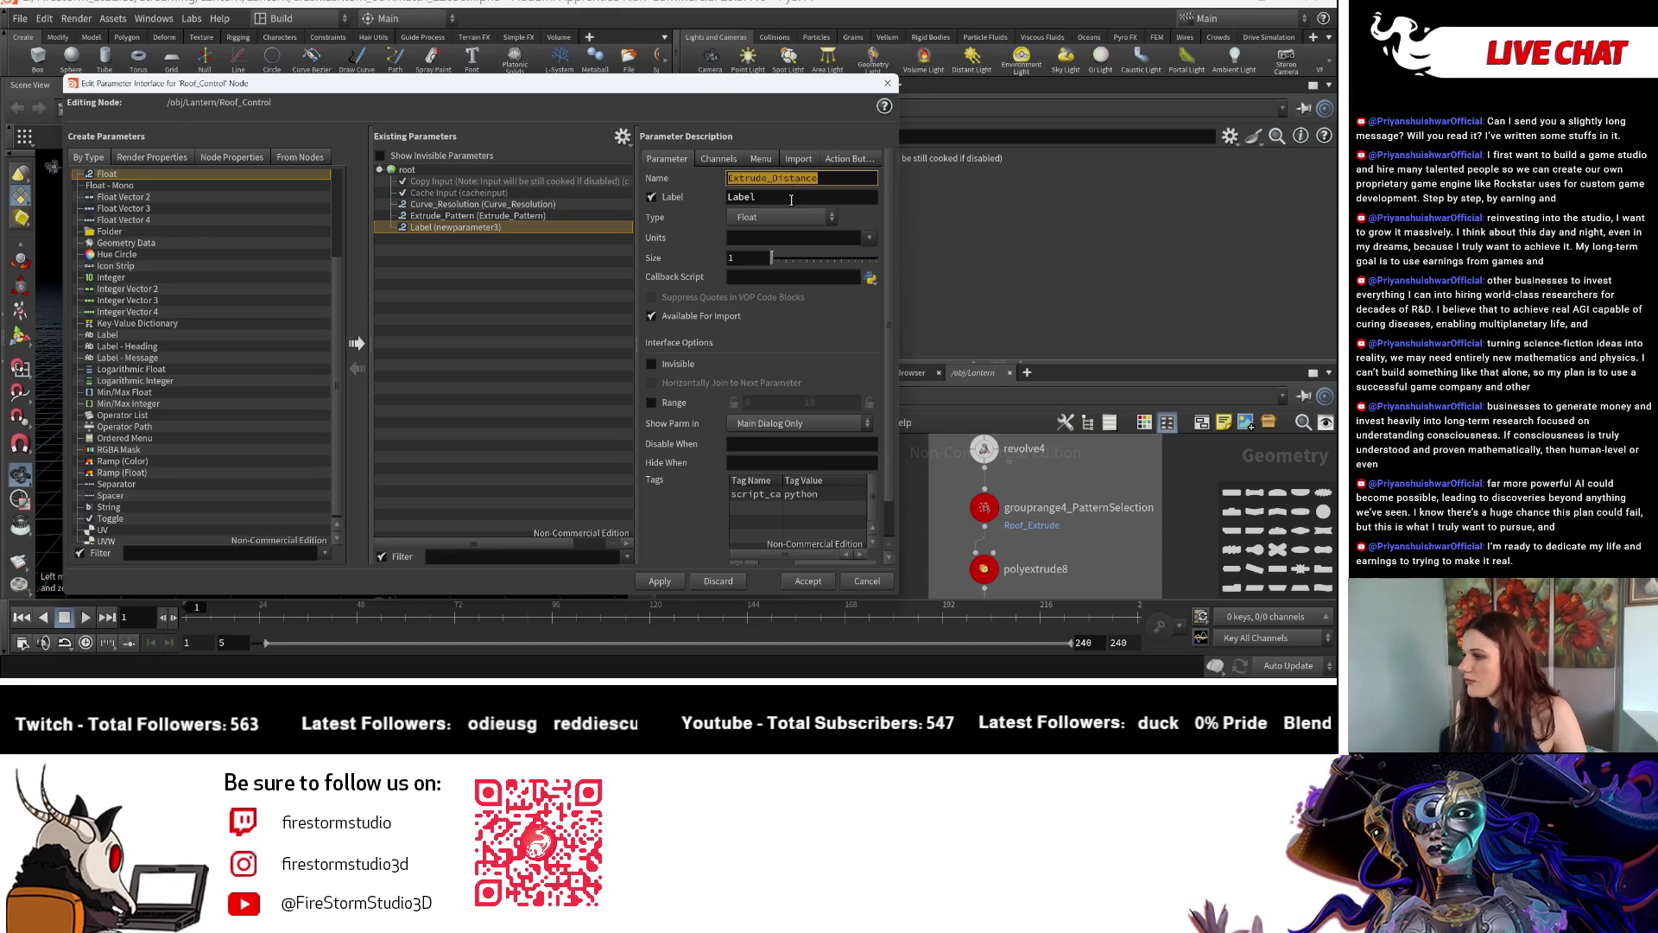
{"action": "left_click", "coordinate": [791, 197]}
{"action": "type", "text": "Extrude_Distance"}
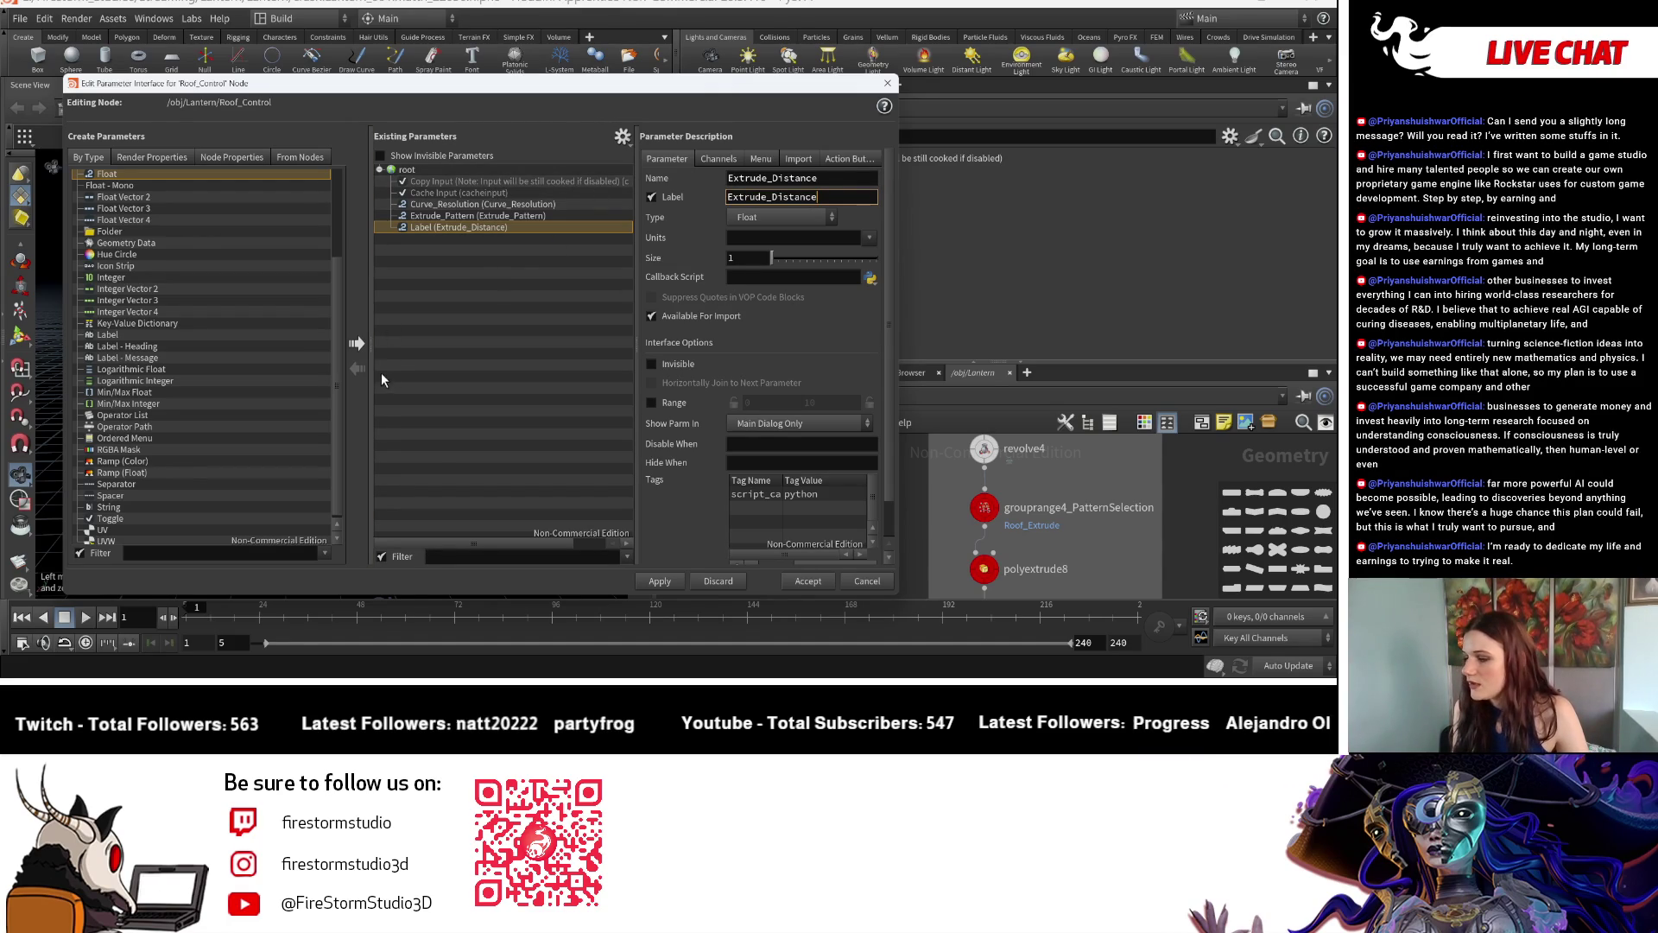
Choose a Ramp (Float) as the next parameter to add to Roof_Control.
{"action": "left_click", "coordinate": [170, 474]}
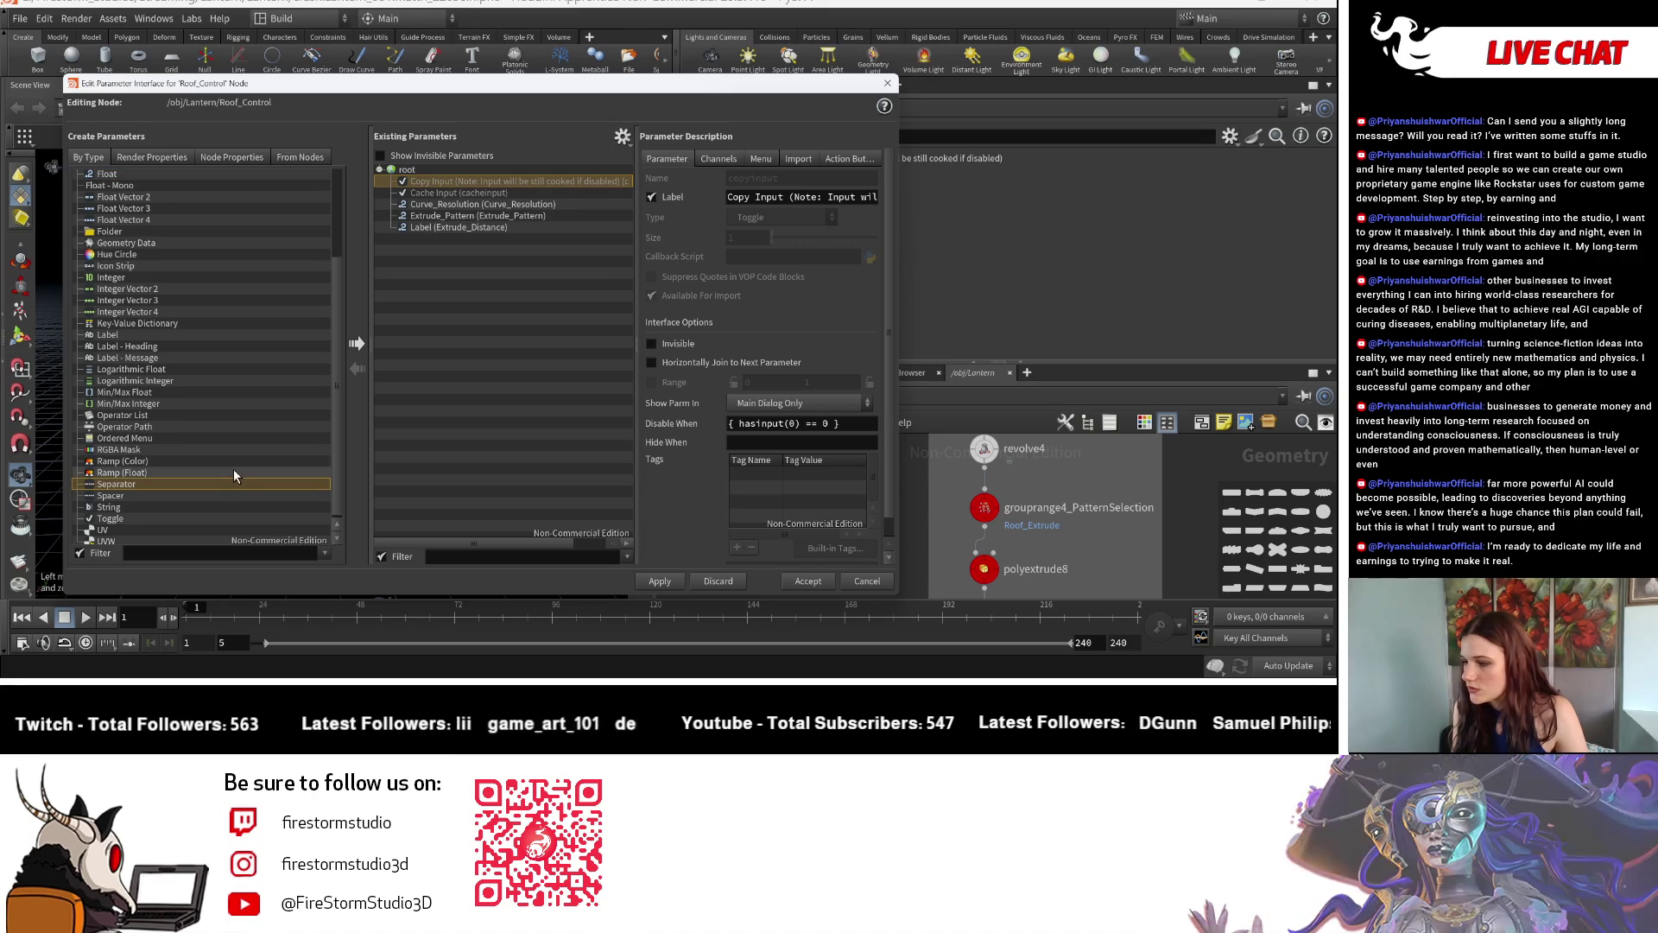
{"action": "left_click", "coordinate": [445, 227]}
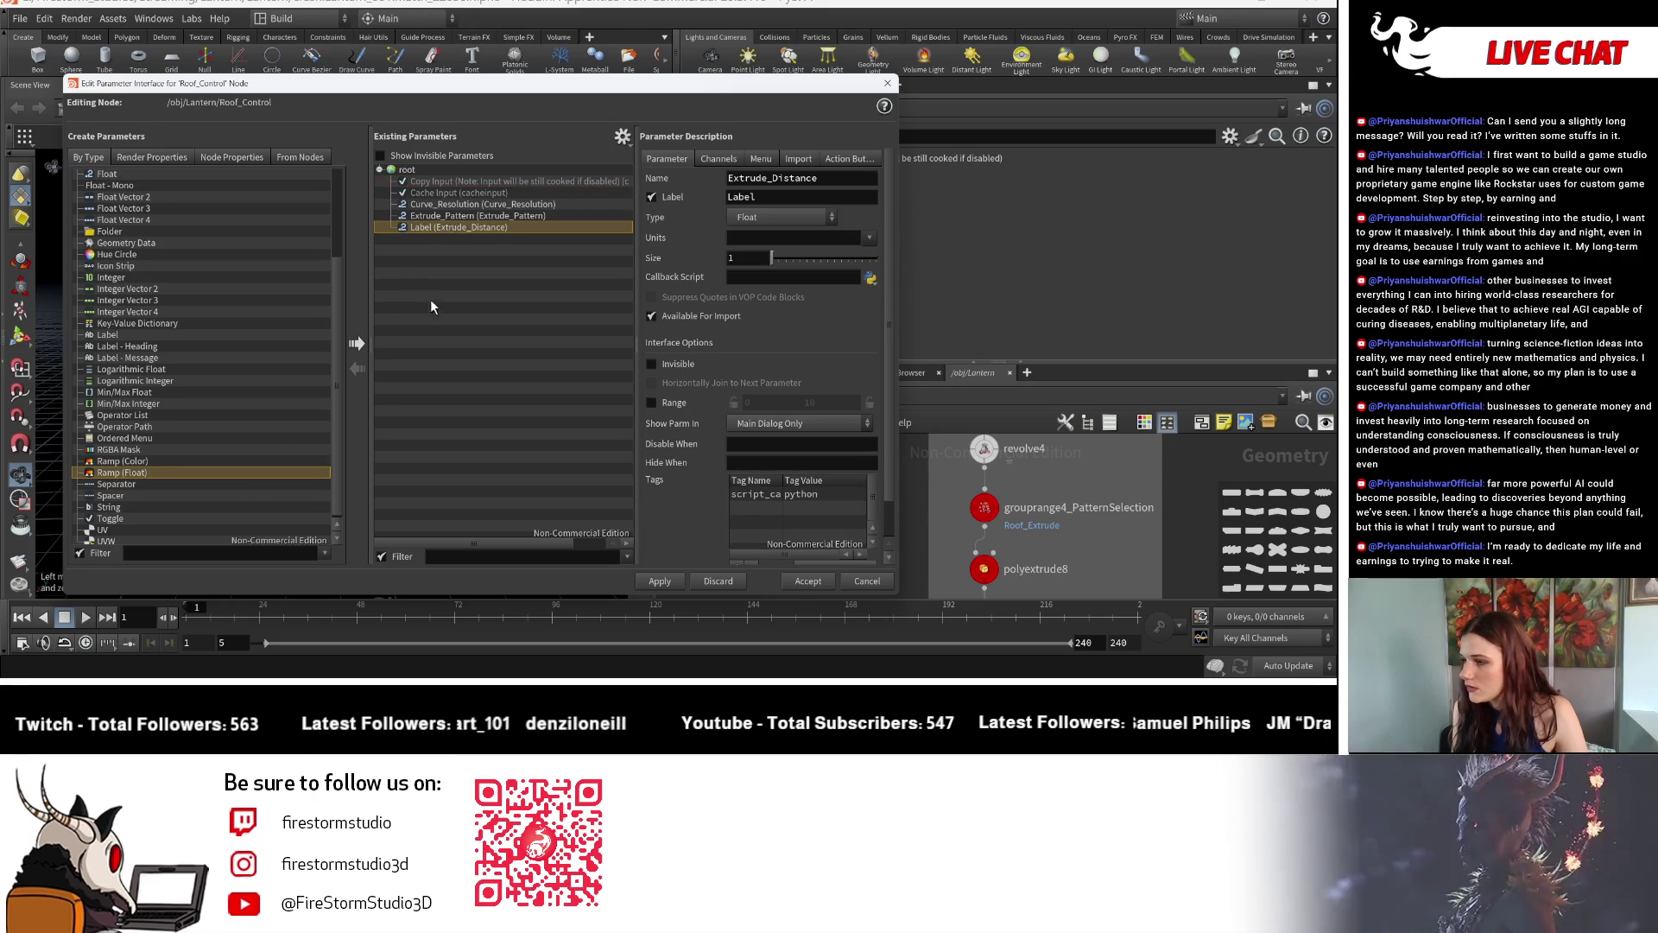
Add a float ramp parameter named and labelled Shape to Roof_Control.
{"action": "left_click", "coordinate": [356, 344]}
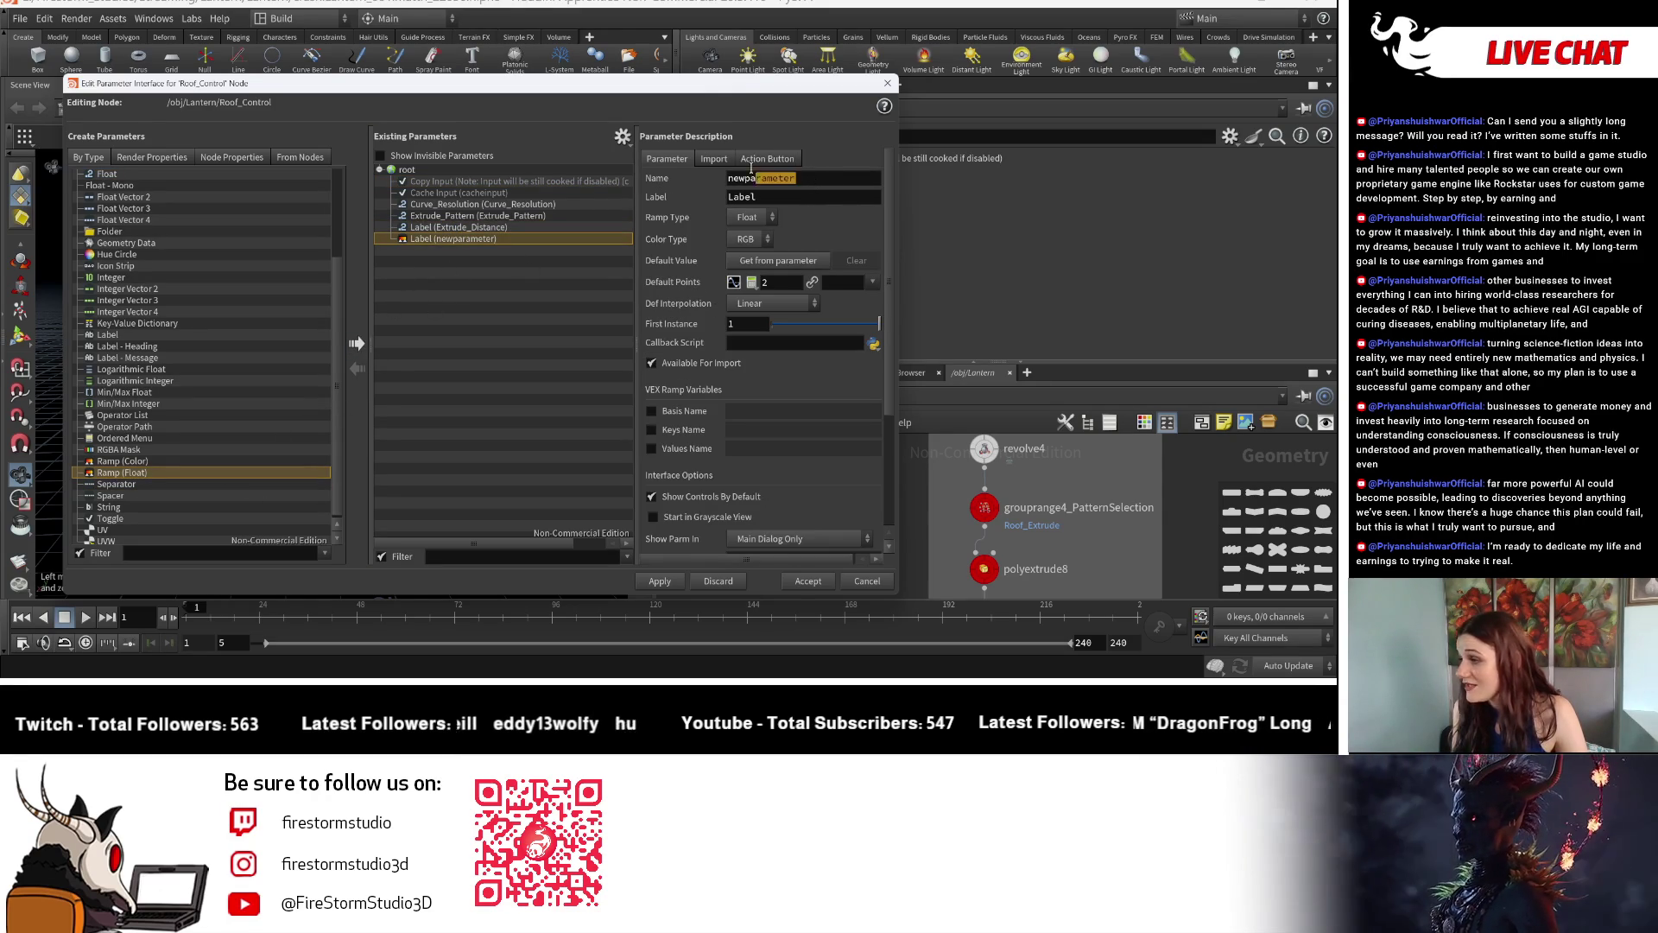
{"action": "double_click", "coordinate": [779, 175]}
{"action": "type", "text": "Shape"}
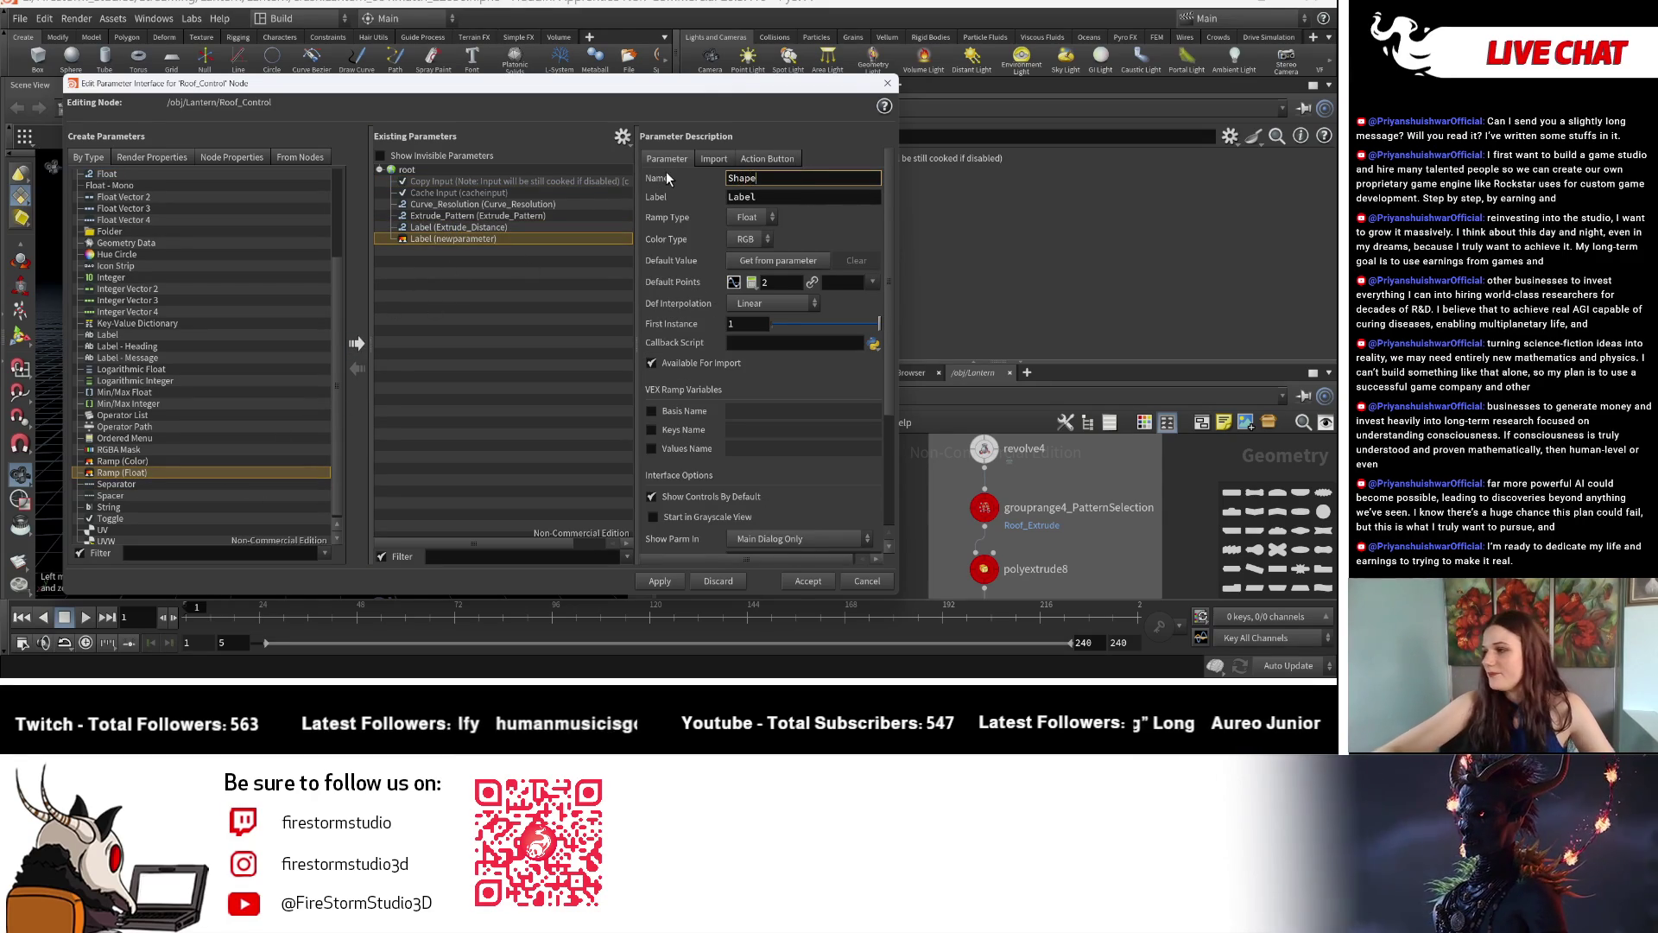
{"action": "key", "text": "Tab"}
{"action": "type", "text": "Shape"}
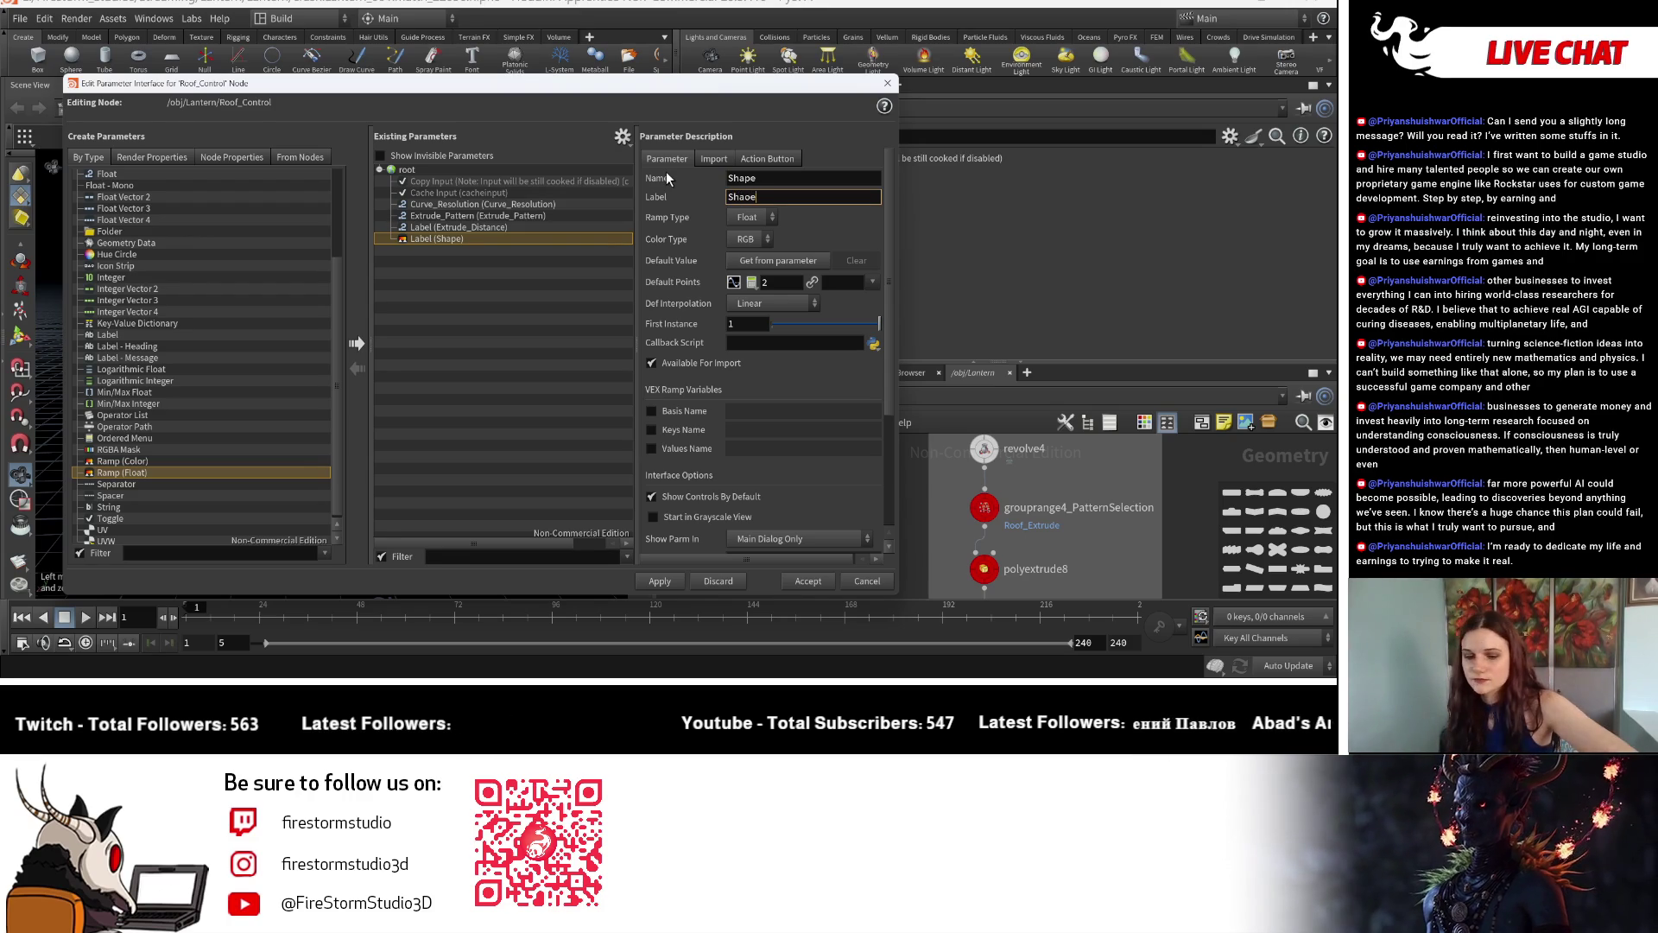
{"action": "key", "text": "BackSpace"}
{"action": "key", "text": "BackSpace"}
{"action": "key", "text": "BackSpace"}
{"action": "type", "text": "a"}
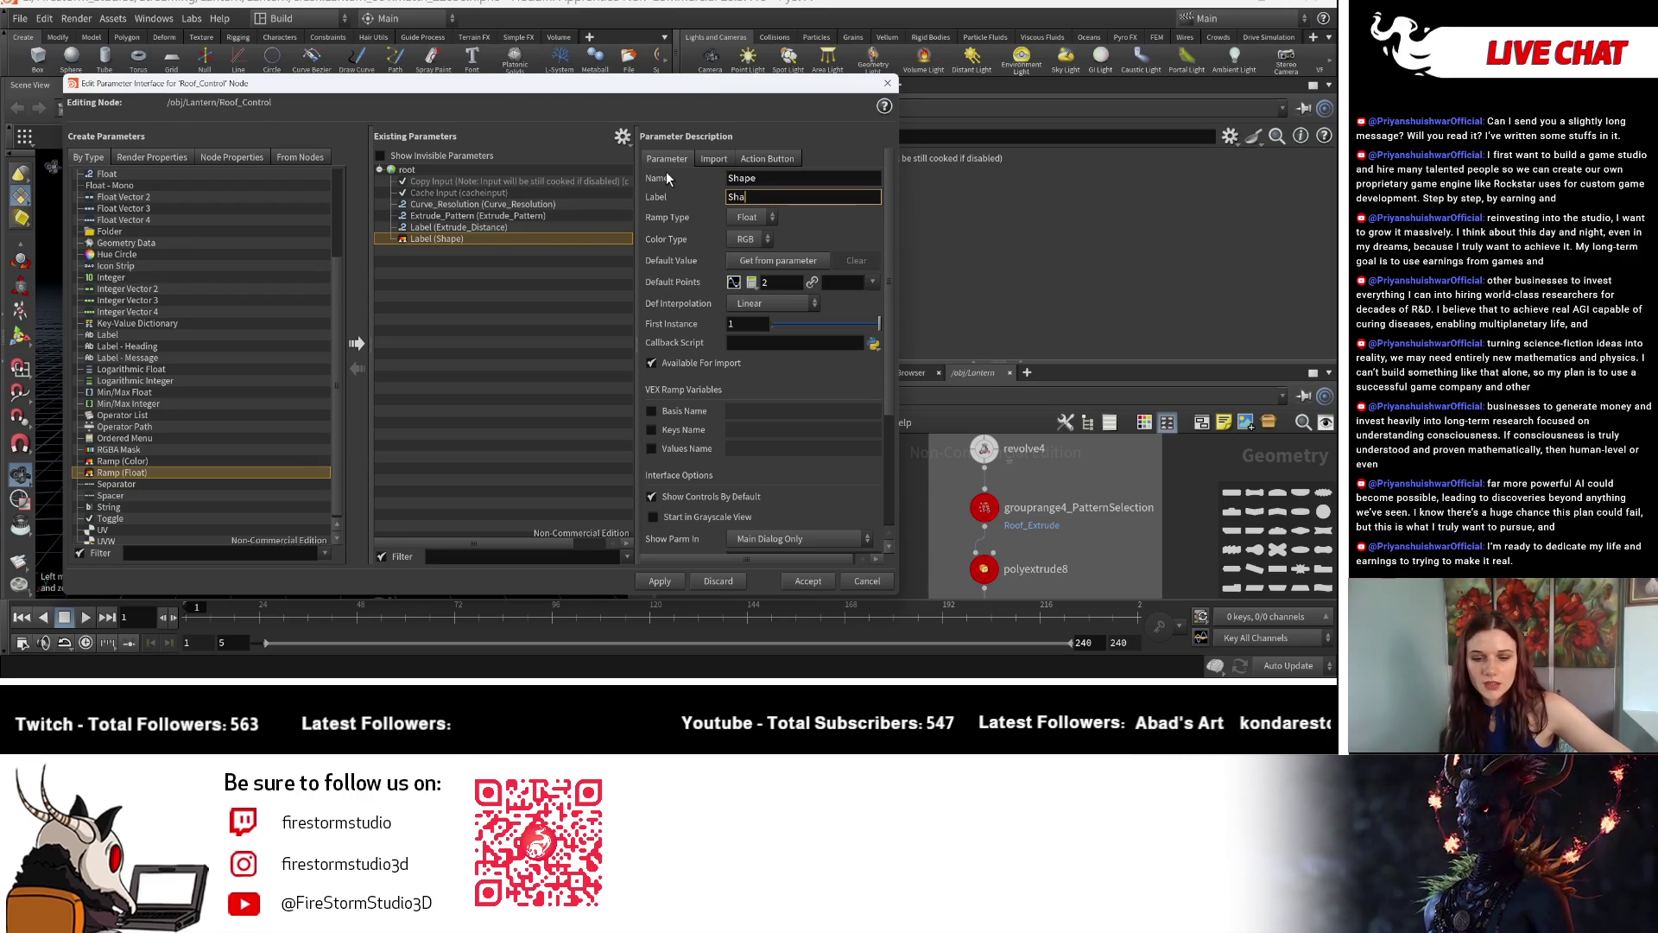
{"action": "type", "text": "pe"}
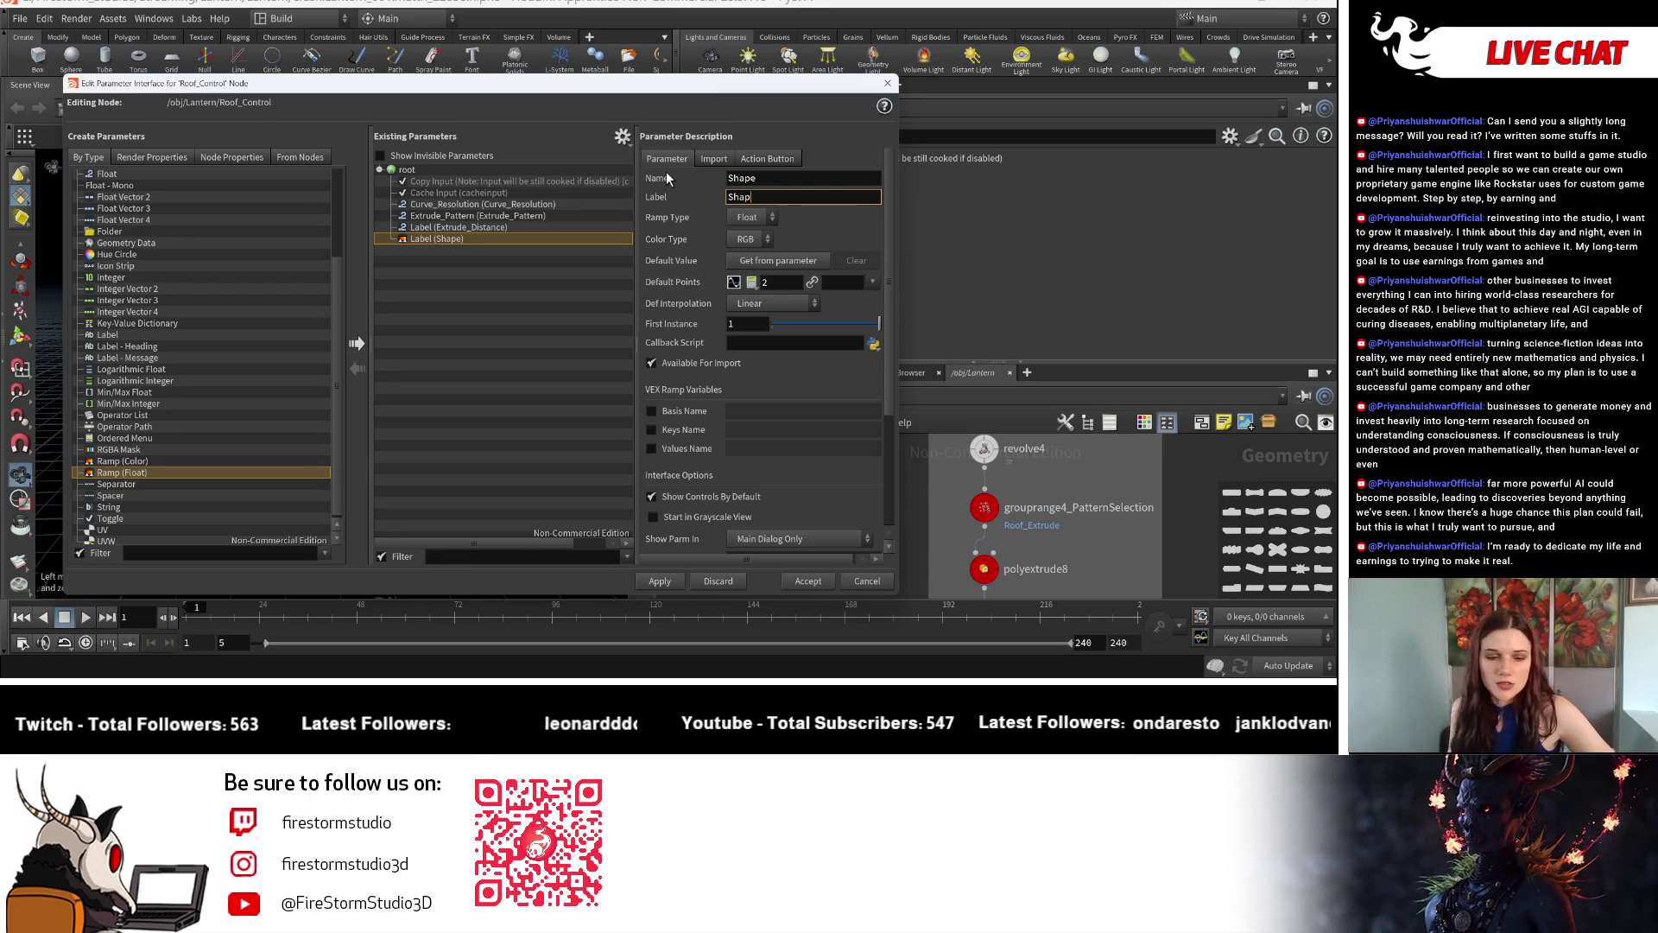
{"action": "key", "text": "Return"}
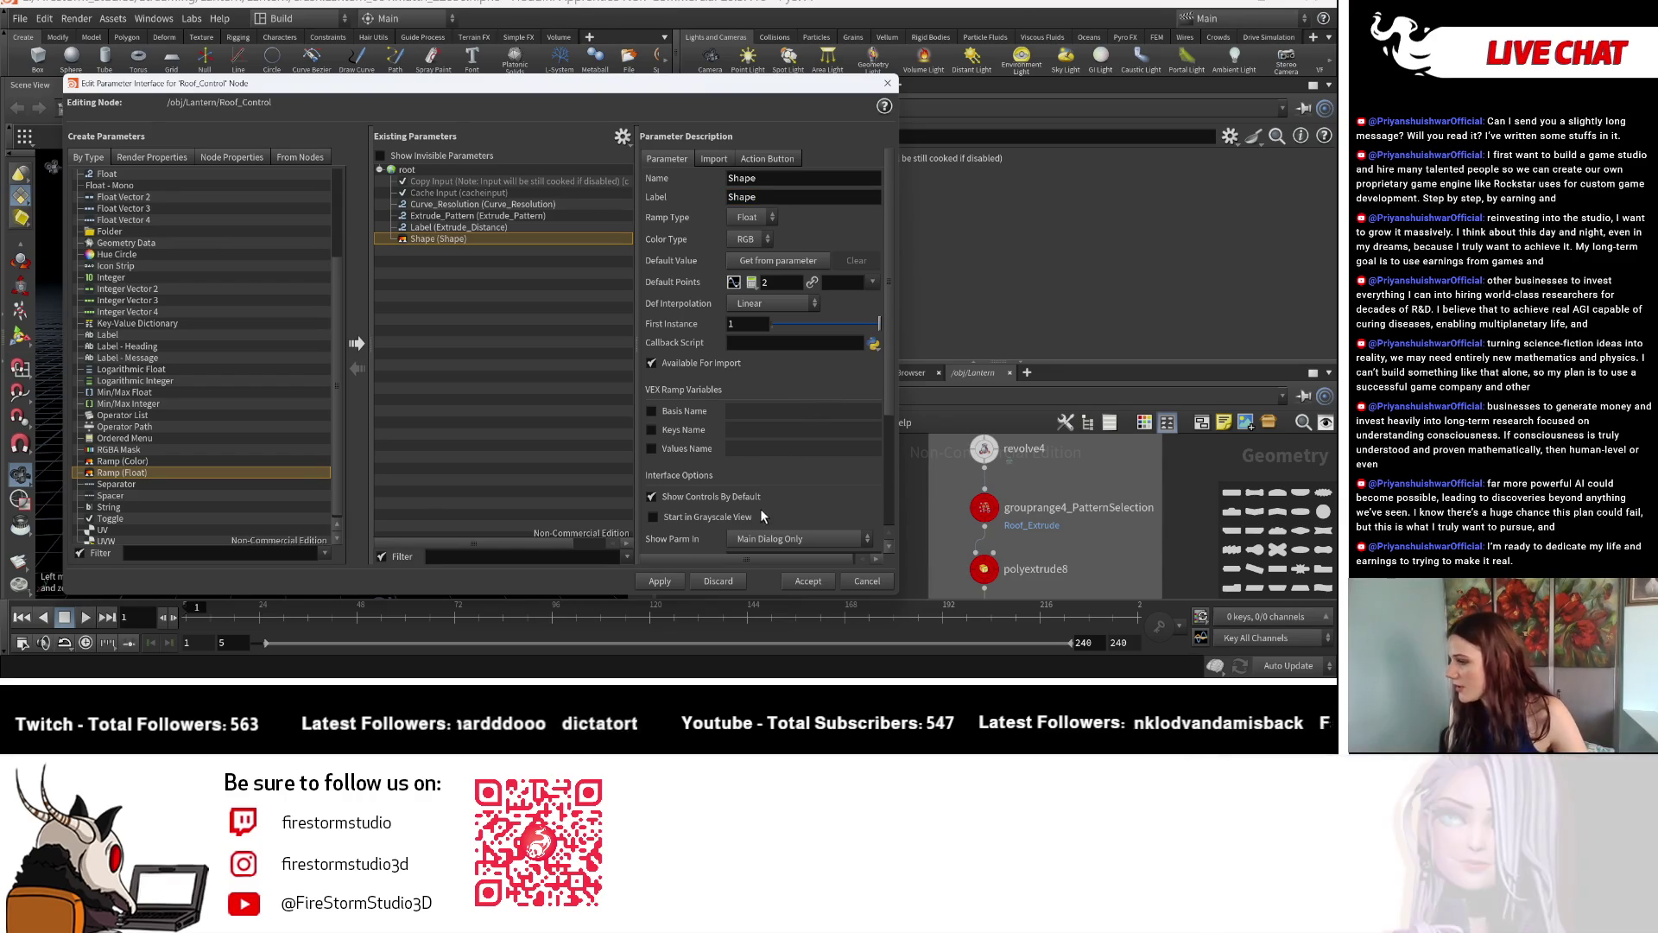
Keep the ramp interpolation Linear and accept the parameter interface changes.
{"action": "left_click", "coordinate": [784, 302]}
{"action": "left_click", "coordinate": [784, 302]}
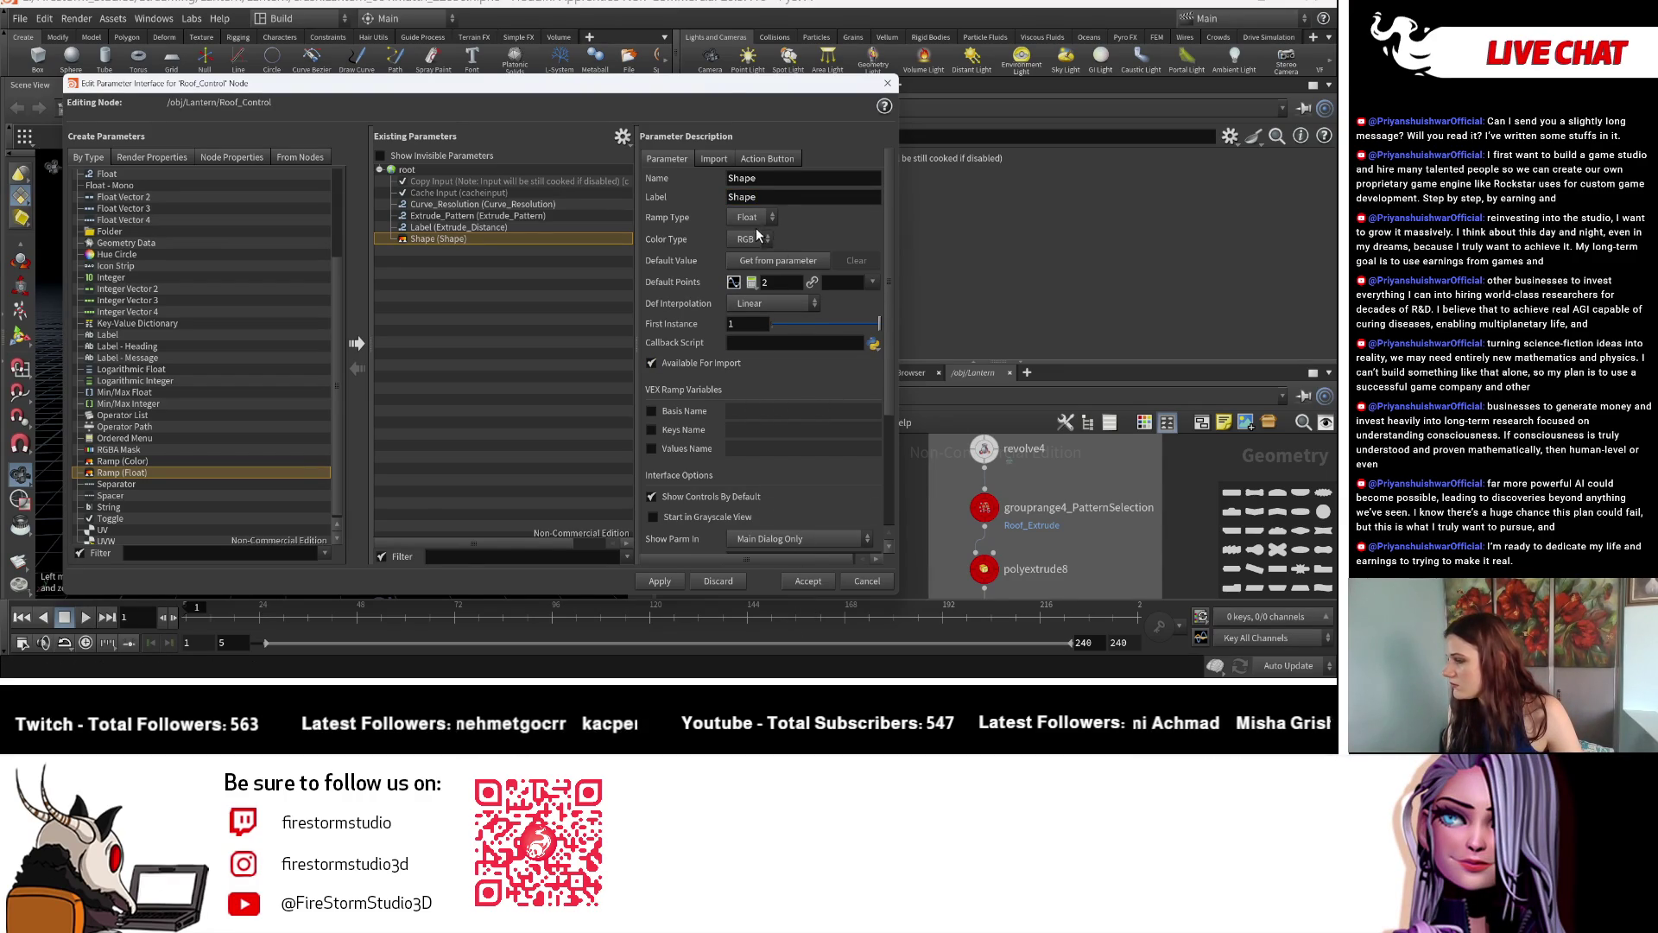
{"action": "left_click", "coordinate": [808, 581]}
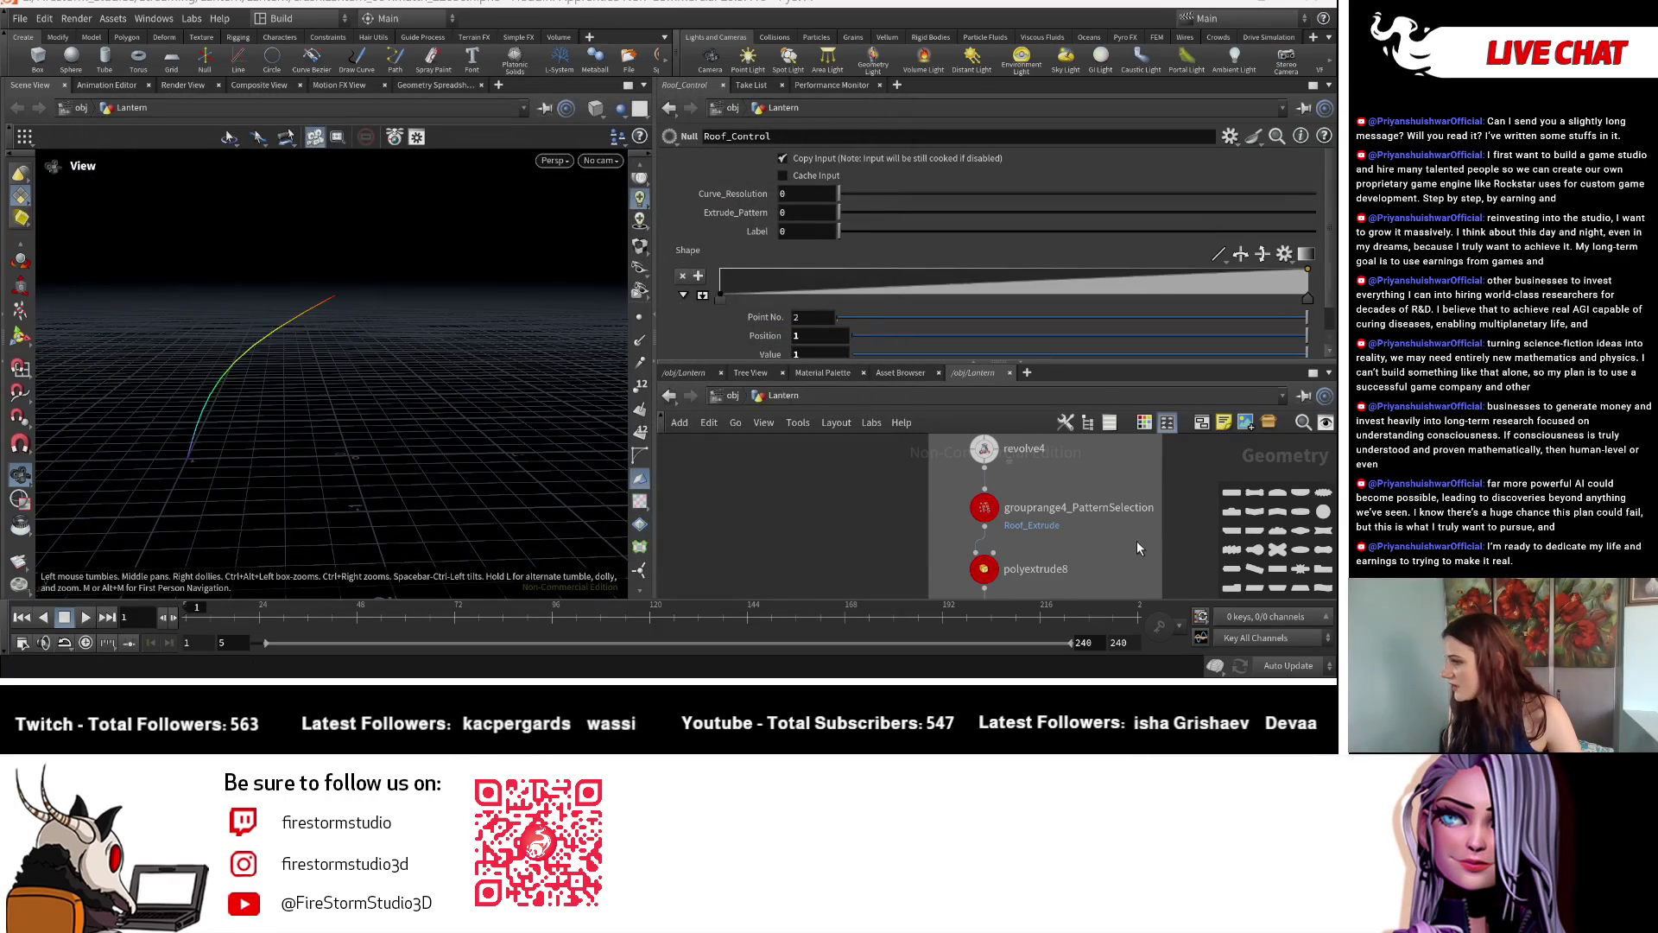
{"action": "scroll", "coordinate": [916, 502], "scroll_direction": "down", "scroll_amount": 3}
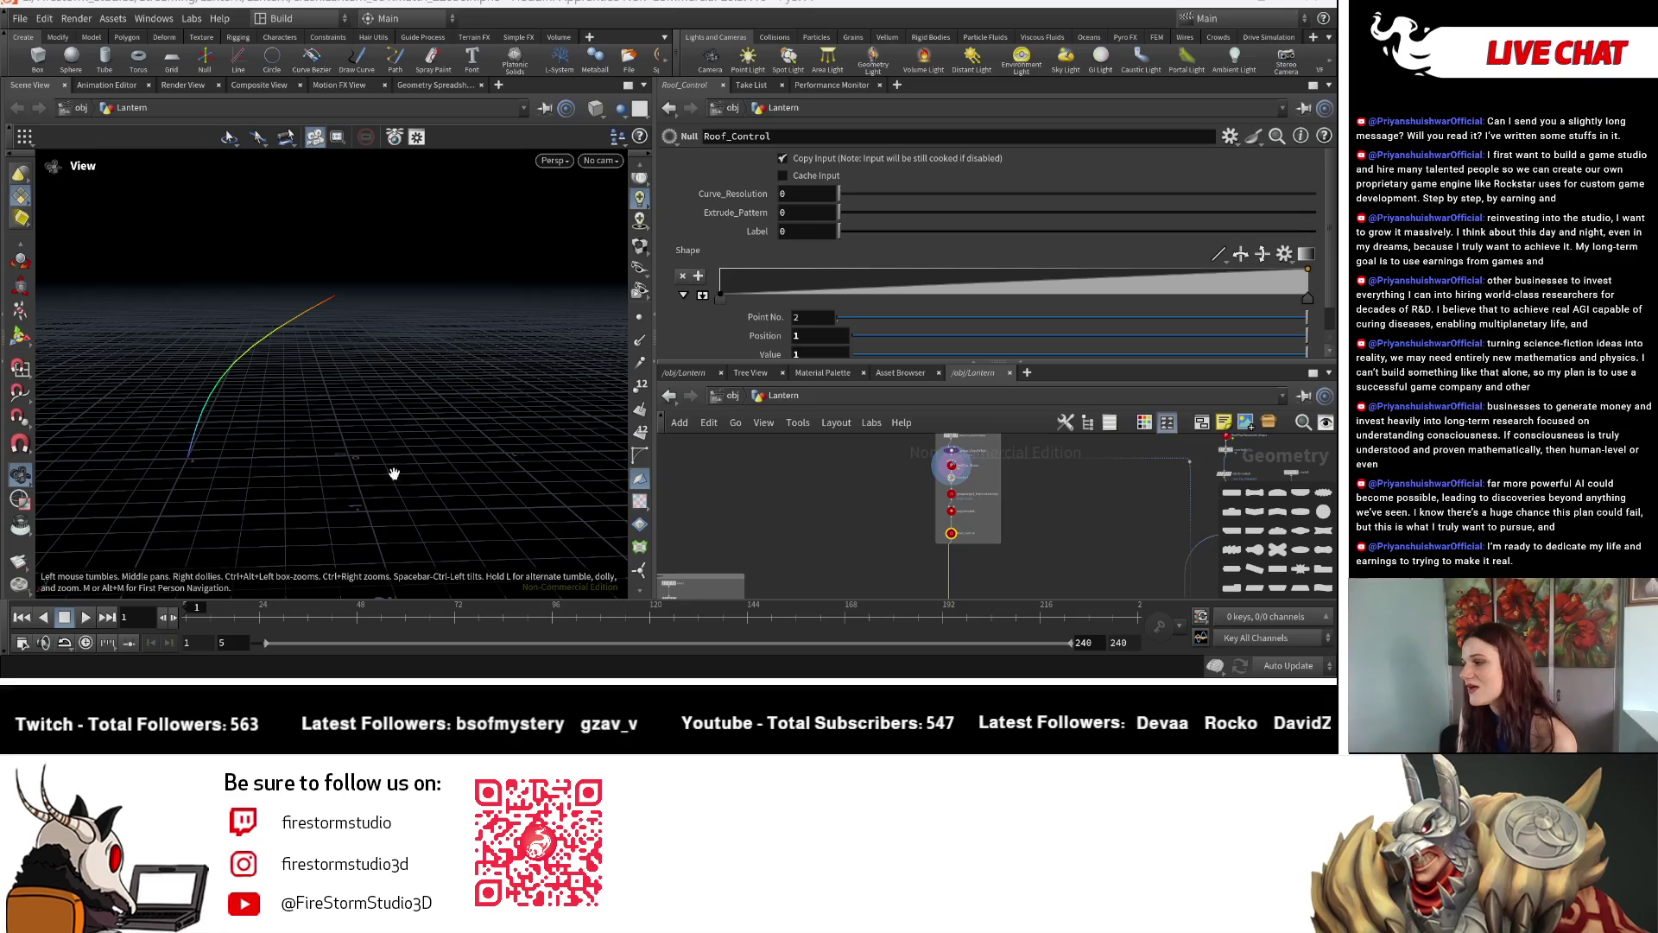
{"action": "middle_click_drag", "start_coordinate": [894, 465], "coordinate": [723, 510]}
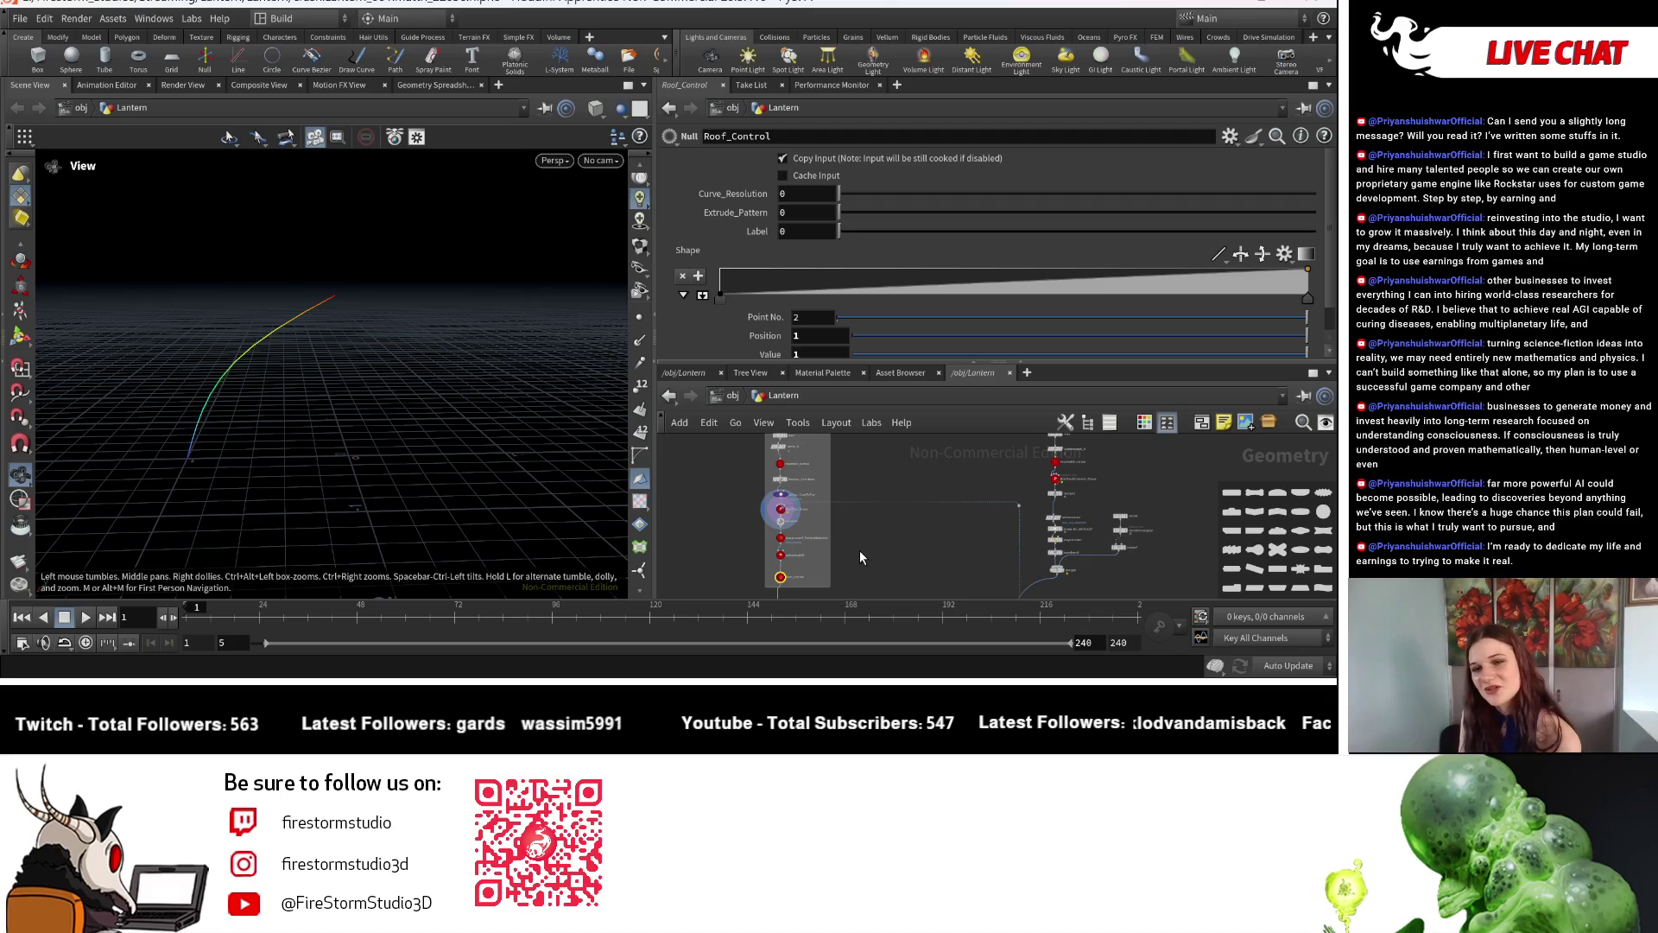
{"action": "middle_click_drag", "start_coordinate": [882, 568], "coordinate": [899, 524]}
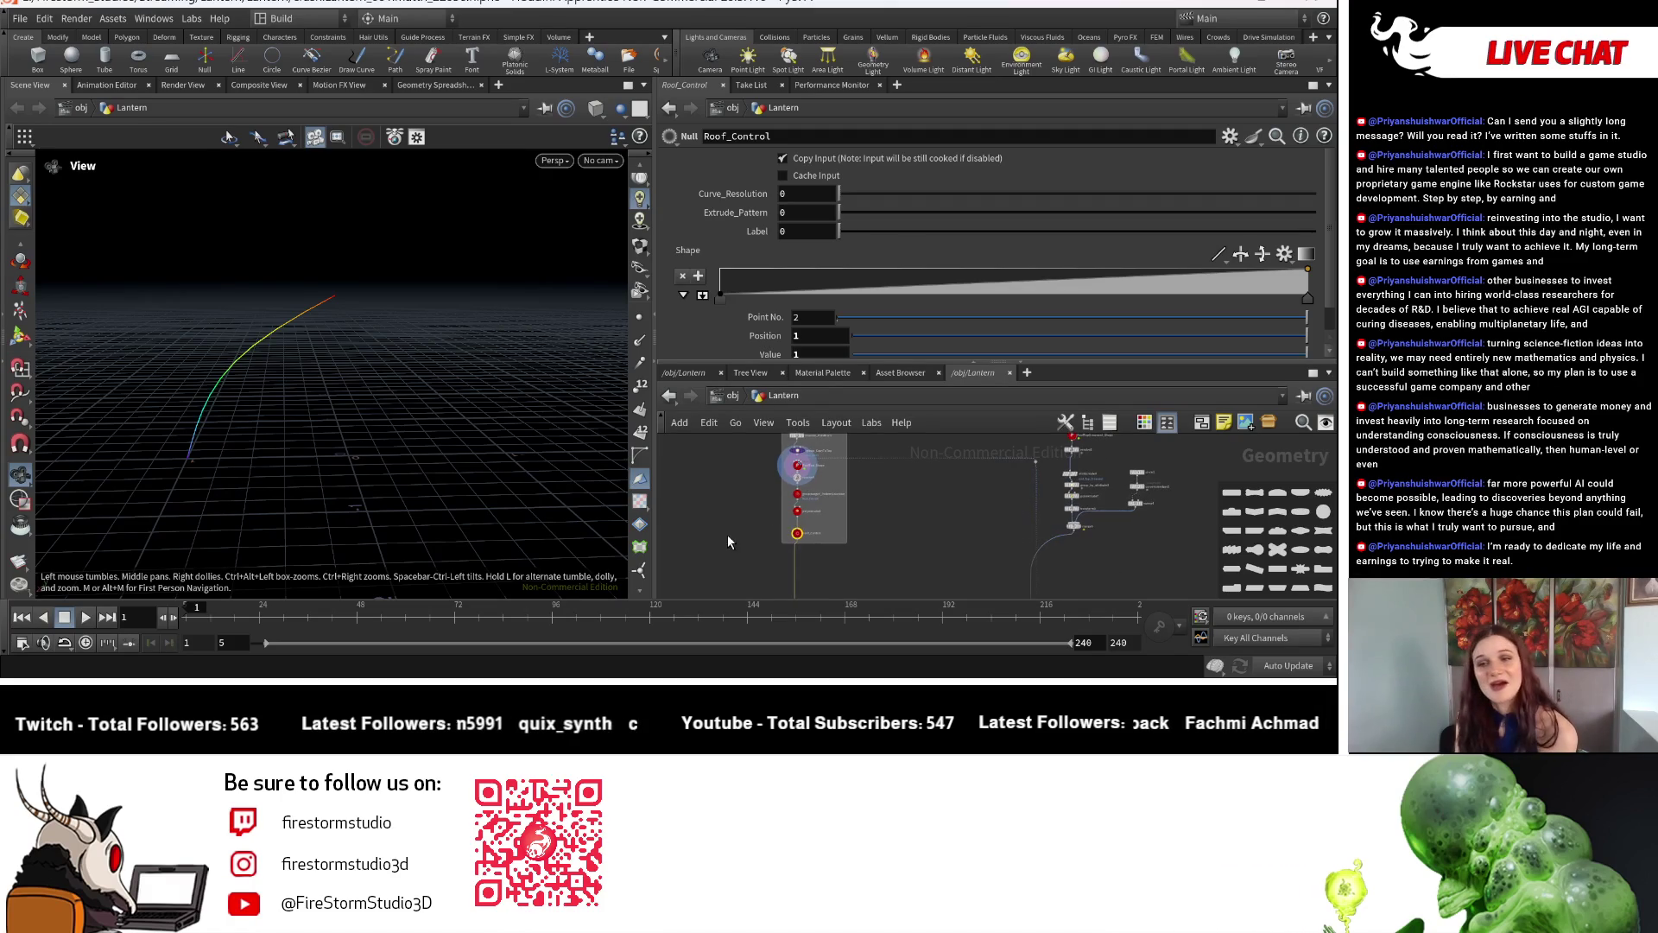
{"action": "scroll", "coordinate": [769, 539], "scroll_direction": "up", "scroll_amount": 3}
{"action": "scroll", "coordinate": [771, 539], "scroll_direction": "up", "scroll_amount": 2}
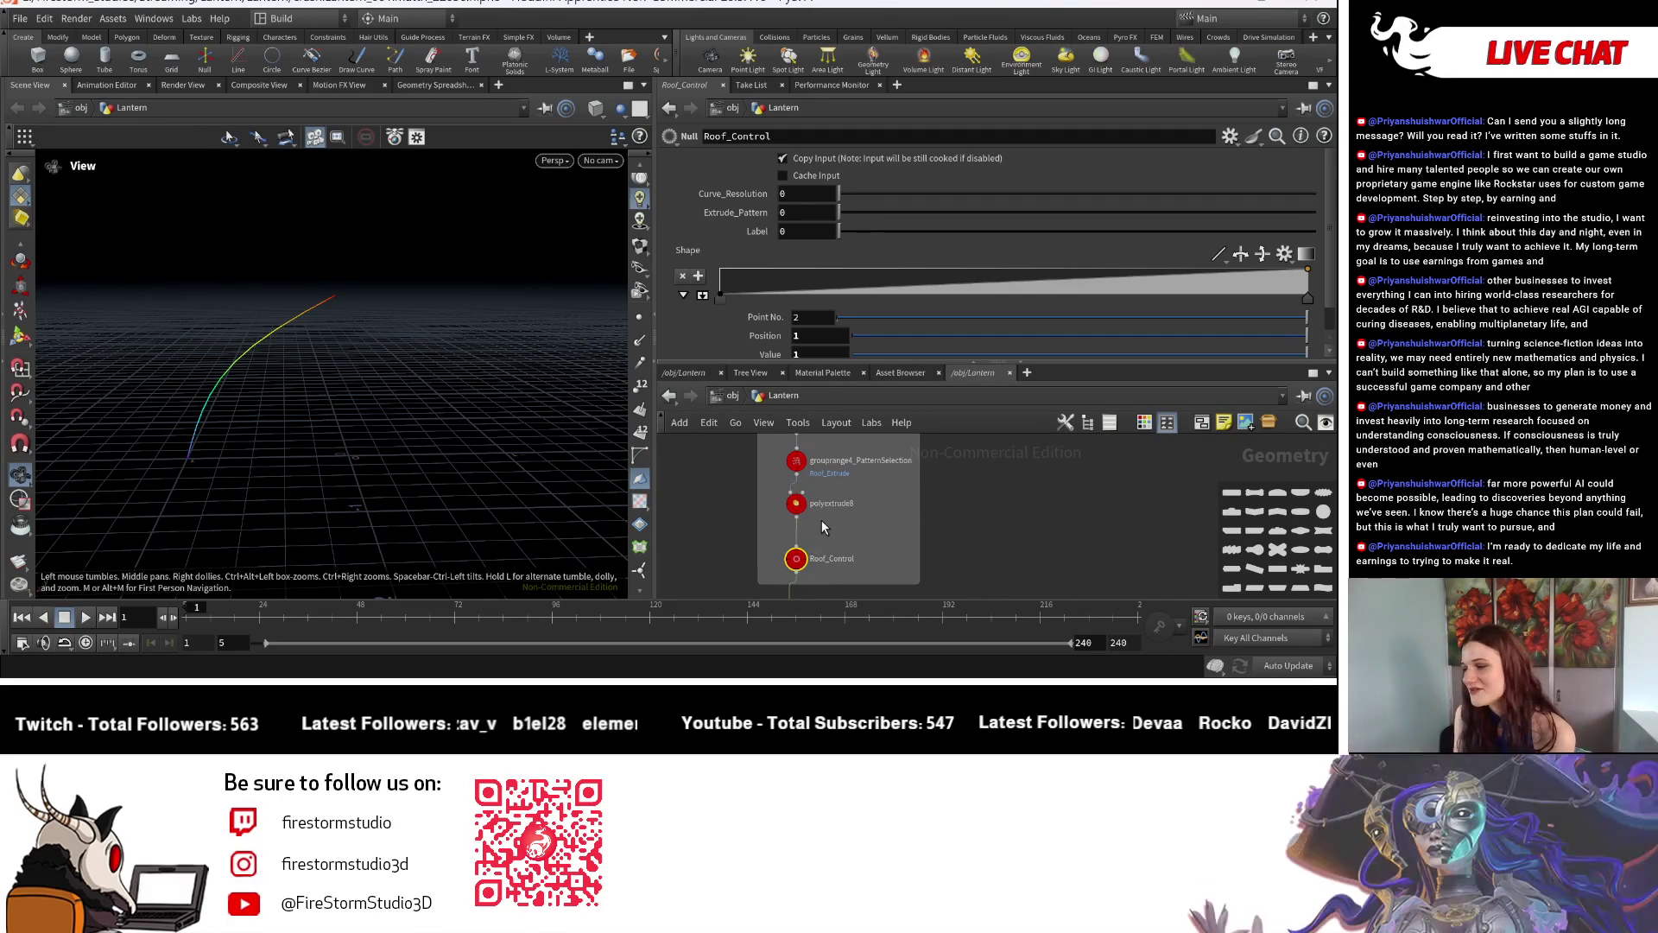
{"action": "scroll", "coordinate": [854, 547], "scroll_direction": "up", "scroll_amount": 3}
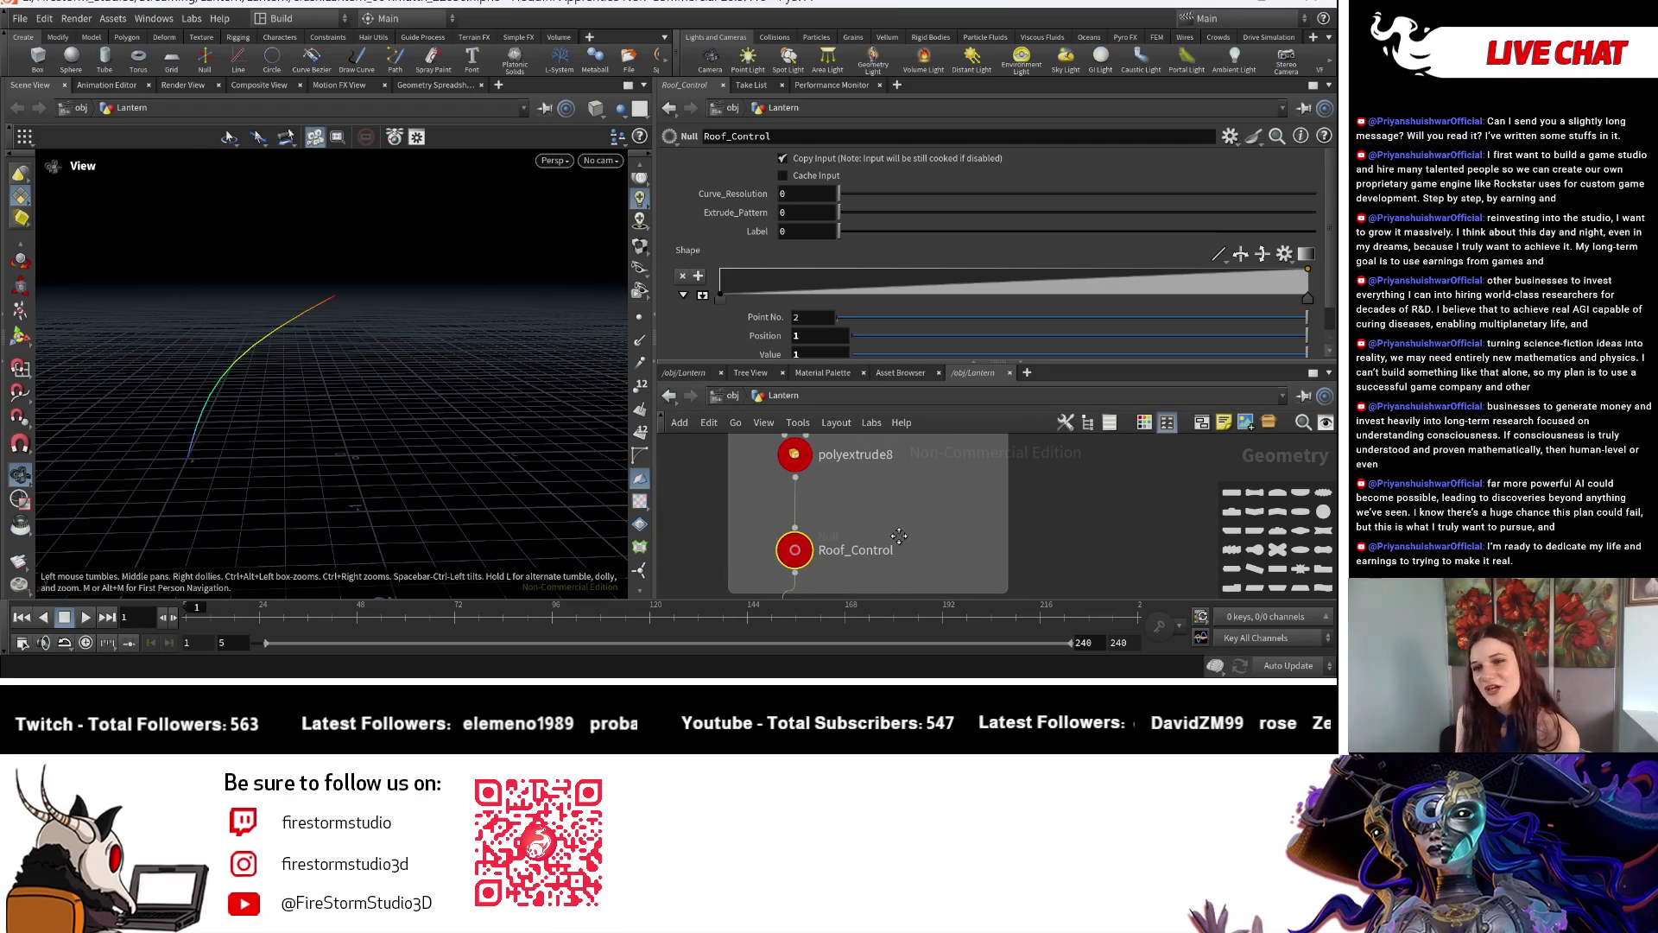
{"action": "scroll", "coordinate": [767, 523], "scroll_direction": "up", "scroll_amount": 2}
{"action": "scroll", "coordinate": [754, 479], "scroll_direction": "up", "scroll_amount": 2}
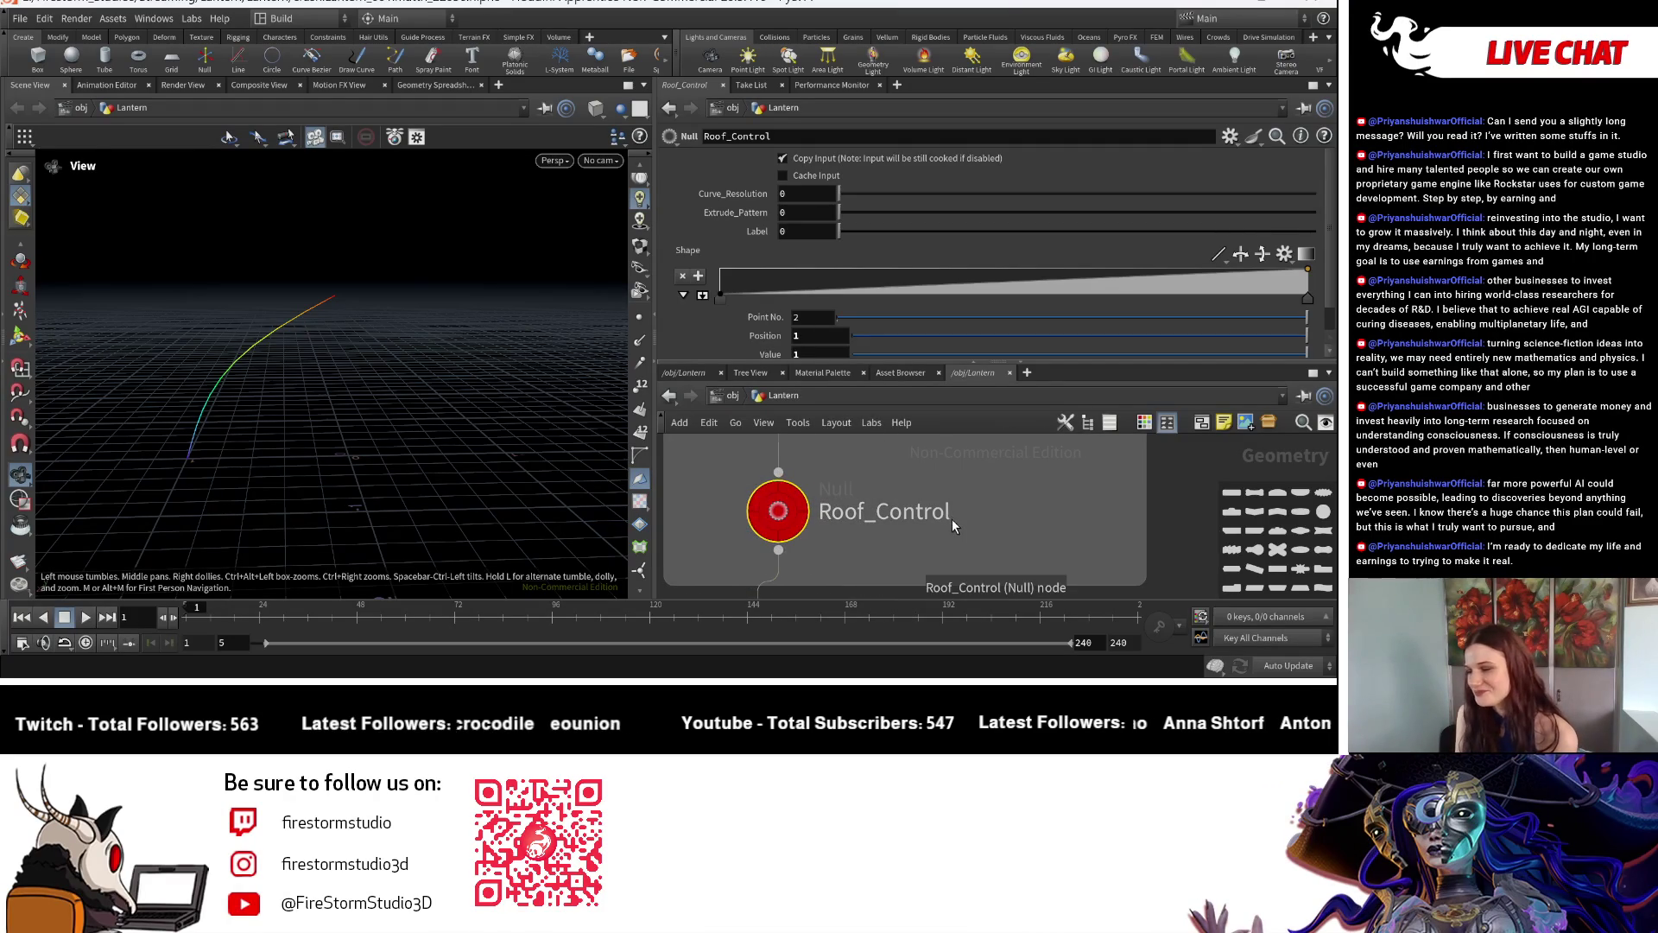
{"action": "scroll", "coordinate": [953, 518], "scroll_direction": "down", "scroll_amount": 2}
{"action": "scroll", "coordinate": [955, 516], "scroll_direction": "down", "scroll_amount": 2}
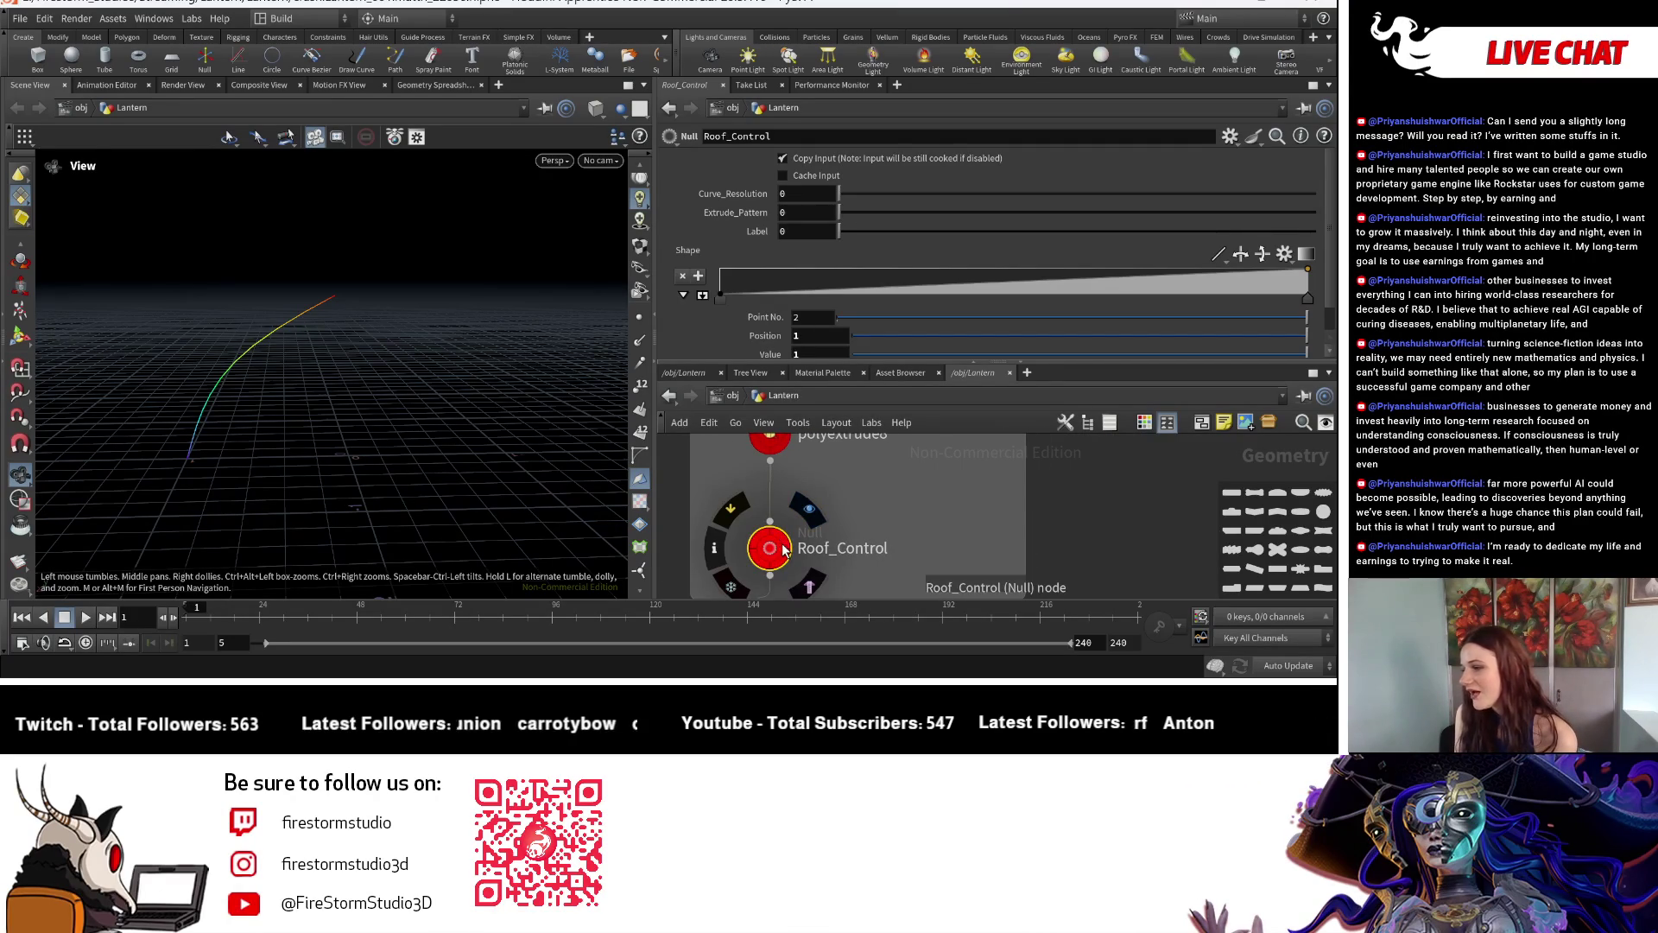
{"action": "scroll", "coordinate": [907, 503], "scroll_direction": "down", "scroll_amount": 2}
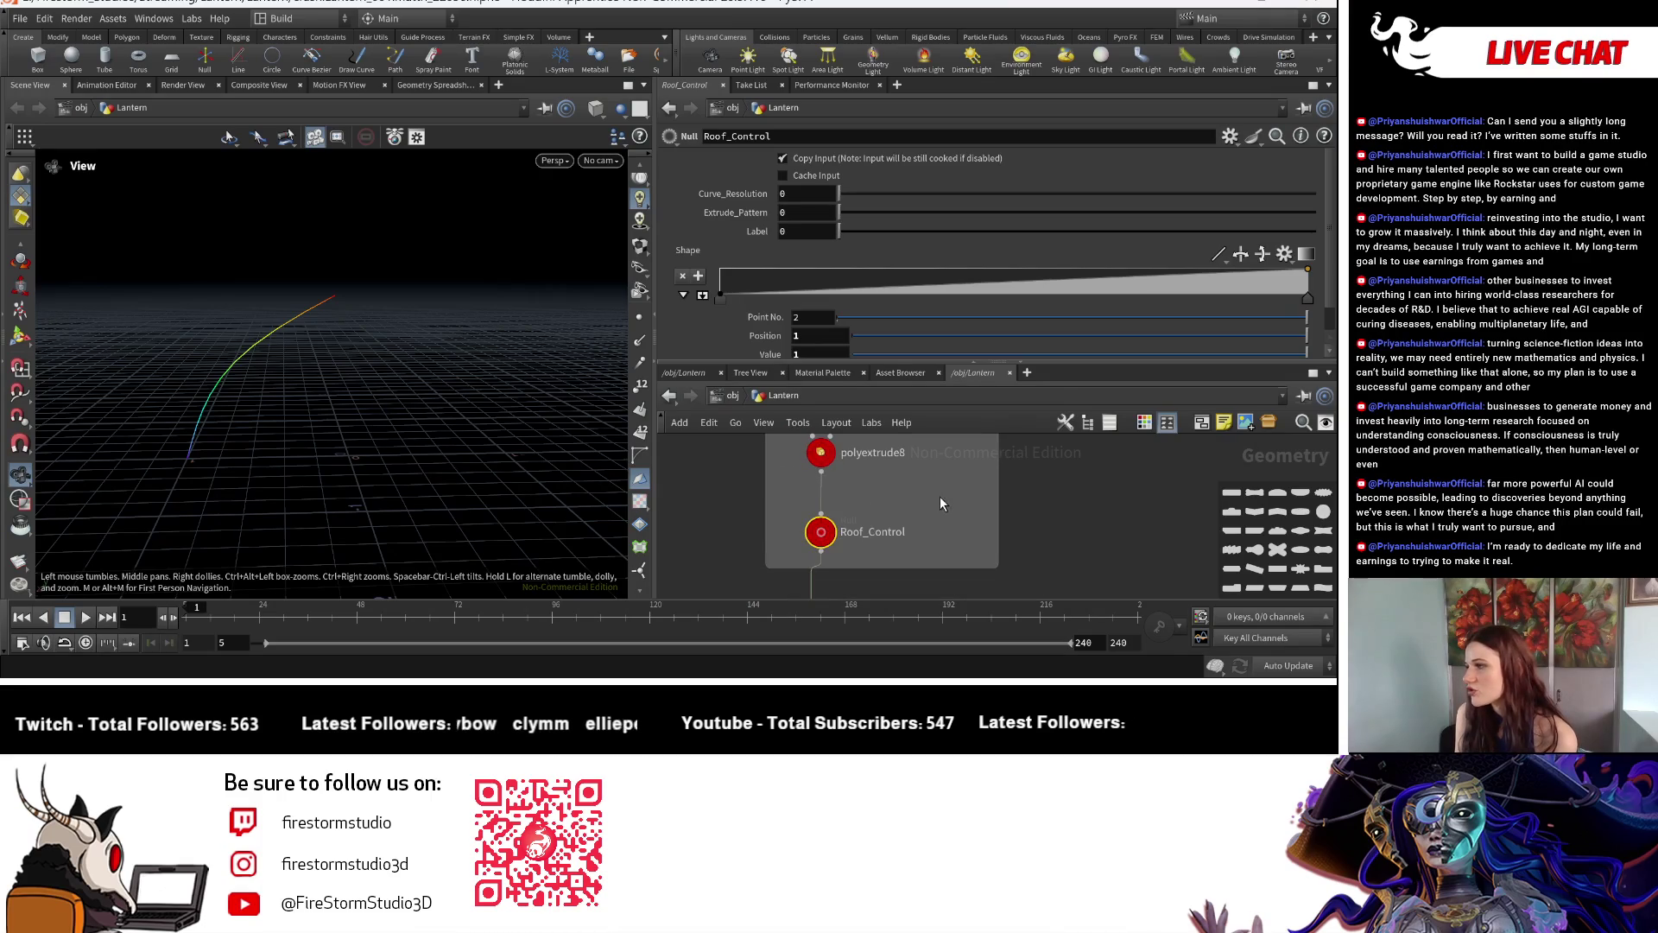
{"action": "left_click_drag", "start_coordinate": [538, 212], "coordinate": [418, 356]}
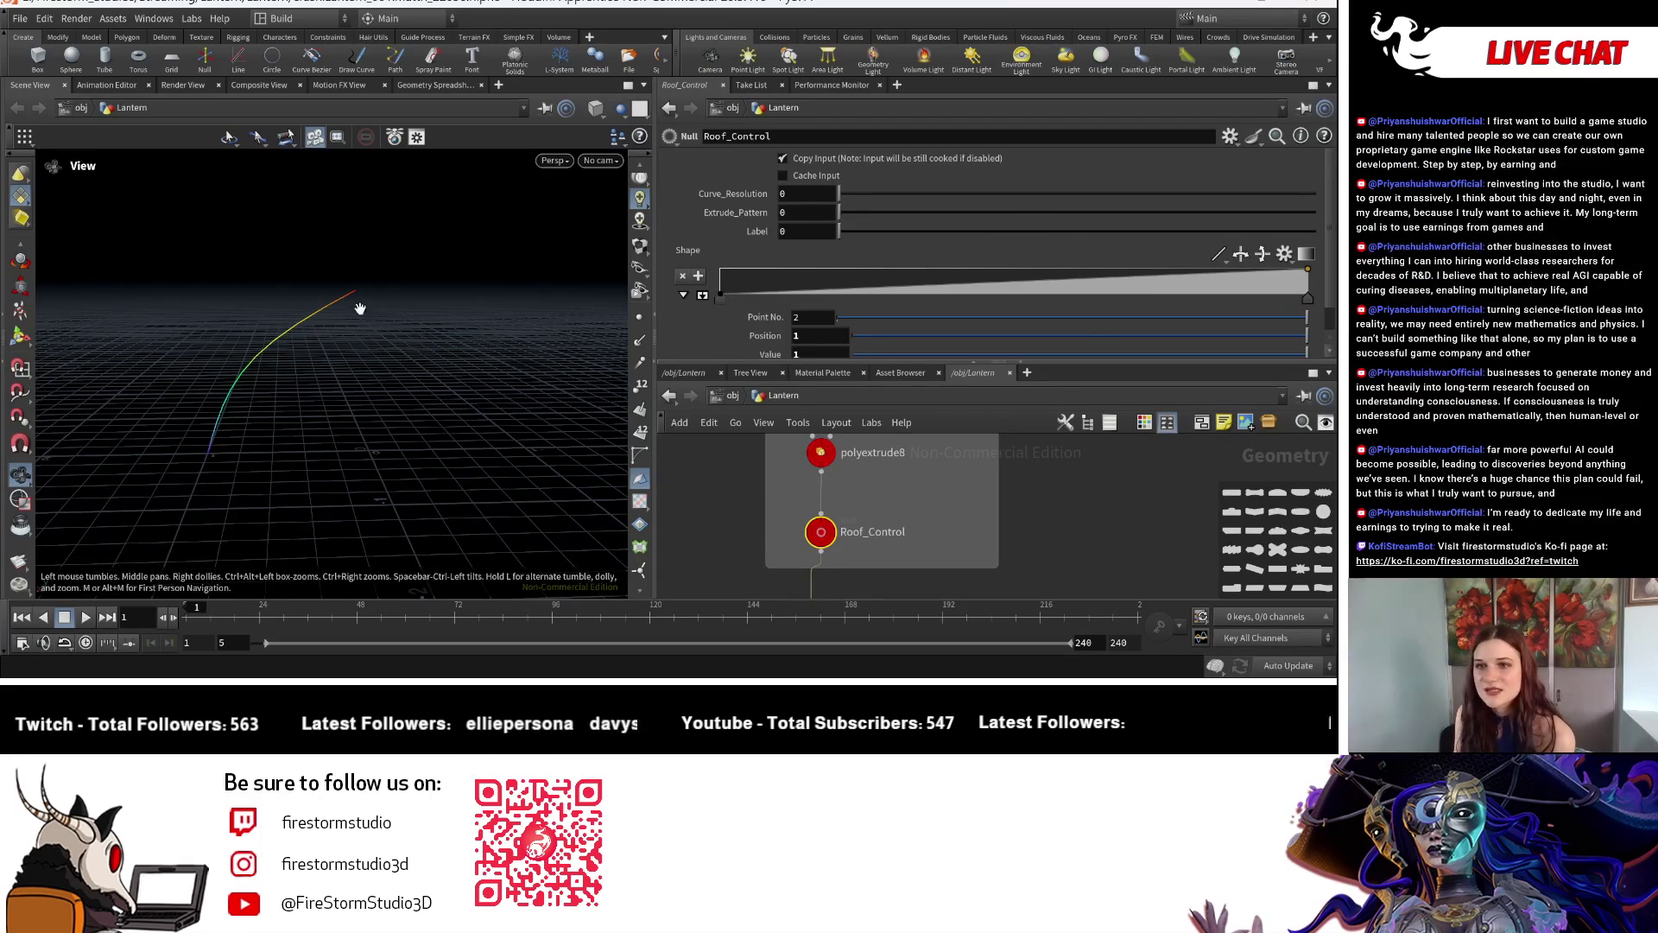
{"action": "left_click_drag", "start_coordinate": [452, 470], "coordinate": [481, 437]}
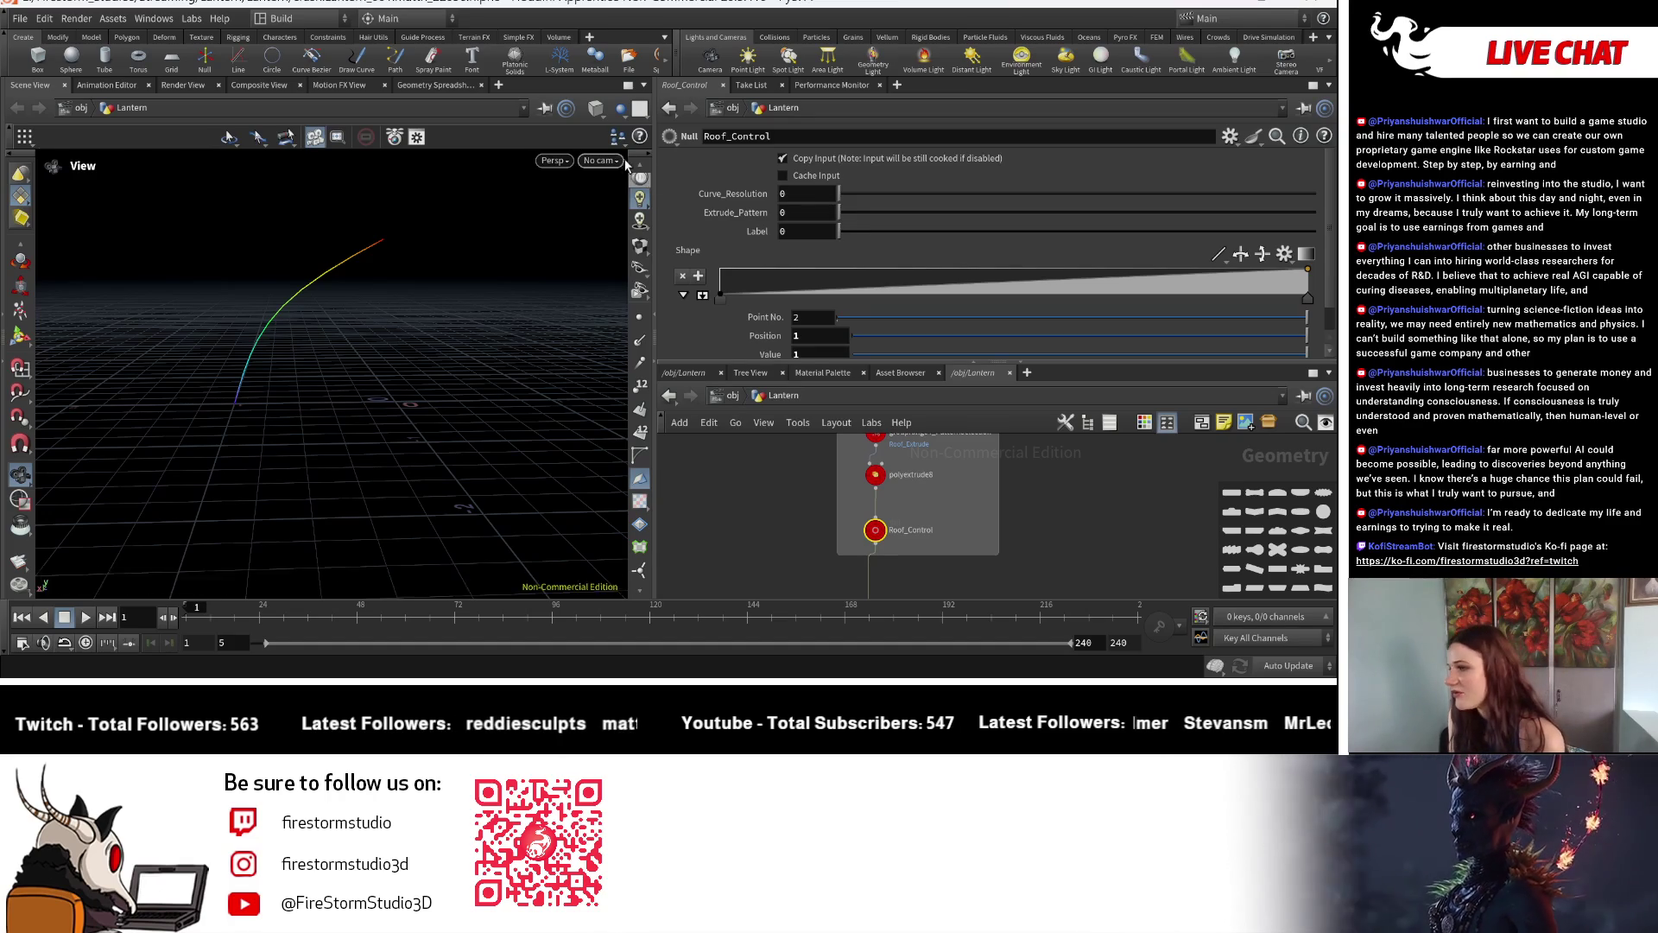
Paste a relative reference to Roof_Control's Curve_Resolution into resample_curveu's Segments.
{"action": "right_click", "coordinate": [729, 194]}
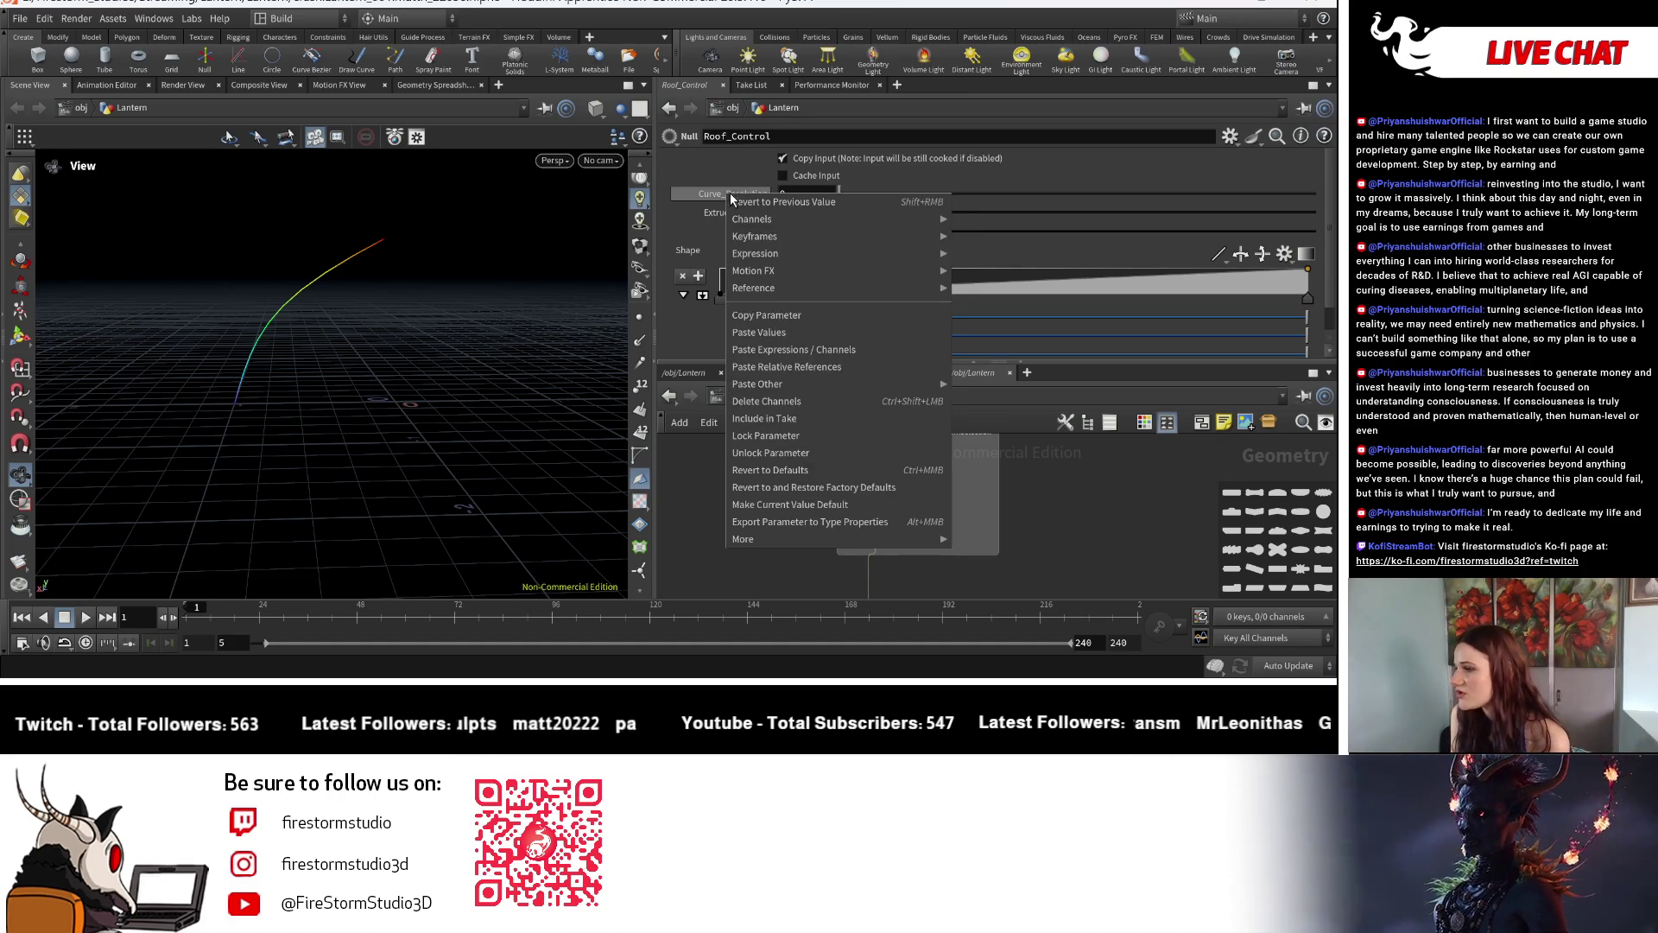
{"action": "left_click", "coordinate": [783, 372]}
{"action": "middle_click_drag", "start_coordinate": [1006, 479], "coordinate": [885, 563]}
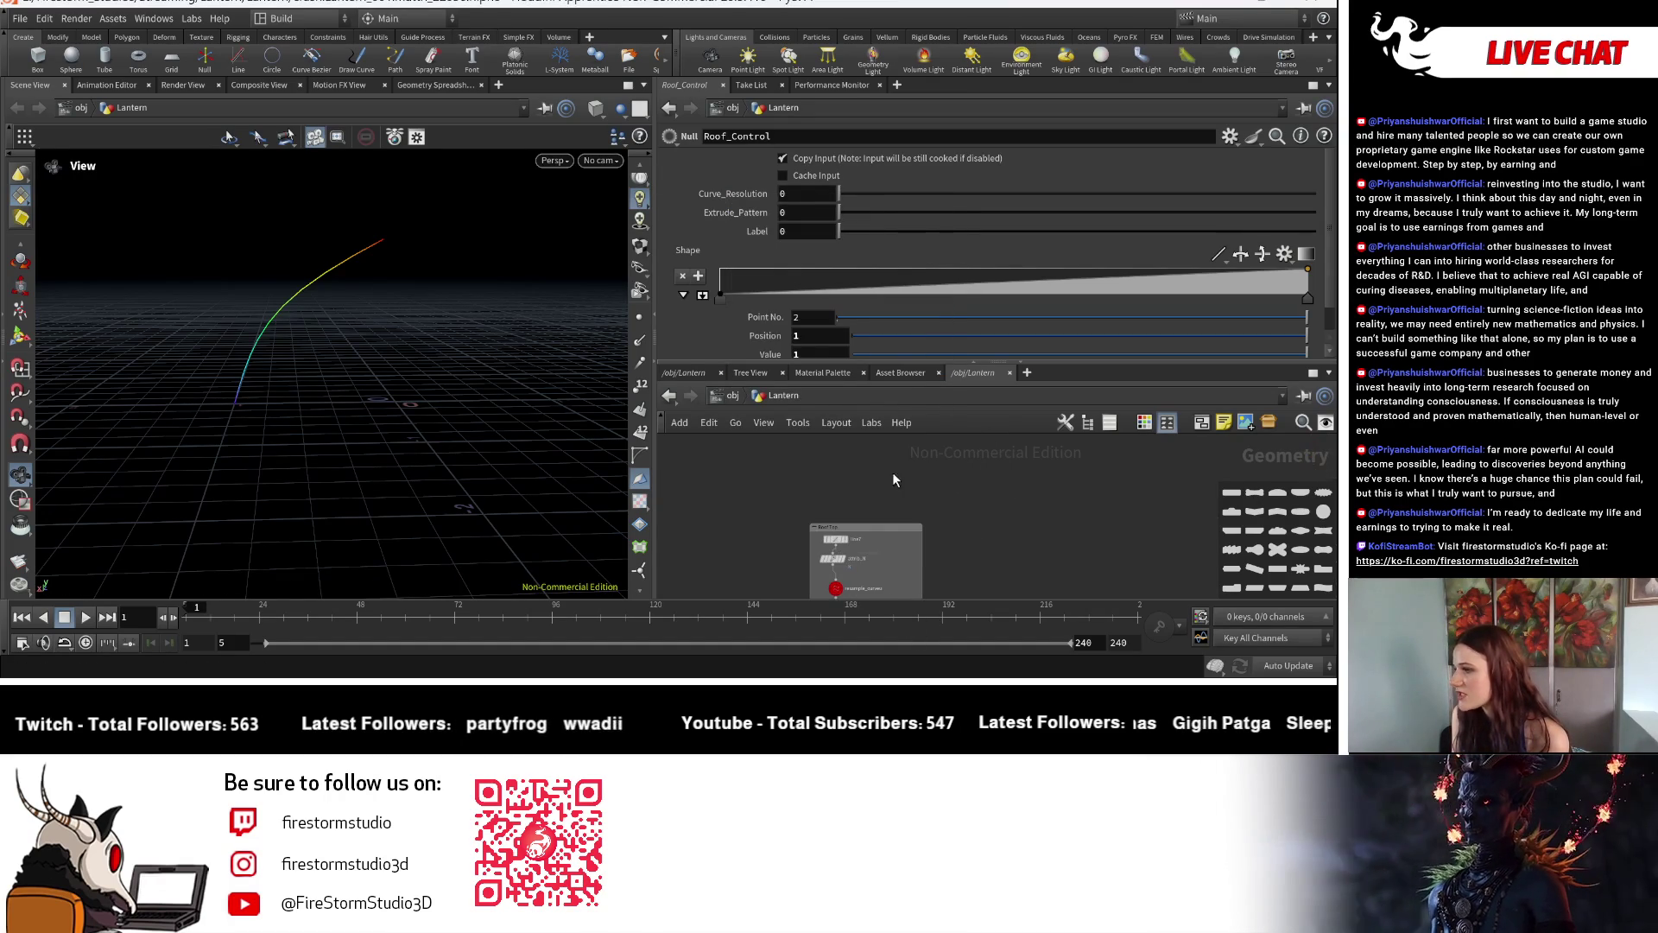
{"action": "scroll", "coordinate": [886, 563], "scroll_direction": "up", "scroll_amount": 5}
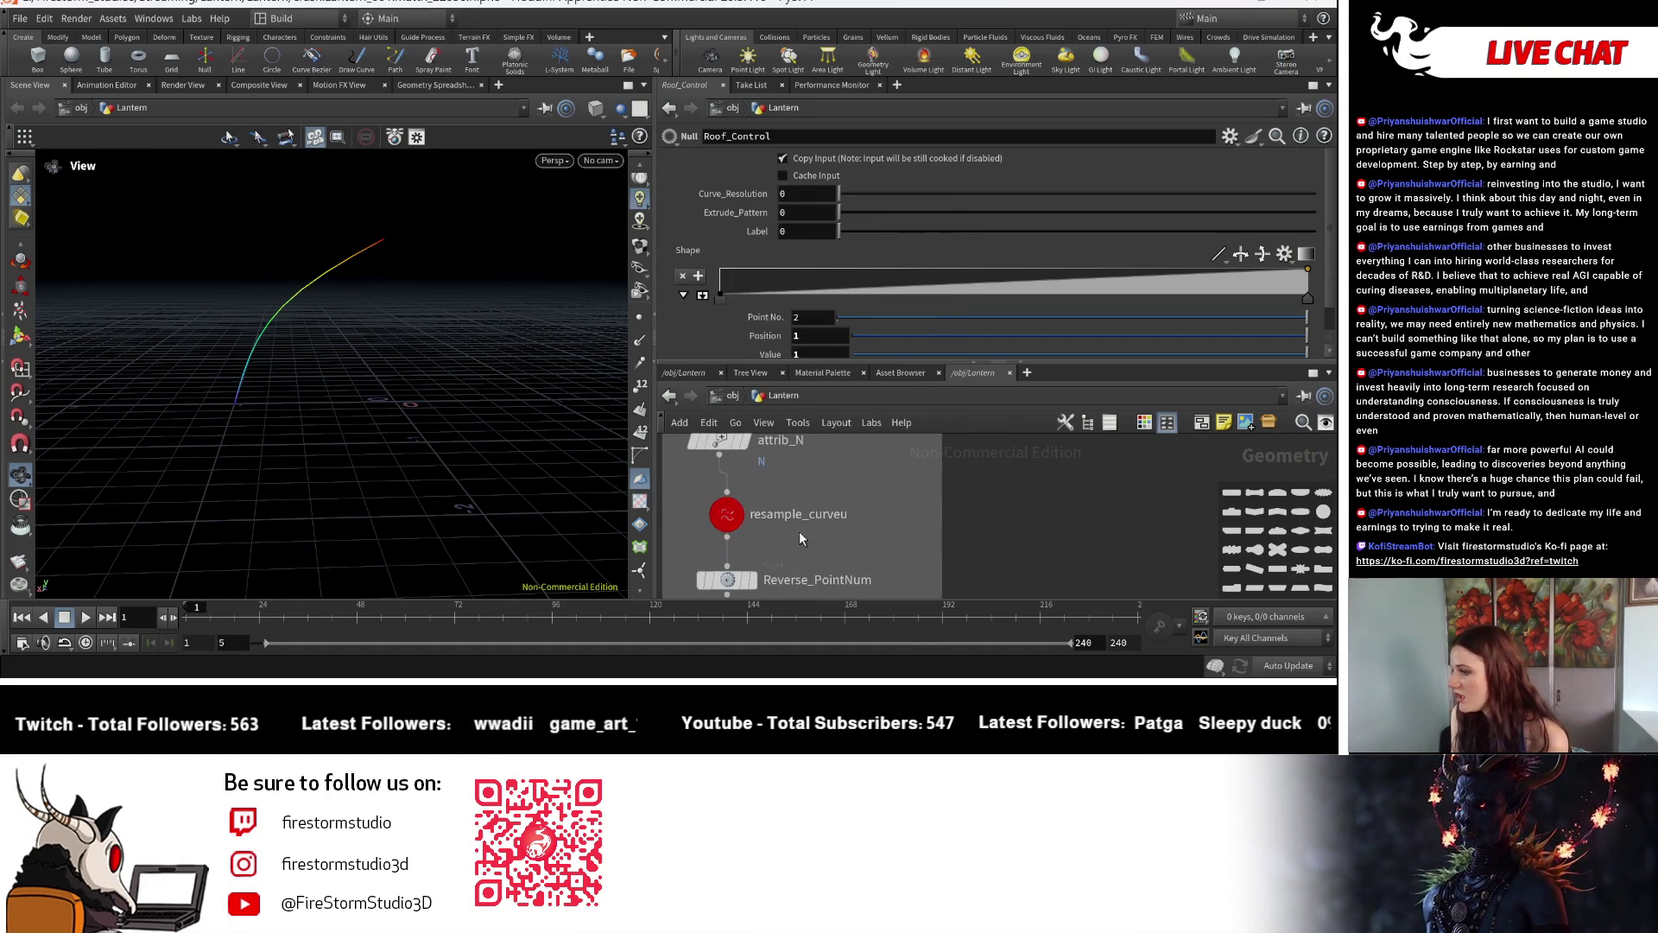
{"action": "left_click", "coordinate": [726, 514]}
{"action": "right_click", "coordinate": [736, 213]}
{"action": "key", "text": "Escape"}
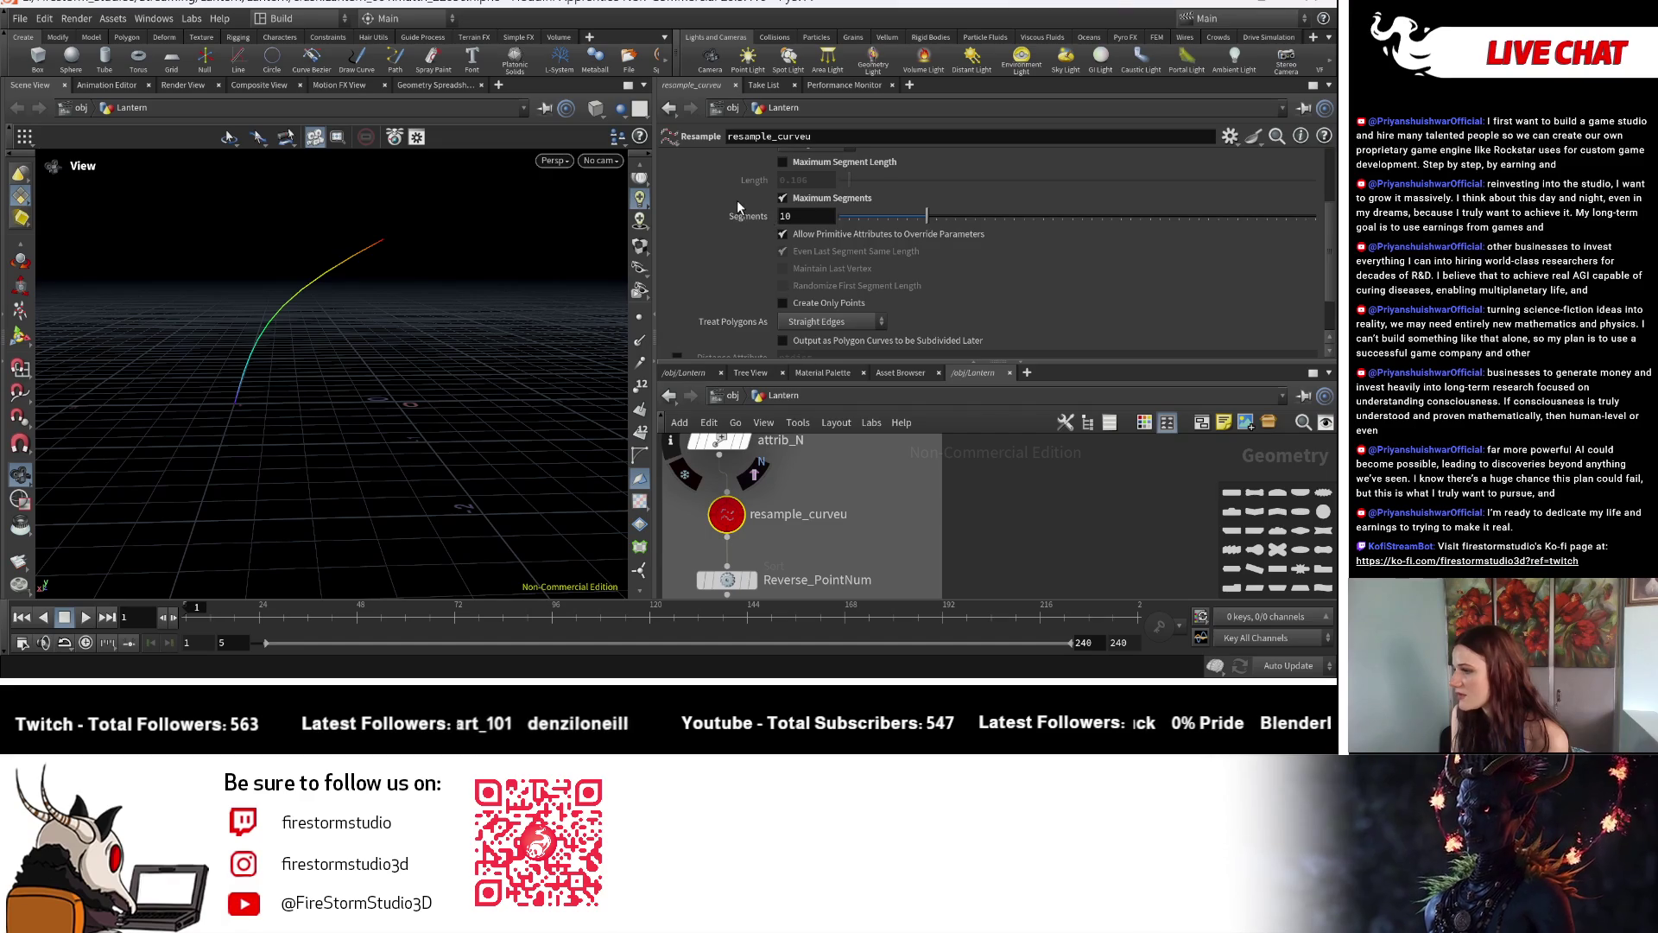
{"action": "right_click", "coordinate": [737, 212]}
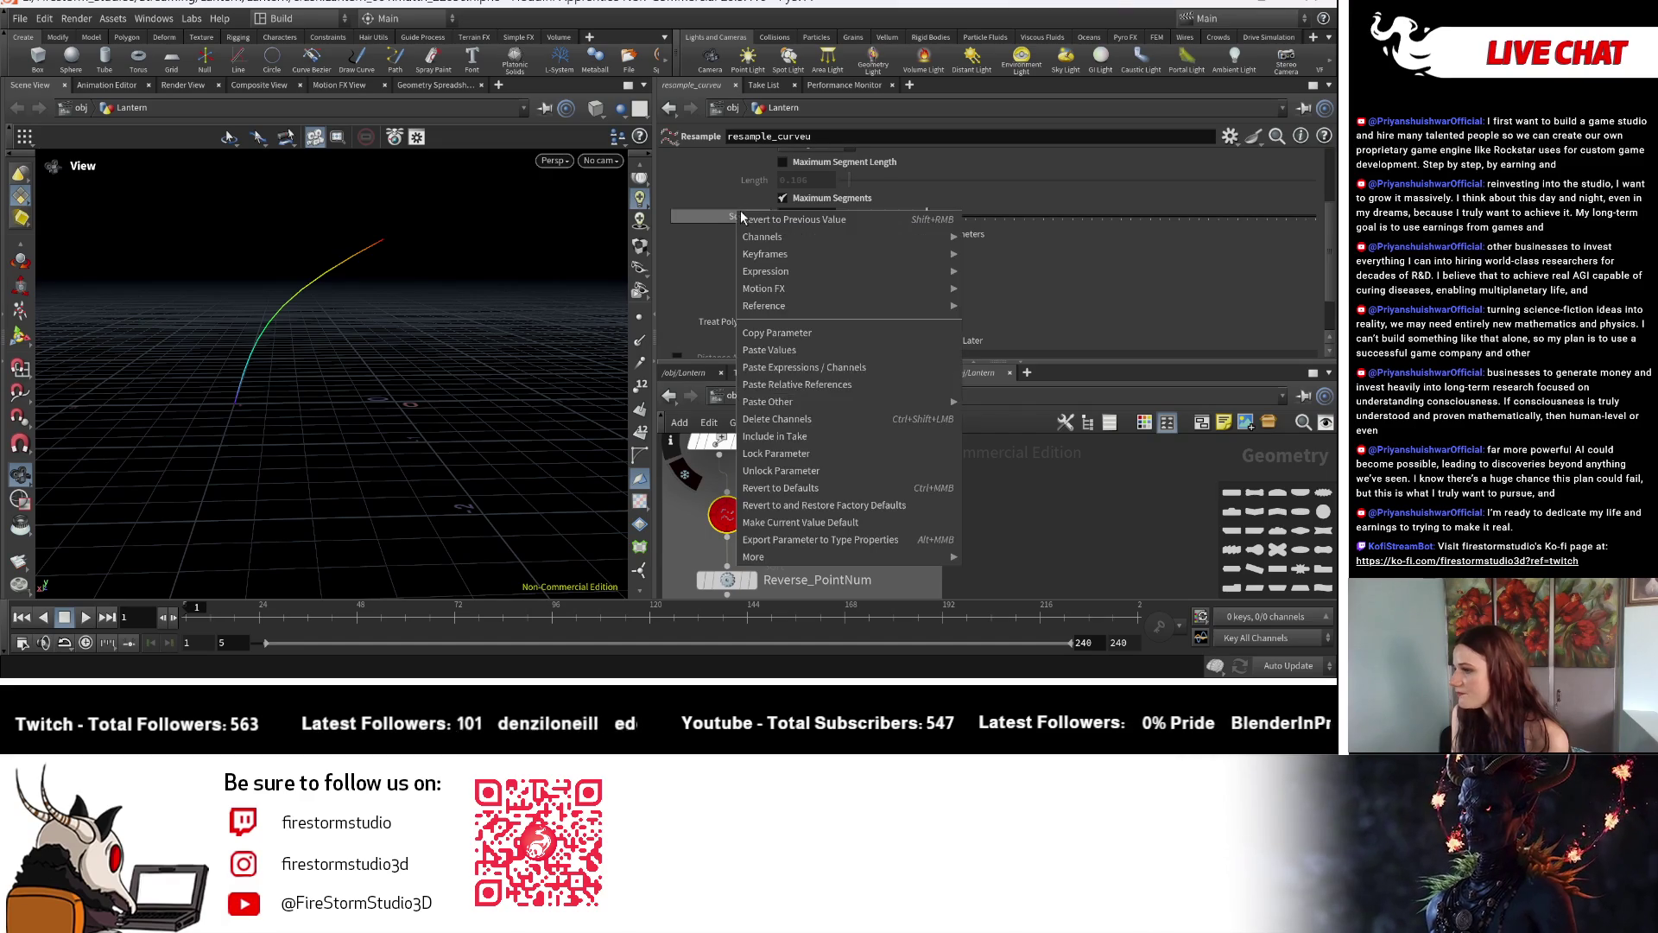
{"action": "left_click", "coordinate": [806, 387]}
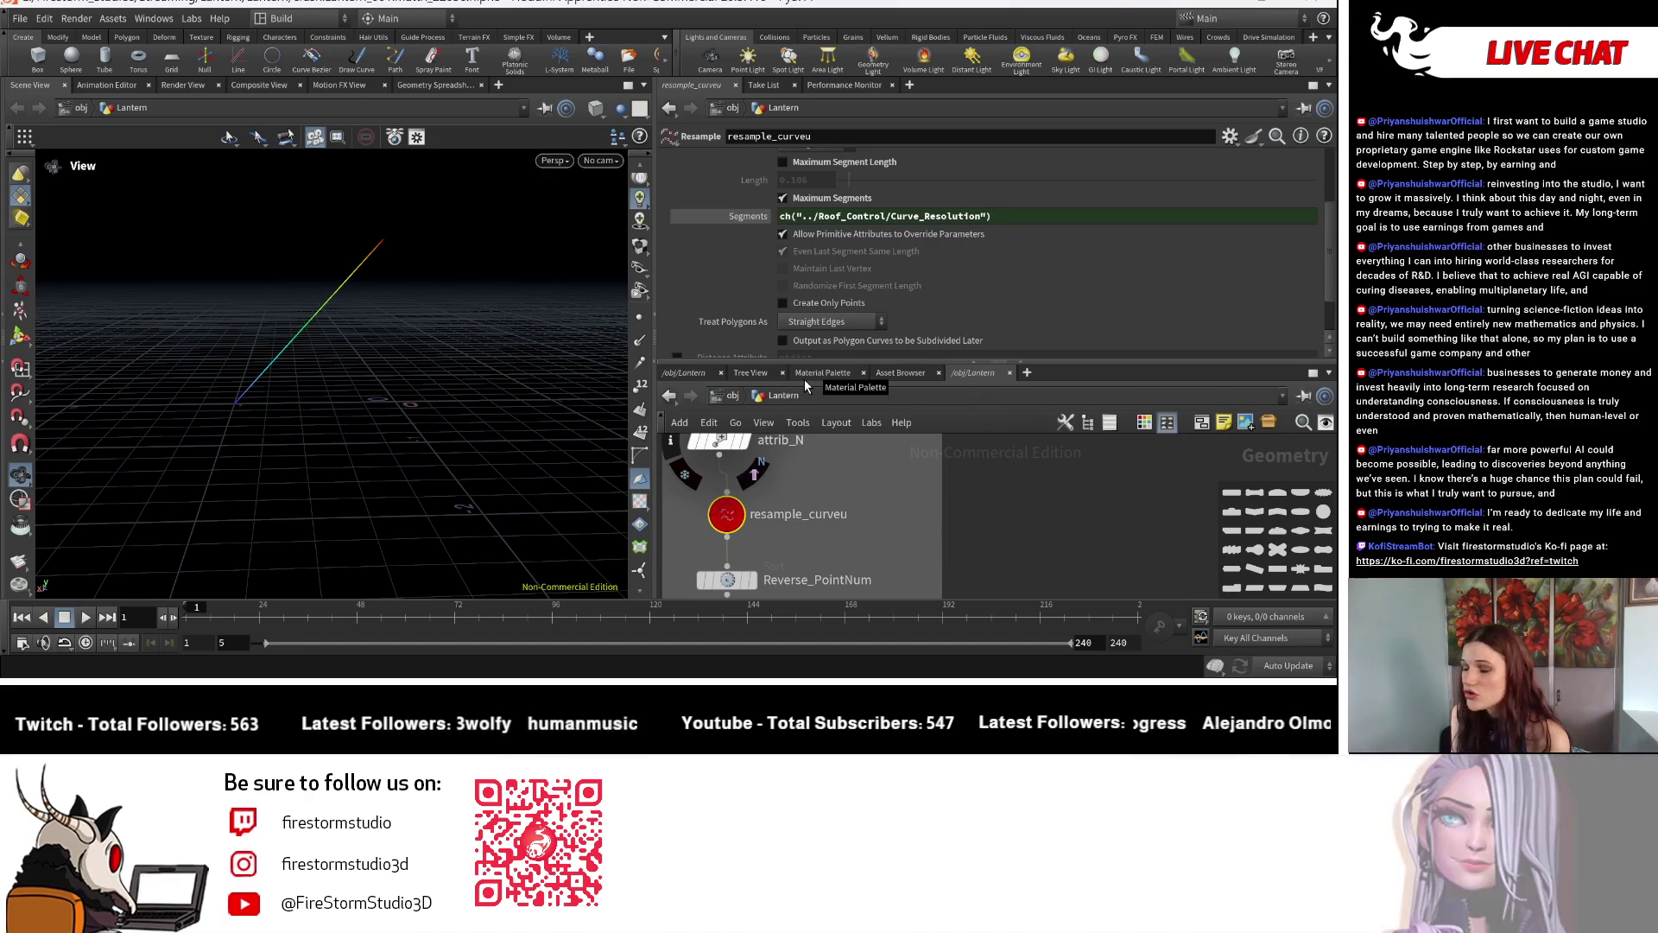
{"action": "scroll", "coordinate": [830, 518], "scroll_direction": "down", "scroll_amount": 3}
Test the link by raising Curve_Resolution and returning it to 0, then reach Roof_Control's interface editor.
{"action": "middle_click_drag", "start_coordinate": [907, 558], "coordinate": [930, 410]}
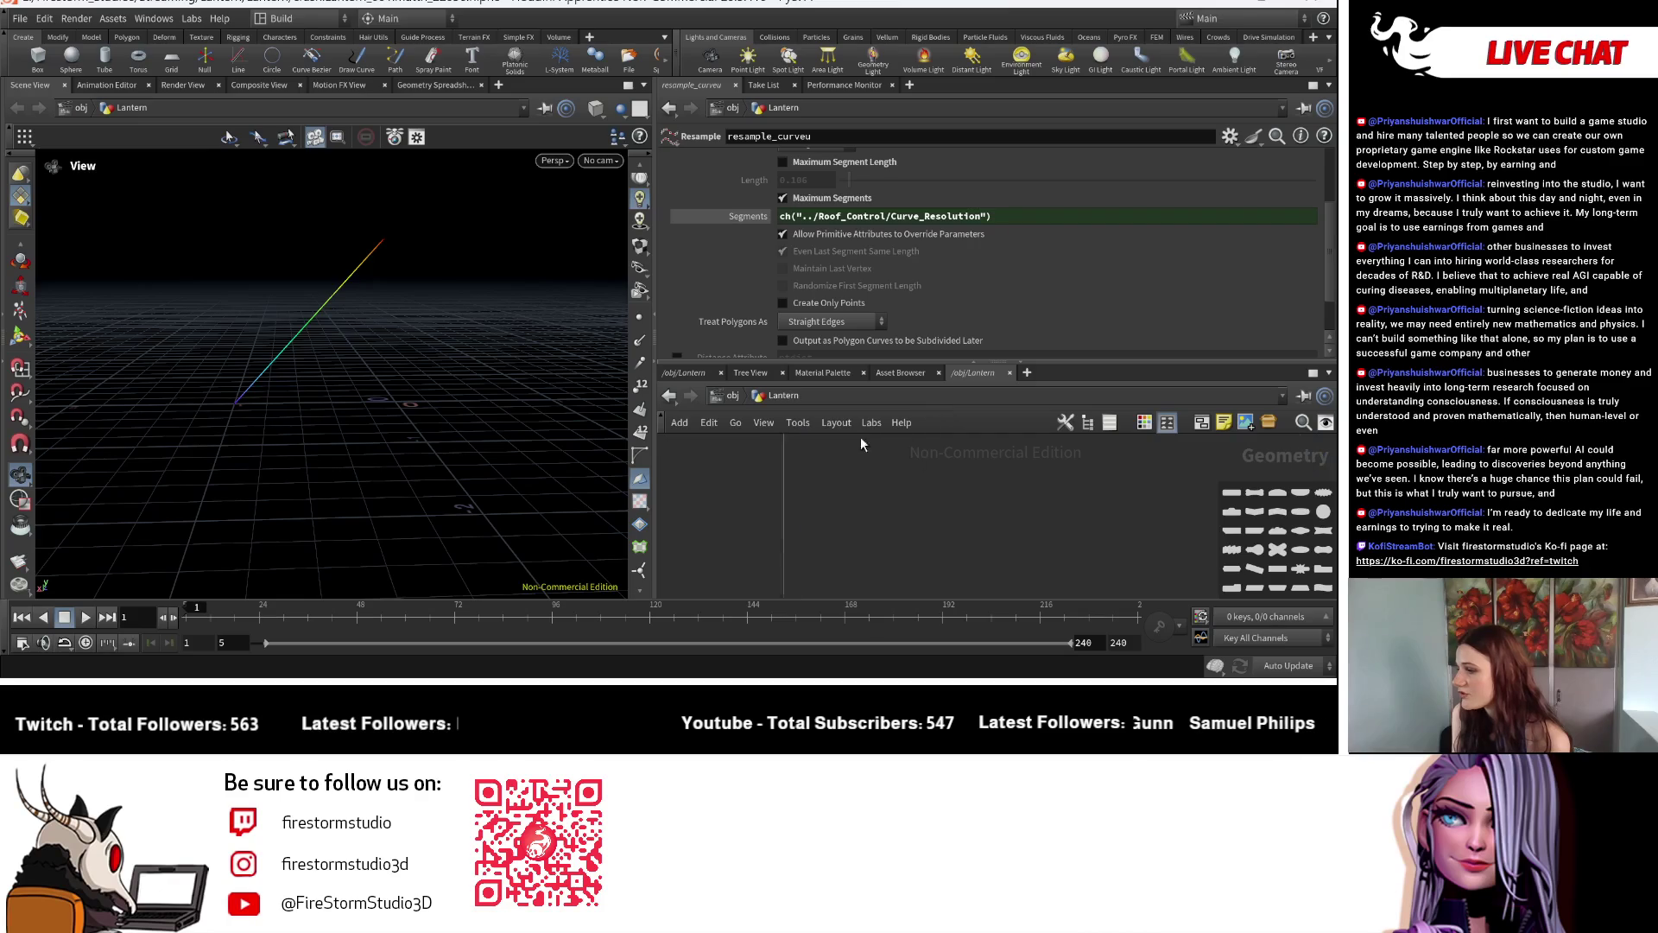
{"action": "scroll", "coordinate": [829, 545], "scroll_direction": "up", "scroll_amount": 3}
{"action": "left_click", "coordinate": [776, 585]}
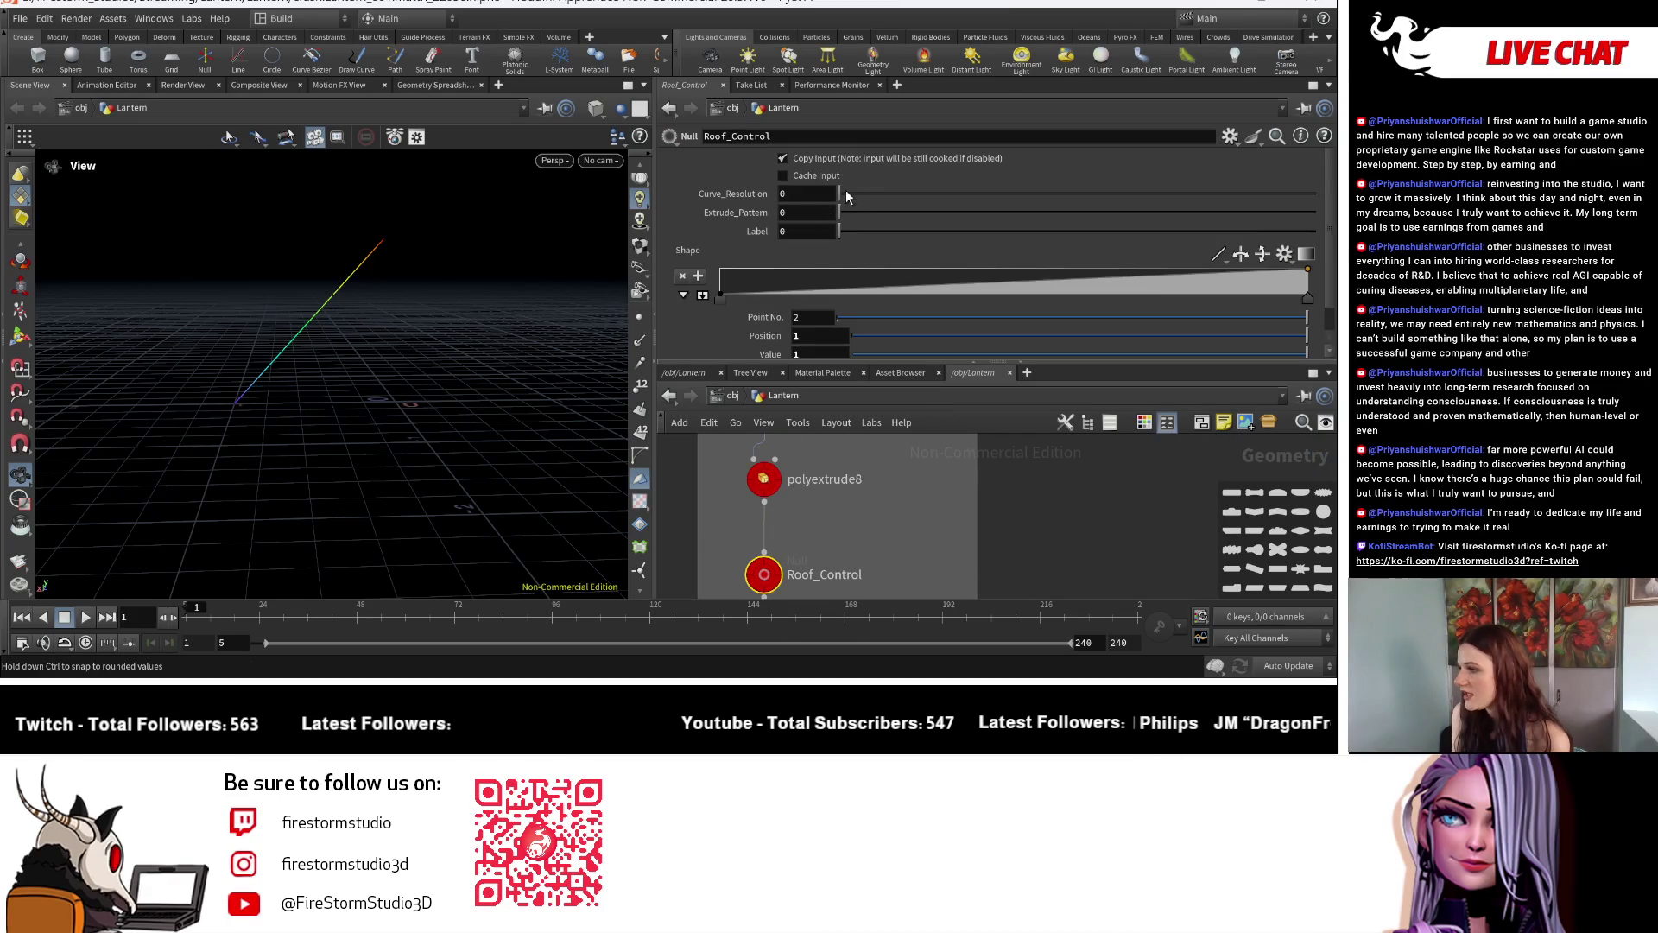
{"action": "left_click_drag", "start_coordinate": [870, 192], "coordinate": [1201, 190]}
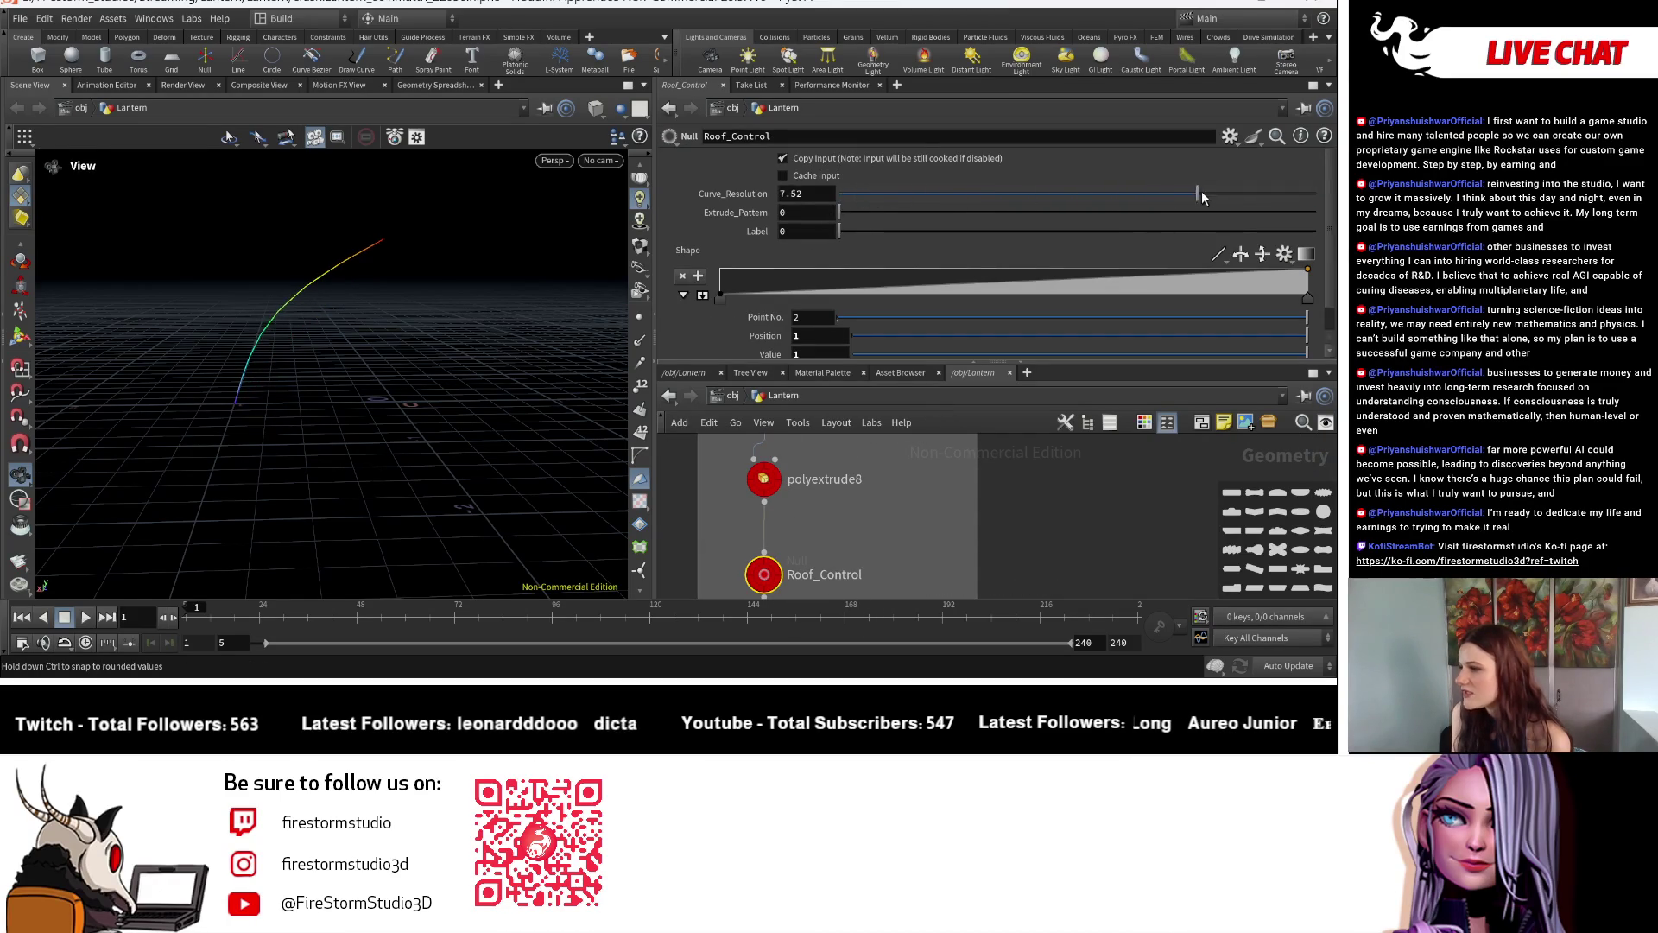
{"action": "mouse_move", "coordinate": [1299, 204]}
{"action": "left_mouse_down"}
{"action": "mouse_move", "coordinate": [386, 295]}
{"action": "mouse_move", "coordinate": [1315, 194]}
{"action": "left_mouse_up"}
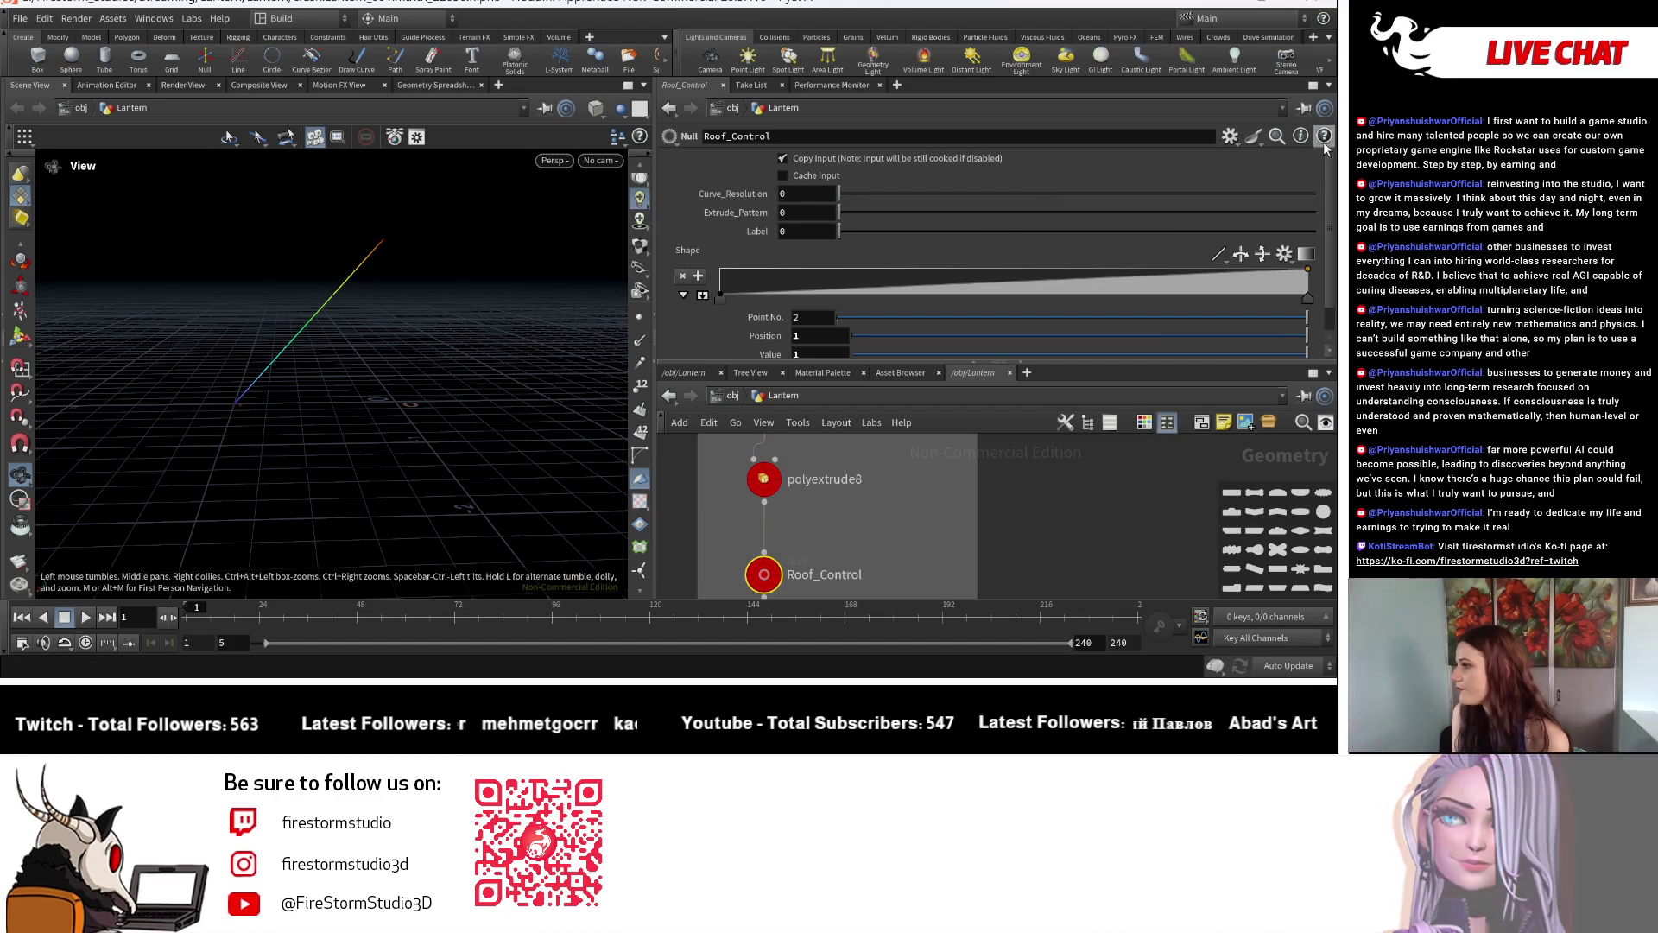
{"action": "left_click", "coordinate": [1230, 134]}
{"action": "left_click", "coordinate": [1108, 155]}
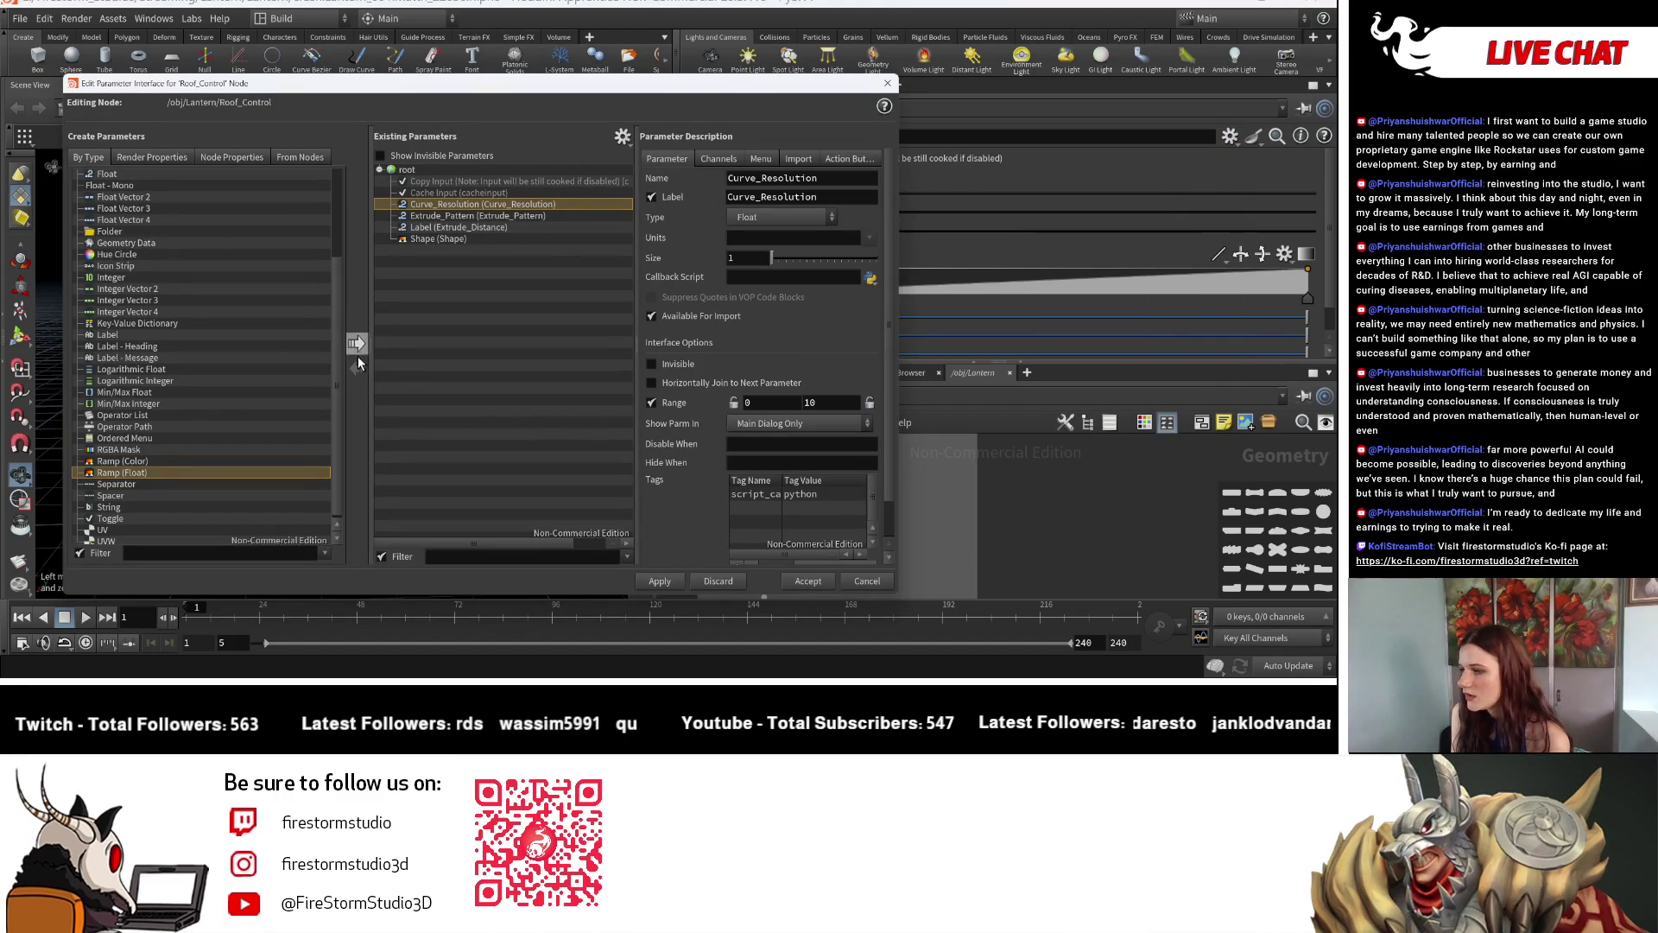
Delete Curve_Resolution from Roof_Control, add a new parameter and accept.
{"action": "left_click", "coordinate": [731, 581]}
{"action": "left_click", "coordinate": [479, 216]}
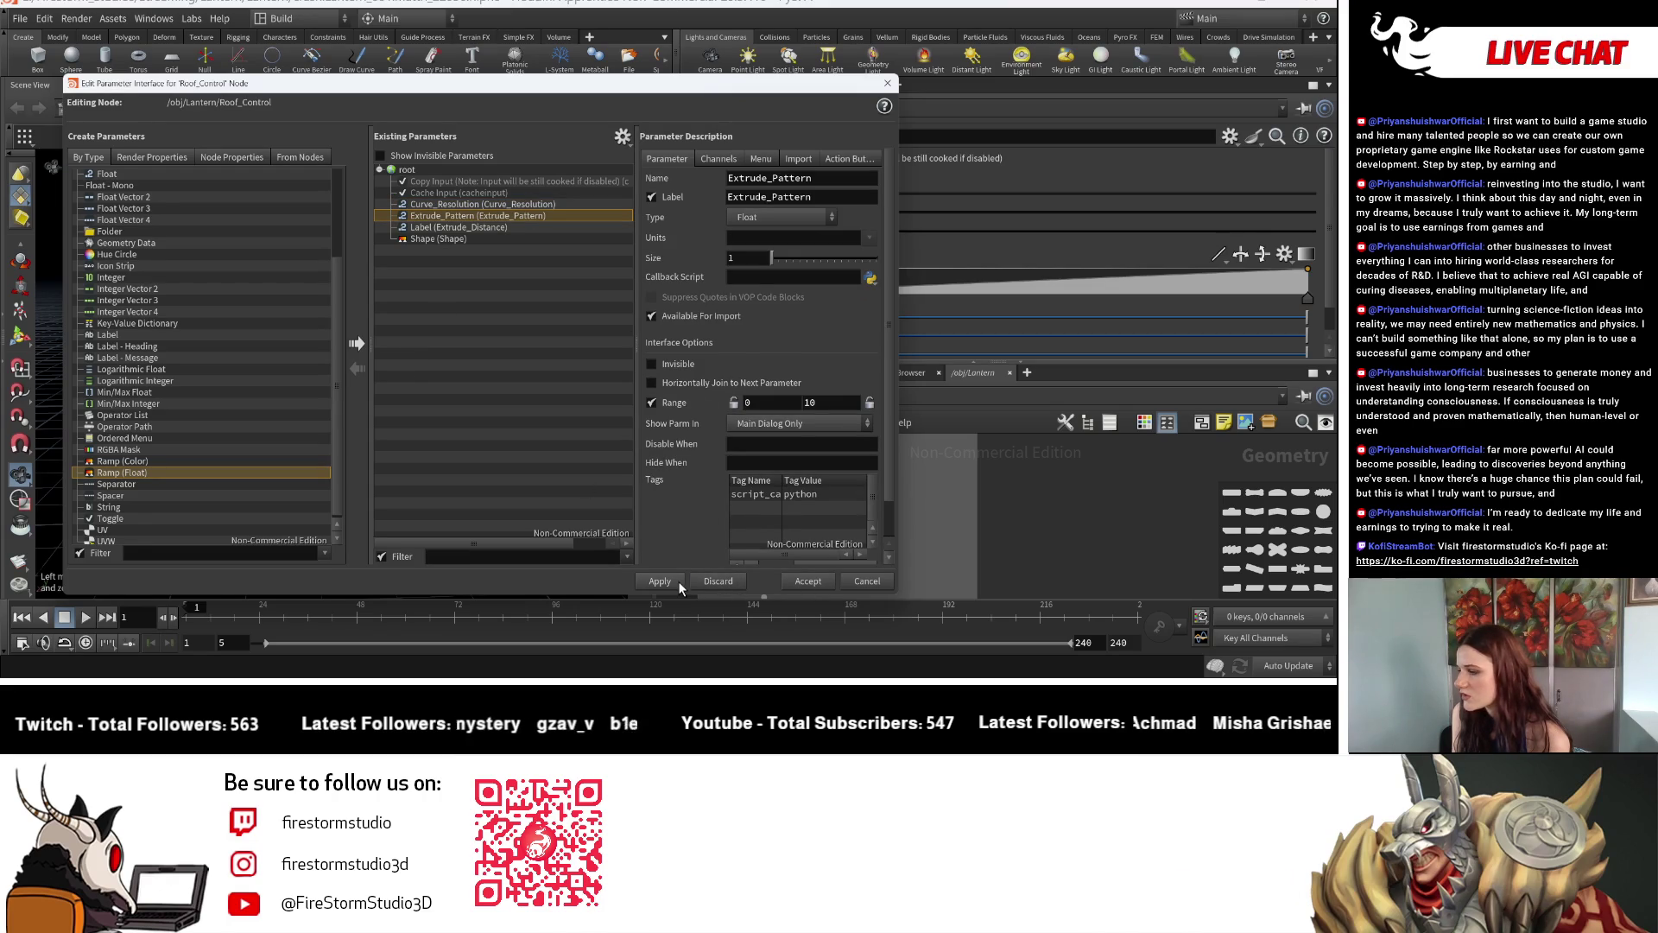
{"action": "left_click", "coordinate": [504, 204]}
{"action": "key", "text": "Delete"}
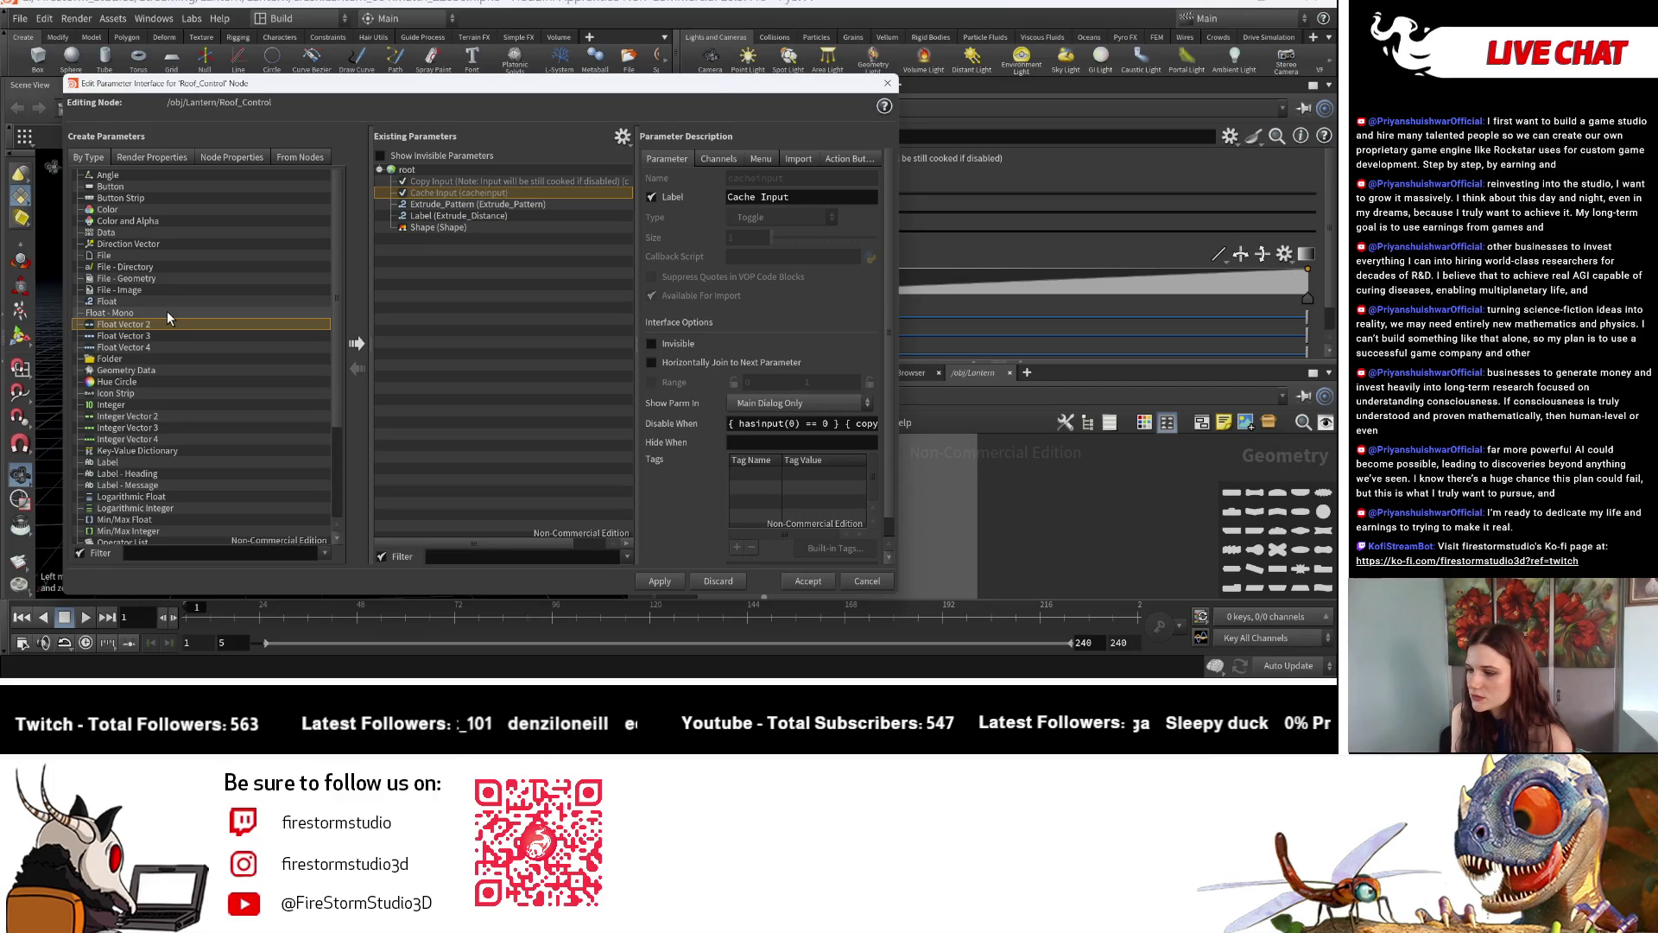
{"action": "left_click", "coordinate": [356, 346]}
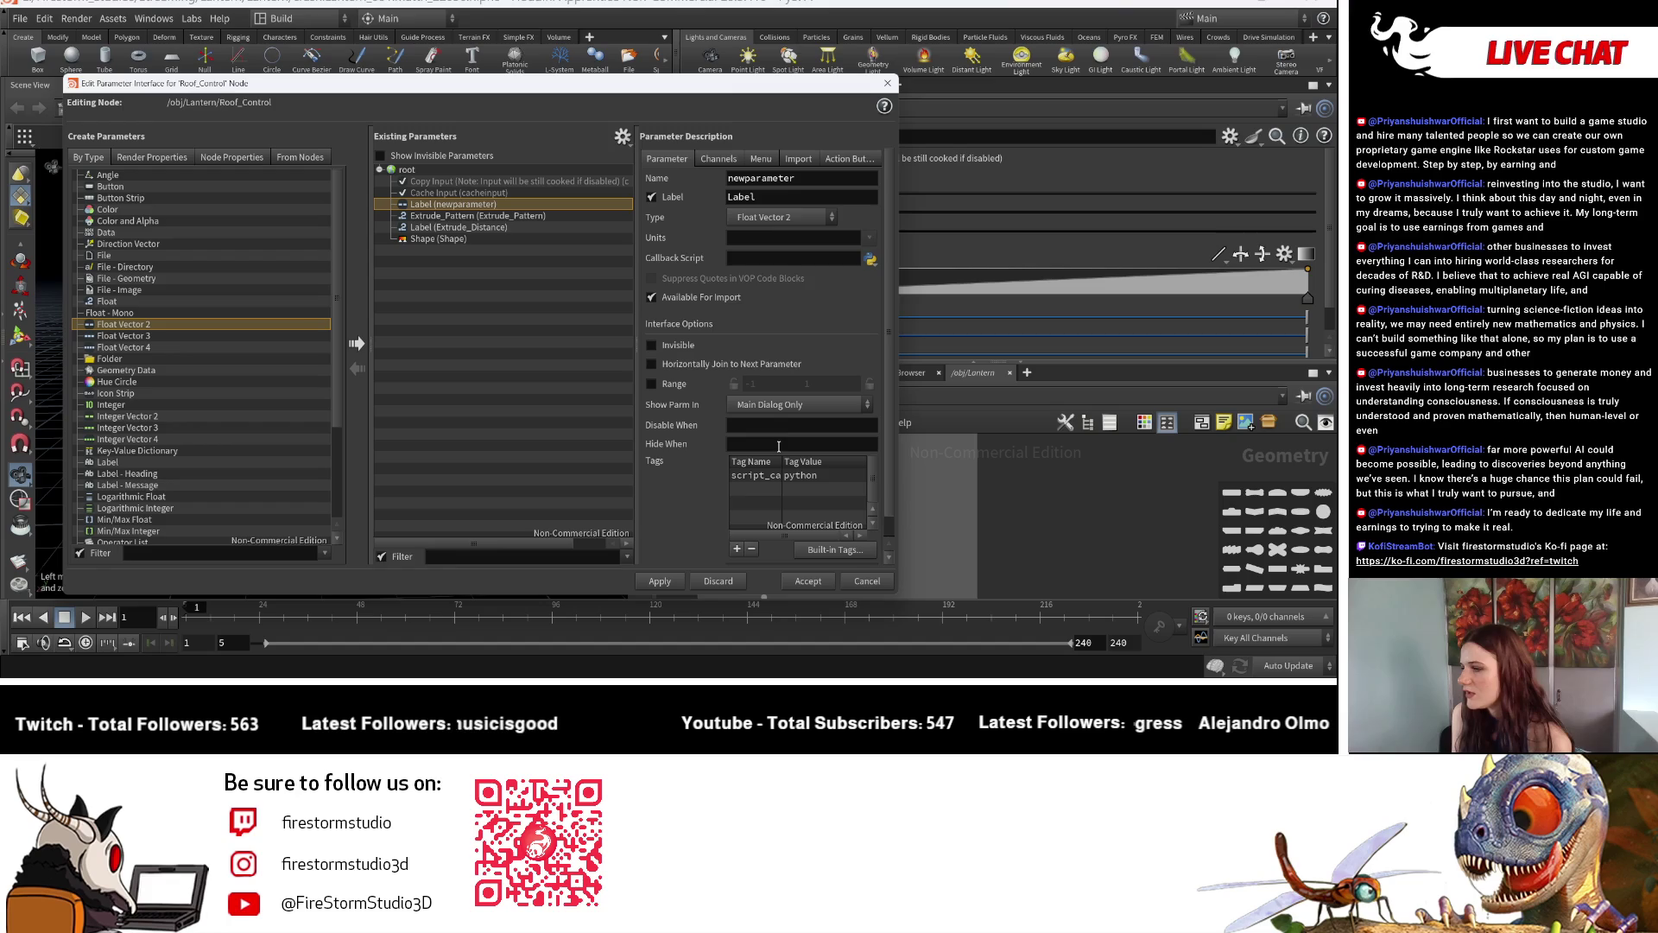
{"action": "scroll", "coordinate": [772, 444], "scroll_direction": "down", "scroll_amount": 1}
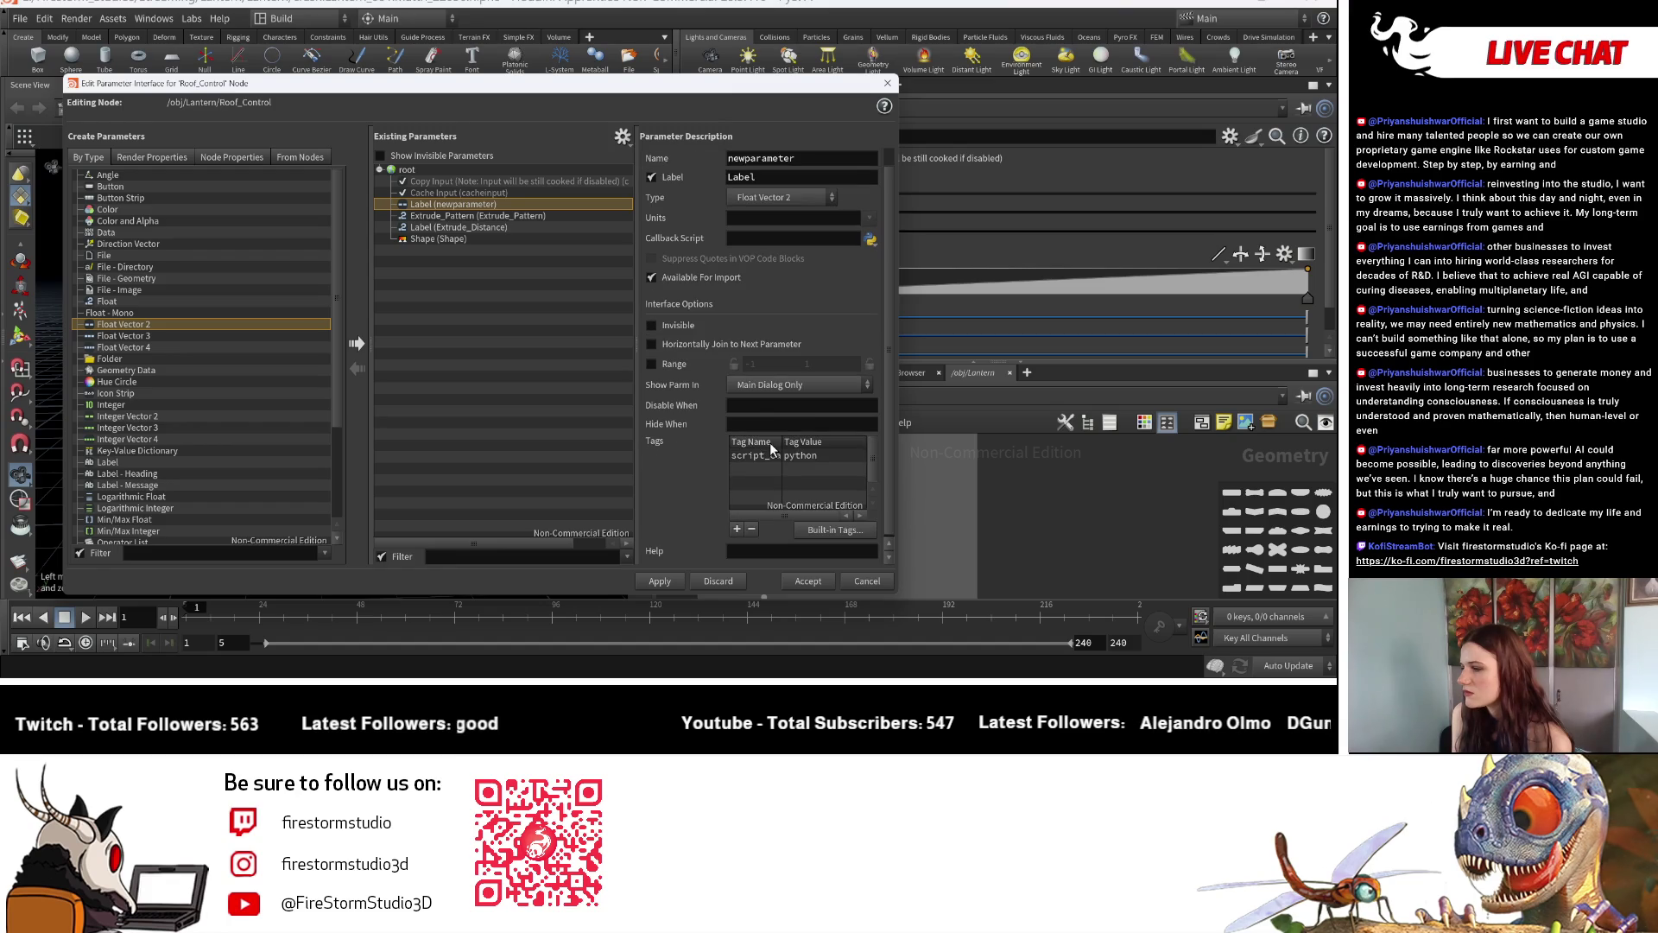
{"action": "left_click", "coordinate": [808, 580]}
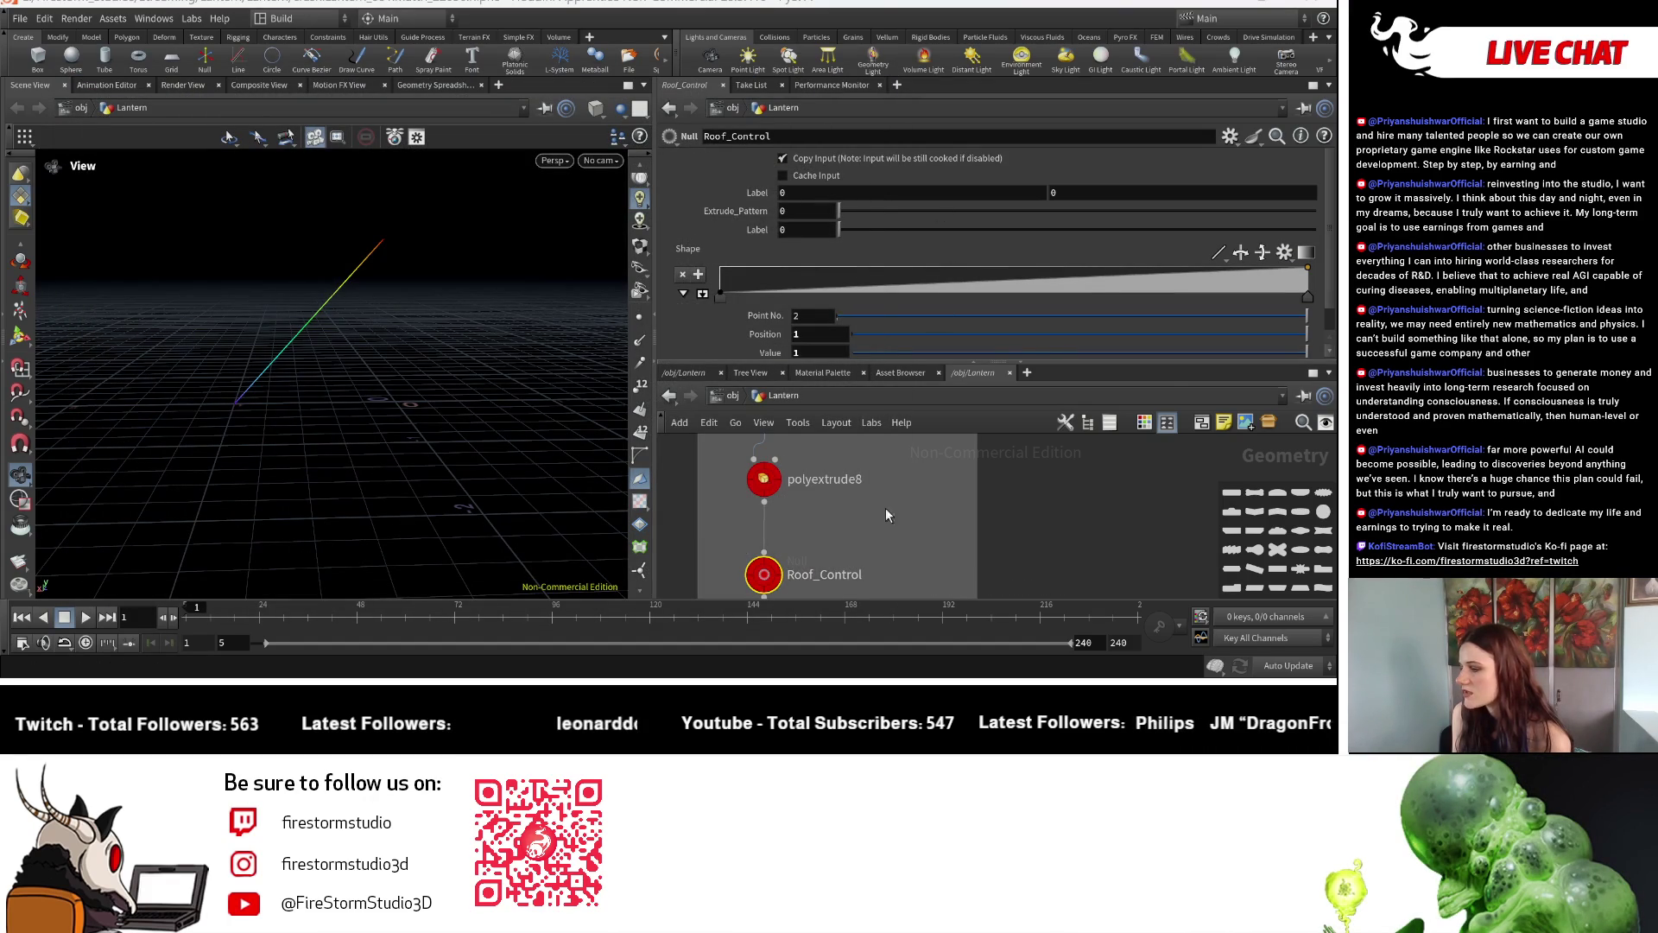
Reopen the editor, remove the stray newparameter and pick the Float type instead of Float - Mono.
{"action": "left_click", "coordinate": [1235, 134]}
{"action": "left_click", "coordinate": [1192, 158]}
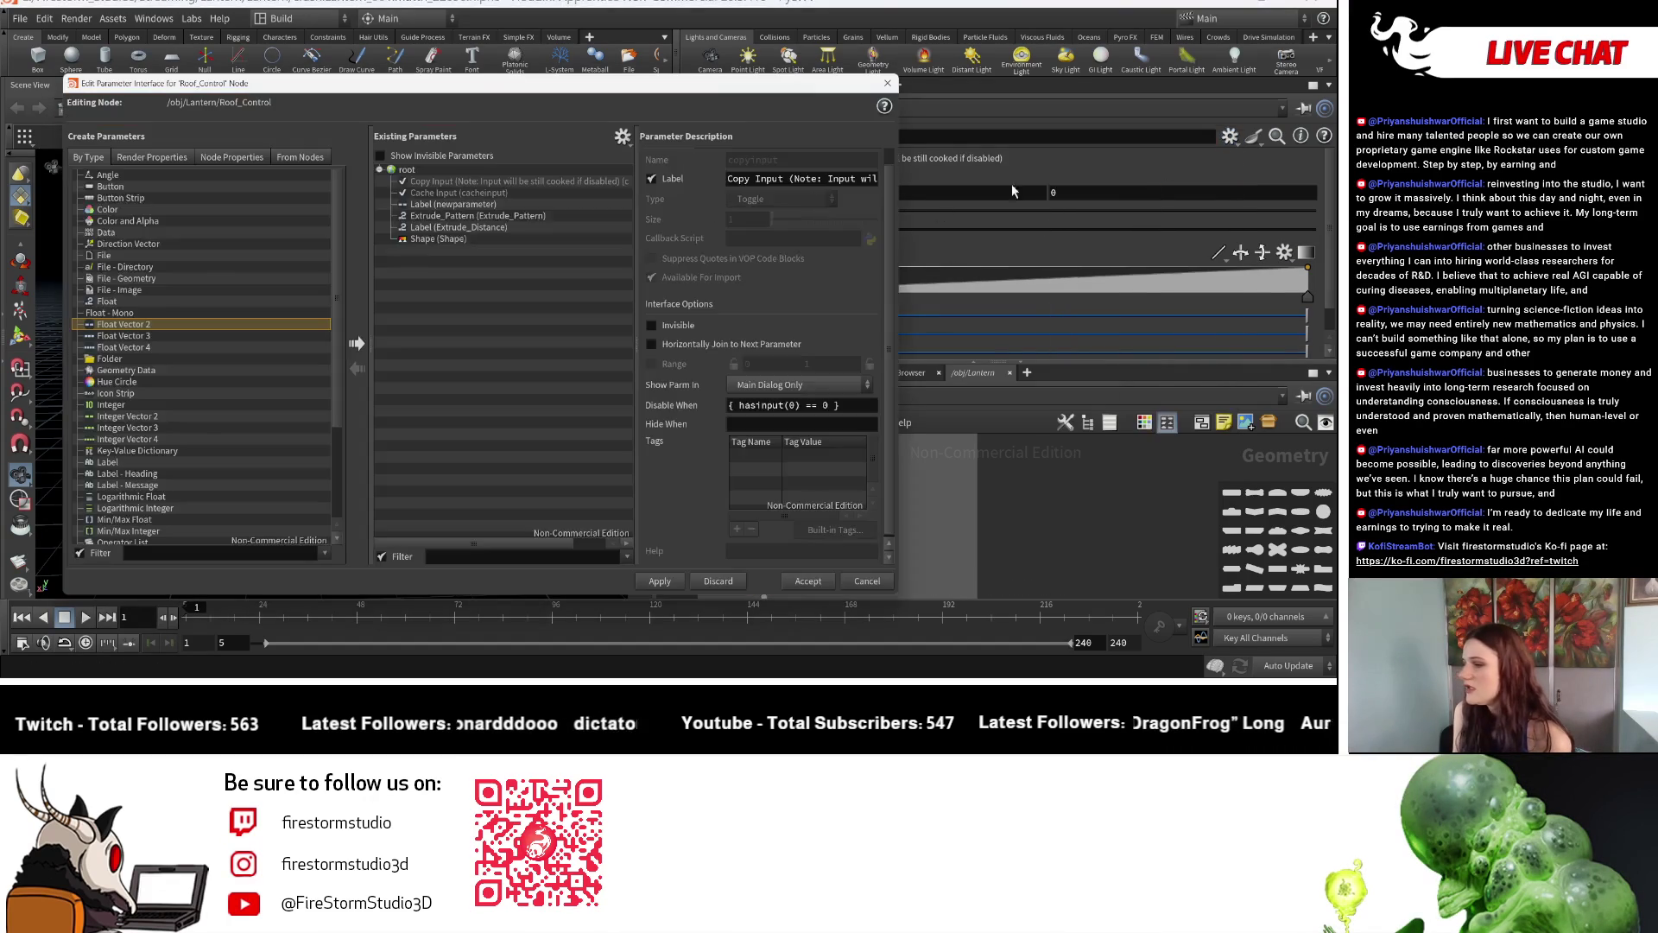
{"action": "left_click", "coordinate": [488, 204]}
{"action": "right_click", "coordinate": [489, 205]}
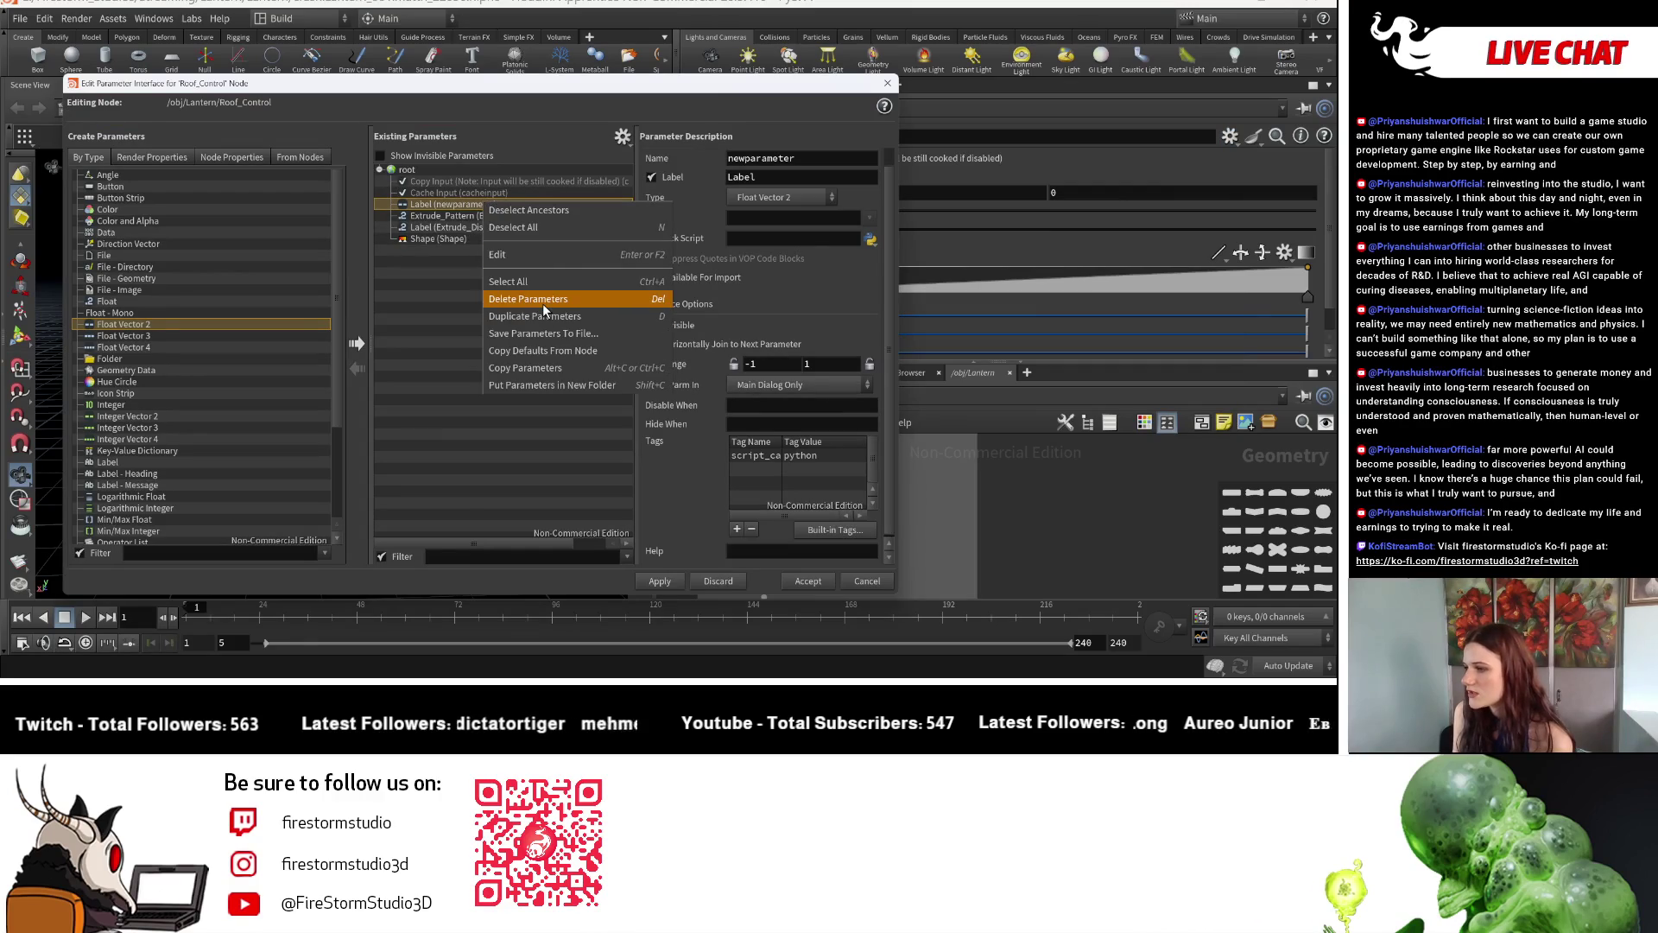
{"action": "left_click", "coordinate": [543, 303]}
{"action": "left_click", "coordinate": [183, 310]}
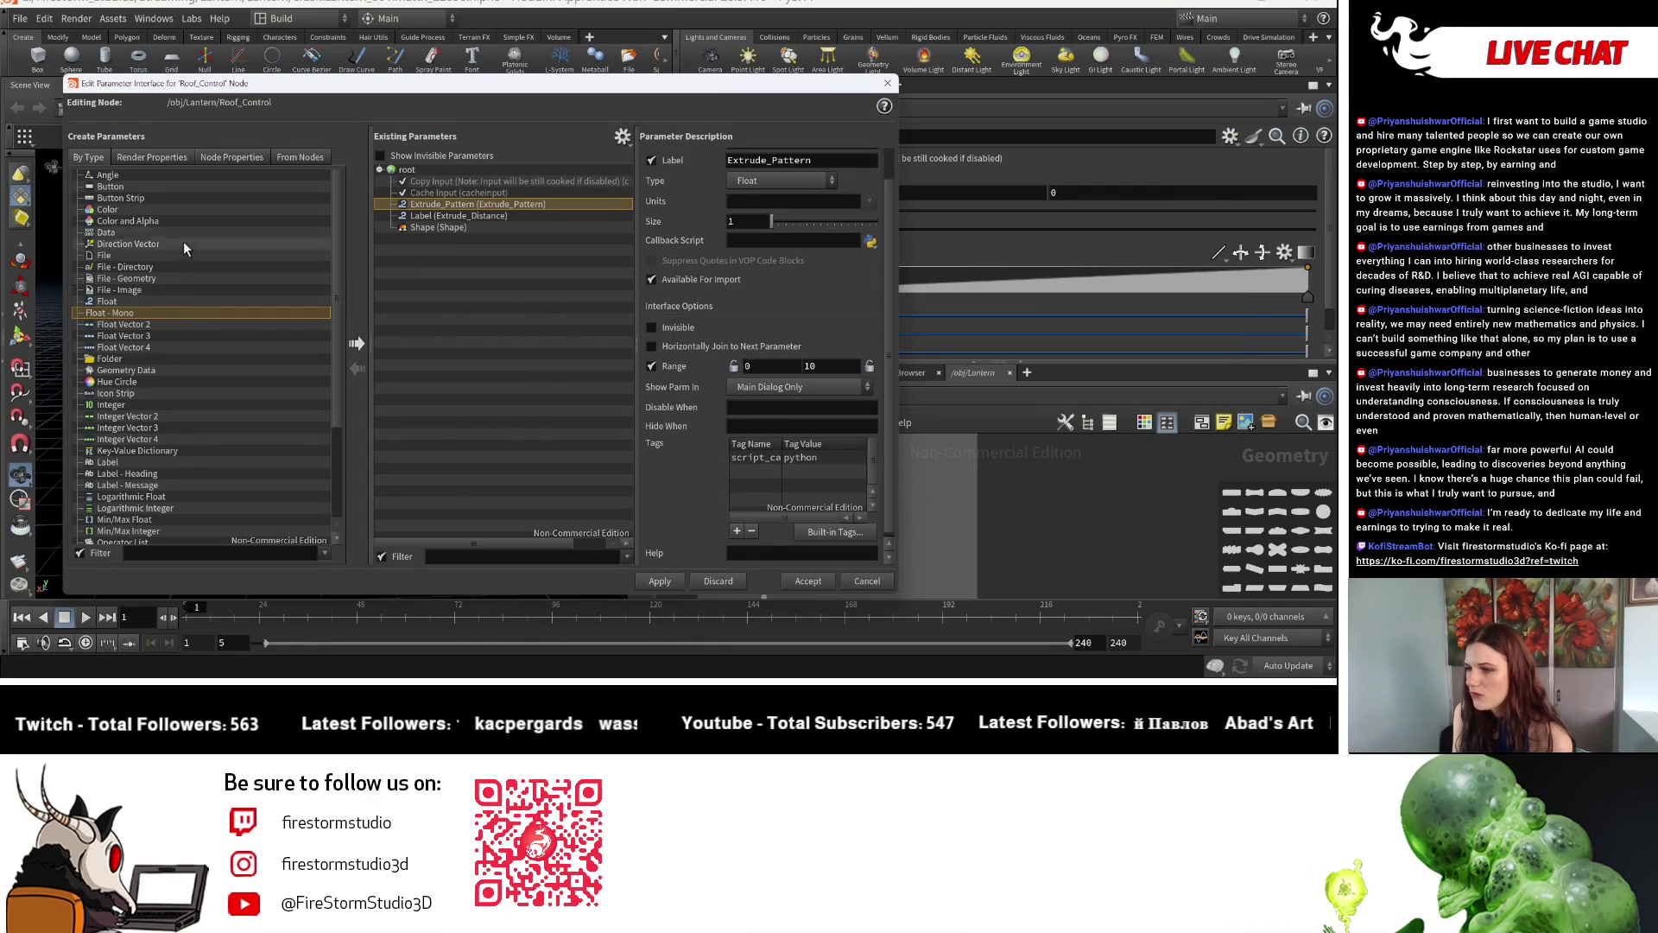
{"action": "left_click", "coordinate": [163, 299]}
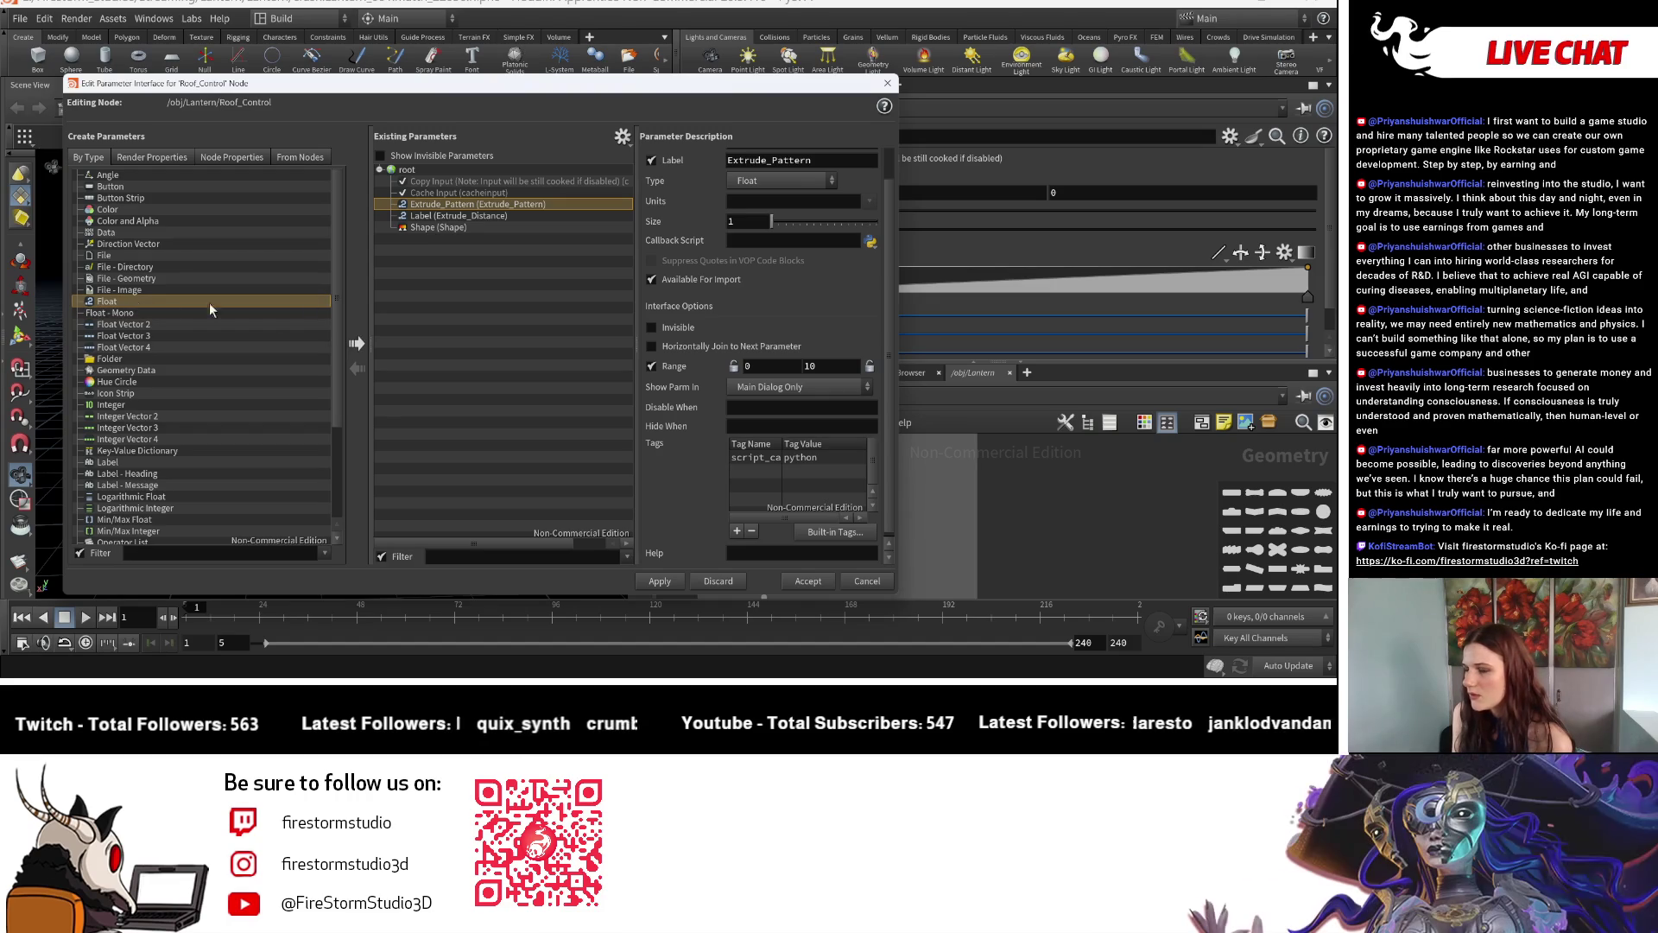
Add a Float parameter after Extrude_Pattern, set it to Float - Mono and accept.
{"action": "left_click", "coordinate": [359, 344]}
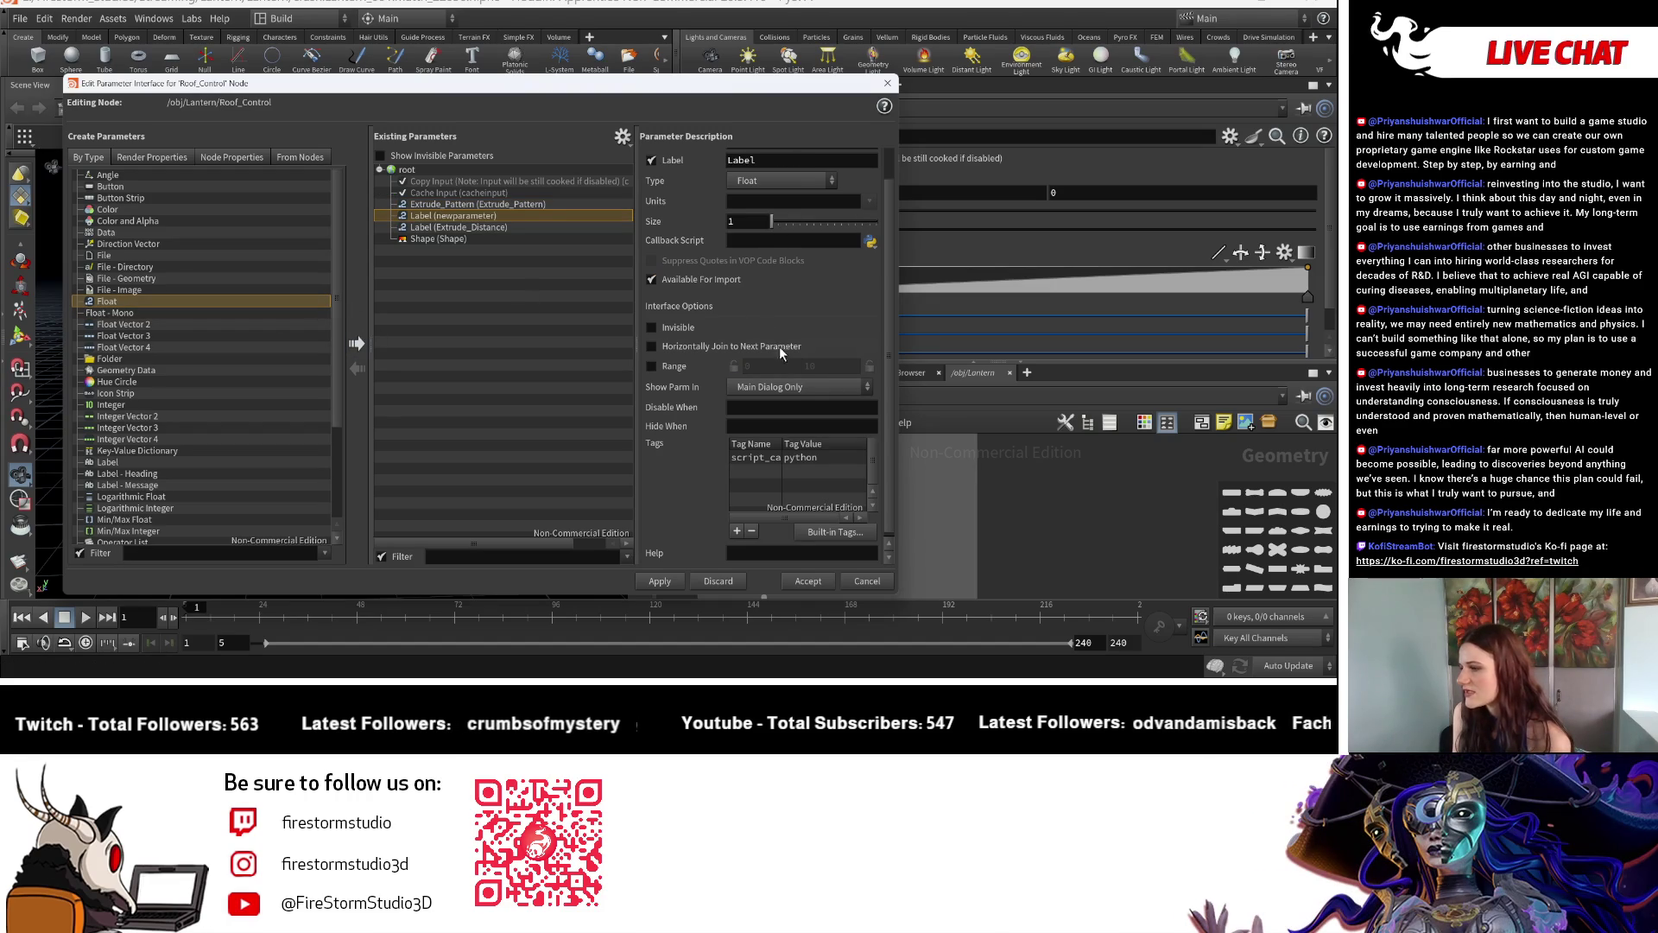
{"action": "left_click", "coordinate": [771, 182]}
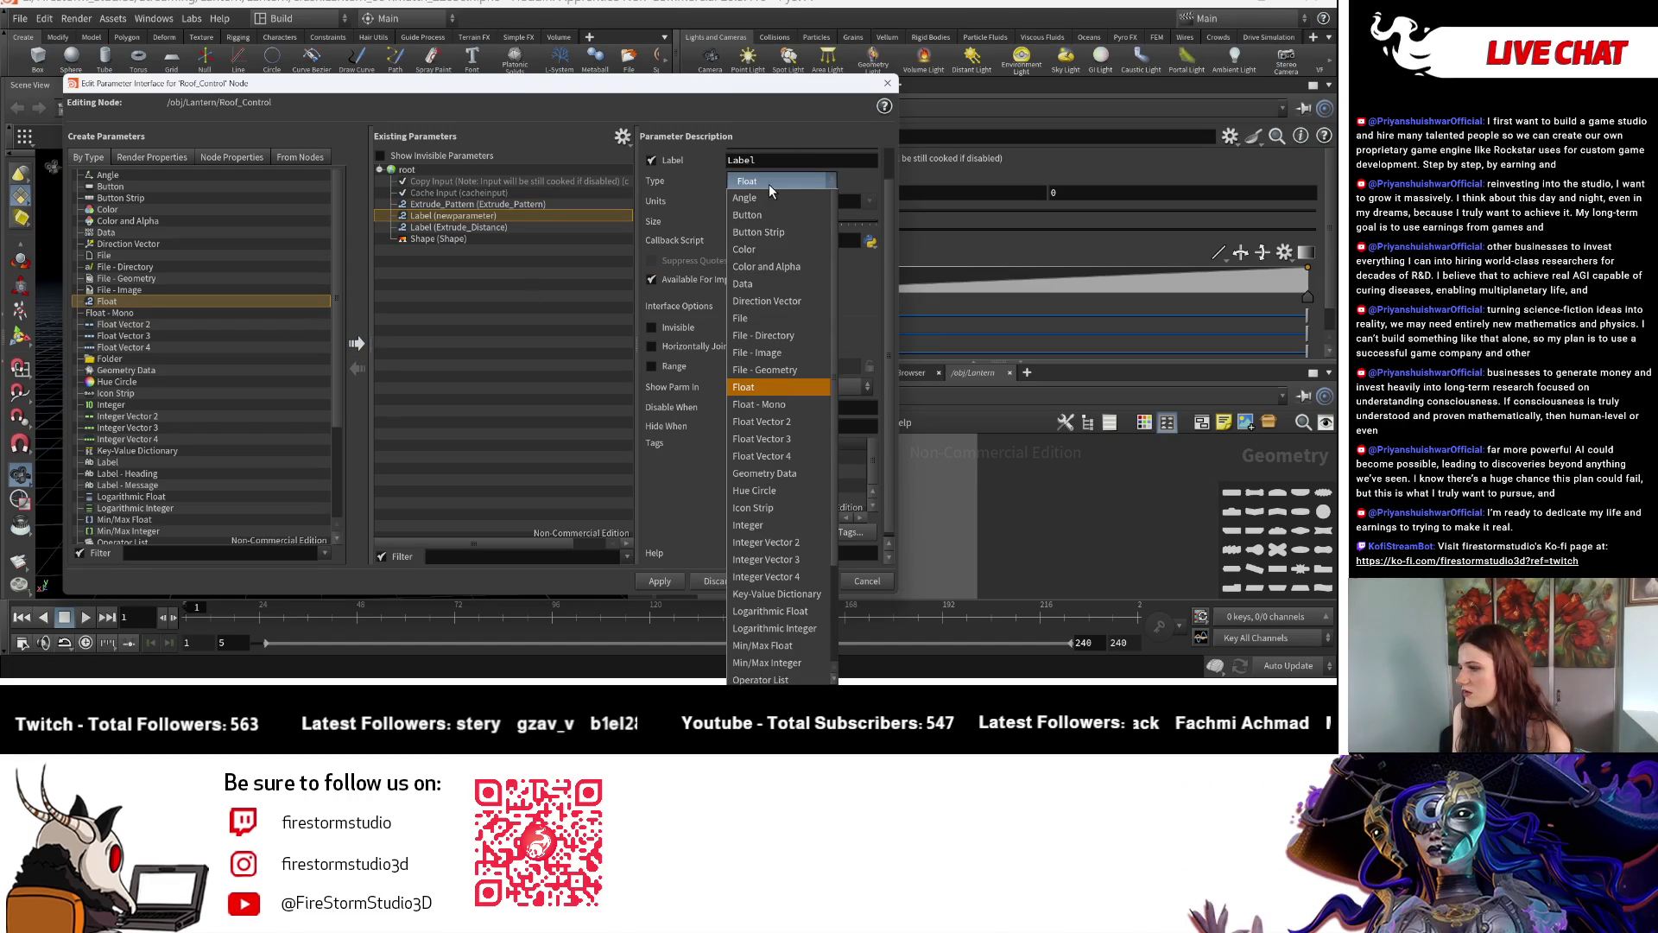
{"action": "left_click", "coordinate": [763, 406]}
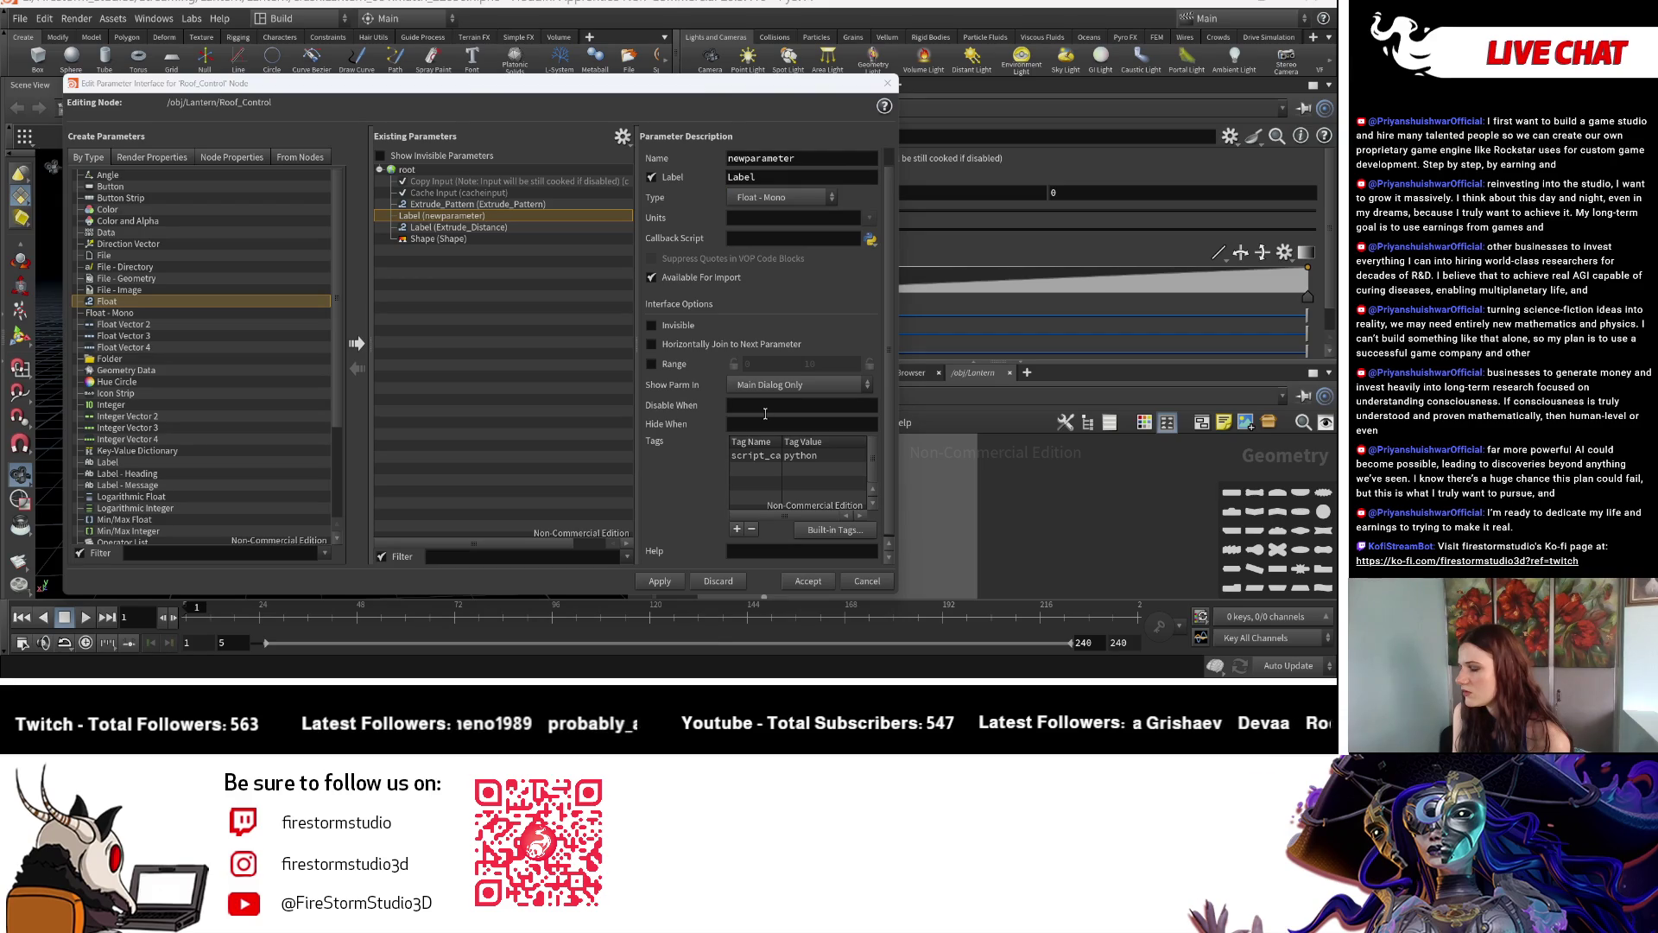
{"action": "left_click", "coordinate": [518, 227]}
{"action": "left_click", "coordinate": [523, 213]}
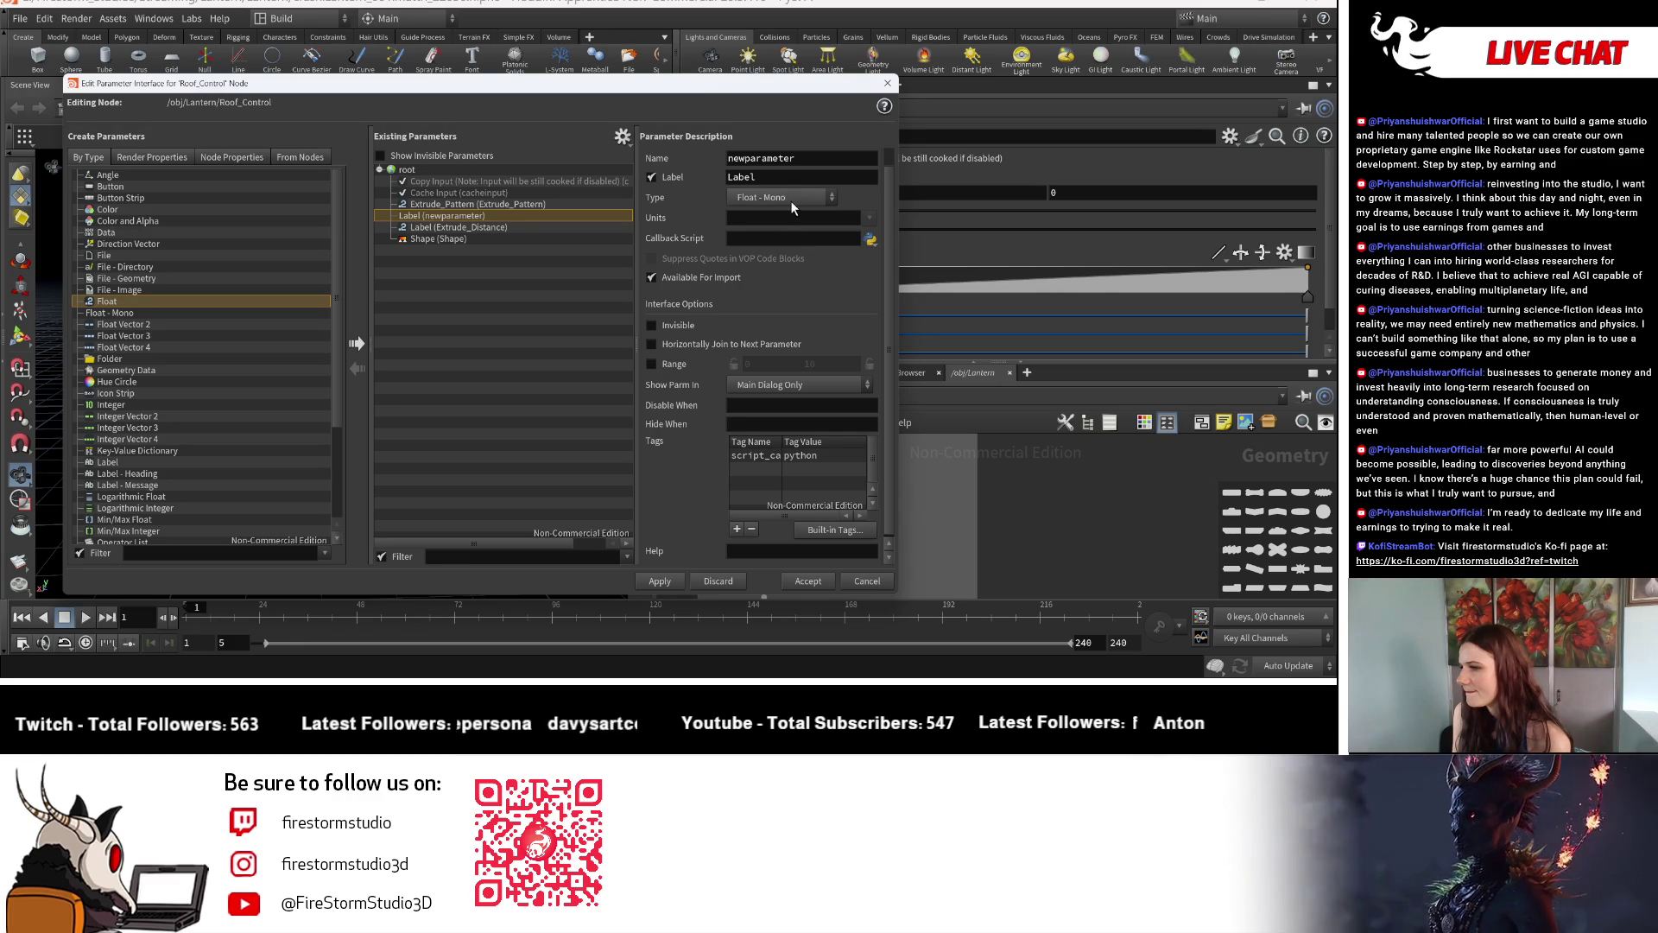
{"action": "scroll", "coordinate": [761, 257], "scroll_direction": "down", "scroll_amount": 1}
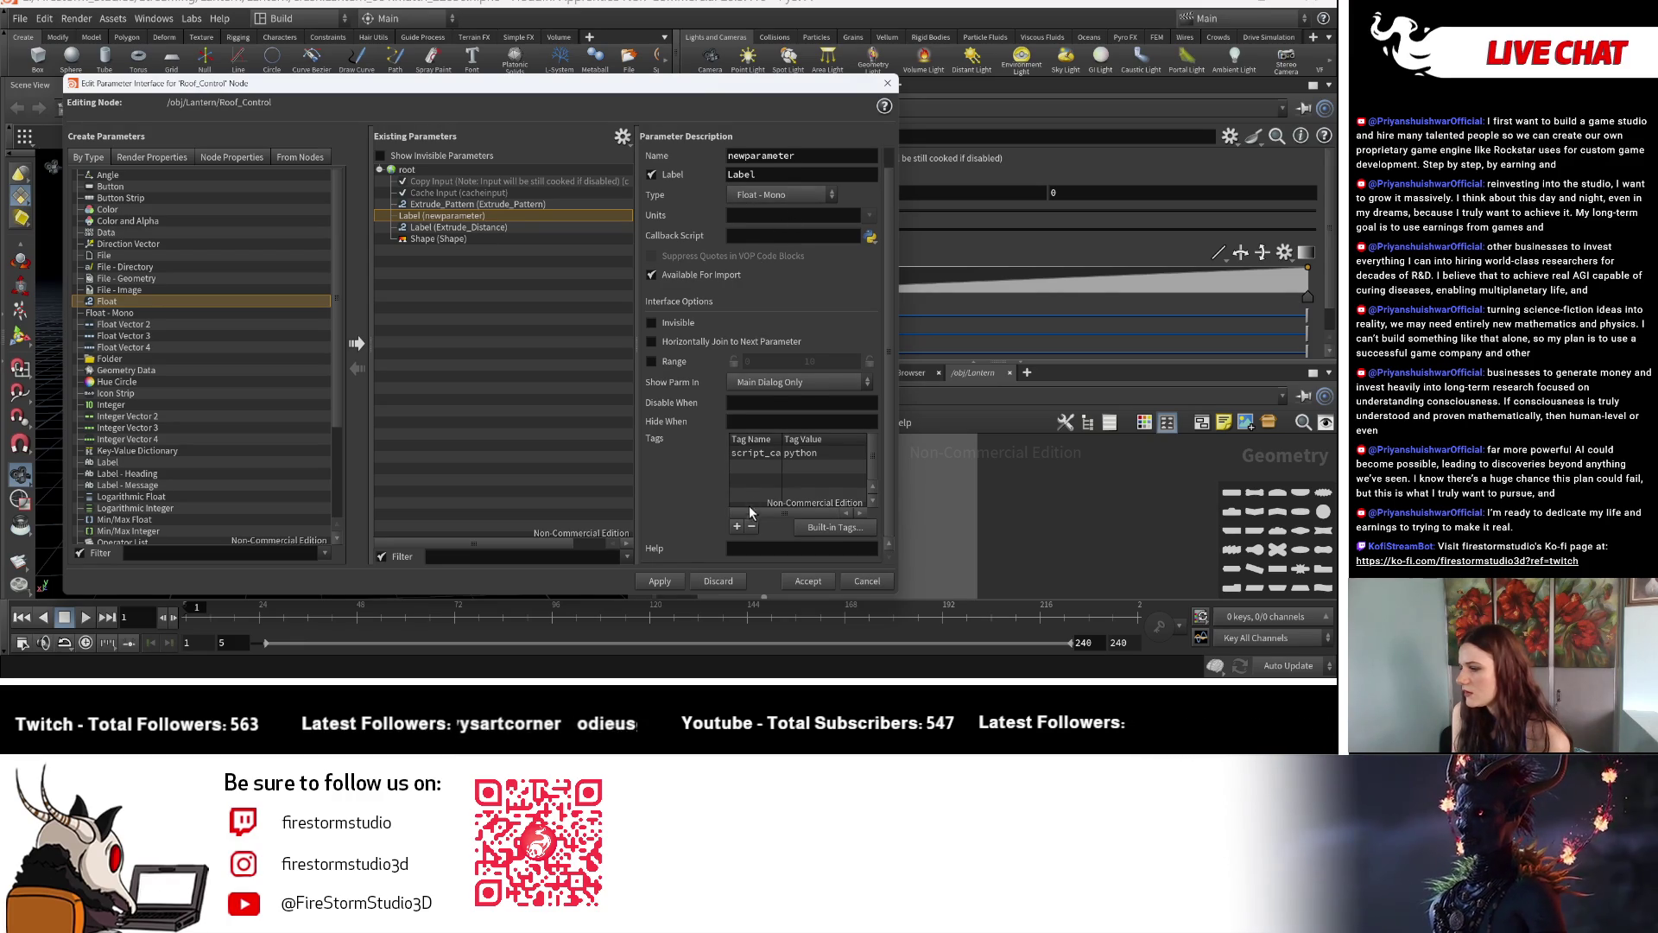
{"action": "left_click", "coordinate": [806, 580]}
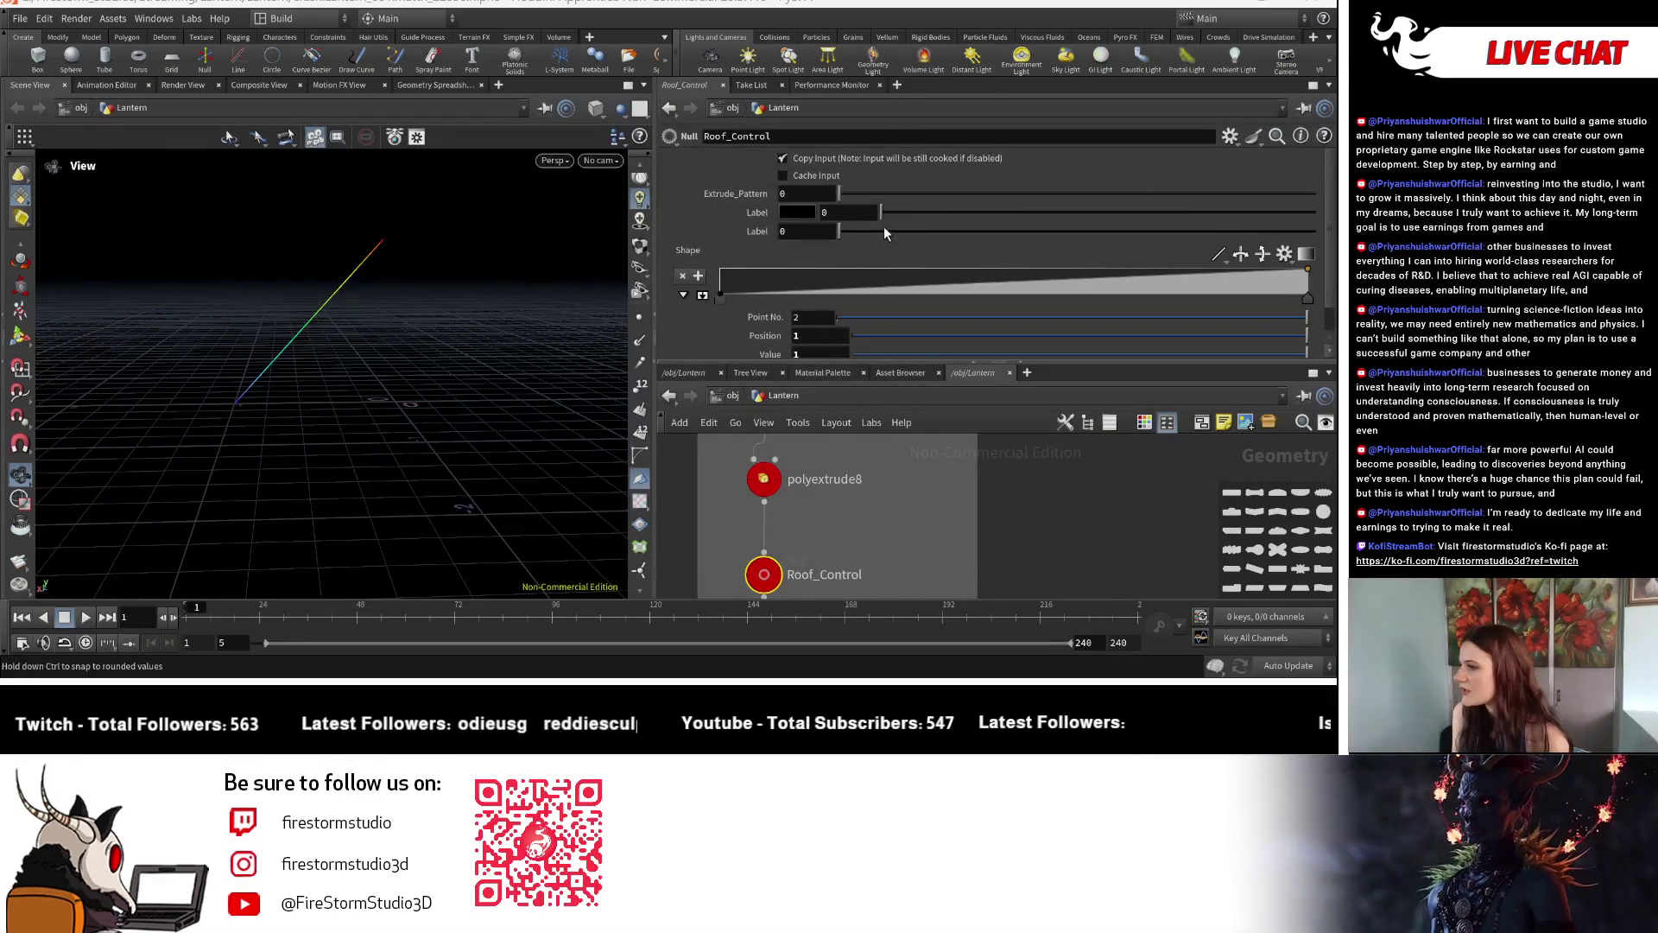
Reopen Roof_Control's interface editor and delete the stray newparameter label.
{"action": "left_click", "coordinate": [1229, 137]}
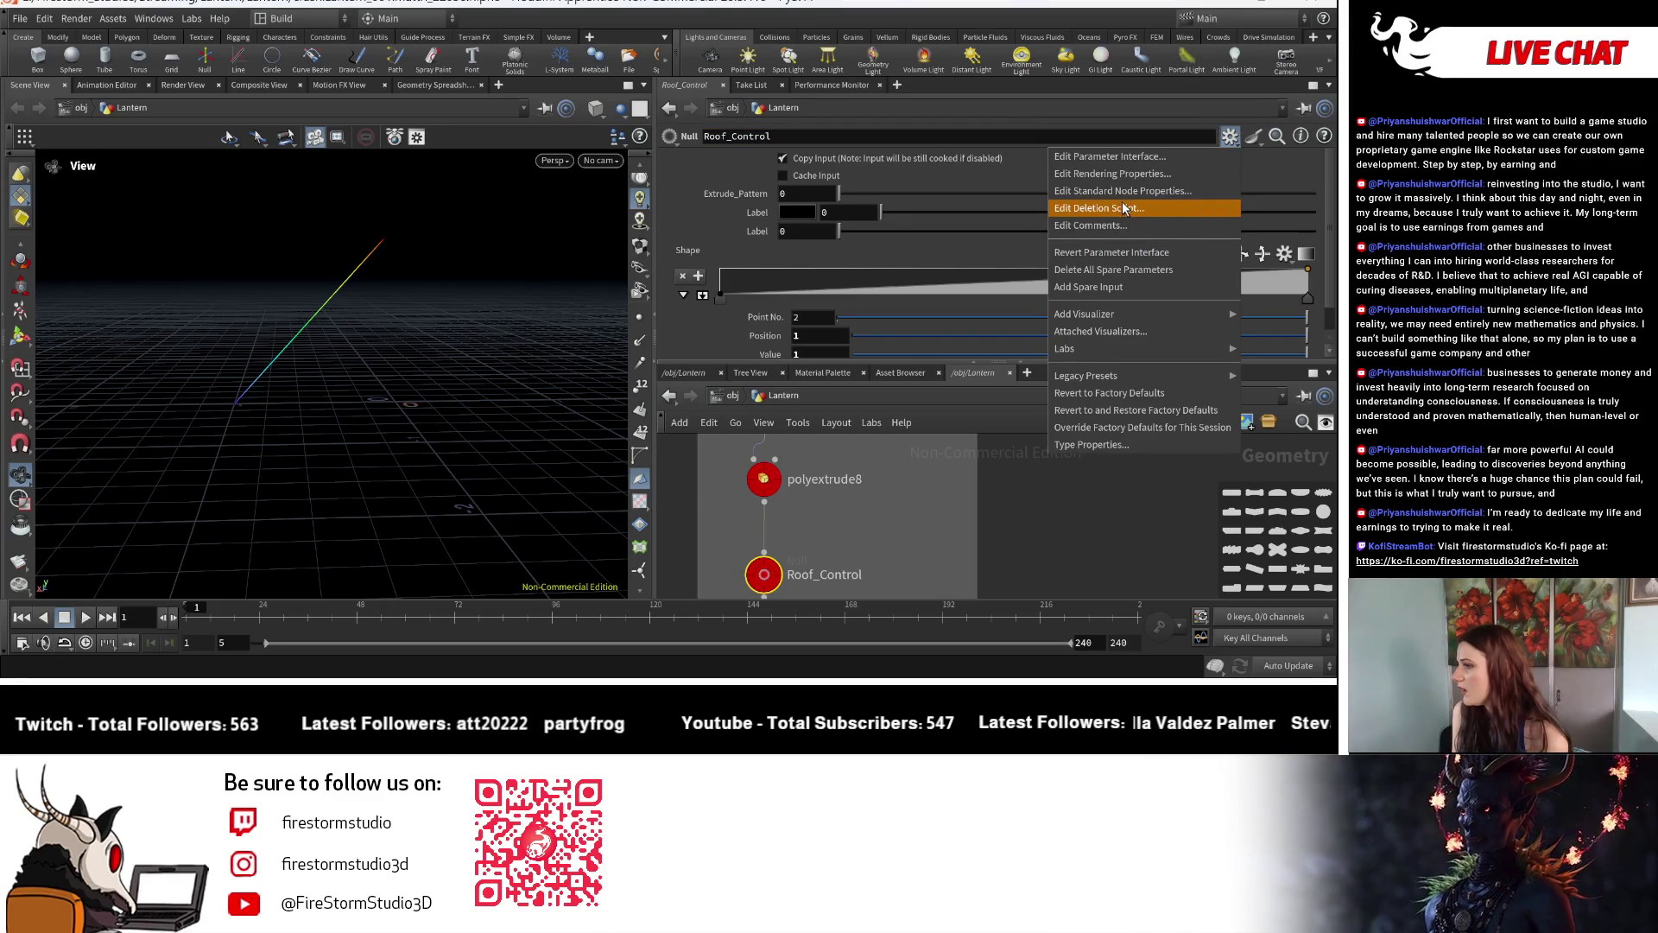
{"action": "left_click", "coordinate": [1108, 155]}
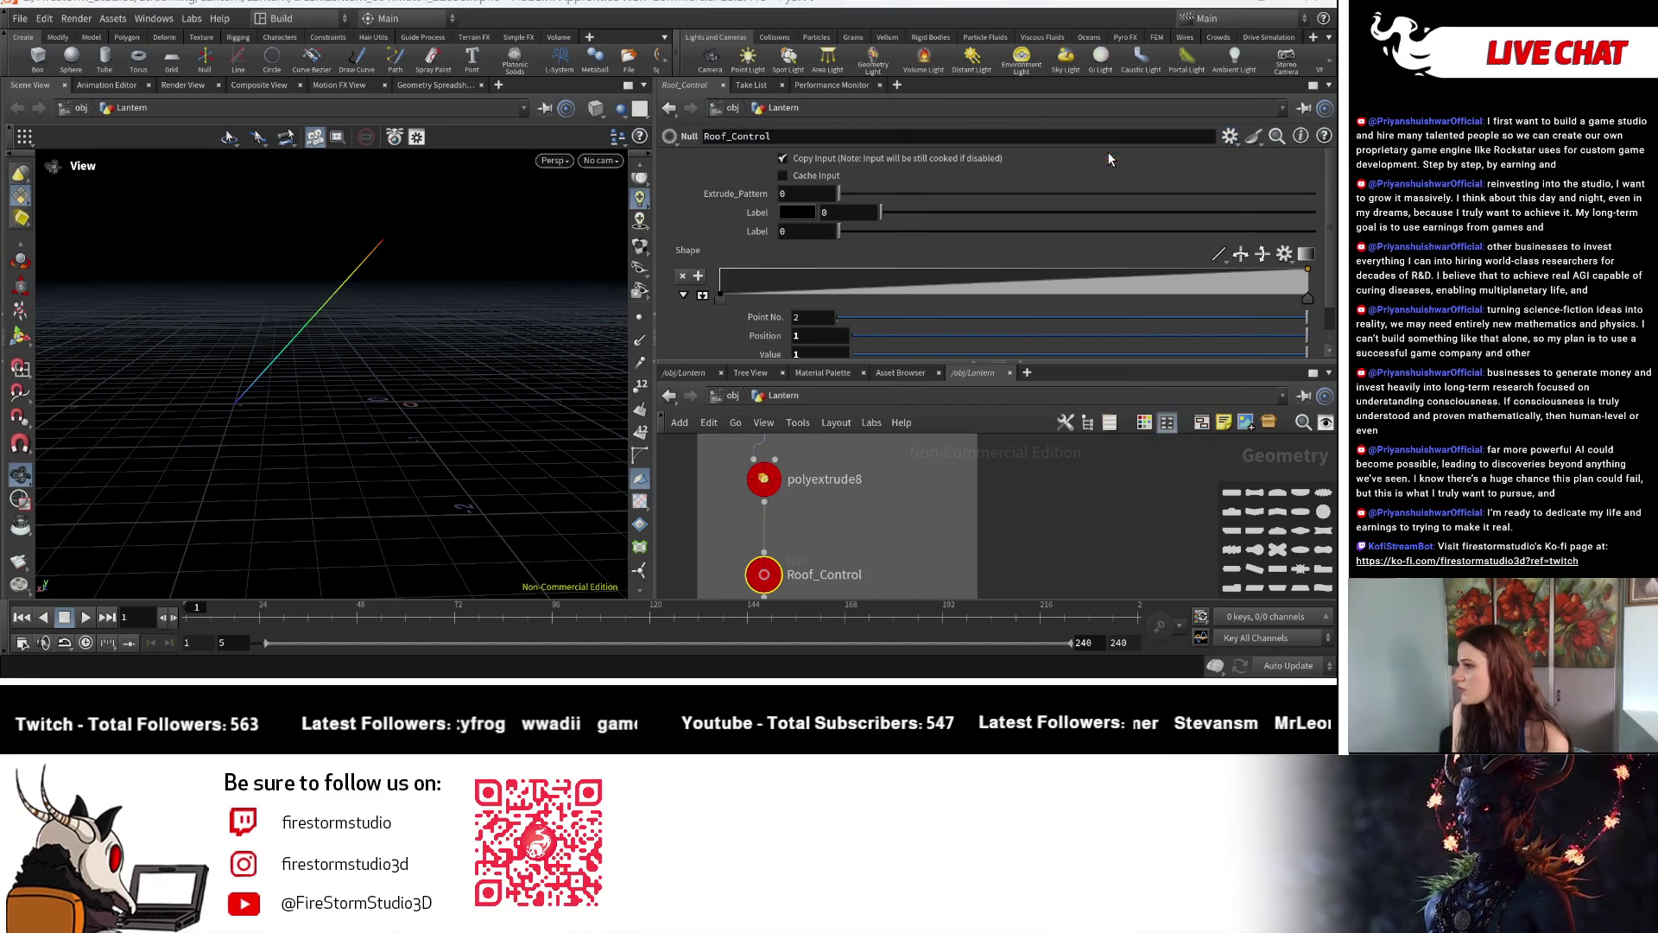
{"action": "left_click", "coordinate": [509, 214]}
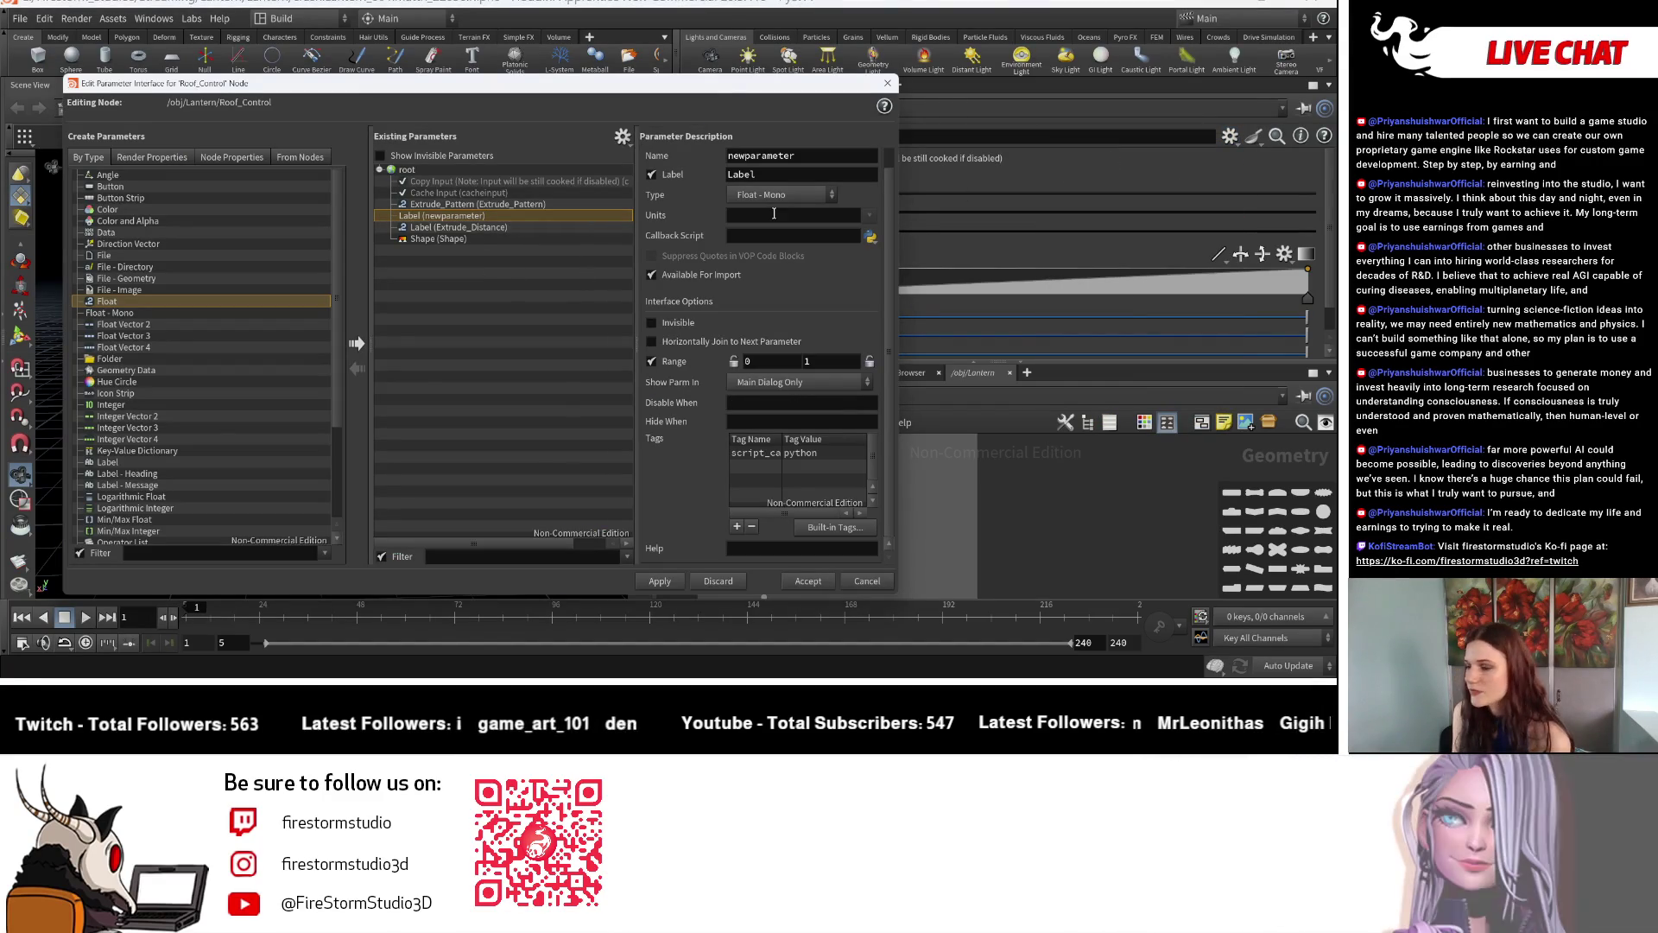
{"action": "right_click", "coordinate": [463, 214]}
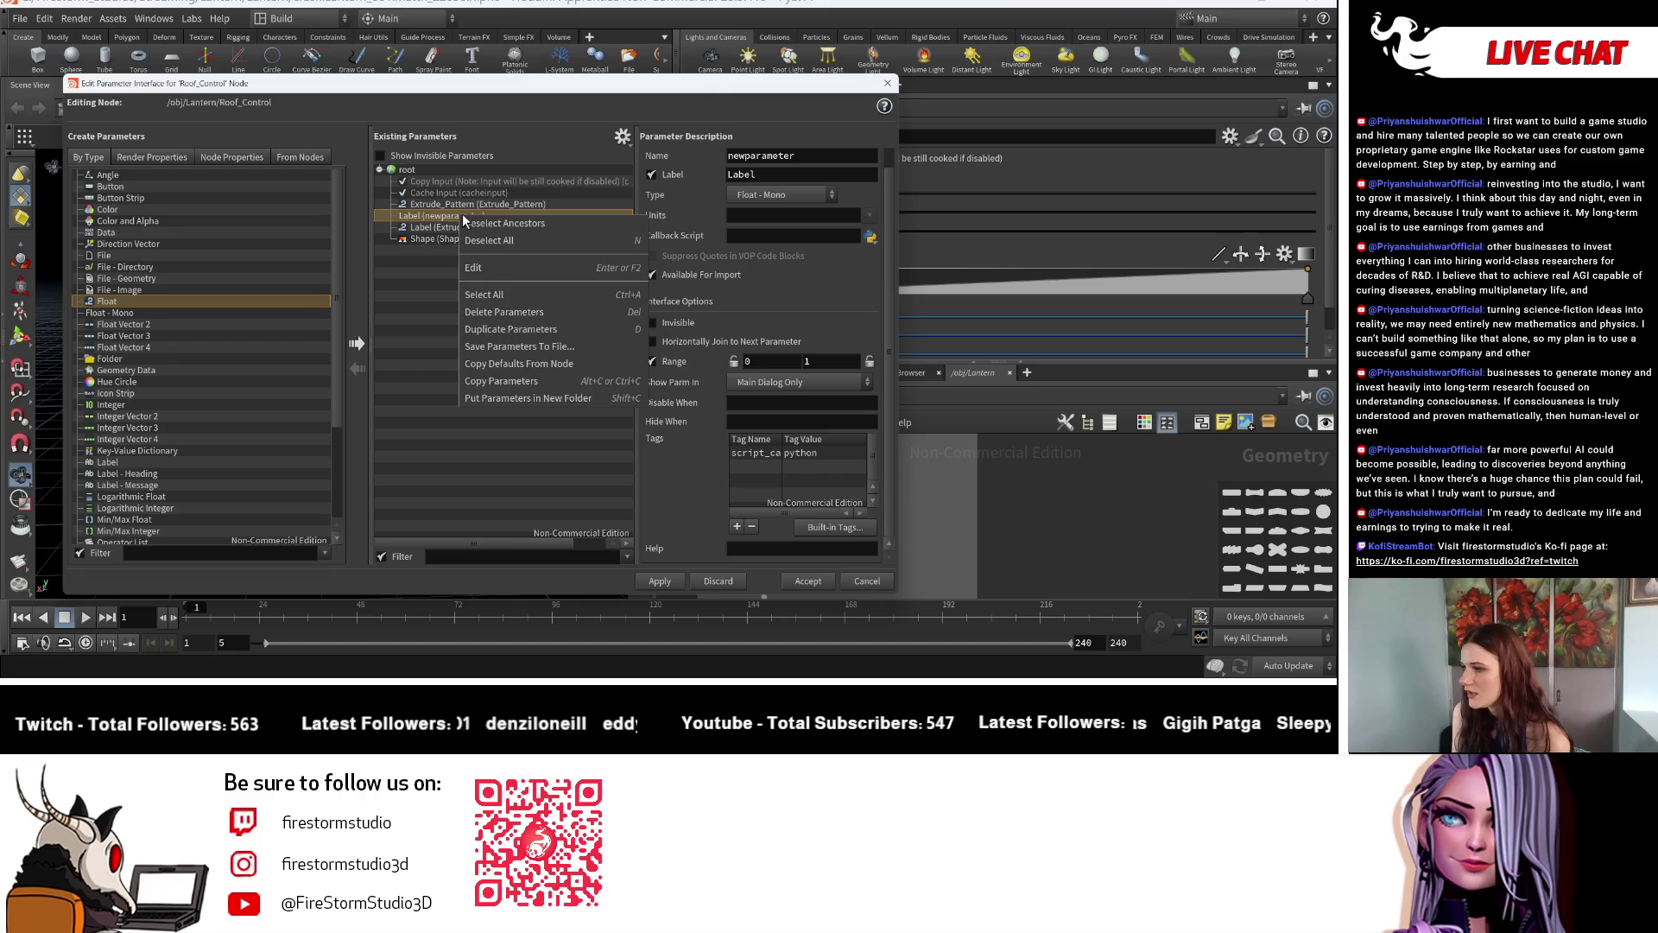
{"action": "left_click", "coordinate": [542, 311]}
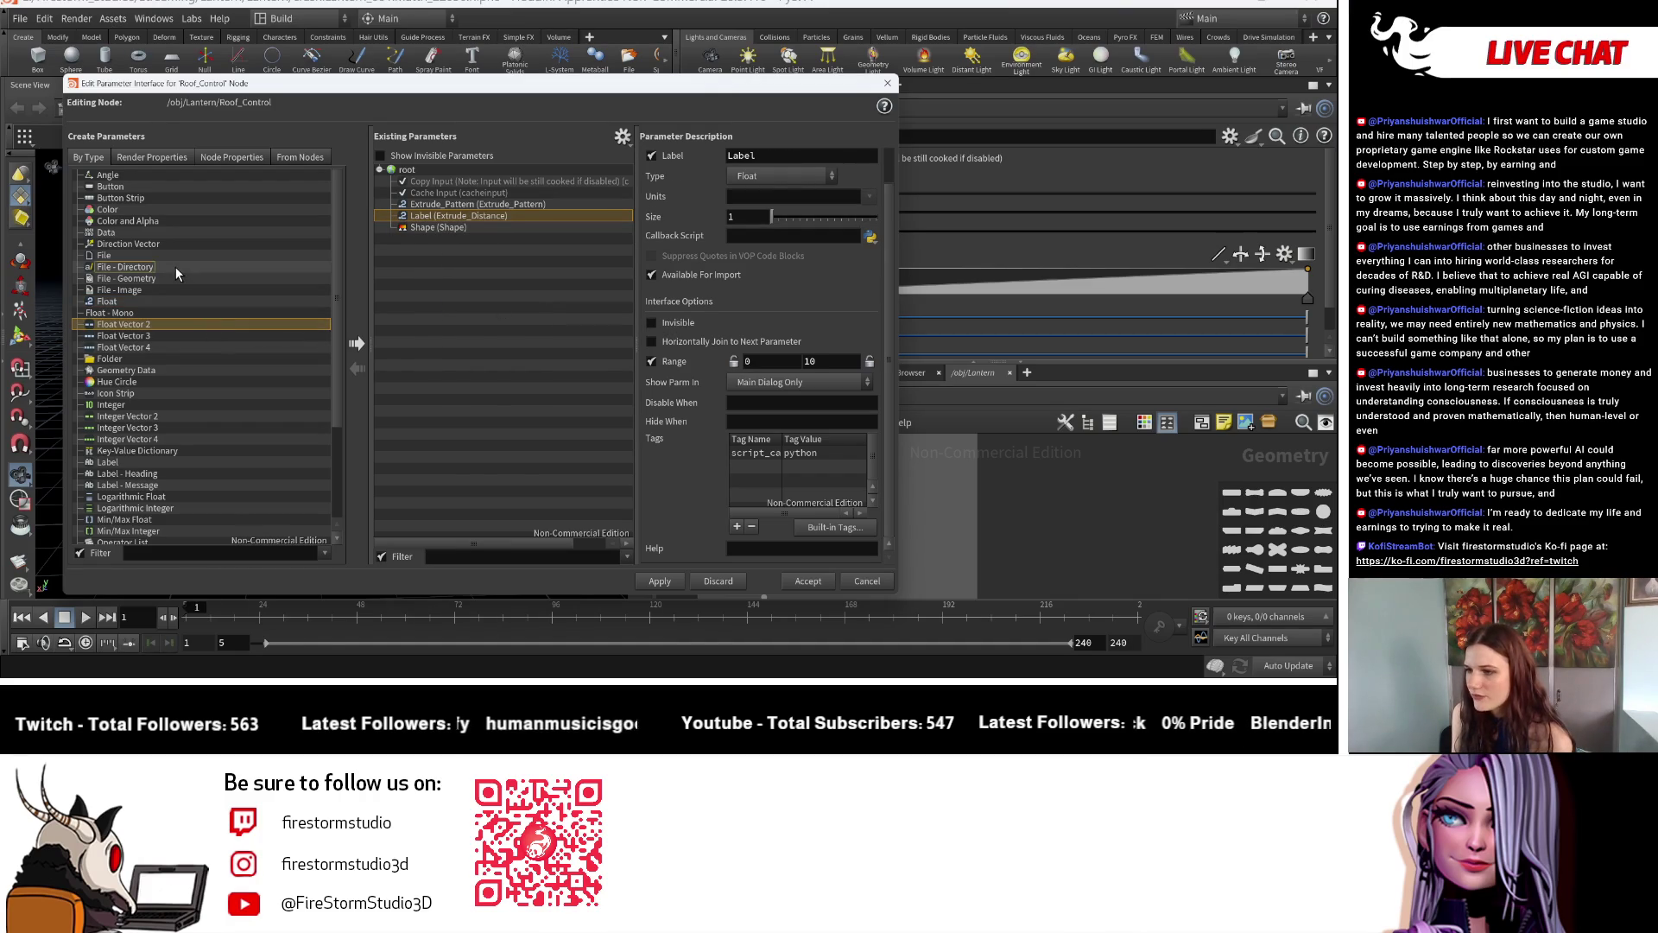
Add a new parameter after Cache Input, make it an Integer and accept.
{"action": "left_click", "coordinate": [174, 301]}
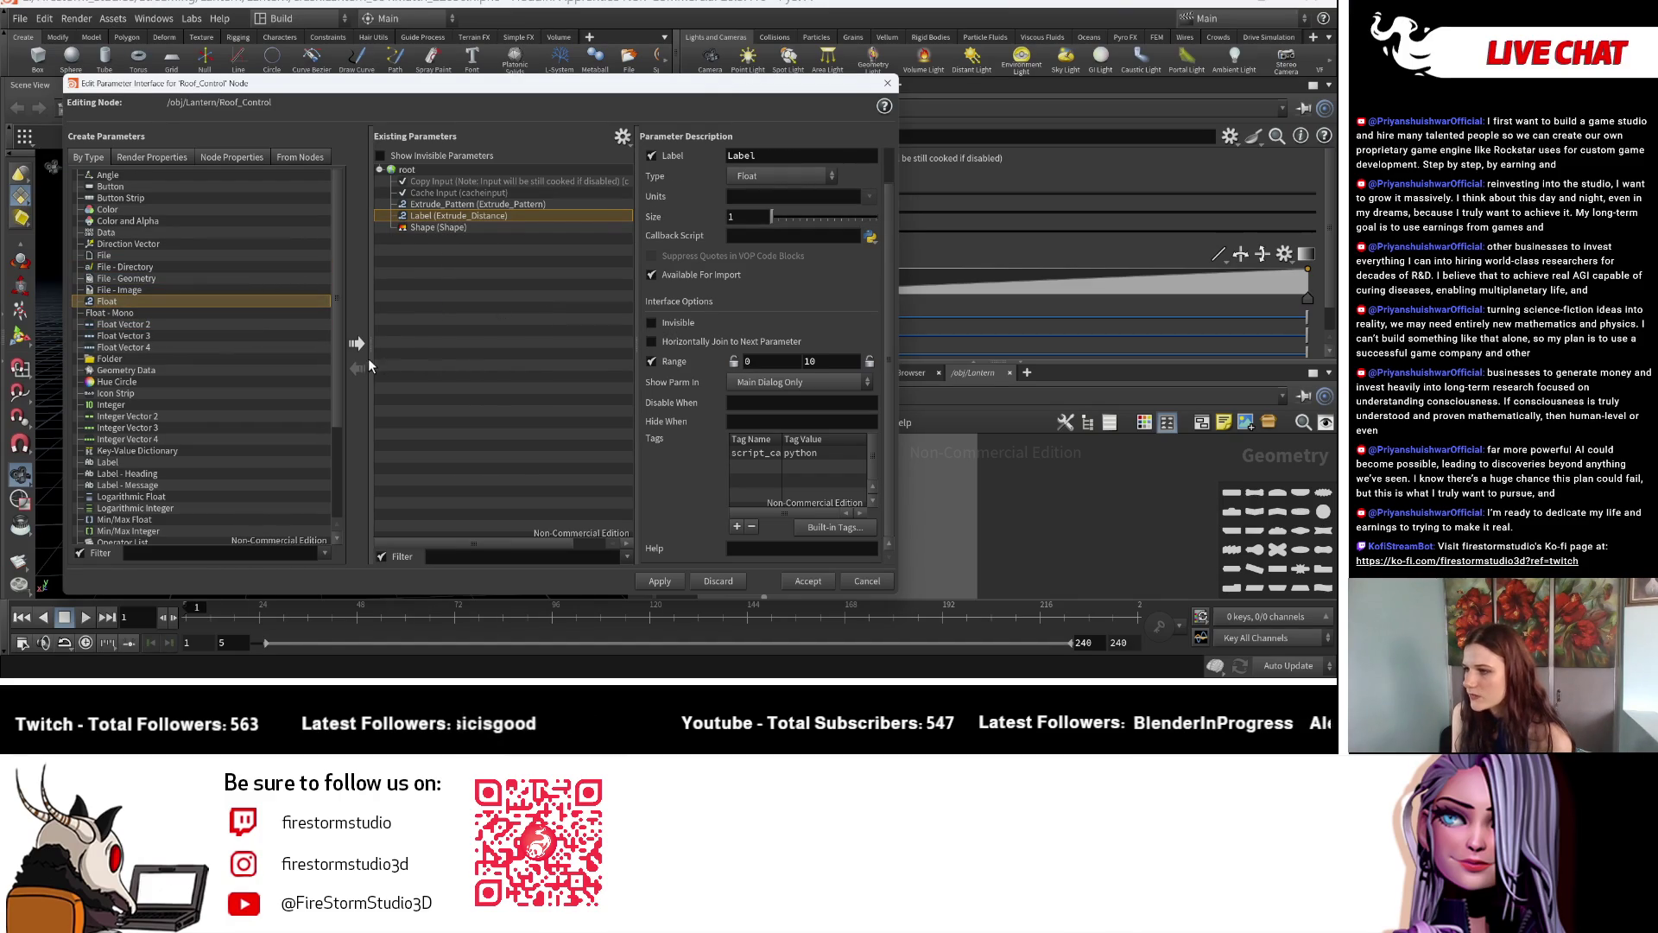
{"action": "left_click", "coordinate": [360, 343]}
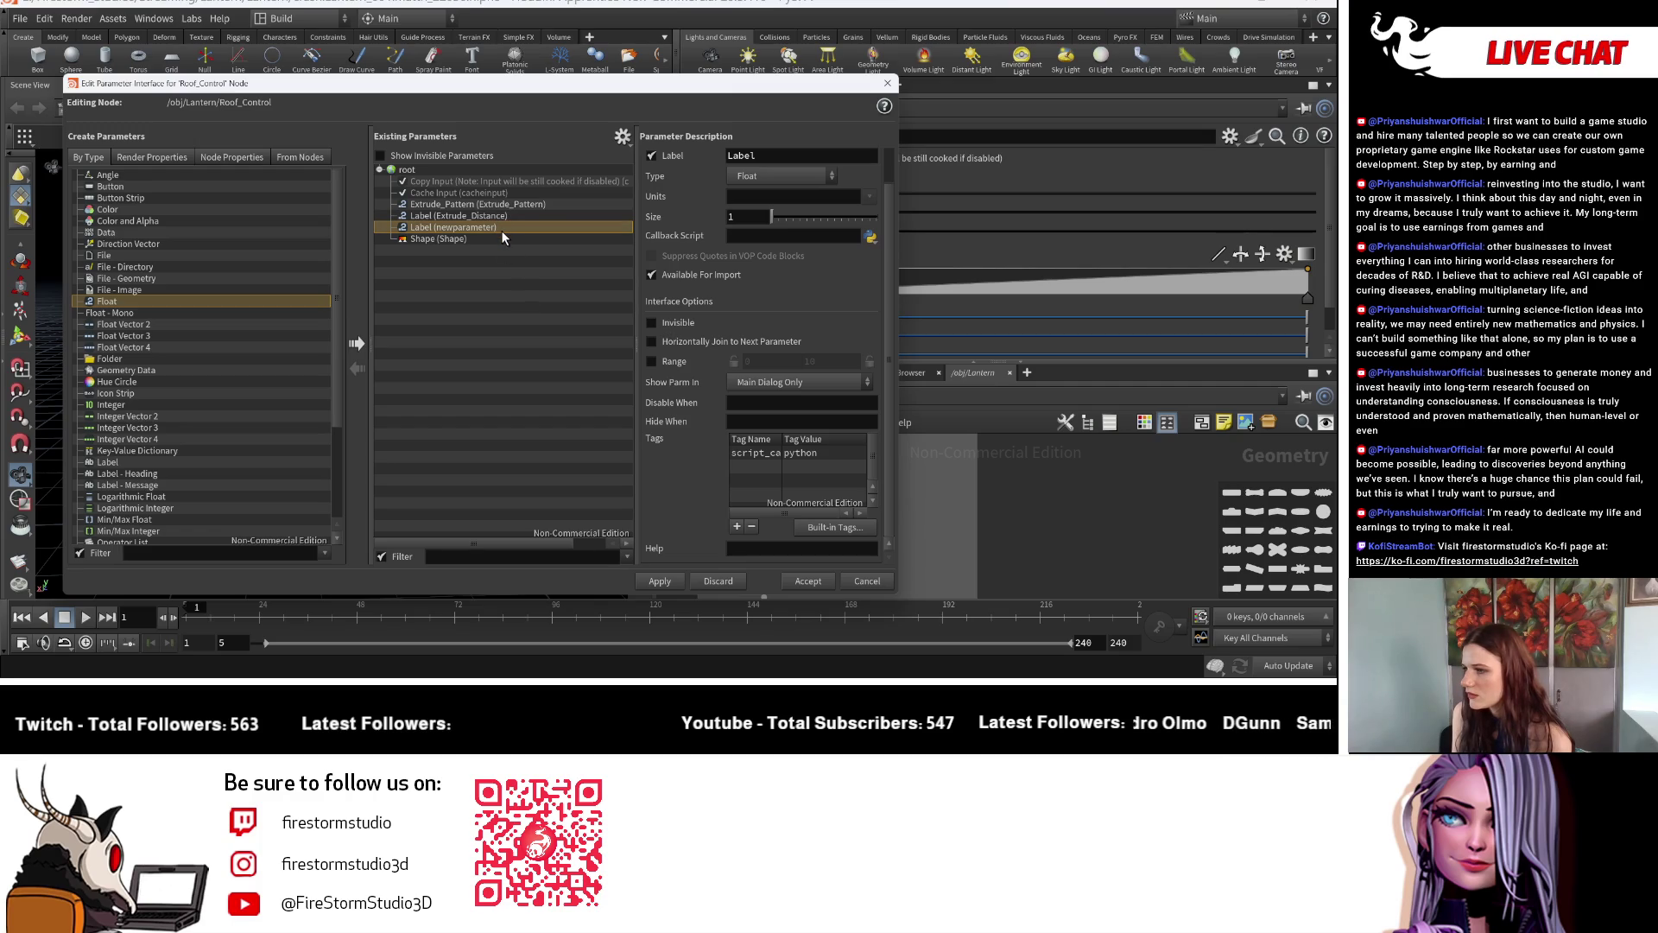
{"action": "right_click", "coordinate": [501, 230]}
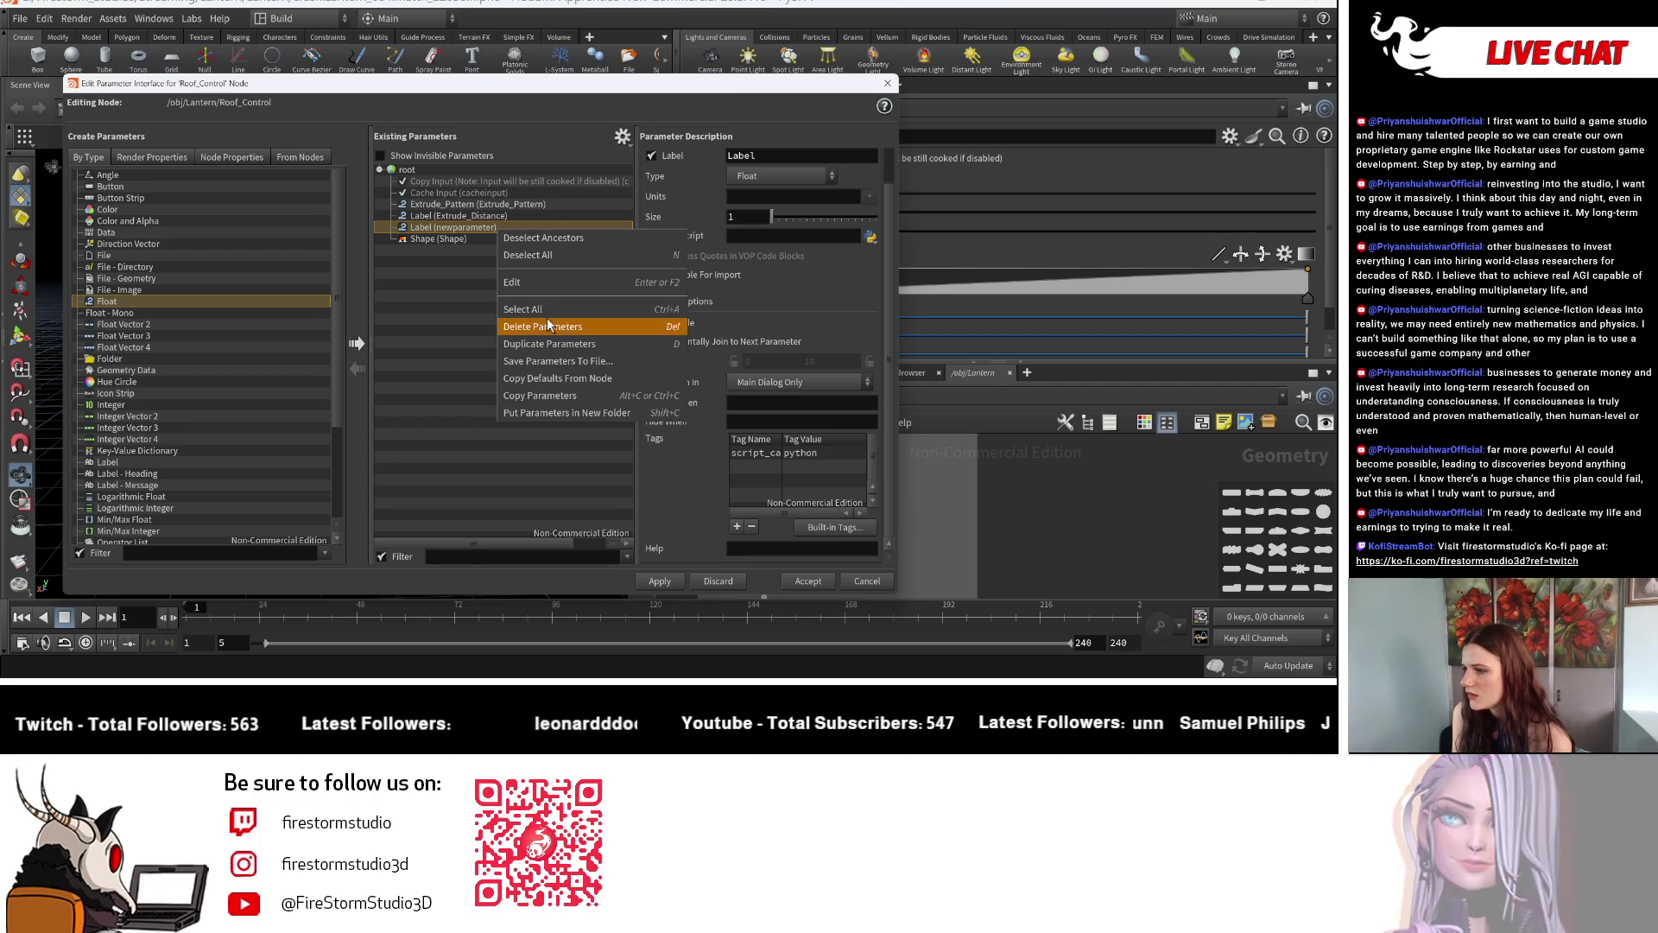
{"action": "left_click", "coordinate": [538, 329]}
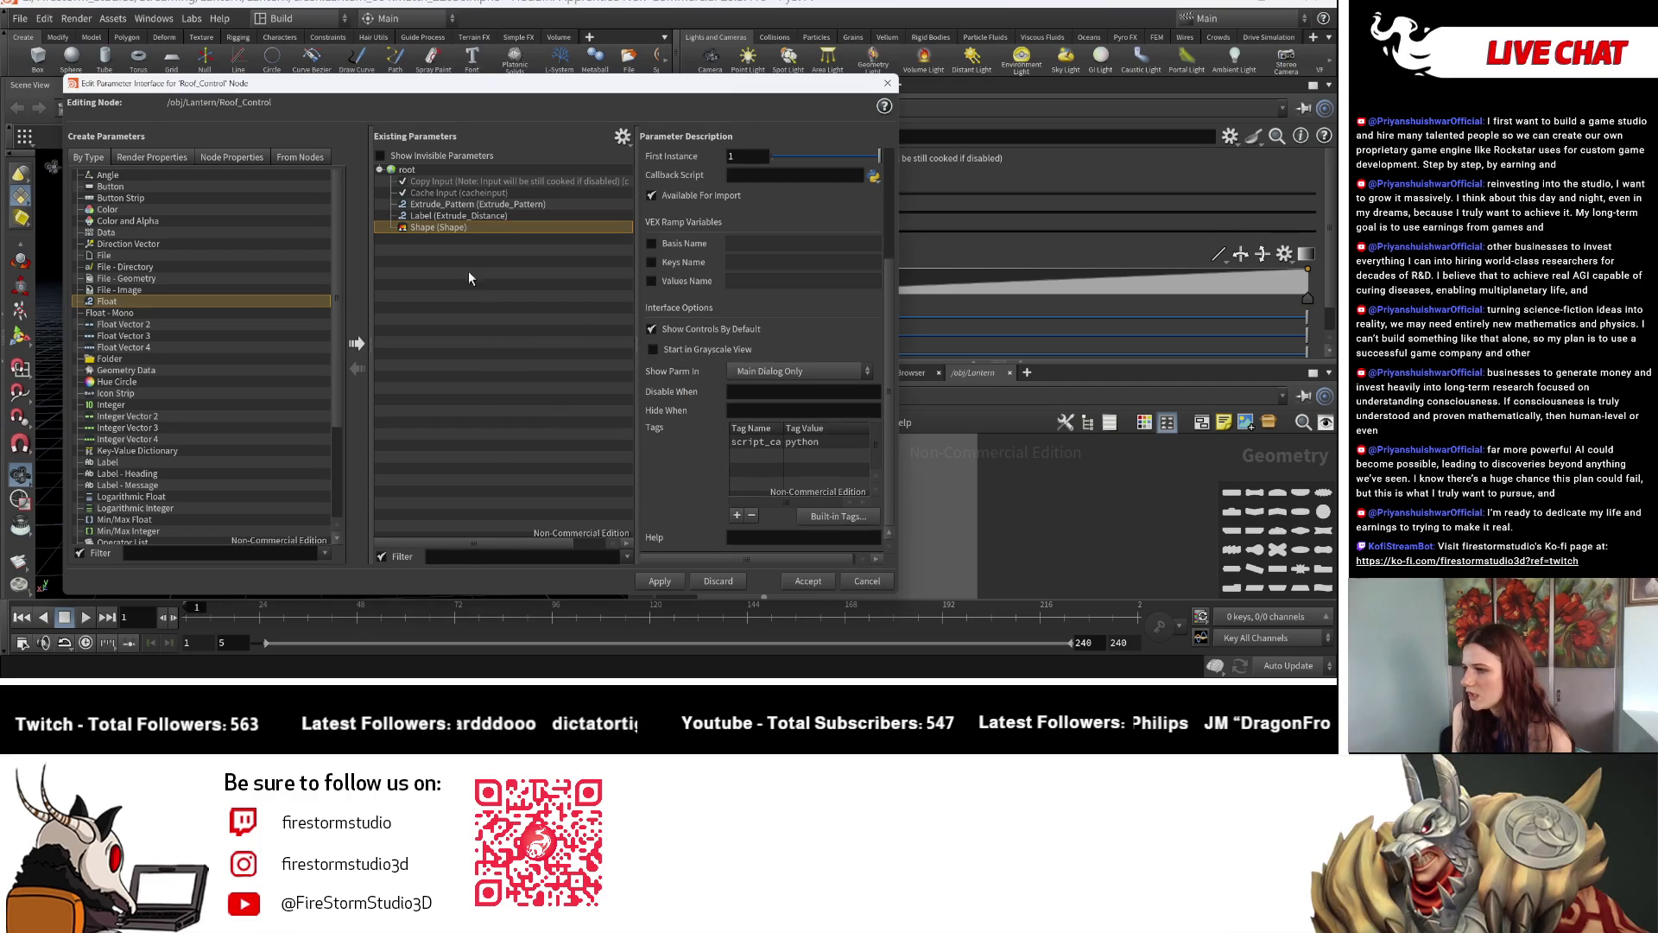
{"action": "left_click", "coordinate": [443, 192]}
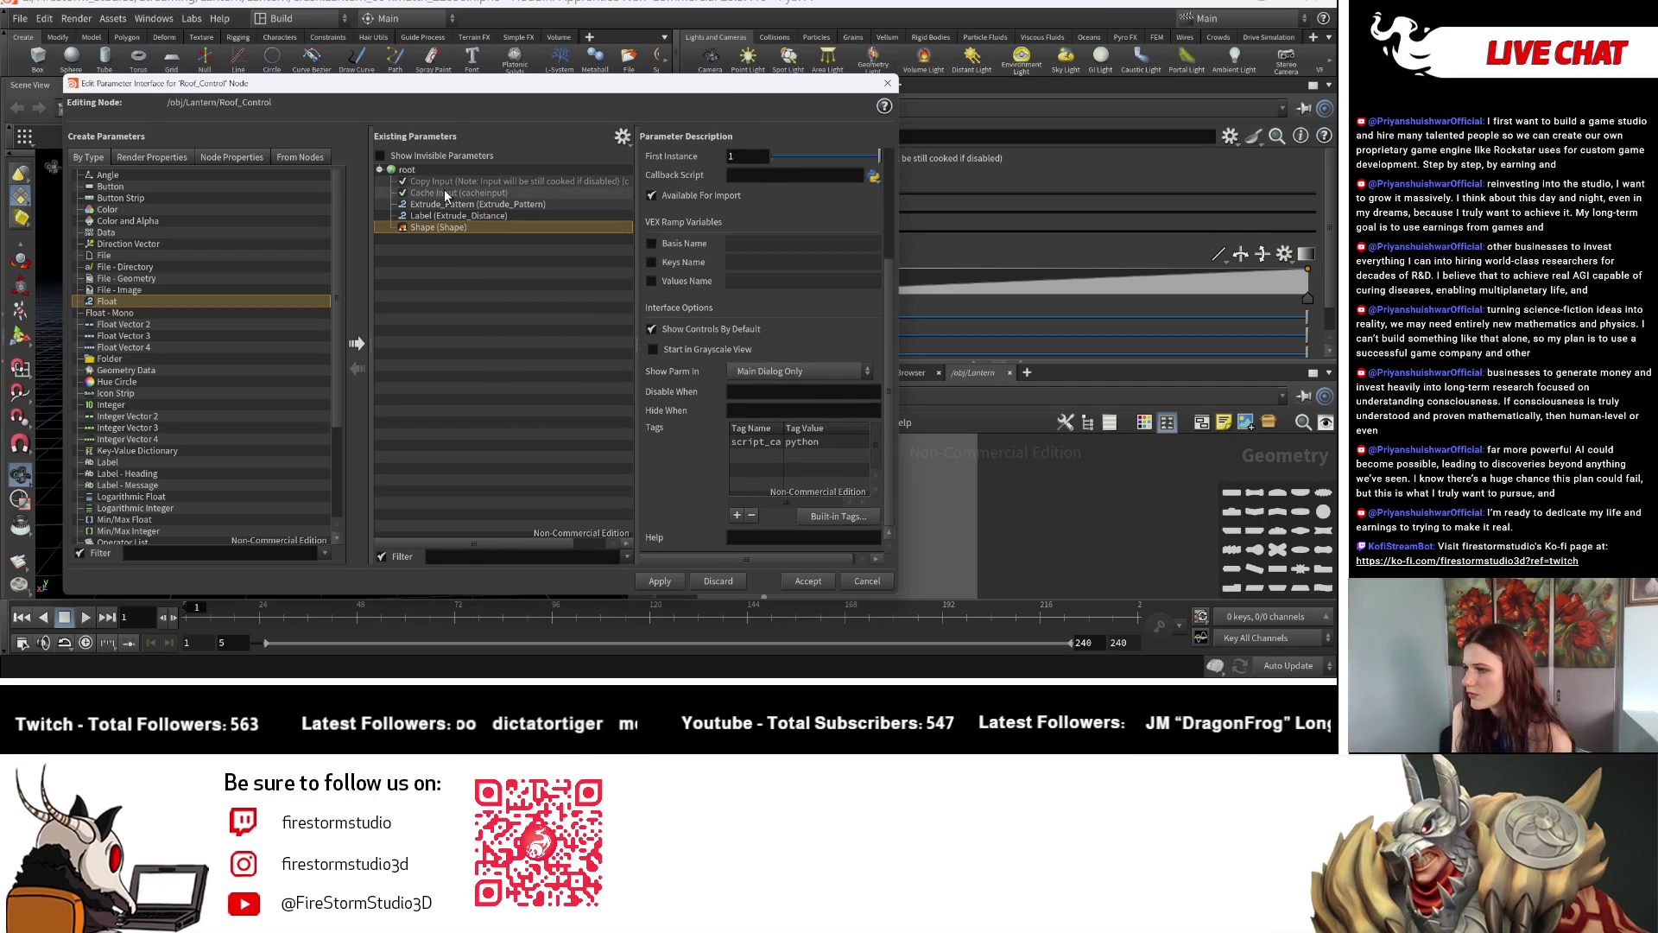
{"action": "left_click", "coordinate": [356, 343]}
{"action": "left_click", "coordinate": [773, 176]}
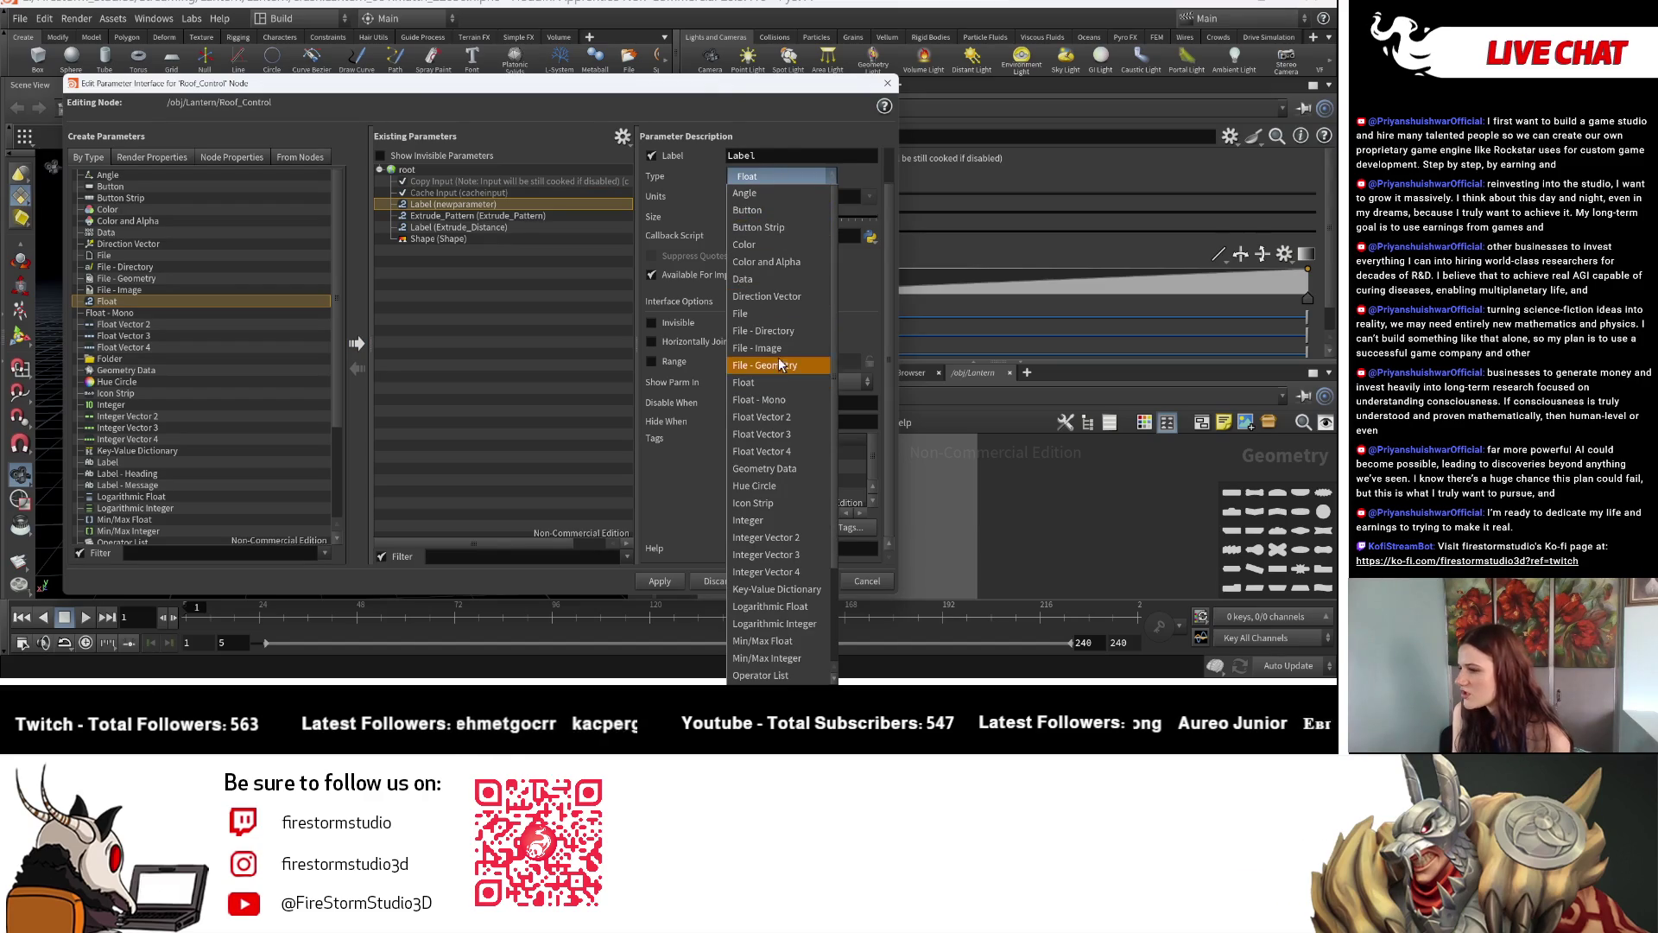
{"action": "scroll", "coordinate": [763, 425], "scroll_direction": "down", "scroll_amount": 2}
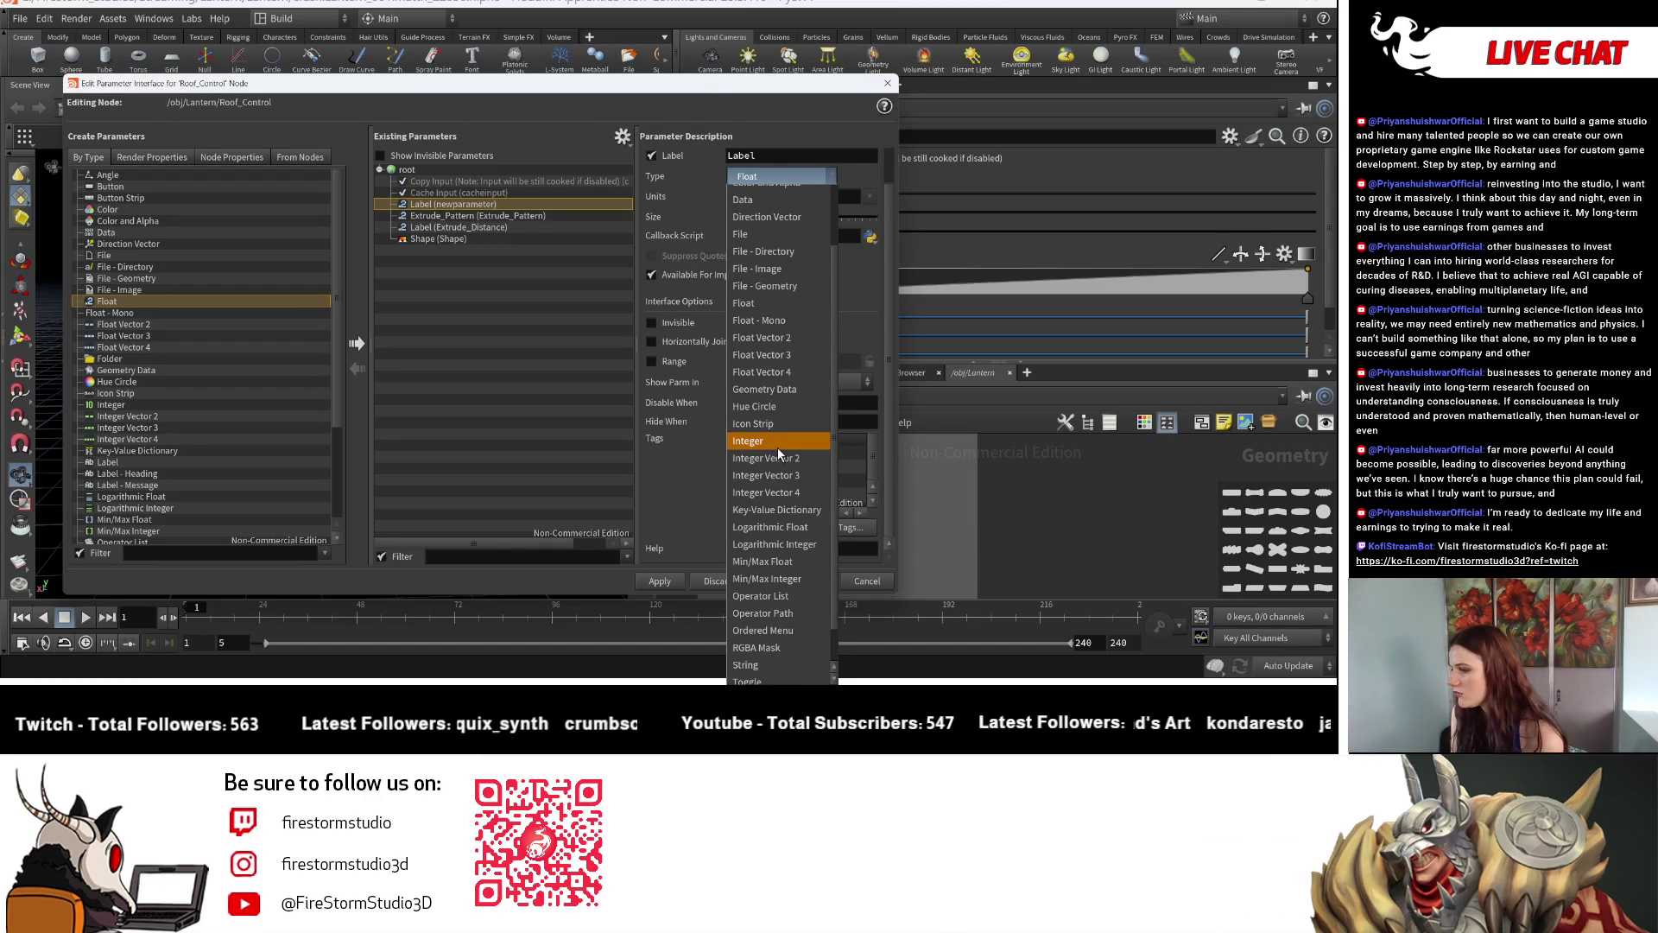
{"action": "left_click", "coordinate": [777, 446]}
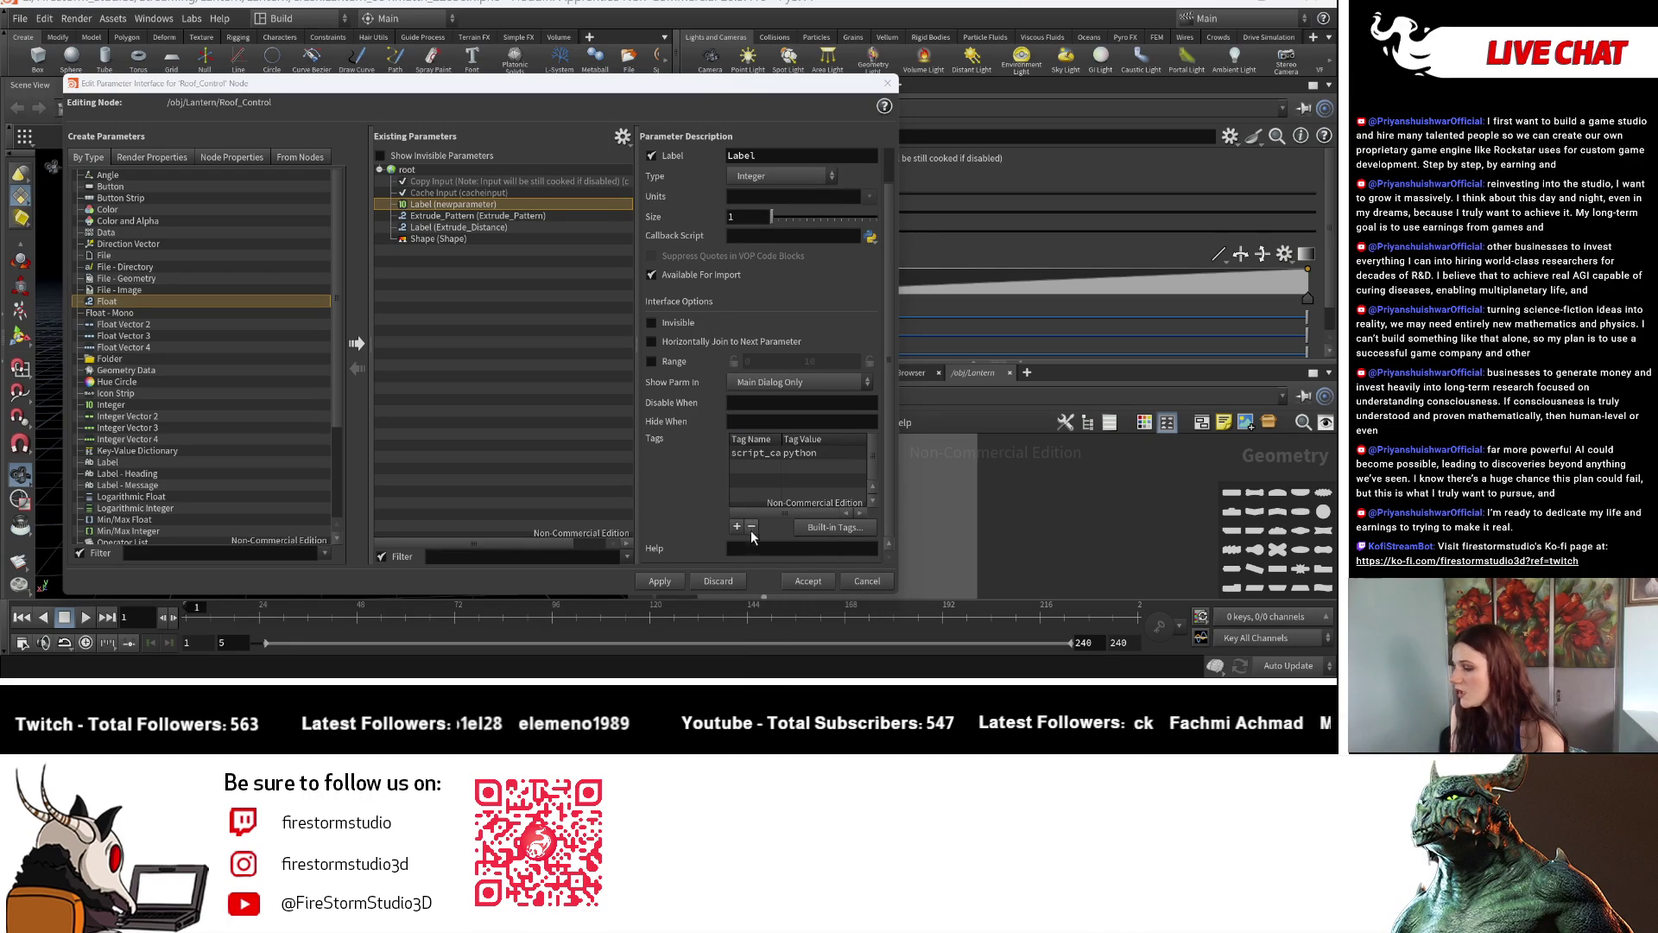
{"action": "left_click", "coordinate": [807, 580]}
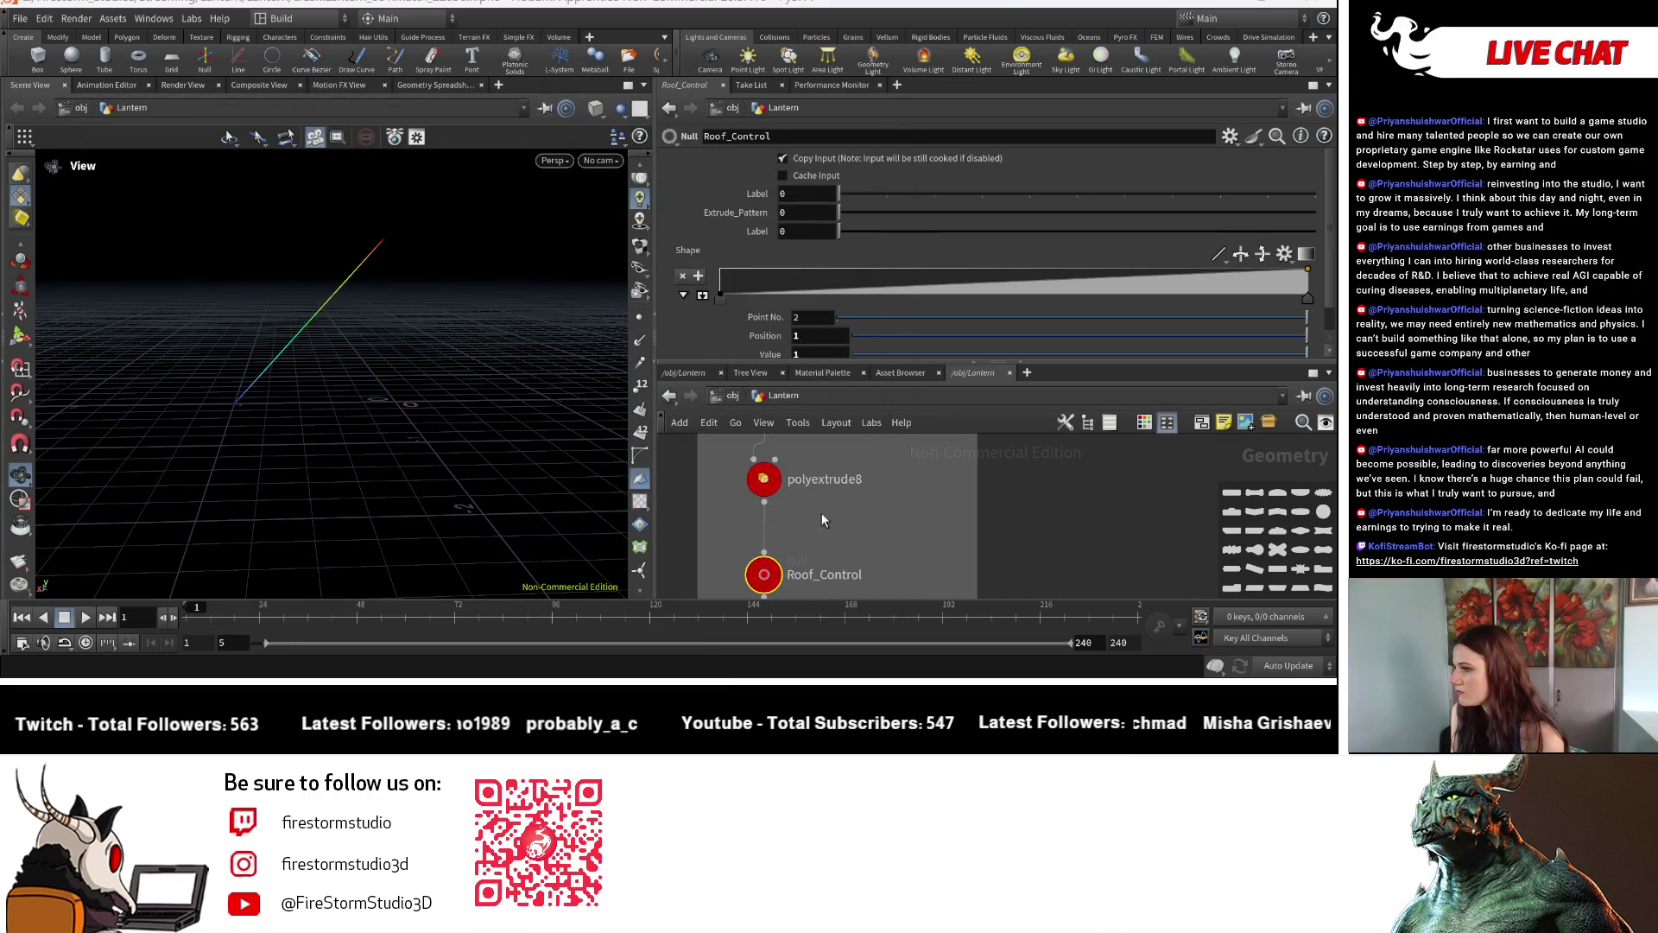
Set the new integer Label slider to 10, then reopen the parameter interface editor.
{"action": "left_click_drag", "start_coordinate": [911, 196], "coordinate": [1285, 211]}
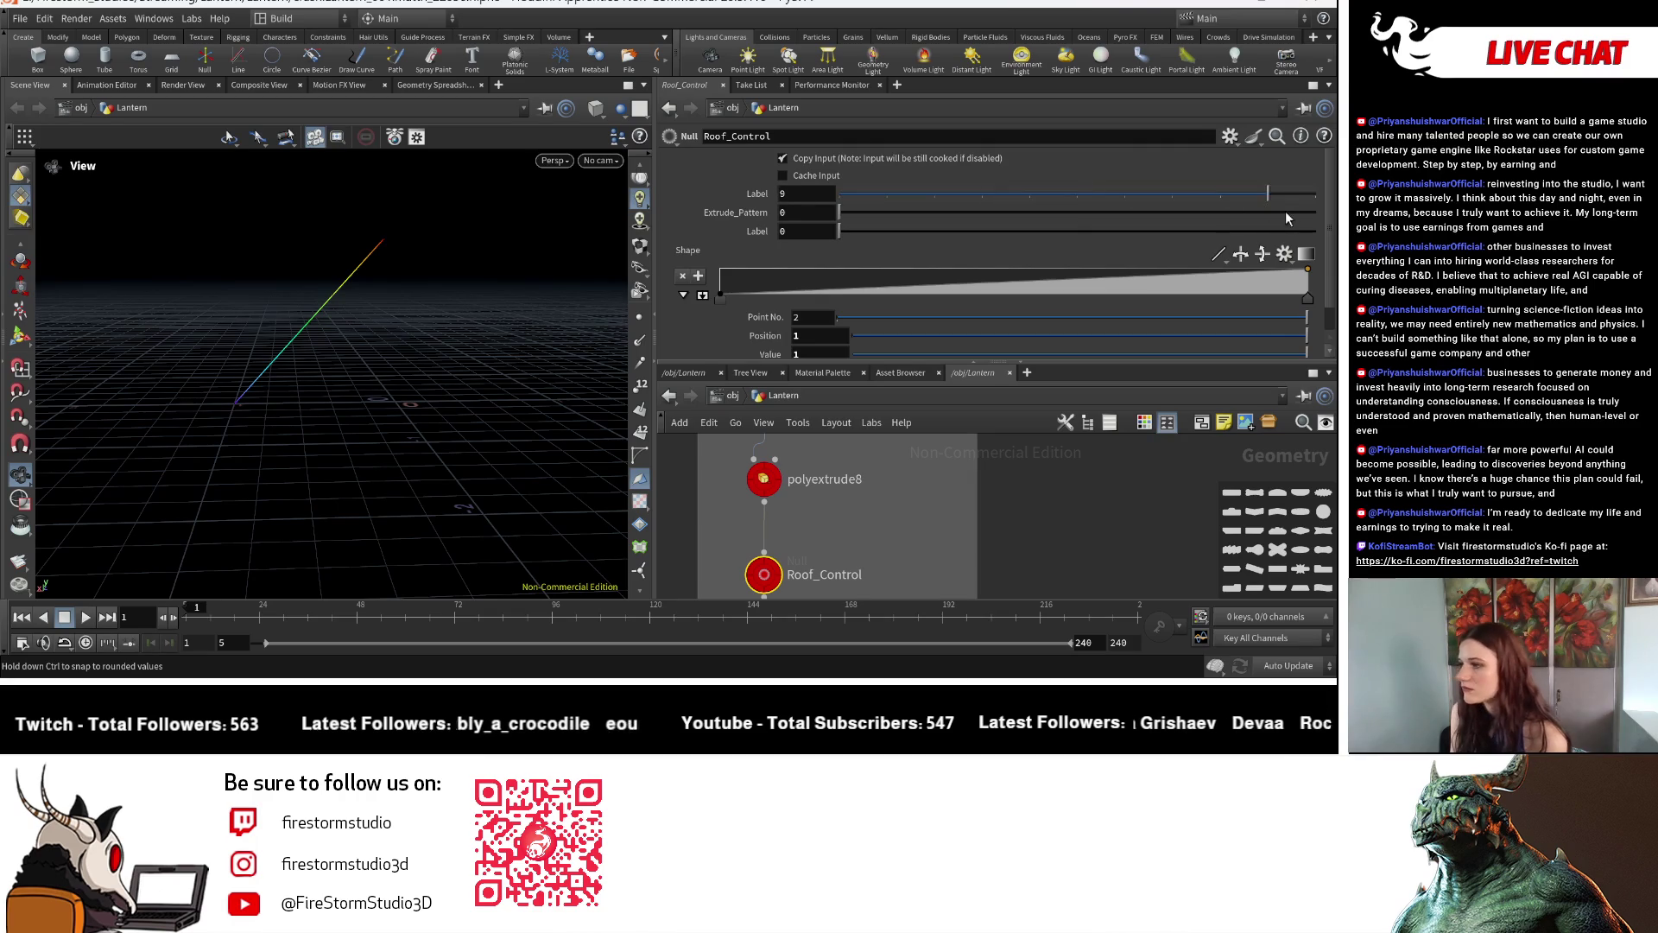
{"action": "middle_click_drag", "start_coordinate": [825, 193], "coordinate": [985, 159]}
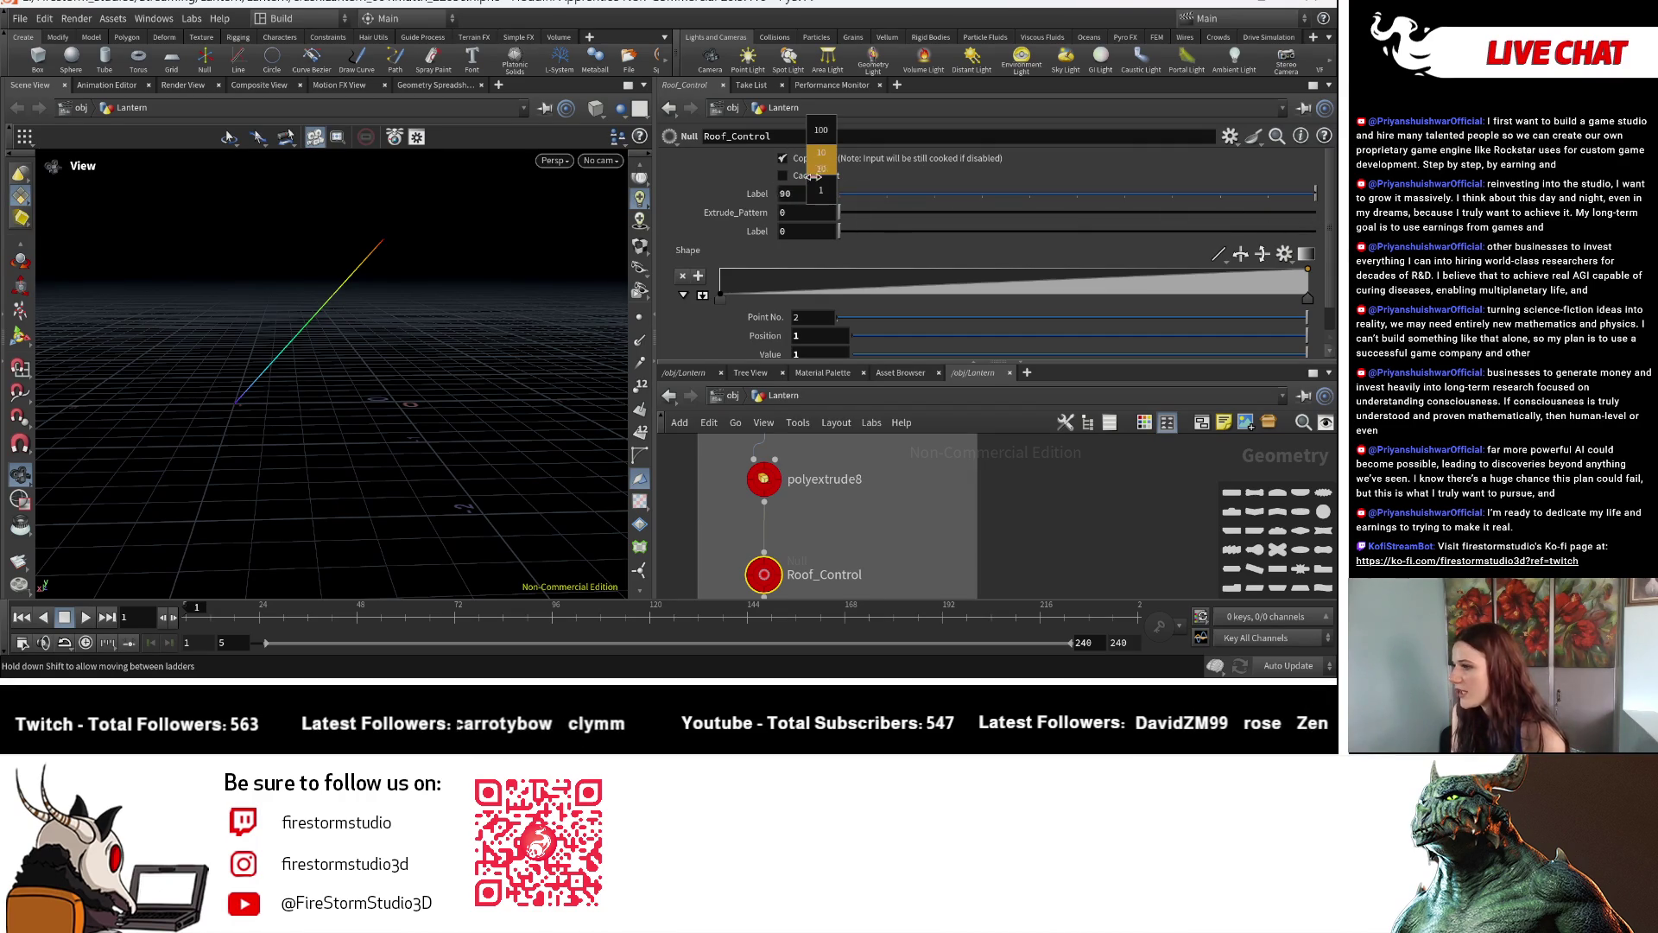
{"action": "middle_click_drag", "start_coordinate": [812, 176], "coordinate": [793, 193]}
{"action": "type", "text": "10"}
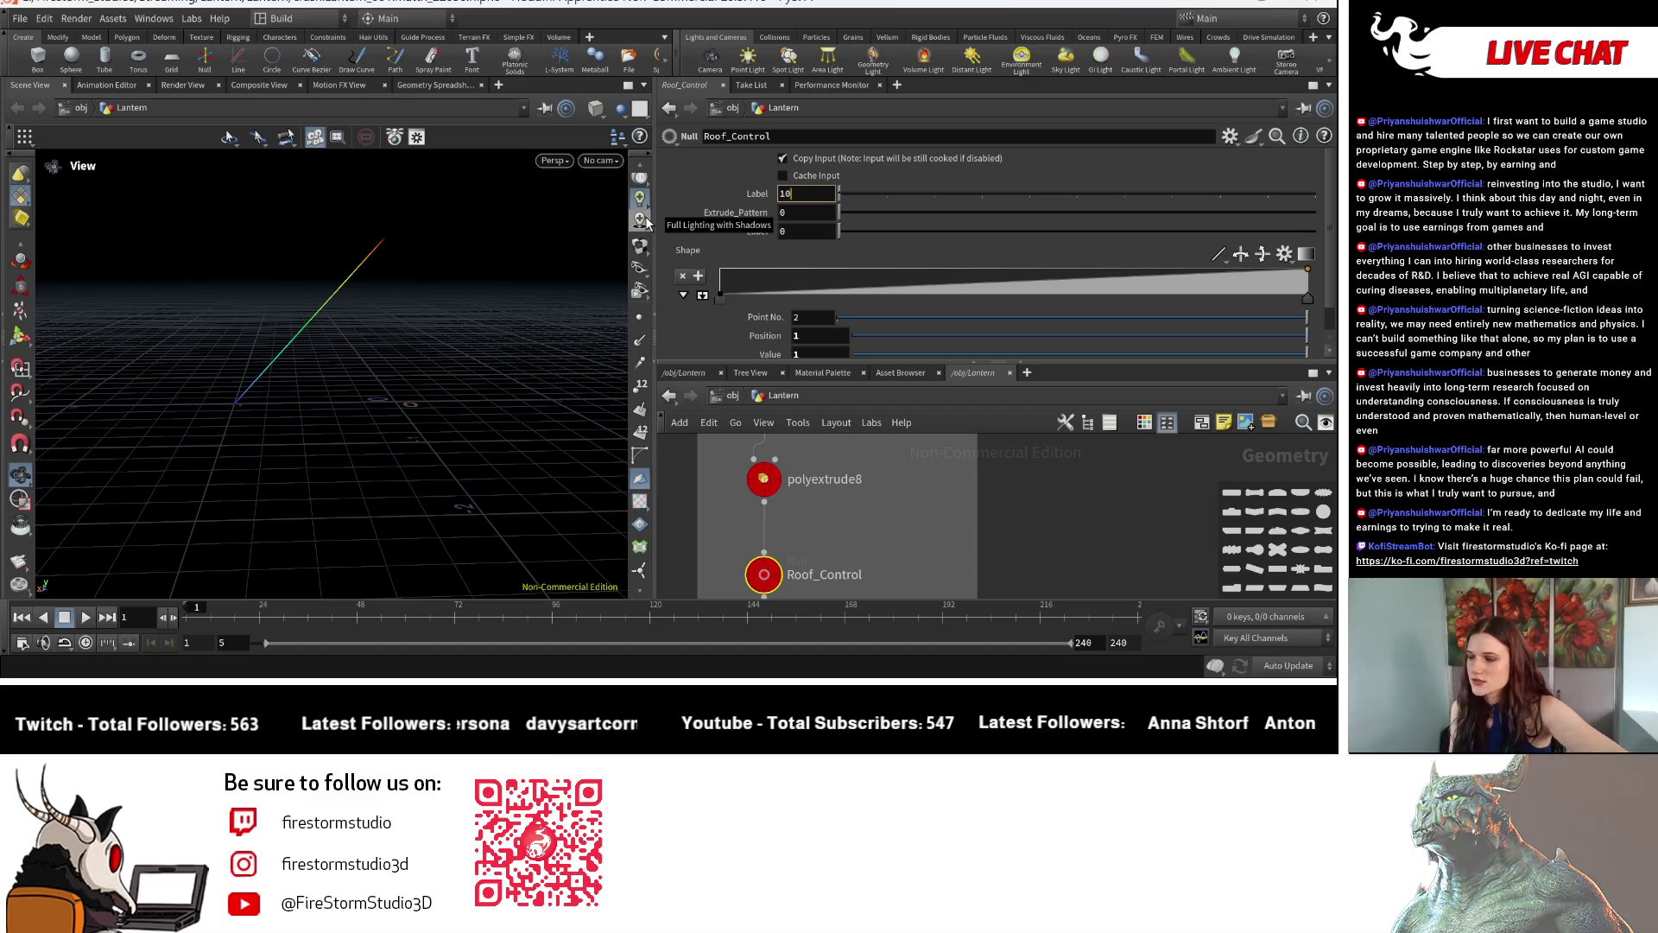
{"action": "right_click", "coordinate": [720, 188]}
{"action": "mouse_move", "coordinate": [744, 215]}
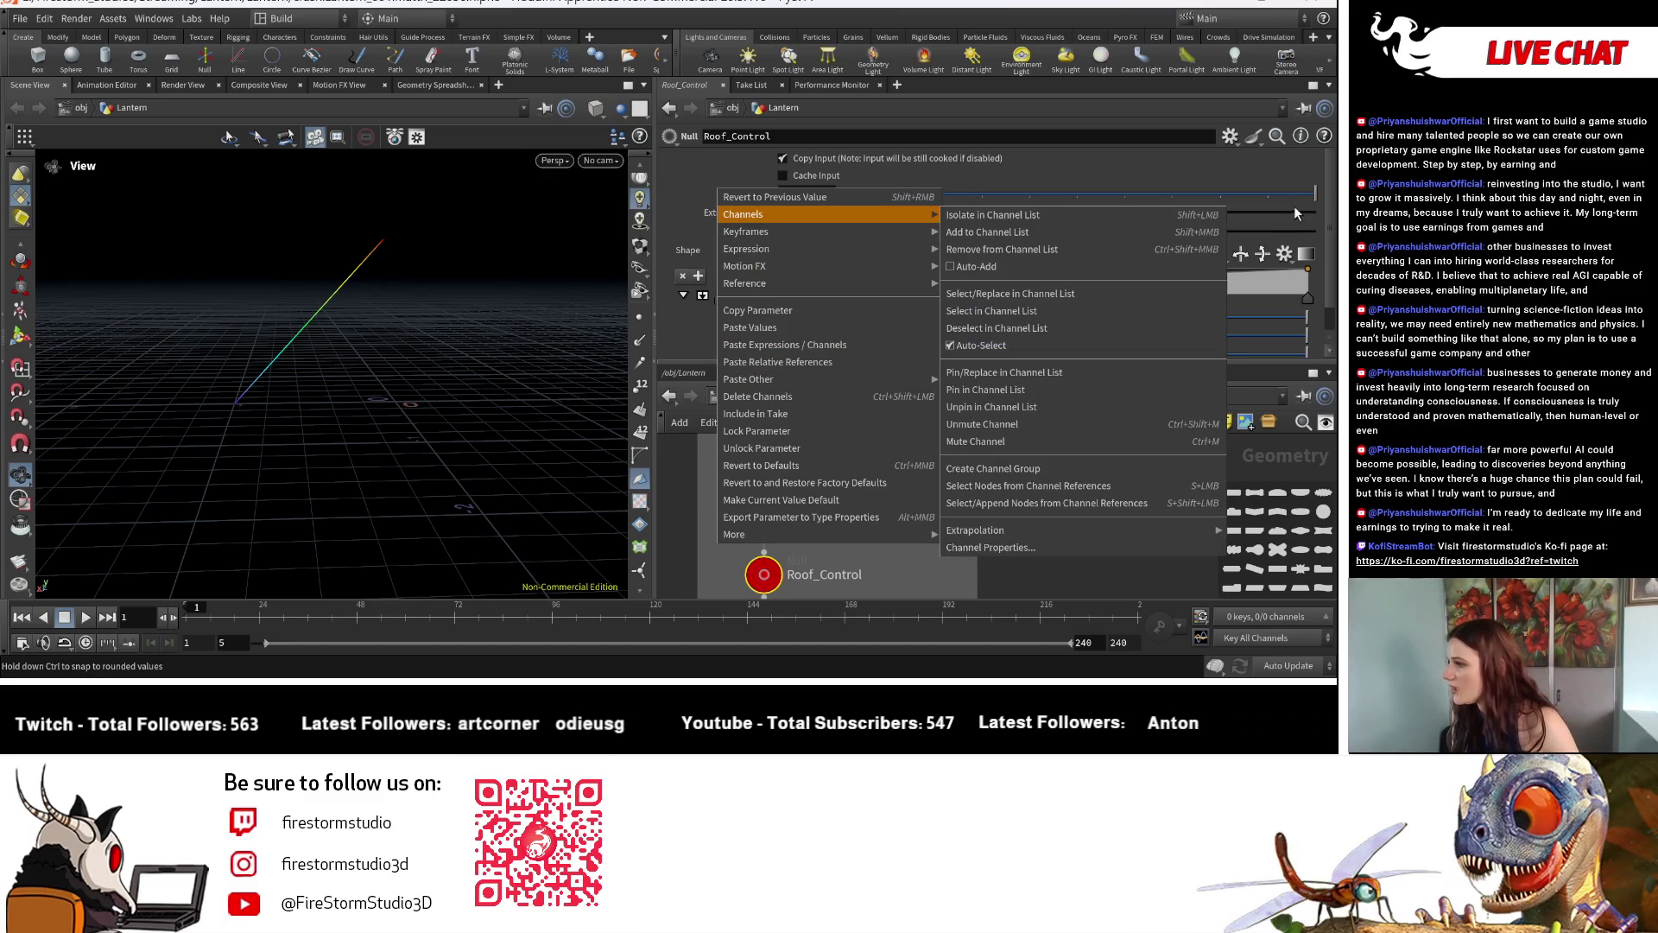
{"action": "left_click", "coordinate": [1229, 136]}
{"action": "left_click", "coordinate": [1199, 157]}
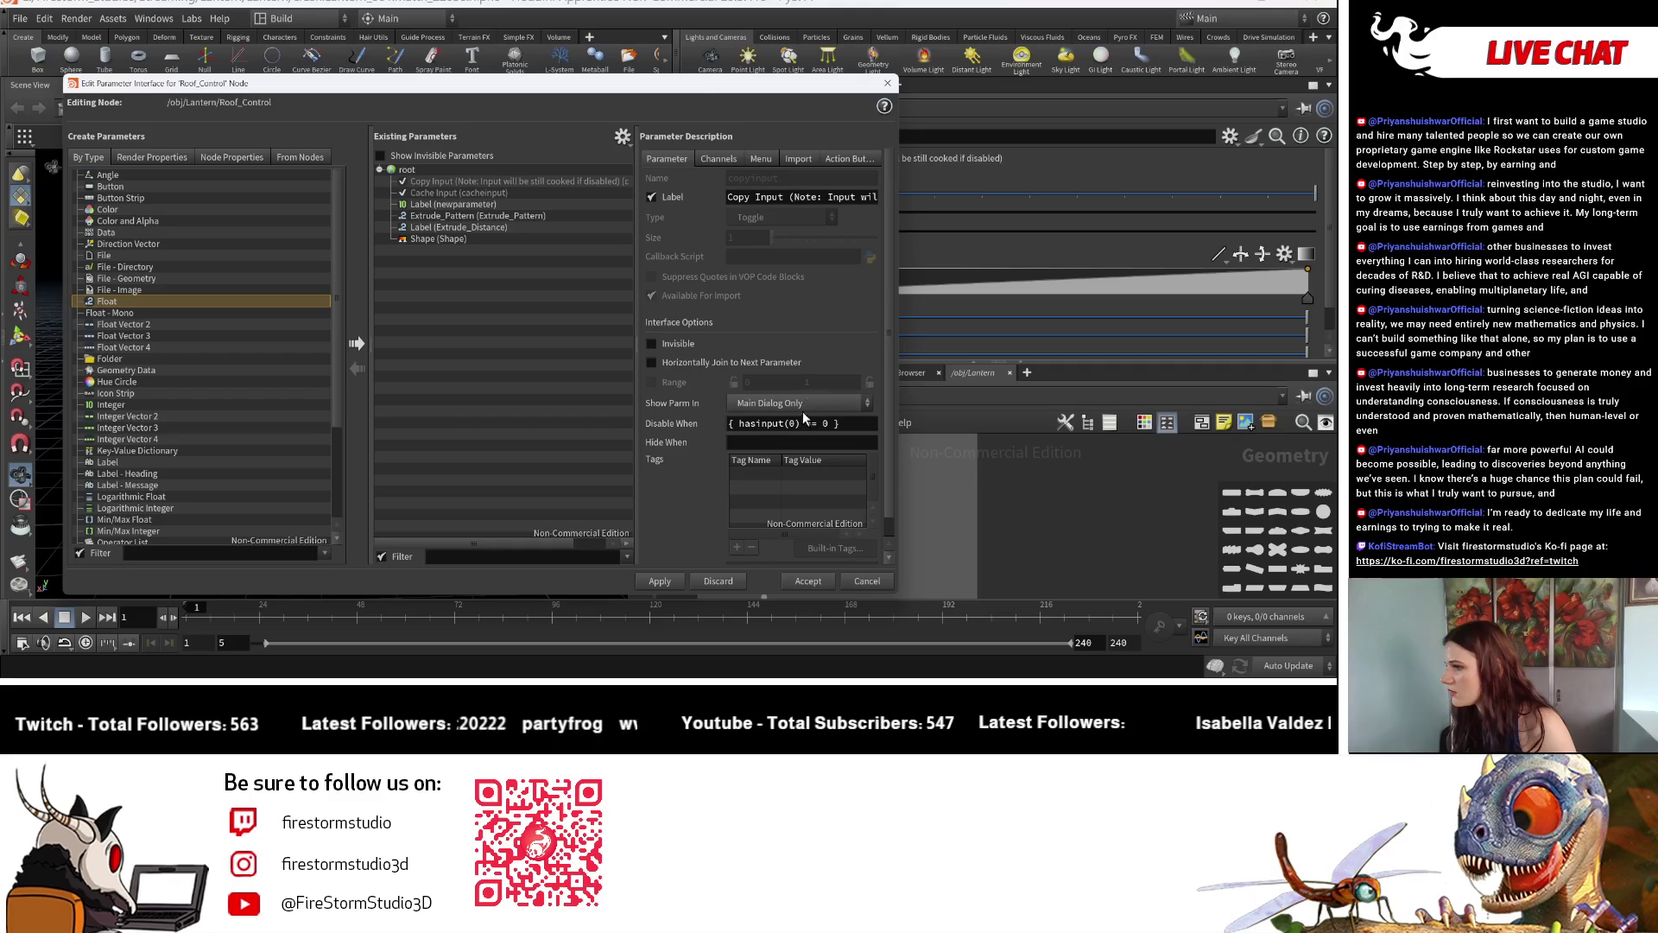
{"action": "scroll", "coordinate": [727, 369], "scroll_direction": "down", "scroll_amount": 1}
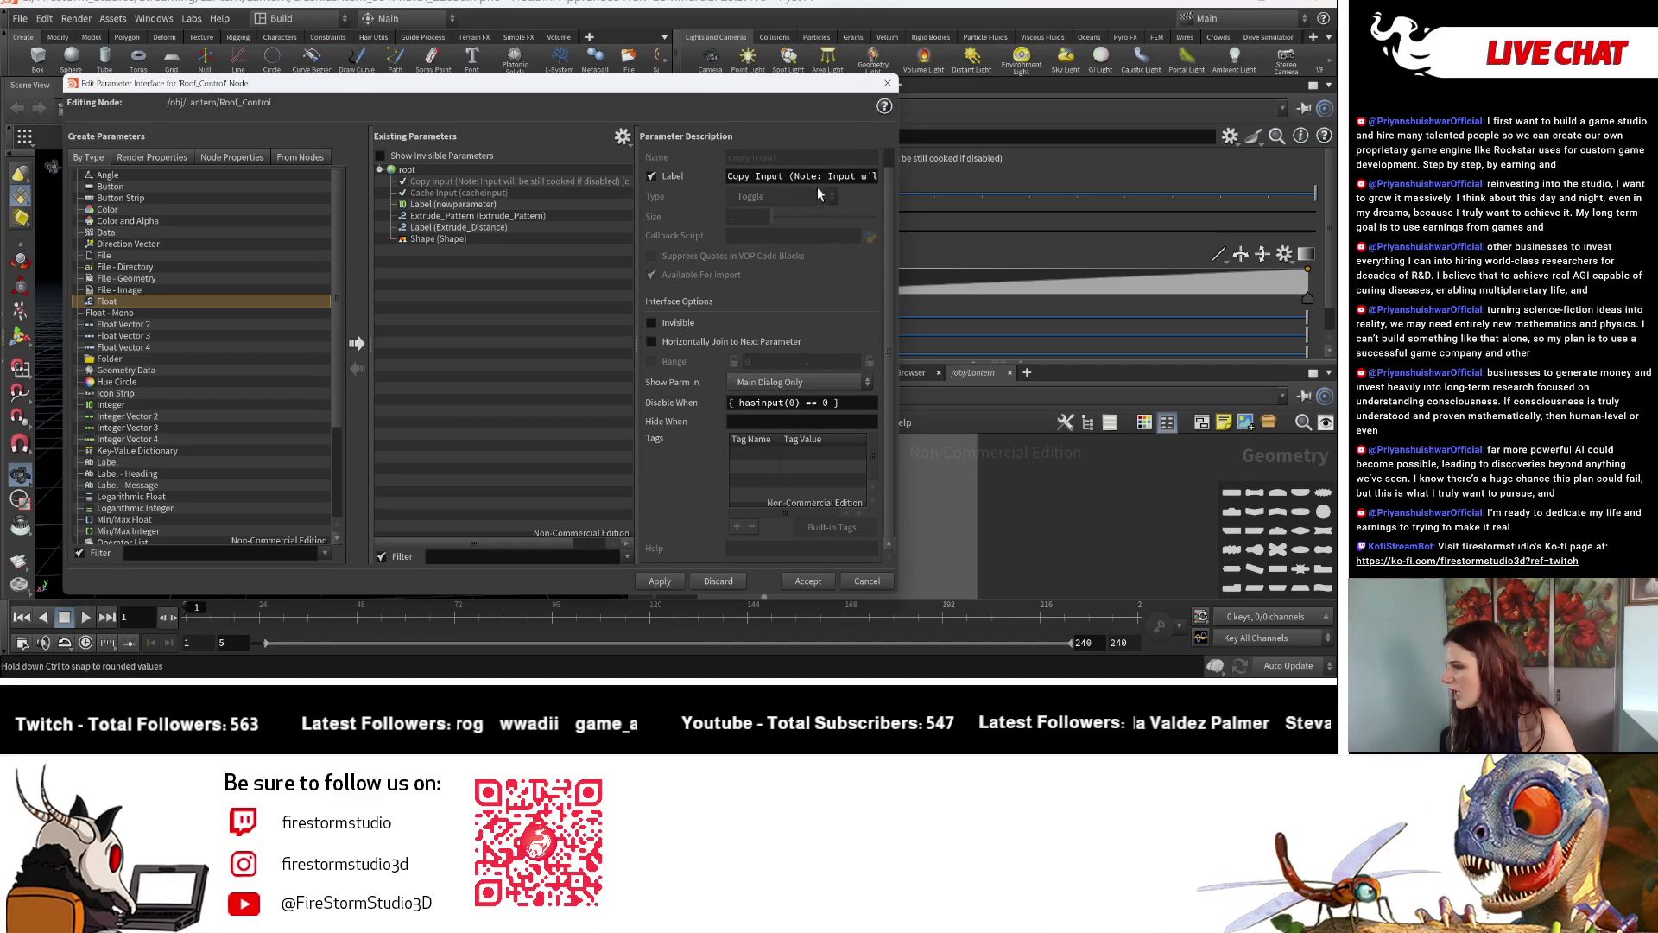
Relabel the integer newparameter as Label2 and move to its Name field.
{"action": "left_click", "coordinate": [888, 83]}
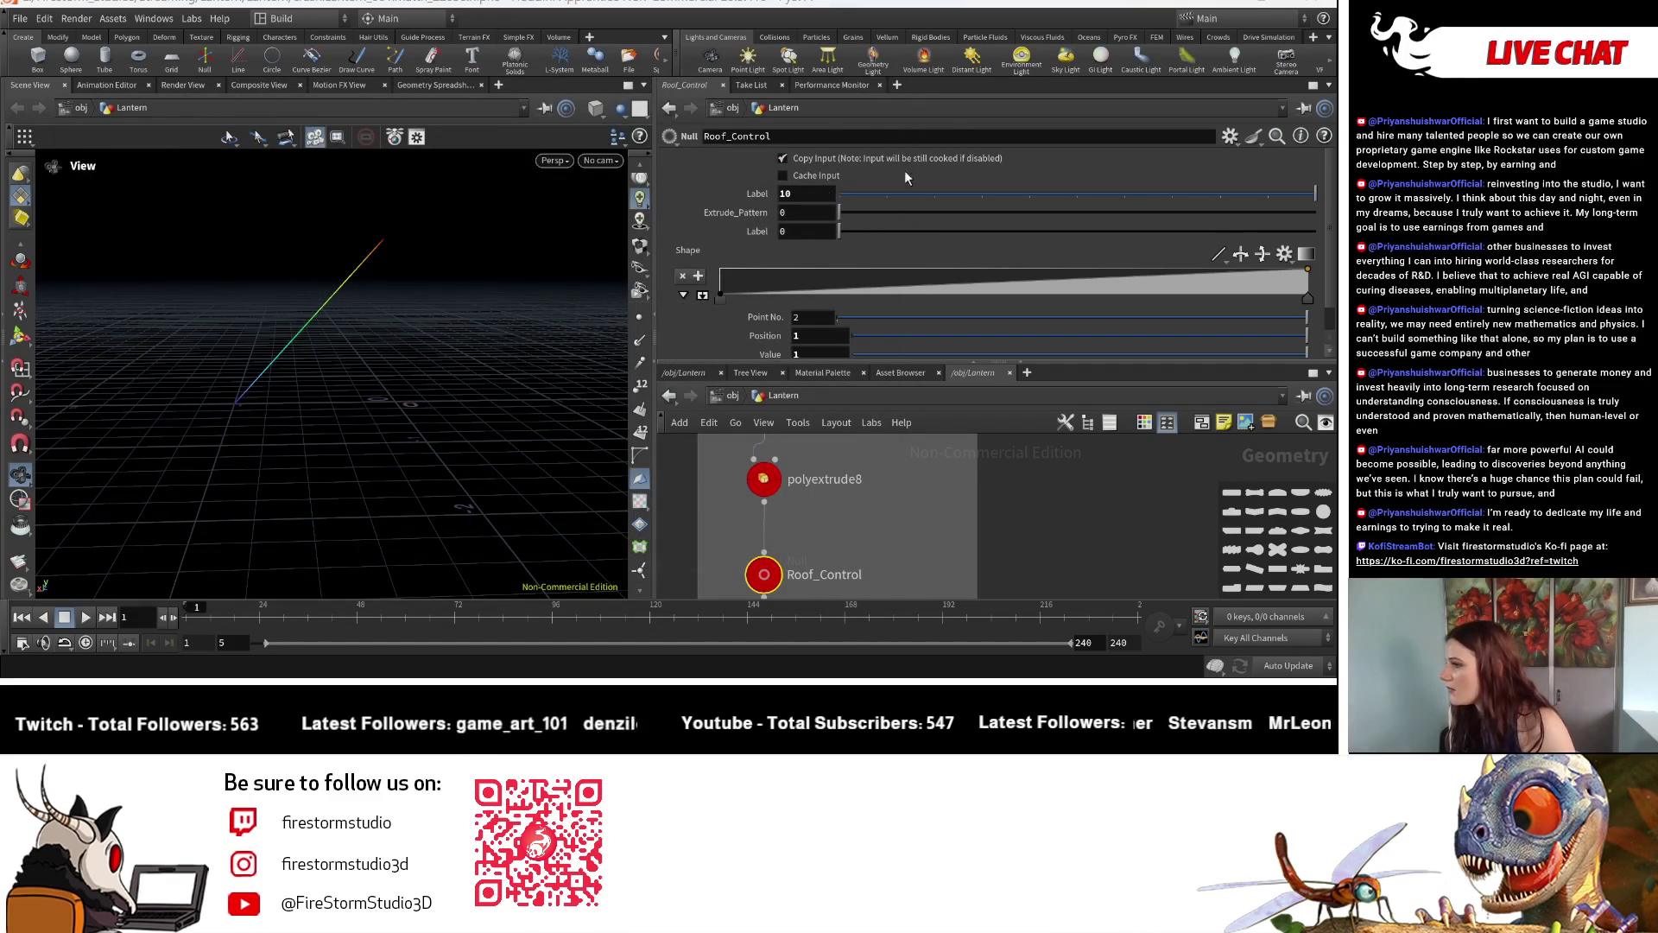
{"action": "left_click", "coordinate": [1230, 135]}
{"action": "left_click", "coordinate": [1173, 157]}
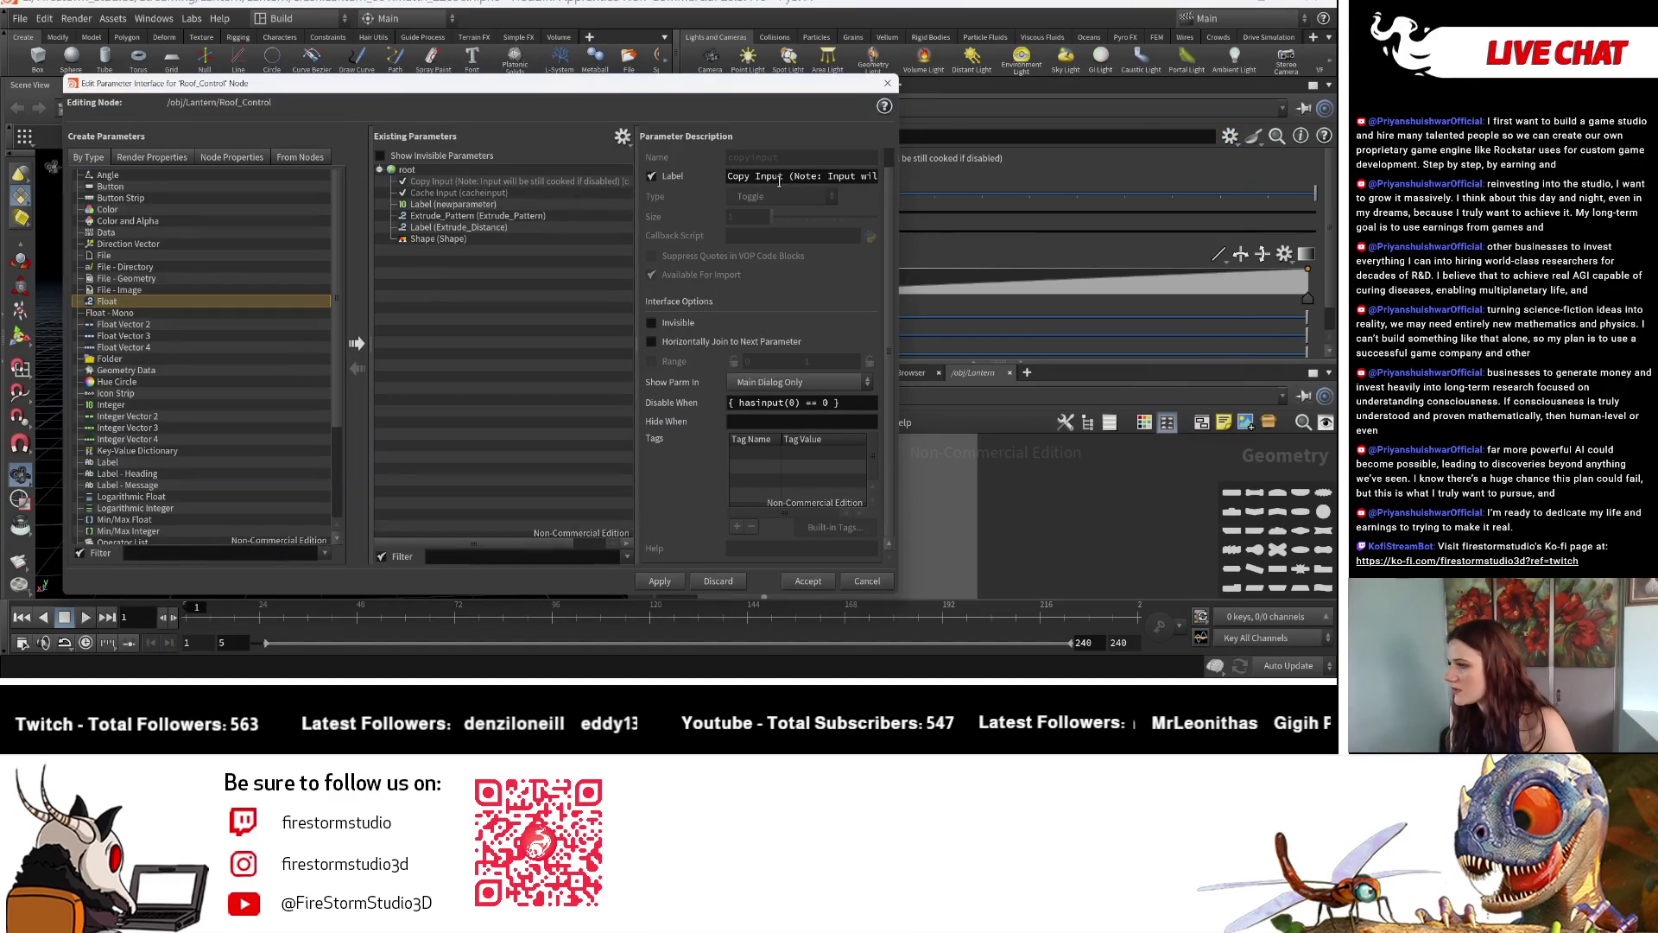
{"action": "left_click", "coordinate": [454, 203]}
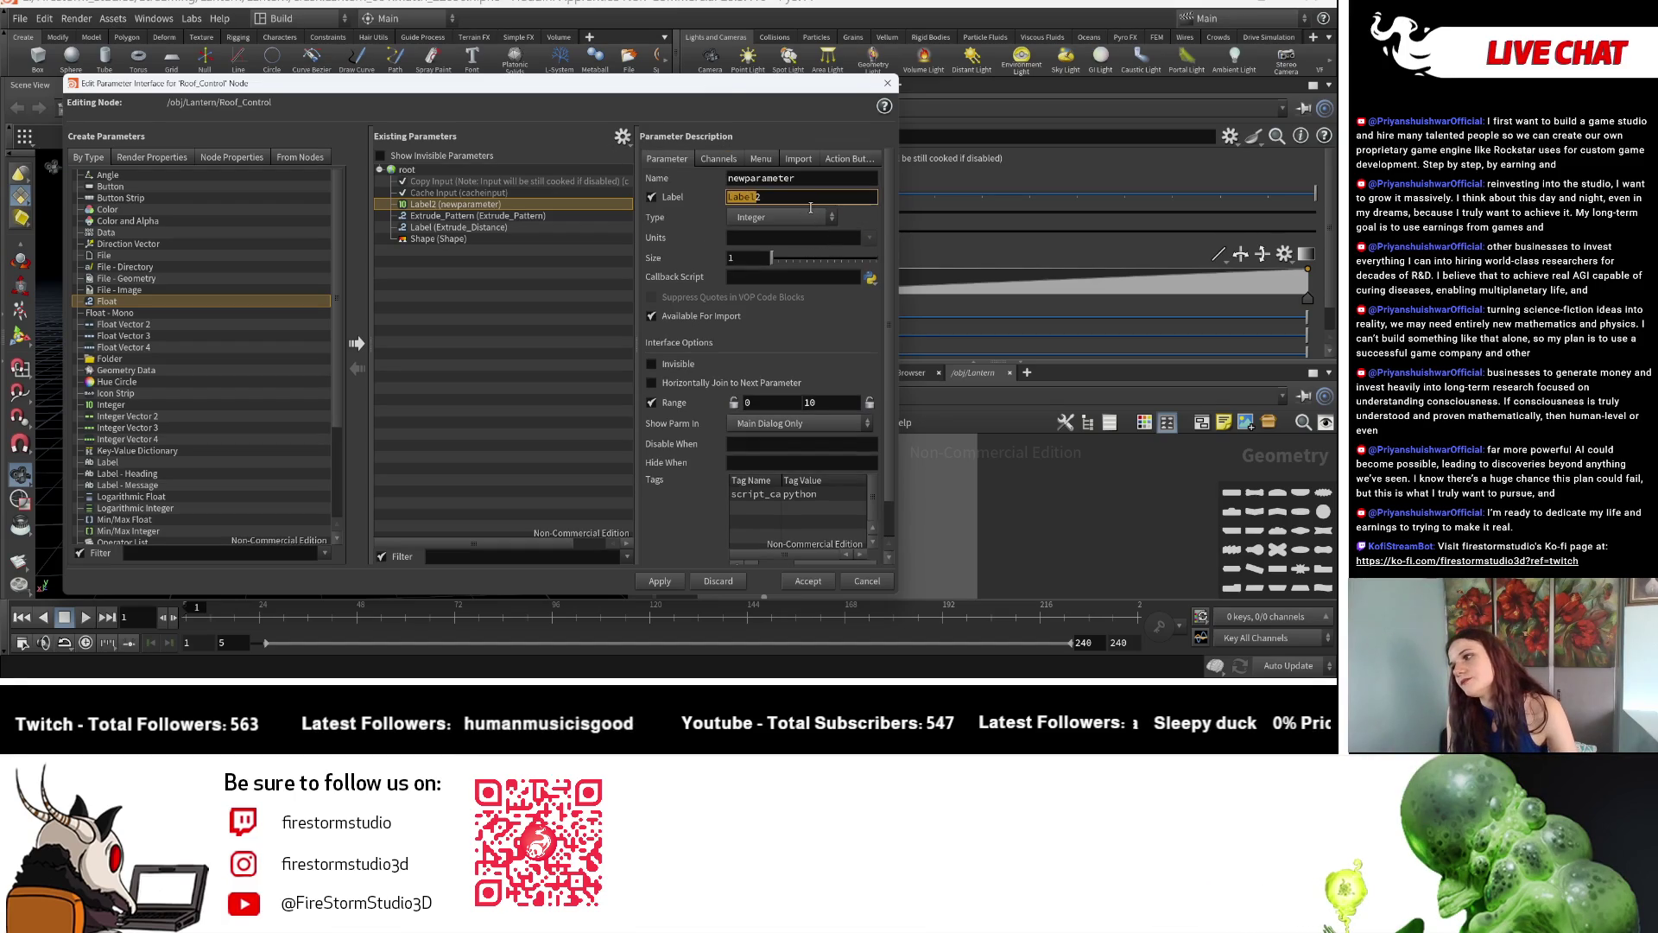
{"action": "key", "text": "shift+Tab"}
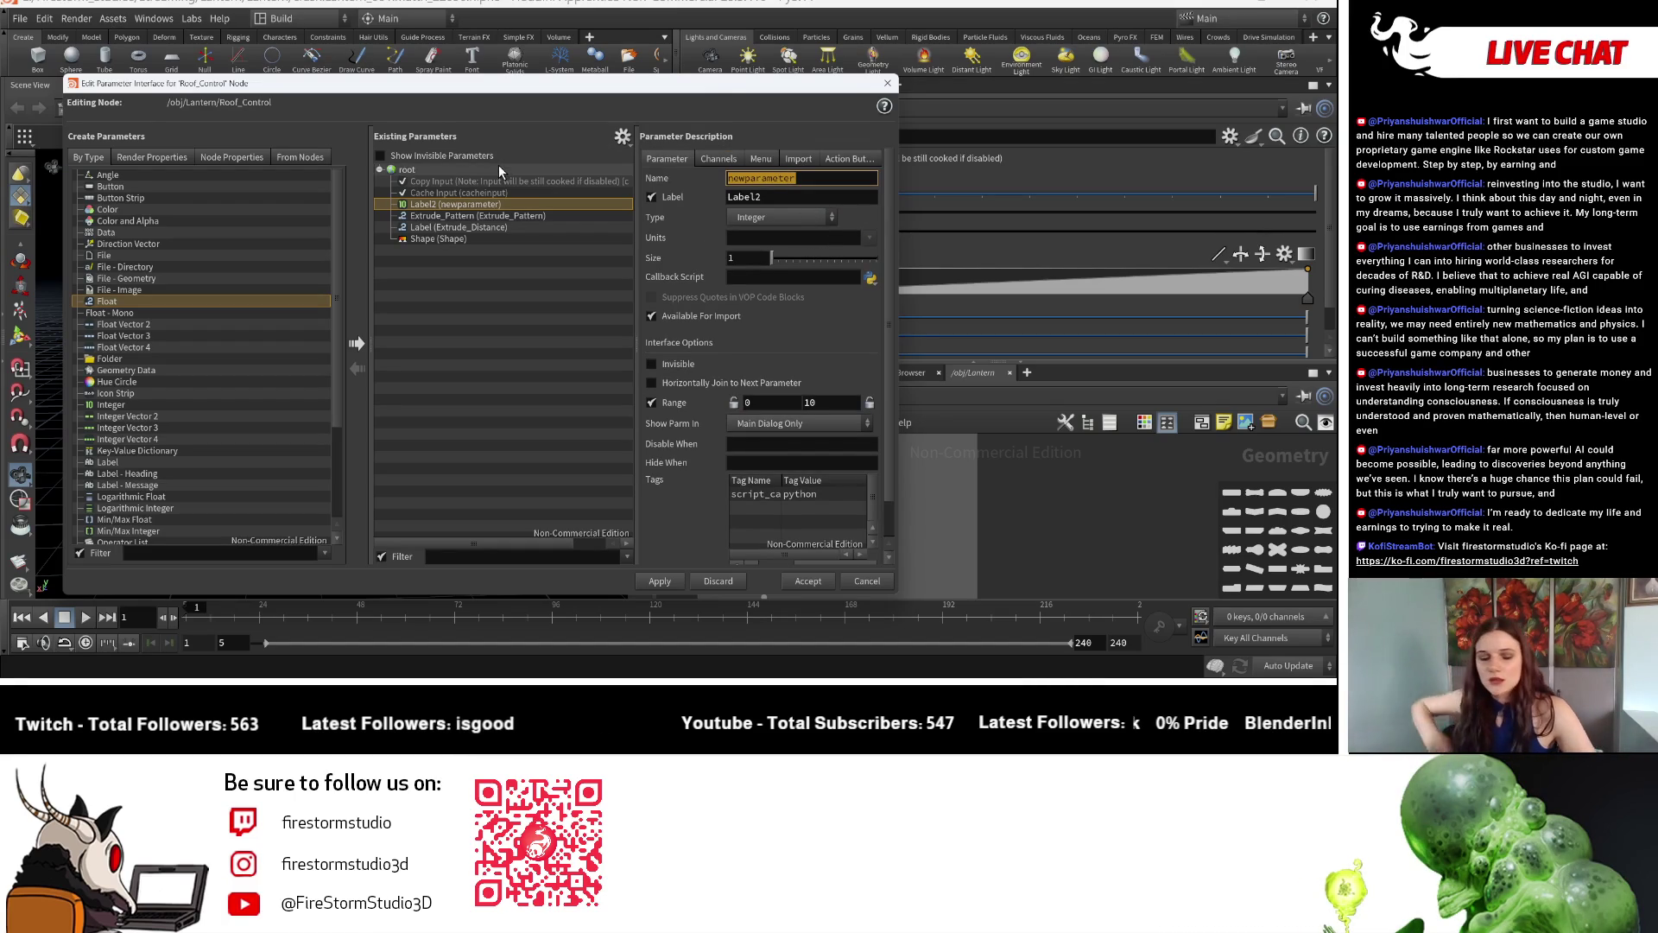
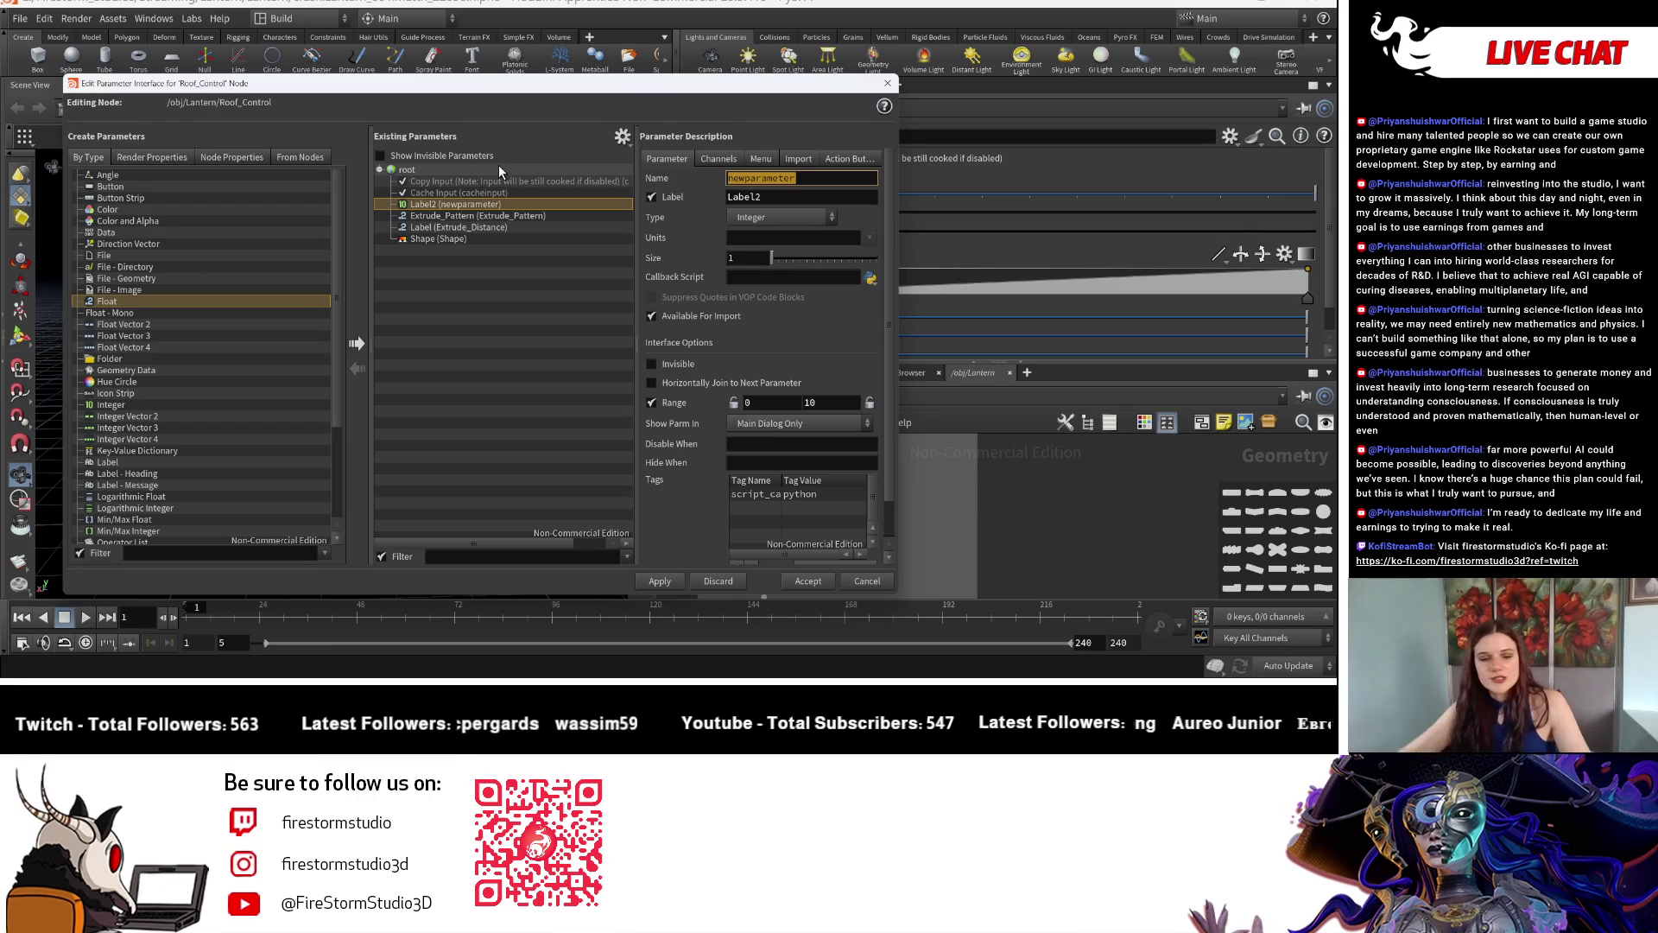
{"action": "type", "text": "Resolu"}
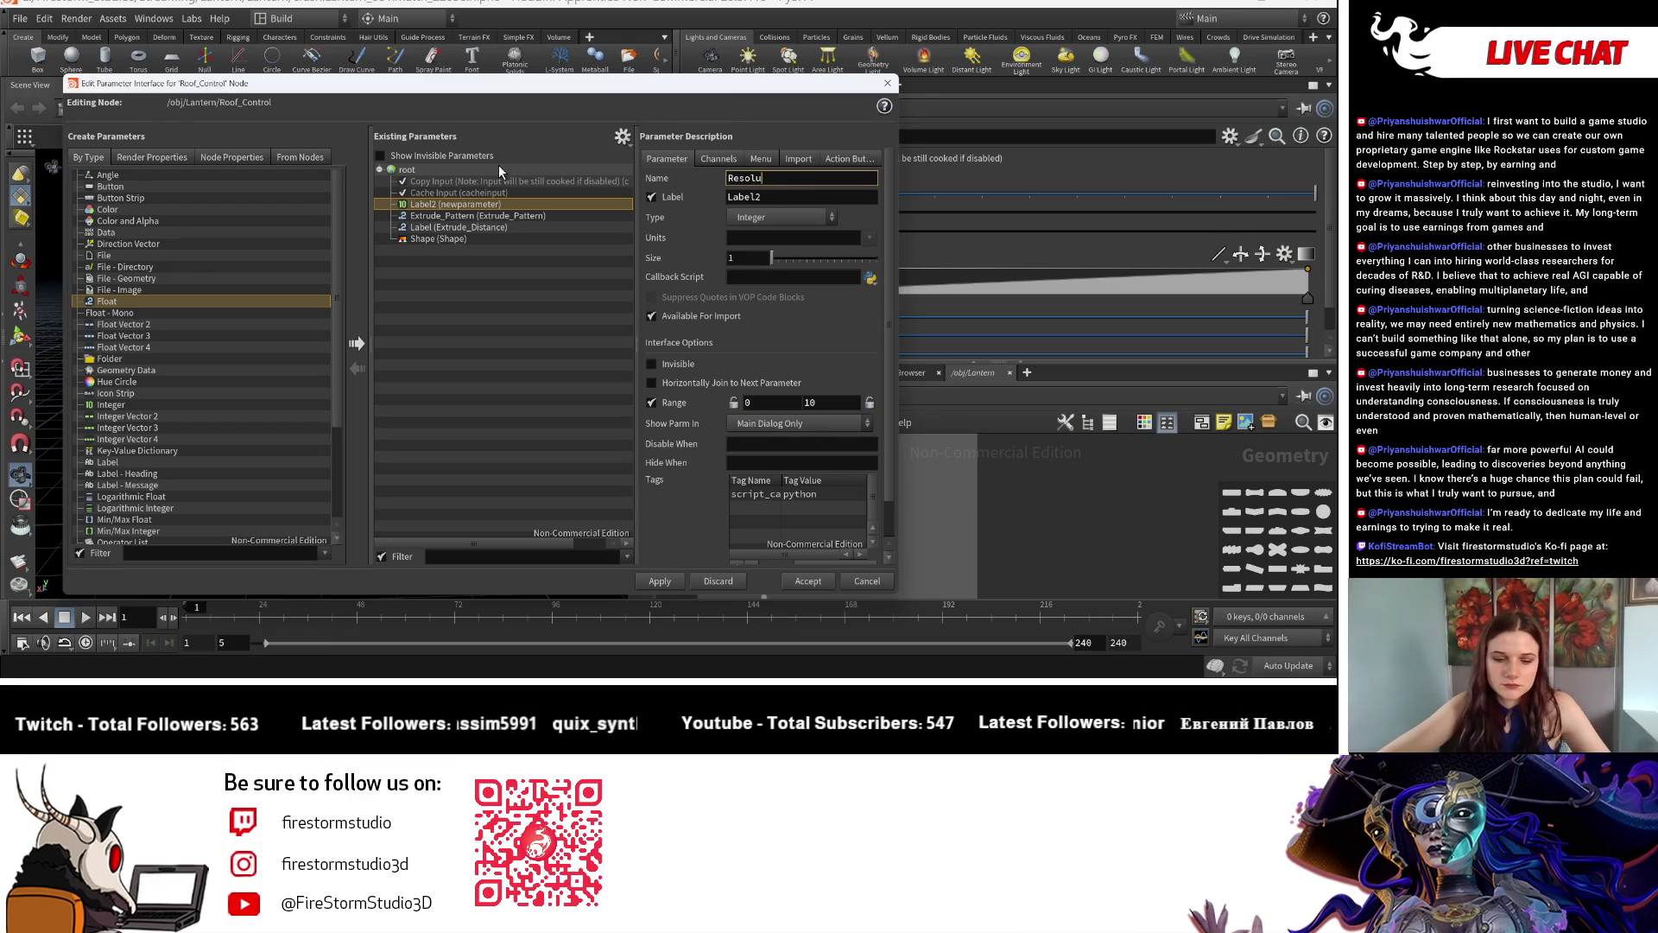
{"action": "type", "text": "tion"}
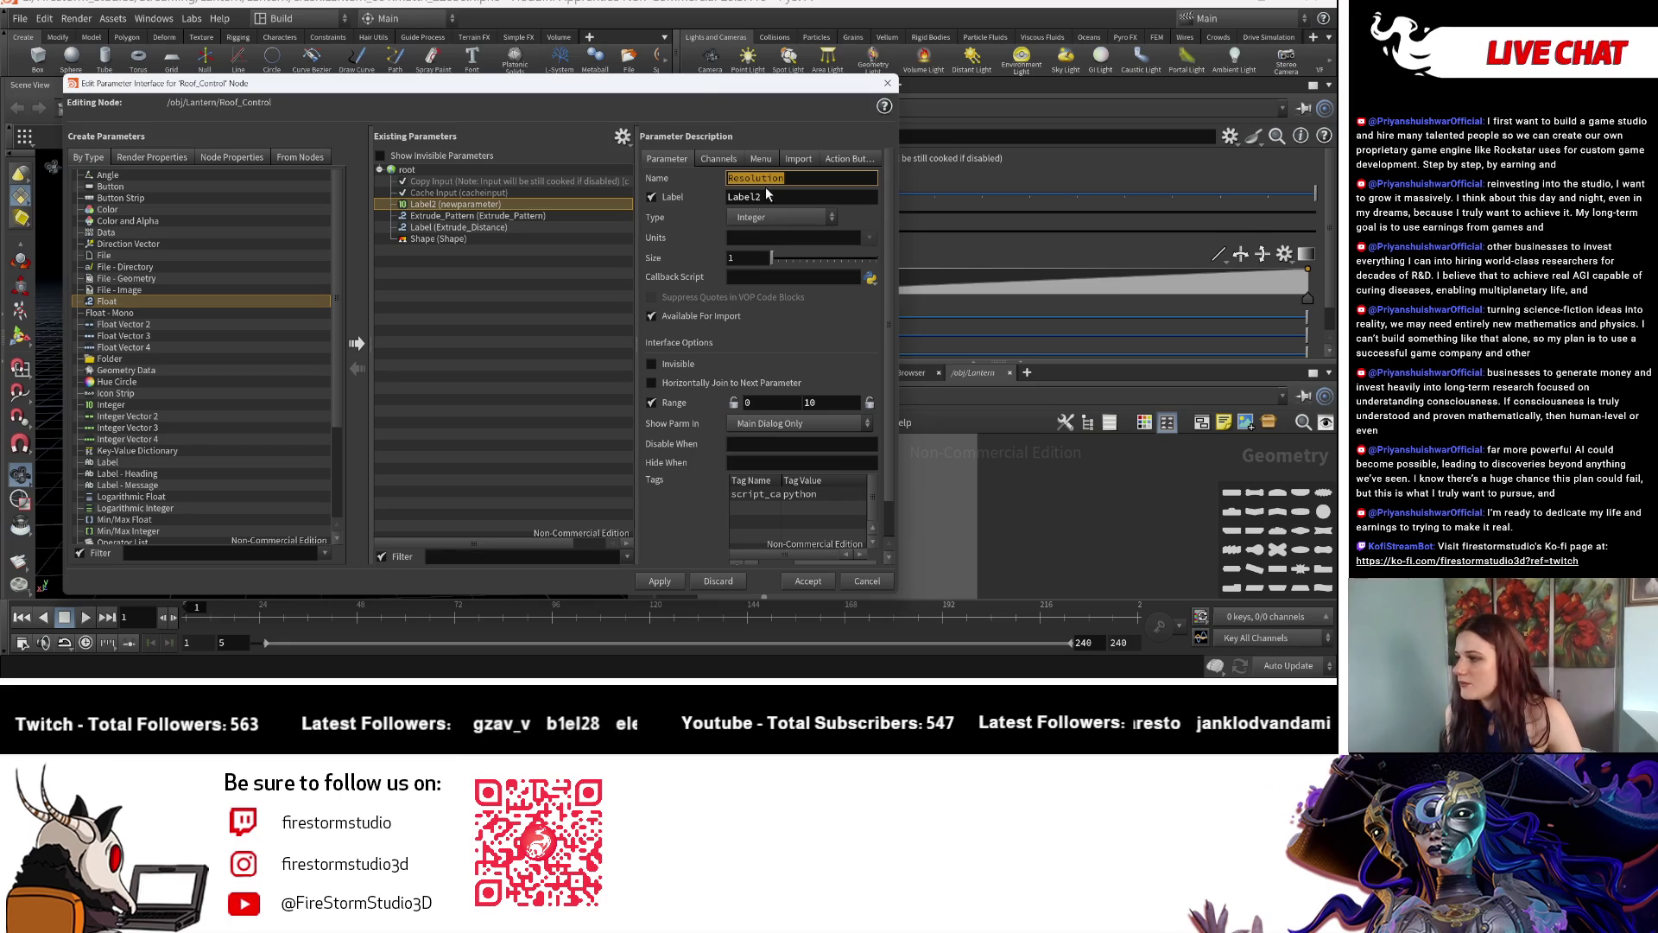
Name and label the new integer parameter Resolution and accept the interface changes.
{"action": "left_click", "coordinate": [770, 196]}
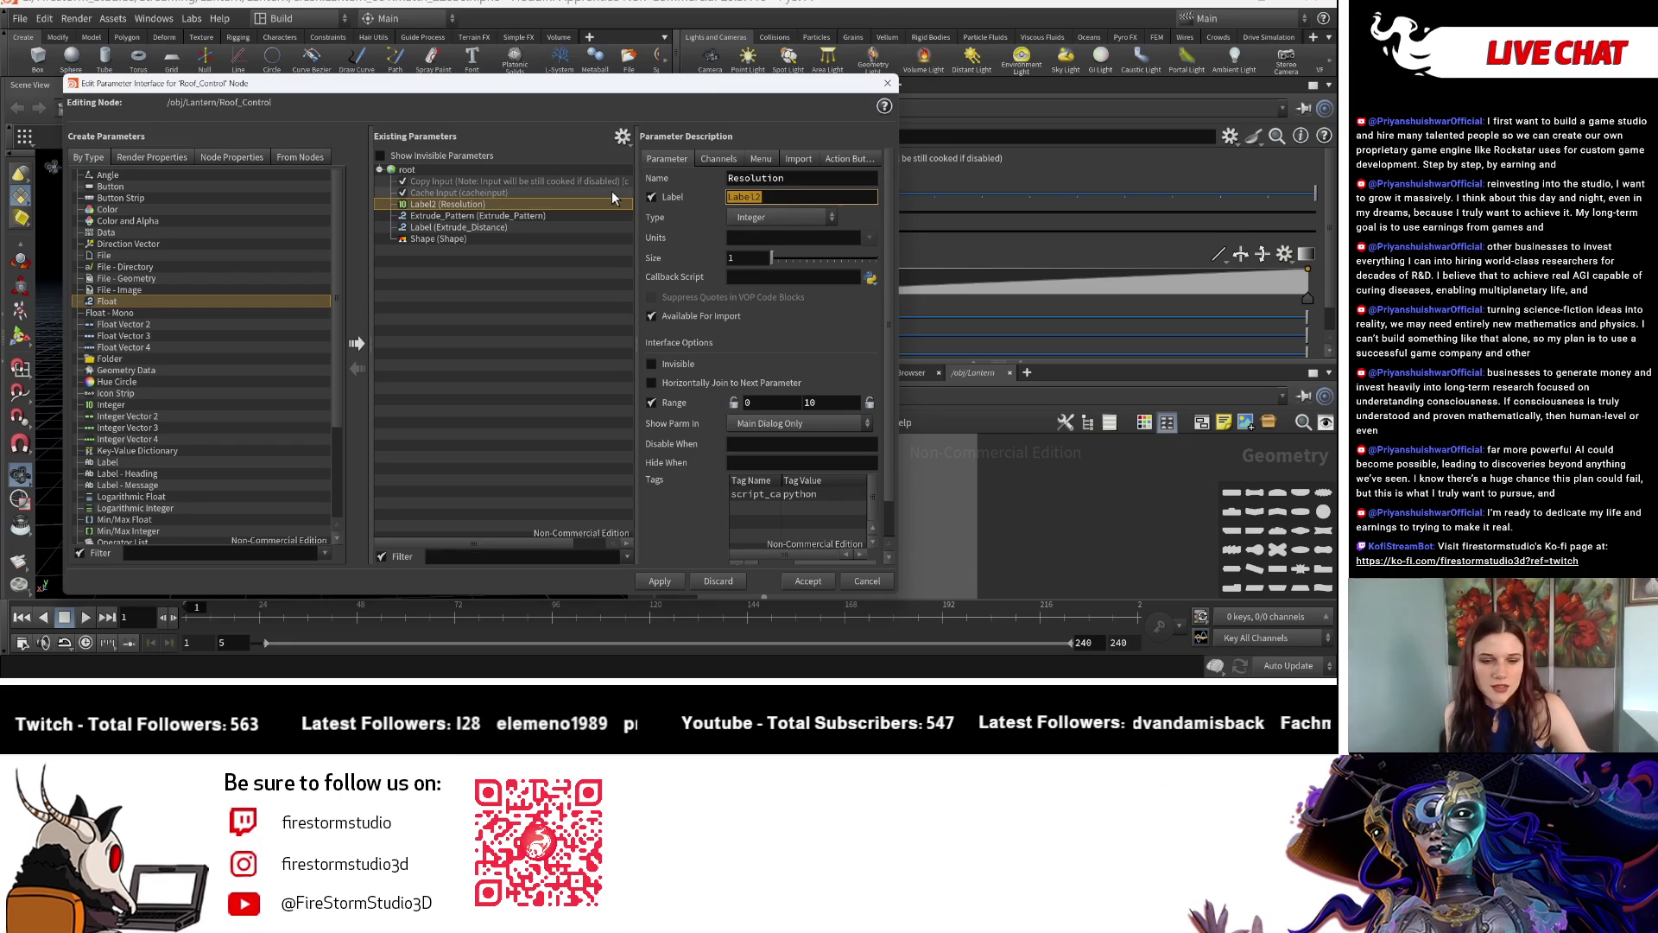
{"action": "type", "text": "Resolution"}
{"action": "key", "text": "Return"}
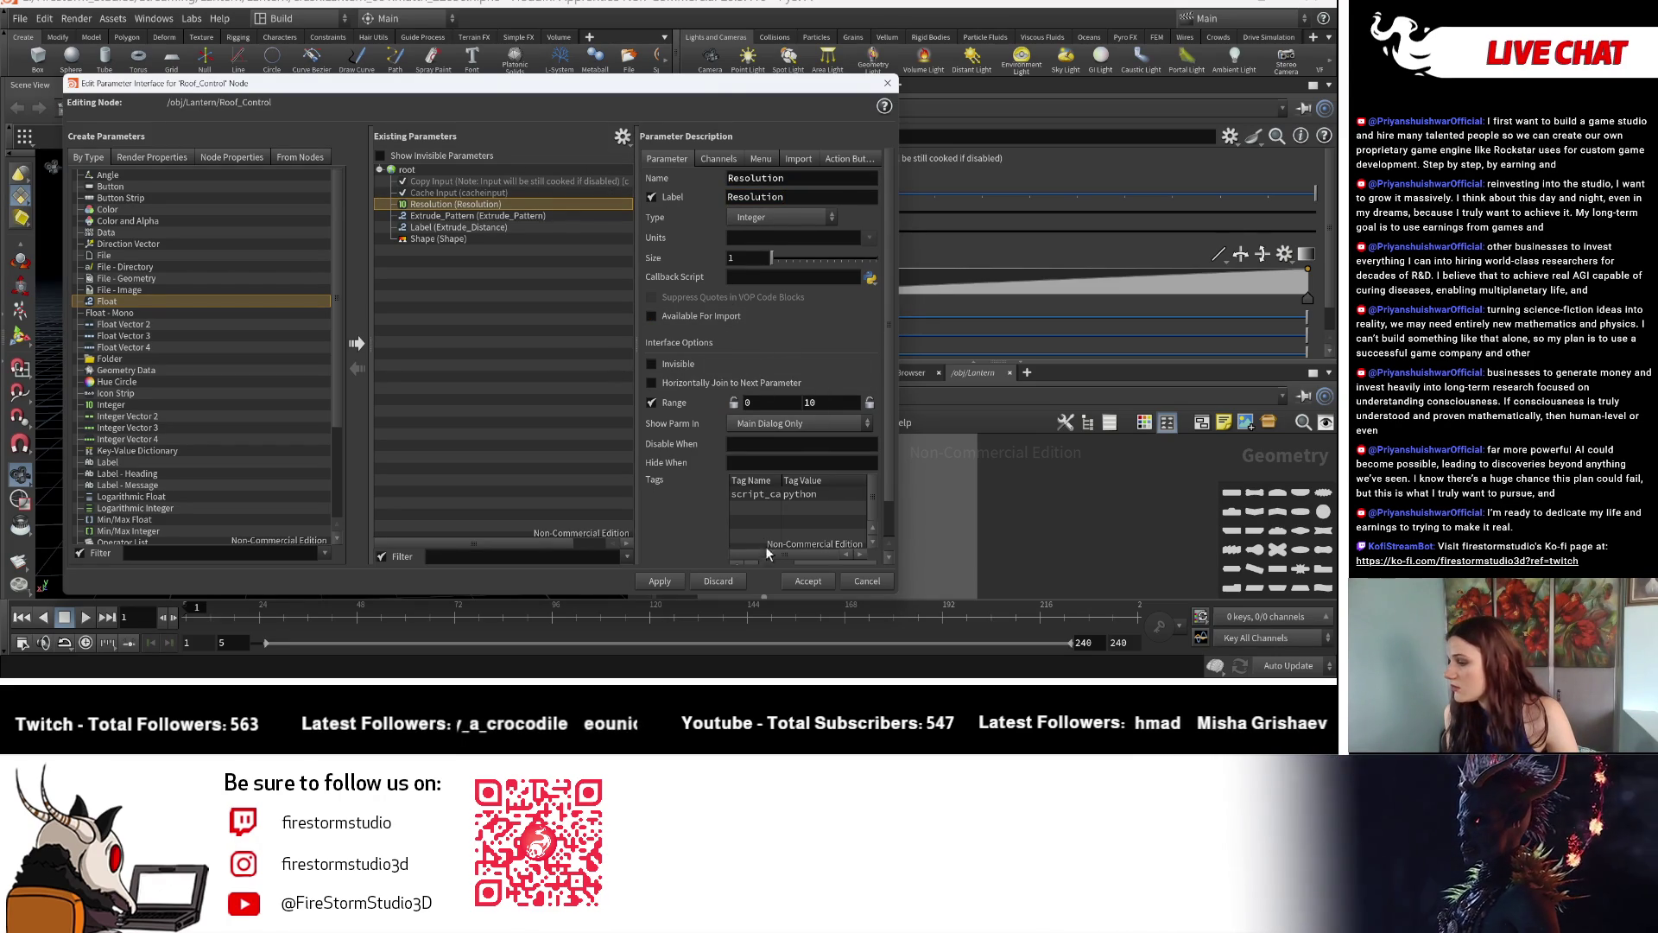
{"action": "scroll", "coordinate": [827, 454], "scroll_direction": "down", "scroll_amount": 1}
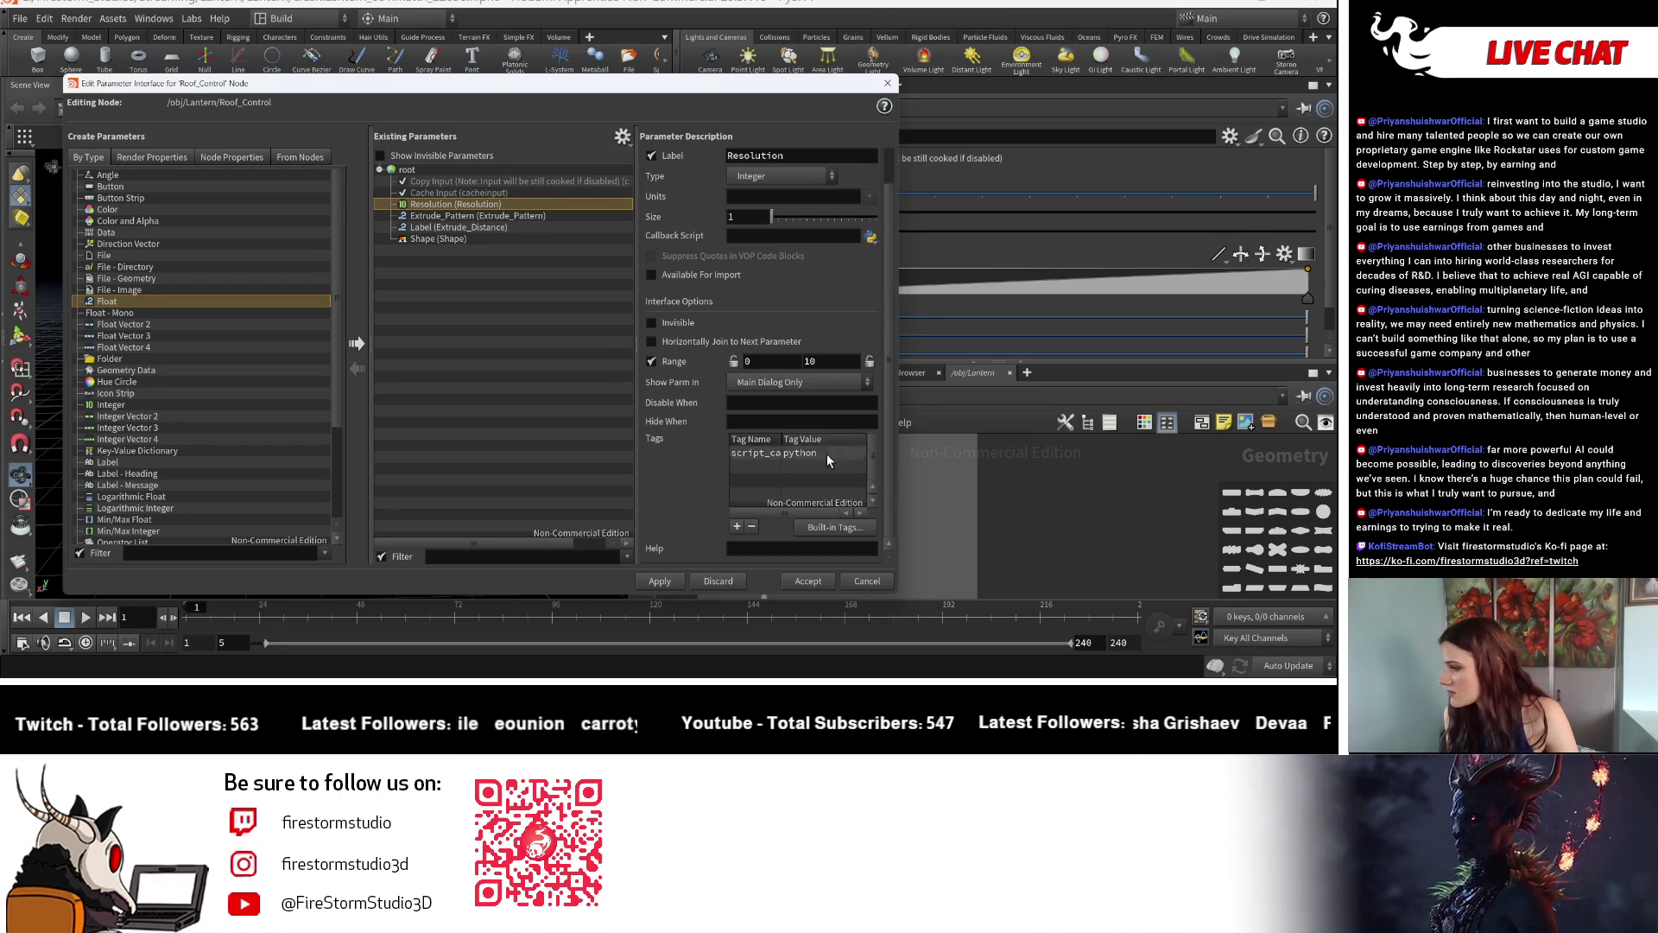
{"action": "left_click", "coordinate": [807, 581]}
{"action": "right_click", "coordinate": [735, 195]}
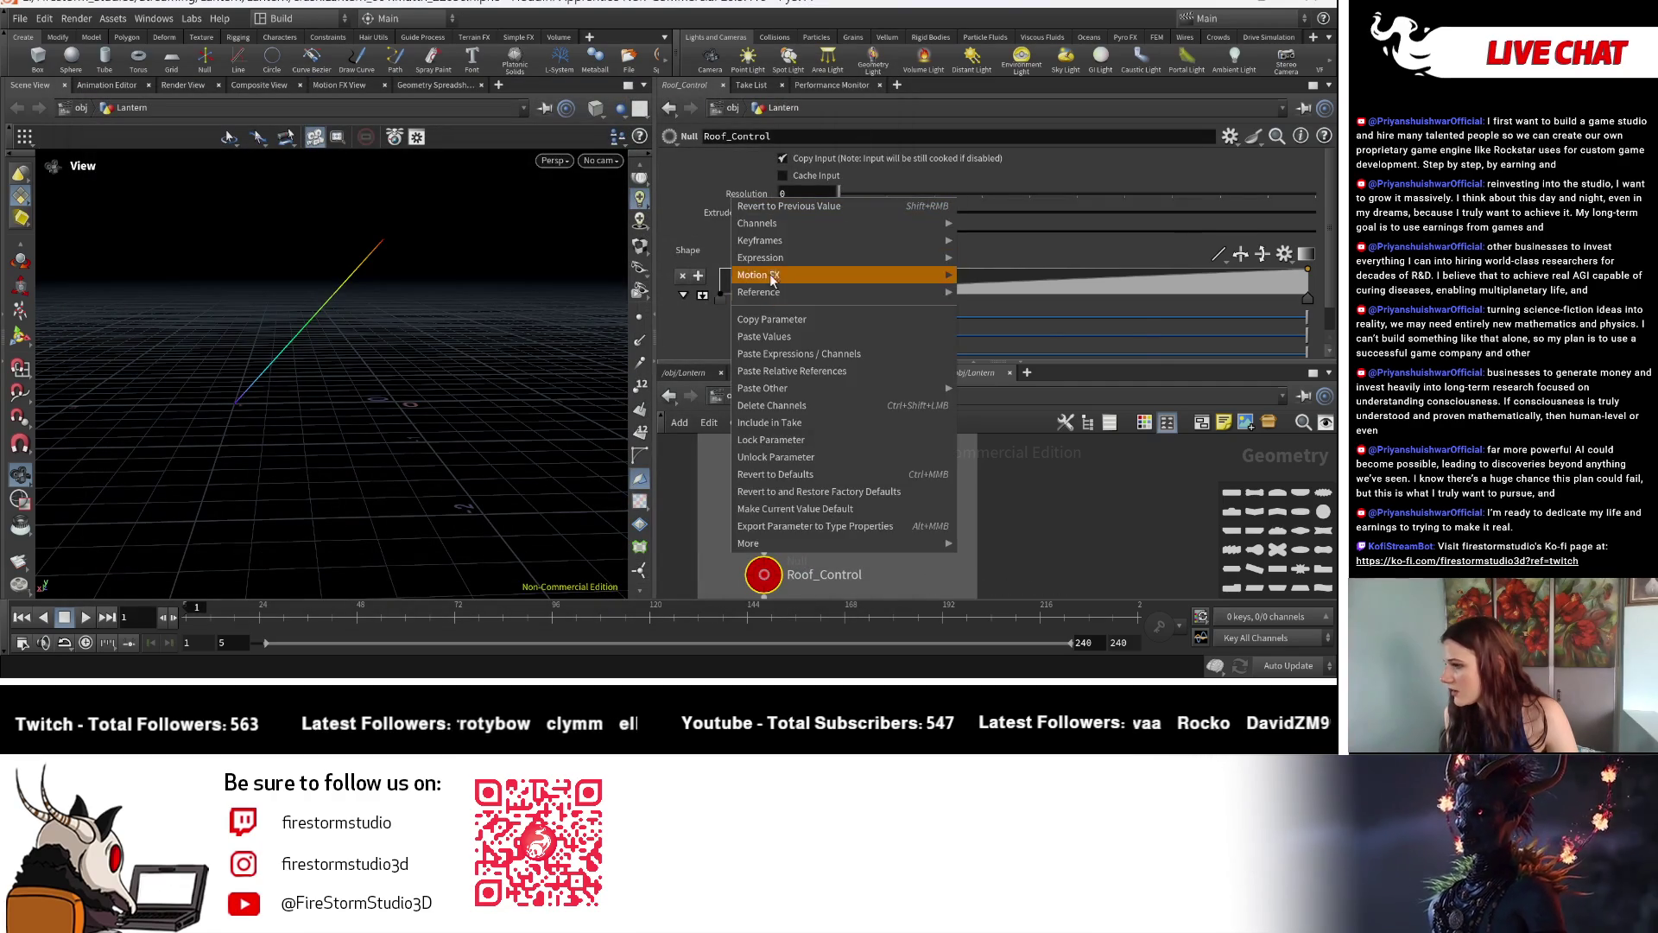
Set Resolution to 10 and reference it into resample_curveu's Segments.
{"action": "left_click", "coordinate": [804, 319]}
{"action": "type", "text": "10"}
{"action": "key", "text": "Return"}
{"action": "scroll", "coordinate": [891, 545], "scroll_direction": "down", "scroll_amount": 3}
{"action": "scroll", "coordinate": [891, 539], "scroll_direction": "up", "scroll_amount": 2}
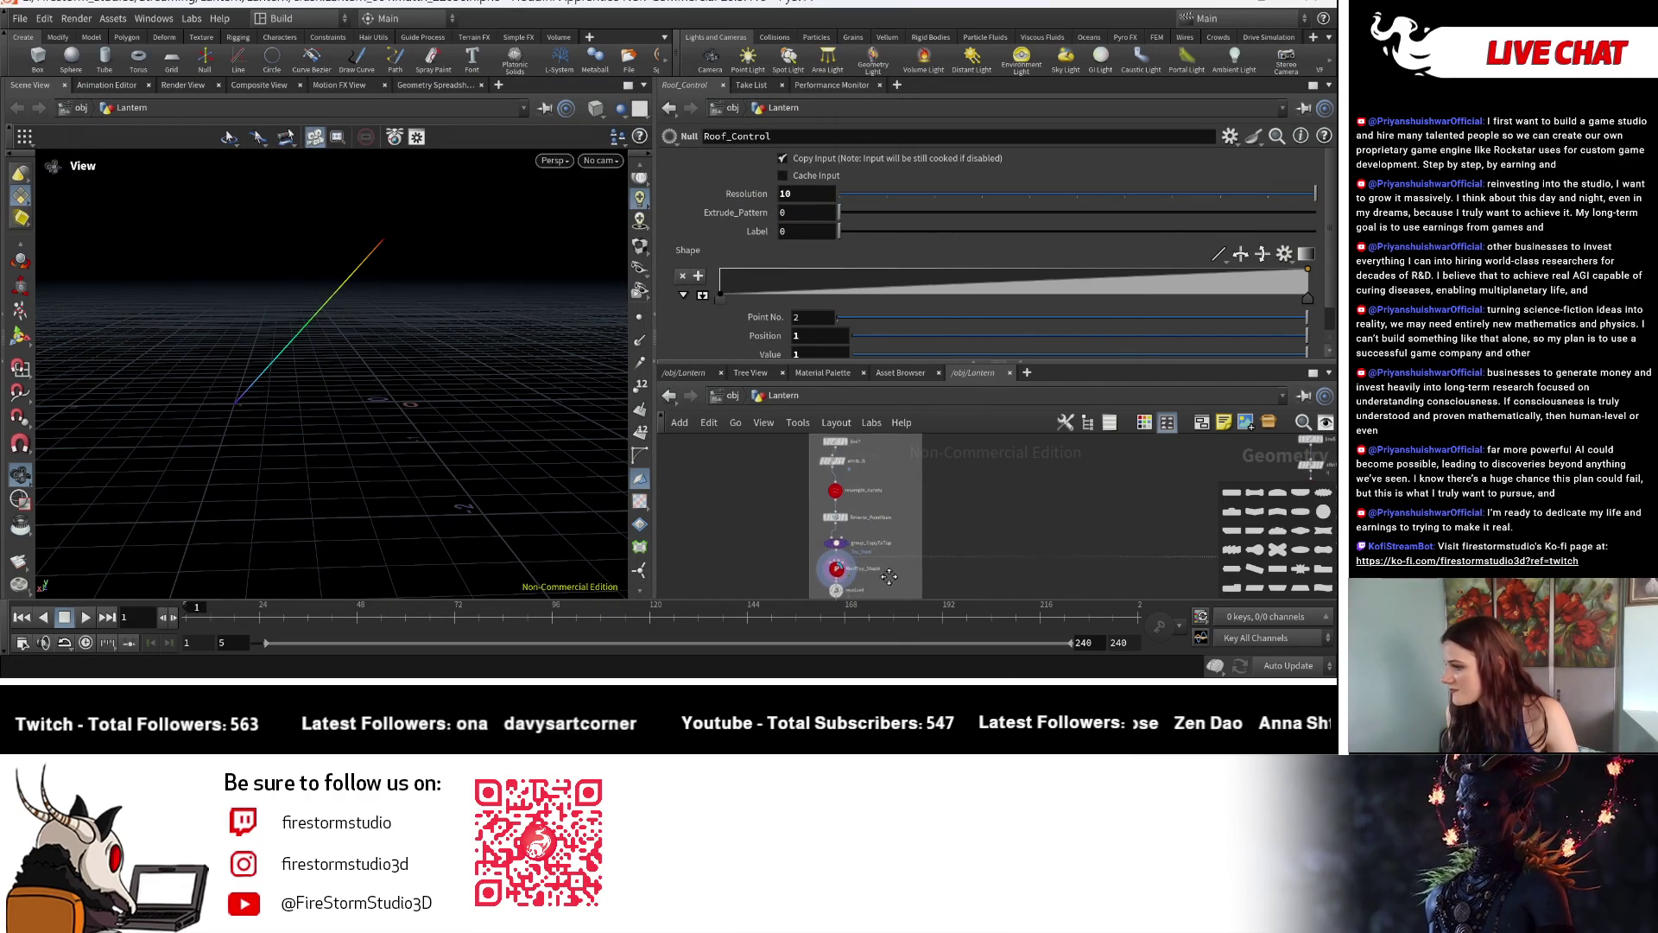
{"action": "scroll", "coordinate": [894, 493], "scroll_direction": "up", "scroll_amount": 2}
{"action": "scroll", "coordinate": [903, 449], "scroll_direction": "up", "scroll_amount": 2}
{"action": "scroll", "coordinate": [887, 537], "scroll_direction": "up", "scroll_amount": 2}
{"action": "left_click", "coordinate": [826, 542]}
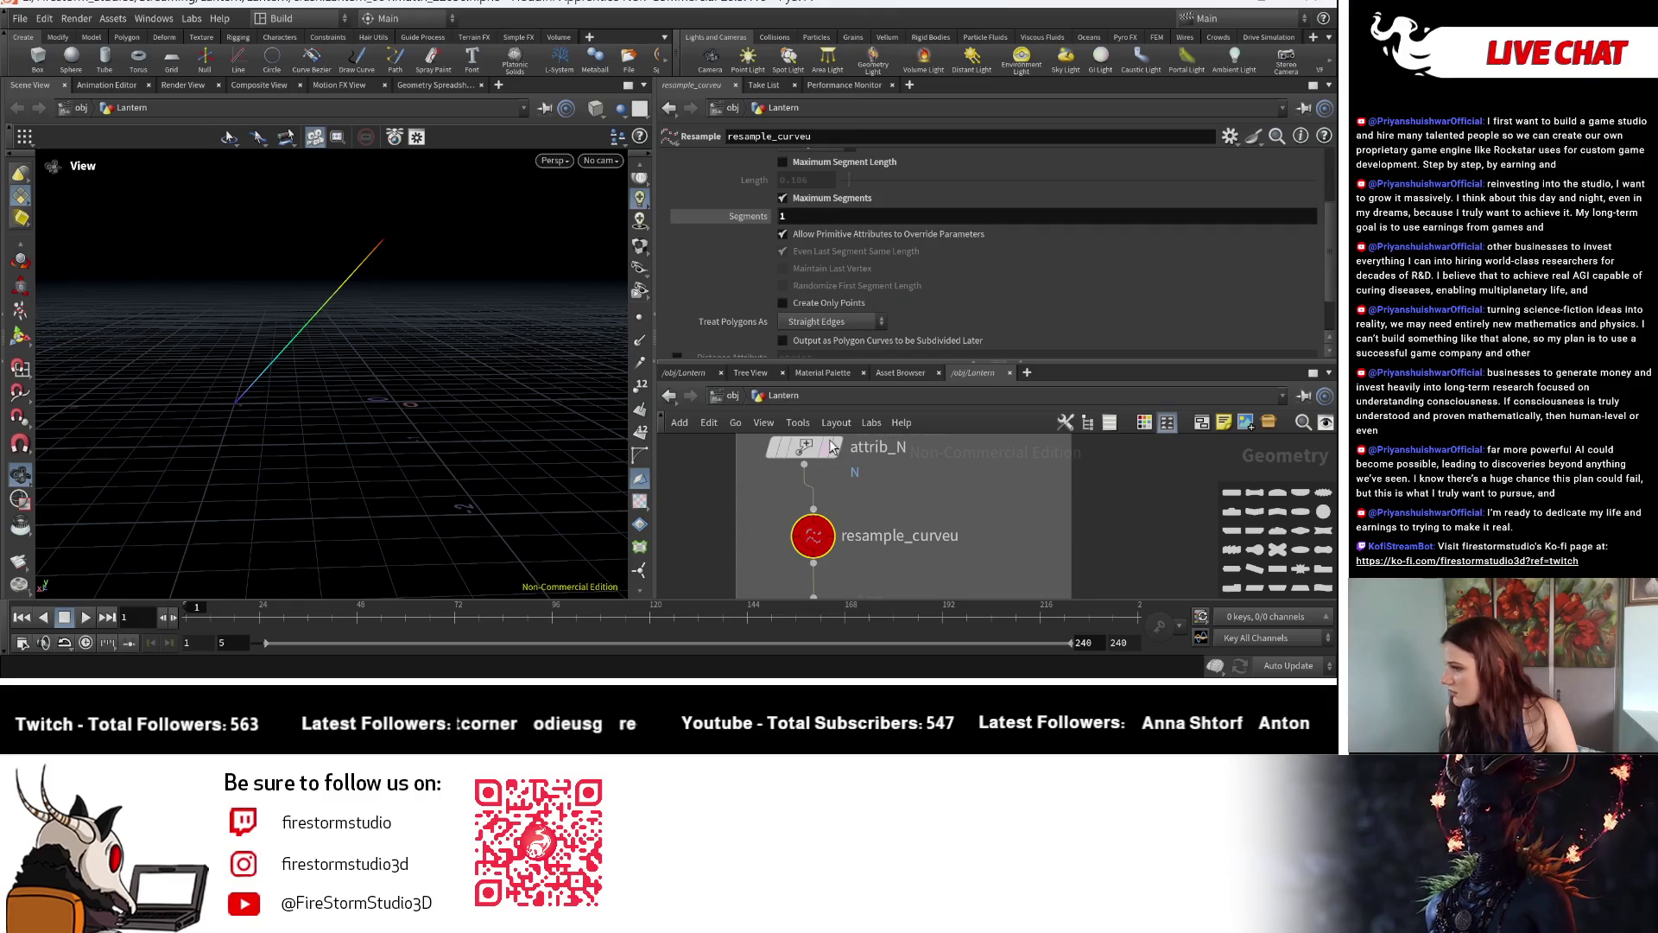
{"action": "right_click", "coordinate": [747, 218]}
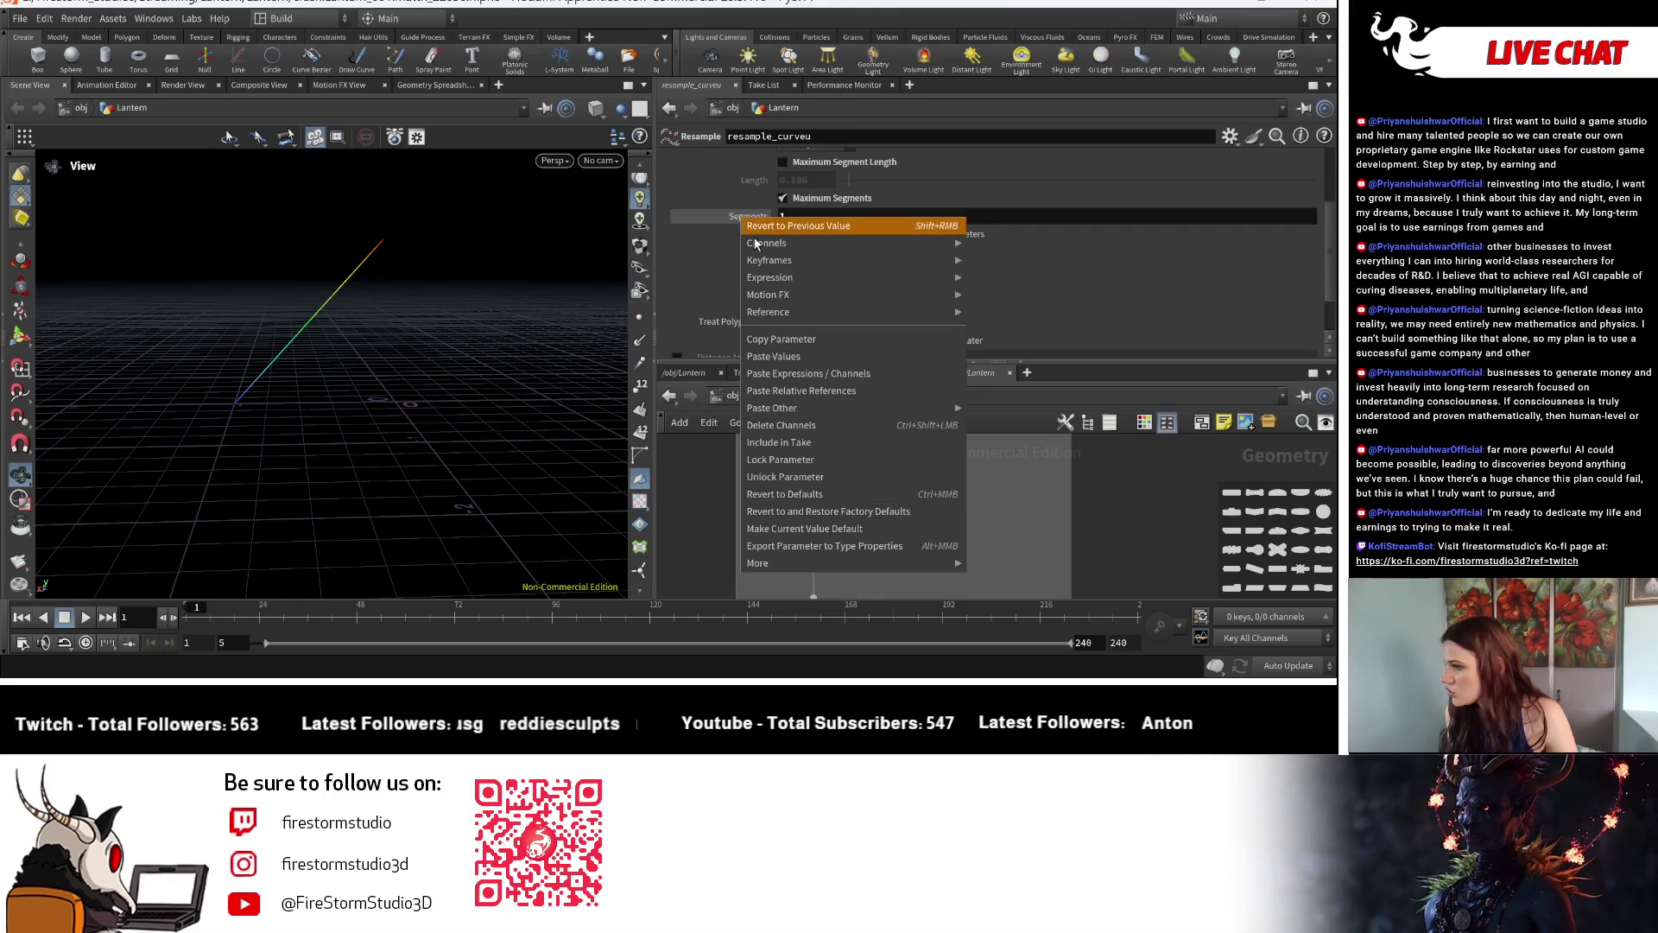
{"action": "left_click", "coordinate": [808, 373]}
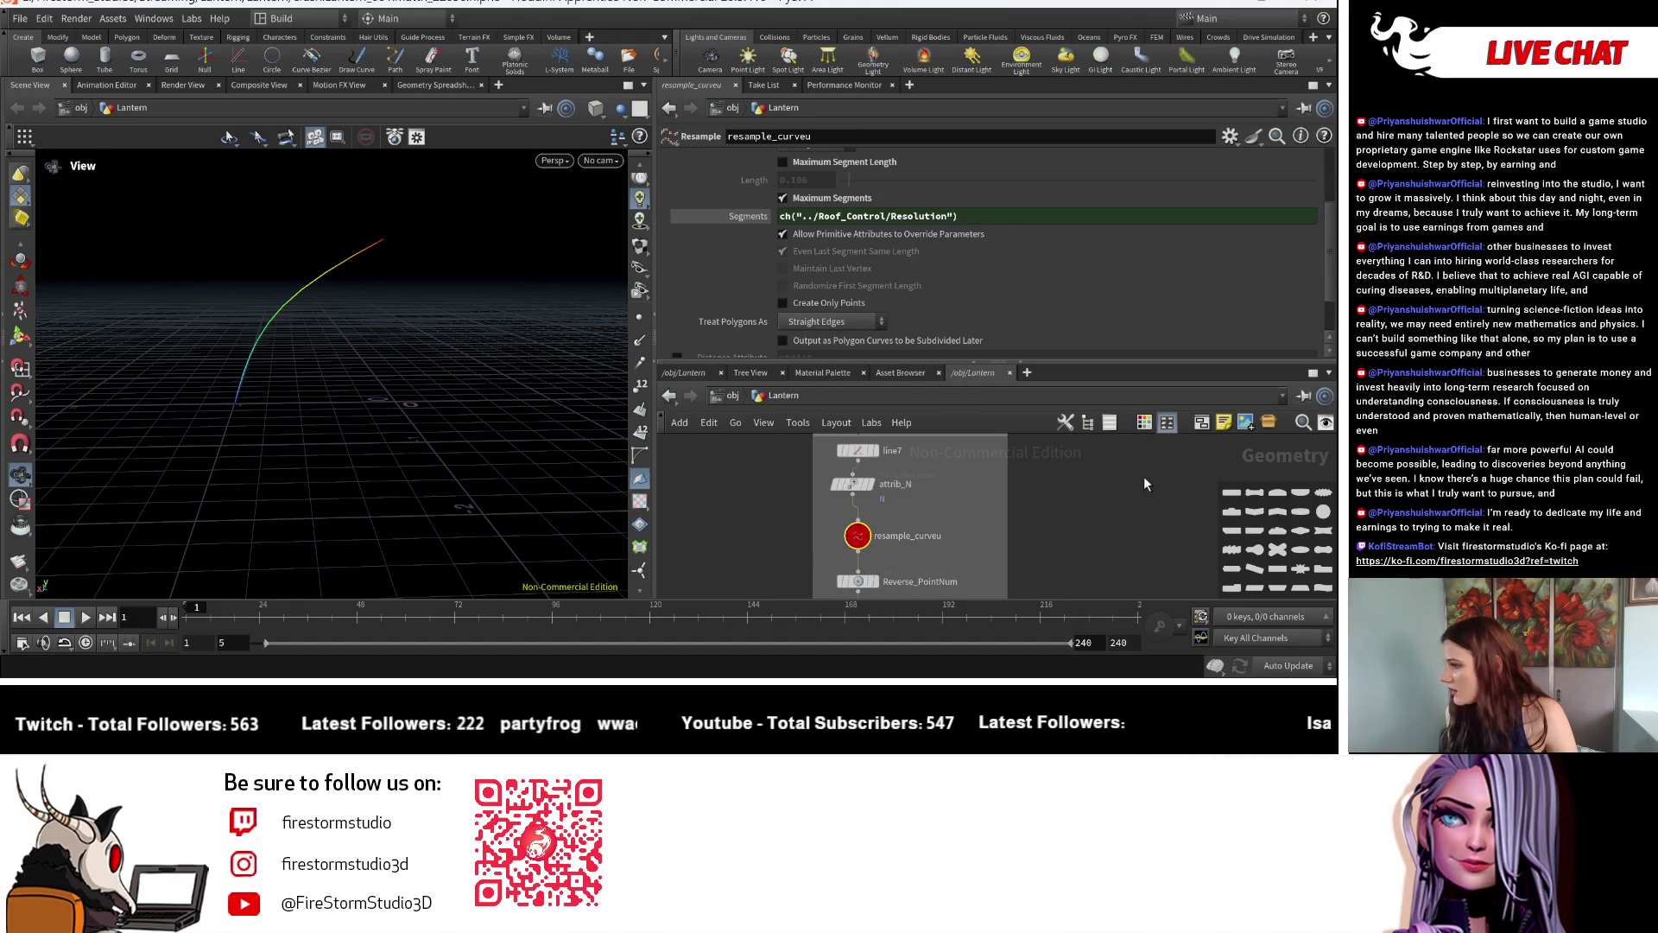
Restyle the resample node as a white rectangle, then reselect Roof_Control with Resolution at 10.
{"action": "left_click", "coordinate": [1233, 500]}
{"action": "left_click", "coordinate": [1144, 421]}
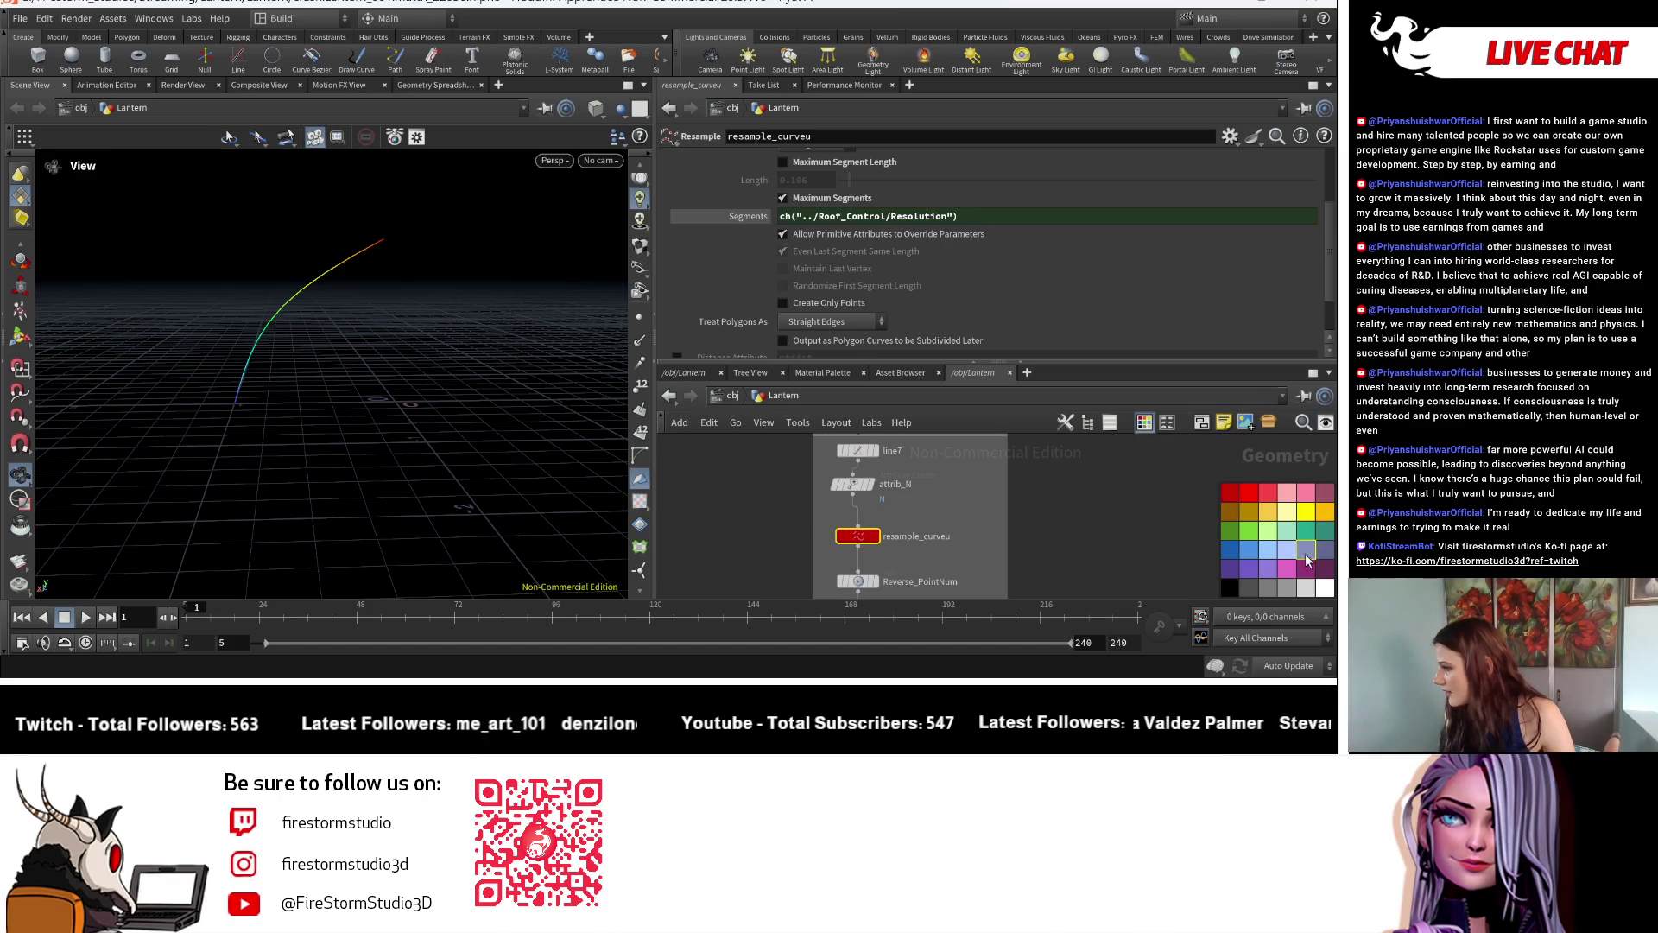
{"action": "left_click", "coordinate": [1324, 589]}
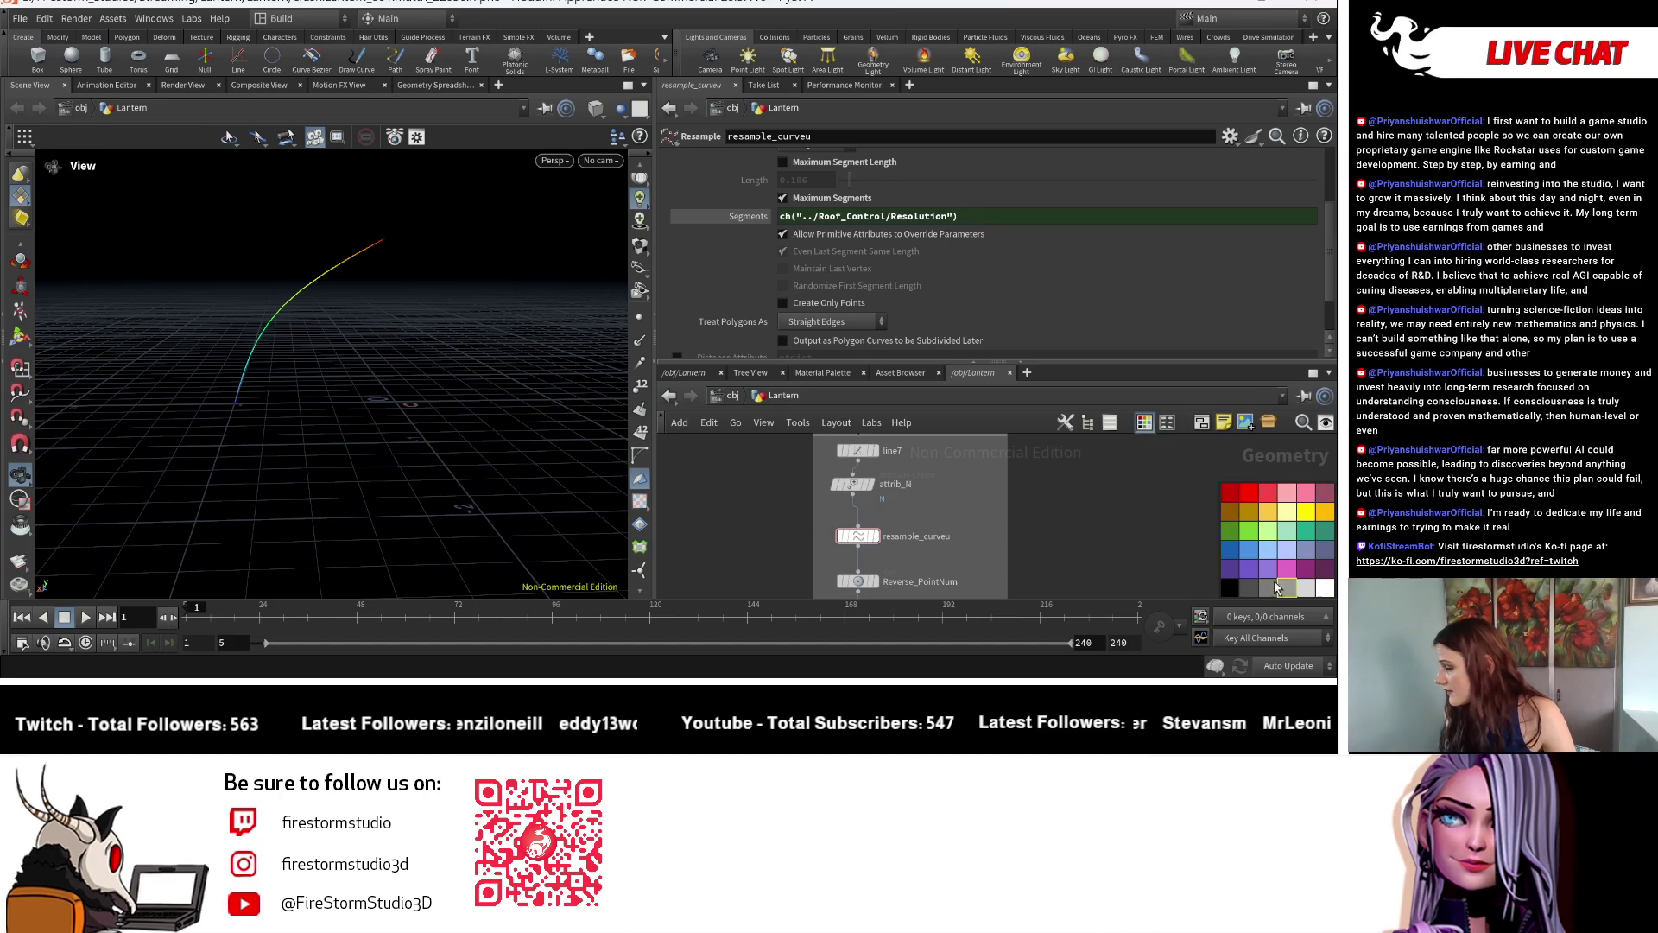
{"action": "left_click", "coordinate": [861, 542]}
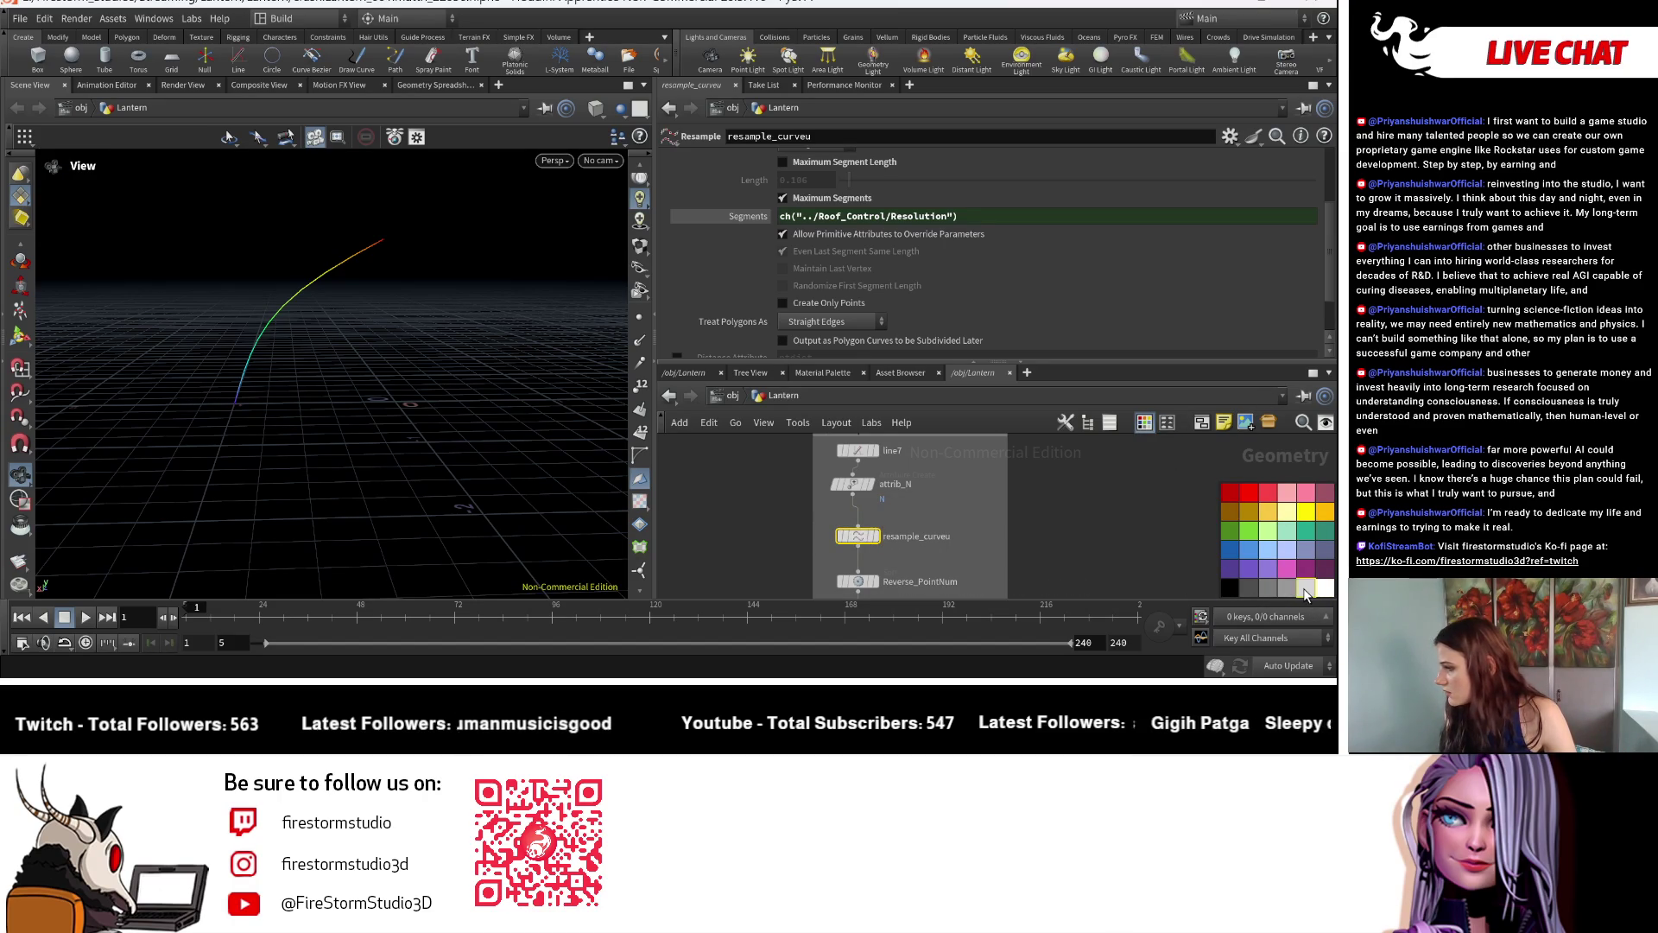
{"action": "scroll", "coordinate": [992, 533], "scroll_direction": "down", "scroll_amount": 3}
{"action": "scroll", "coordinate": [992, 532], "scroll_direction": "down", "scroll_amount": 2}
{"action": "scroll", "coordinate": [902, 536], "scroll_direction": "down", "scroll_amount": 2}
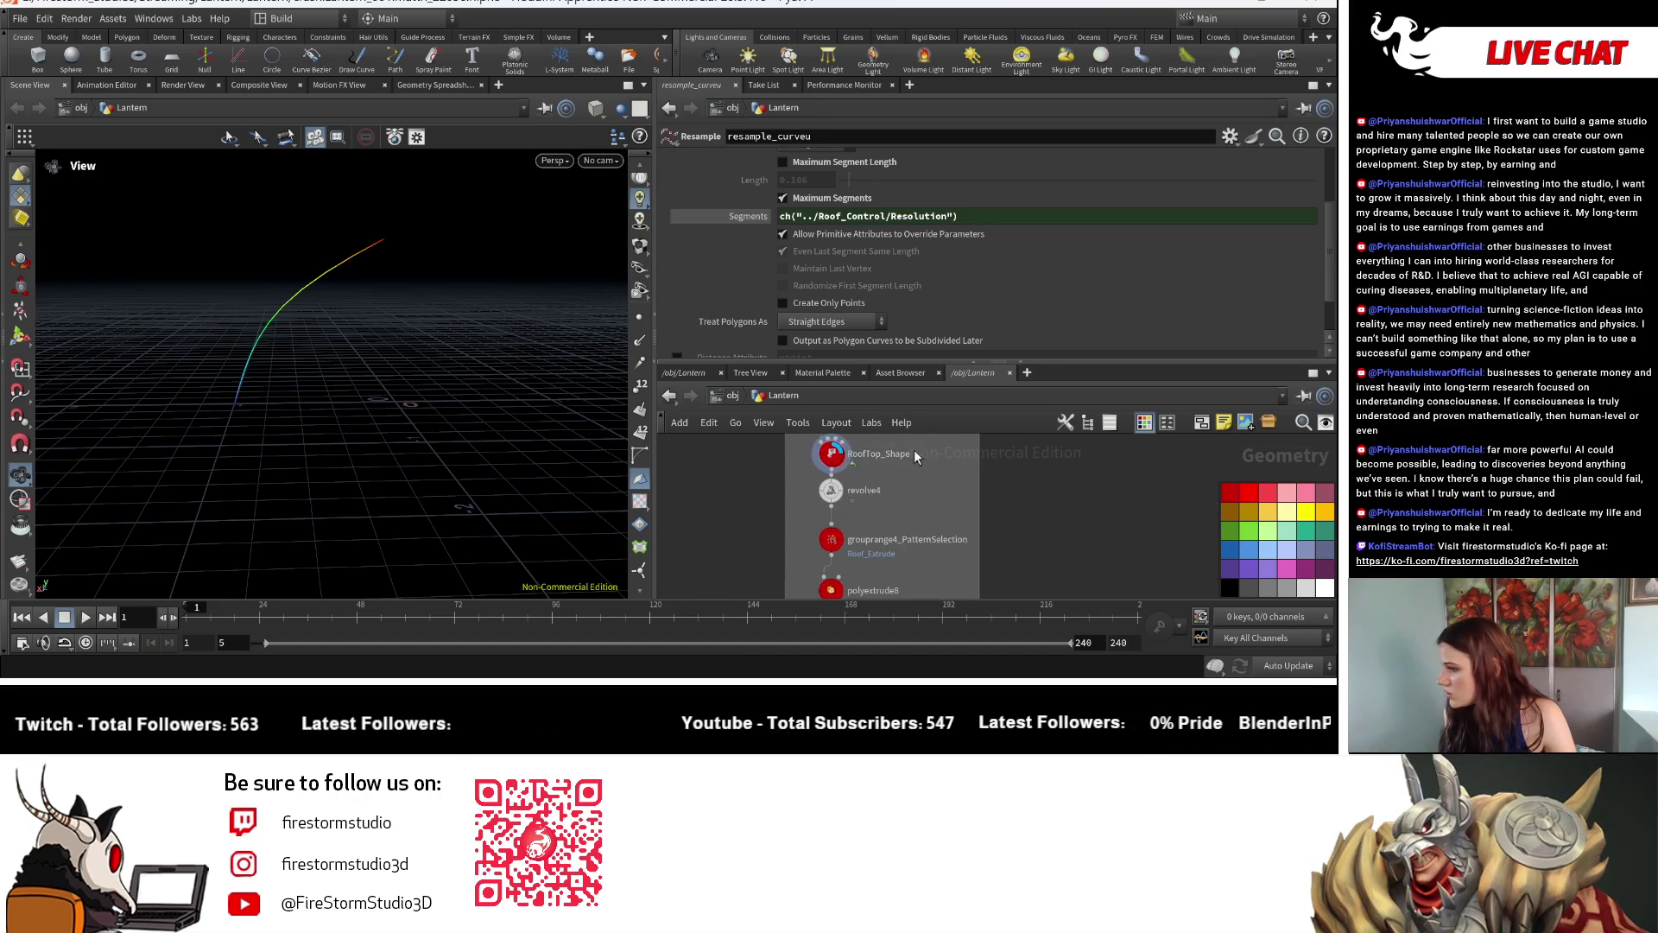
{"action": "scroll", "coordinate": [925, 517], "scroll_direction": "down", "scroll_amount": 2}
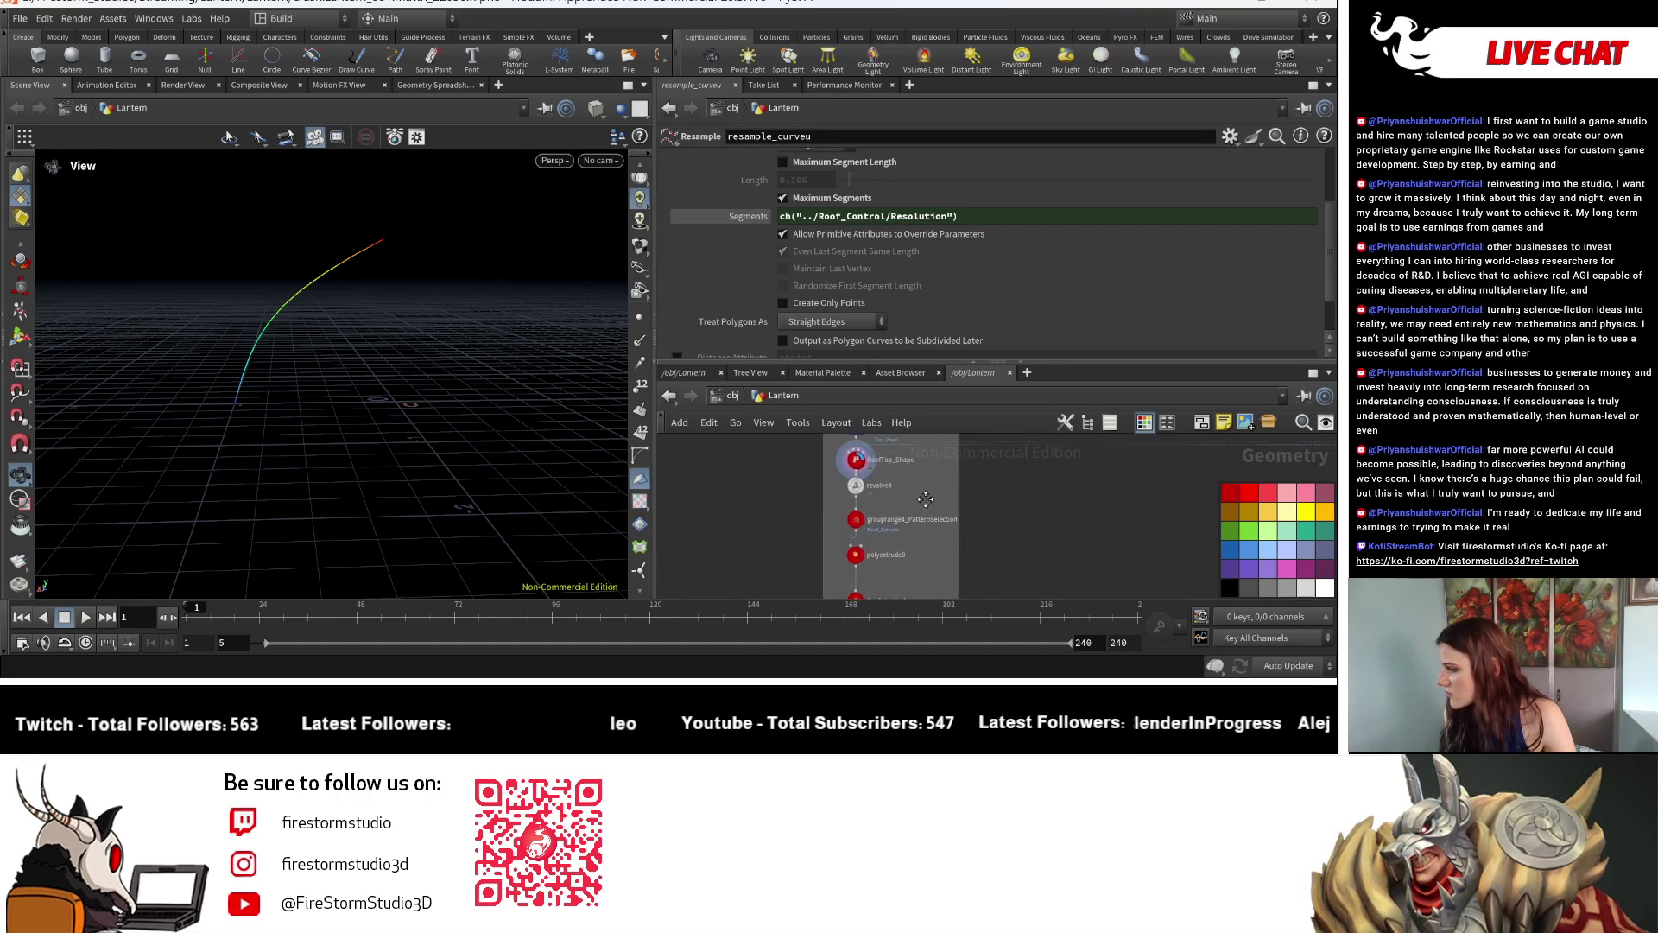
{"action": "scroll", "coordinate": [922, 493], "scroll_direction": "down", "scroll_amount": 2}
{"action": "scroll", "coordinate": [921, 479], "scroll_direction": "up", "scroll_amount": 2}
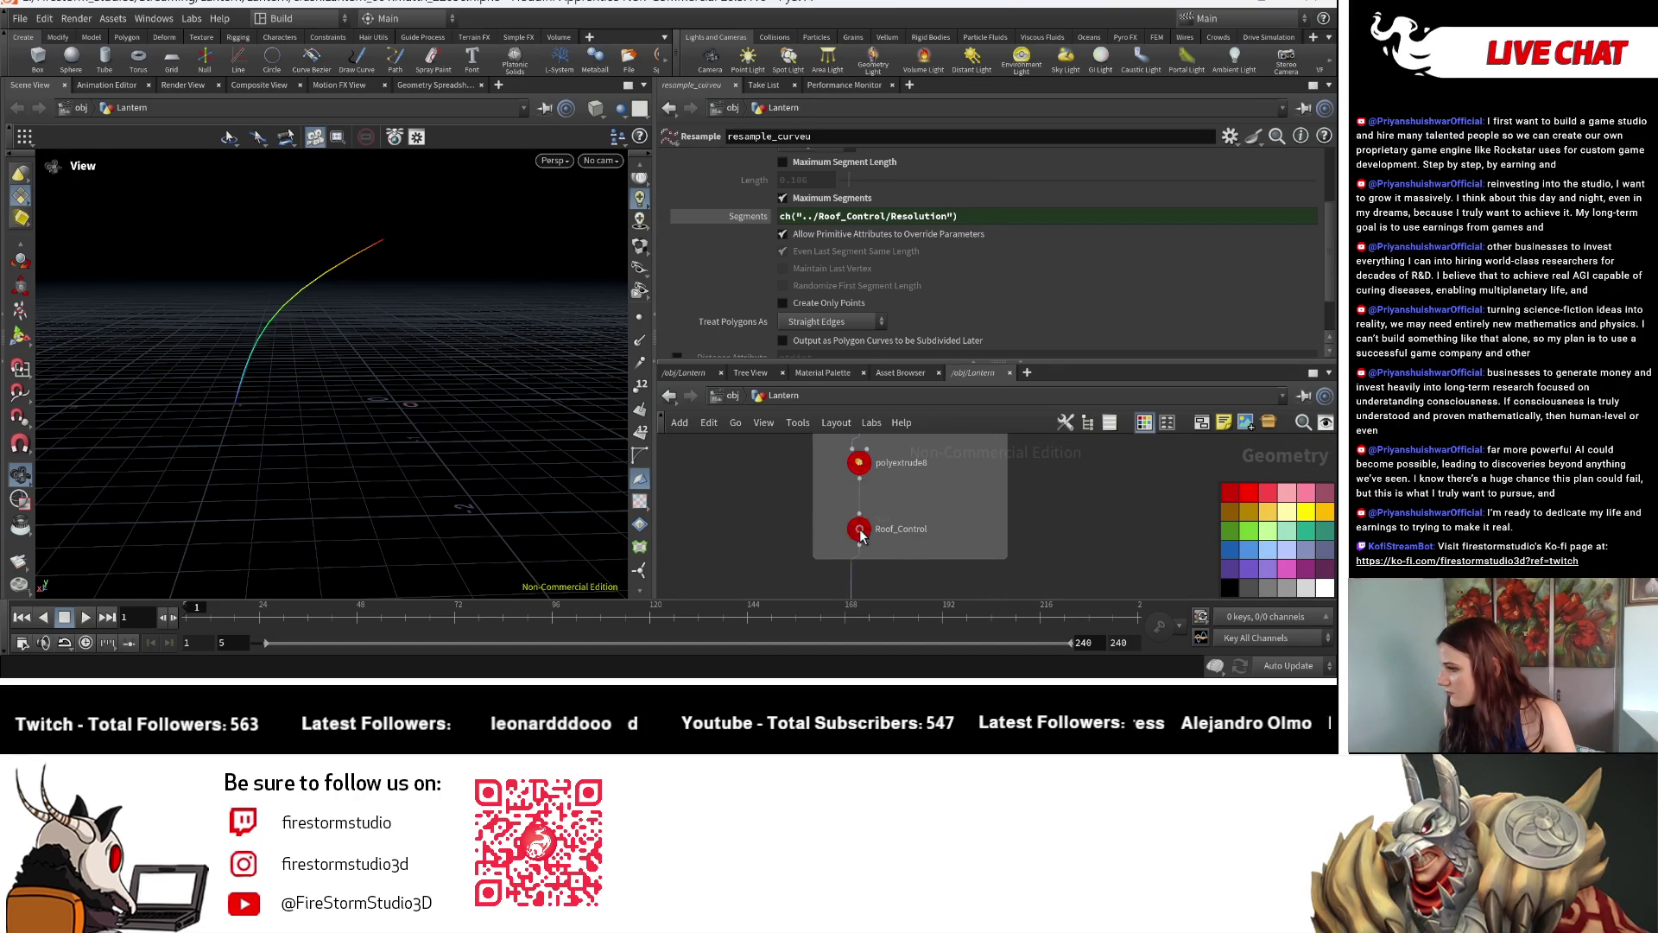
{"action": "left_click", "coordinate": [859, 528]}
{"action": "mouse_move", "coordinate": [807, 200]}
{"action": "middle_mouse_down"}
{"action": "mouse_move", "coordinate": [804, 158]}
{"action": "mouse_move", "coordinate": [829, 158]}
{"action": "middle_mouse_up"}
{"action": "left_click_drag", "start_coordinate": [558, 212], "coordinate": [487, 337]}
{"action": "left_click_drag", "start_coordinate": [375, 342], "coordinate": [553, 314]}
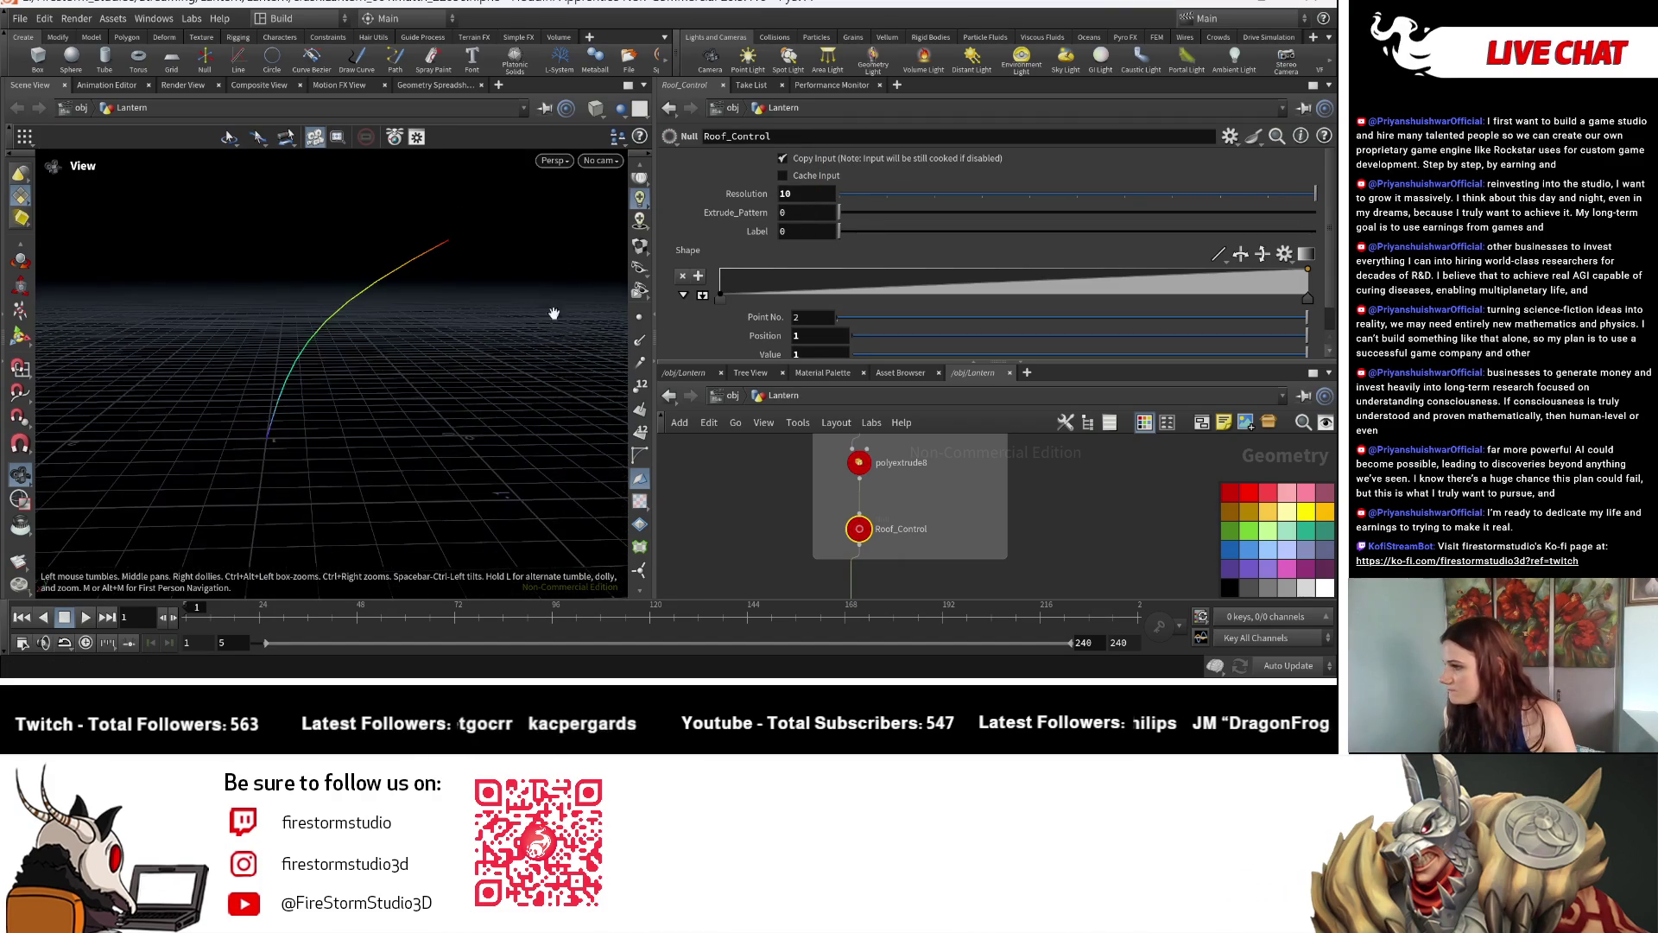
Rename the Label parameter to Extrude_Distance for both name and label in the interface editor.
{"action": "left_click", "coordinate": [1230, 135]}
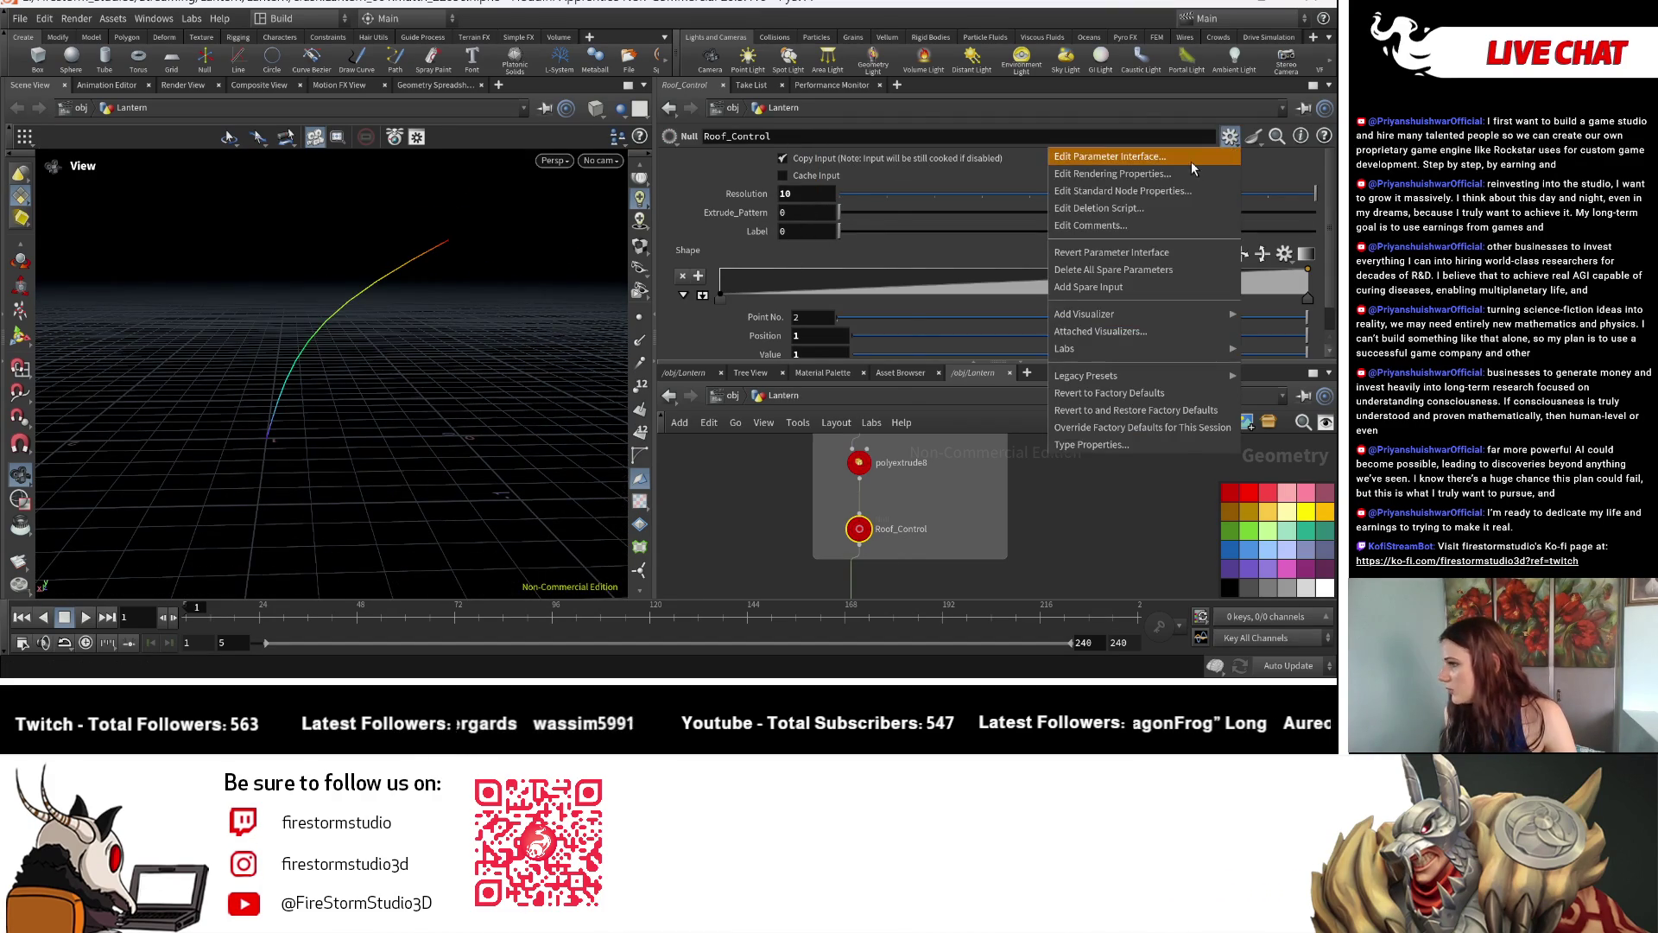
{"action": "left_click", "coordinate": [1191, 162]}
{"action": "left_click", "coordinate": [518, 229]}
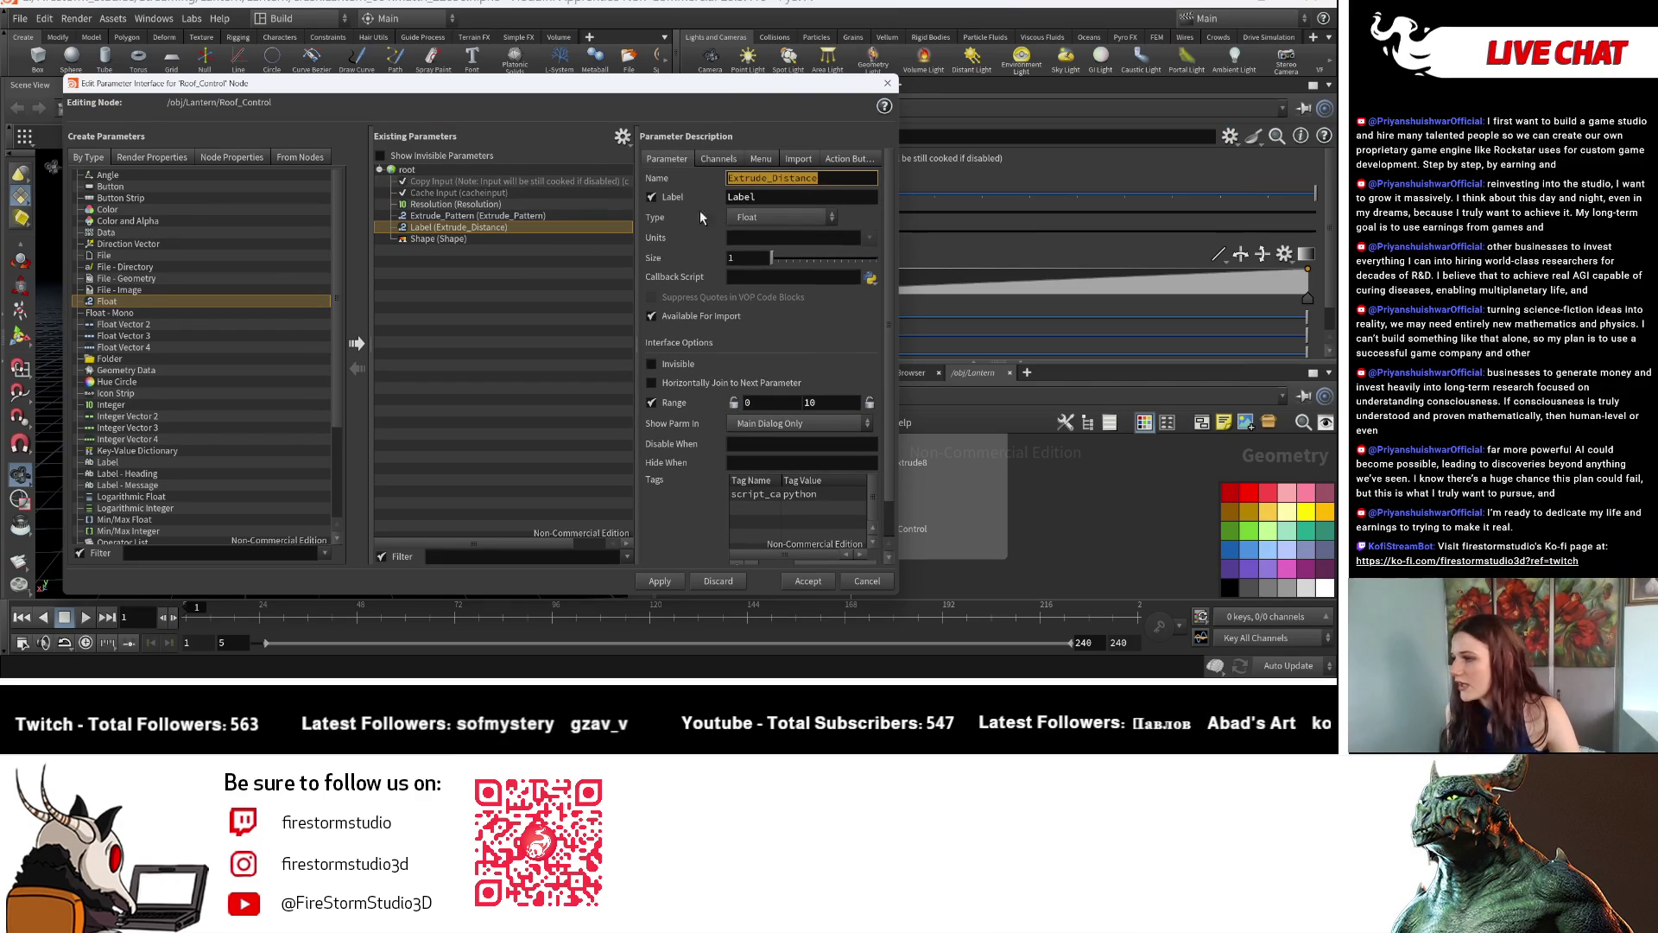
{"action": "key", "text": "Tab"}
{"action": "type", "text": "Extrude_Distance"}
{"action": "key", "text": "Return"}
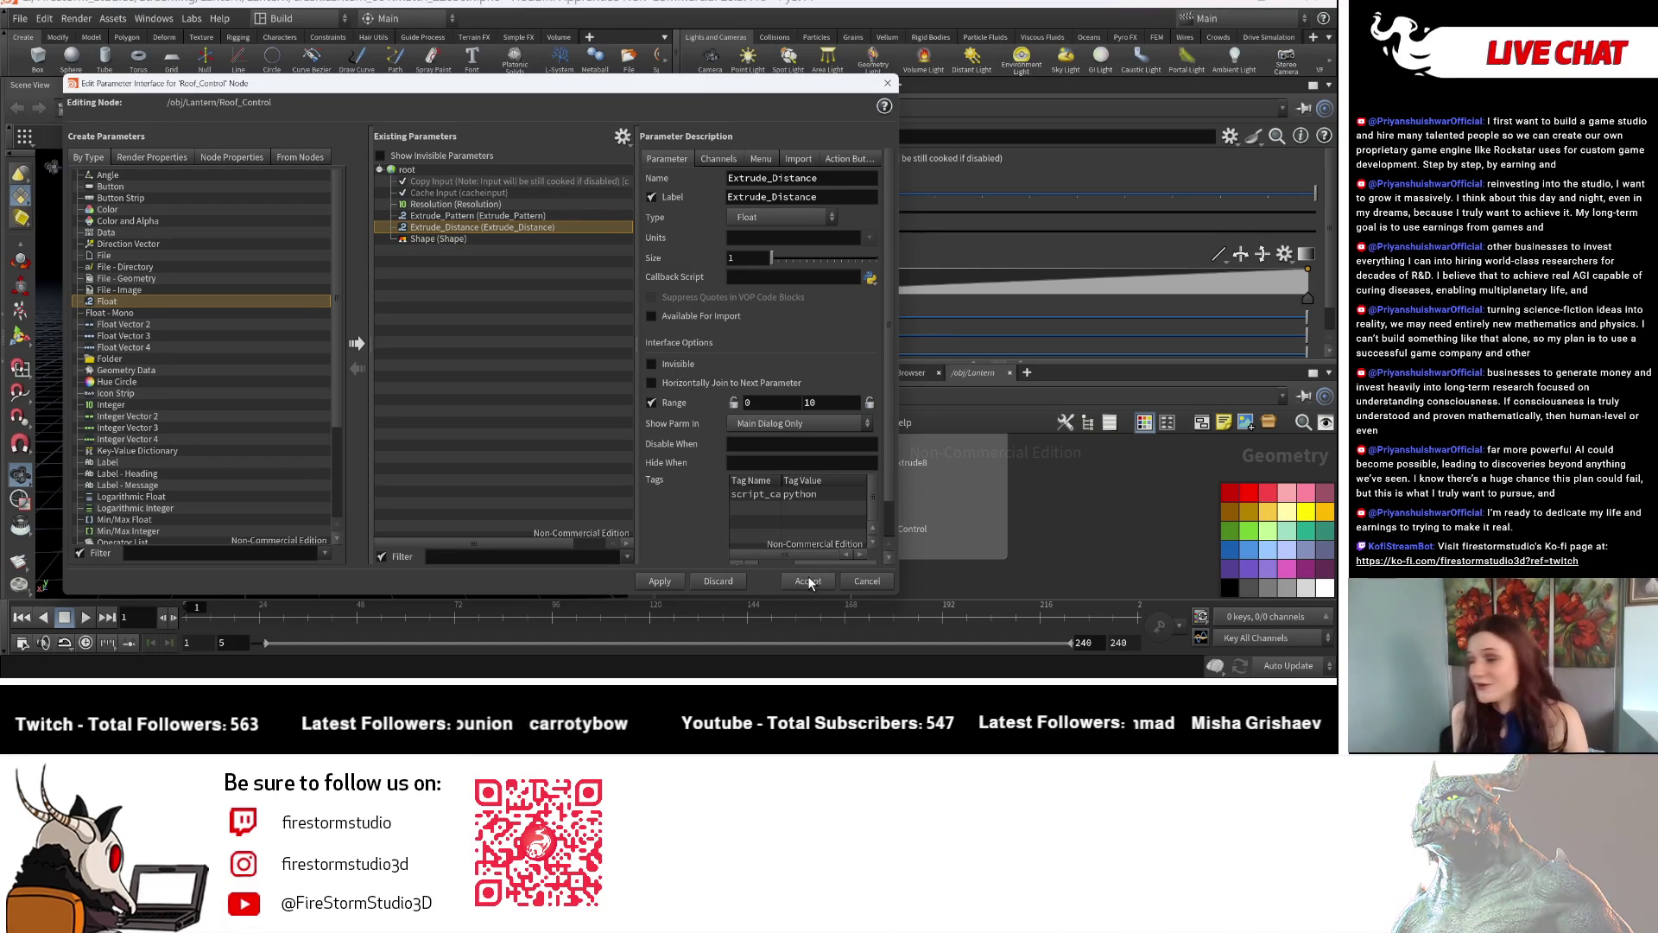
{"action": "left_click", "coordinate": [817, 581]}
{"action": "middle_click_drag", "start_coordinate": [949, 517], "coordinate": [932, 576]}
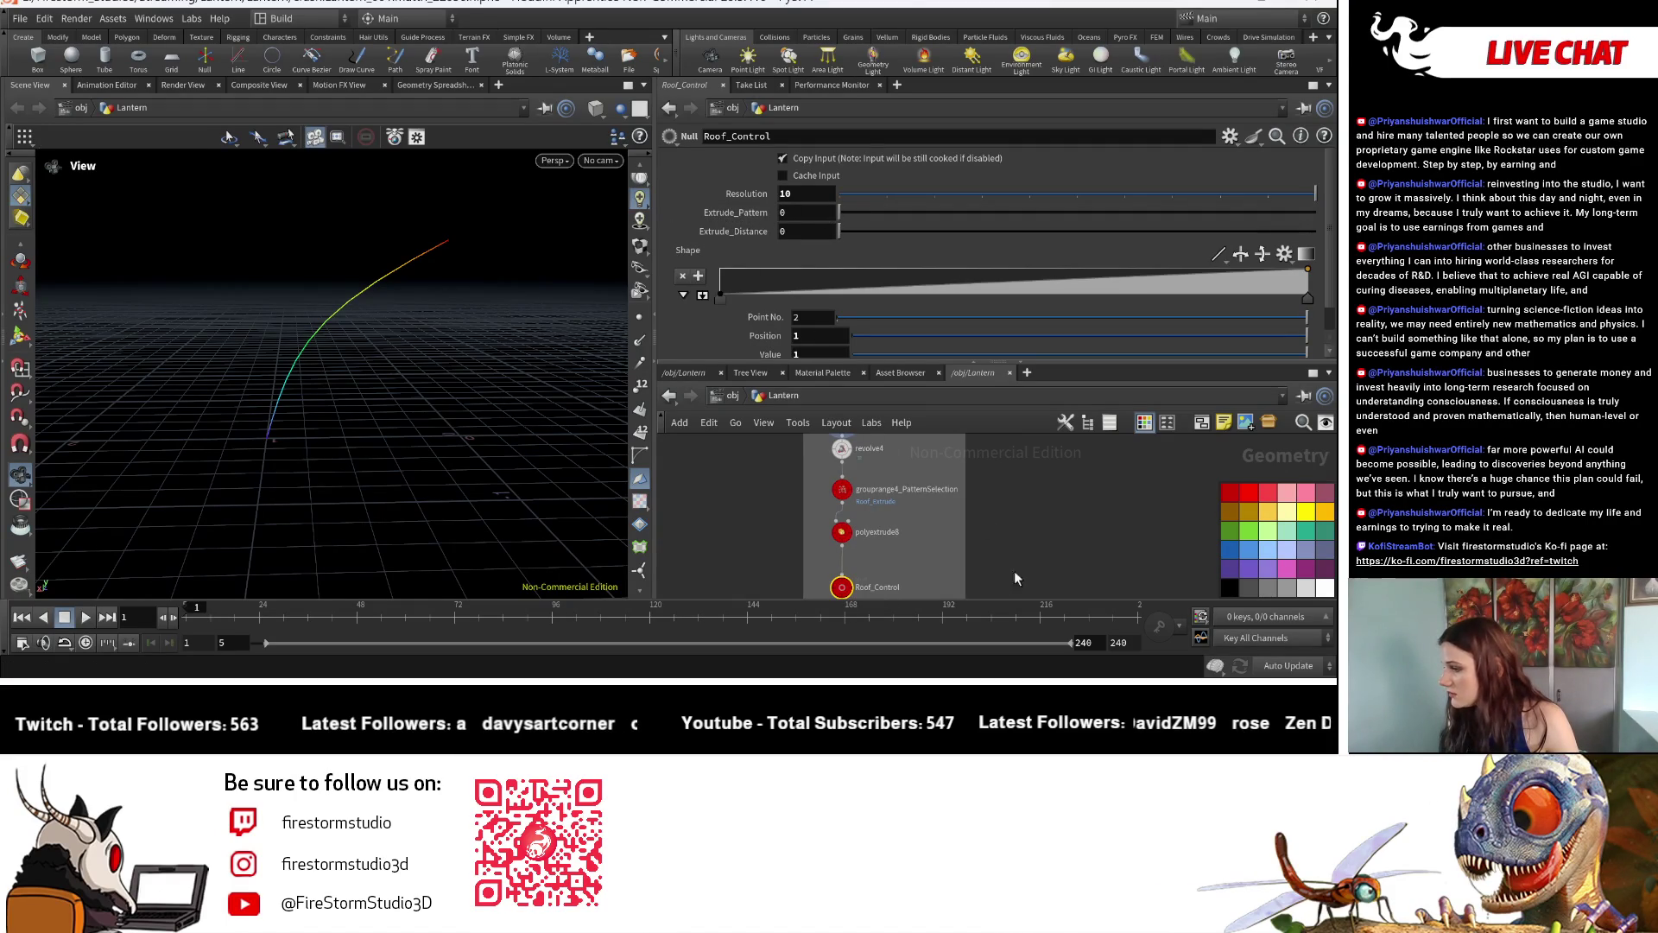
{"action": "scroll", "coordinate": [870, 480], "scroll_direction": "up", "scroll_amount": 3}
Display Roof_Control's output and turn off the curveu colouring on the dome.
{"action": "left_click", "coordinate": [842, 476]}
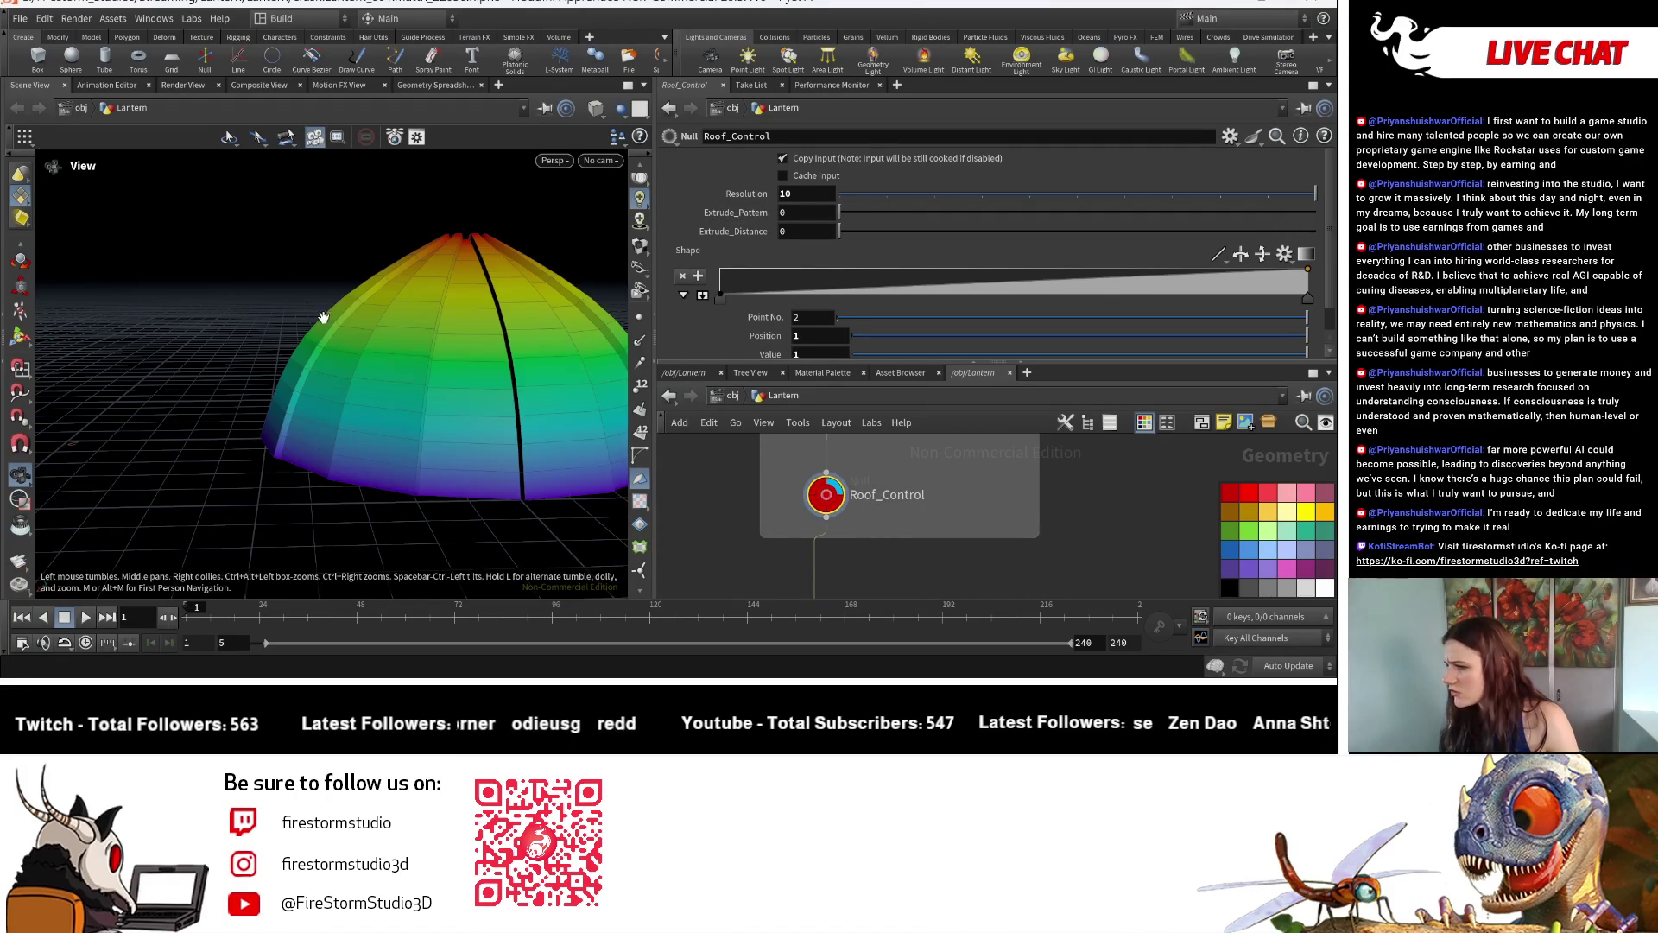
{"action": "left_click_drag", "start_coordinate": [322, 317], "coordinate": [474, 387]}
{"action": "left_click", "coordinate": [779, 496]}
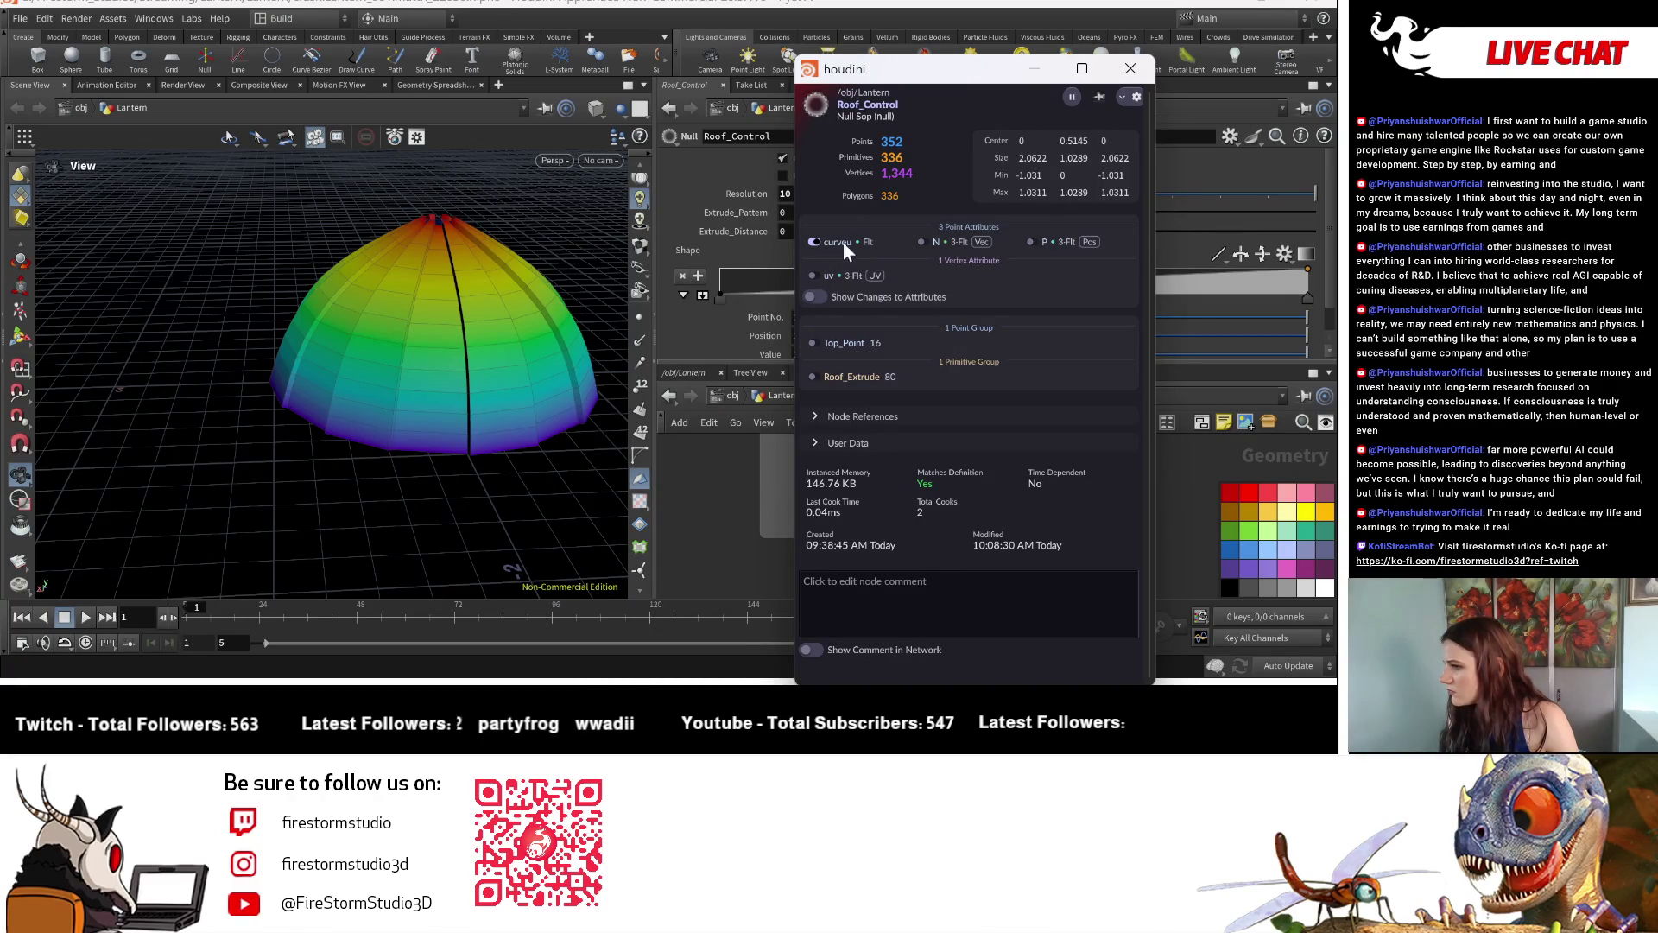
{"action": "left_click", "coordinate": [813, 242]}
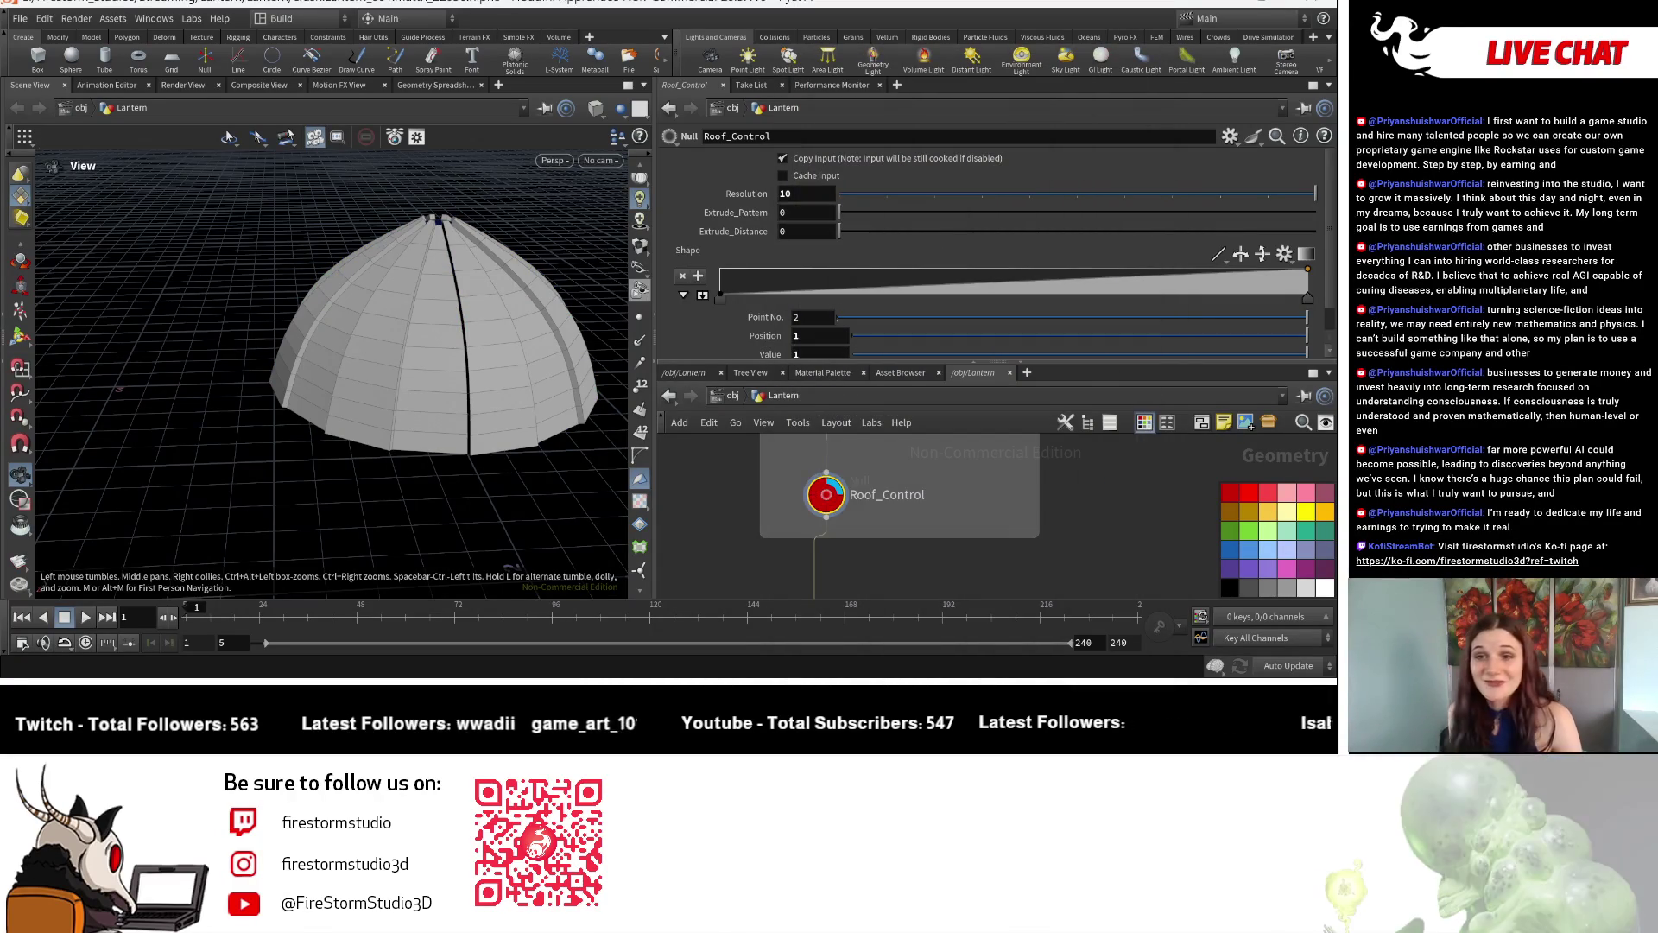
{"action": "left_click_drag", "start_coordinate": [389, 336], "coordinate": [544, 389]}
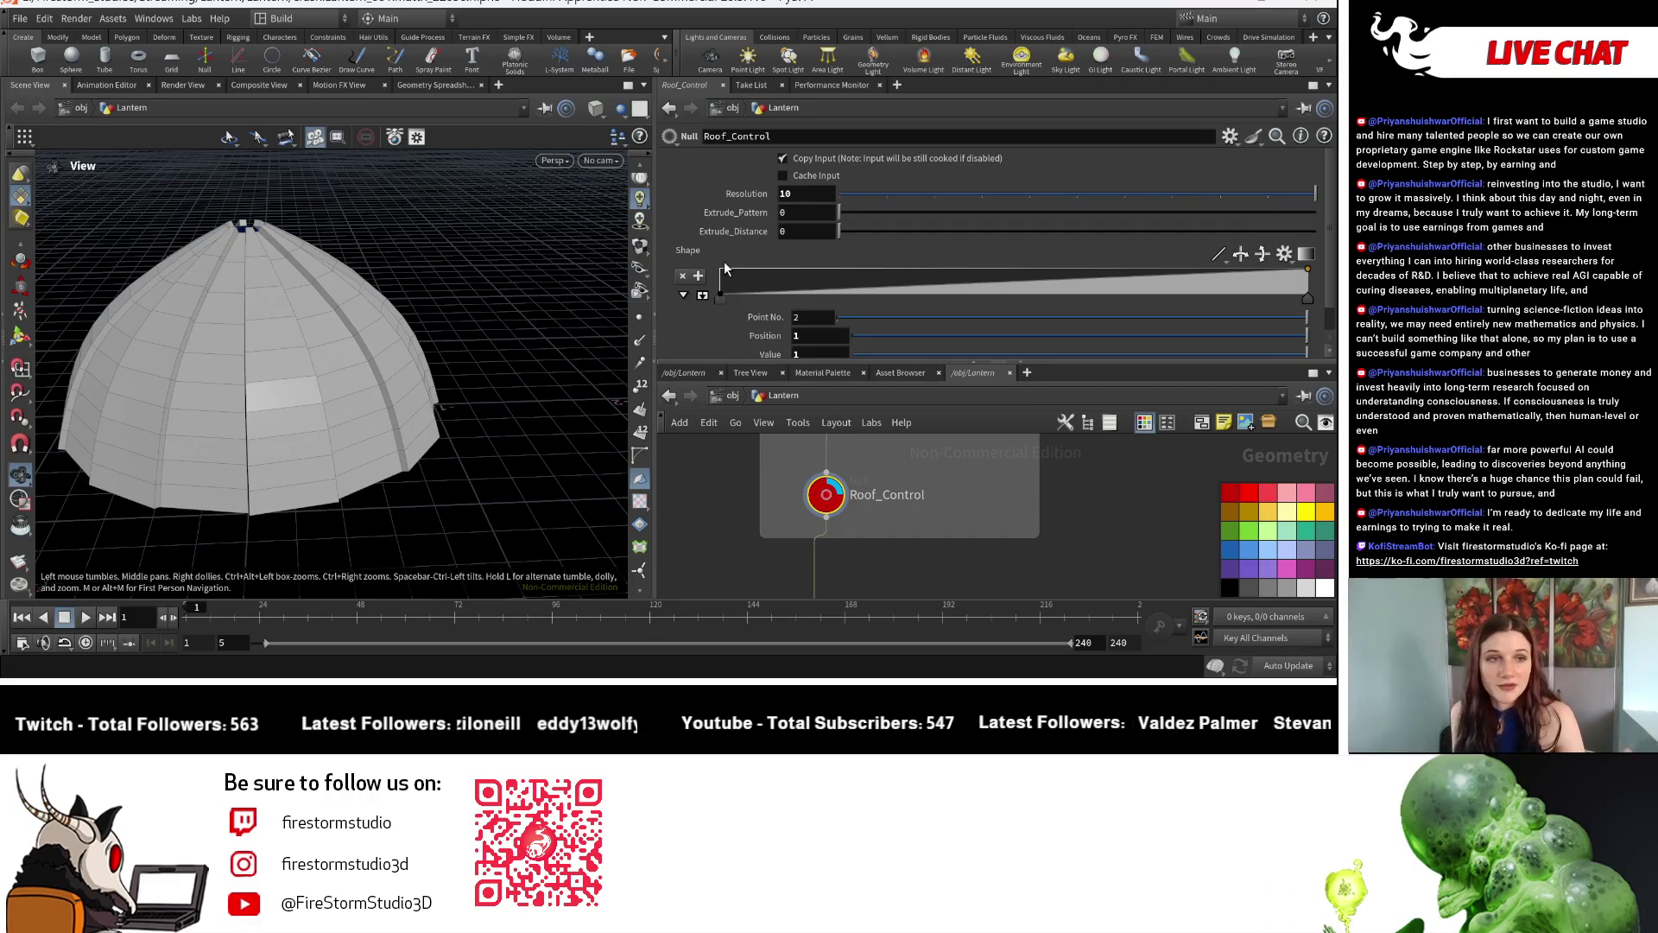
Reference Extrude_Pattern into grouprange4's range total, then return to Roof_Control's settings.
{"action": "right_click", "coordinate": [736, 212]}
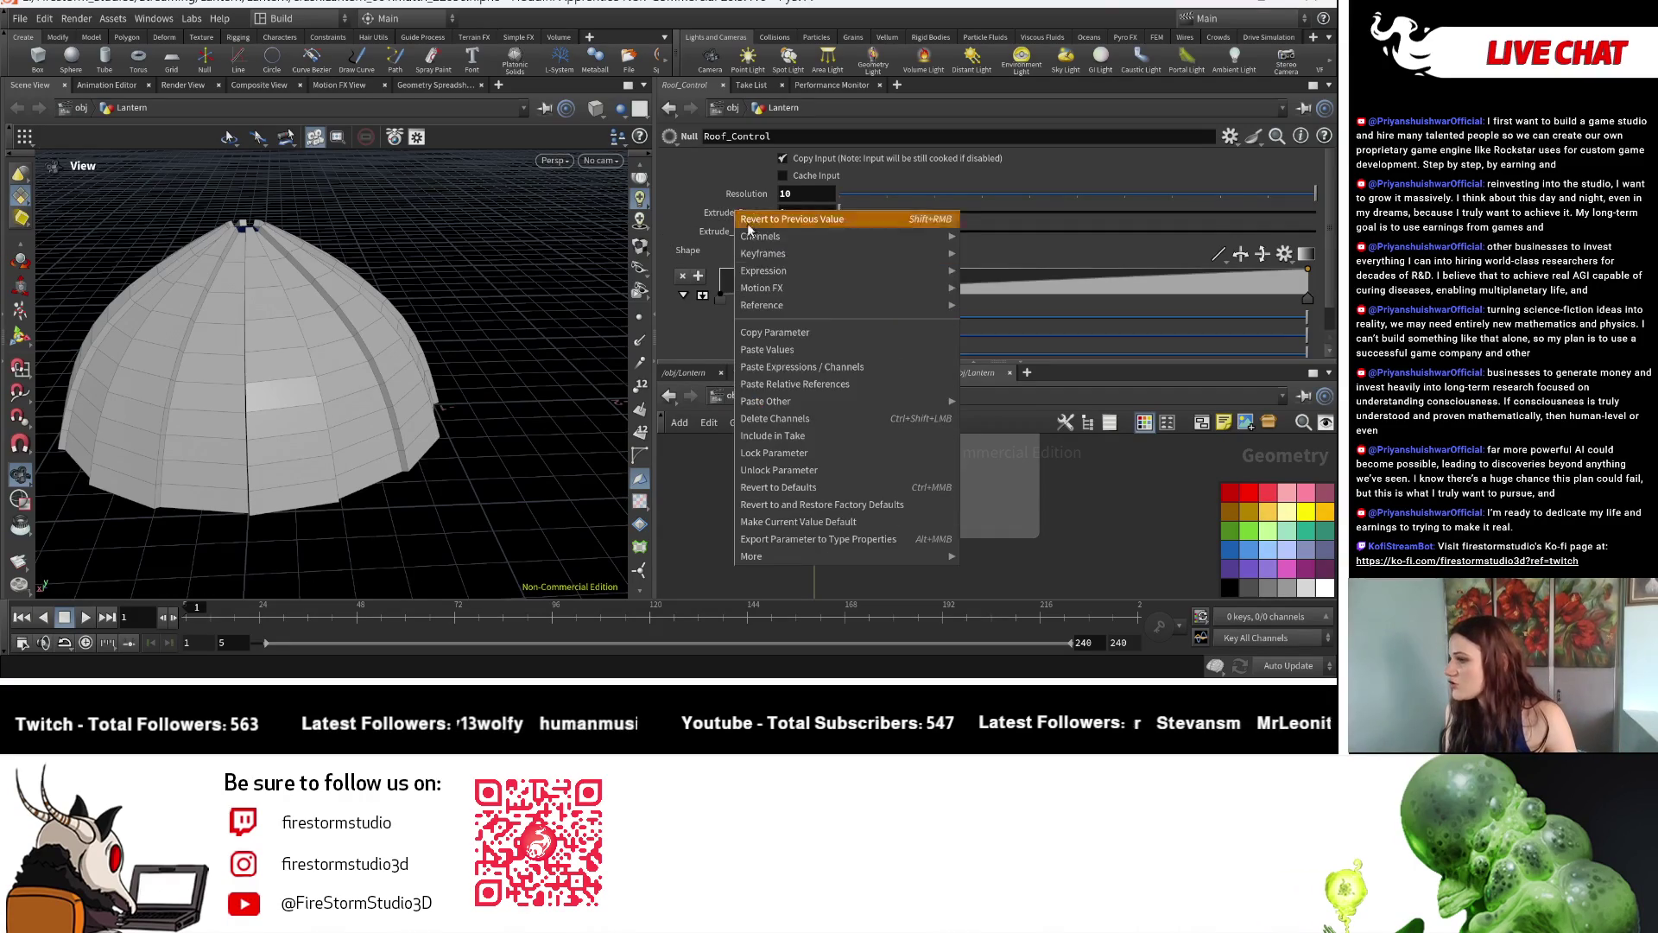
{"action": "left_click", "coordinate": [805, 338]}
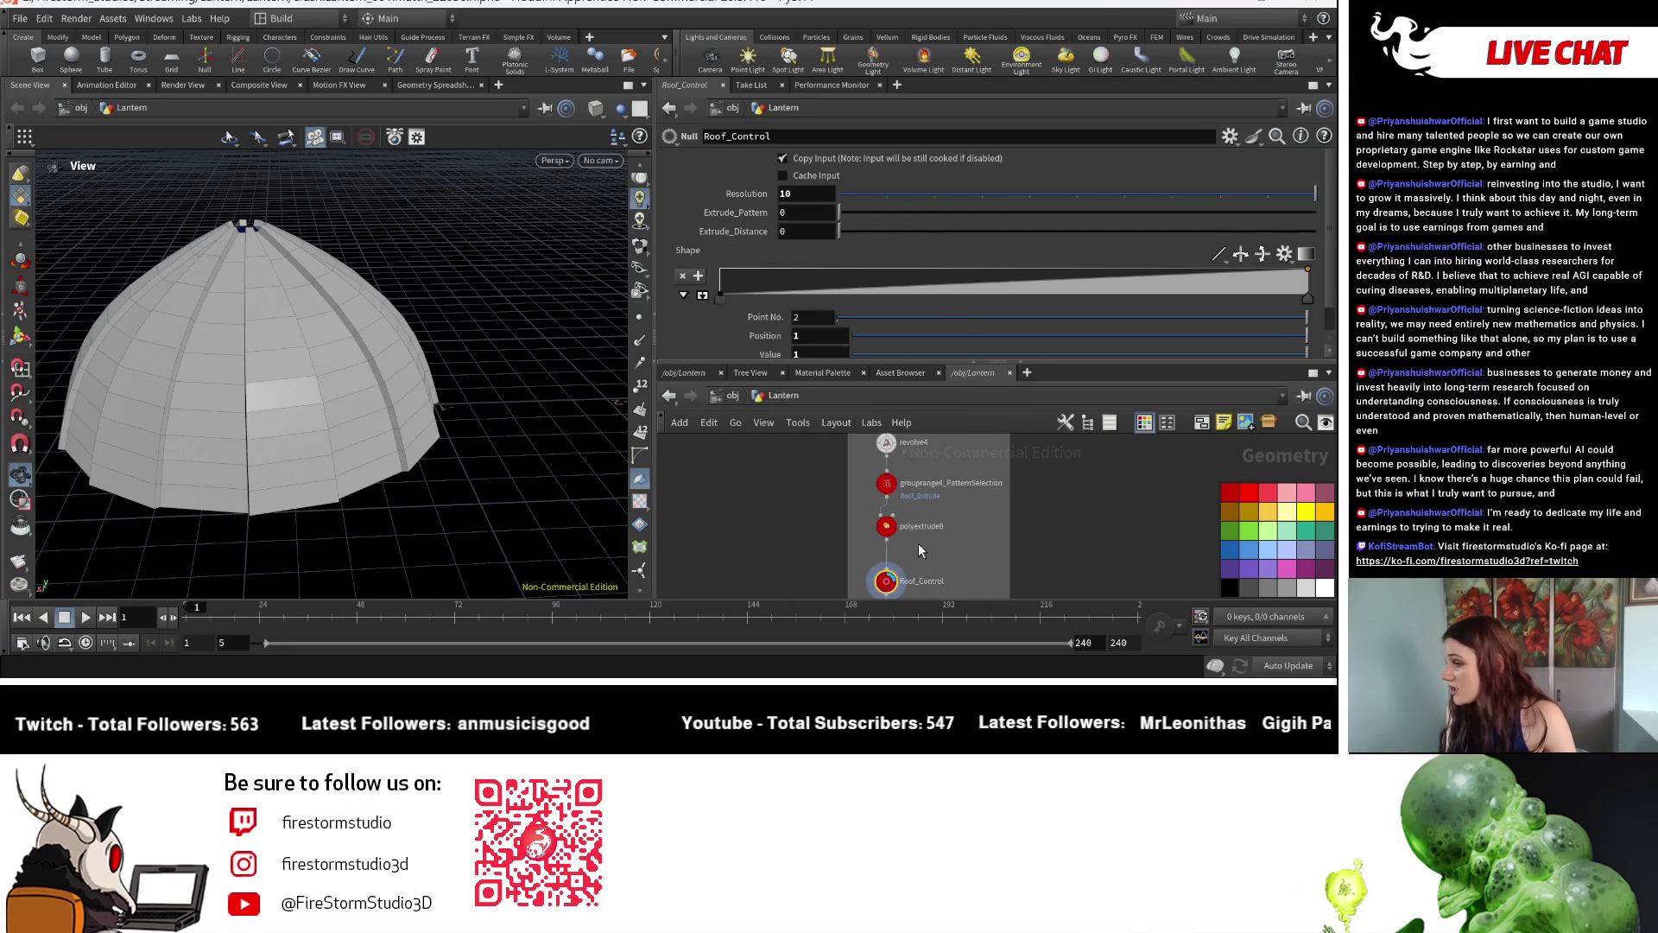
{"action": "left_click", "coordinate": [872, 501]}
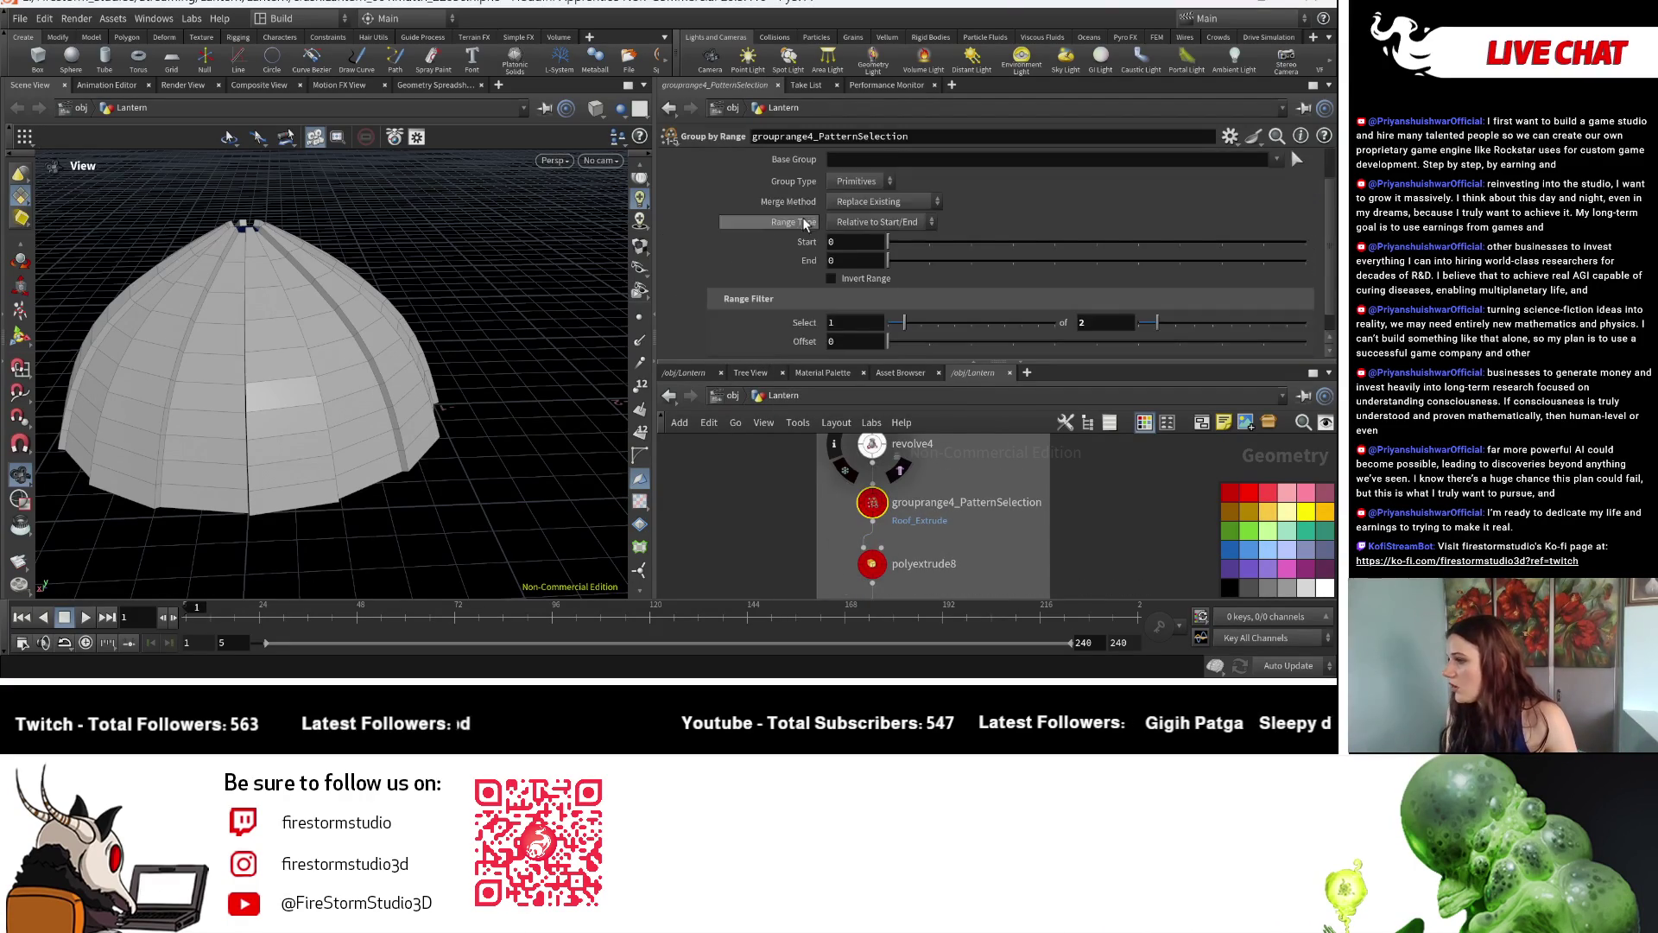
{"action": "scroll", "coordinate": [850, 260], "scroll_direction": "down", "scroll_amount": 1}
{"action": "right_click", "coordinate": [1094, 308]}
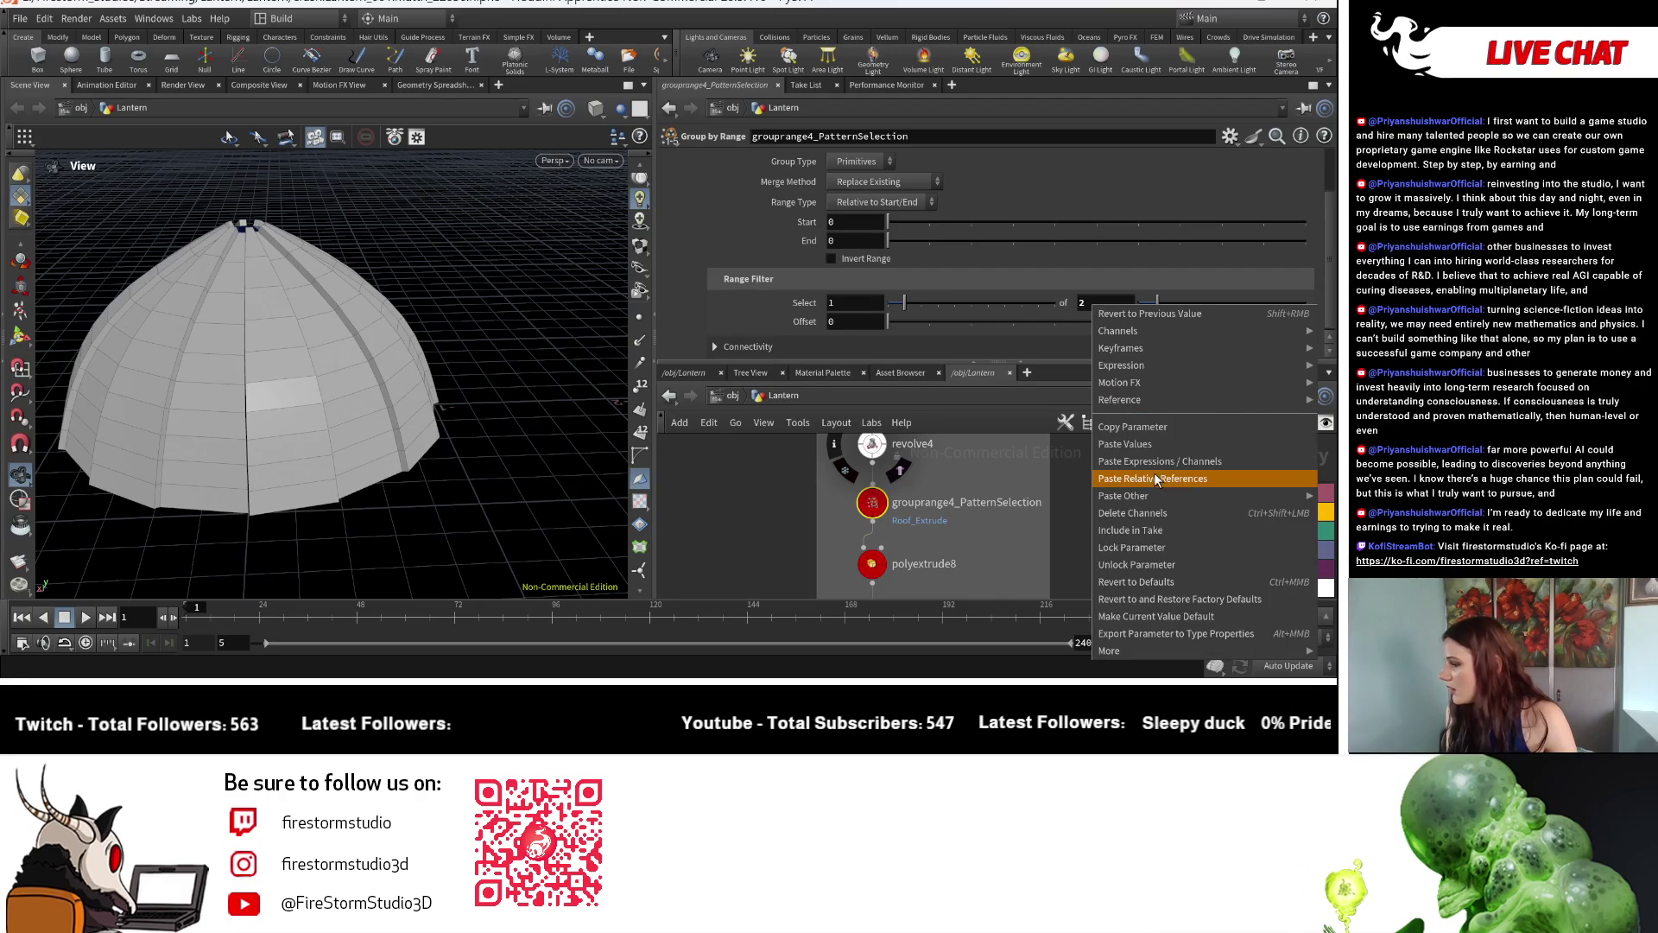
{"action": "left_click", "coordinate": [1157, 479]}
{"action": "left_click_drag", "start_coordinate": [436, 389], "coordinate": [406, 368]}
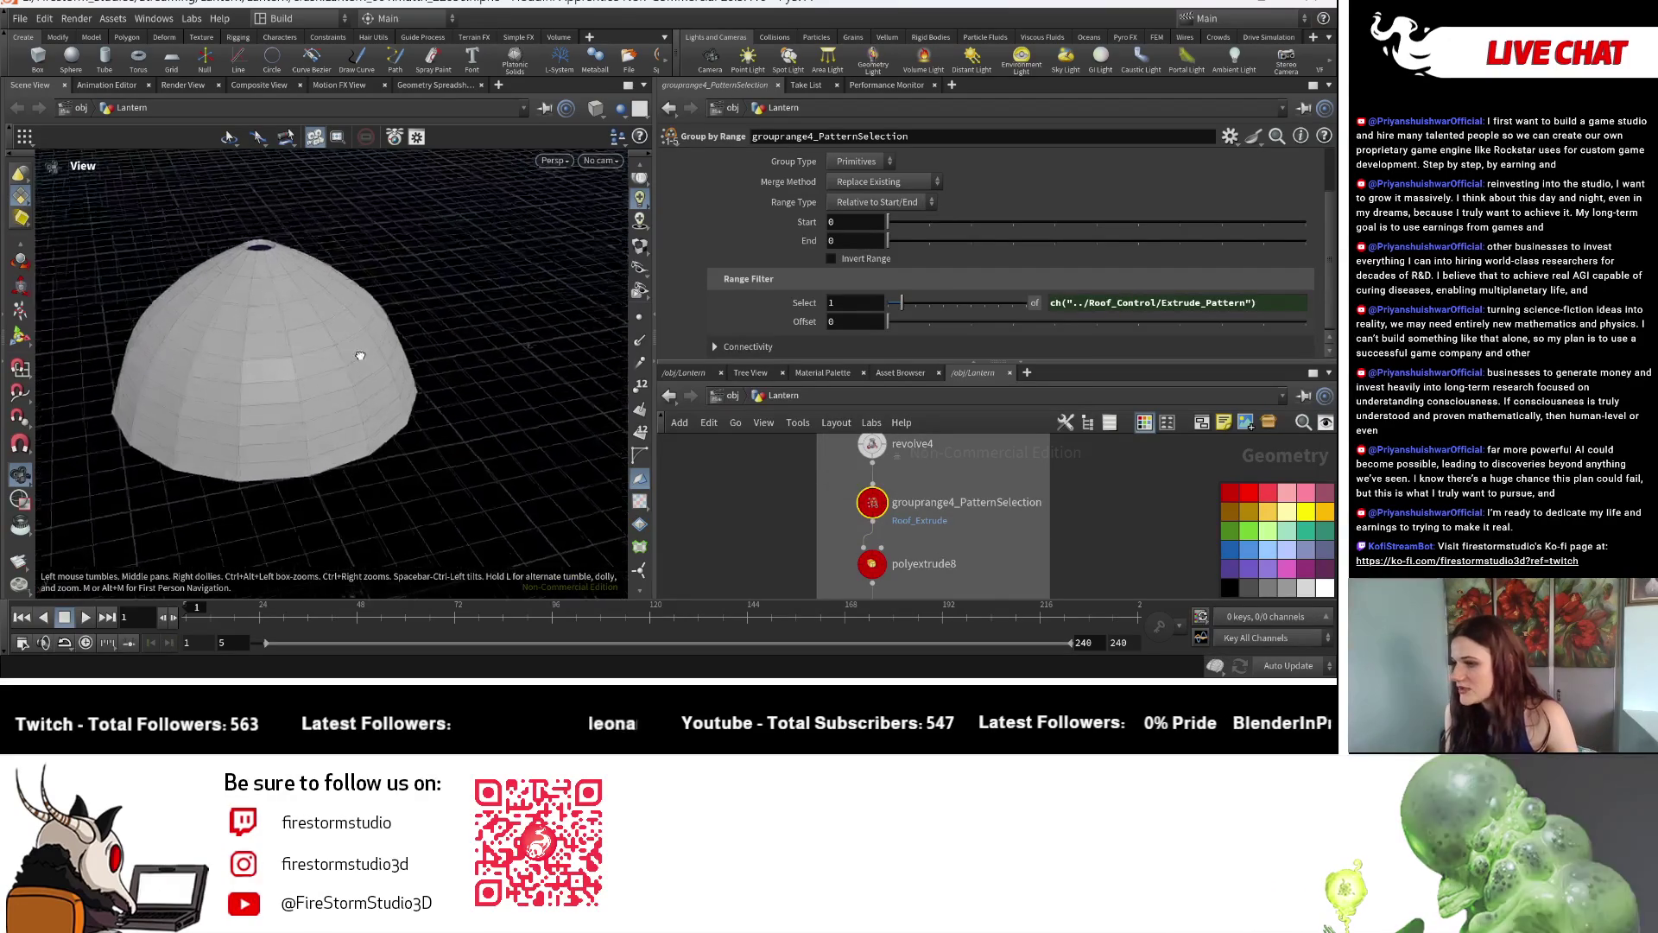
{"action": "scroll", "coordinate": [980, 530], "scroll_direction": "down", "scroll_amount": 2}
{"action": "scroll", "coordinate": [900, 479], "scroll_direction": "up", "scroll_amount": 2}
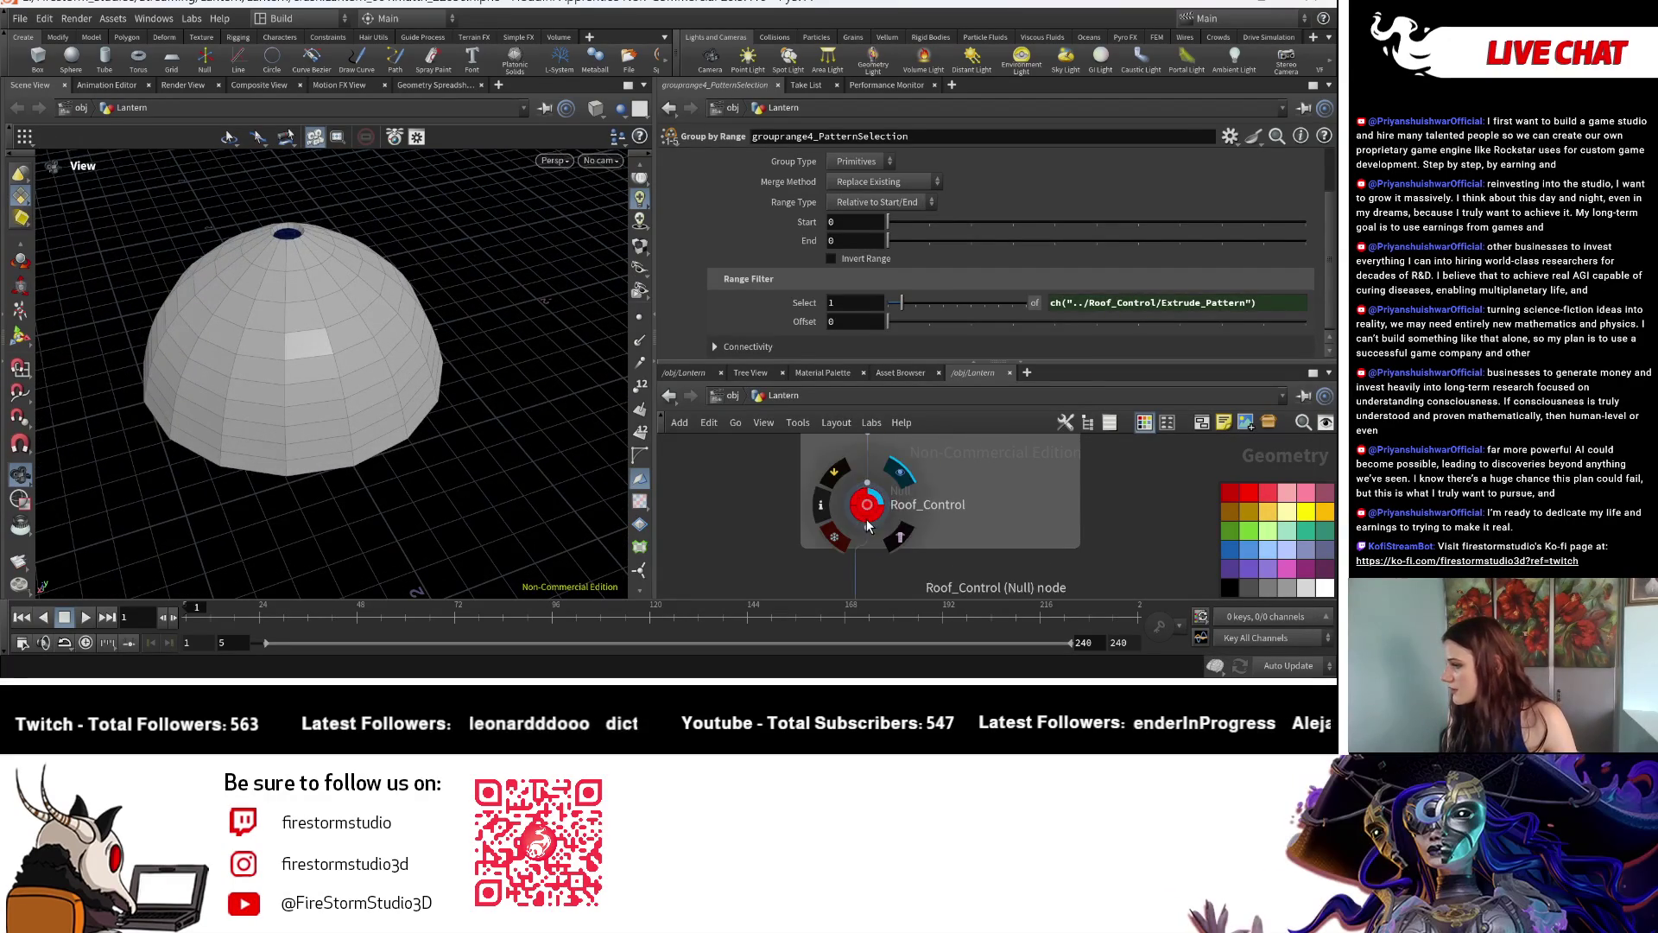
{"action": "left_click", "coordinate": [867, 506]}
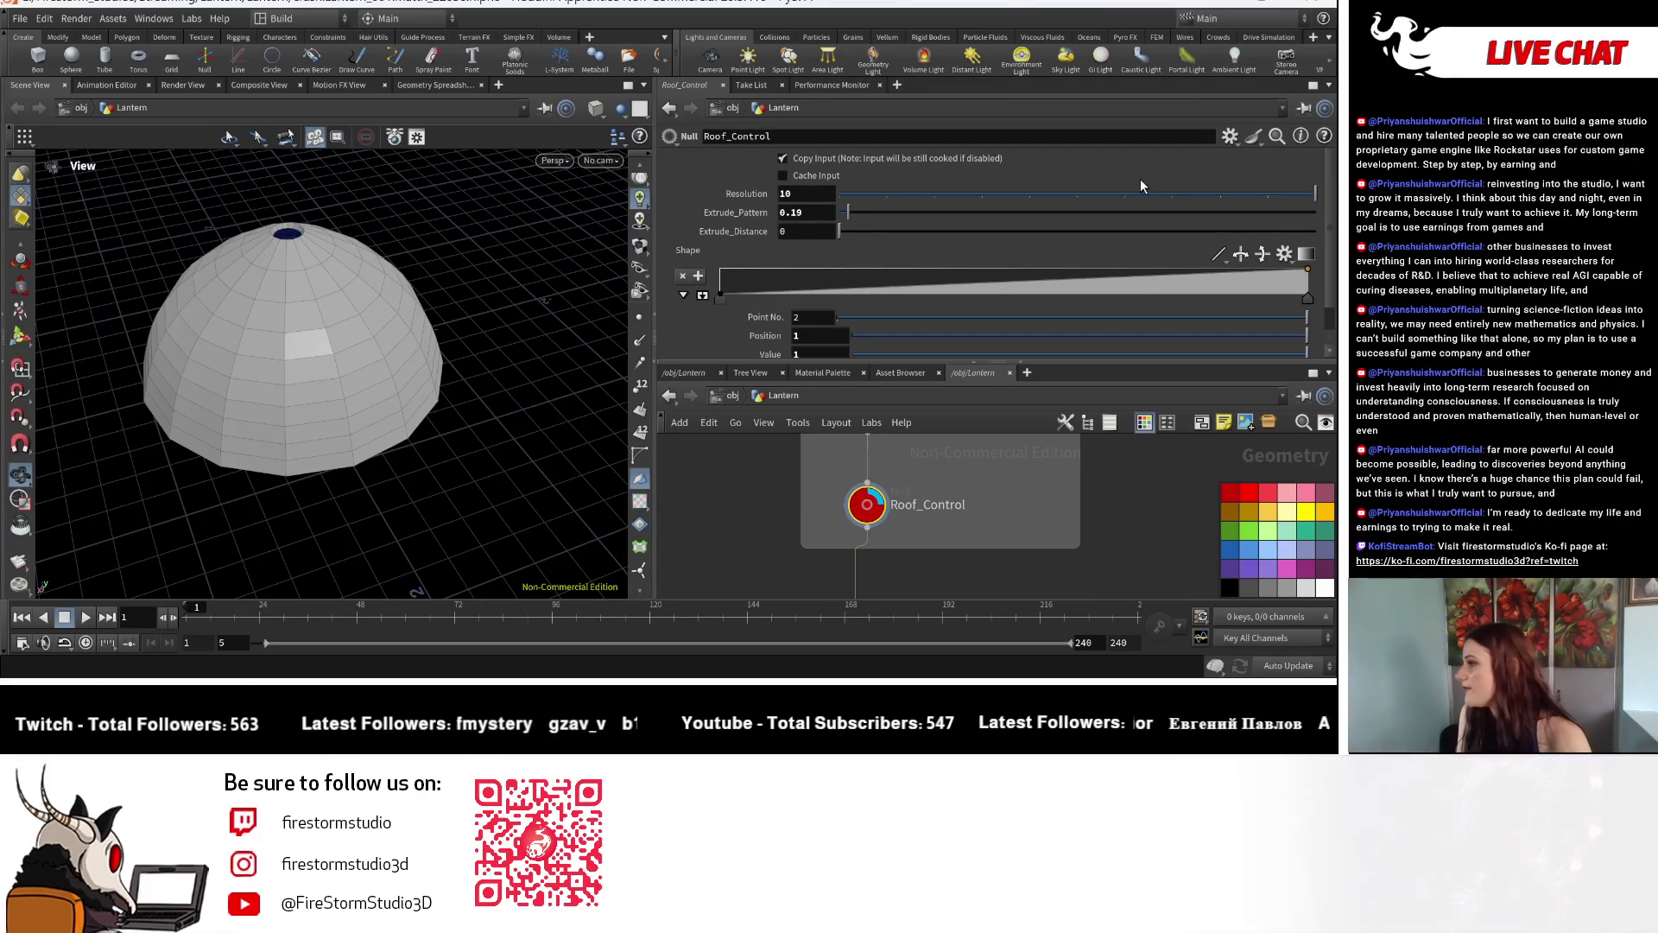
{"action": "left_click", "coordinate": [1229, 138]}
Delete the float Extrude_Pattern parameter from Roof_Control's interface.
{"action": "left_click", "coordinate": [1167, 158]}
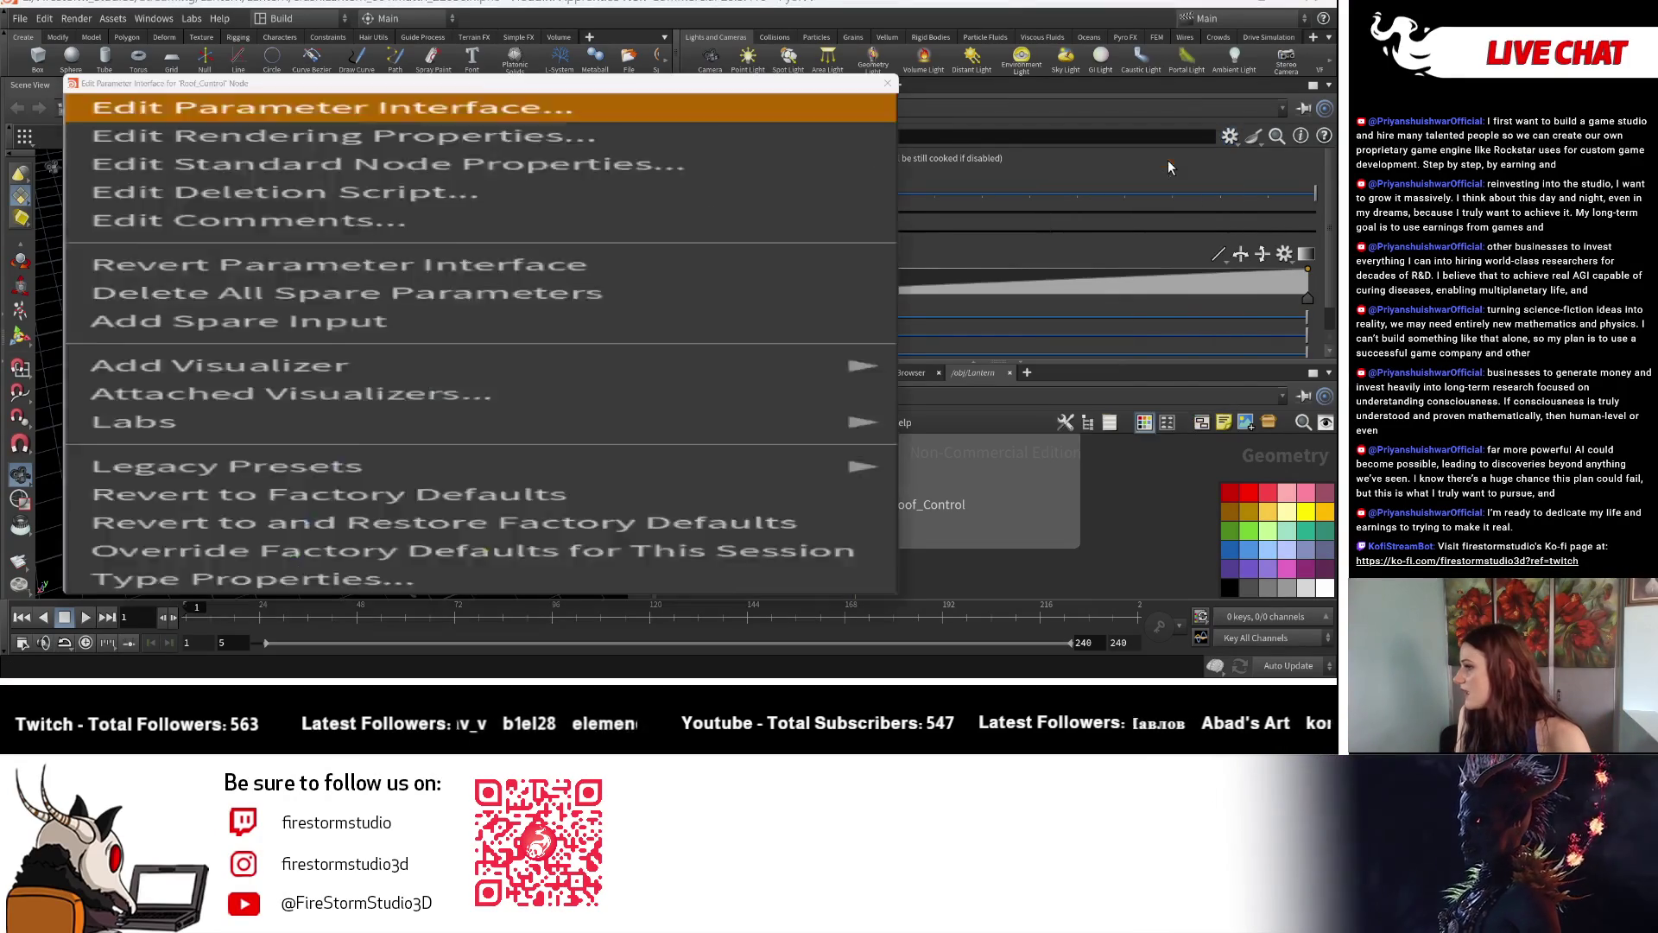
{"action": "left_click", "coordinate": [473, 228]}
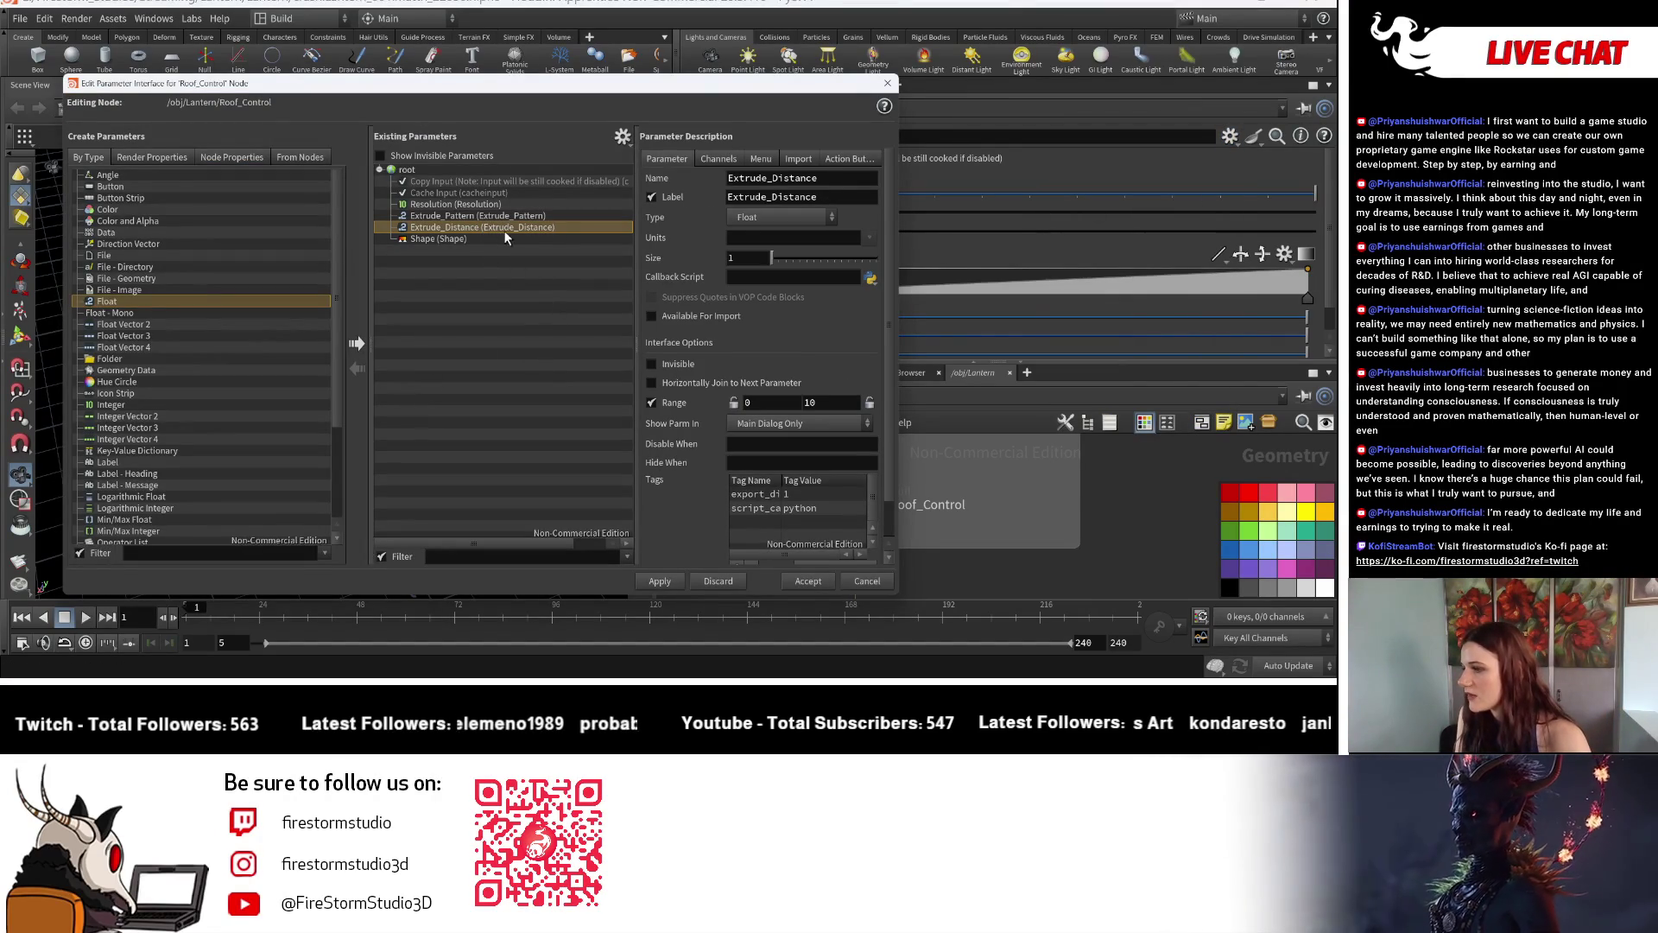
{"action": "left_click", "coordinate": [476, 215]}
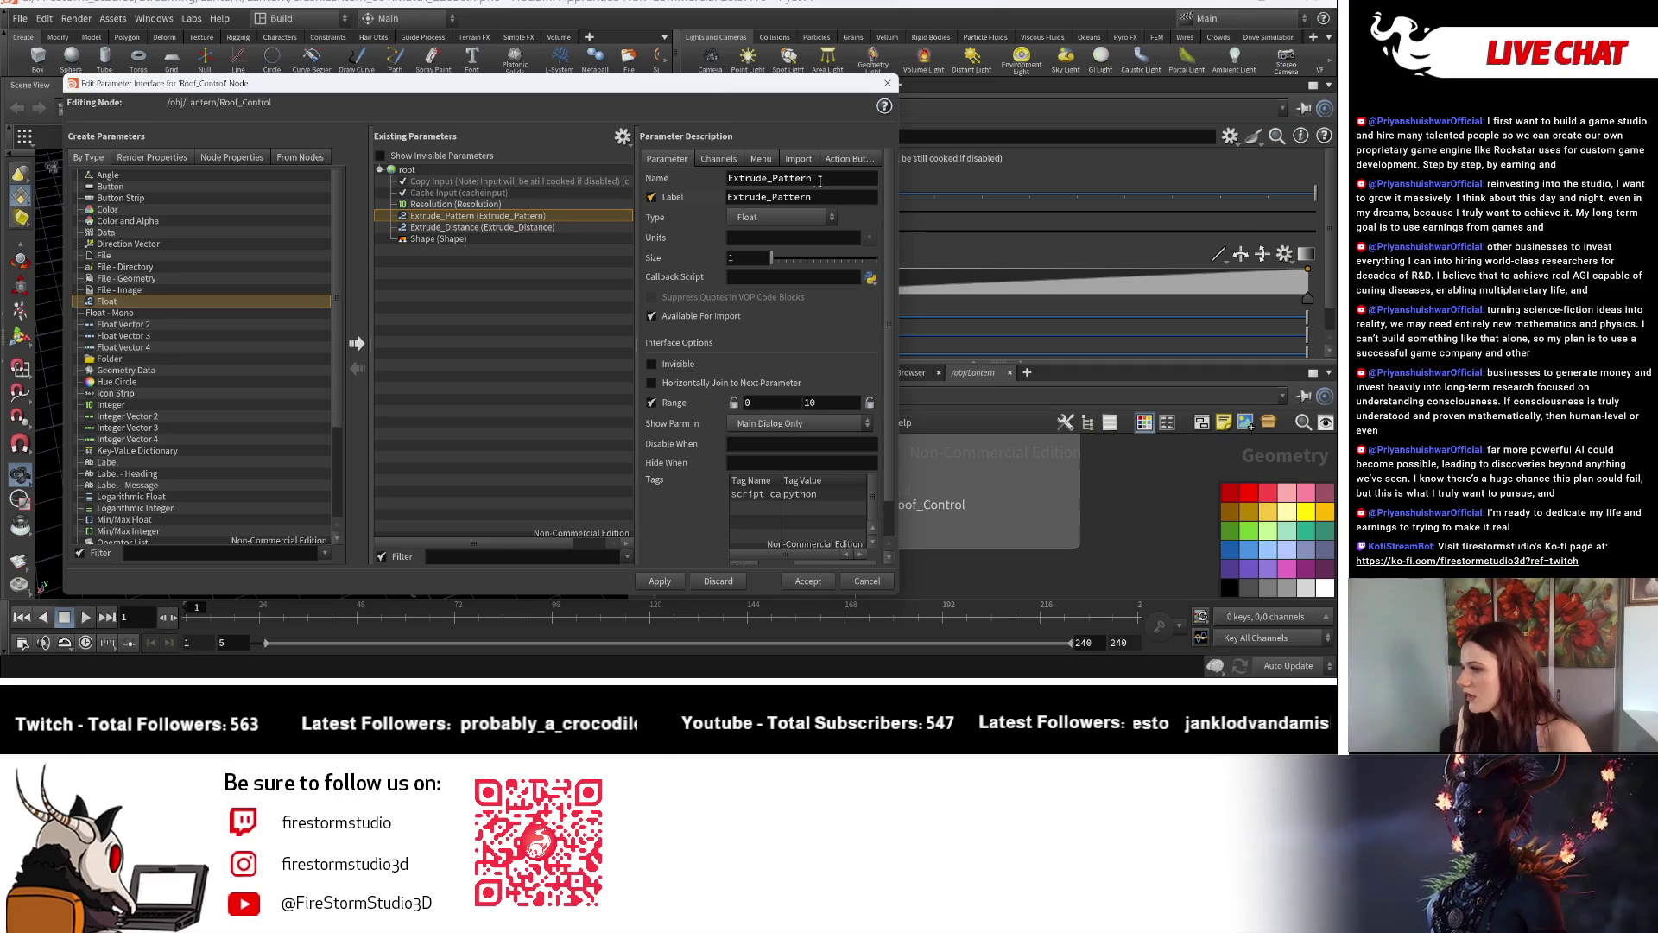
{"action": "left_click", "coordinate": [551, 204]}
{"action": "right_click", "coordinate": [526, 213]}
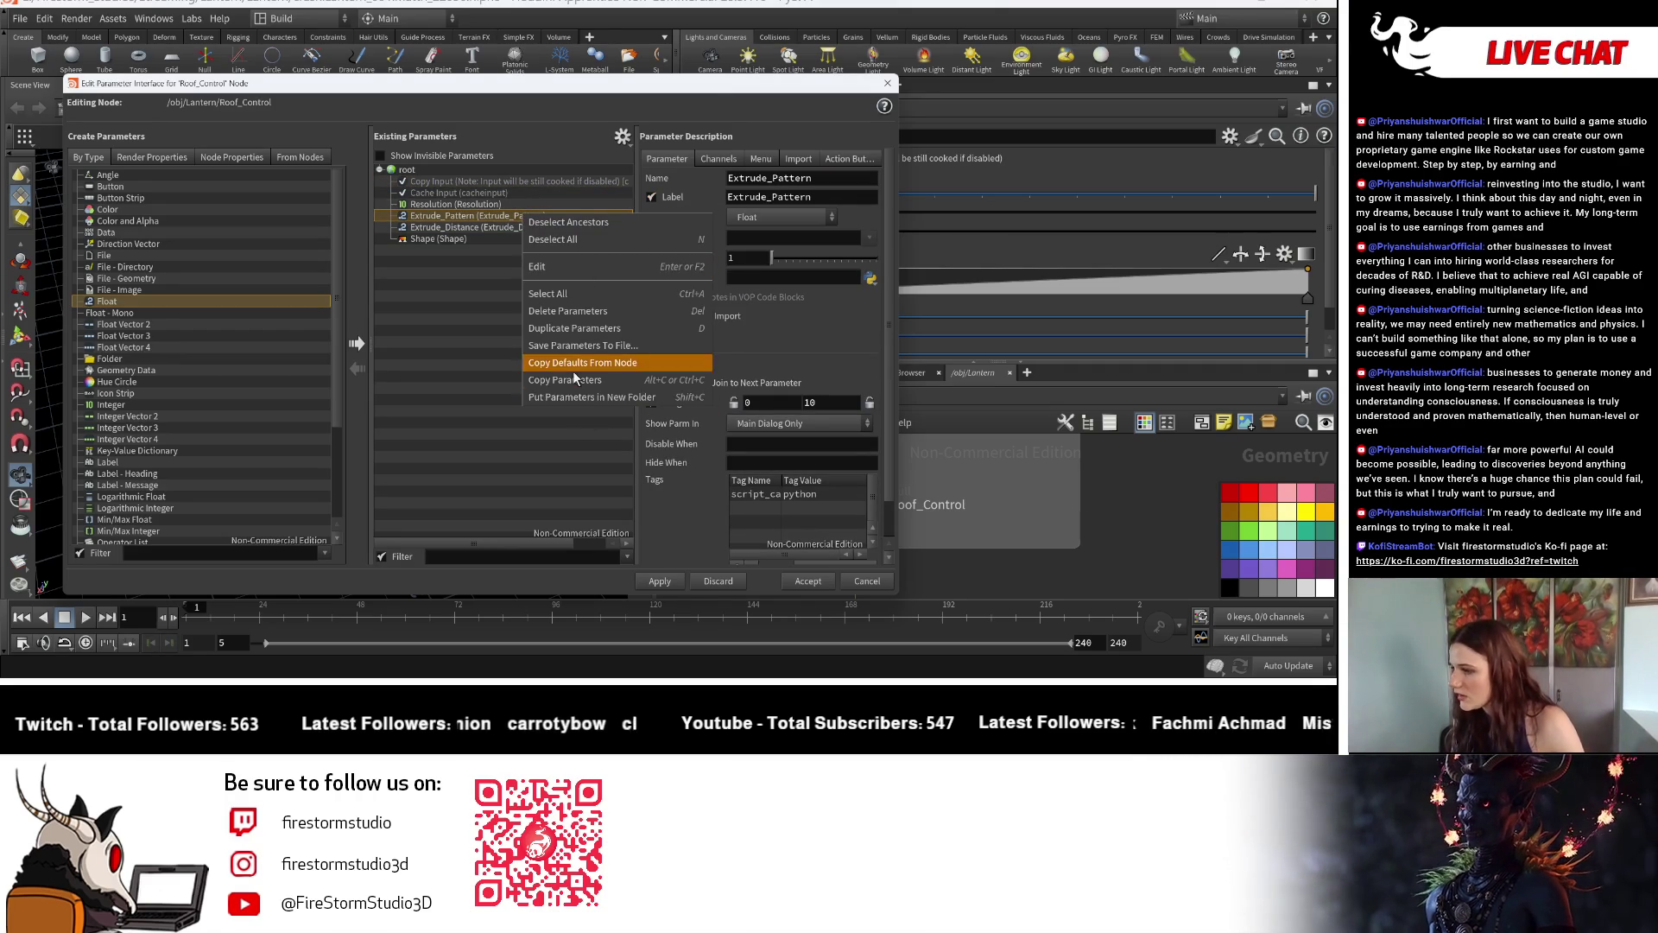
{"action": "left_click", "coordinate": [570, 311]}
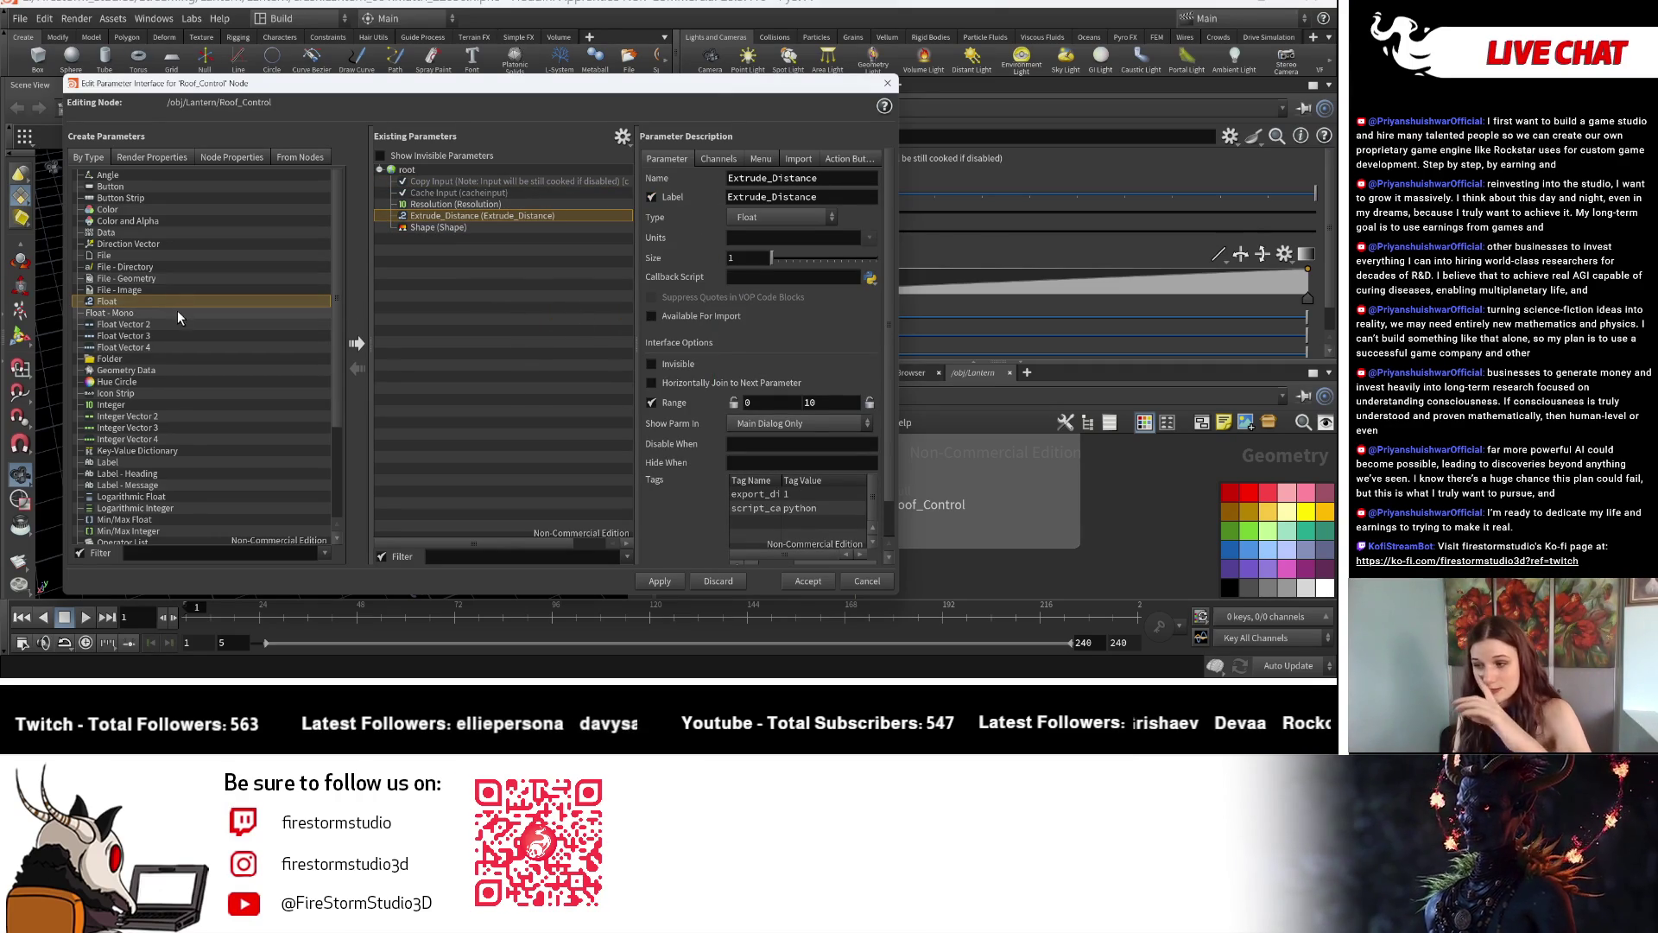
{"action": "scroll", "coordinate": [196, 384], "scroll_direction": "down", "scroll_amount": 3}
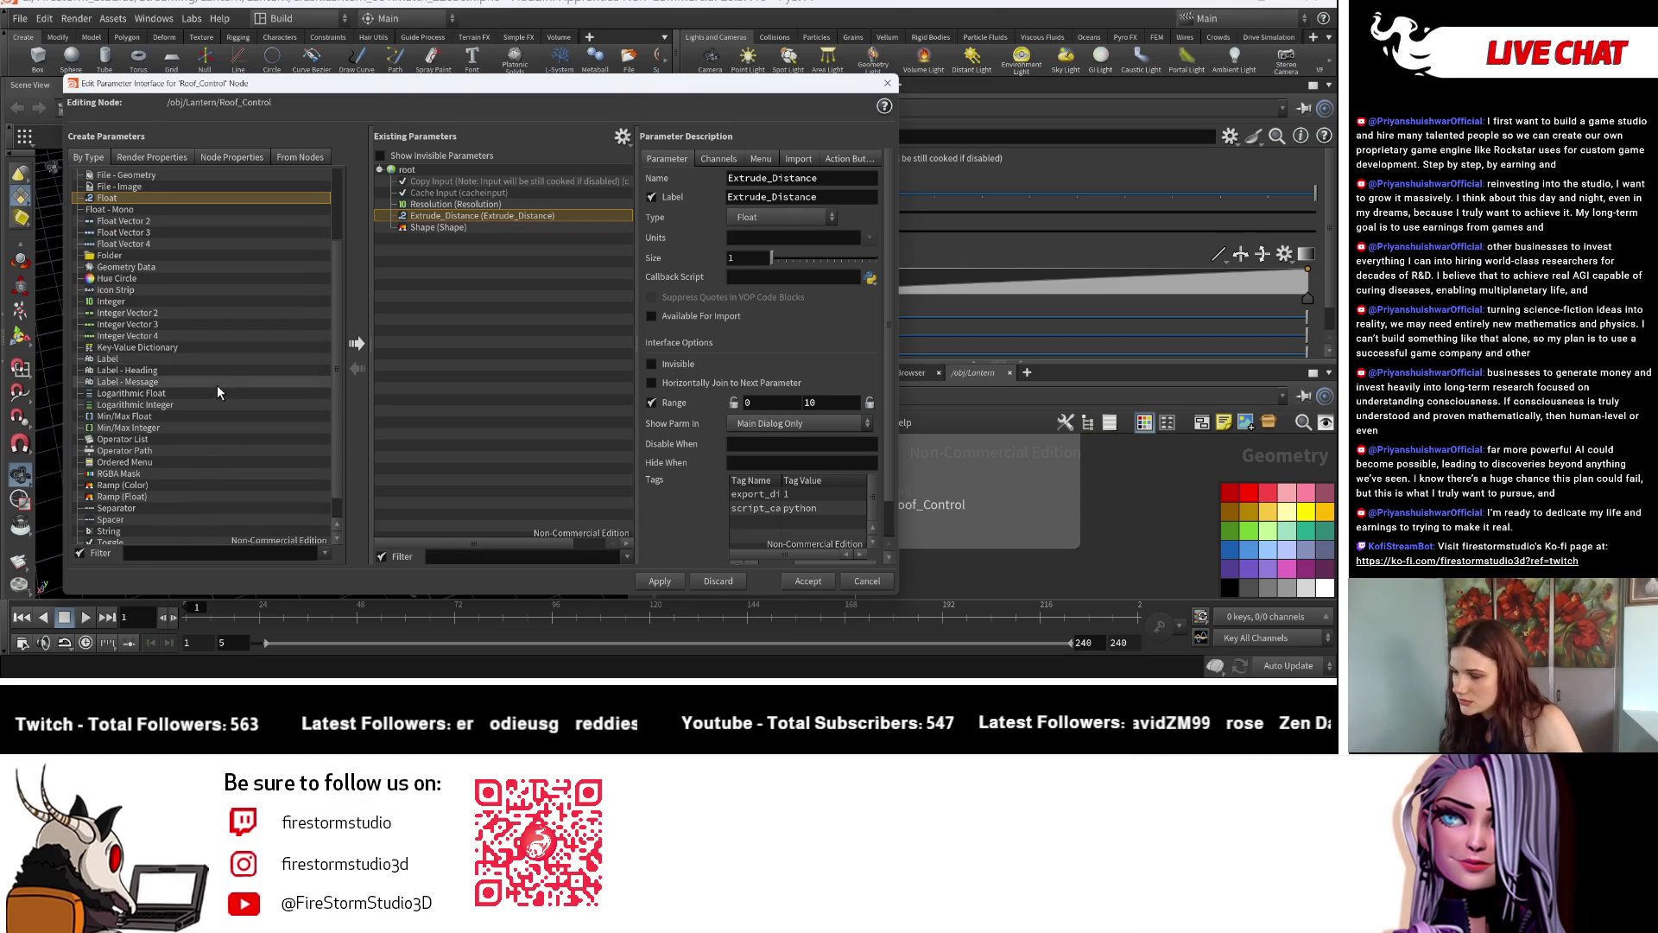
Add an integer parameter right after Resolution, named and labelled Extrude_Pattern.
{"action": "left_click", "coordinate": [130, 301]}
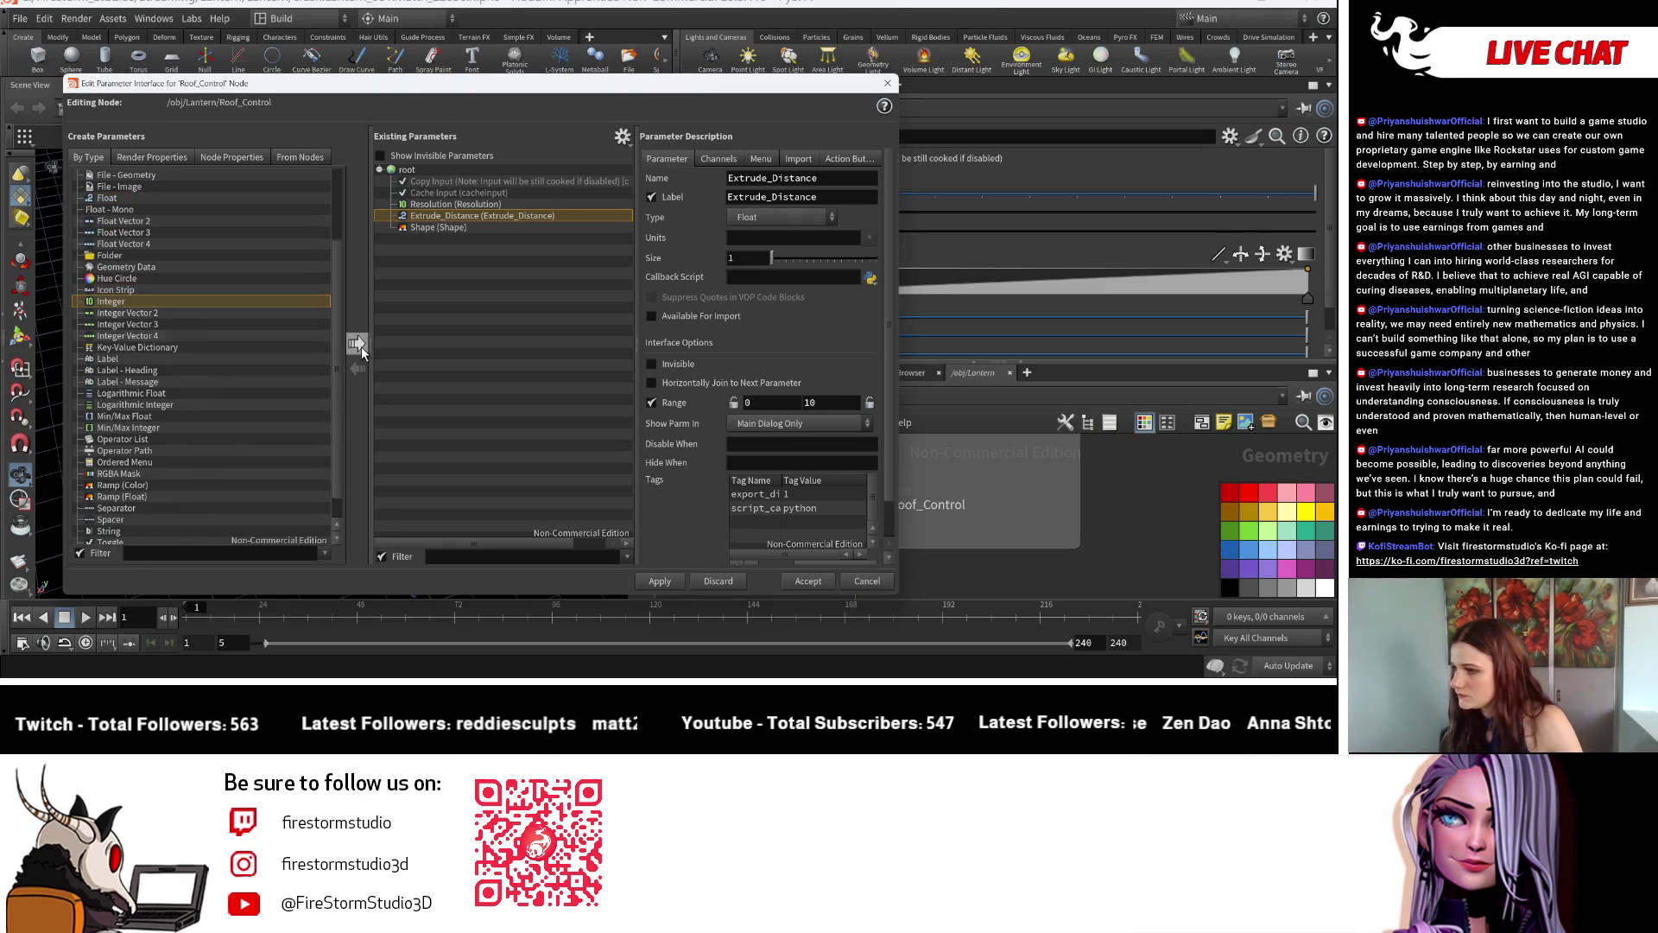
{"action": "left_click", "coordinate": [357, 343]}
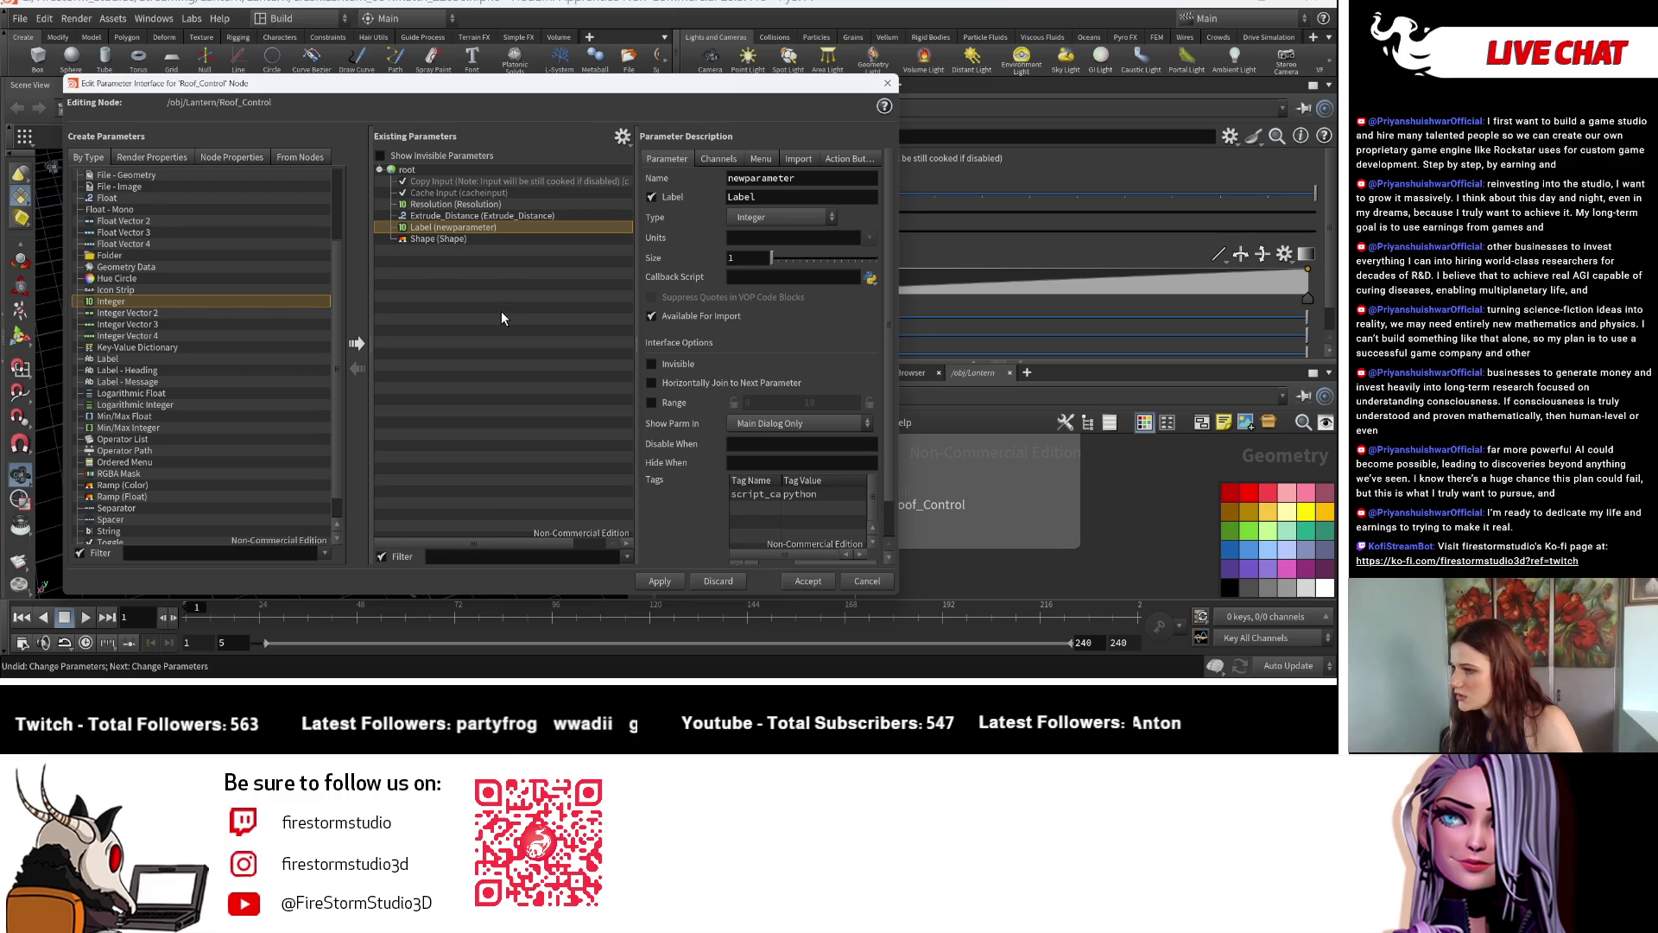
{"action": "right_click", "coordinate": [481, 233]}
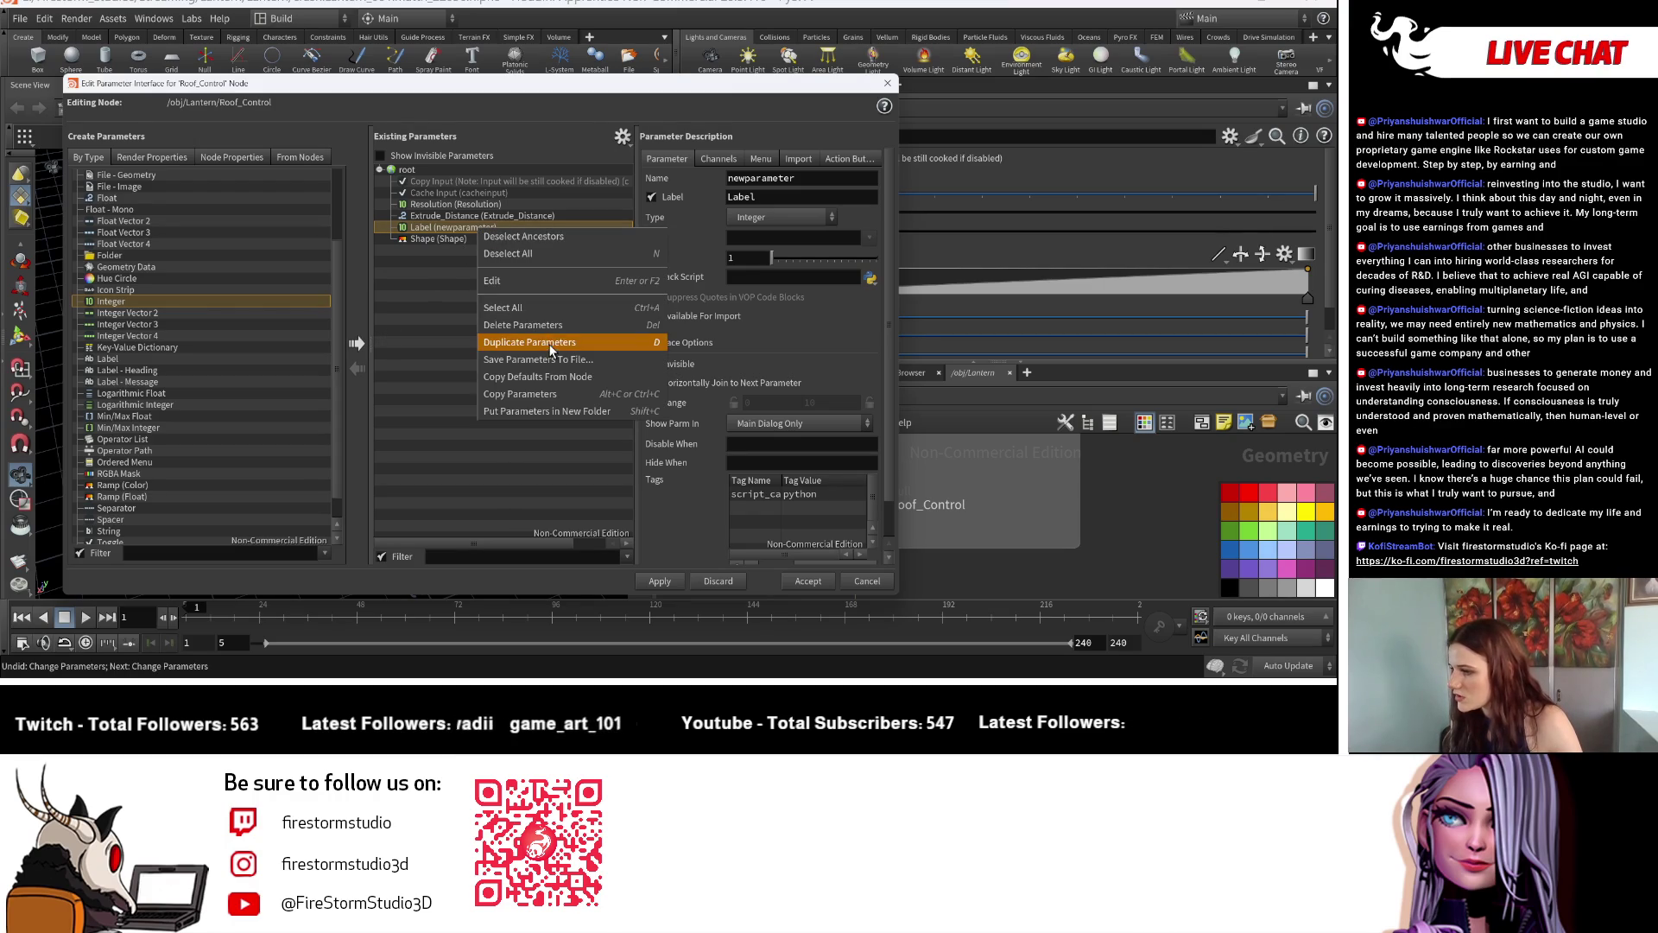
{"action": "left_click", "coordinate": [532, 325]}
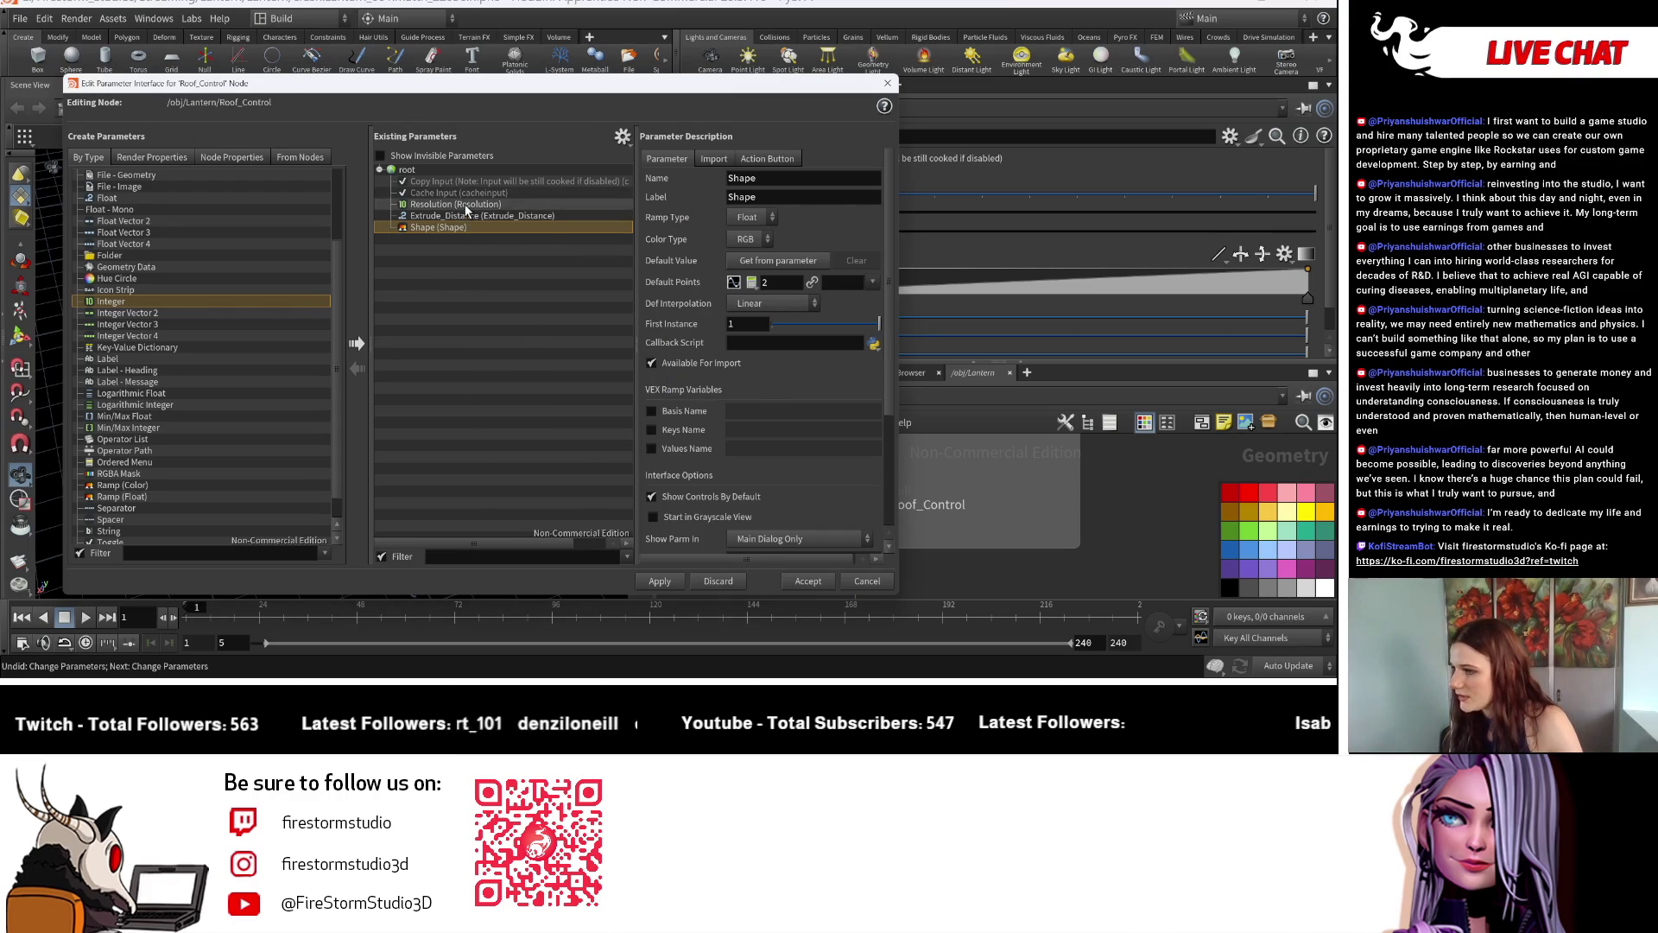
{"action": "left_click", "coordinate": [466, 203]}
{"action": "left_click", "coordinate": [357, 342]}
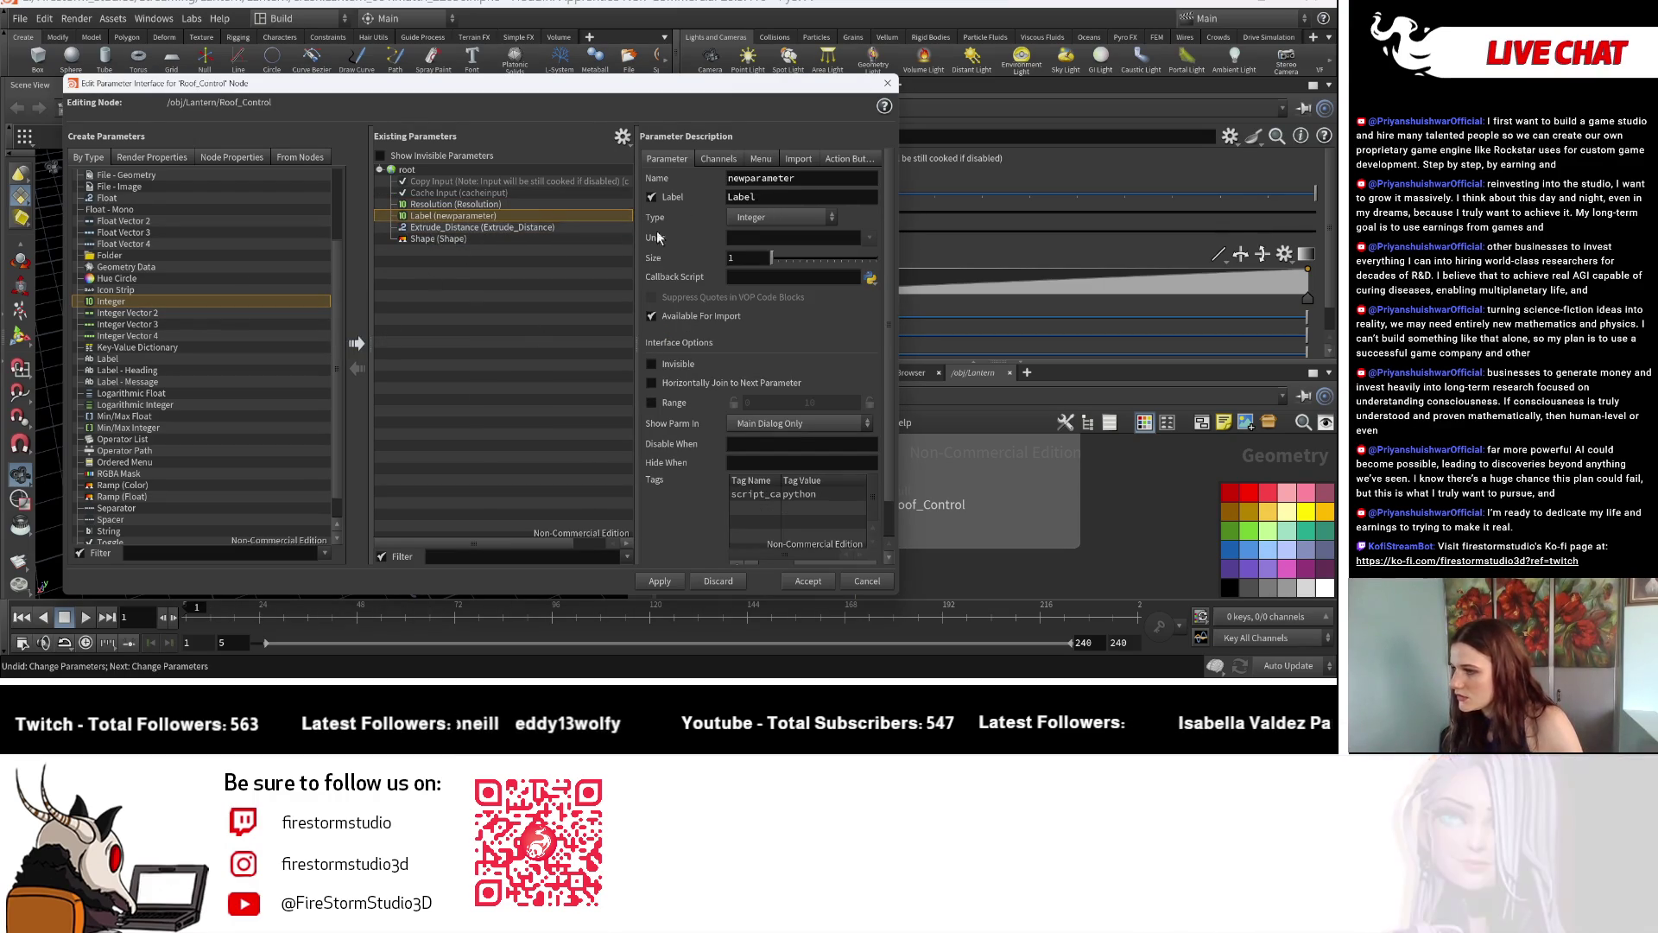
{"action": "double_click", "coordinate": [797, 178]}
{"action": "type", "text": "Extrude_Pattern"}
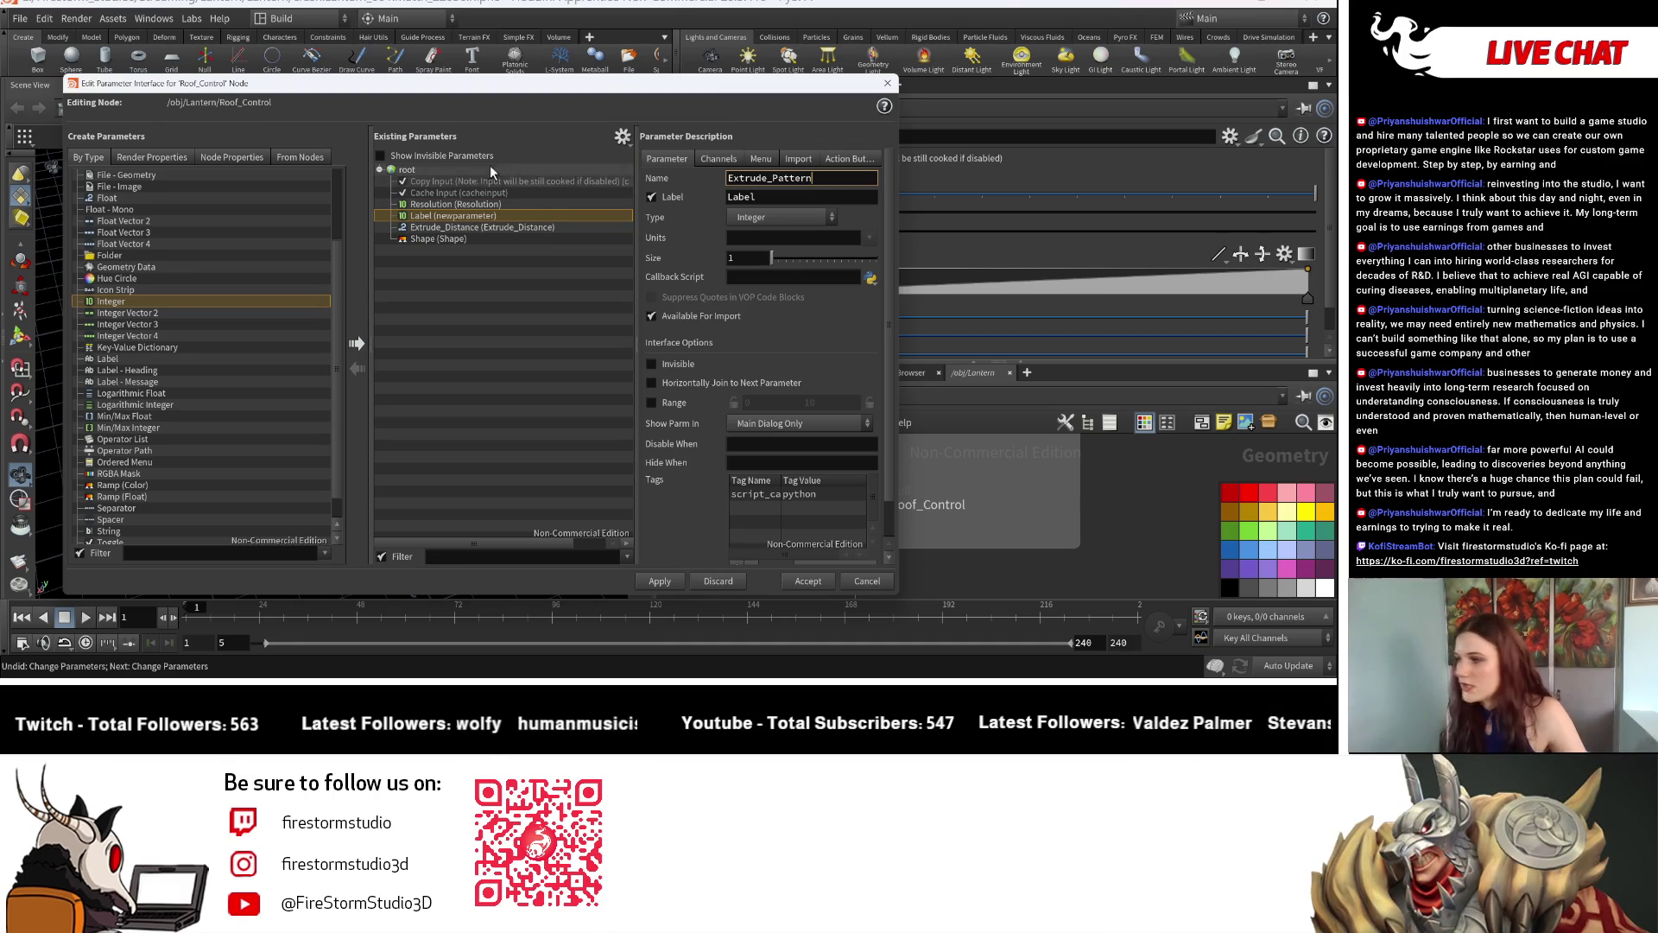
{"action": "type", "text": "Extrude_Pattern"}
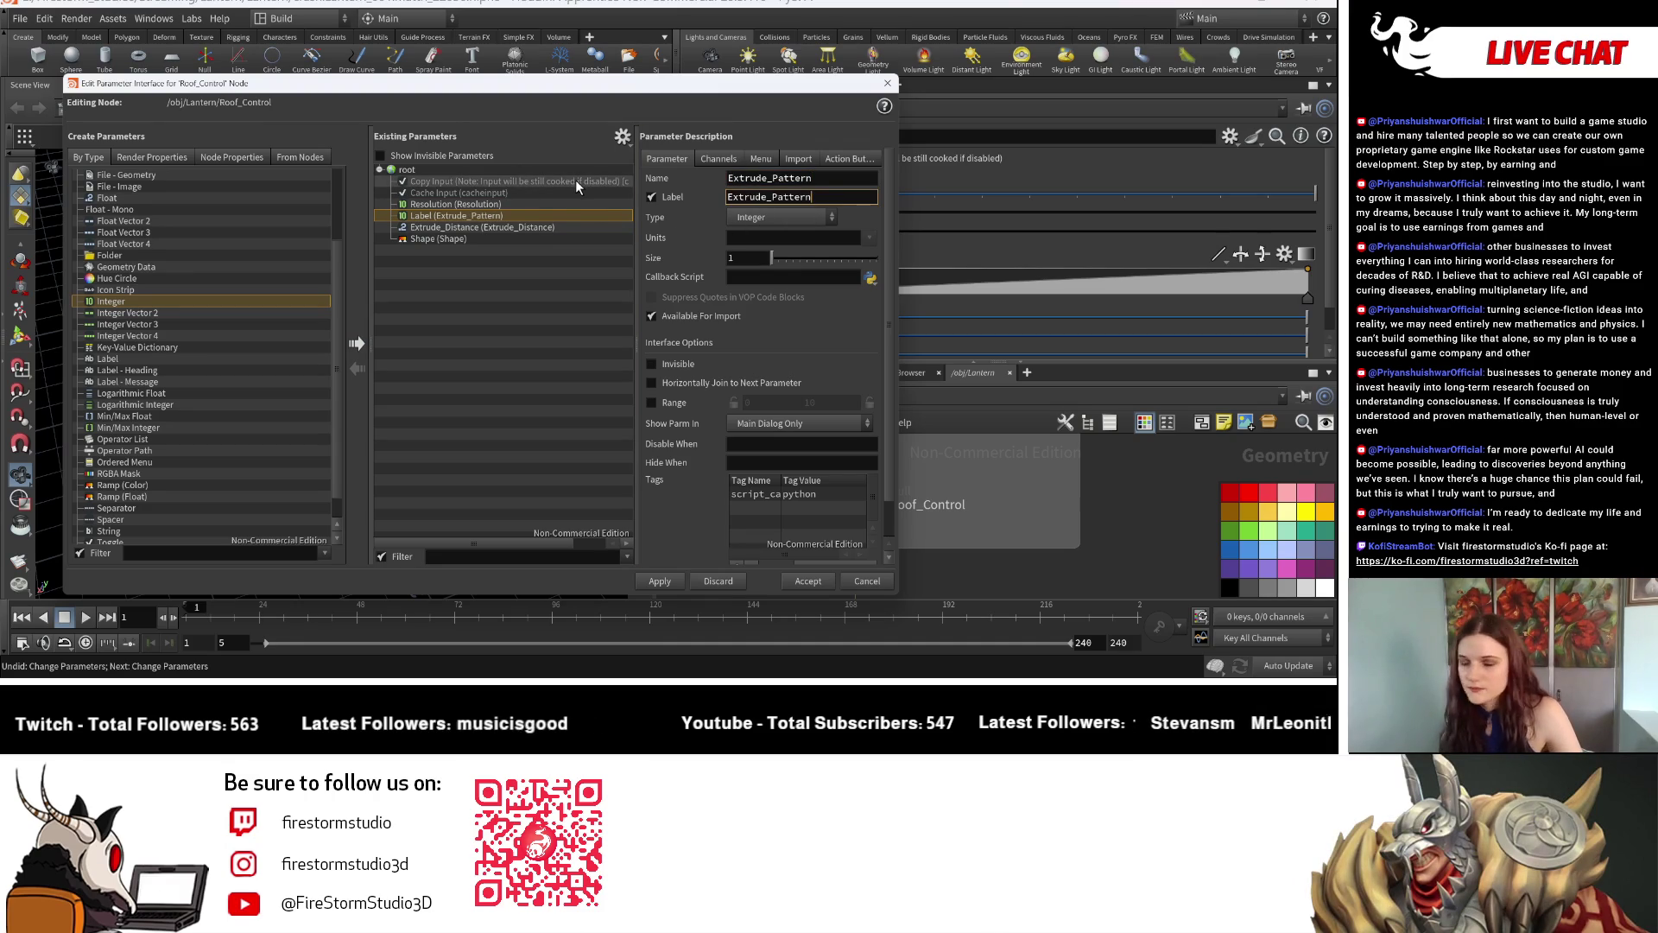
{"action": "key", "text": "Return"}
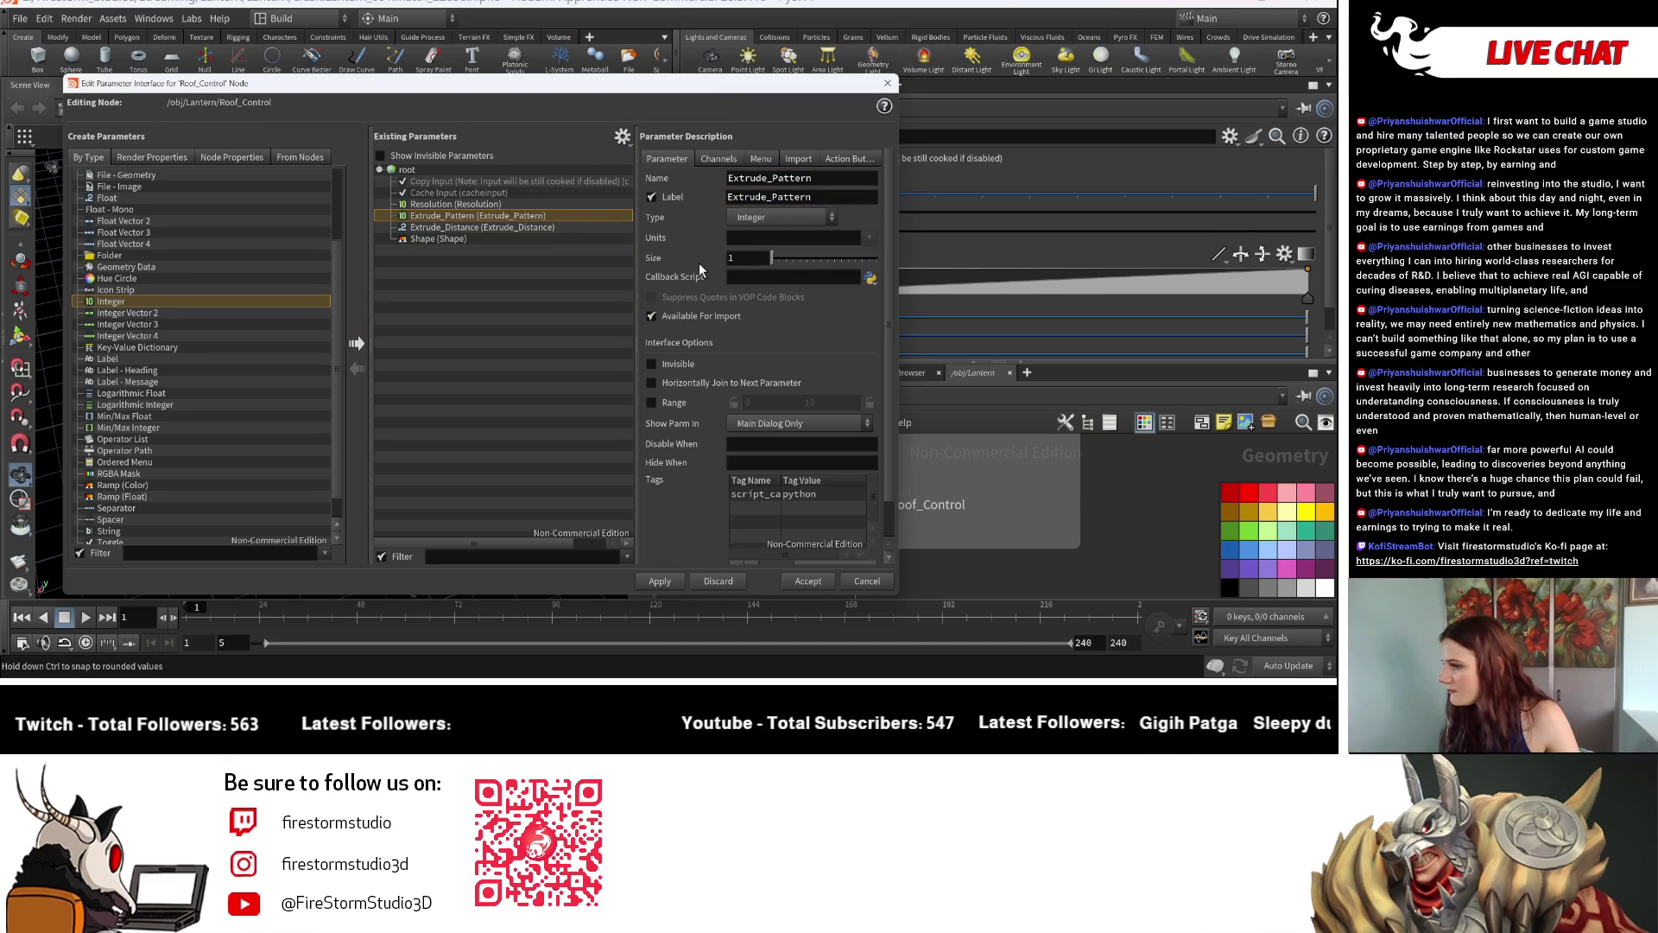
Correct Extrude_Pattern to hold a single value and accept the interface changes.
{"action": "left_click_drag", "start_coordinate": [772, 259], "coordinate": [1077, 241]}
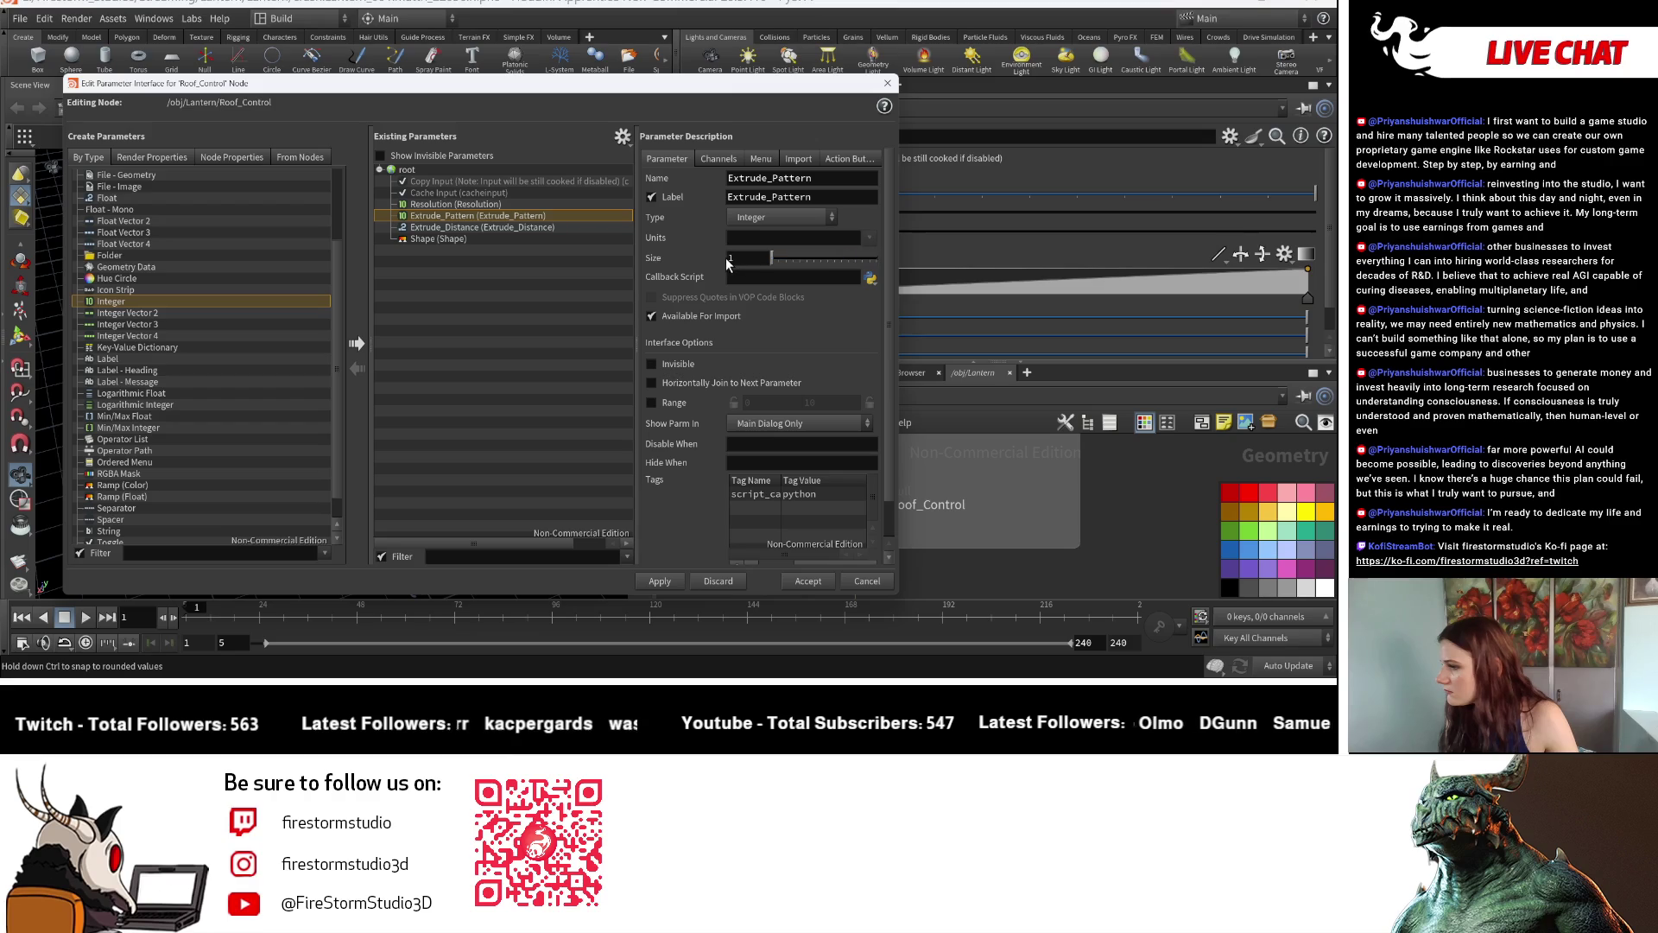
{"action": "left_click_drag", "start_coordinate": [798, 261], "coordinate": [876, 260]}
{"action": "left_click", "coordinate": [787, 578]}
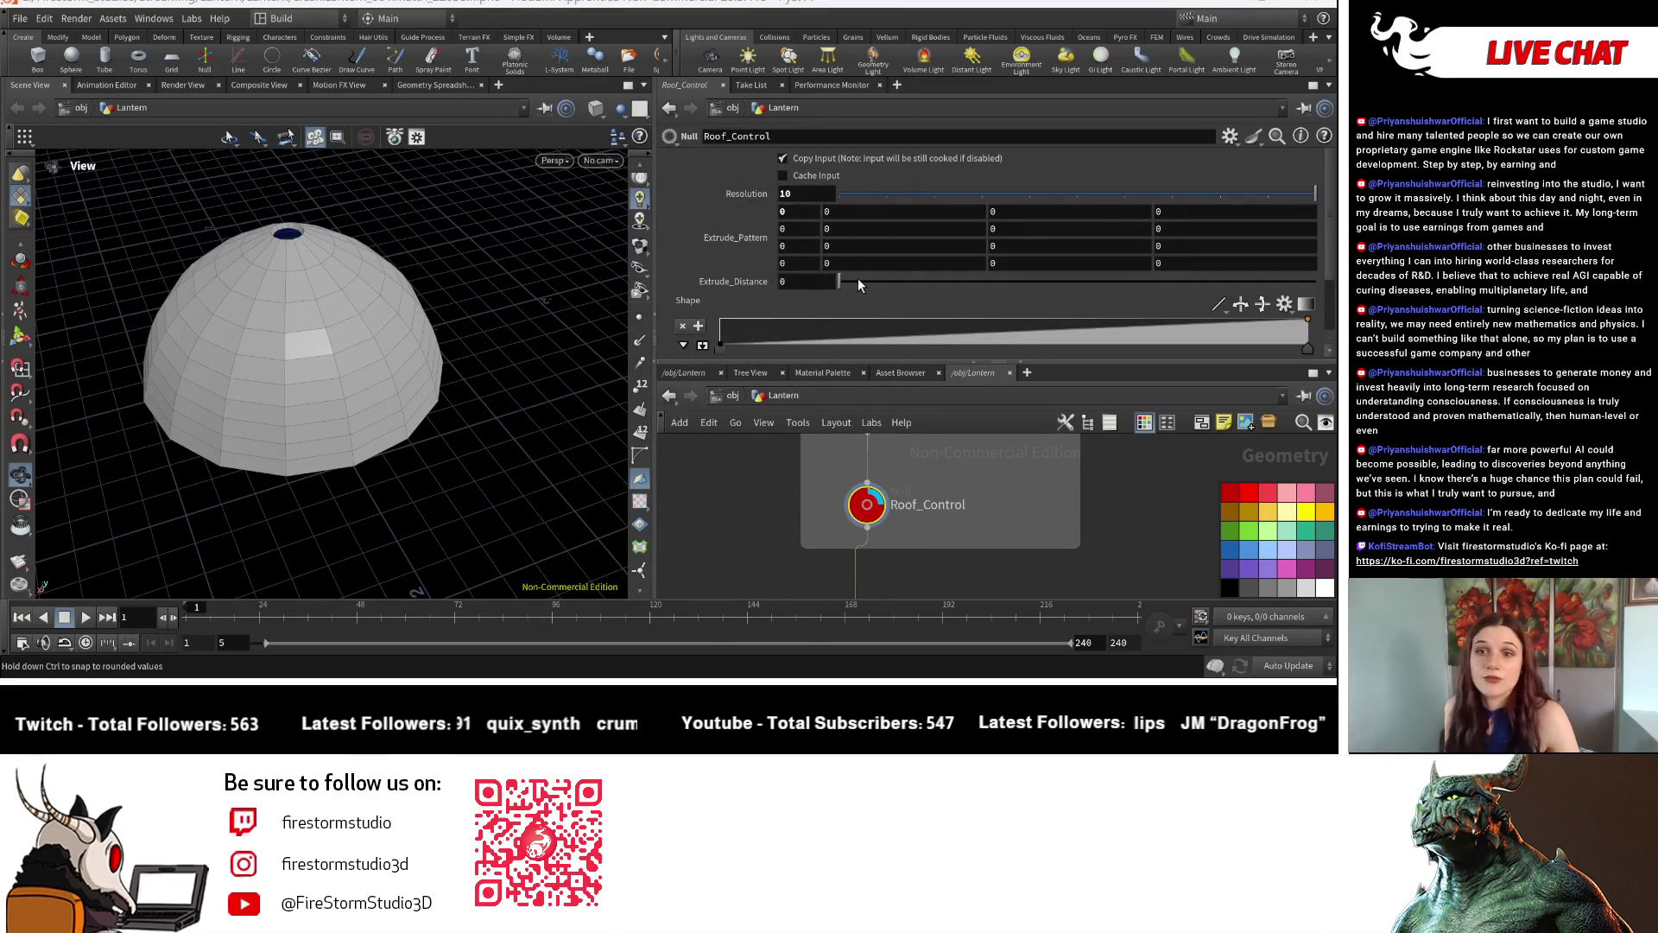
{"action": "left_click", "coordinate": [1231, 135]}
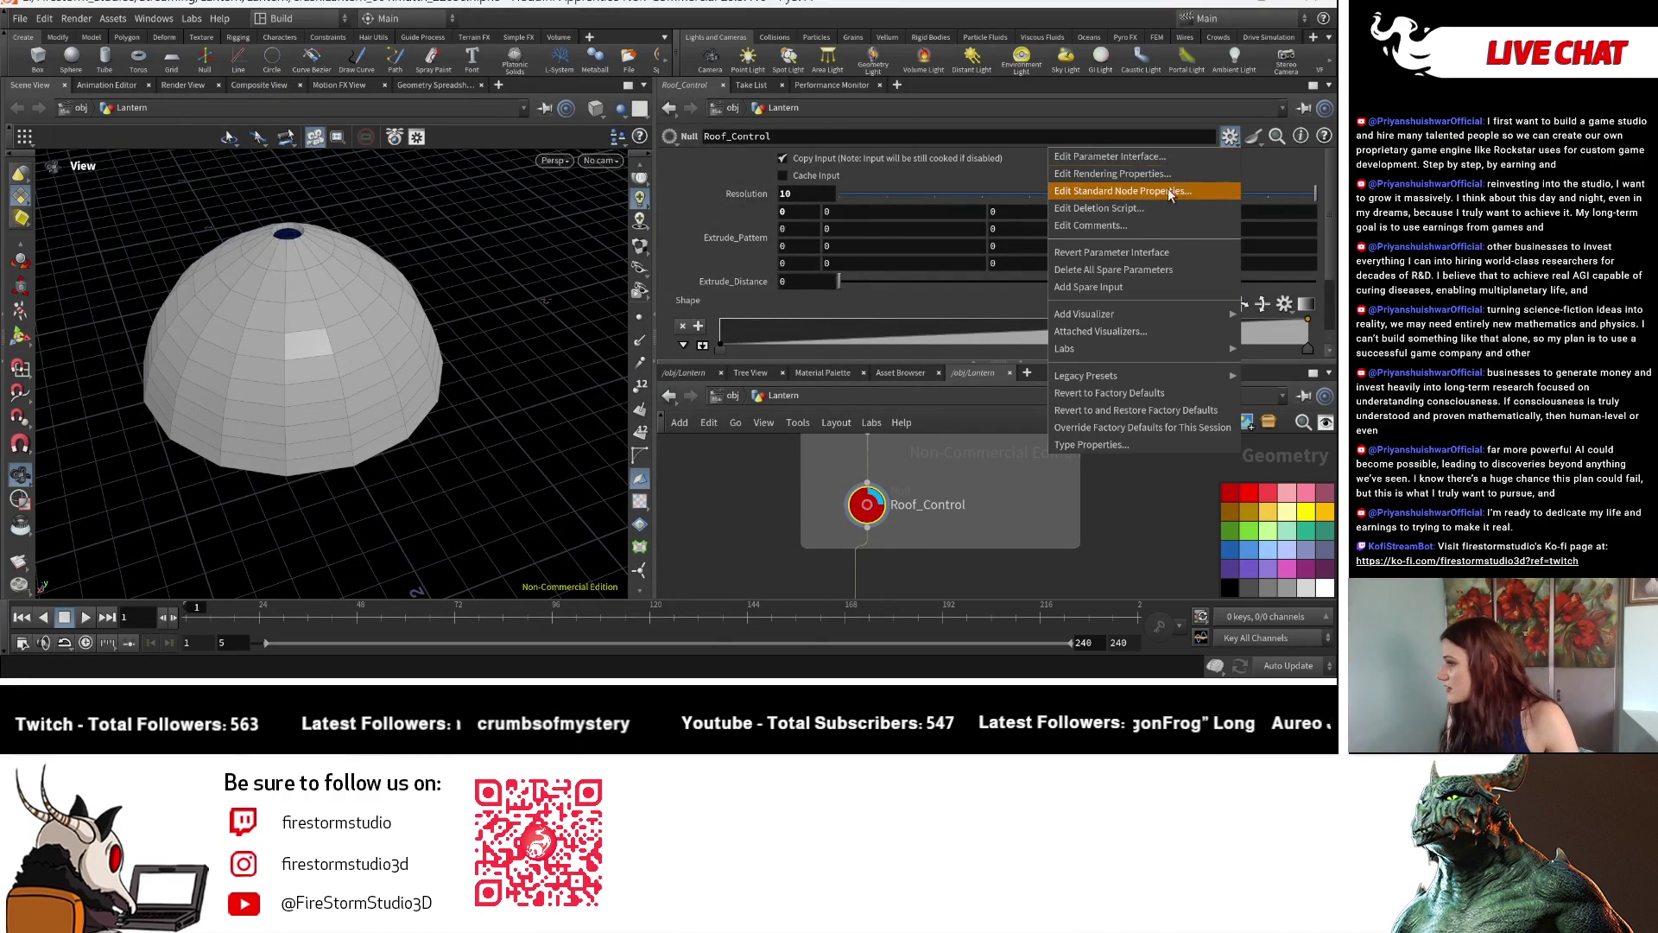
{"action": "left_click", "coordinate": [1158, 161]}
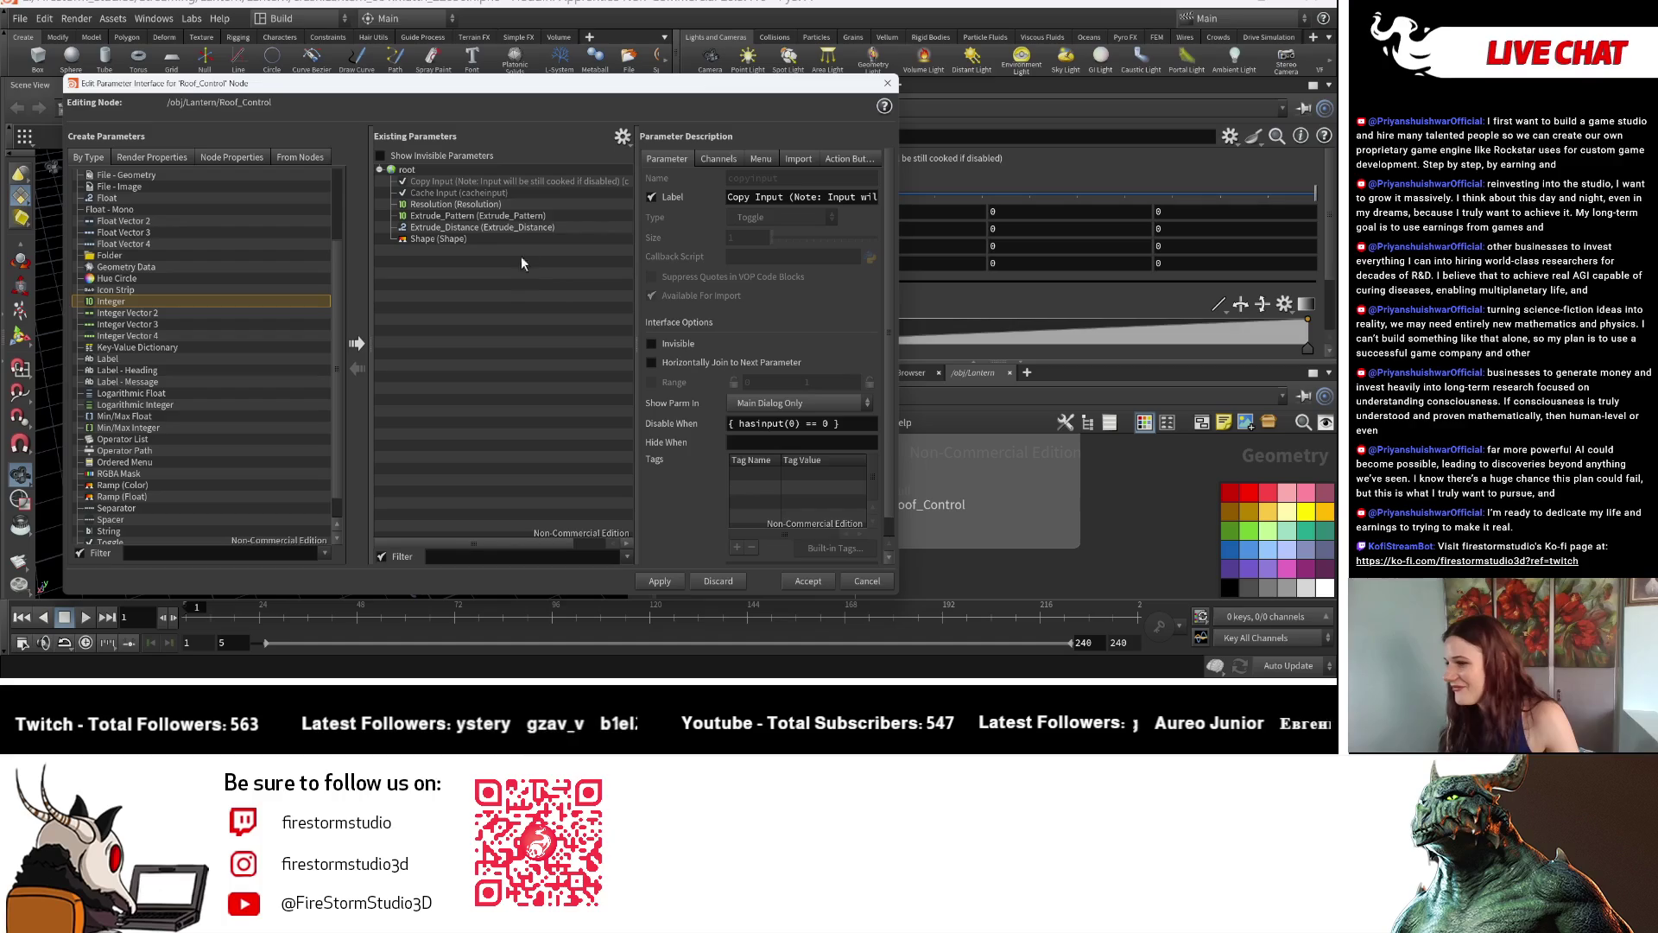
{"action": "left_click", "coordinate": [522, 213]}
{"action": "key", "text": "Up"}
{"action": "key", "text": "Up"}
{"action": "key", "text": "Up"}
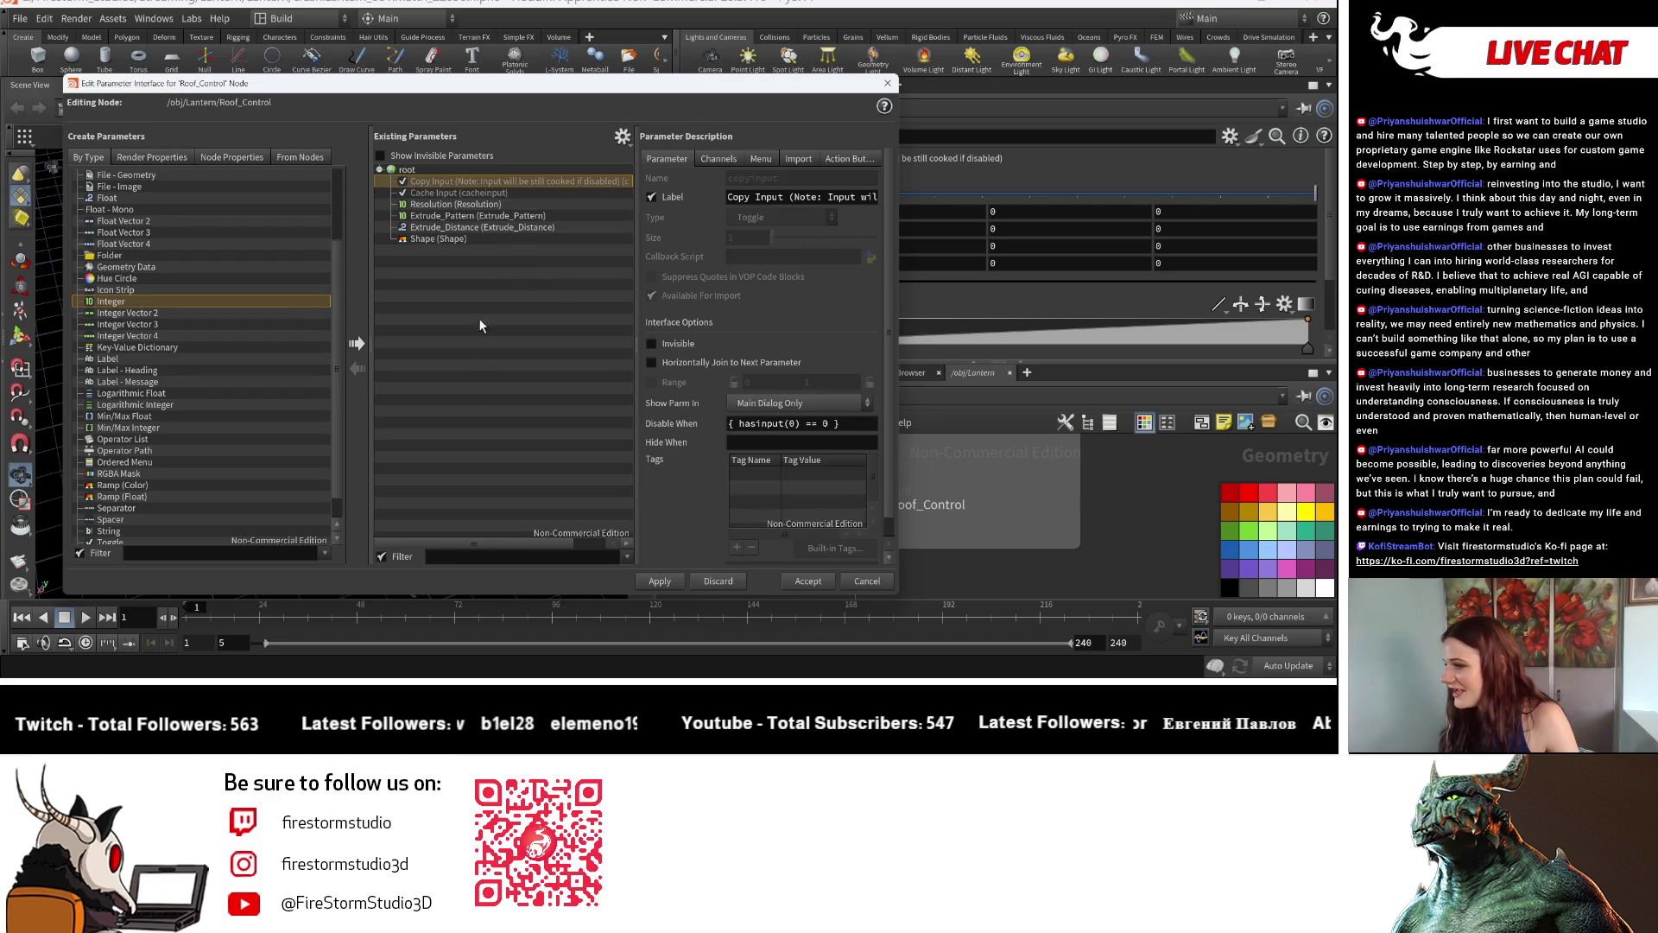
{"action": "left_click", "coordinate": [516, 215]}
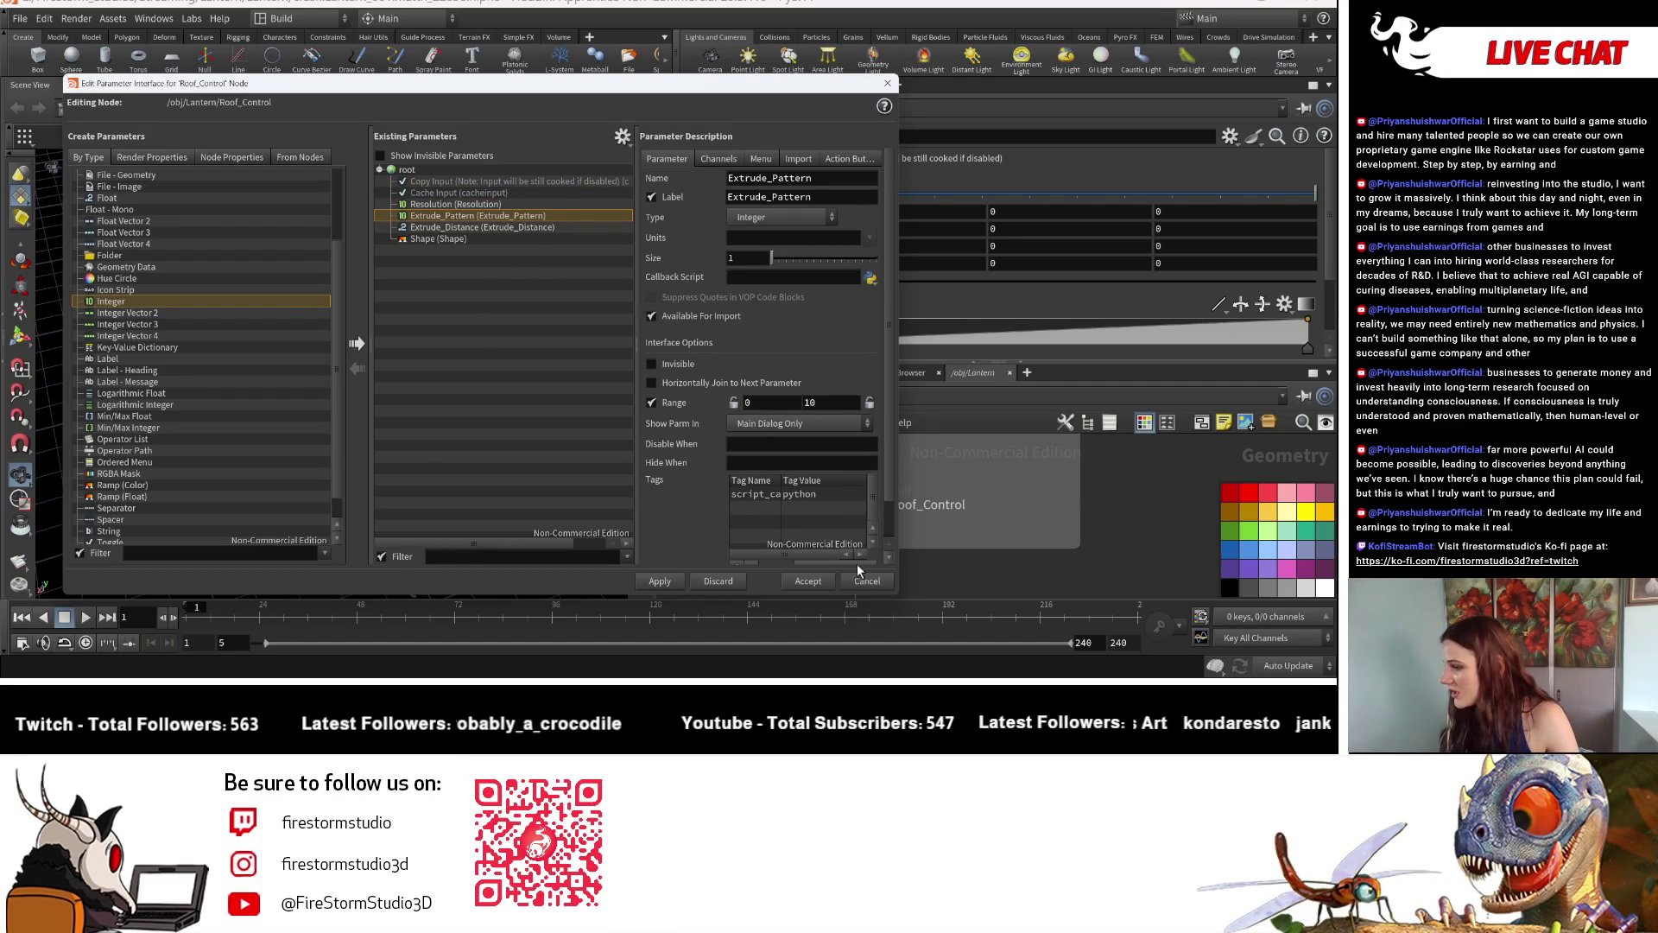
{"action": "left_click", "coordinate": [809, 580]}
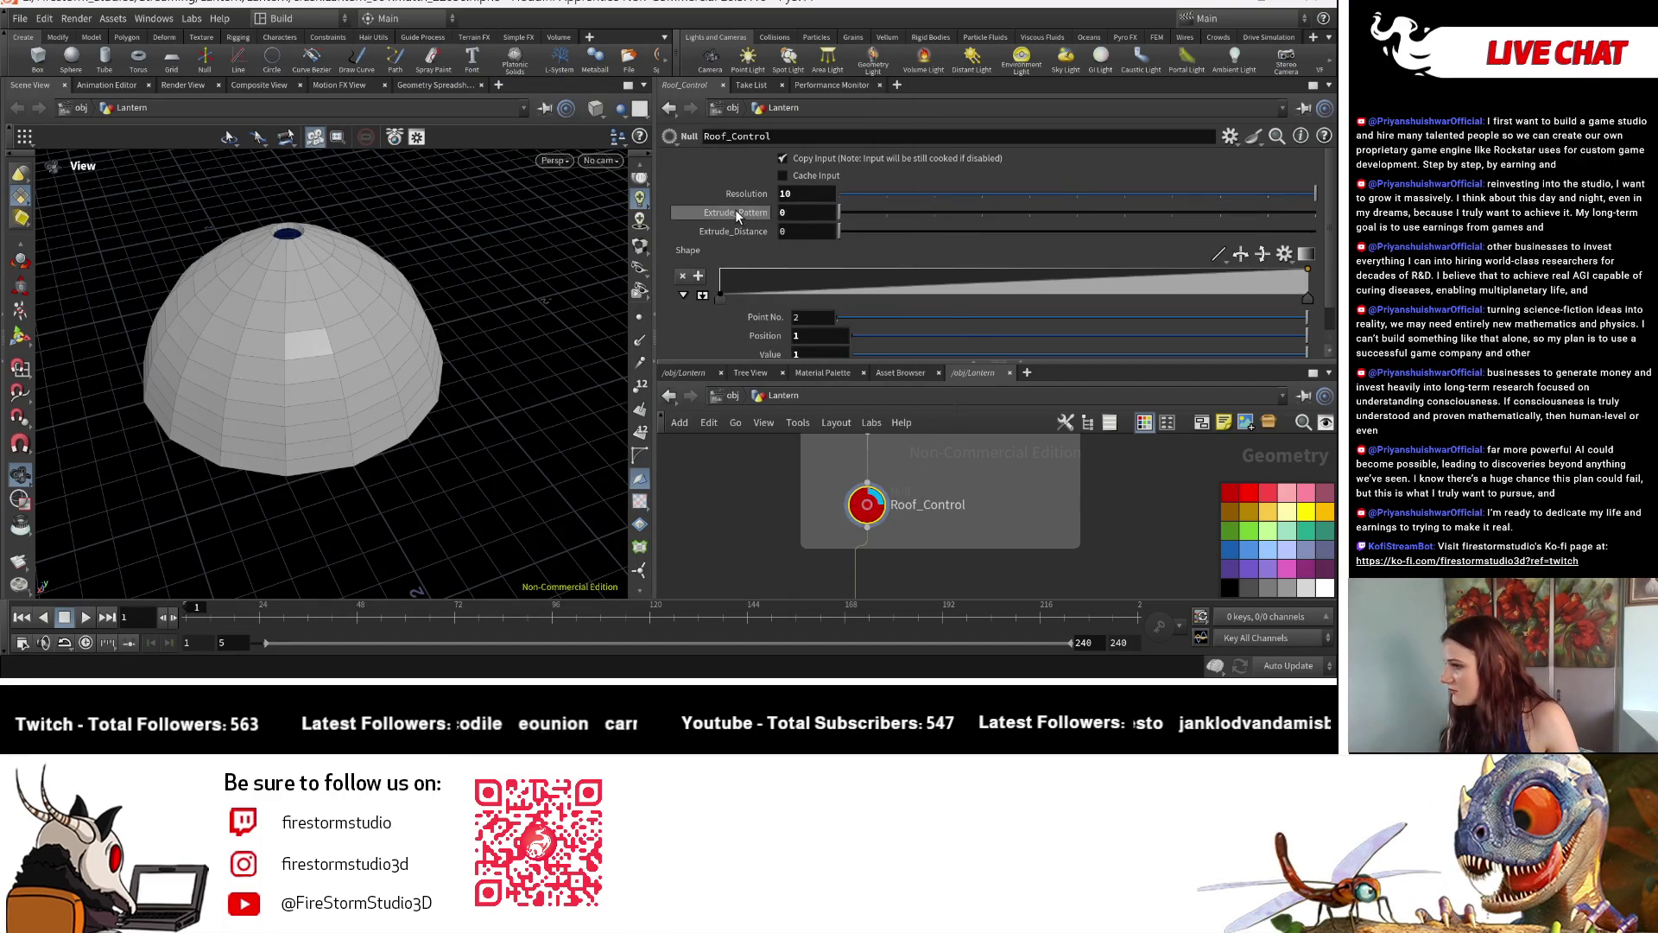
Reference Extrude_Pattern into grouprange4_PatternSelection's Select 'of' field.
{"action": "right_click", "coordinate": [735, 209]}
{"action": "left_click", "coordinate": [873, 430]}
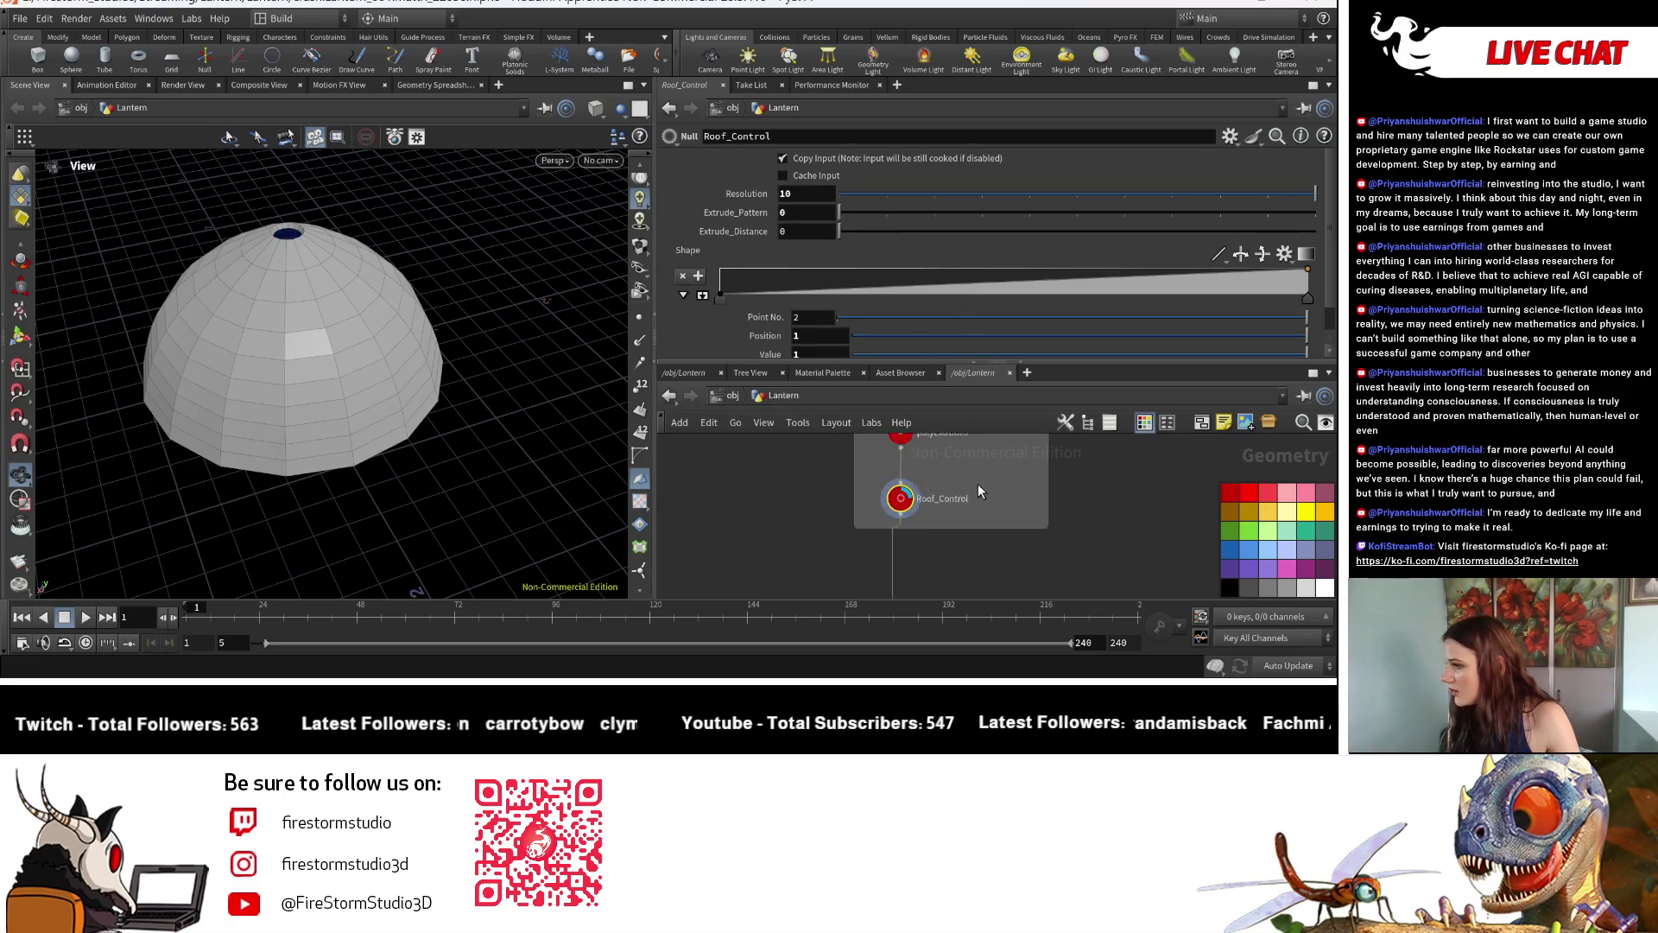
{"action": "scroll", "coordinate": [978, 484], "scroll_direction": "down", "scroll_amount": 3}
{"action": "scroll", "coordinate": [896, 530], "scroll_direction": "up", "scroll_amount": 3}
{"action": "left_click", "coordinate": [859, 445]}
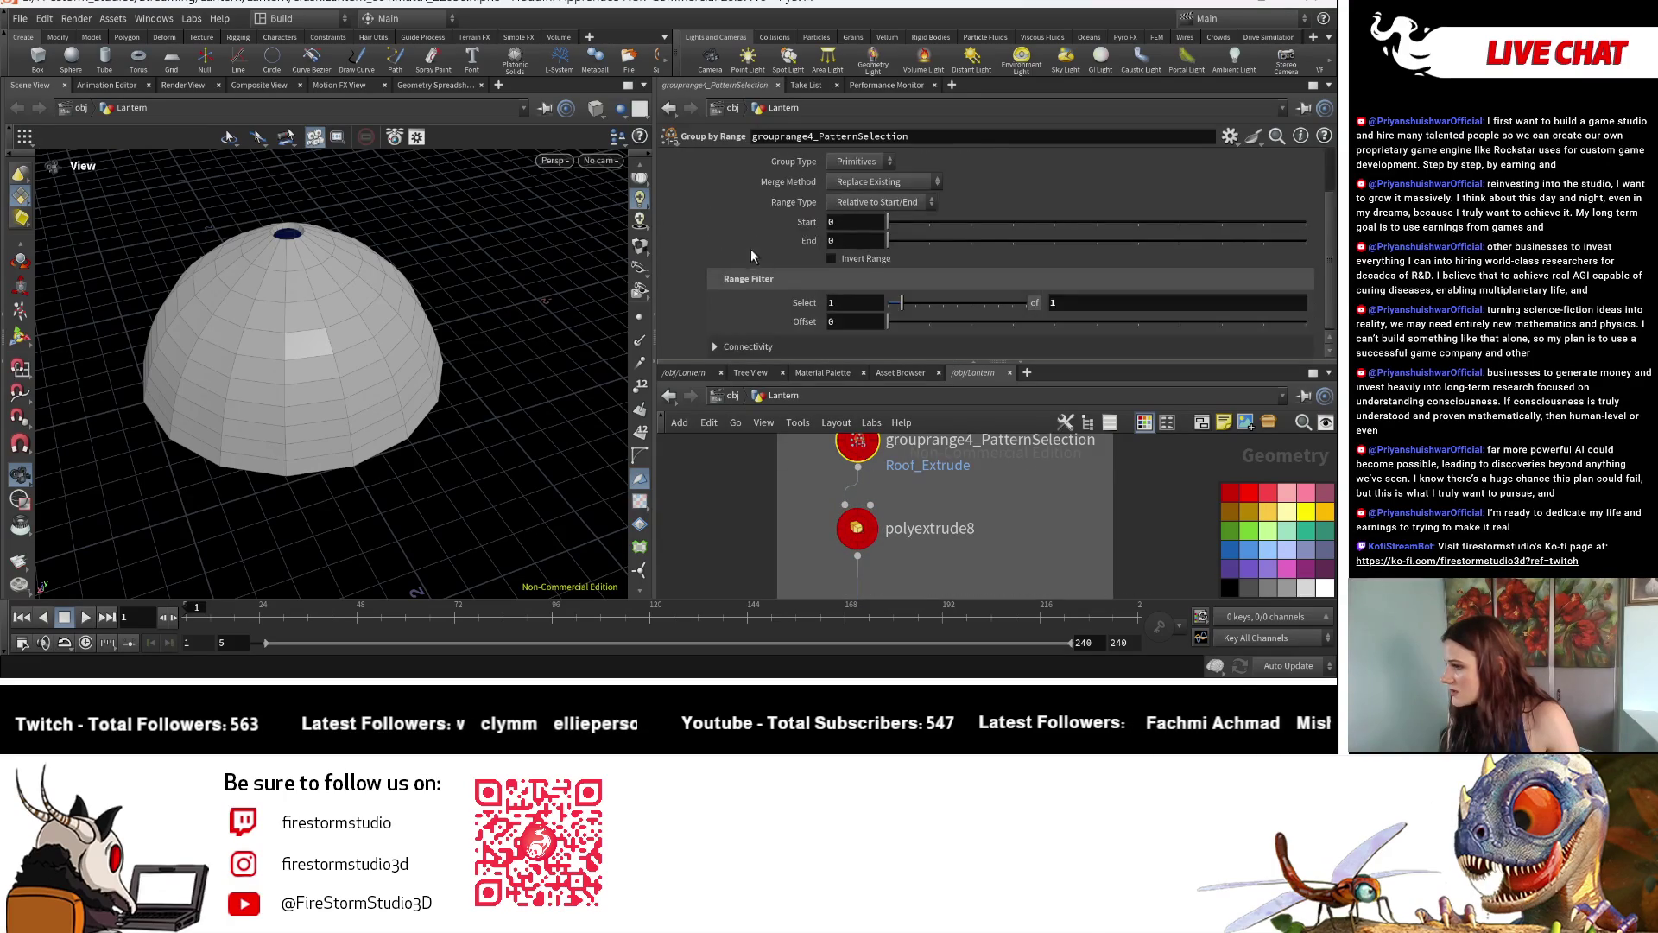
{"action": "right_click", "coordinate": [1052, 302]}
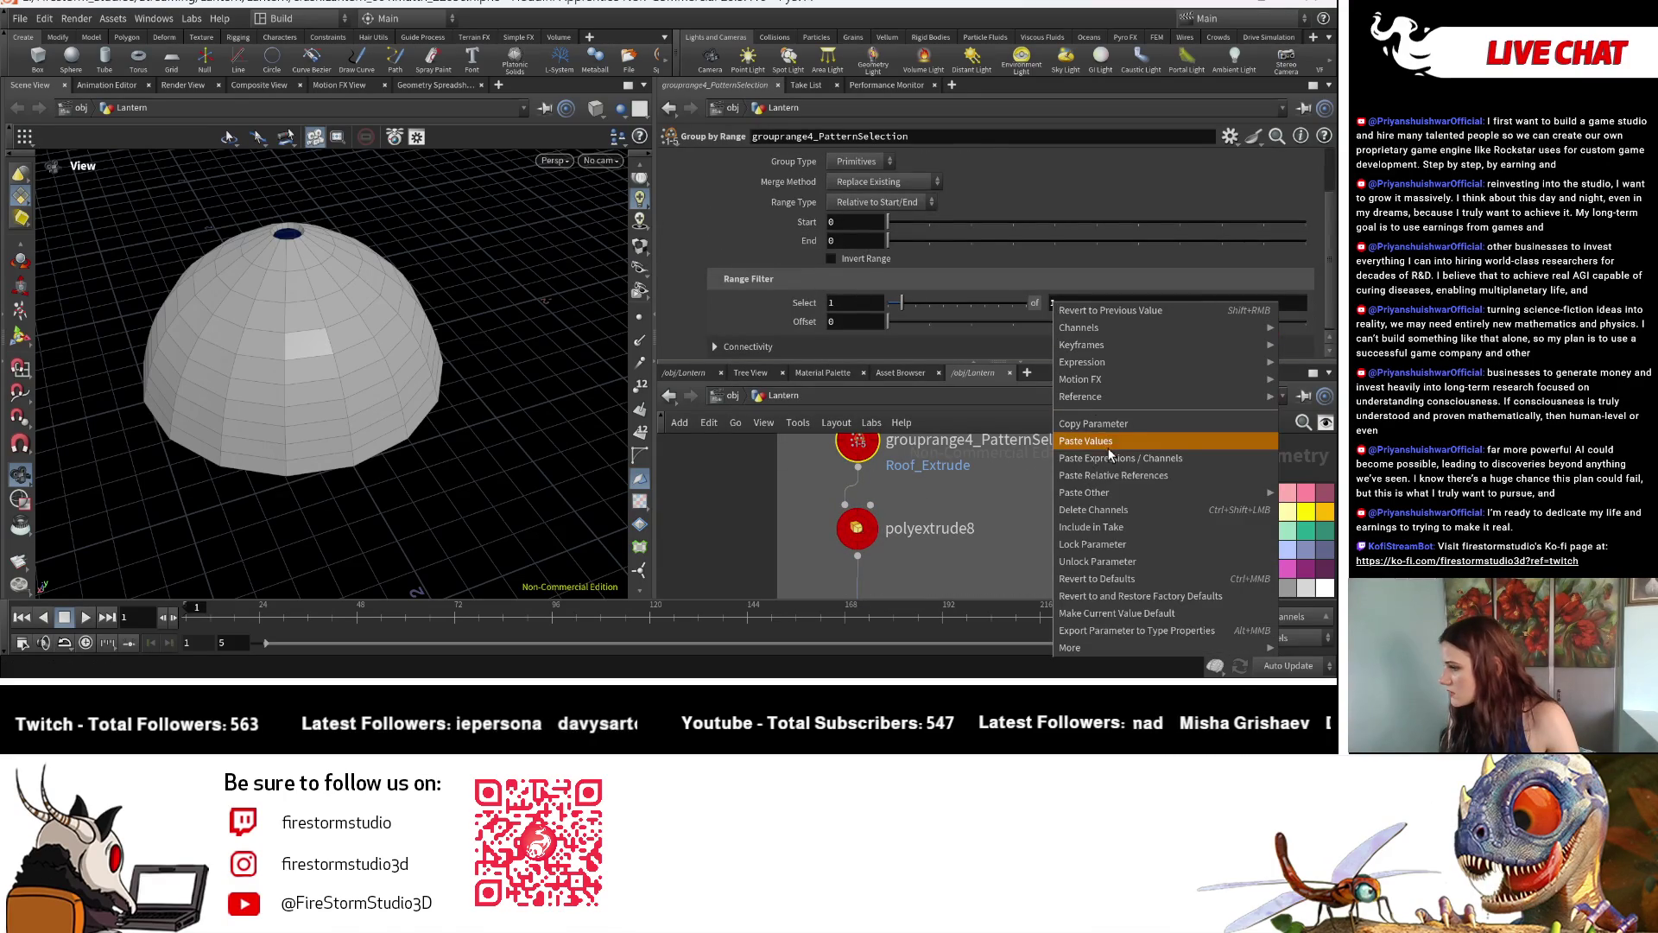
{"action": "left_click", "coordinate": [1117, 470]}
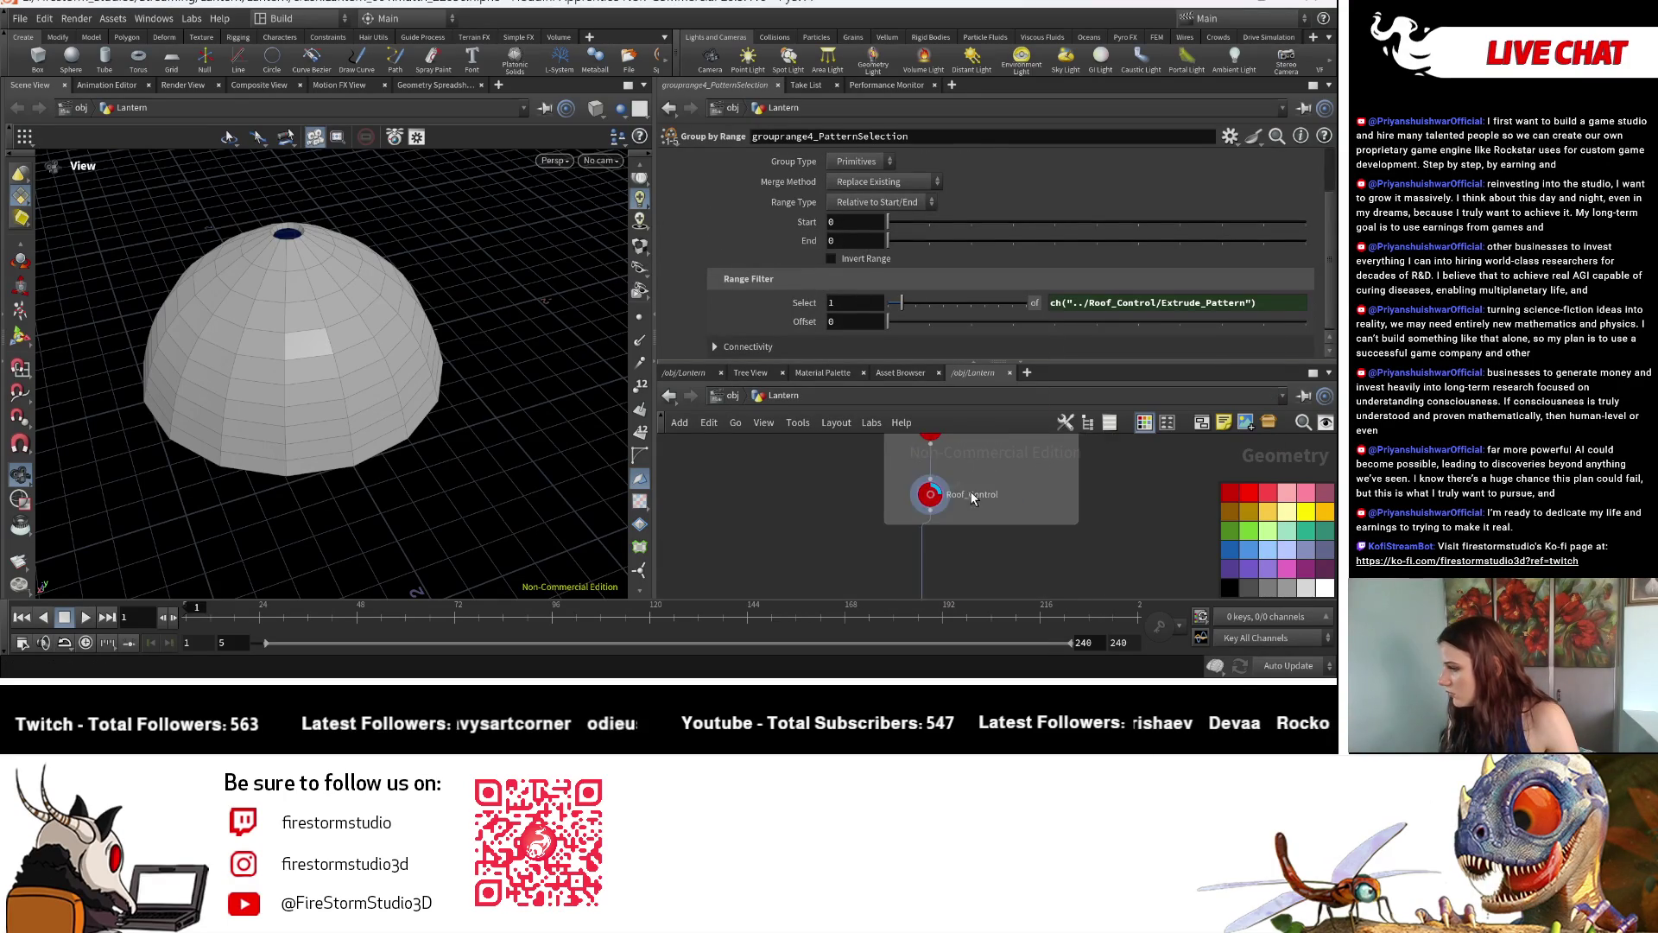
Set Extrude_Pattern to 2 and Extrude_Distance to 0.05, raising ribs on the dome.
{"action": "left_click", "coordinate": [912, 497]}
{"action": "mouse_move", "coordinate": [883, 217]}
{"action": "left_mouse_down"}
{"action": "mouse_move", "coordinate": [1138, 235]}
{"action": "mouse_move", "coordinate": [752, 247]}
{"action": "mouse_move", "coordinate": [932, 231]}
{"action": "mouse_move", "coordinate": [888, 207]}
{"action": "mouse_move", "coordinate": [932, 208]}
{"action": "left_mouse_up"}
{"action": "mouse_move", "coordinate": [260, 407]}
{"action": "left_mouse_down"}
{"action": "mouse_move", "coordinate": [244, 386]}
{"action": "mouse_move", "coordinate": [273, 337]}
{"action": "left_mouse_up"}
{"action": "scroll", "coordinate": [244, 387], "scroll_direction": "up", "scroll_amount": 3}
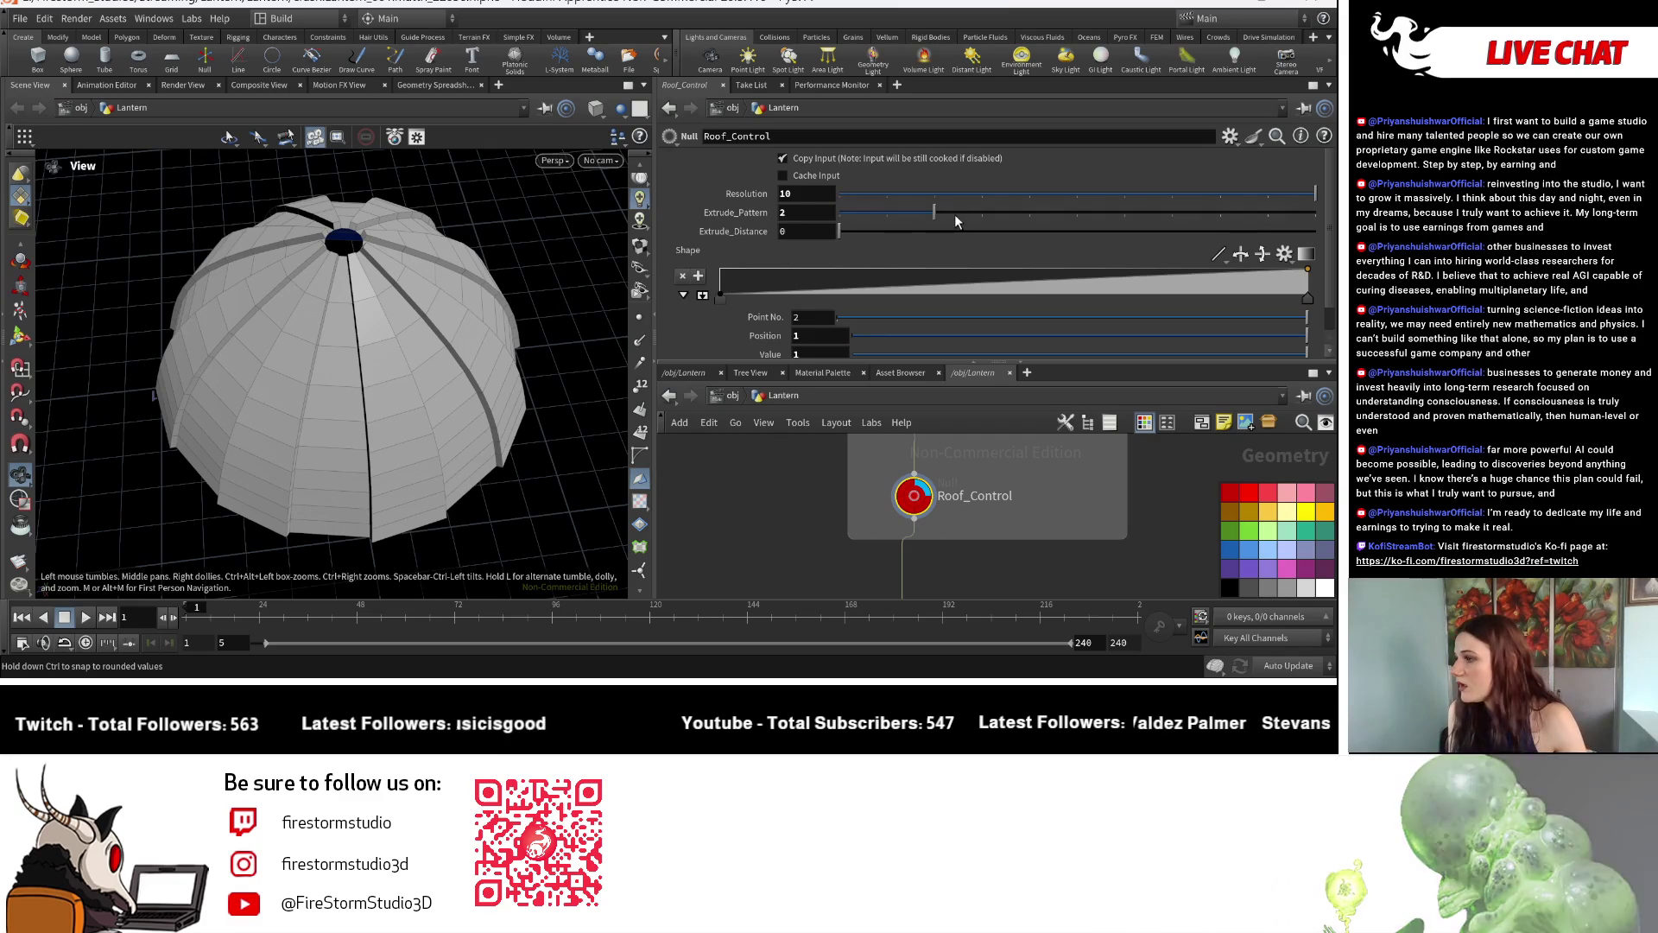
{"action": "left_click_drag", "start_coordinate": [954, 220], "coordinate": [969, 209]}
{"action": "scroll", "coordinate": [969, 554], "scroll_direction": "down", "scroll_amount": 3}
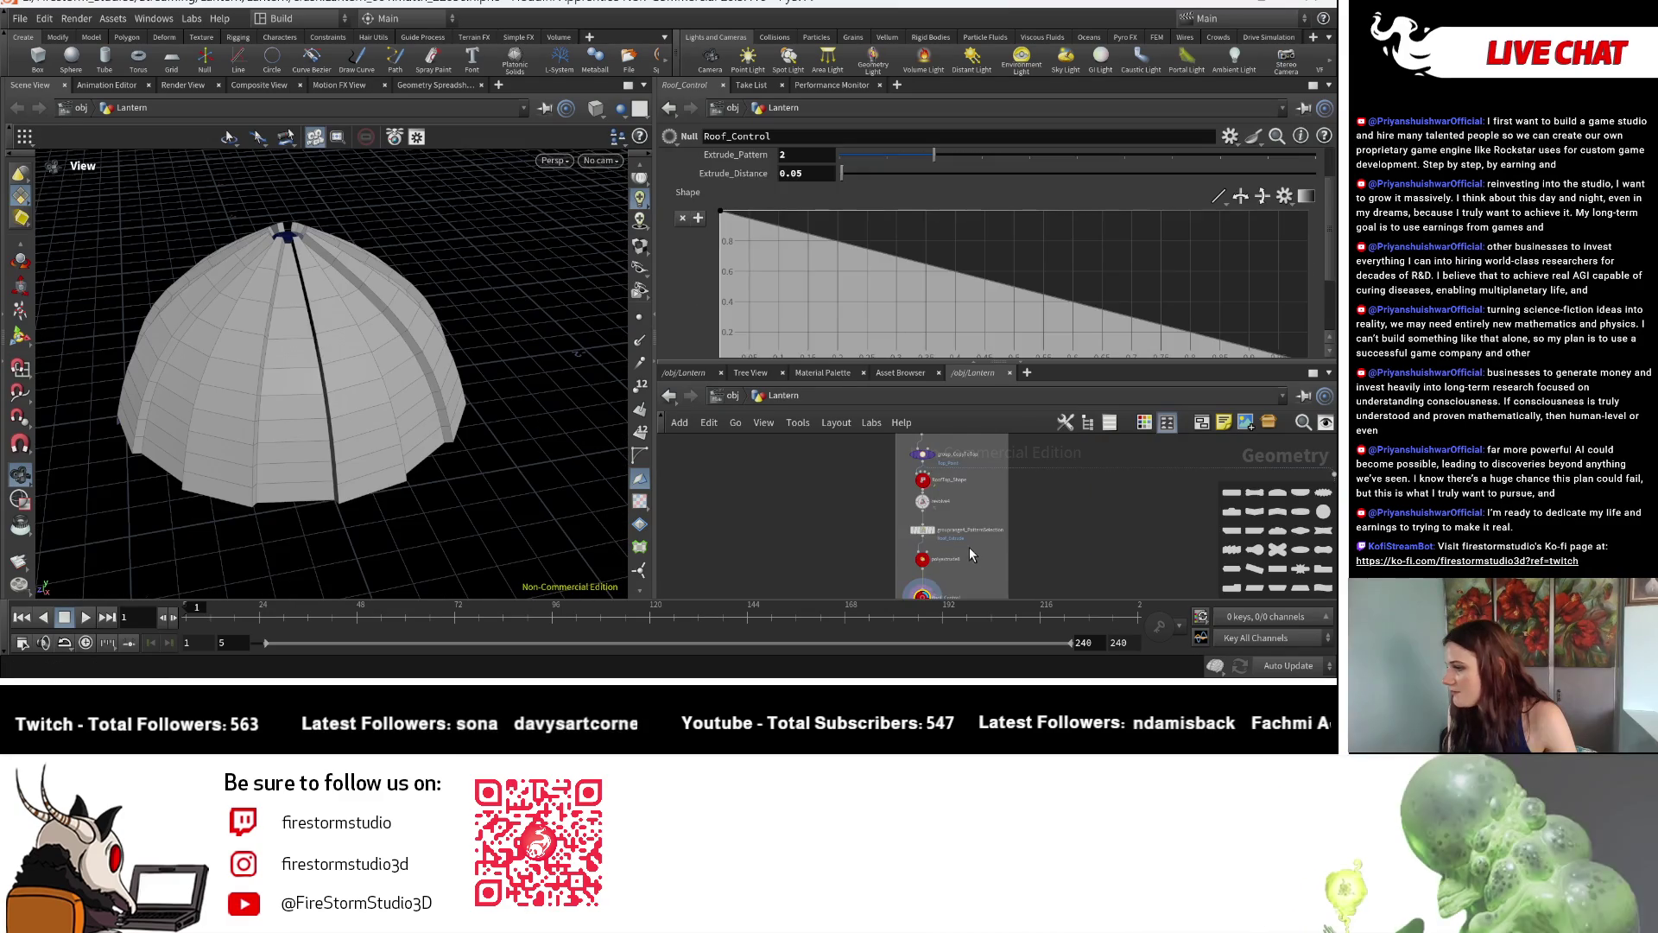
{"action": "scroll", "coordinate": [969, 555], "scroll_direction": "up", "scroll_amount": 5}
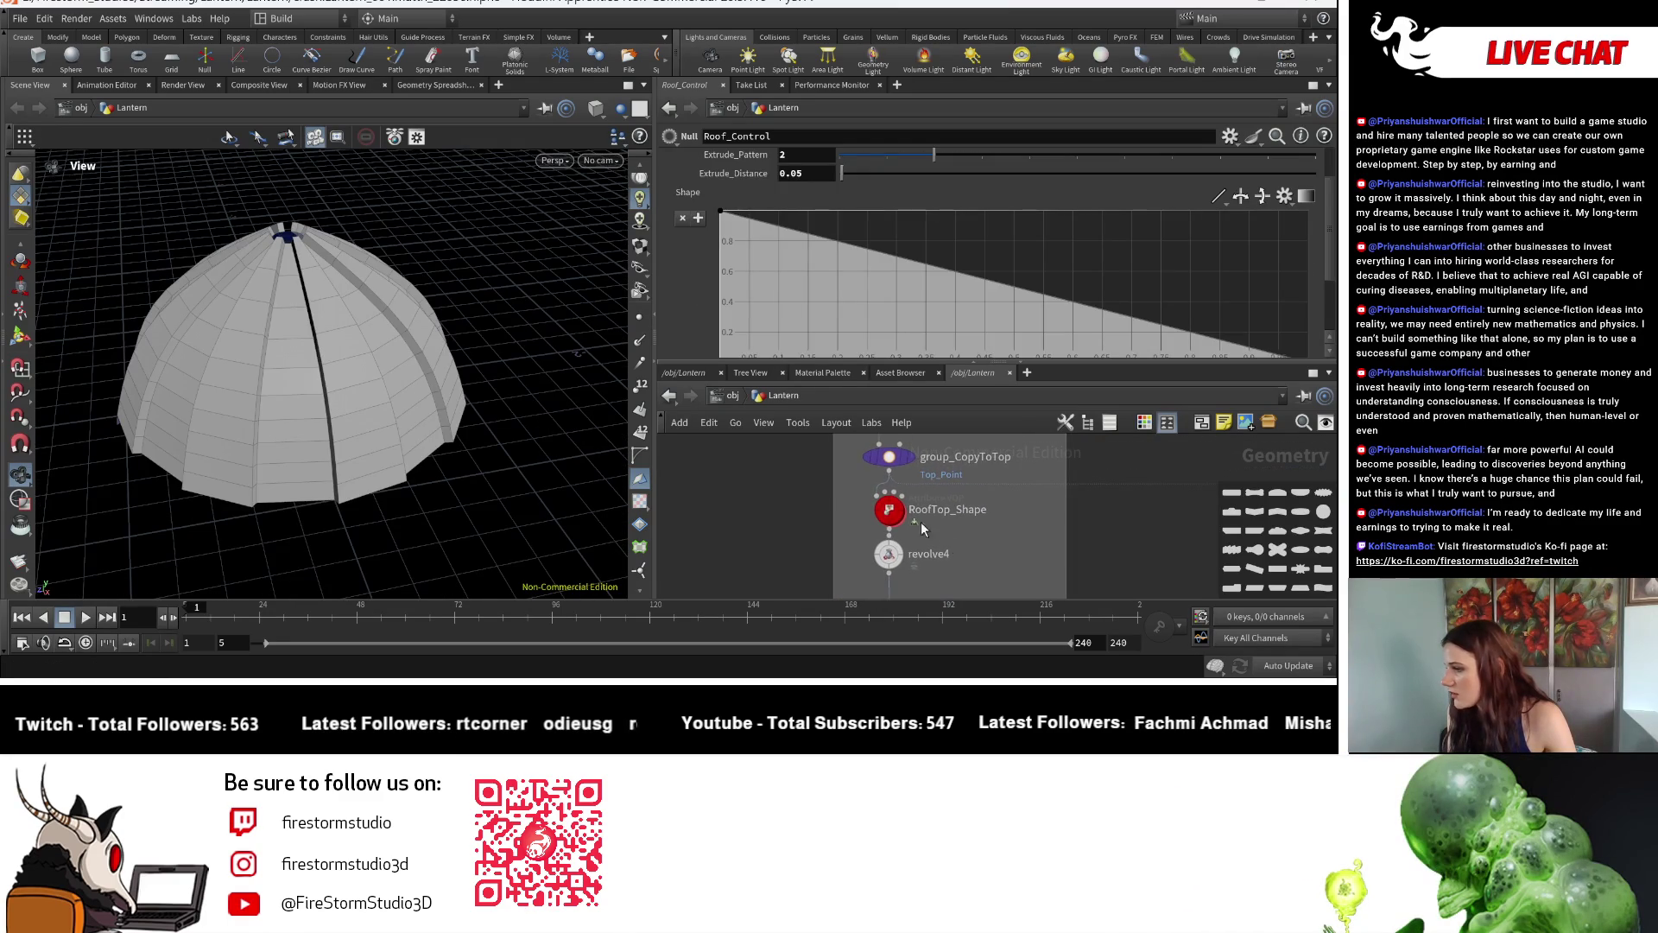
Reset the RoofTop_Shape ramp to a straight linear slope, turning the dome into a cone.
{"action": "left_click", "coordinate": [890, 508]}
{"action": "right_click", "coordinate": [677, 224]}
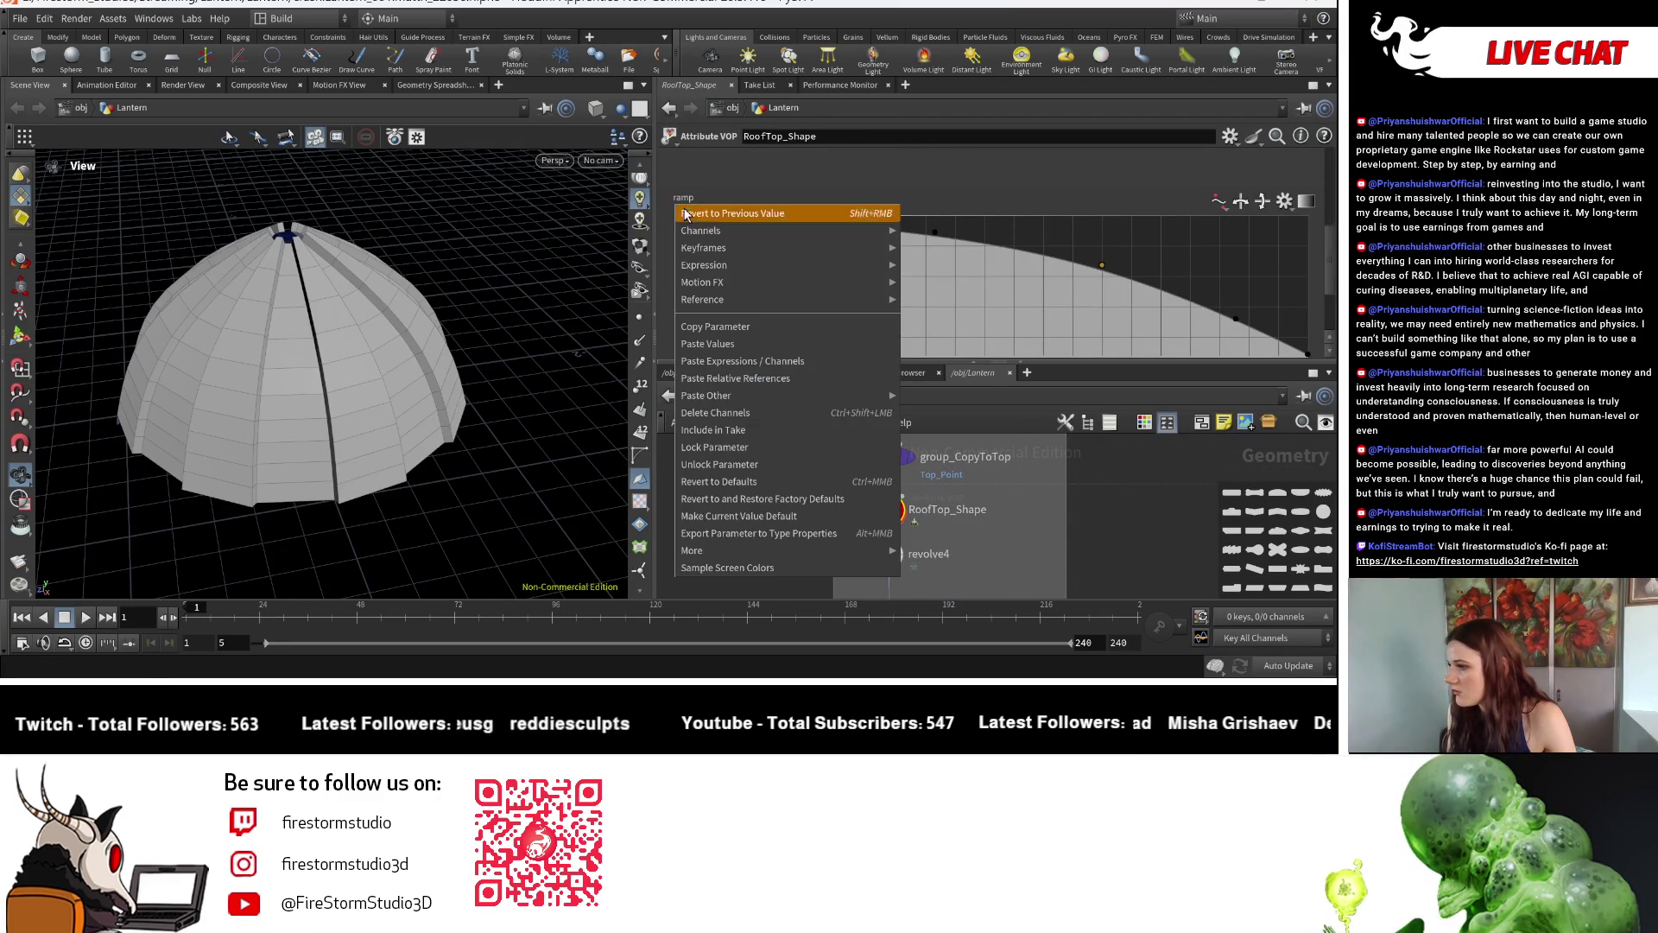
{"action": "left_click", "coordinate": [802, 374]}
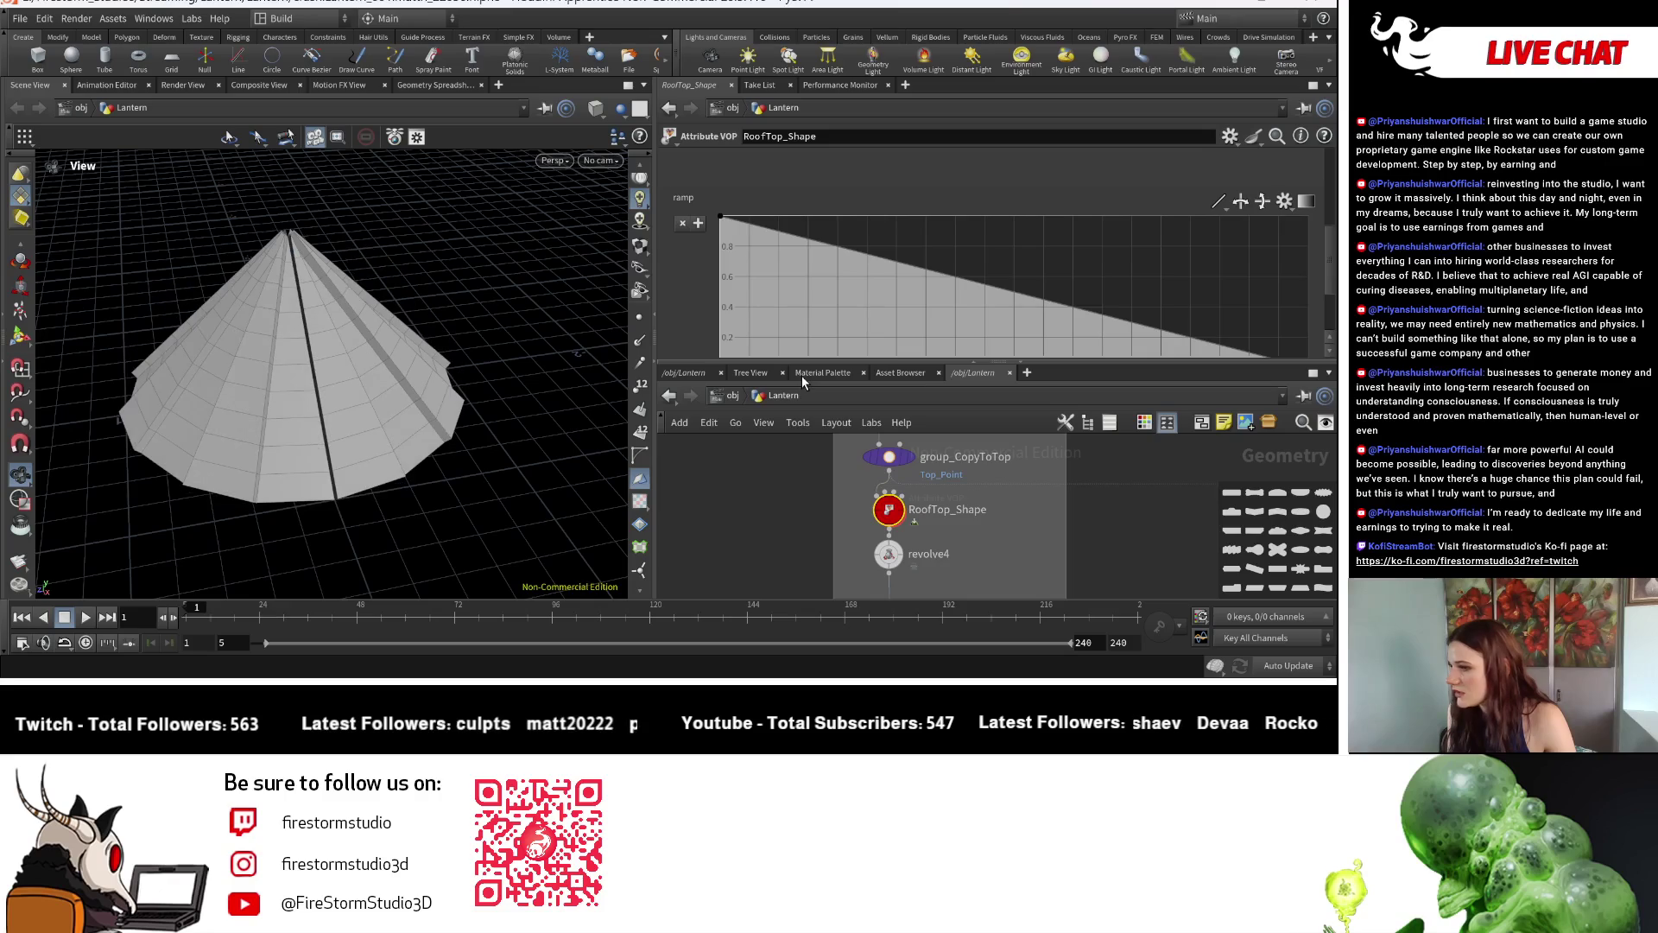
{"action": "mouse_move", "coordinate": [259, 388]}
{"action": "left_mouse_down"}
{"action": "mouse_move", "coordinate": [229, 364]}
{"action": "mouse_move", "coordinate": [241, 345]}
{"action": "mouse_move", "coordinate": [261, 359]}
{"action": "left_mouse_up"}
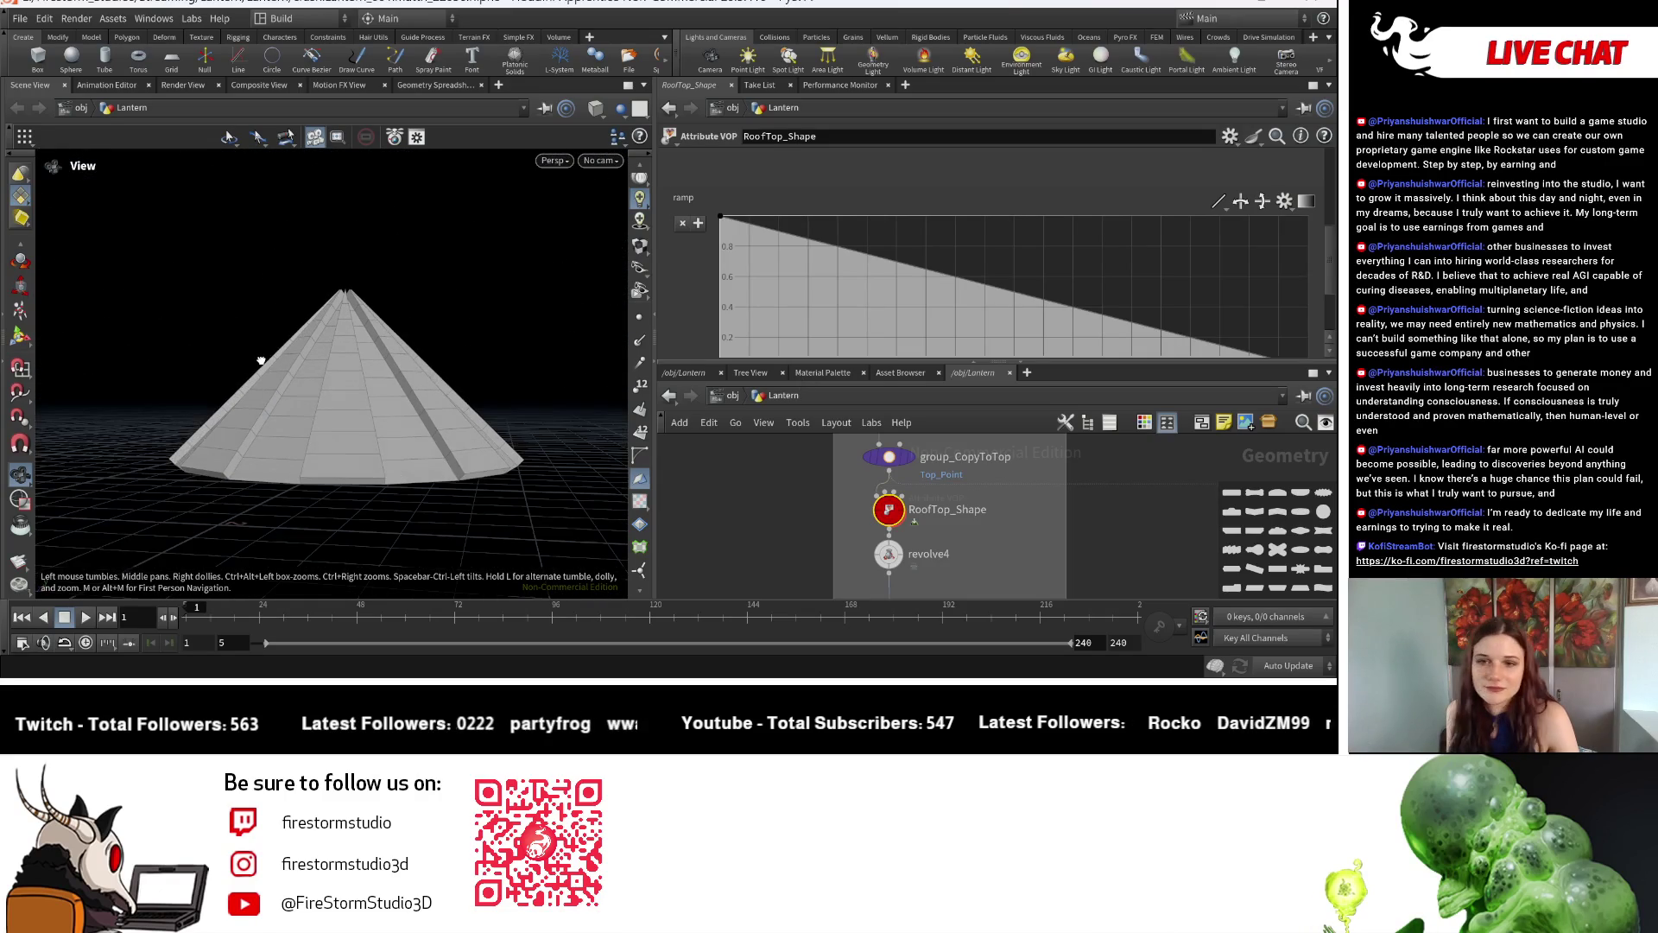
{"action": "scroll", "coordinate": [751, 350], "scroll_direction": "down", "scroll_amount": 2}
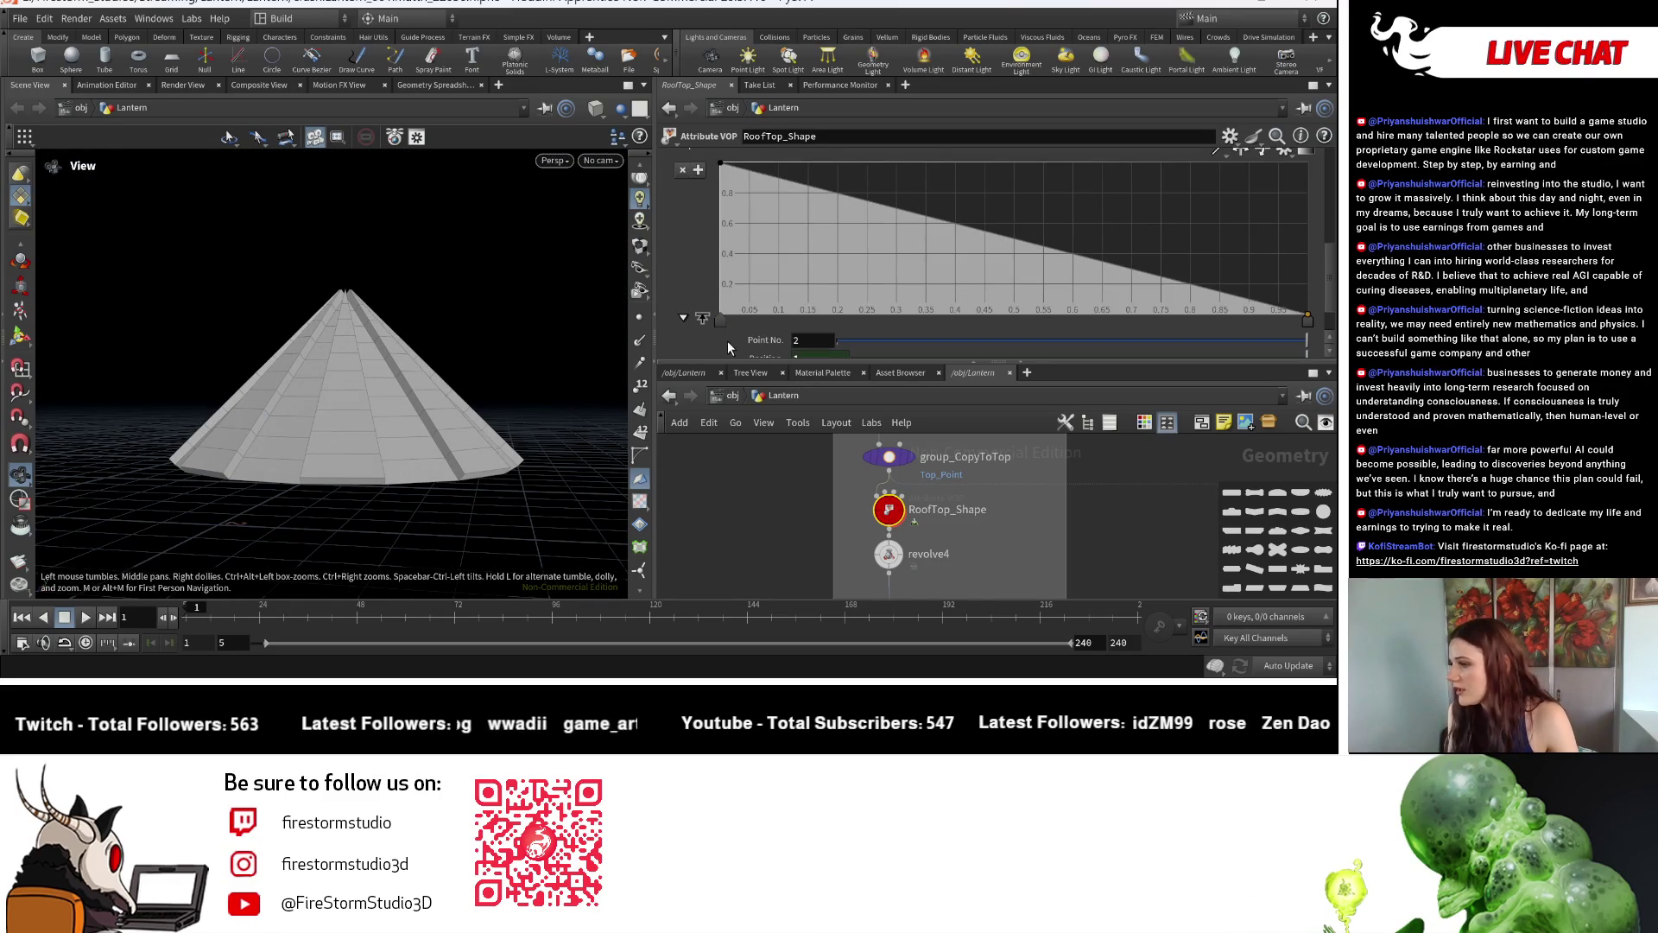
Select Roof_Control and enlarge the parameter pane to show its Shape ramp.
{"action": "middle_click_drag", "start_coordinate": [907, 571], "coordinate": [945, 500]}
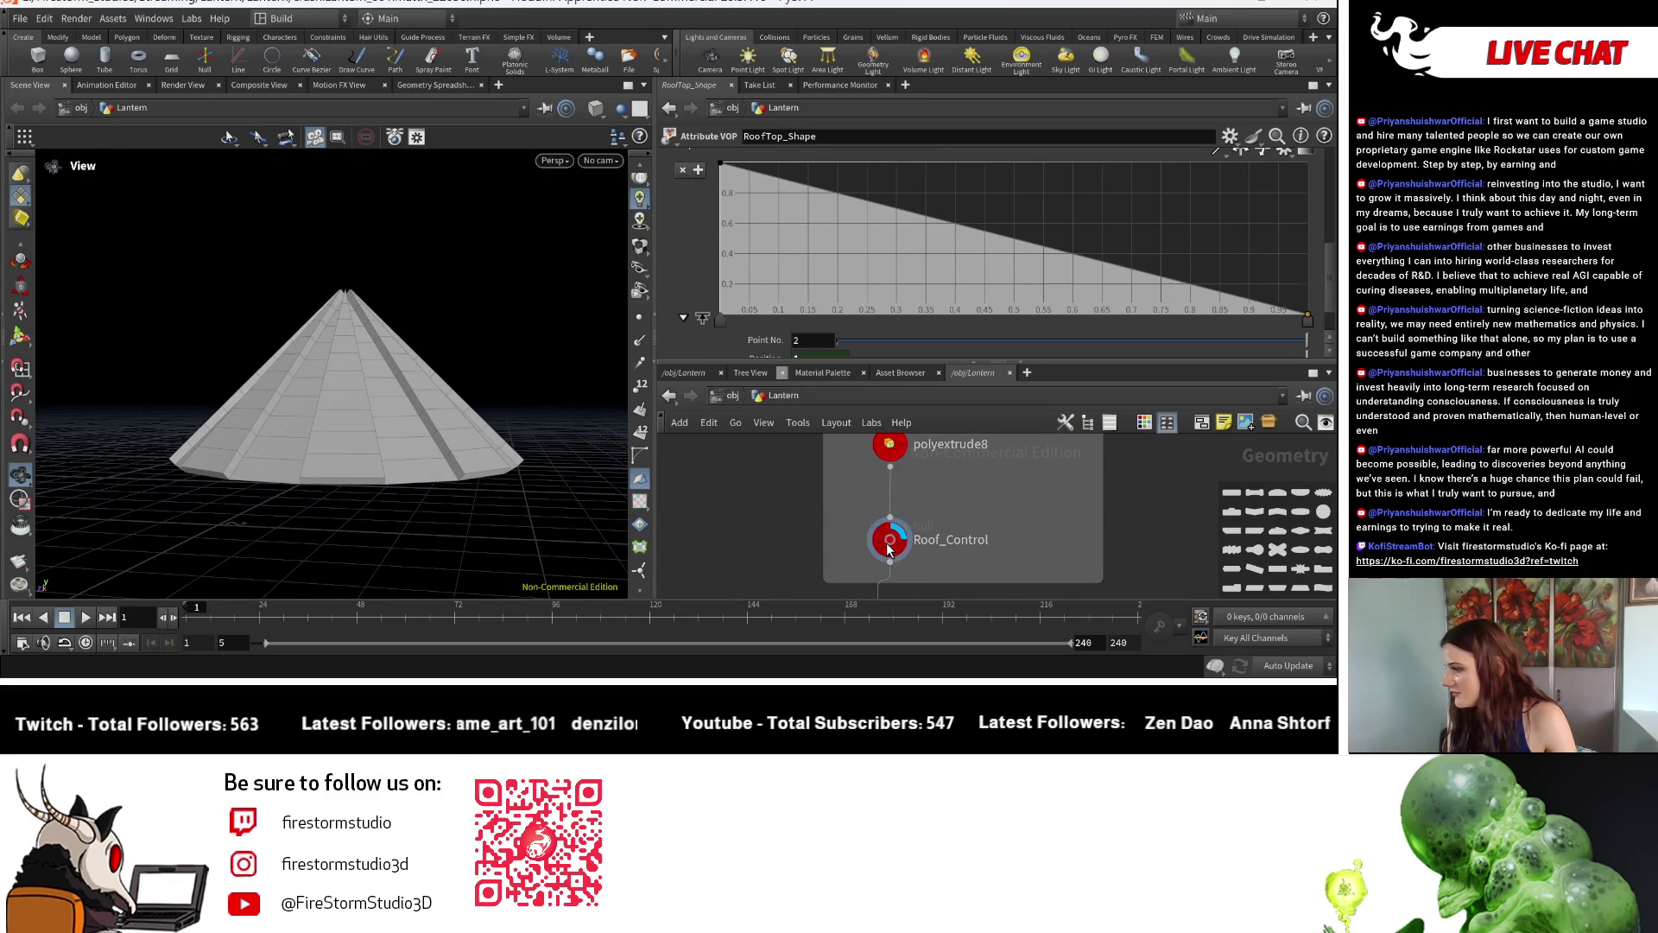
{"action": "left_click", "coordinate": [888, 544]}
{"action": "left_click_drag", "start_coordinate": [942, 364], "coordinate": [941, 458]}
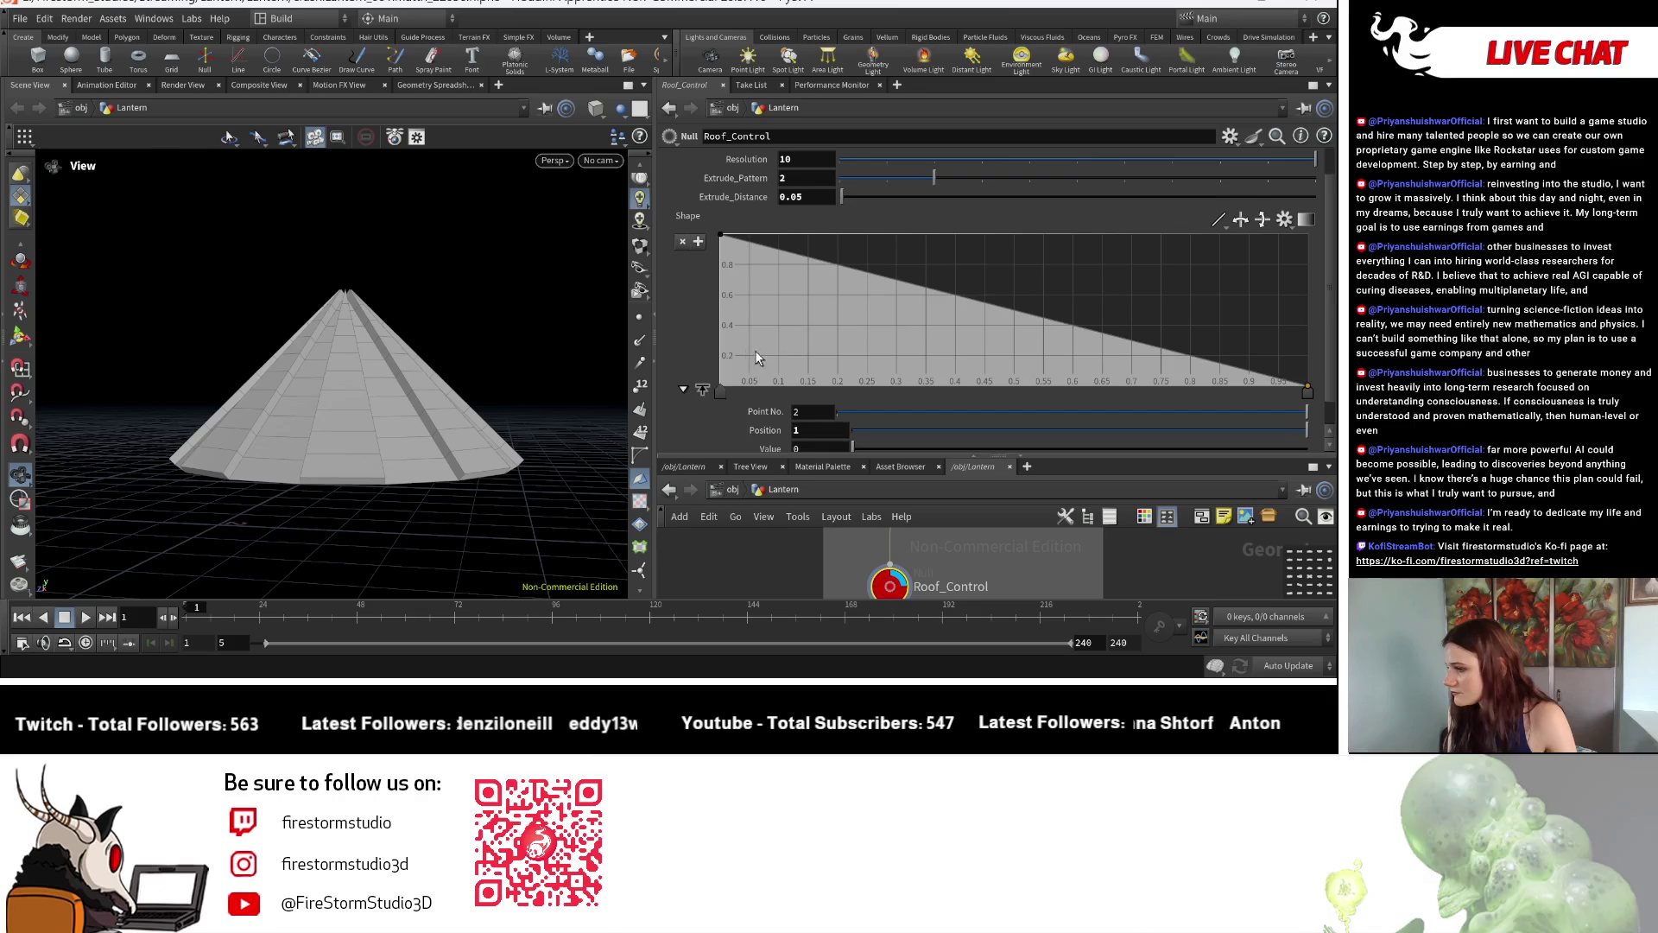
{"action": "left_click", "coordinate": [1284, 193]}
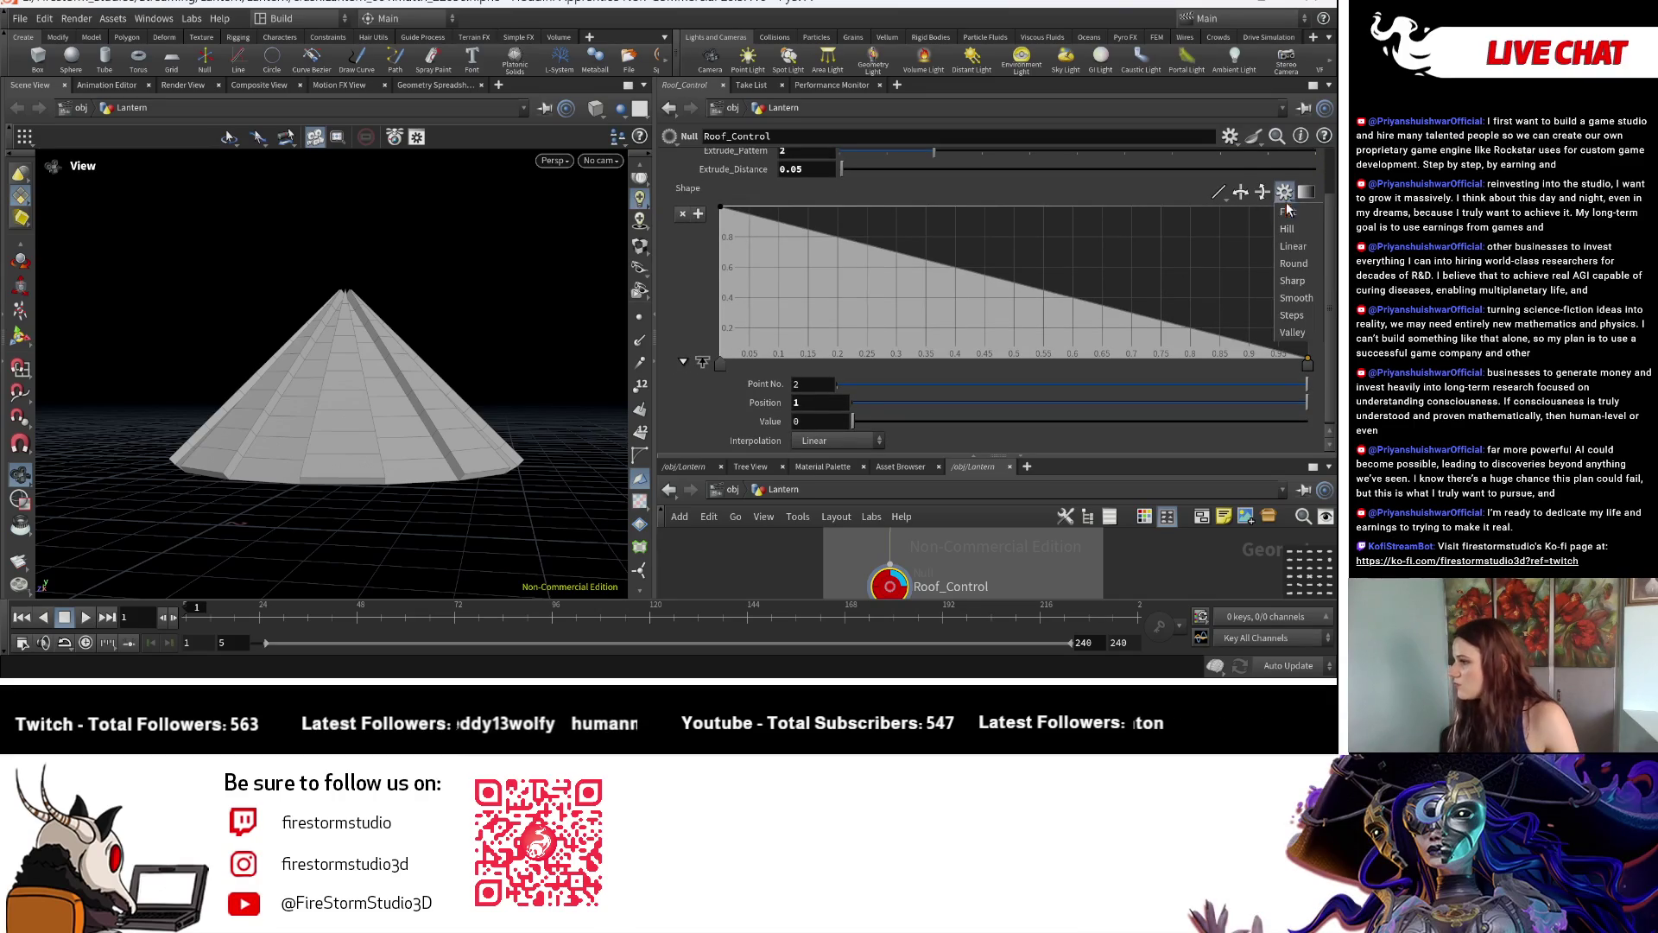
Switch the Shape ramp to Bezier interpolation and add points rounding the roof outward.
{"action": "left_click", "coordinate": [1251, 205]}
{"action": "left_click", "coordinate": [1259, 195]}
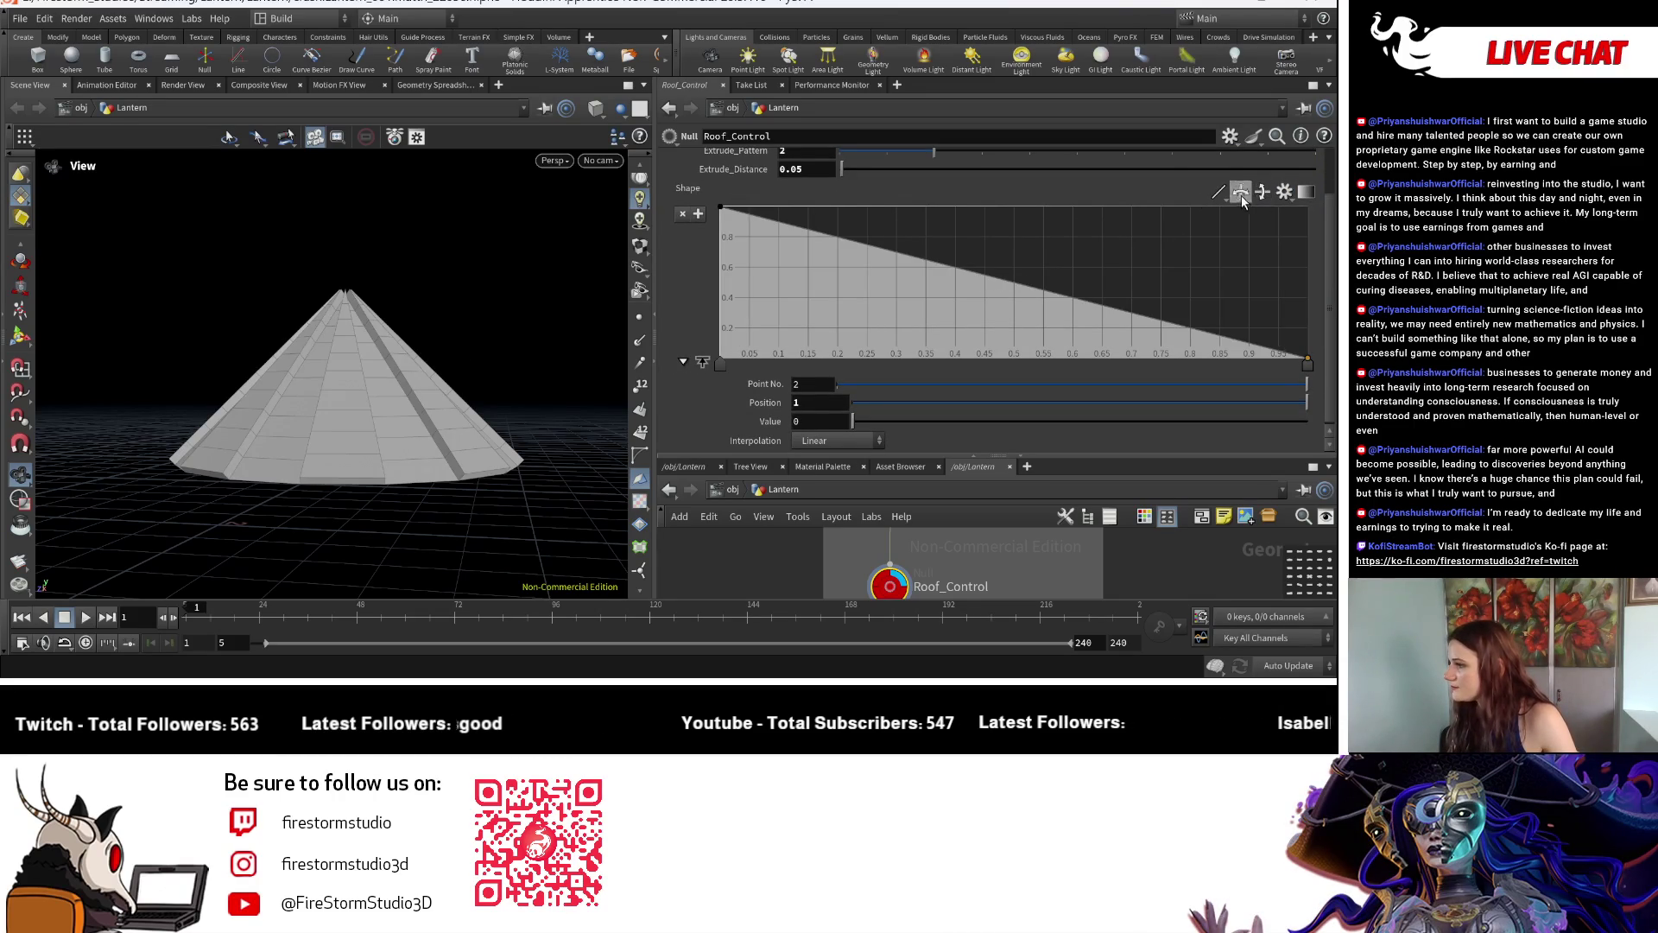
{"action": "left_click", "coordinate": [1219, 194]}
{"action": "left_click", "coordinate": [1232, 286]}
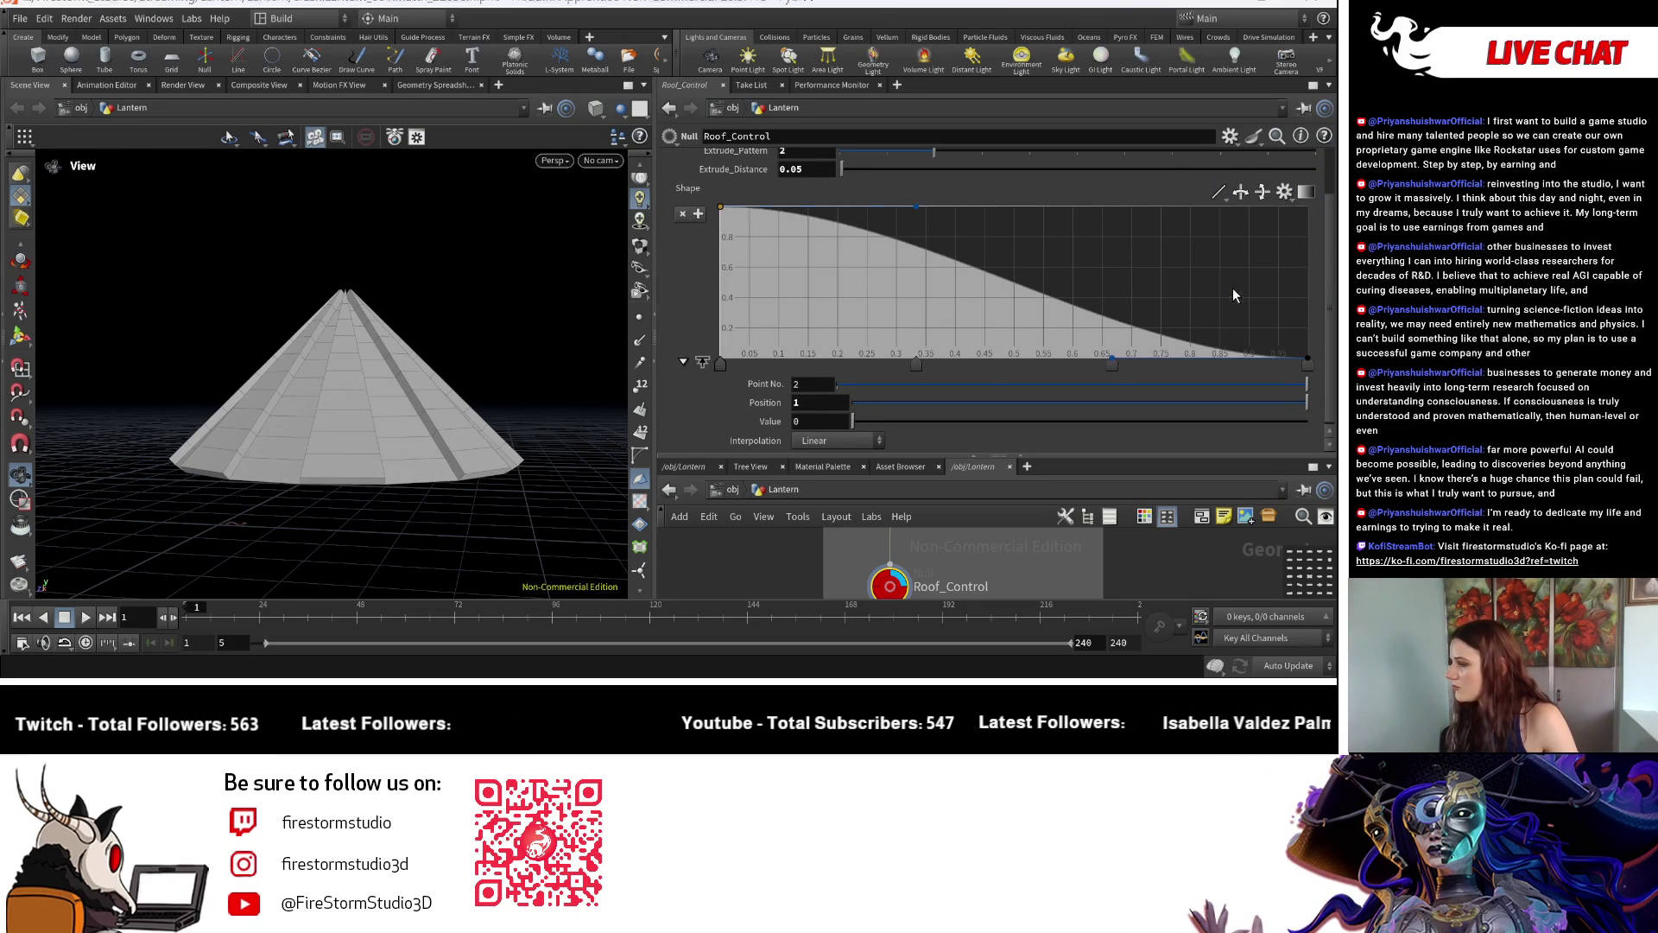
{"action": "left_click_drag", "start_coordinate": [1112, 350], "coordinate": [1131, 226]}
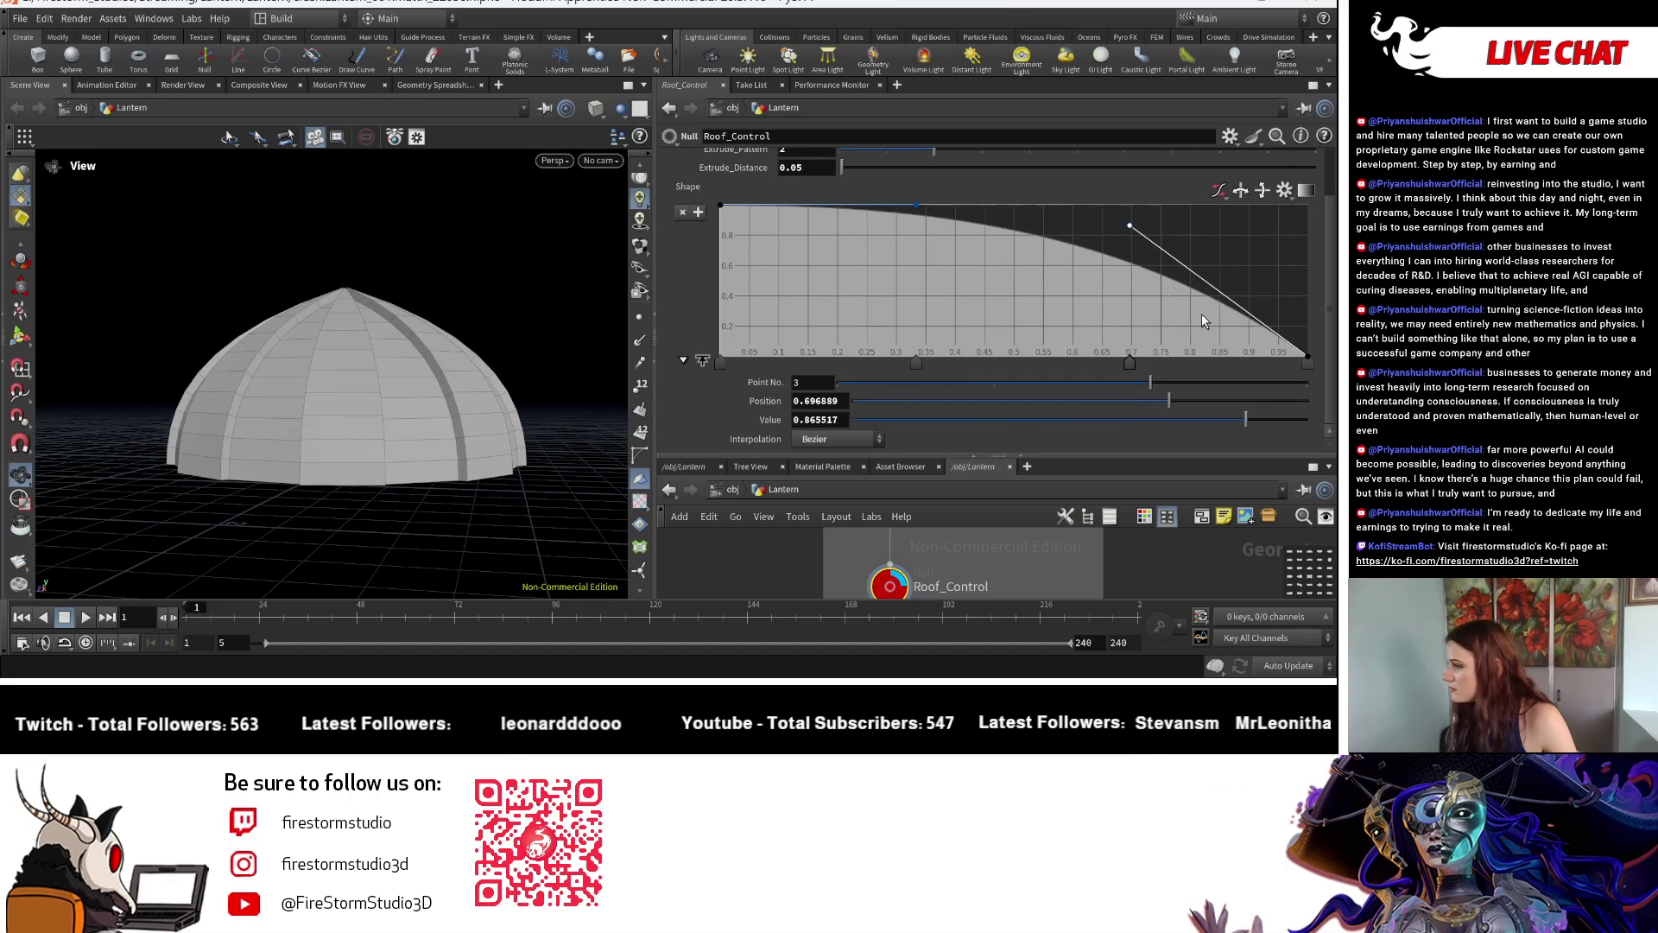
{"action": "left_click_drag", "start_coordinate": [1309, 359], "coordinate": [1315, 335]}
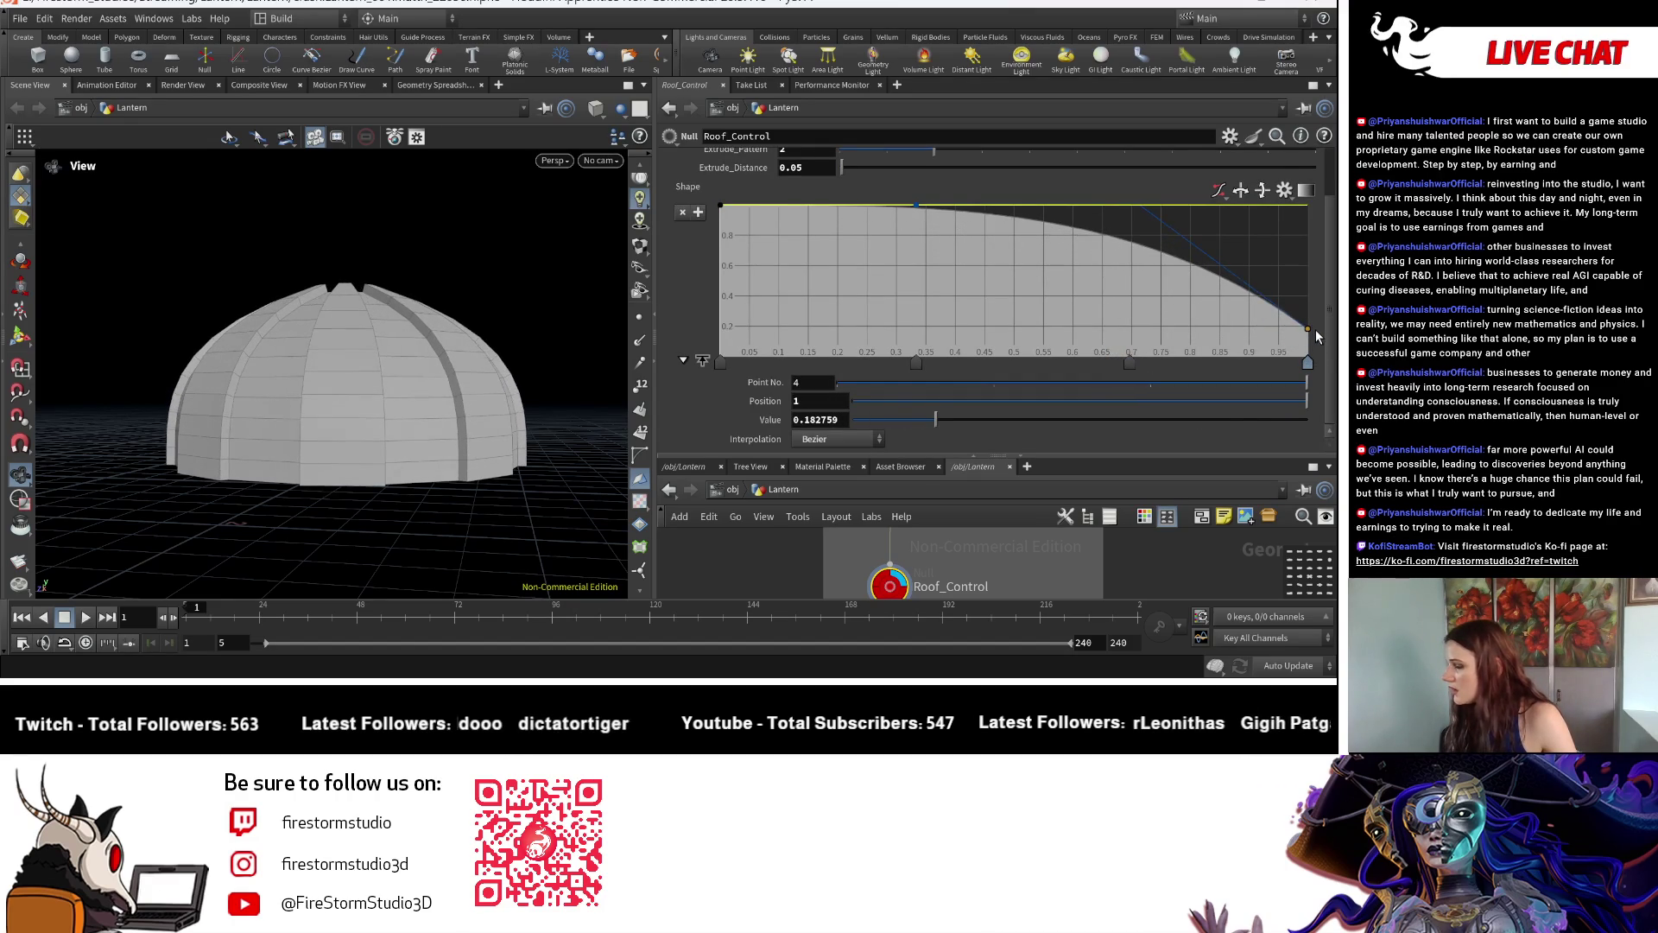
{"action": "mouse_move", "coordinate": [578, 340]}
{"action": "left_mouse_down"}
{"action": "mouse_move", "coordinate": [437, 278]}
{"action": "mouse_move", "coordinate": [474, 268]}
{"action": "mouse_move", "coordinate": [507, 371]}
{"action": "mouse_move", "coordinate": [428, 325]}
{"action": "mouse_move", "coordinate": [467, 298]}
{"action": "left_mouse_up"}
{"action": "scroll", "coordinate": [429, 324], "scroll_direction": "down", "scroll_amount": 5}
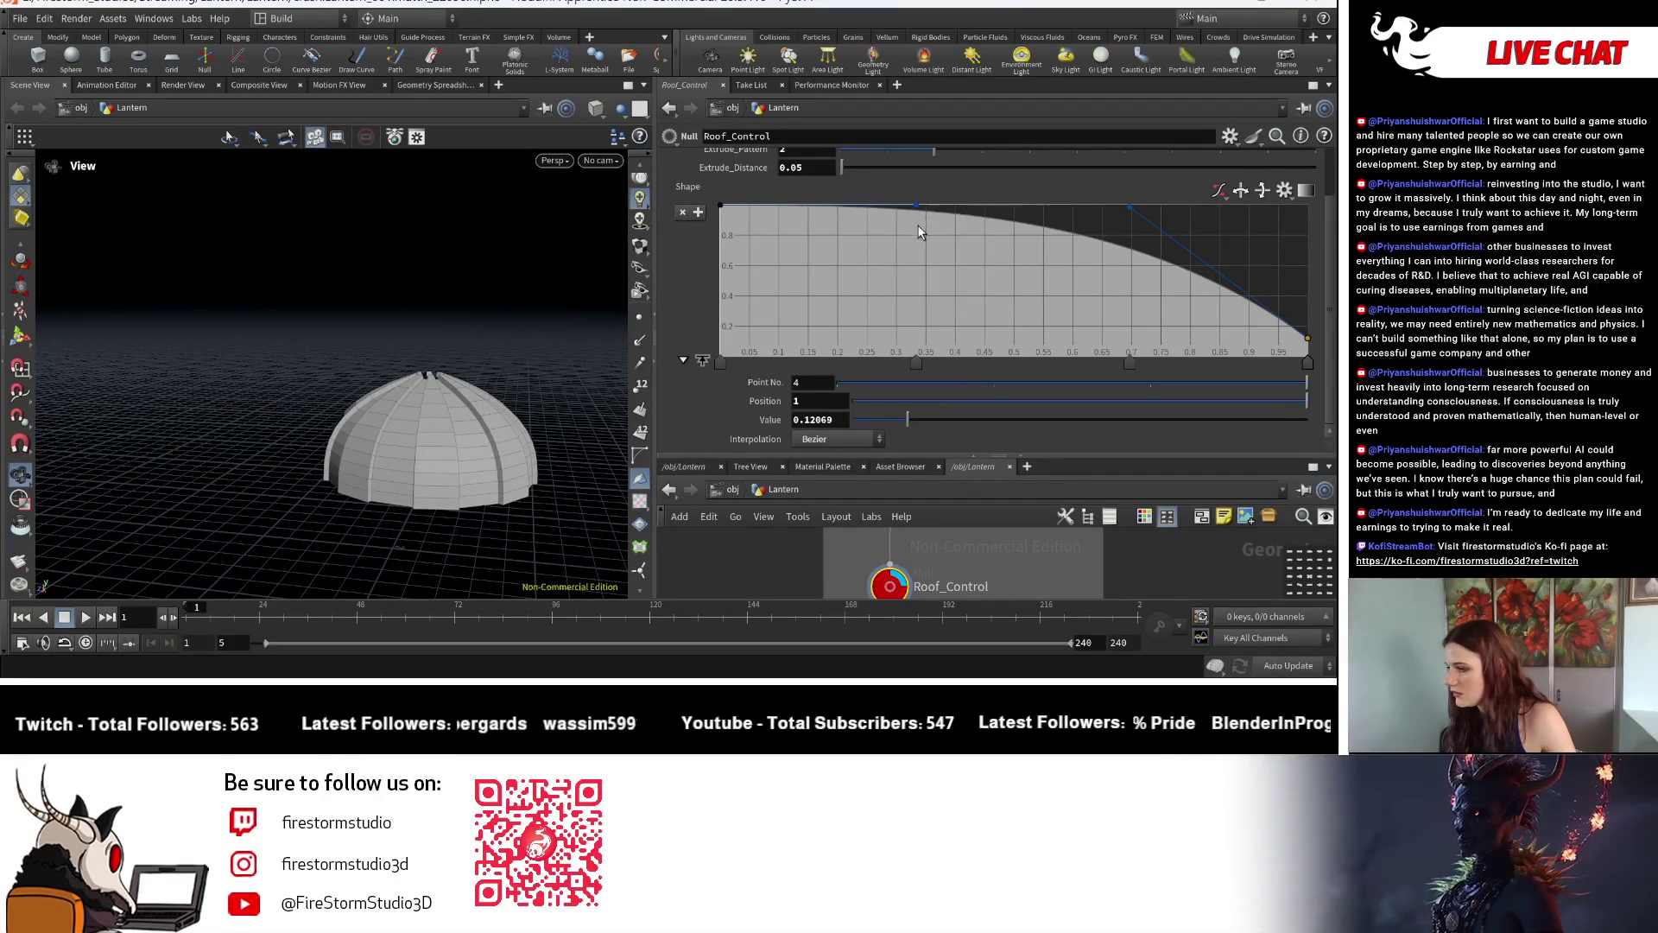
Refine the second and third ramp points to smooth the dome profile.
{"action": "left_click_drag", "start_coordinate": [919, 205], "coordinate": [991, 237]}
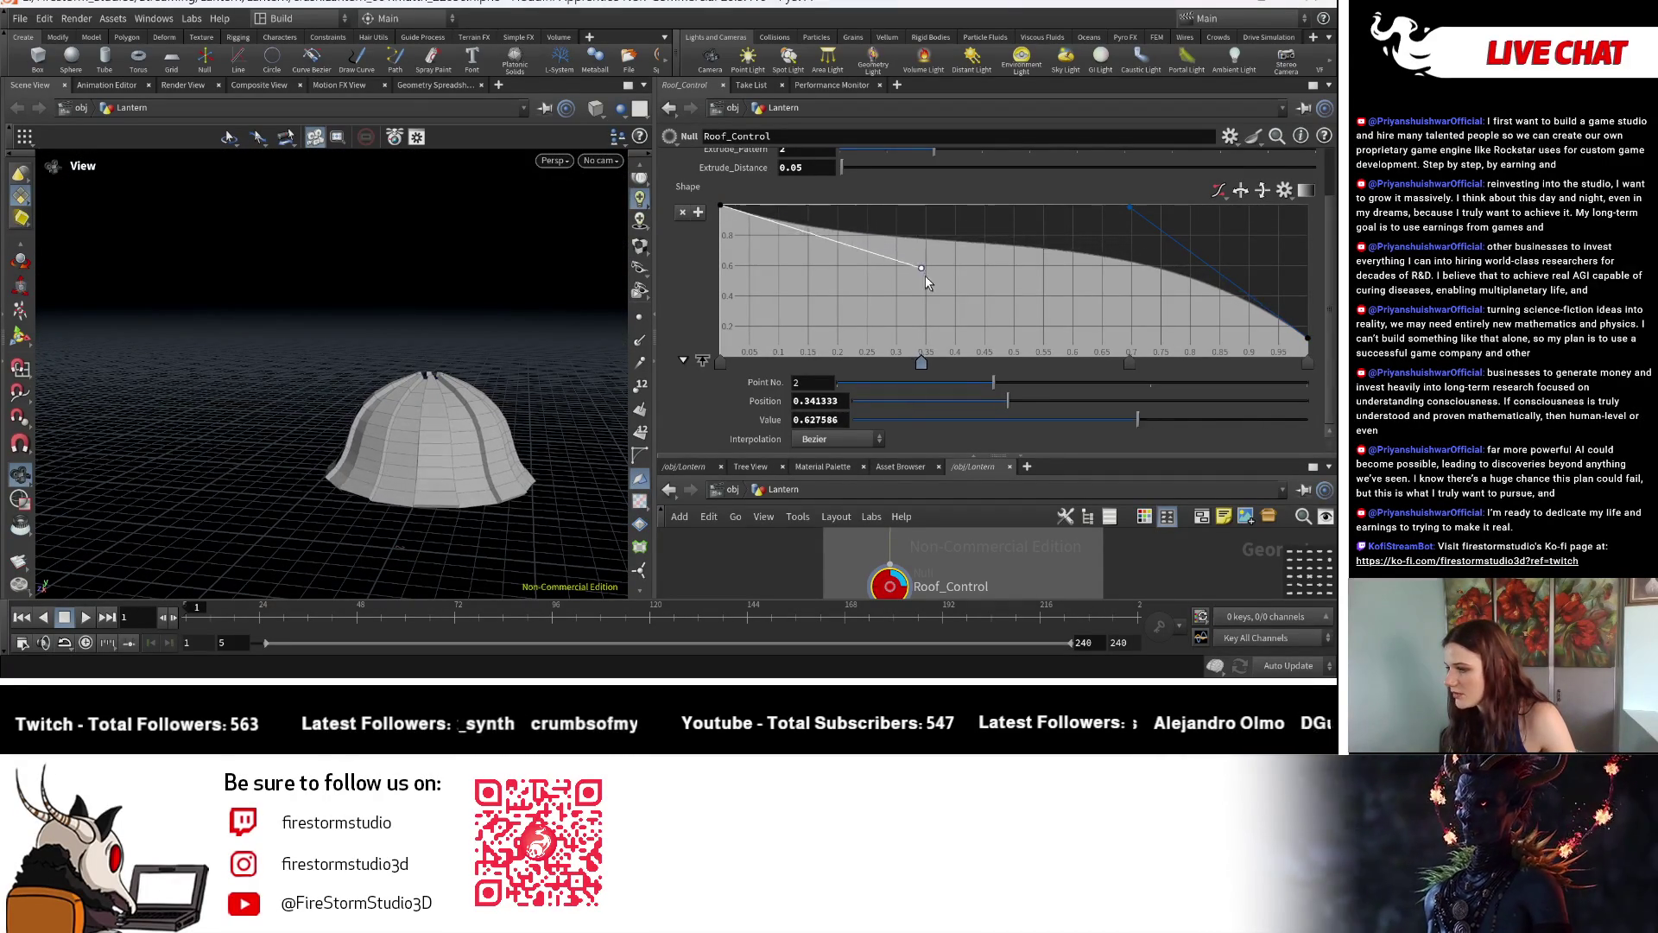
{"action": "left_click_drag", "start_coordinate": [1133, 207], "coordinate": [1103, 264]}
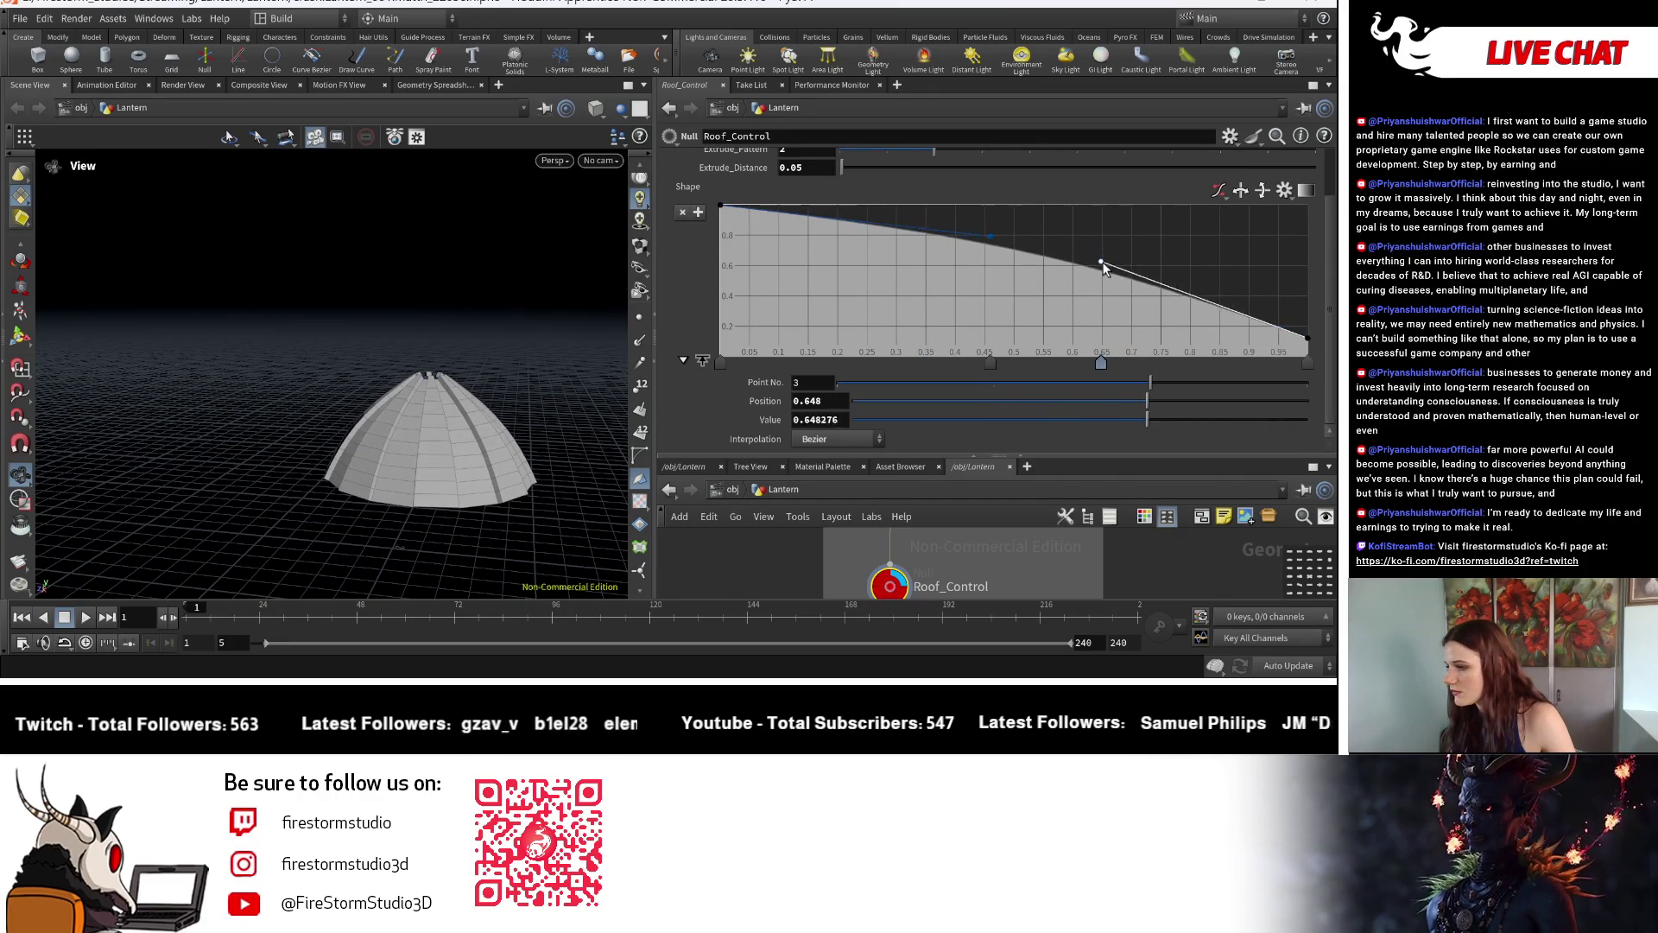
{"action": "left_click_drag", "start_coordinate": [993, 230], "coordinate": [992, 207]}
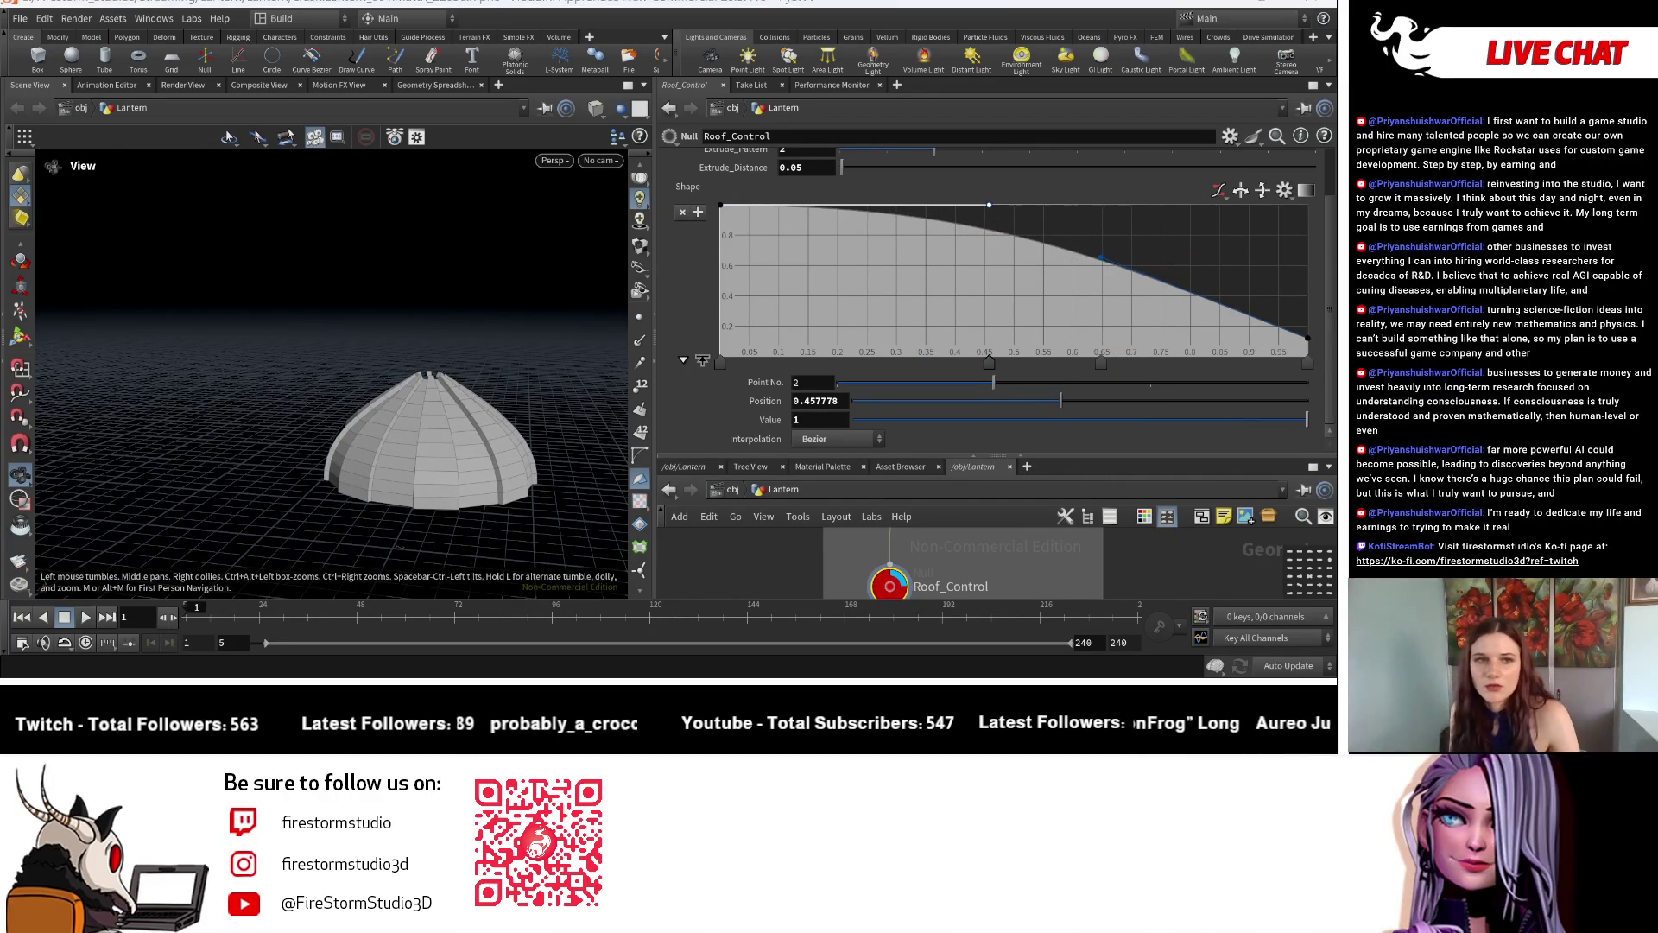
{"action": "left_click", "coordinate": [890, 597]}
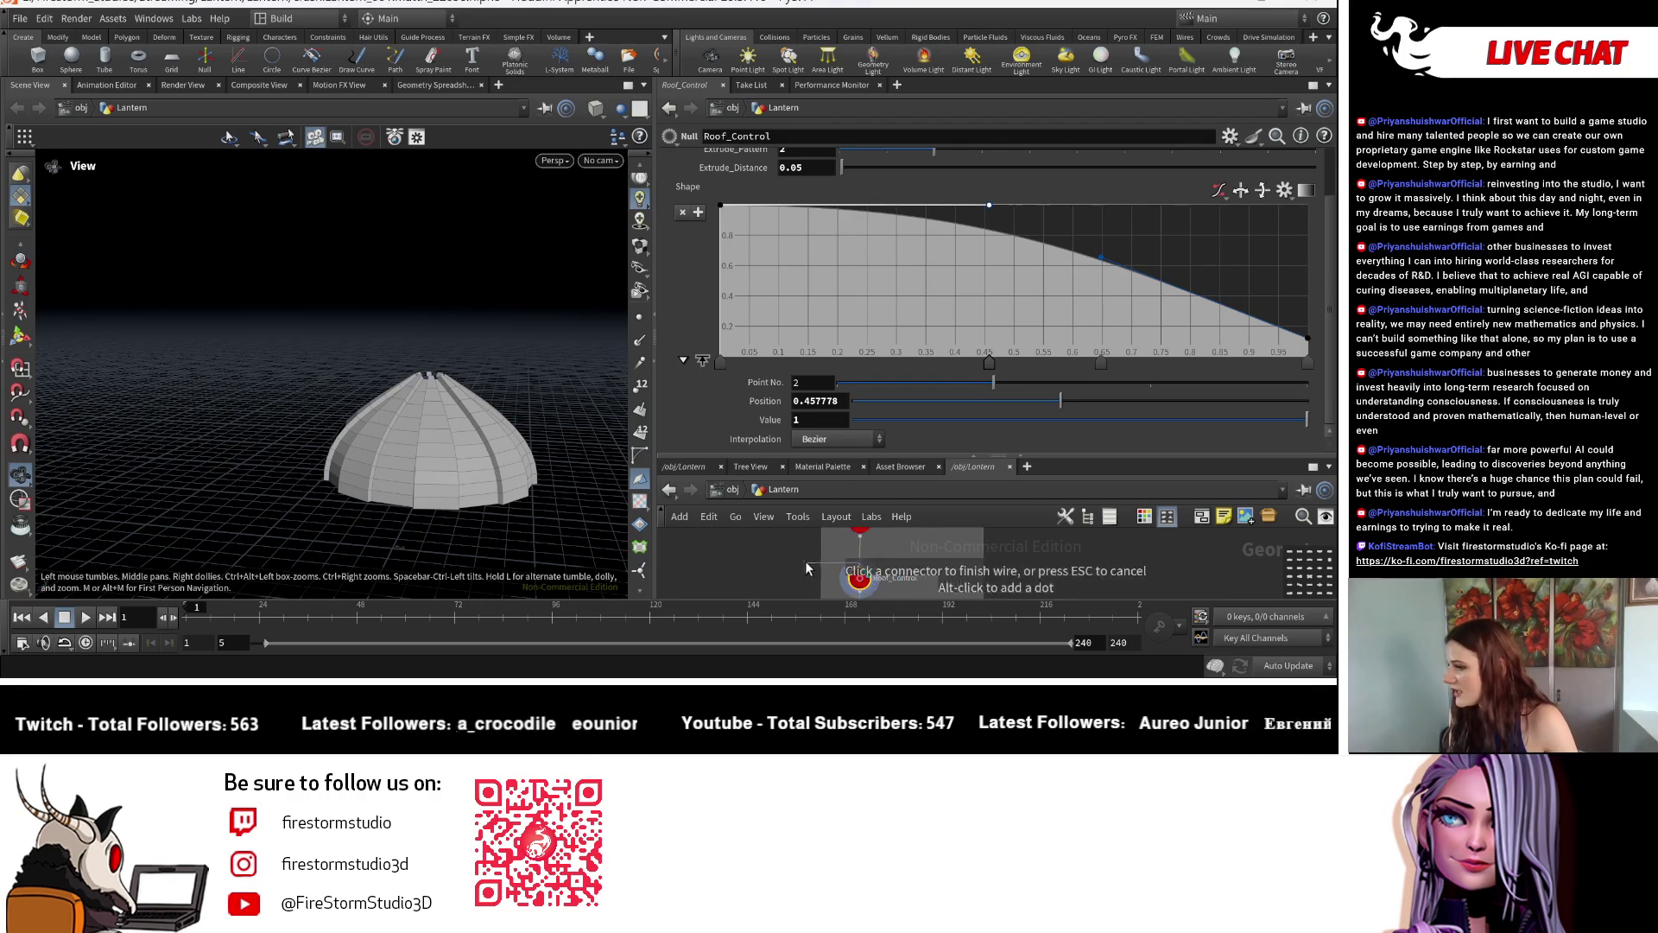
{"action": "scroll", "coordinate": [960, 566], "scroll_direction": "down", "scroll_amount": 2}
{"action": "key", "text": "Escape"}
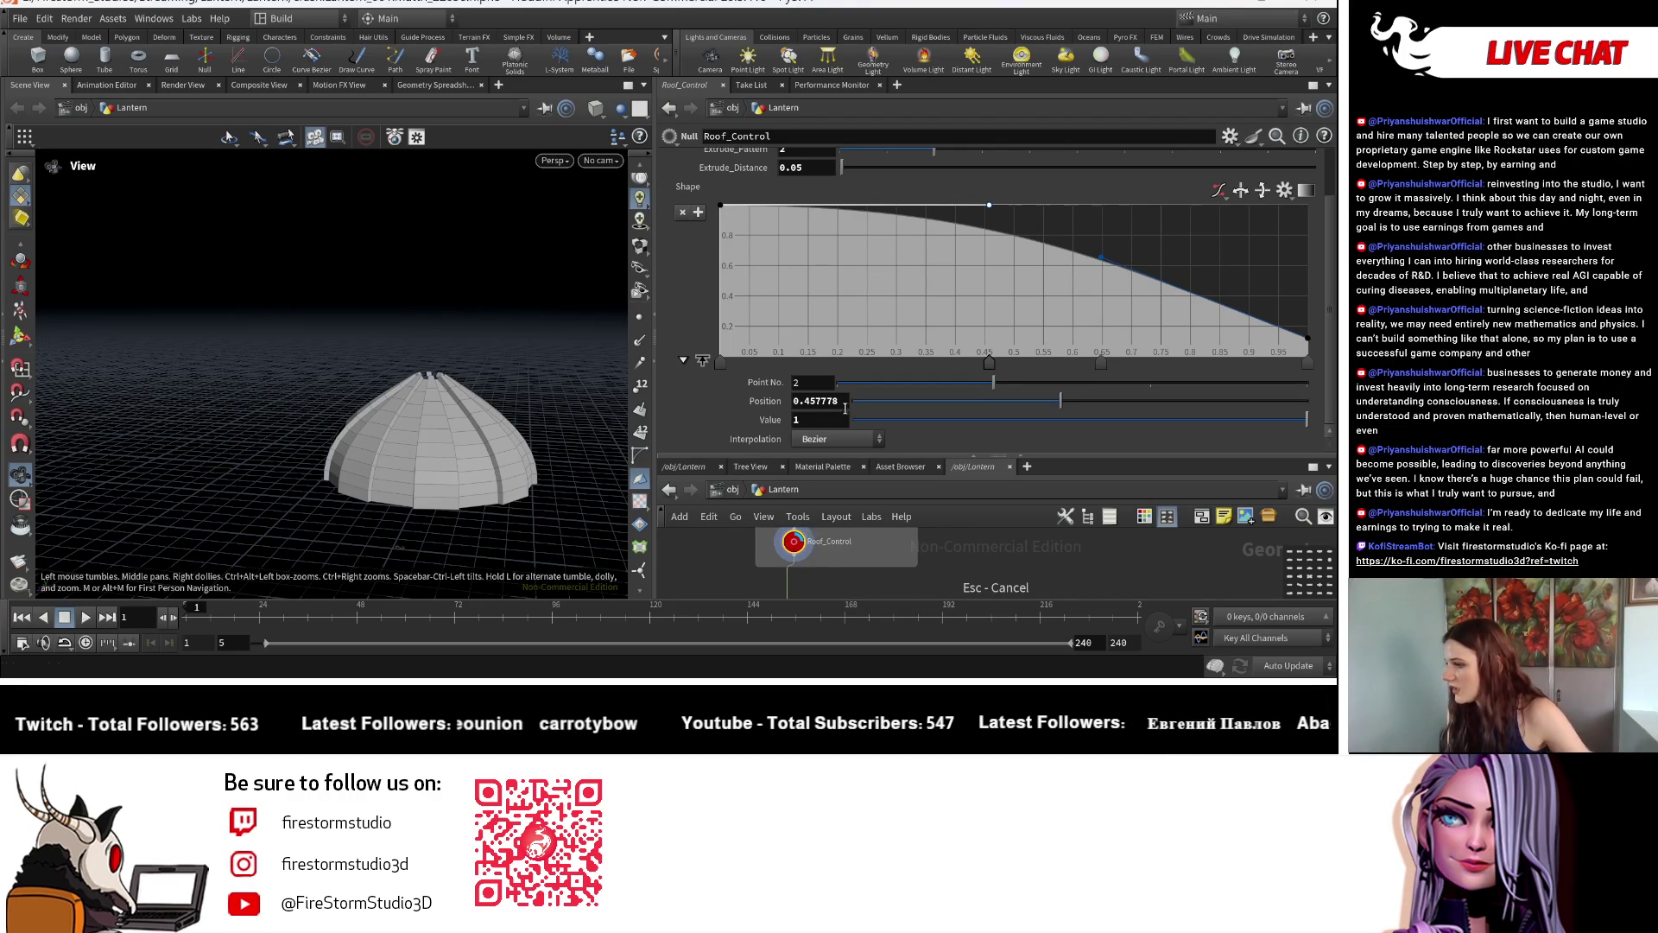
{"action": "scroll", "coordinate": [890, 392], "scroll_direction": "up", "scroll_amount": 1}
{"action": "scroll", "coordinate": [890, 392], "scroll_direction": "up", "scroll_amount": 2}
{"action": "scroll", "coordinate": [864, 304], "scroll_direction": "up", "scroll_amount": 1}
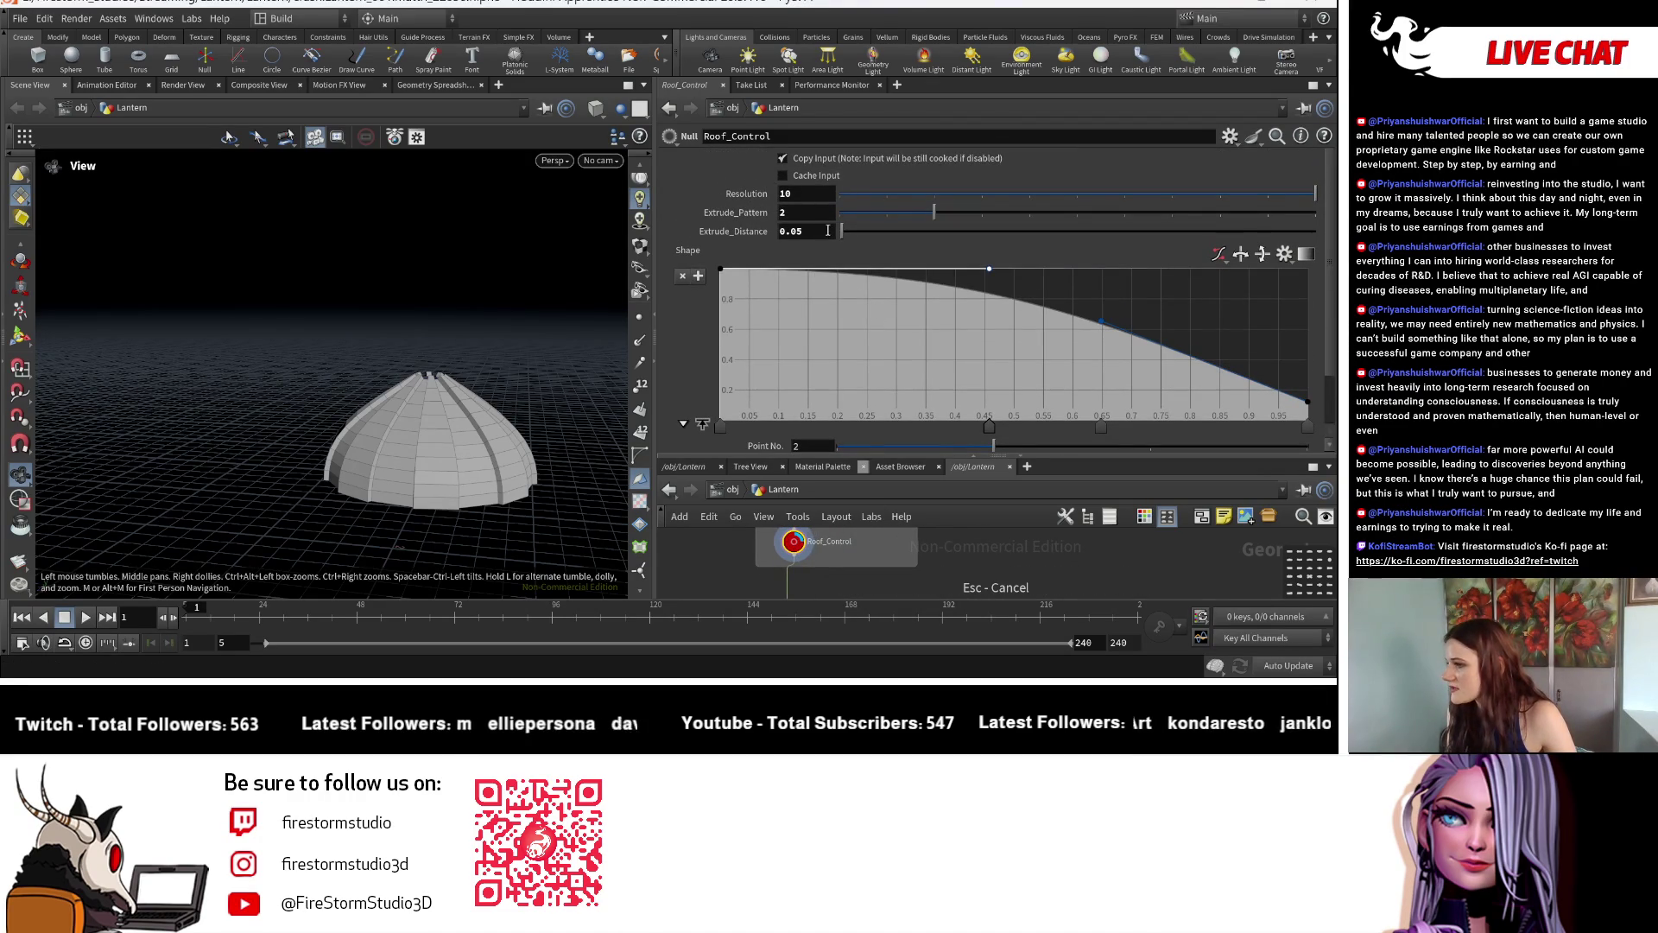
Orbit around the dome to inspect its top opening and sides.
{"action": "left_click_drag", "start_coordinate": [331, 398], "coordinate": [352, 470]}
{"action": "mouse_move", "coordinate": [351, 471]}
{"action": "right_mouse_down"}
{"action": "mouse_move", "coordinate": [548, 463]}
{"action": "mouse_move", "coordinate": [346, 371]}
{"action": "right_mouse_up"}
{"action": "left_click_drag", "start_coordinate": [345, 371], "coordinate": [428, 388]}
{"action": "mouse_move", "coordinate": [428, 389]}
{"action": "right_mouse_down"}
{"action": "mouse_move", "coordinate": [452, 416]}
{"action": "mouse_move", "coordinate": [263, 371]}
{"action": "right_mouse_up"}
{"action": "mouse_move", "coordinate": [263, 371]}
{"action": "left_mouse_down"}
{"action": "mouse_move", "coordinate": [444, 371]}
{"action": "mouse_move", "coordinate": [317, 477]}
{"action": "left_mouse_up"}
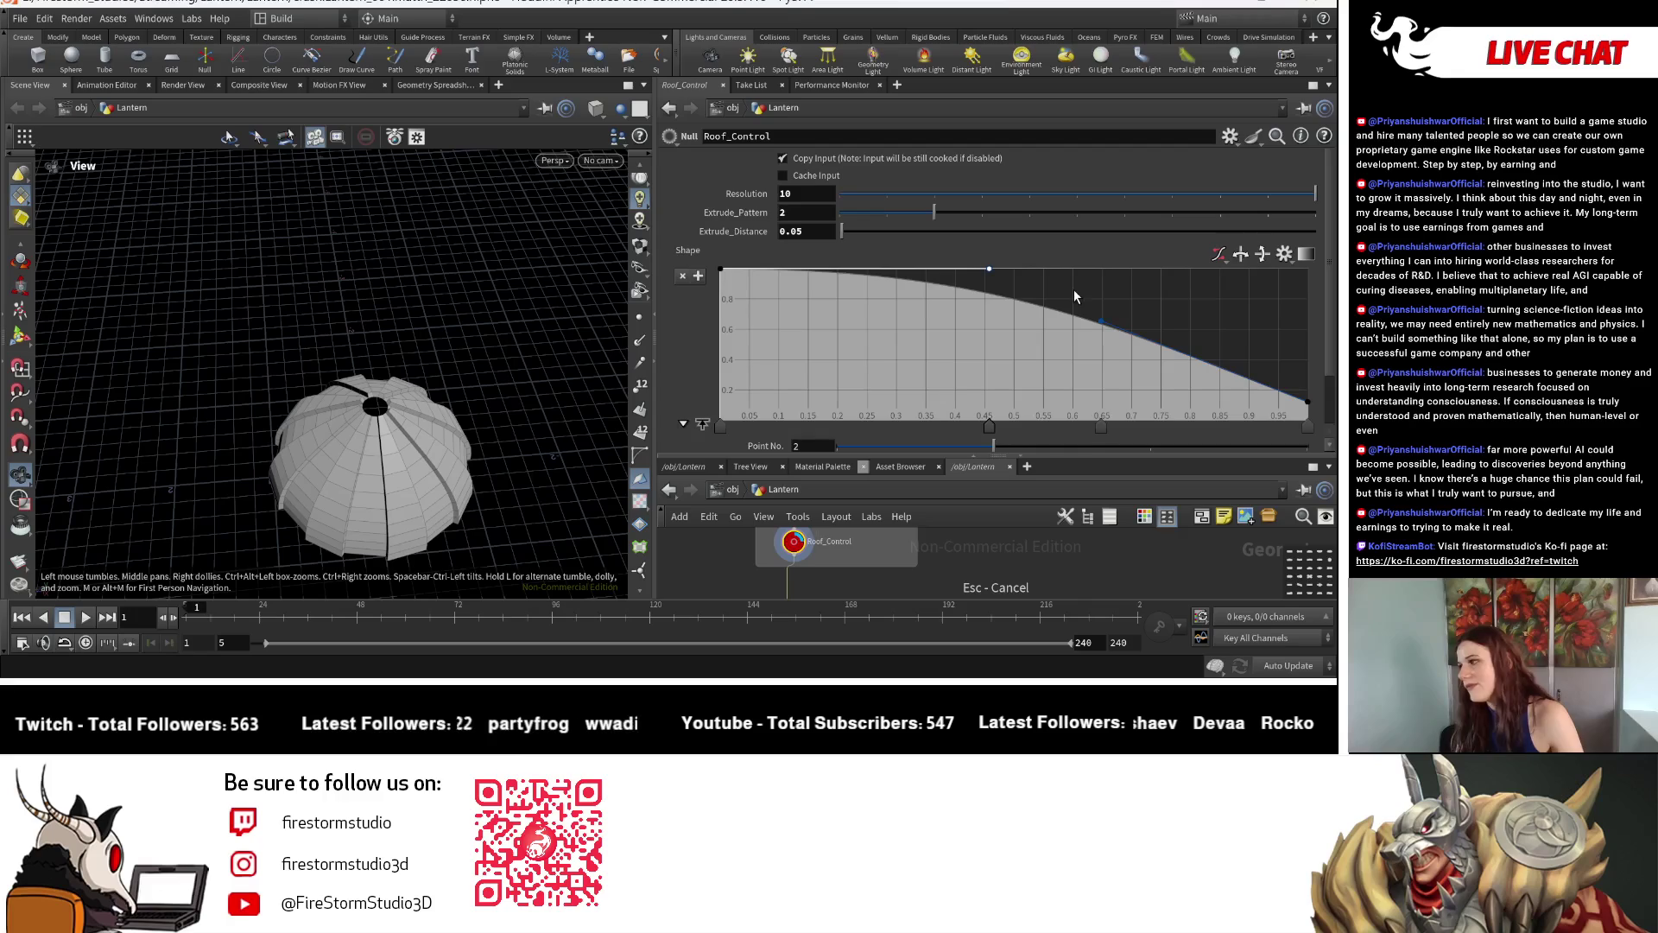
{"action": "left_click", "coordinate": [1230, 134]}
{"action": "left_click", "coordinate": [1191, 162]}
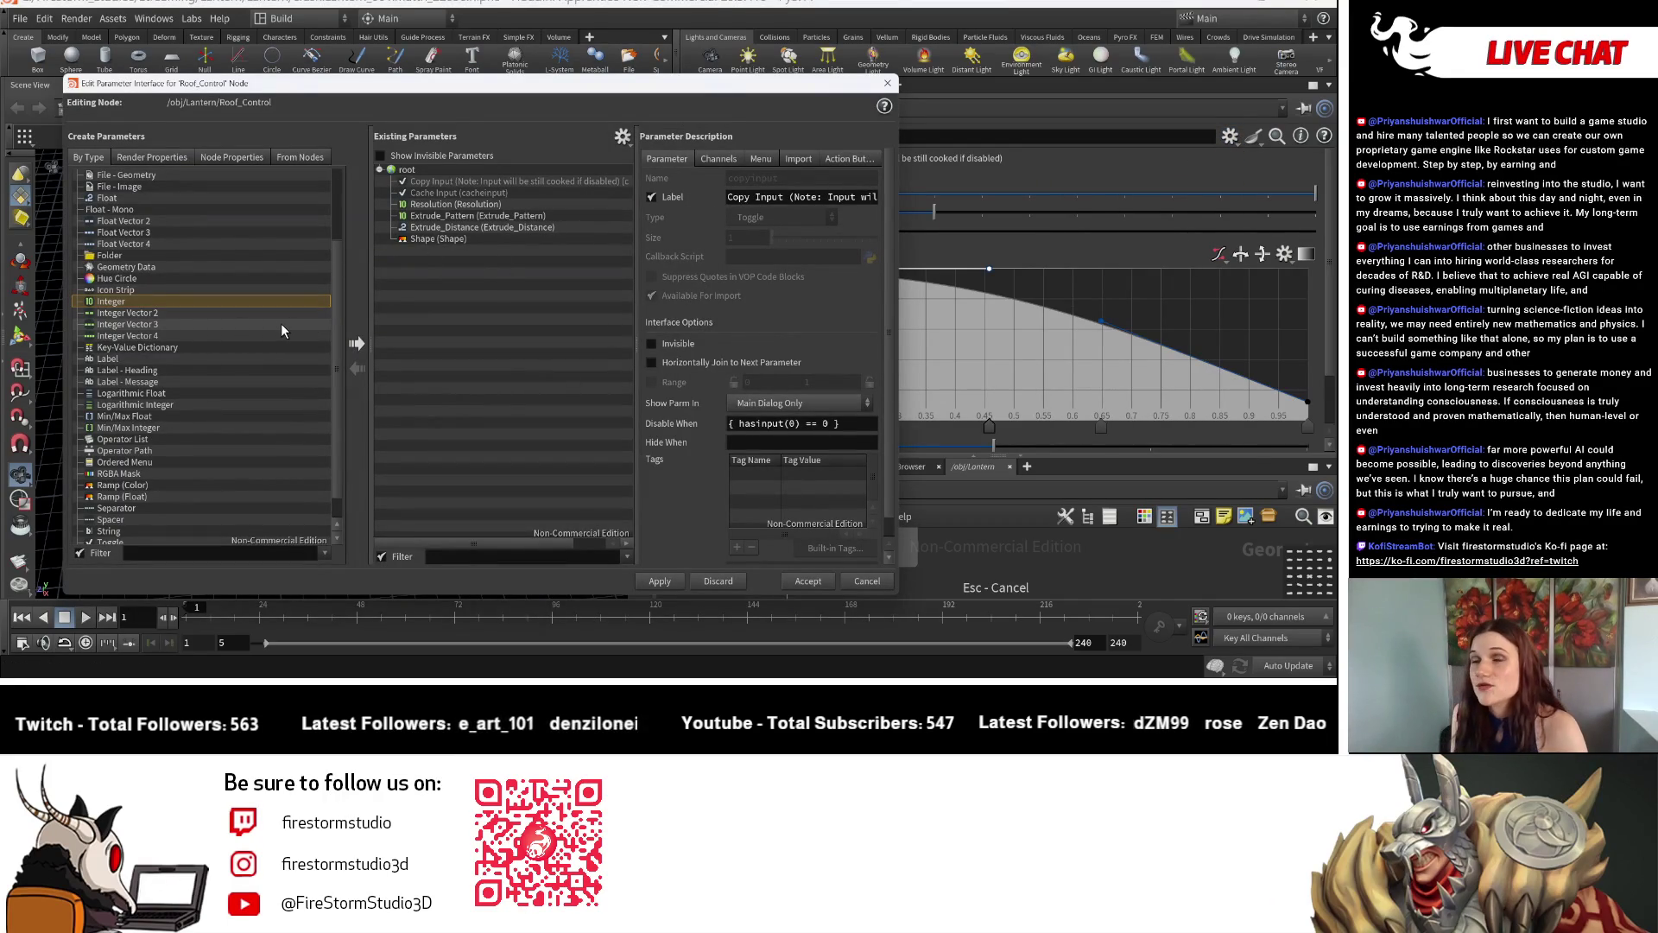
Add an integer parameter inserted directly below Resolution.
{"action": "left_click", "coordinate": [357, 344]}
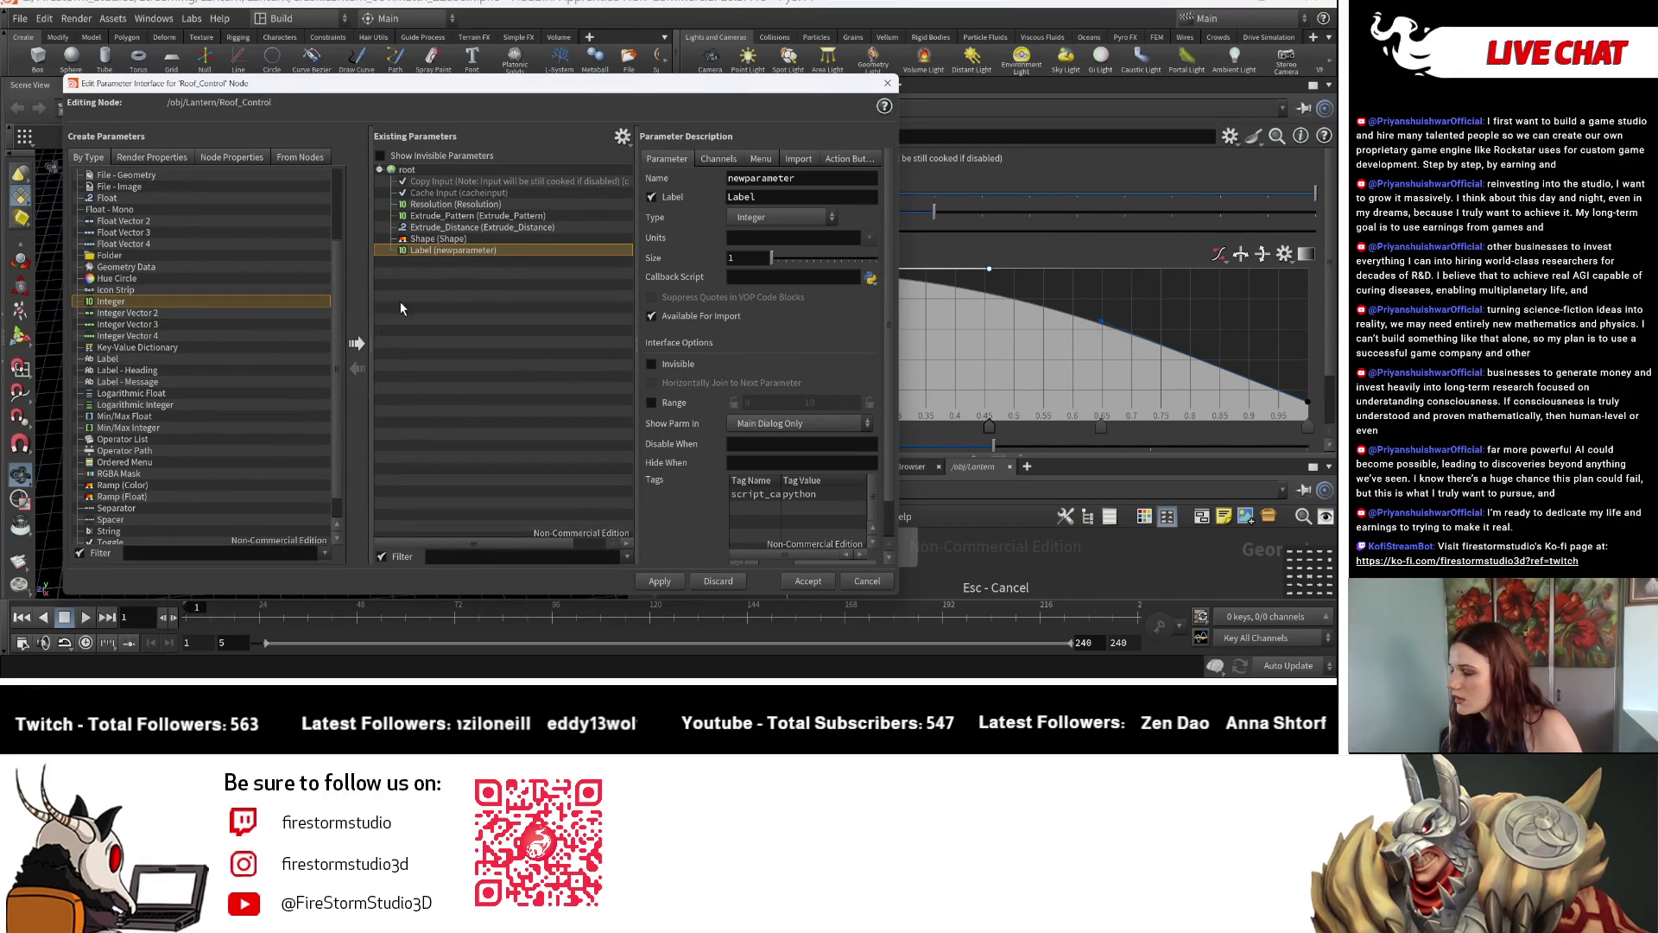
{"action": "right_click", "coordinate": [506, 253]}
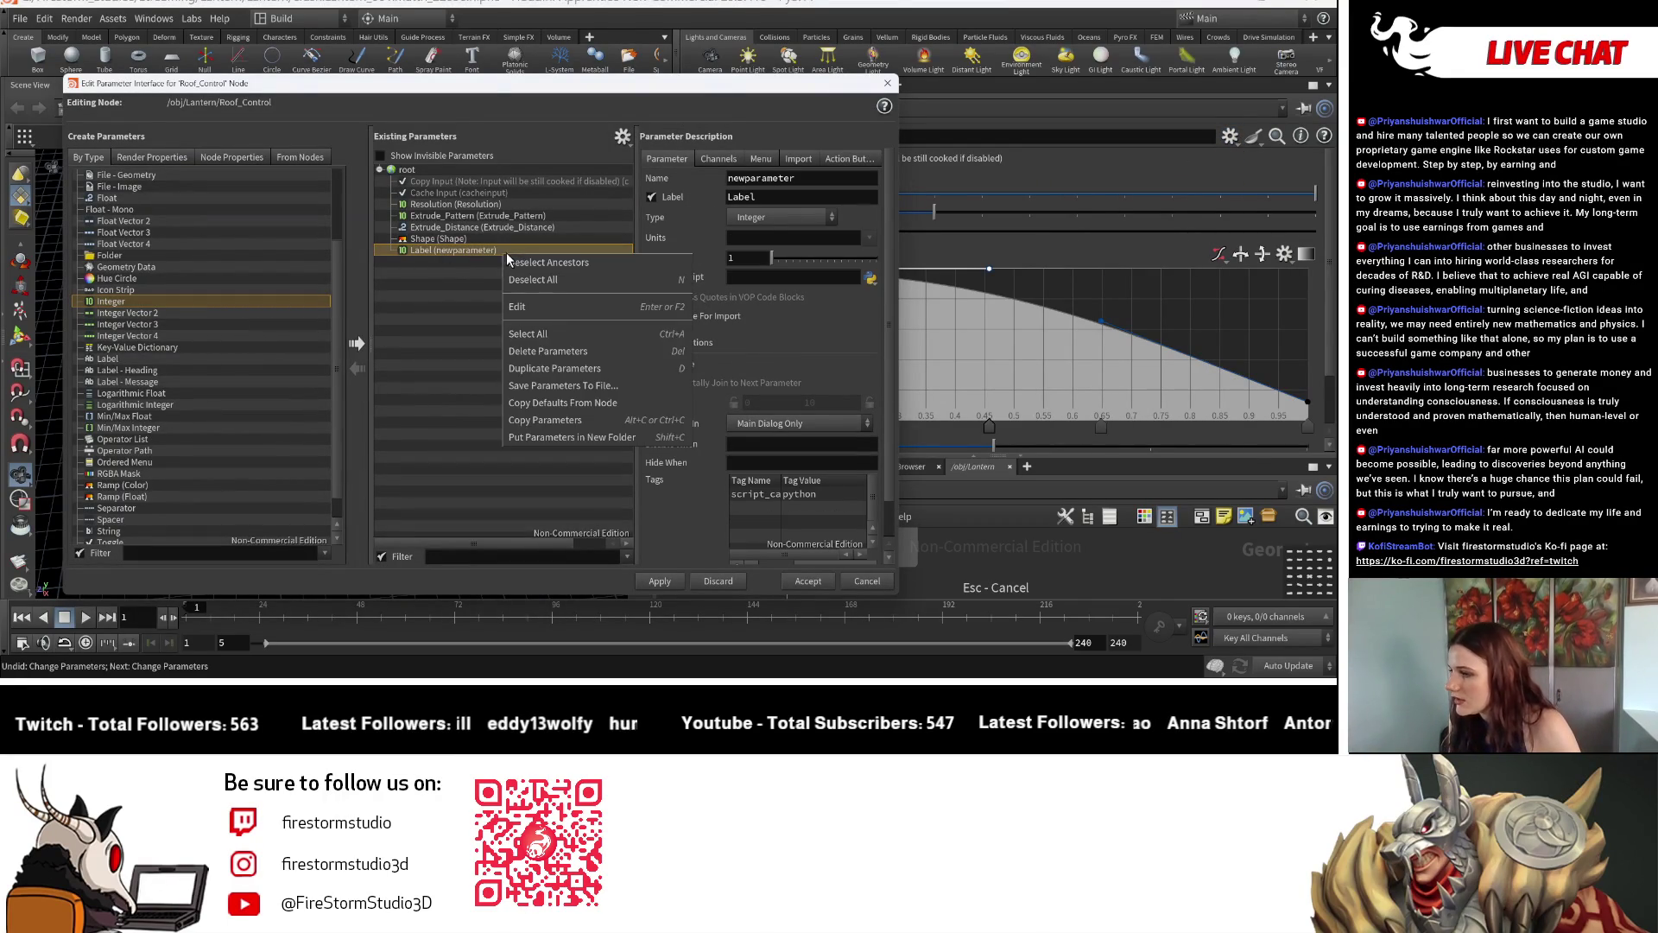
{"action": "left_click", "coordinate": [555, 356]}
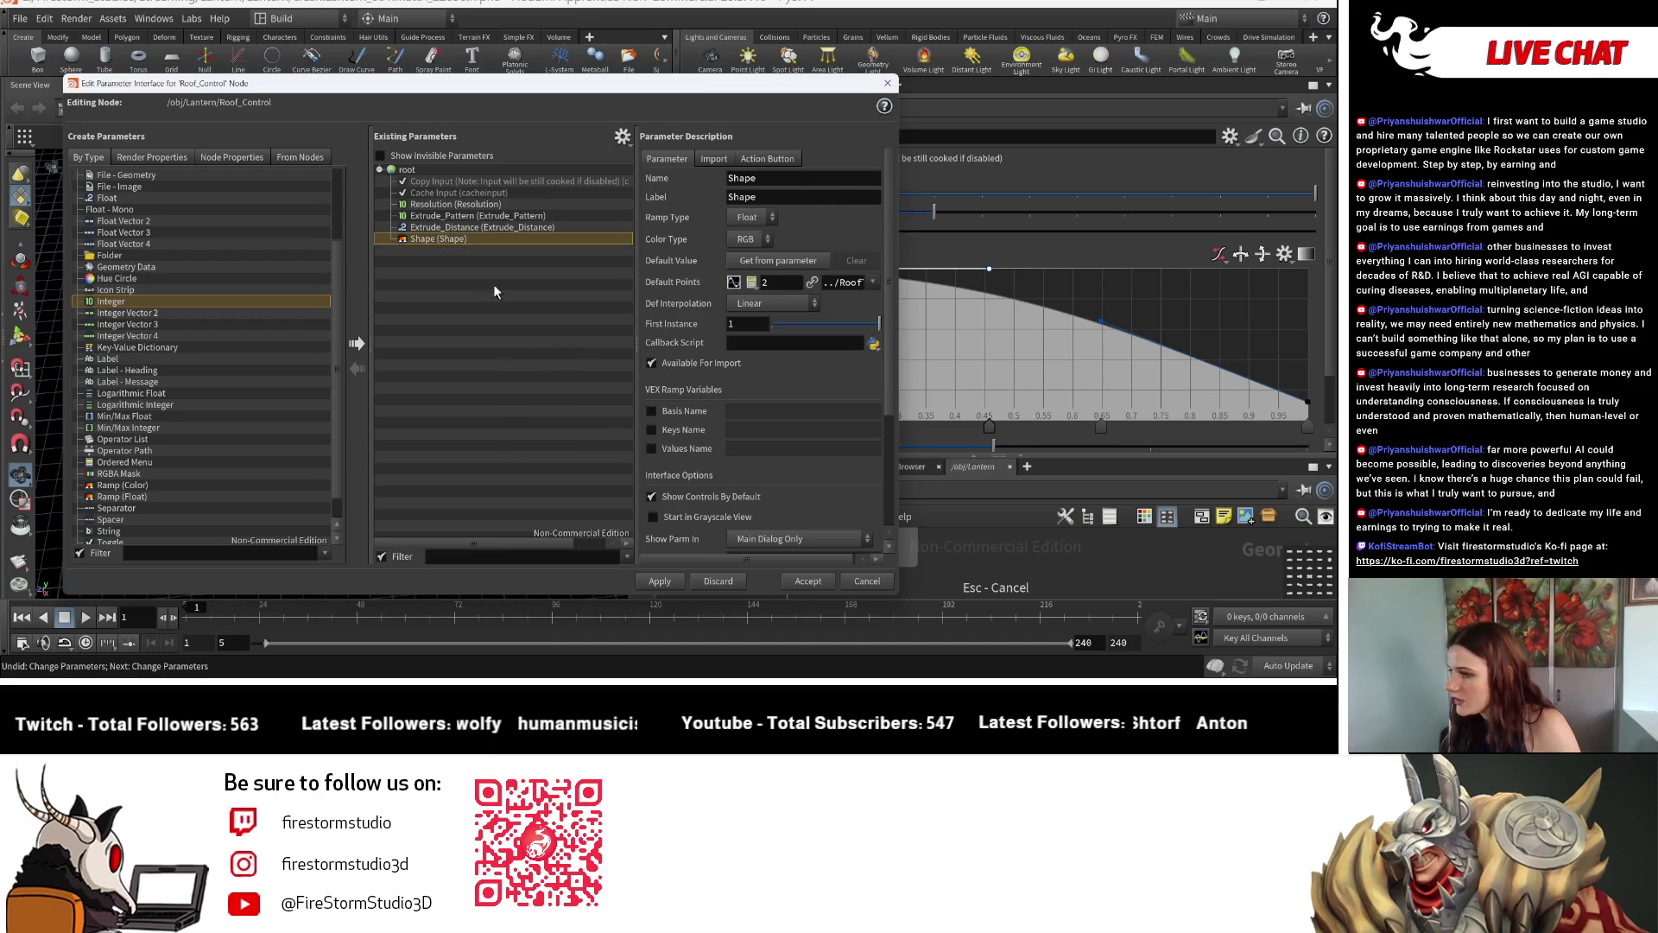
{"action": "left_click", "coordinate": [457, 205]}
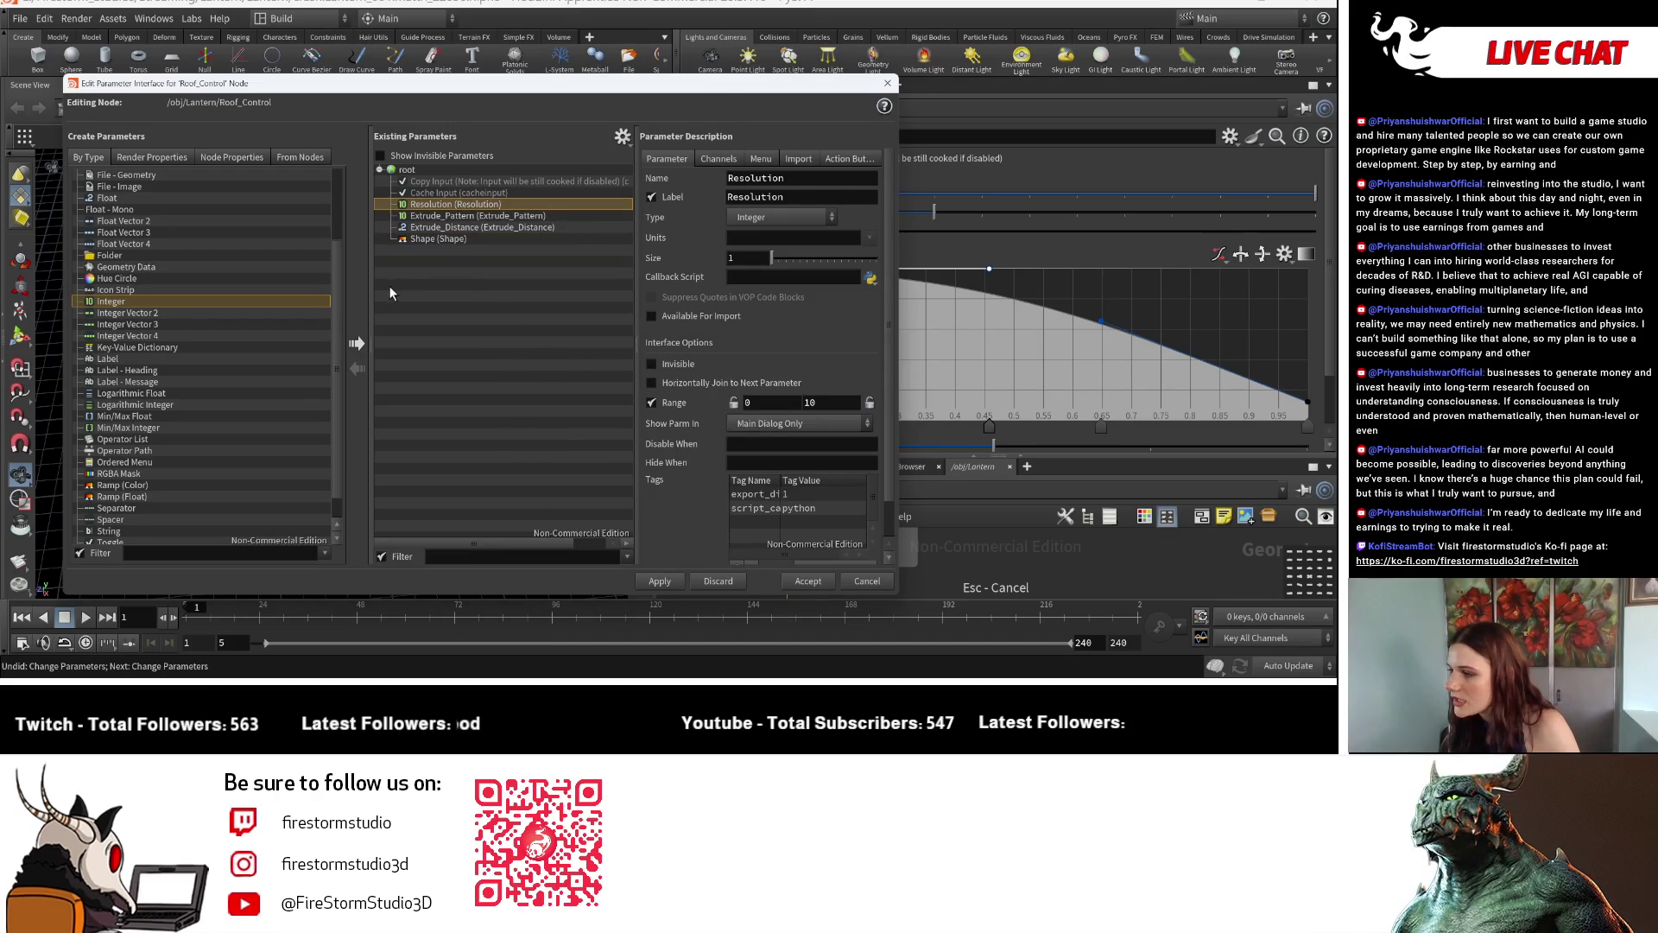
{"action": "left_click", "coordinate": [356, 344]}
Name and label the new parameter Revolve_Segments and accept the changes.
{"action": "double_click", "coordinate": [818, 185]}
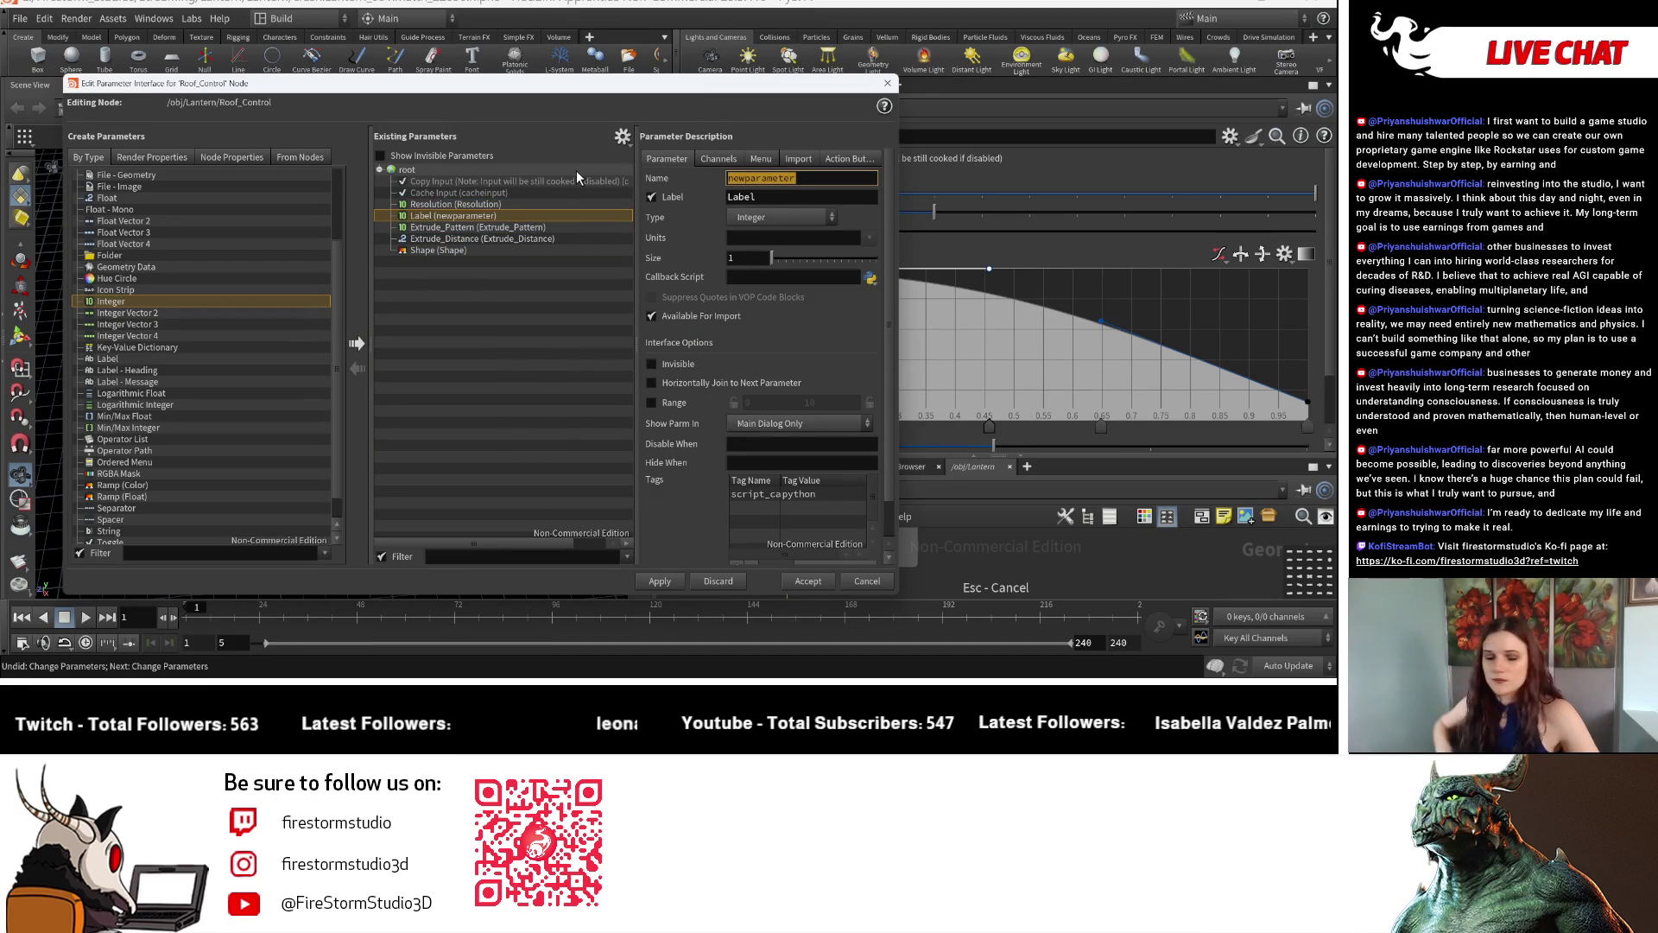
{"action": "type", "text": "Rev"}
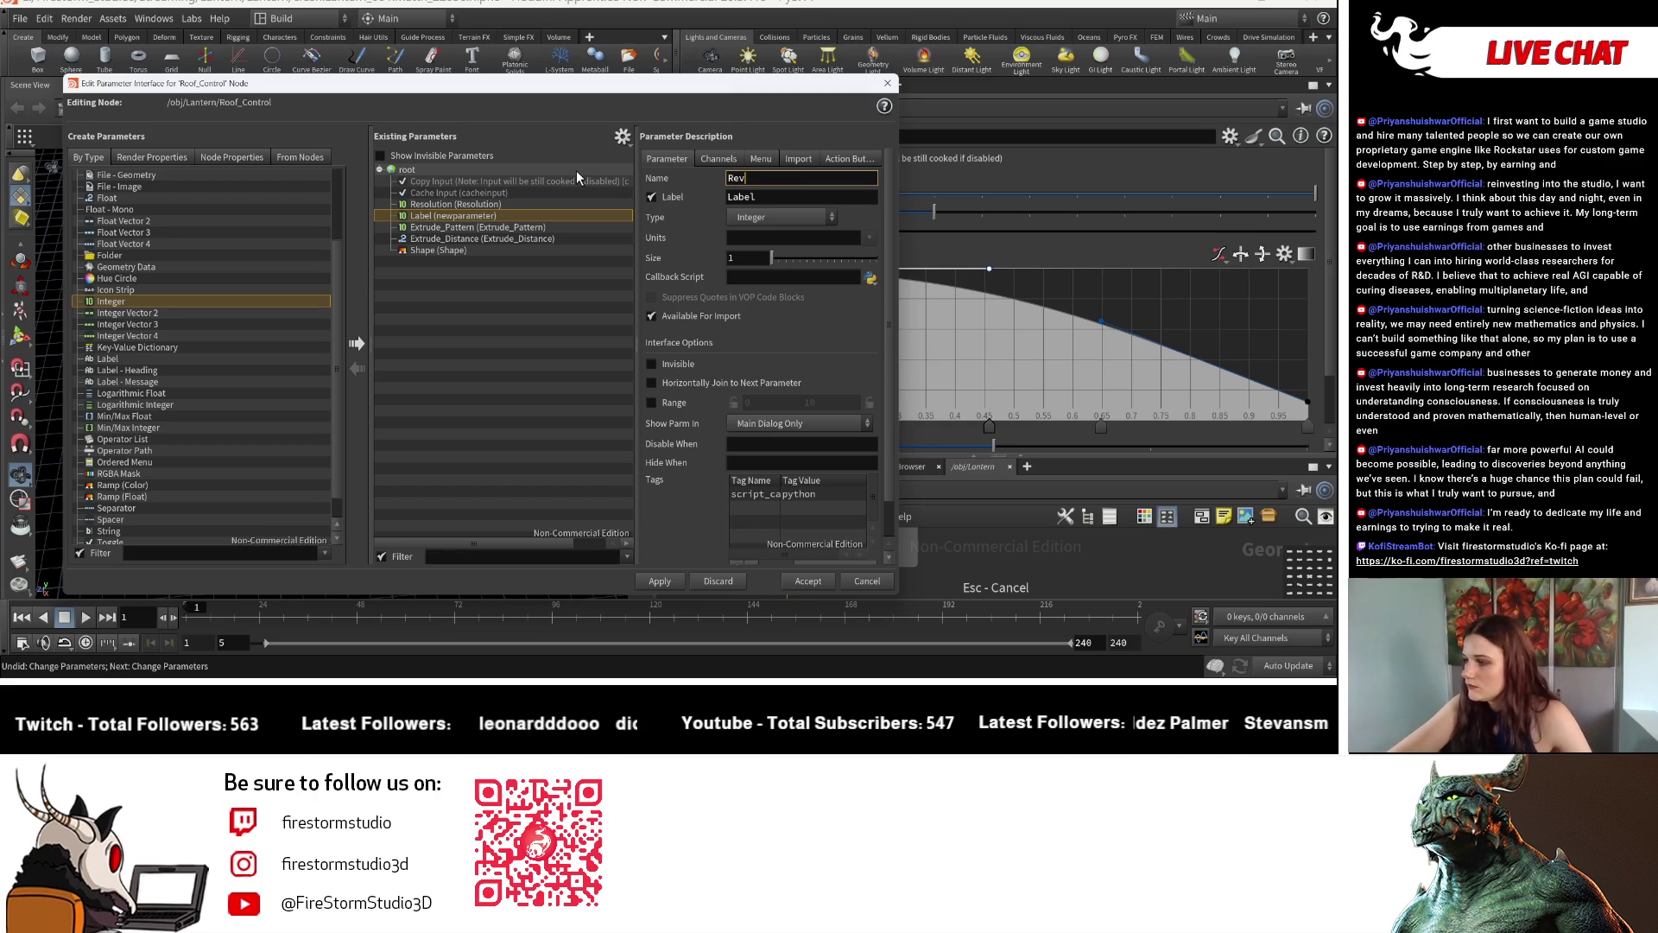
{"action": "type", "text": "olved"}
{"action": "key", "text": "BackSpace"}
{"action": "type", "text": "_Segments"}
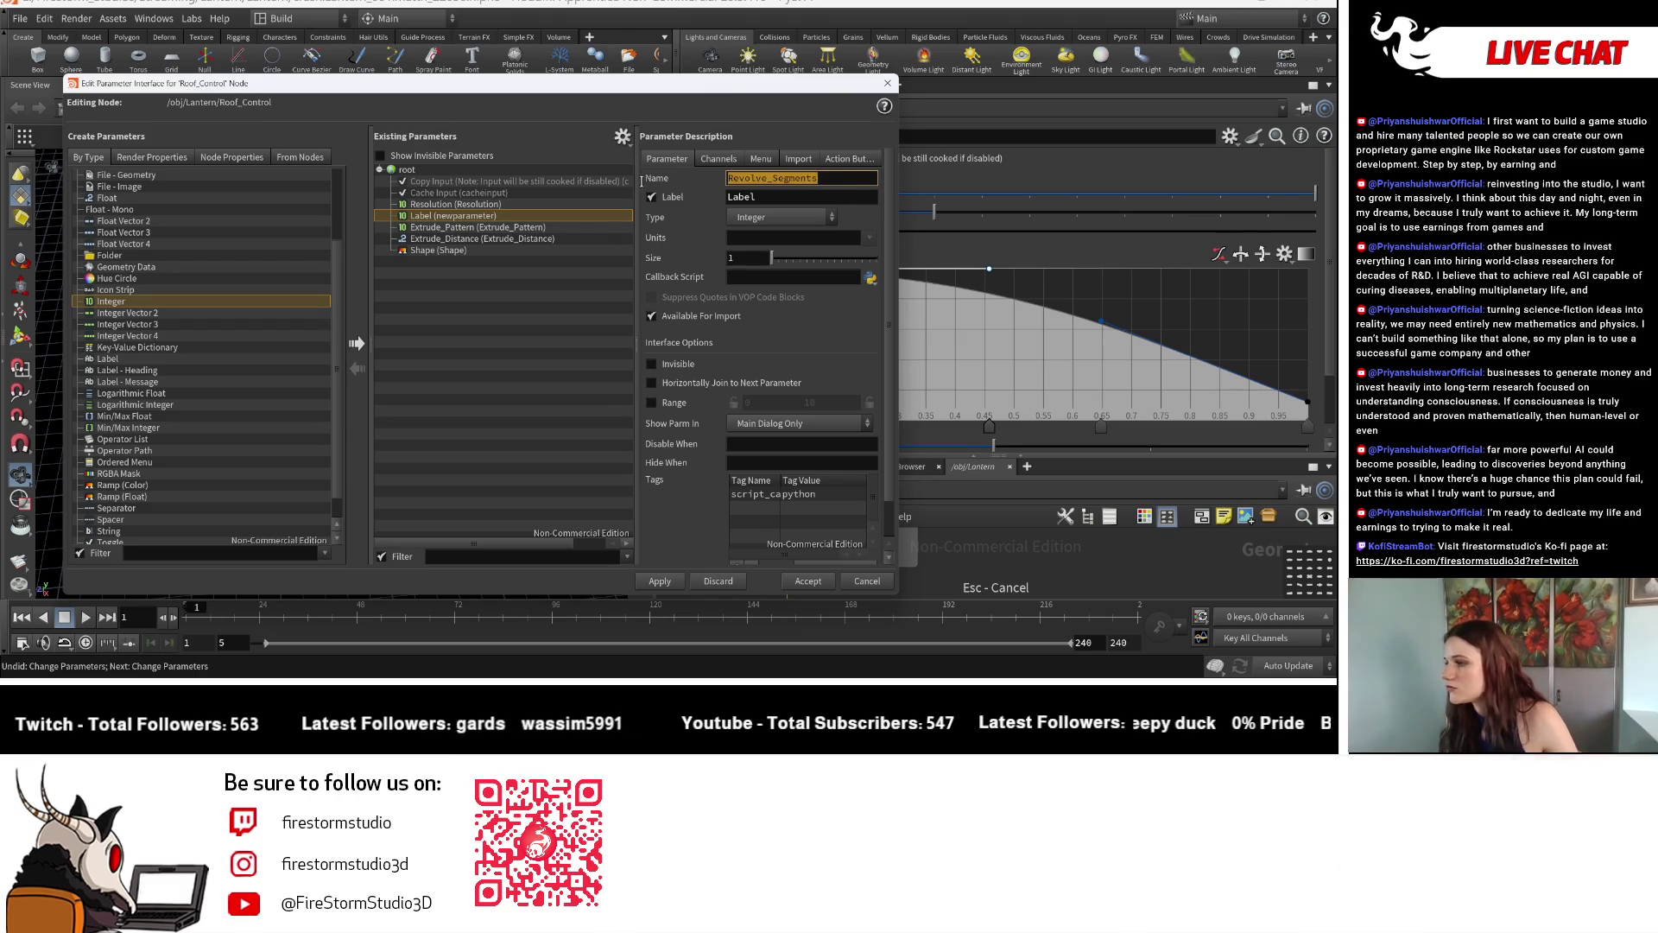
{"action": "left_click", "coordinate": [777, 196]}
{"action": "double_click", "coordinate": [776, 198]}
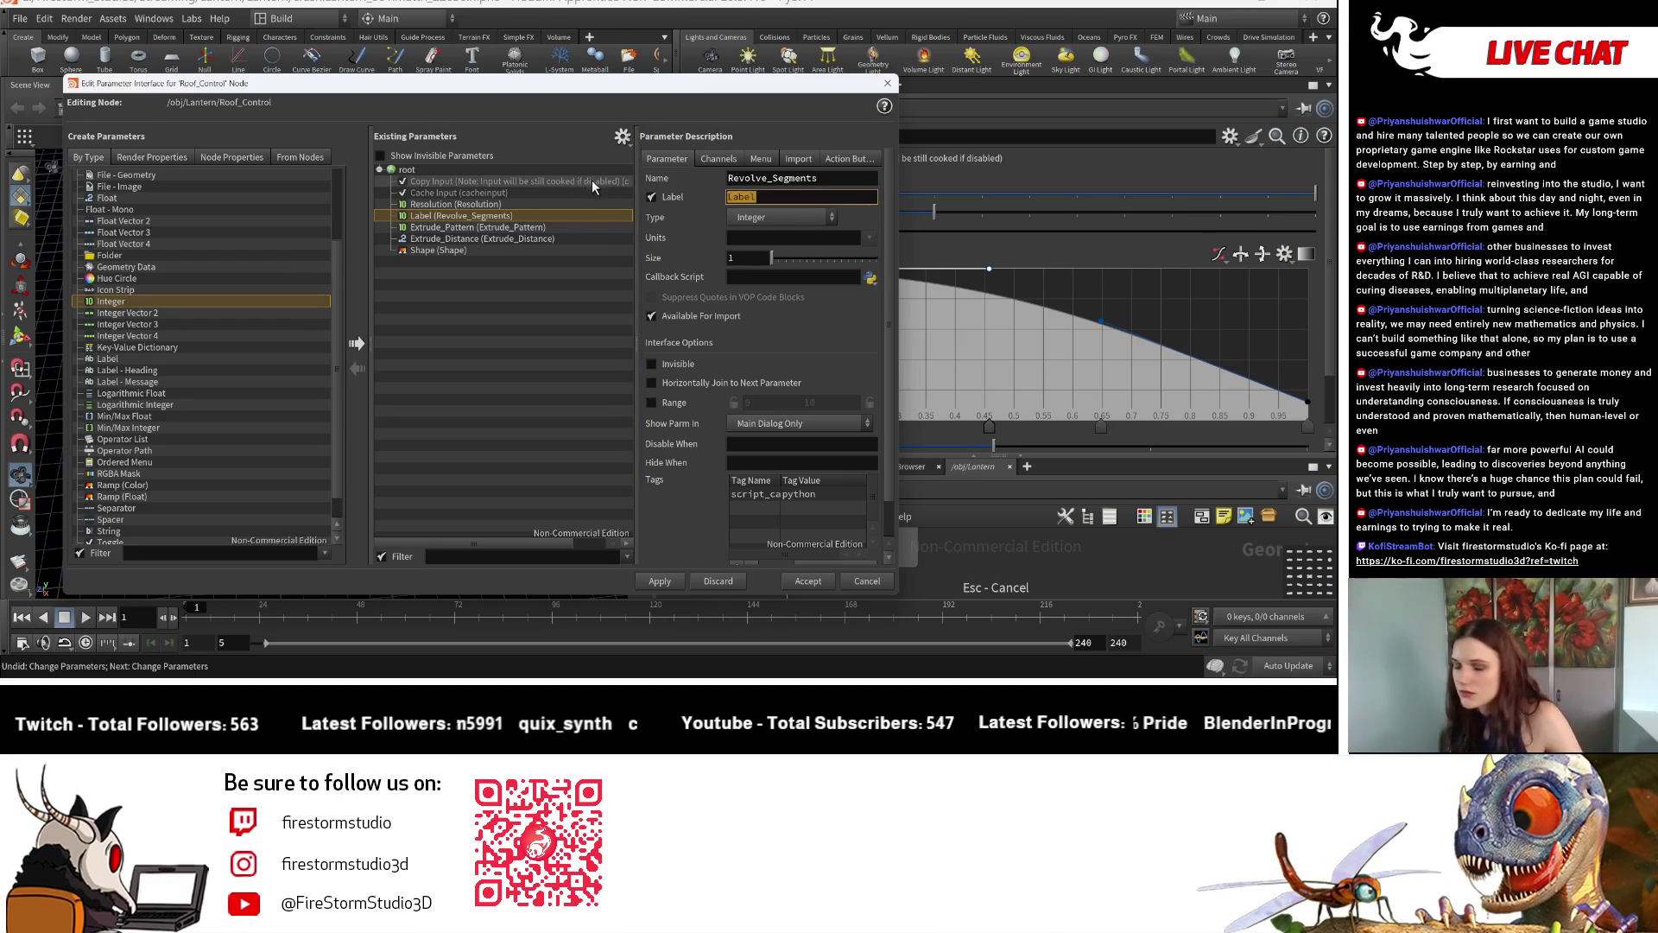
{"action": "type", "text": "Revolve_Segments"}
{"action": "key", "text": "Return"}
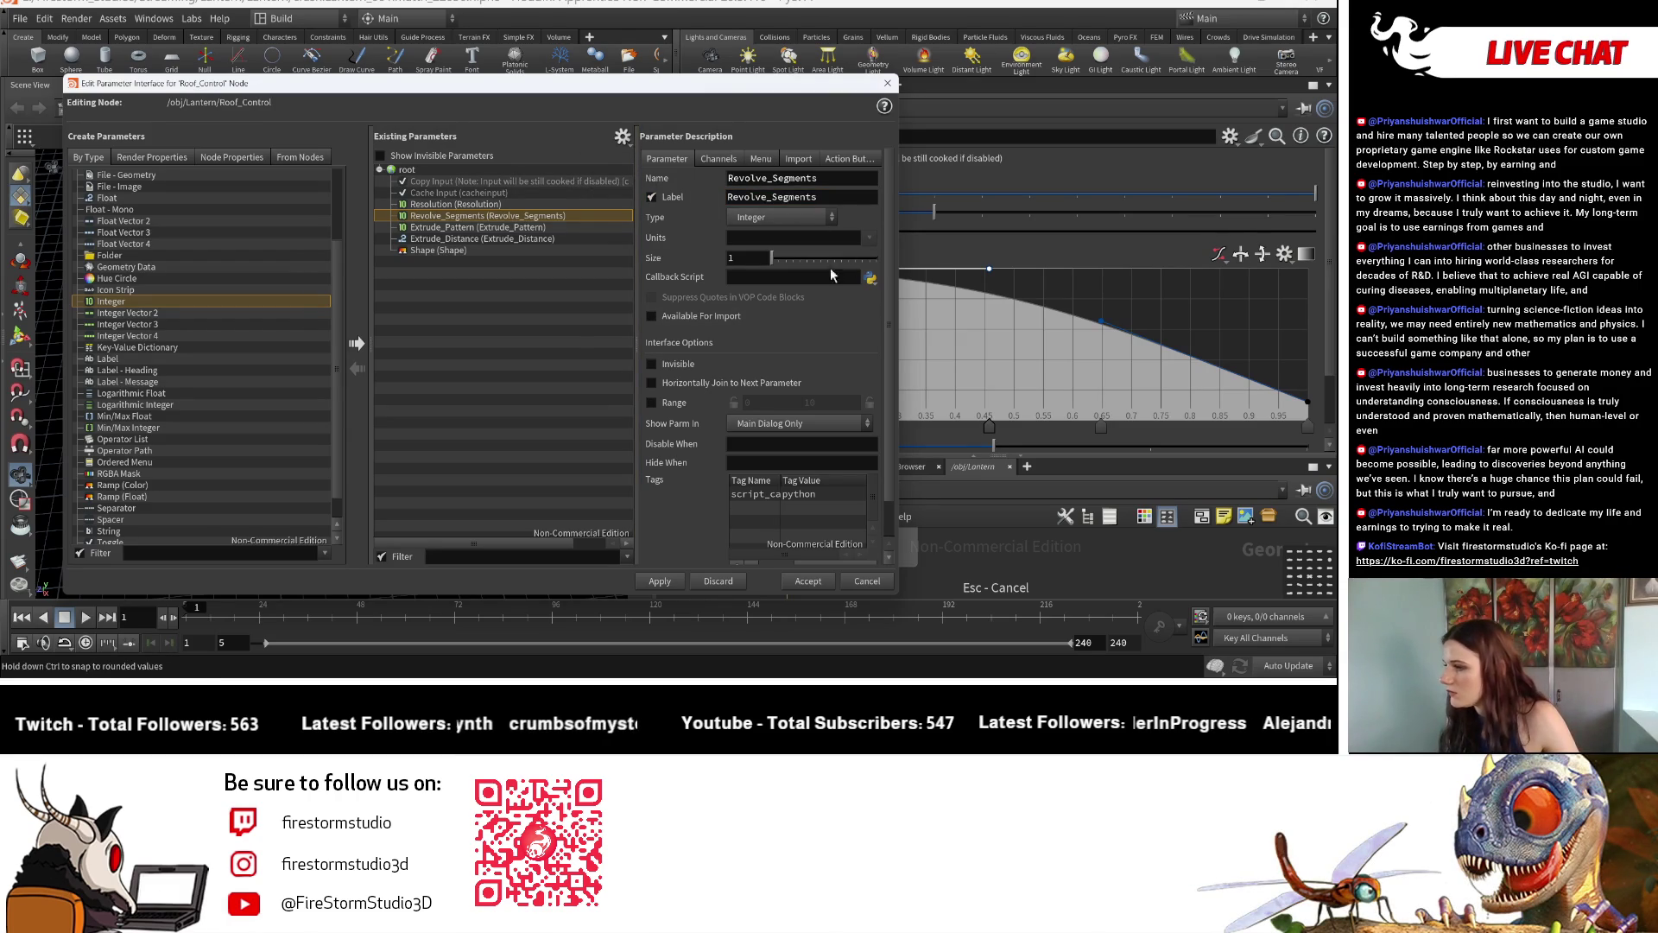
{"action": "left_click", "coordinate": [805, 582]}
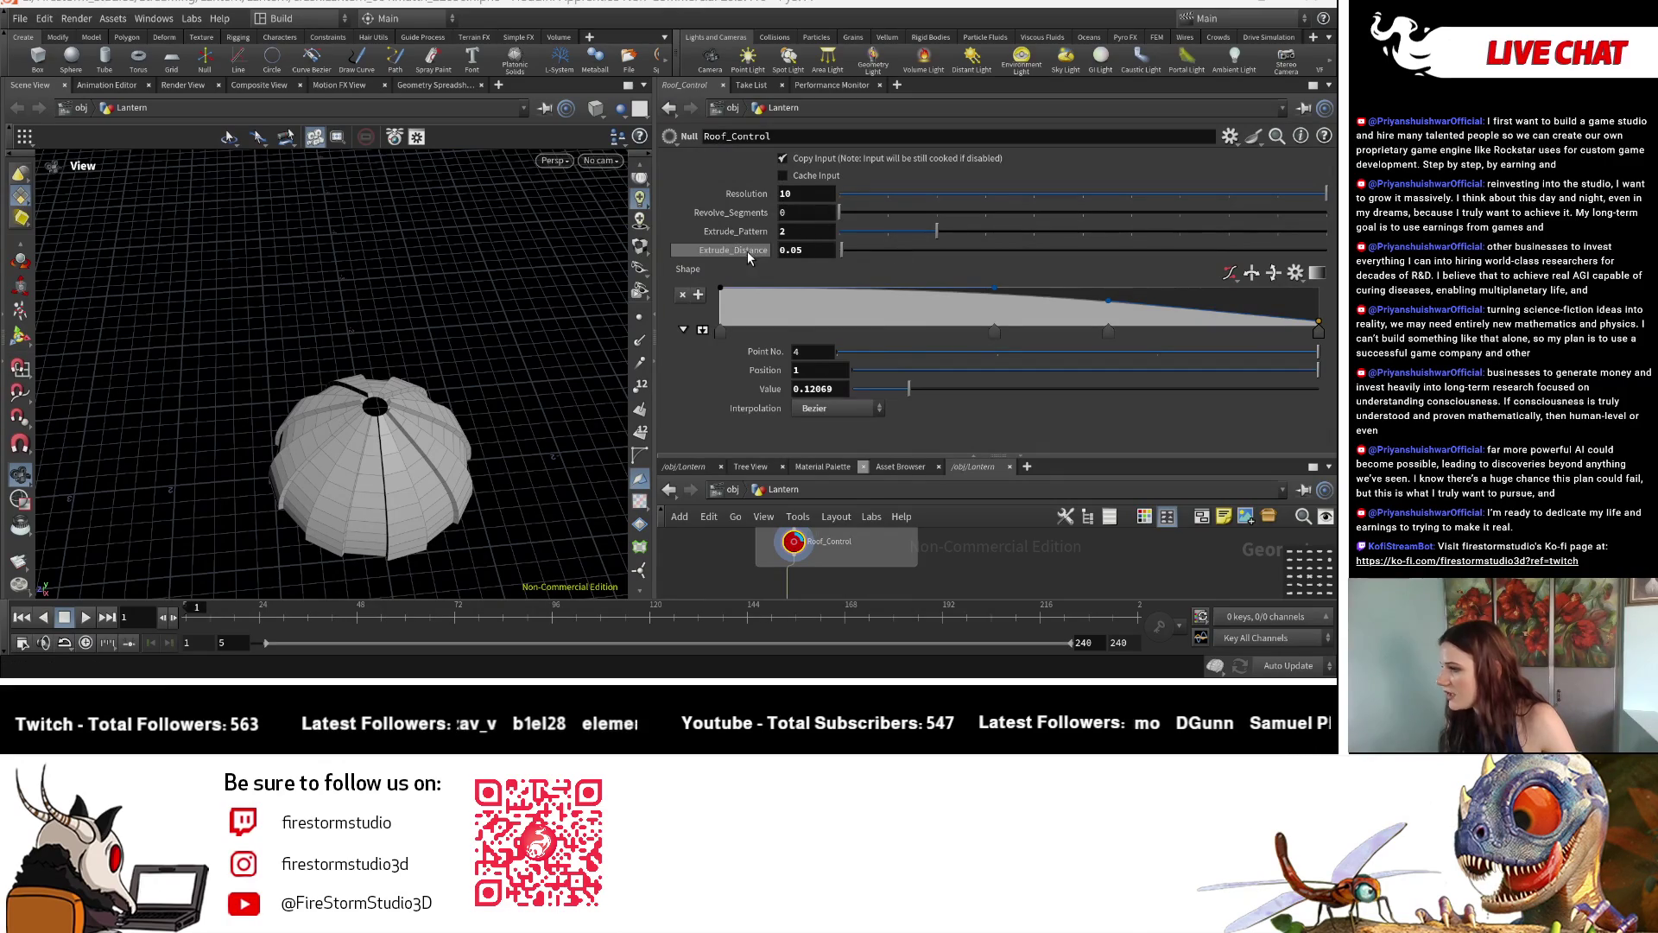
Reference Revolve_Segments into revolve4's Divisions, then return to Roof_Control's parameters.
{"action": "right_click", "coordinate": [751, 216]}
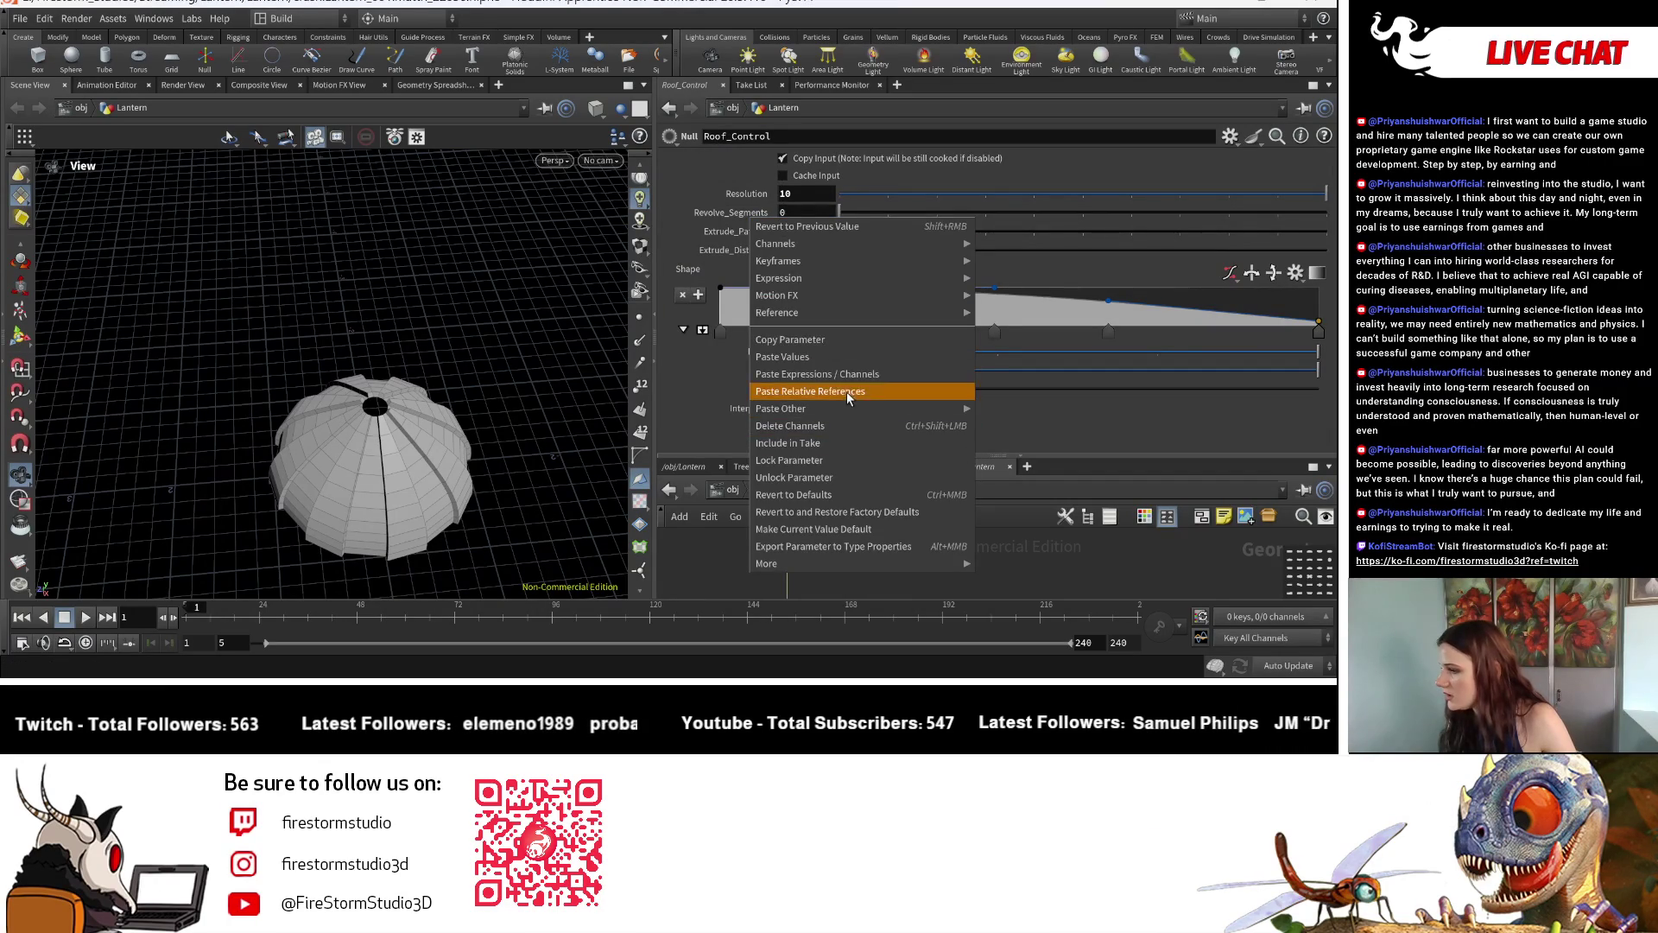
{"action": "left_click", "coordinate": [956, 550]}
{"action": "middle_click_drag", "start_coordinate": [956, 551], "coordinate": [830, 575]}
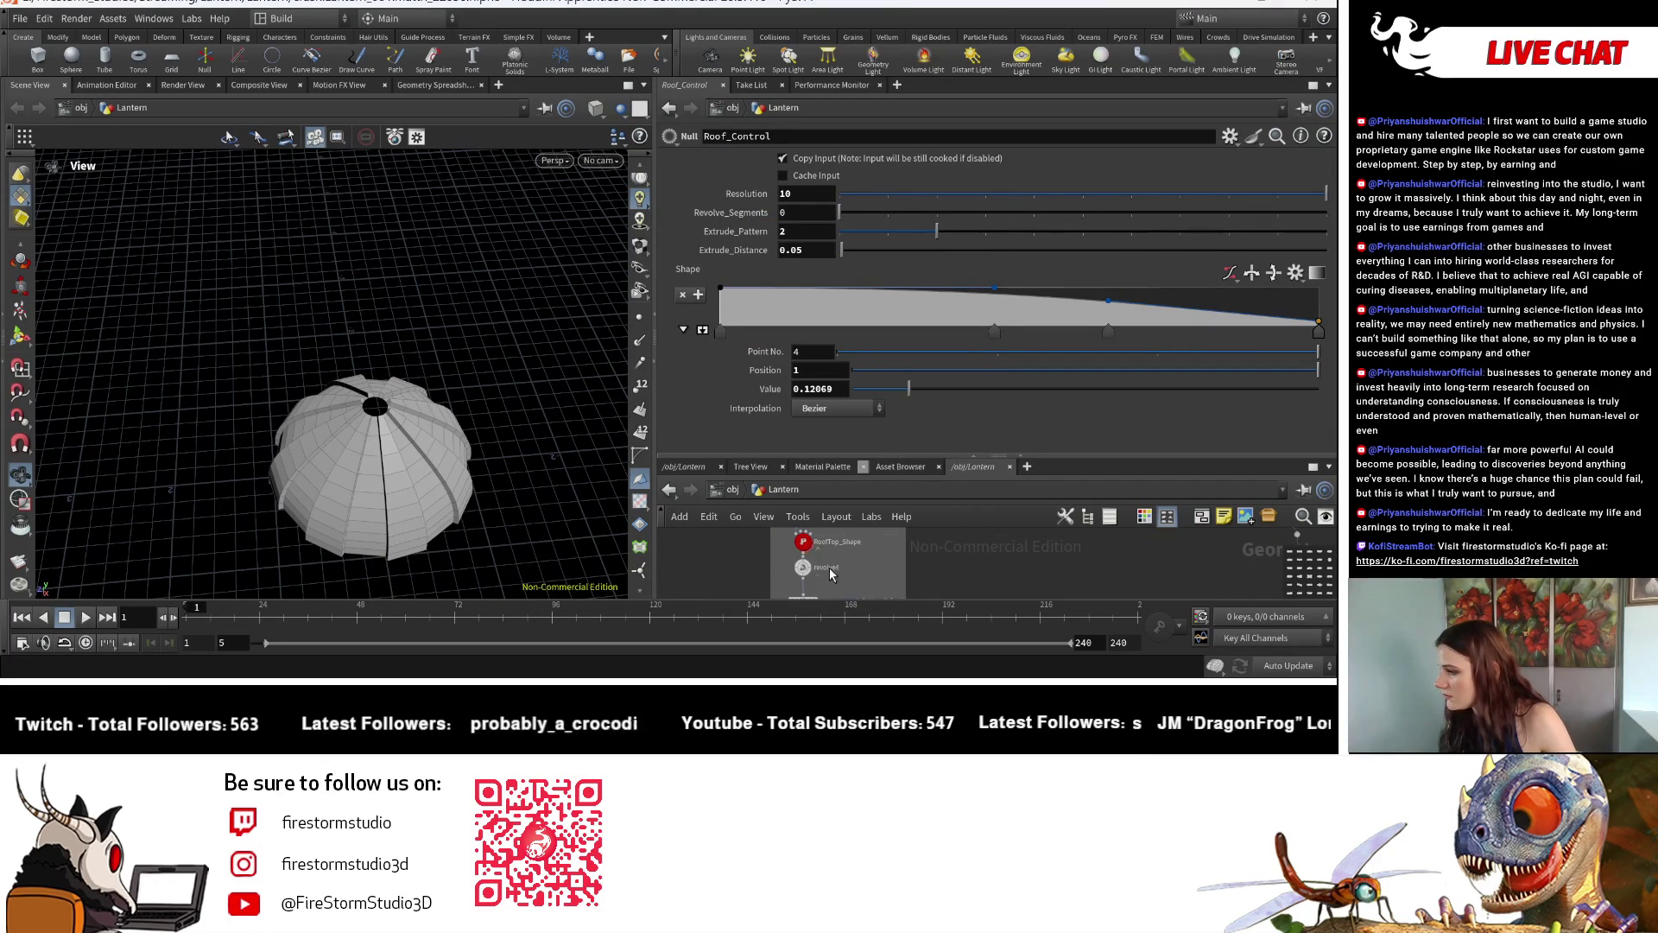
{"action": "left_click", "coordinate": [804, 568]}
{"action": "right_click", "coordinate": [751, 233]}
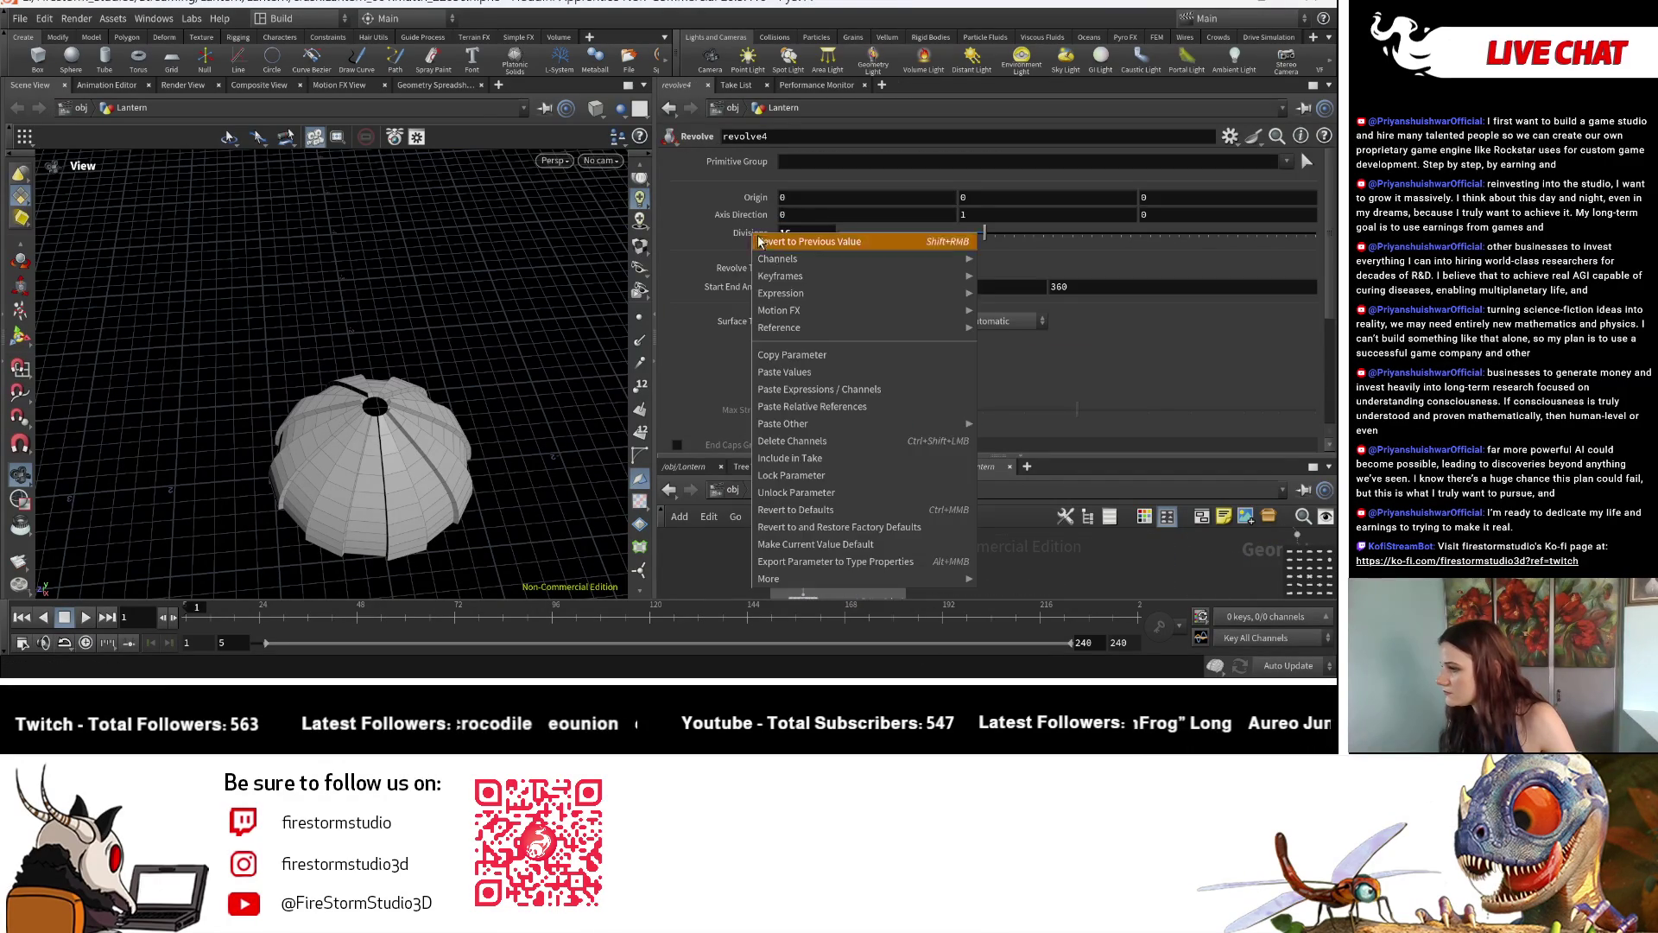
{"action": "left_click", "coordinate": [835, 406]}
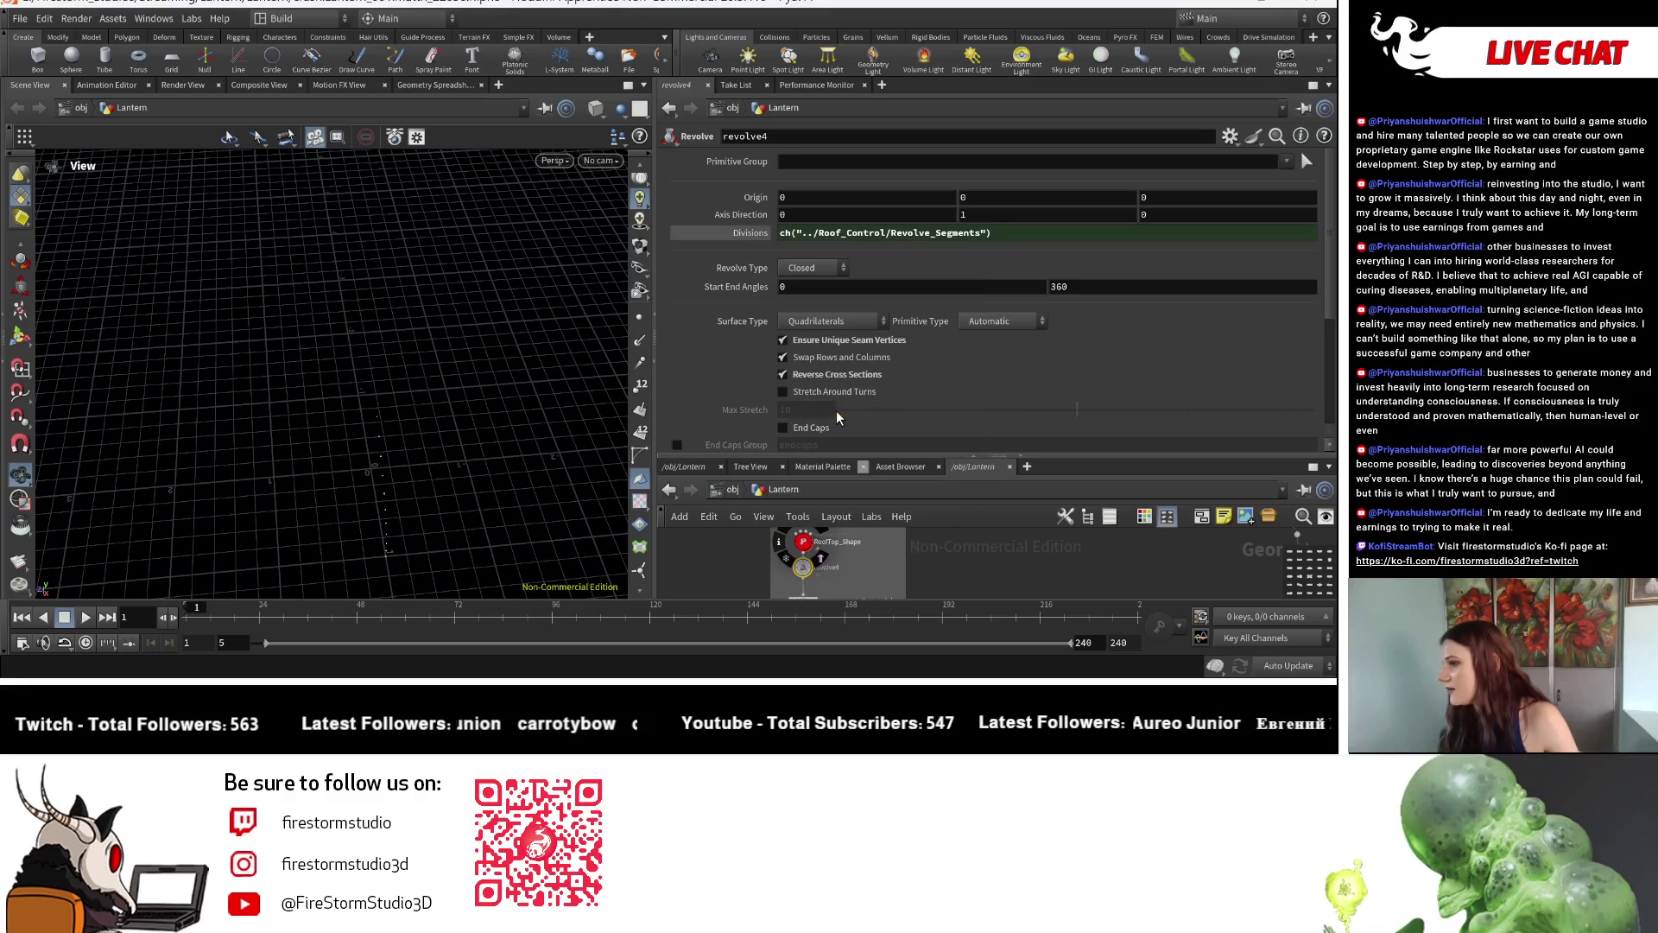
{"action": "middle_click_drag", "start_coordinate": [963, 547], "coordinate": [856, 584]}
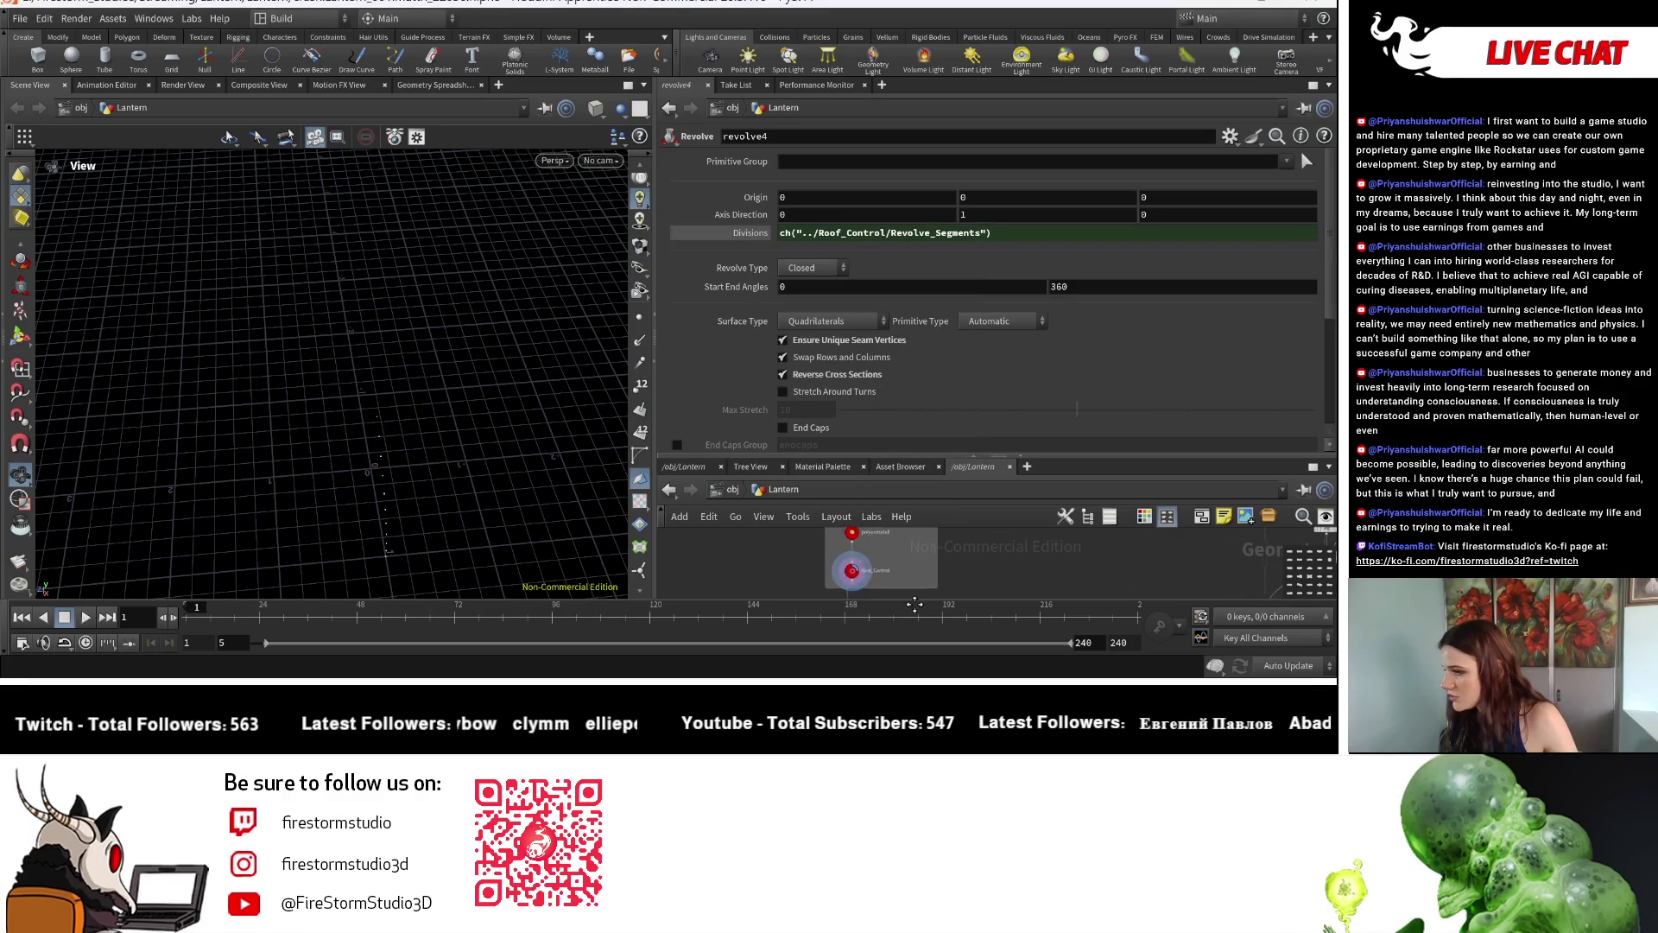
{"action": "scroll", "coordinate": [857, 593], "scroll_direction": "up", "scroll_amount": 3}
{"action": "left_click", "coordinate": [852, 545]}
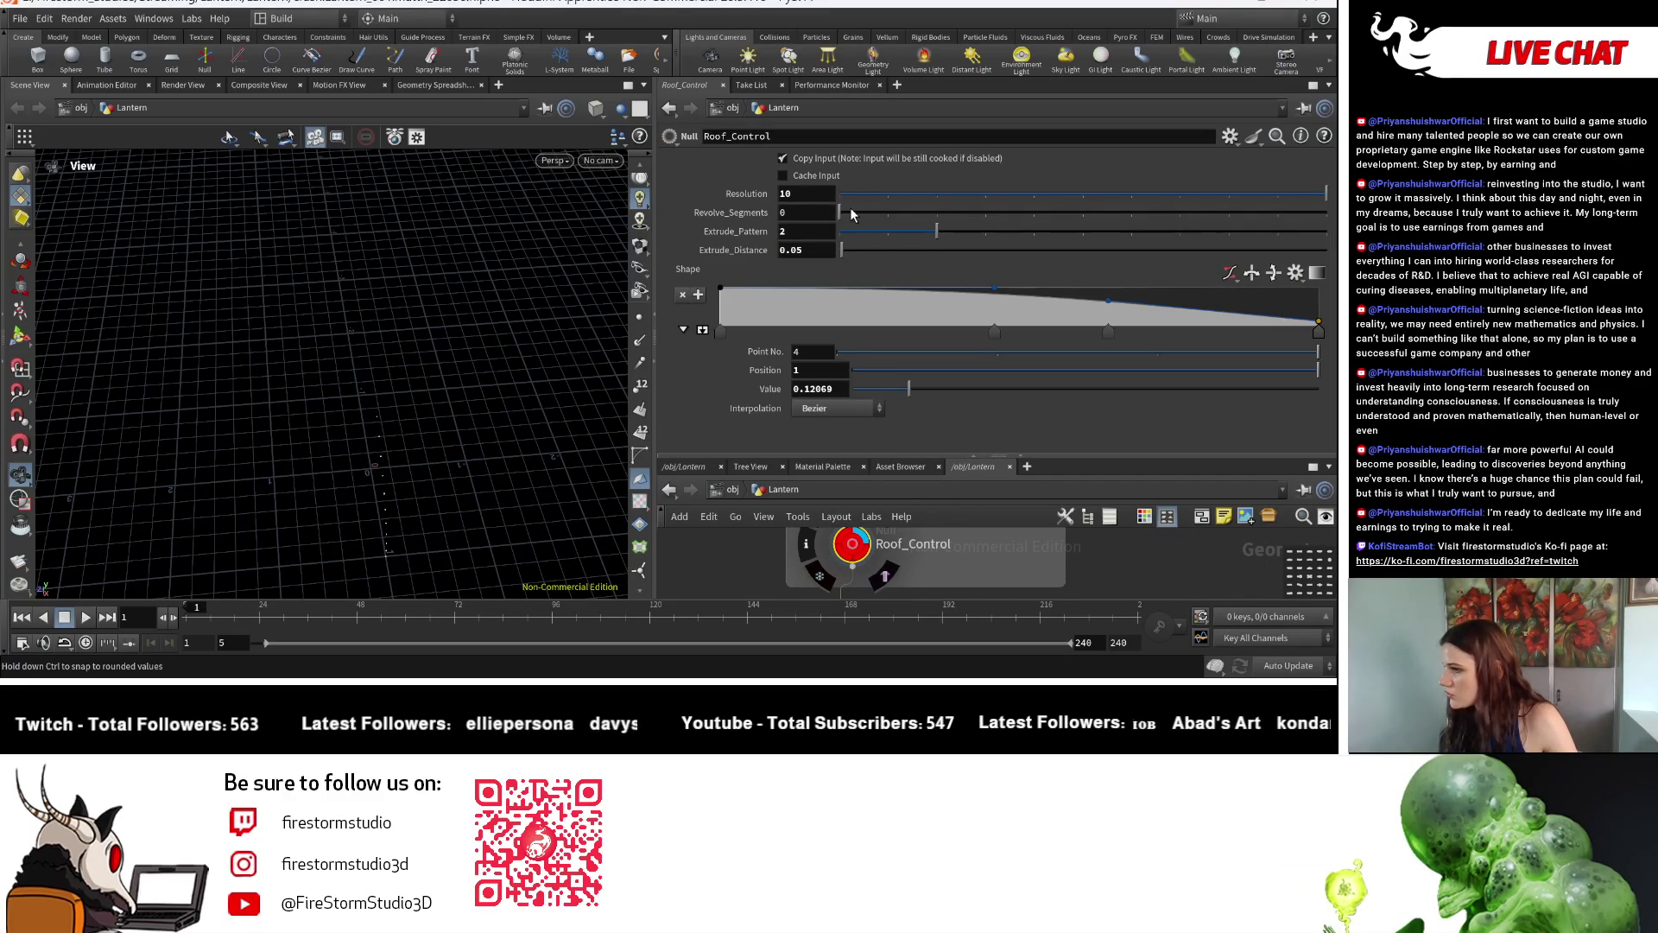
Raise Revolve_Segments on Roof_Control from 1 up to 25 for a fully revolved dome.
{"action": "left_click_drag", "start_coordinate": [882, 216], "coordinate": [1324, 230]}
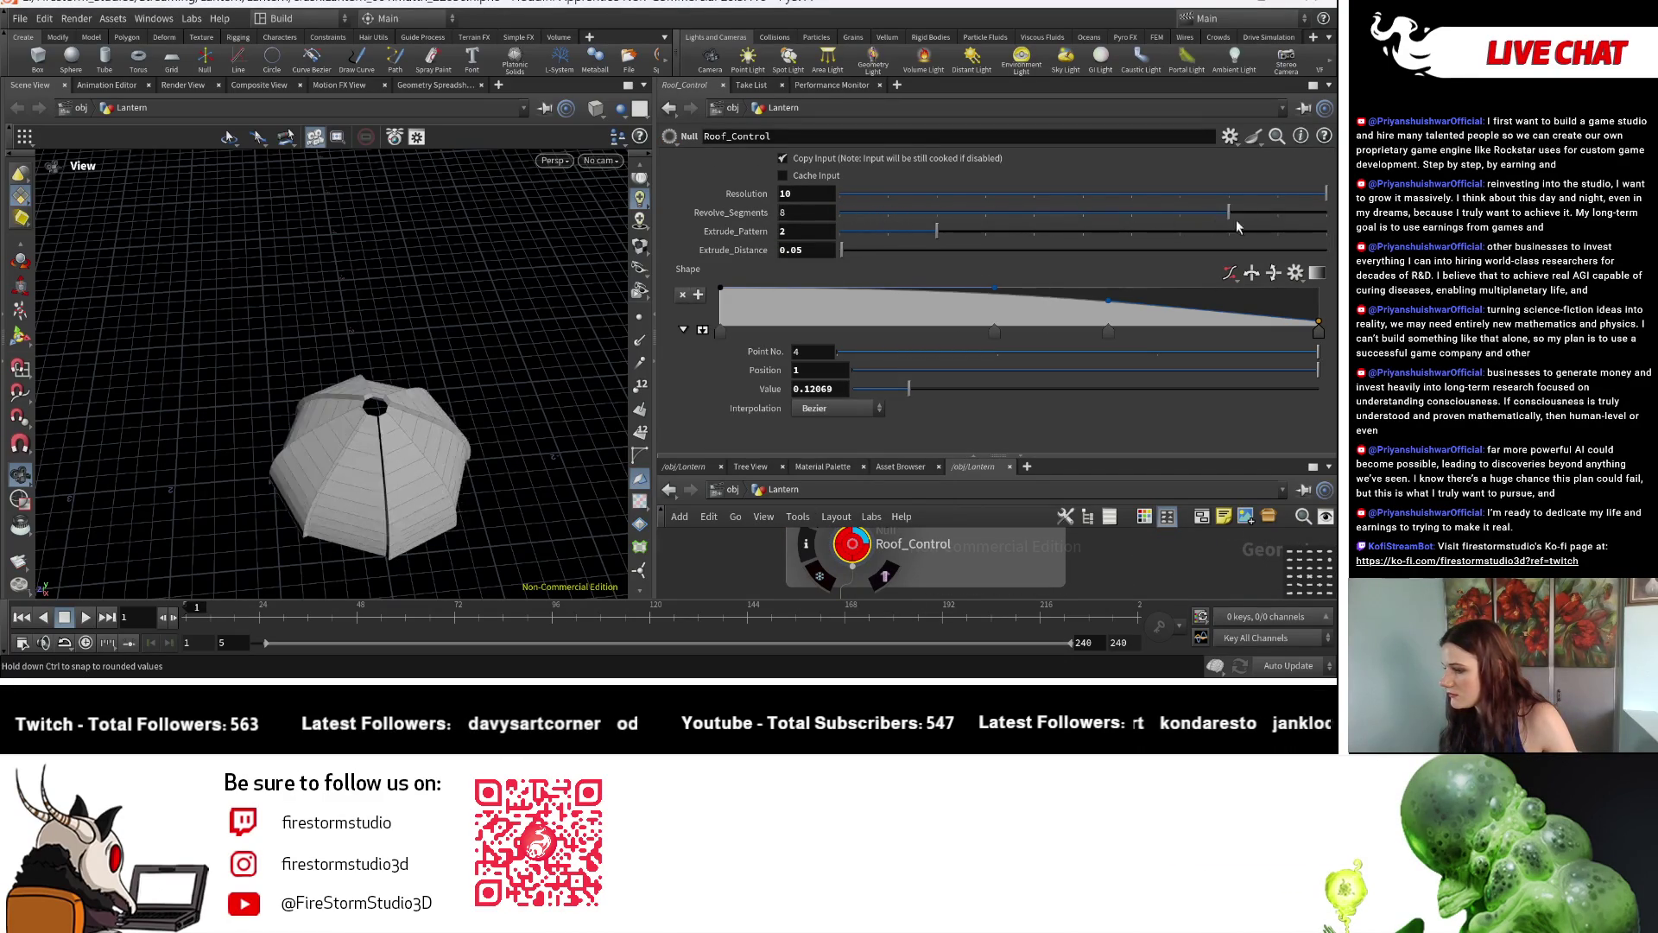
{"action": "double_click", "coordinate": [807, 210]}
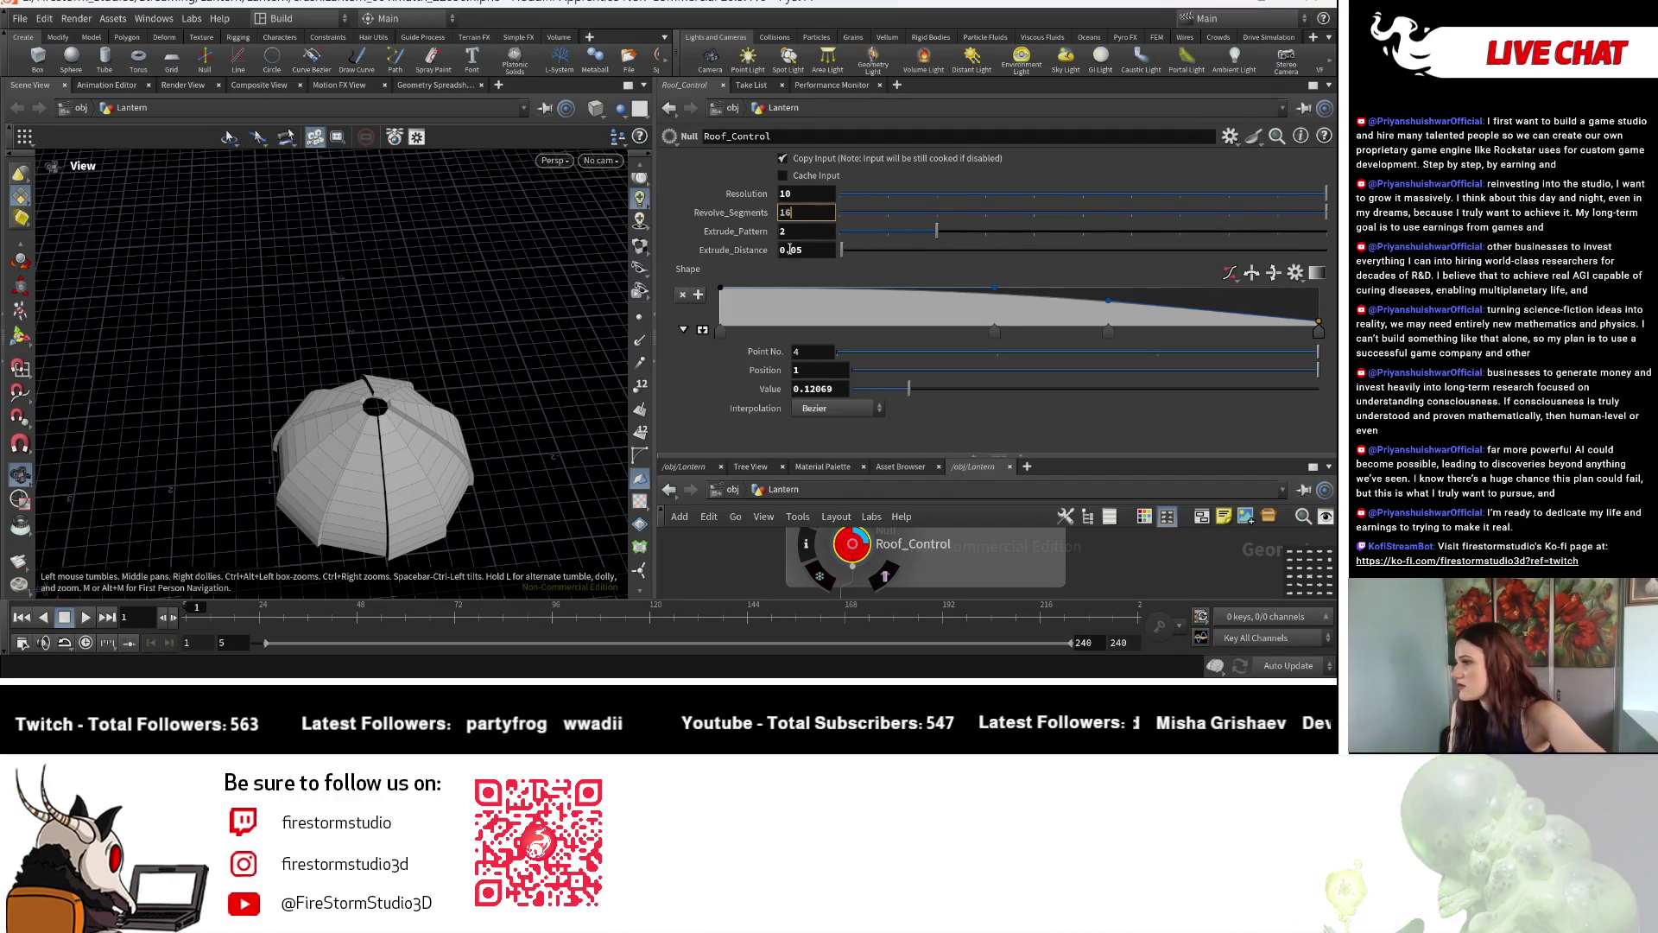
{"action": "type", "text": "6"}
{"action": "key", "text": "Return"}
{"action": "mouse_move", "coordinate": [781, 211]}
{"action": "middle_mouse_down"}
{"action": "mouse_move", "coordinate": [844, 209]}
{"action": "mouse_move", "coordinate": [783, 218]}
{"action": "middle_mouse_up"}
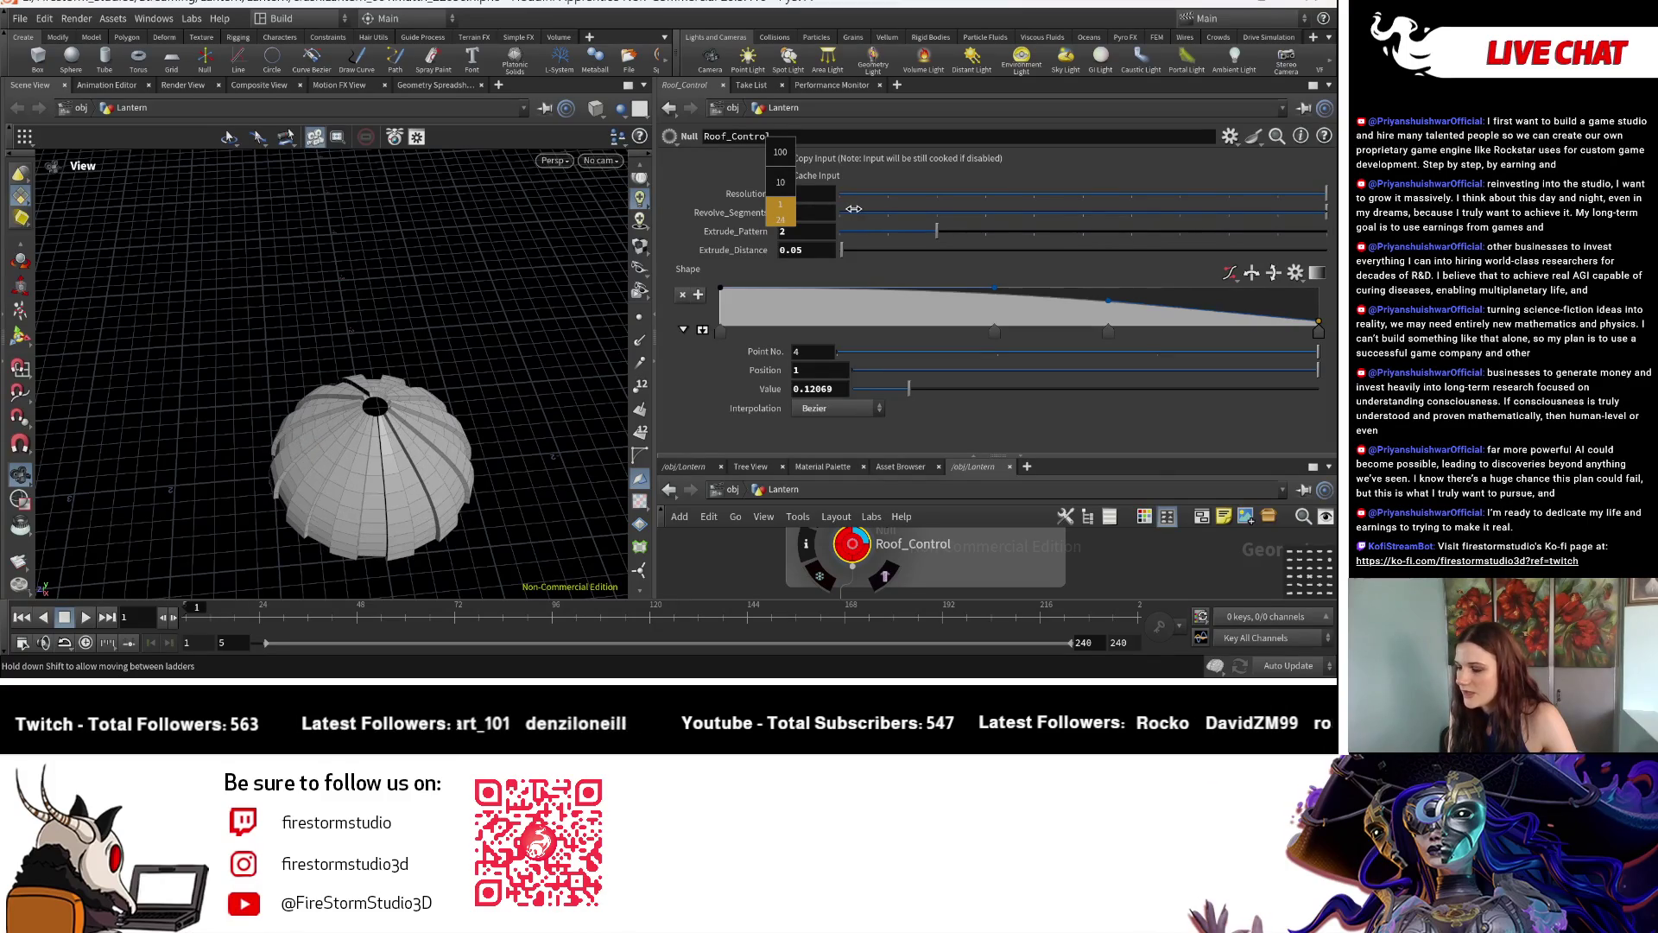
{"action": "scroll", "coordinate": [376, 415], "scroll_direction": "up", "scroll_amount": 5}
{"action": "mouse_move", "coordinate": [376, 415]}
{"action": "left_mouse_down"}
{"action": "mouse_move", "coordinate": [450, 284]}
{"action": "mouse_move", "coordinate": [386, 431]}
{"action": "mouse_move", "coordinate": [357, 331]}
{"action": "left_mouse_up"}
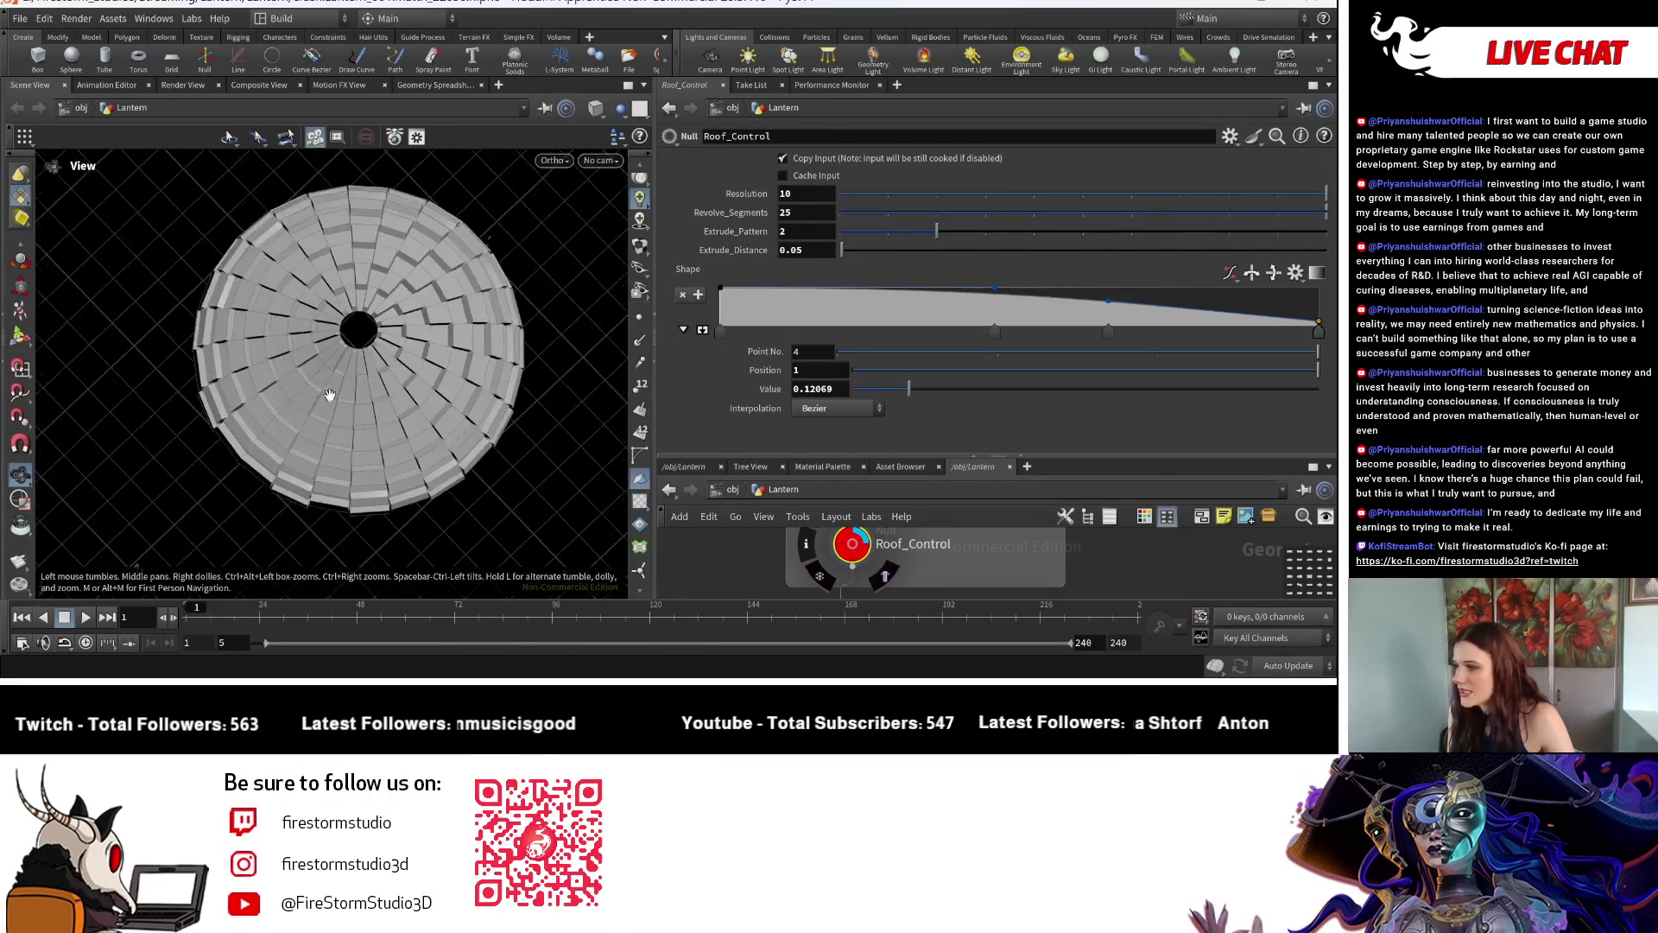
Set Extrude_Pattern to 5, giving the dome fewer, wider ribs.
{"action": "left_click_drag", "start_coordinate": [924, 235], "coordinate": [976, 238]}
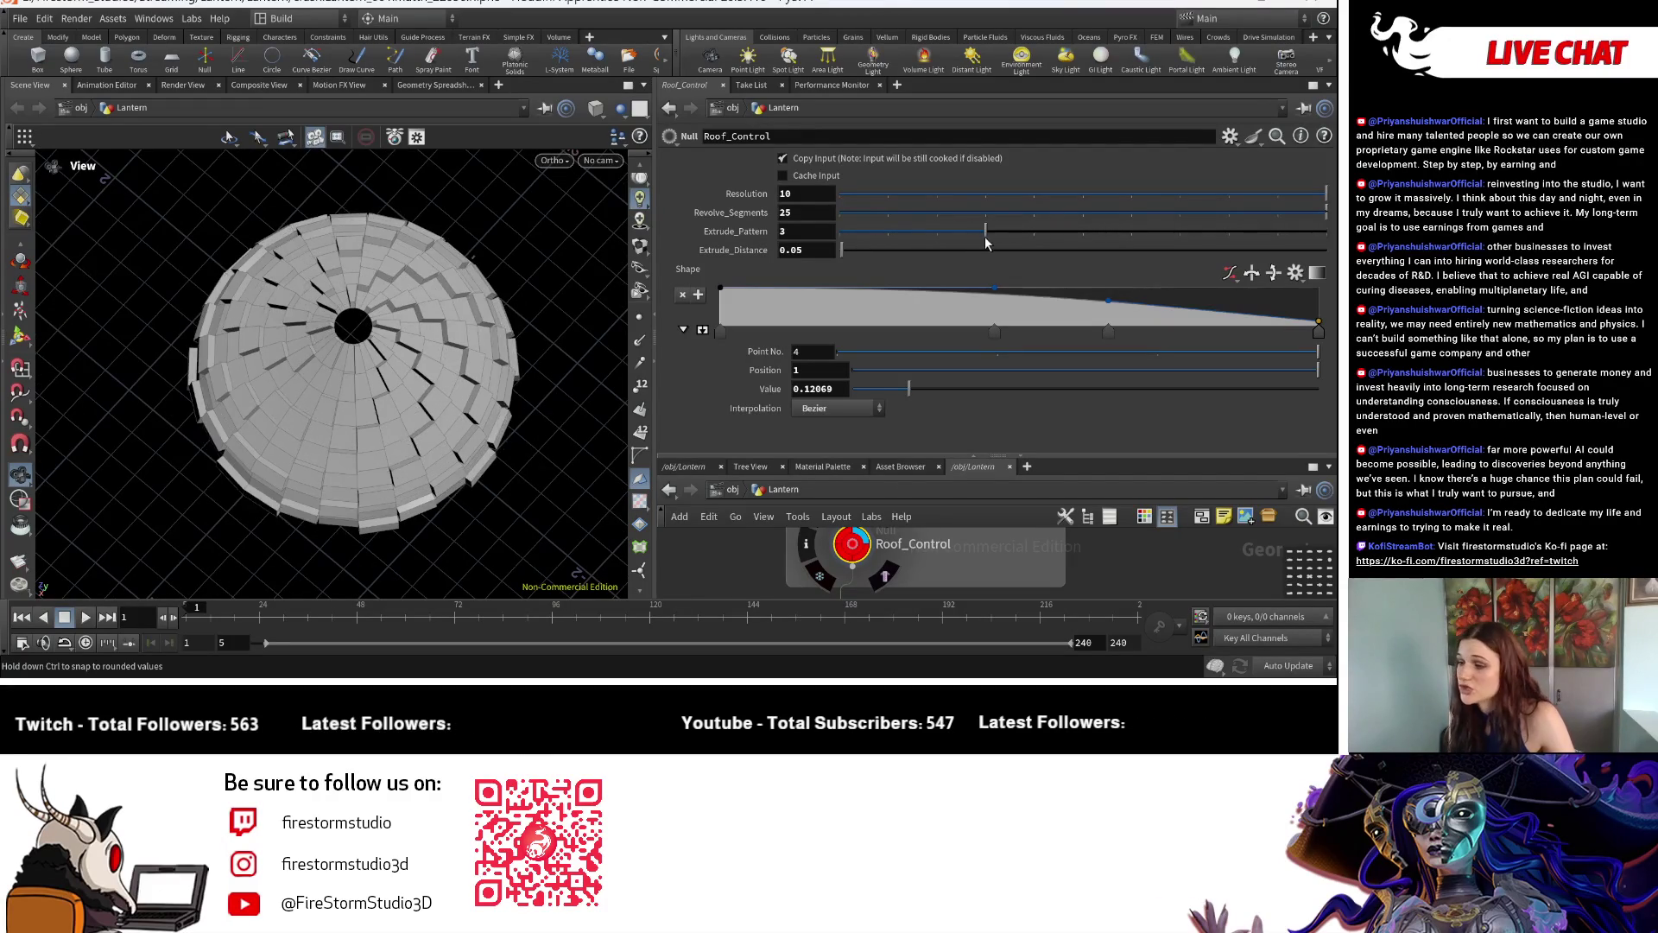
{"action": "mouse_move", "coordinate": [989, 235]}
{"action": "left_mouse_down"}
{"action": "mouse_move", "coordinate": [1125, 235]}
{"action": "mouse_move", "coordinate": [1083, 235]}
{"action": "left_mouse_up"}
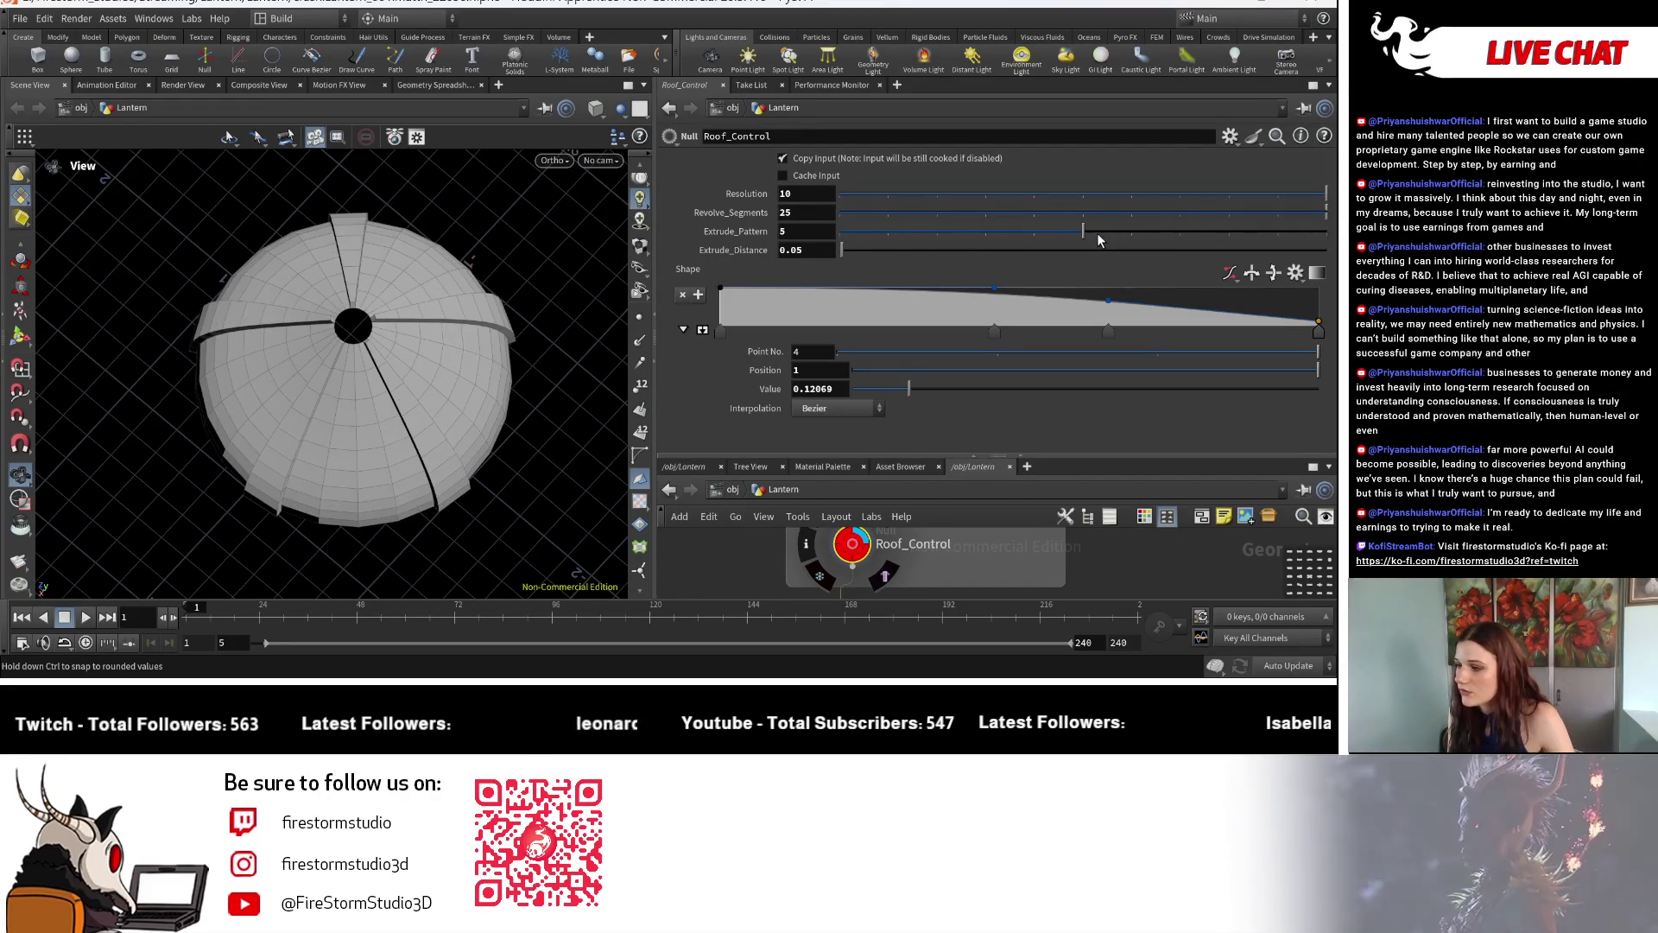
{"action": "mouse_move", "coordinate": [260, 371]}
{"action": "left_mouse_down"}
{"action": "mouse_move", "coordinate": [459, 430]}
{"action": "mouse_move", "coordinate": [228, 309]}
{"action": "left_mouse_up"}
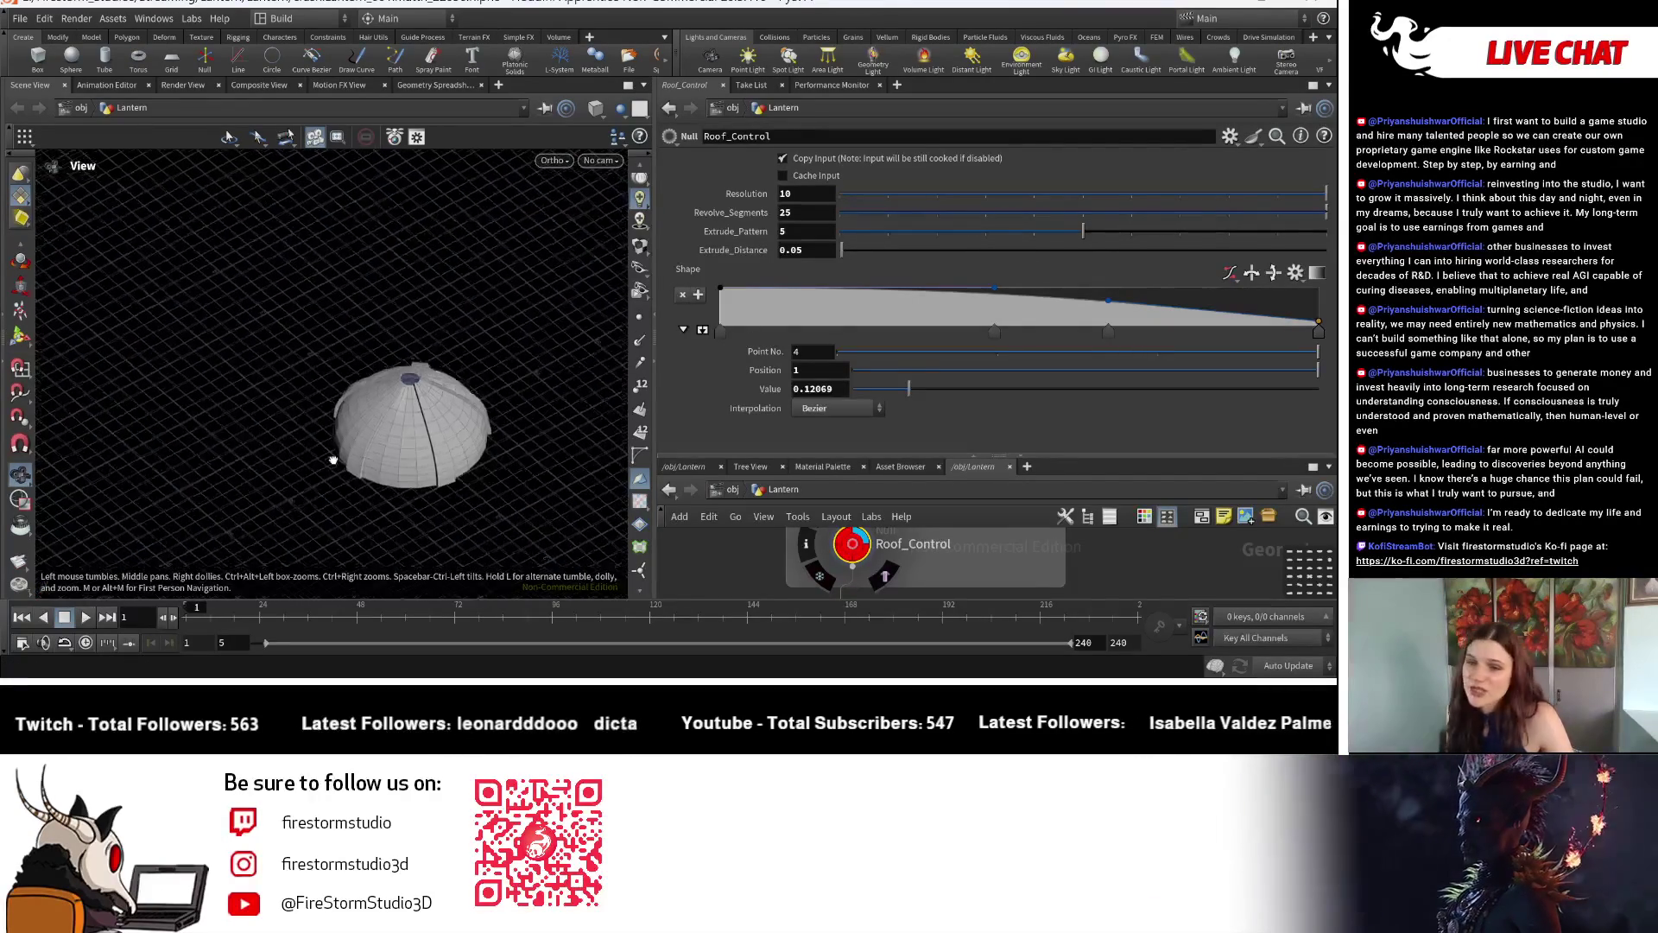
{"action": "scroll", "coordinate": [229, 308], "scroll_direction": "up", "scroll_amount": 3}
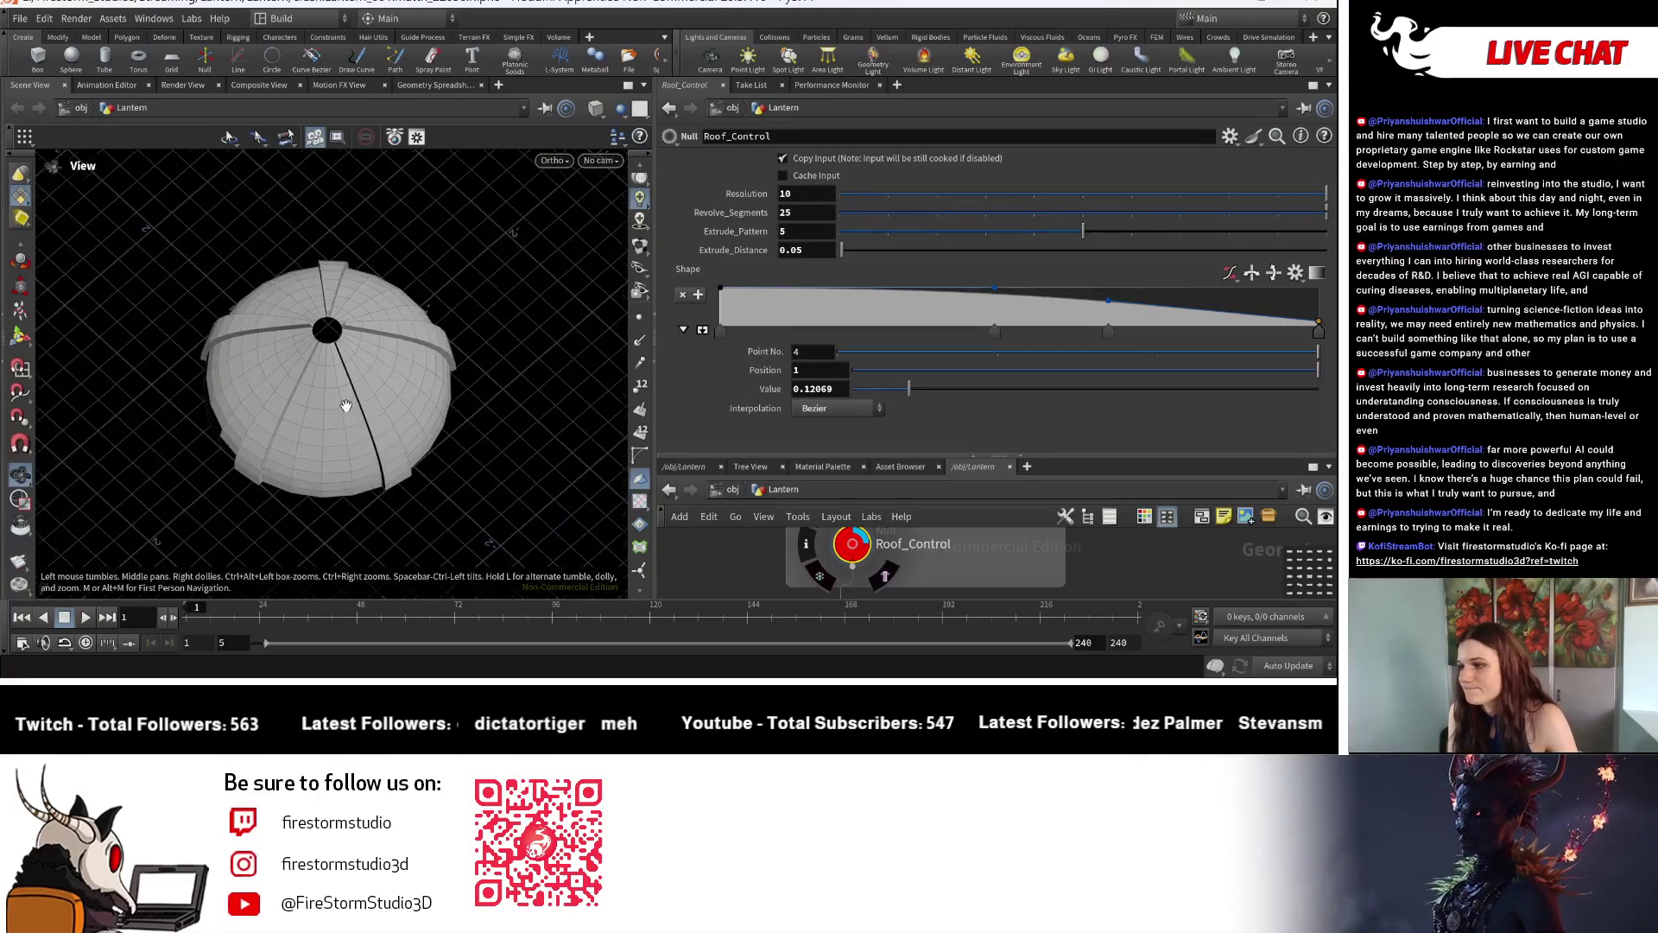
{"action": "scroll", "coordinate": [228, 308], "scroll_direction": "up", "scroll_amount": 2}
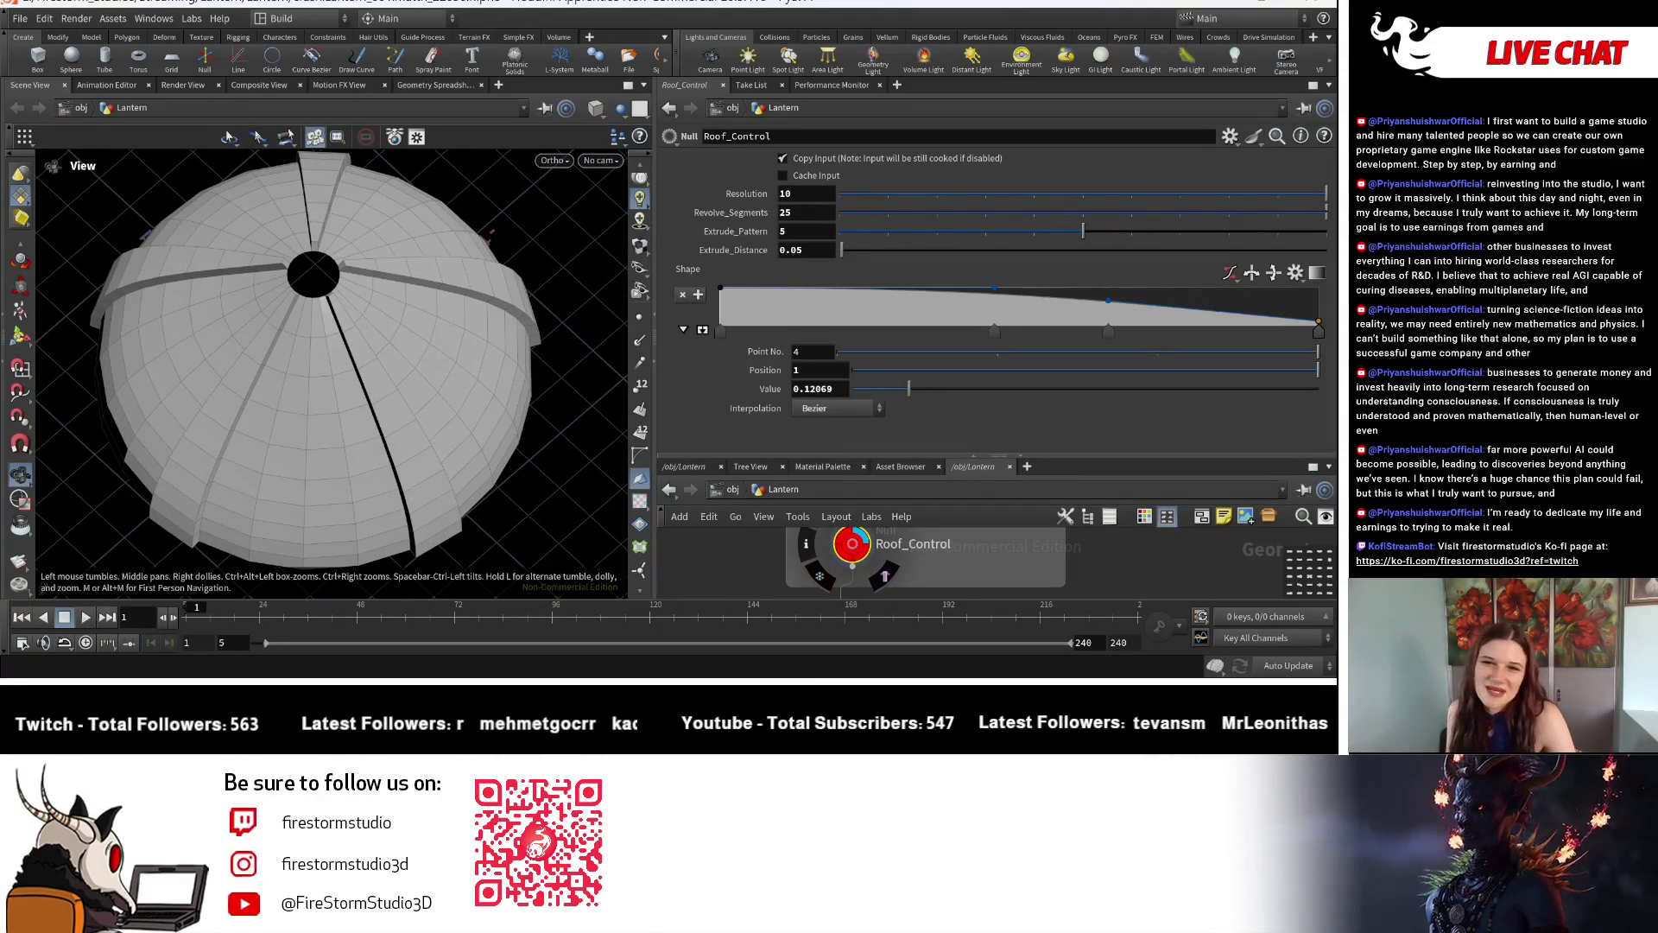
{"action": "mouse_move", "coordinate": [52, 415]}
{"action": "left_mouse_down"}
{"action": "mouse_move", "coordinate": [207, 411]}
{"action": "mouse_move", "coordinate": [53, 425]}
{"action": "mouse_move", "coordinate": [374, 456]}
{"action": "mouse_move", "coordinate": [334, 427]}
{"action": "mouse_move", "coordinate": [339, 383]}
{"action": "left_mouse_up"}
{"action": "scroll", "coordinate": [52, 423], "scroll_direction": "up", "scroll_amount": 3}
{"action": "scroll", "coordinate": [333, 427], "scroll_direction": "down", "scroll_amount": 3}
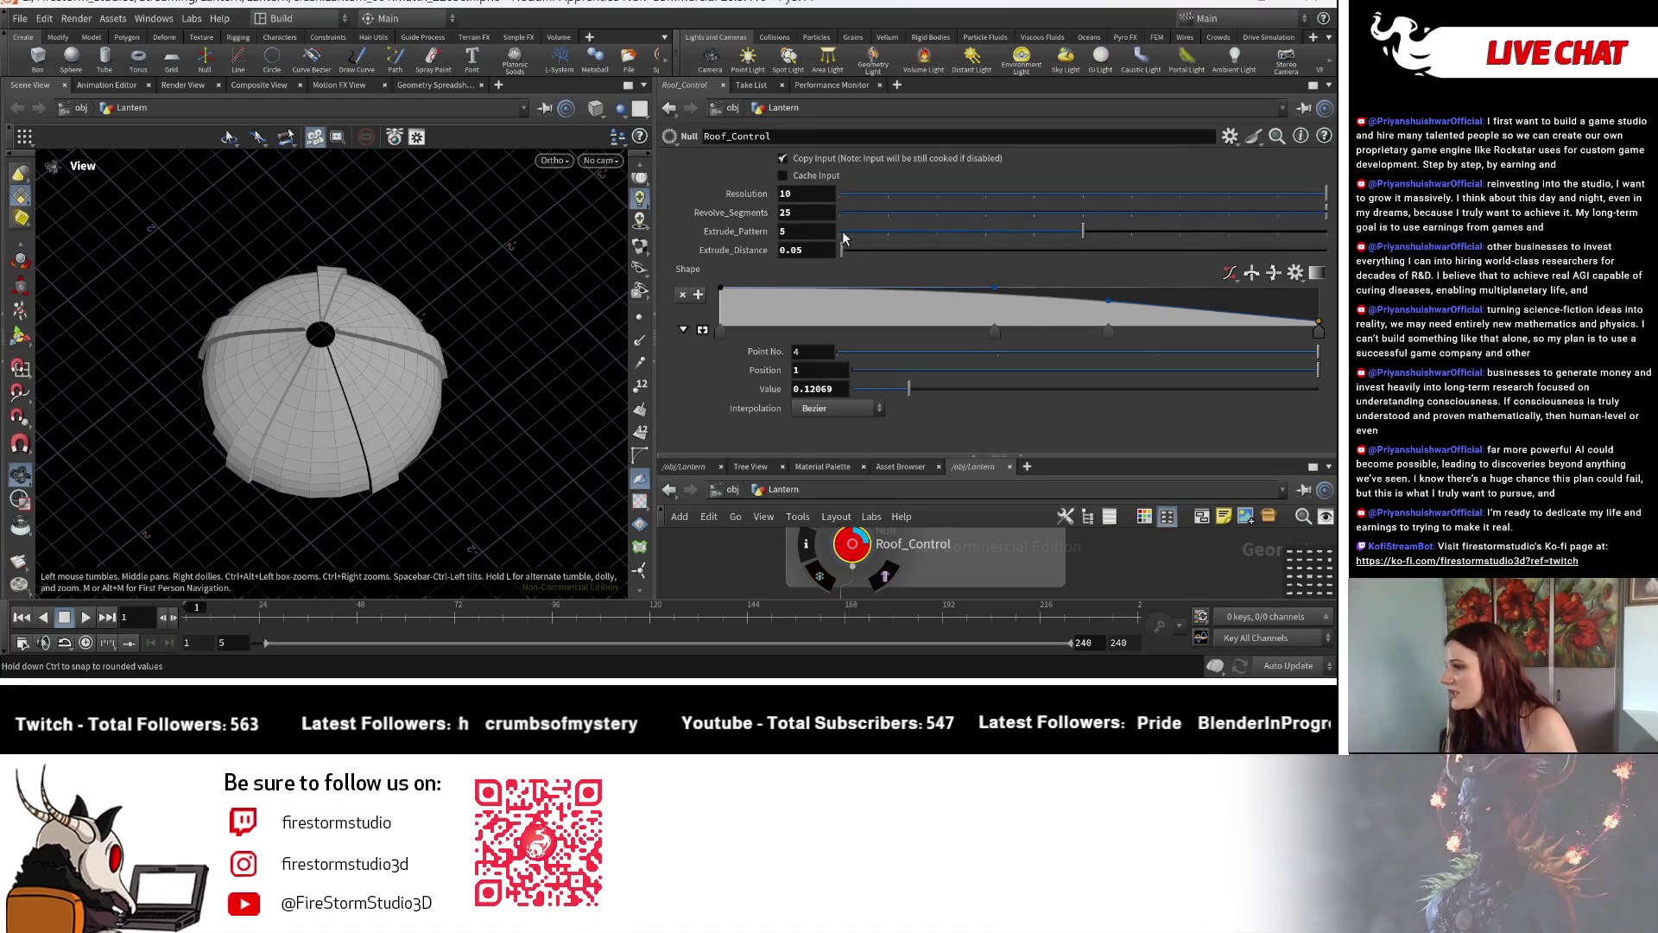
Return Revolve_Segments to 16 and Extrude_Pattern to 2 for narrower alternating ribs.
{"action": "left_click", "coordinate": [794, 212]}
{"action": "type", "text": "16"}
{"action": "key", "text": "Return"}
{"action": "left_click_drag", "start_coordinate": [1083, 231], "coordinate": [936, 233]}
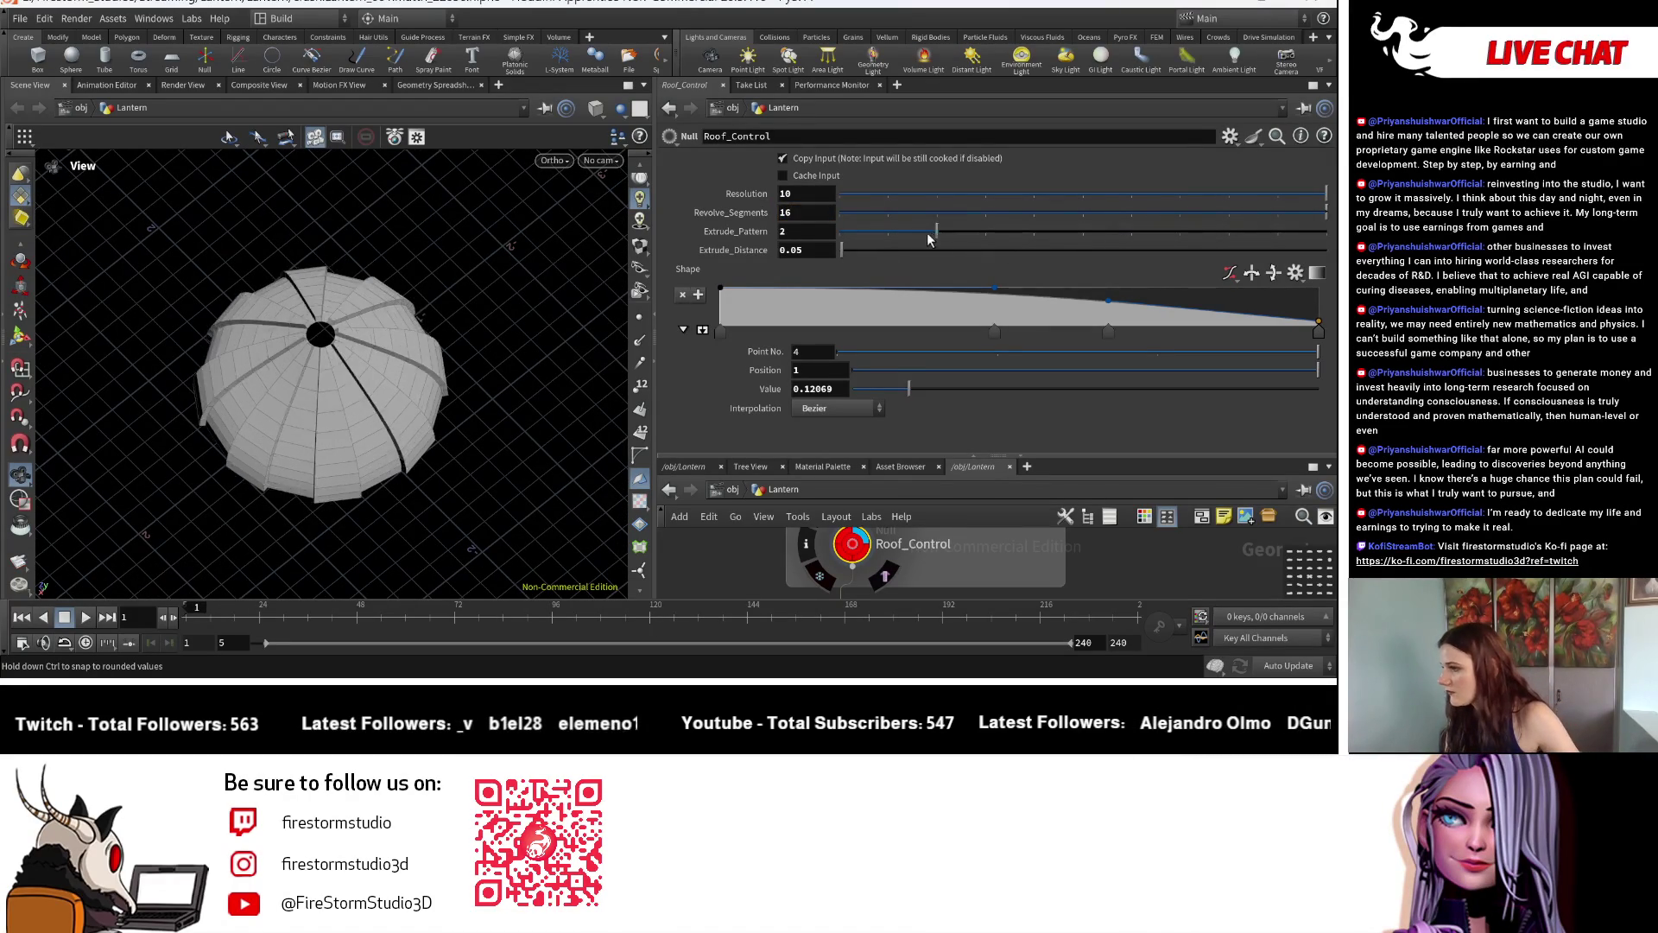
{"action": "mouse_move", "coordinate": [303, 363]}
{"action": "left_mouse_down"}
{"action": "mouse_move", "coordinate": [56, 414]}
{"action": "mouse_move", "coordinate": [195, 389]}
{"action": "left_mouse_up"}
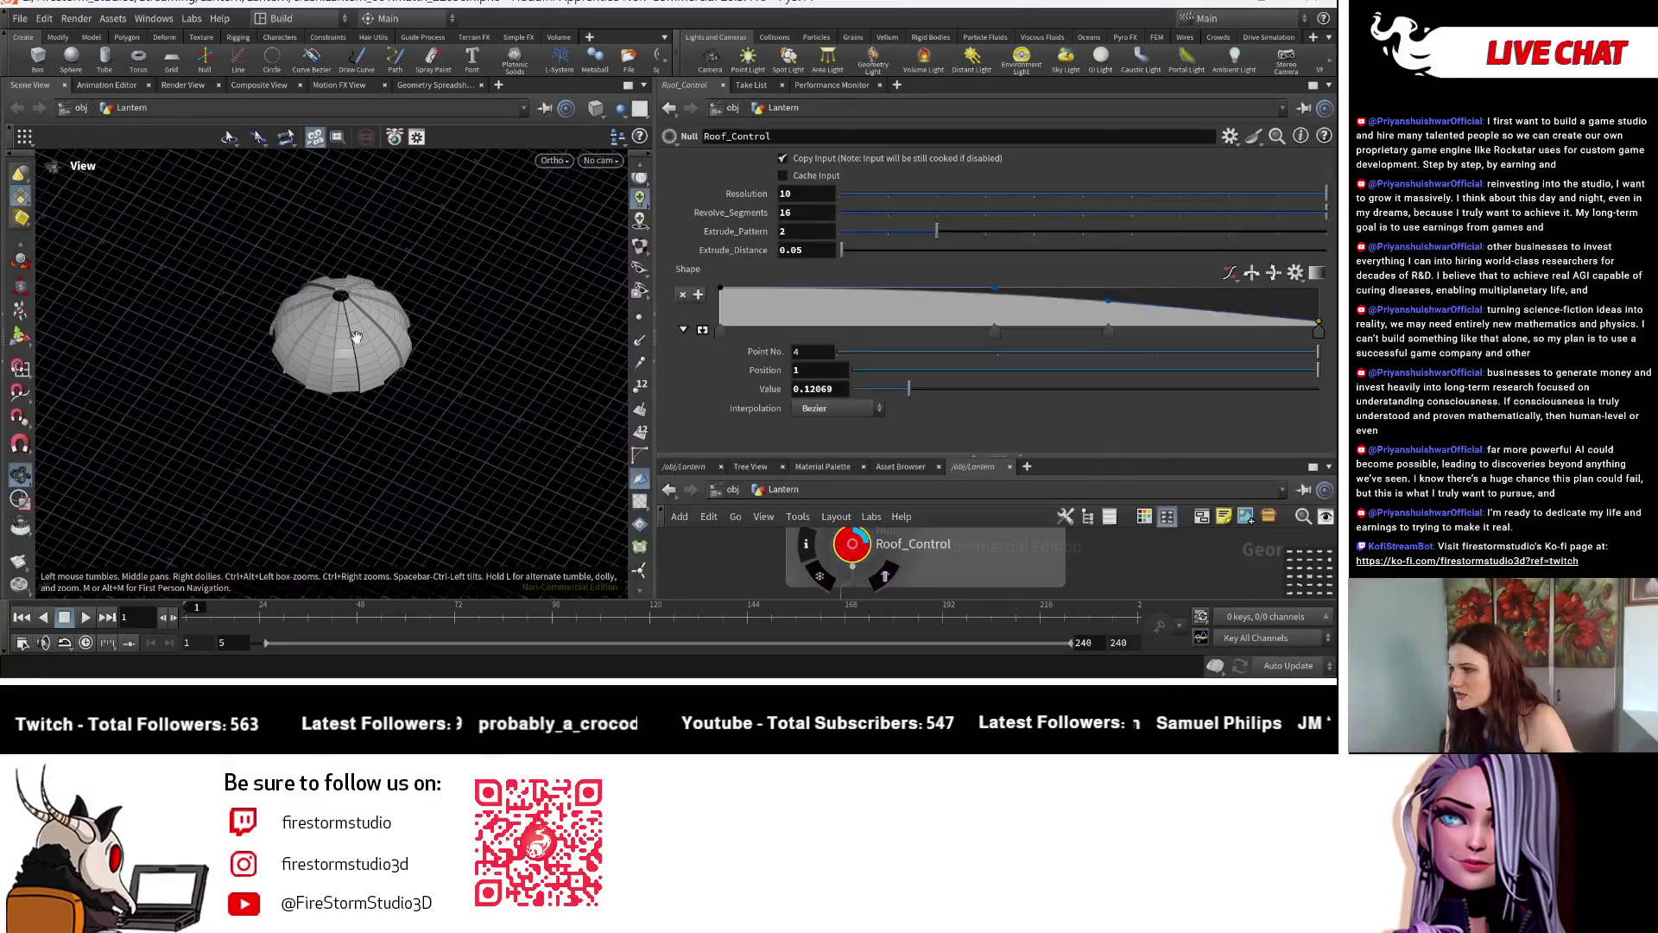
Inspect the dome from a low side angle and enlarge the network editor pane.
{"action": "left_click", "coordinate": [560, 160]}
{"action": "left_click", "coordinate": [428, 260]}
{"action": "mouse_move", "coordinate": [428, 259]}
{"action": "left_mouse_down"}
{"action": "mouse_move", "coordinate": [324, 325]}
{"action": "mouse_move", "coordinate": [349, 360]}
{"action": "left_mouse_up"}
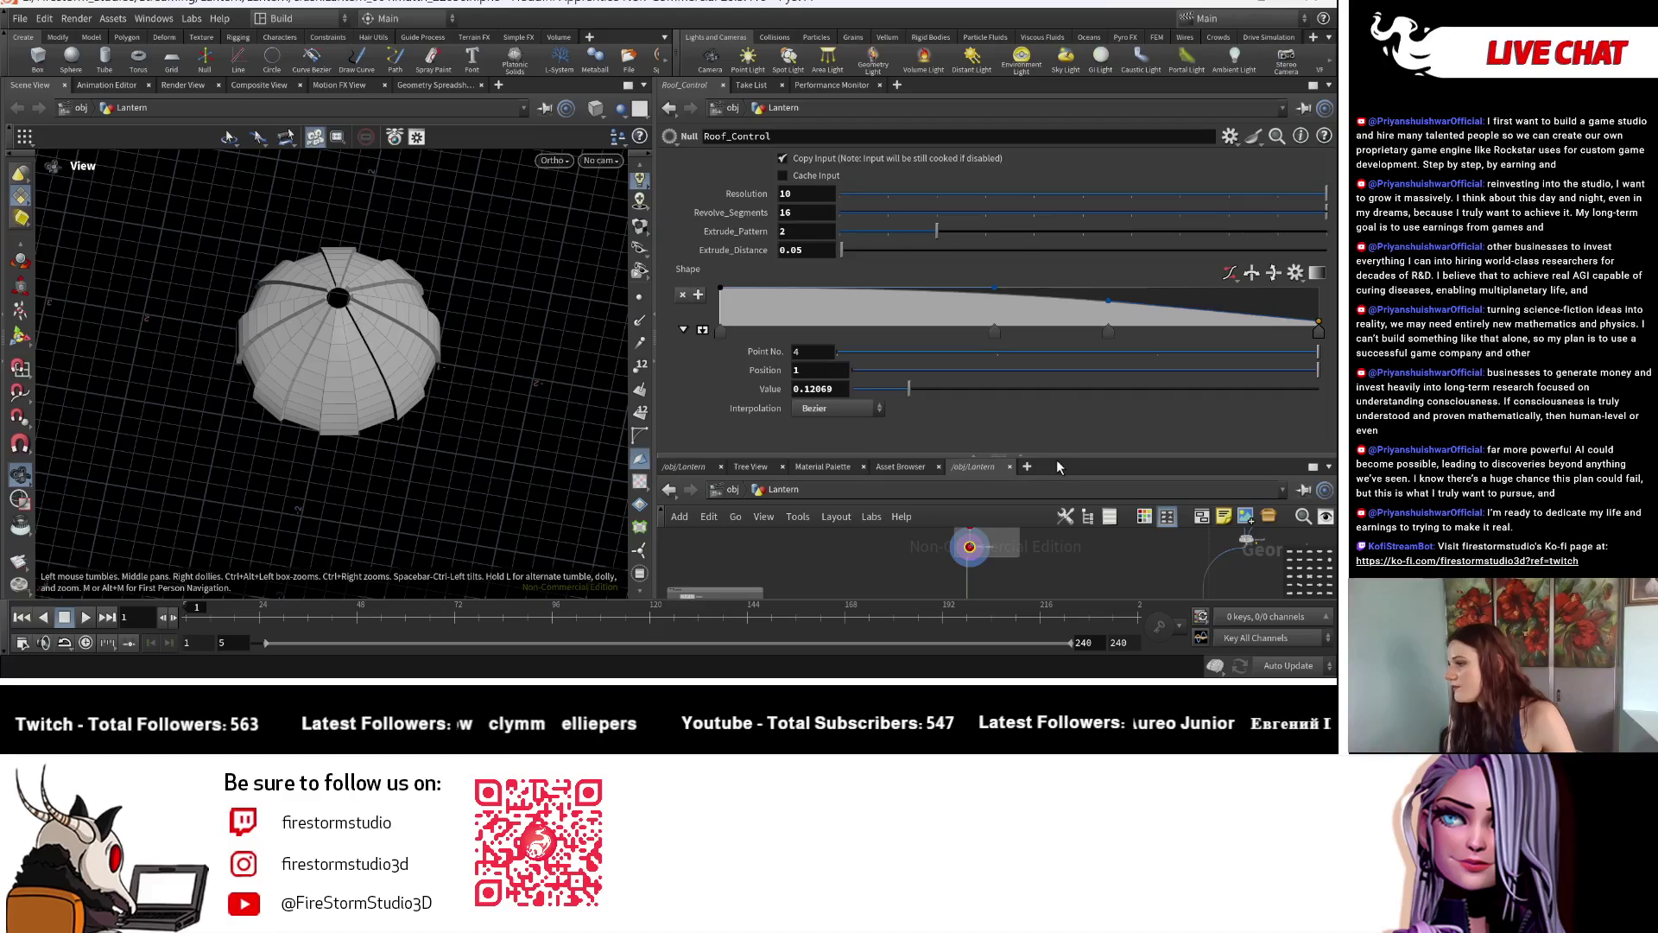
{"action": "left_click_drag", "start_coordinate": [1057, 456], "coordinate": [1058, 281]}
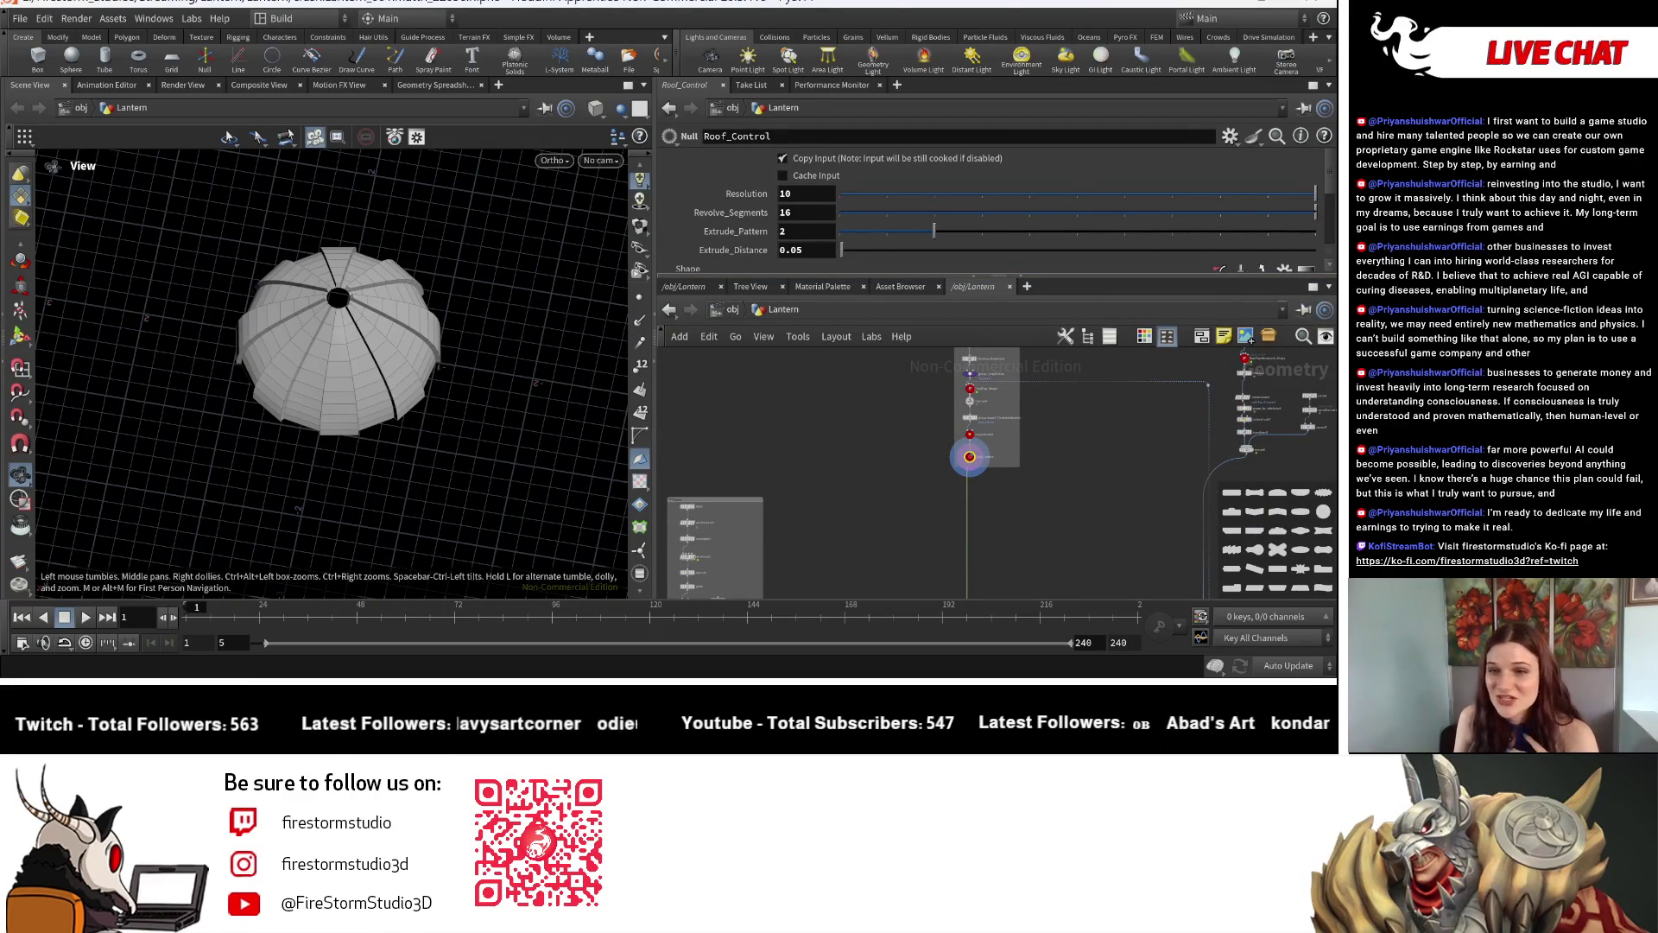
Restyle polyextrude8 as a rectangular node like the other Roof_Control-linked nodes.
{"action": "middle_click_drag", "start_coordinate": [1048, 476], "coordinate": [943, 558]}
{"action": "scroll", "coordinate": [931, 546], "scroll_direction": "up", "scroll_amount": 3}
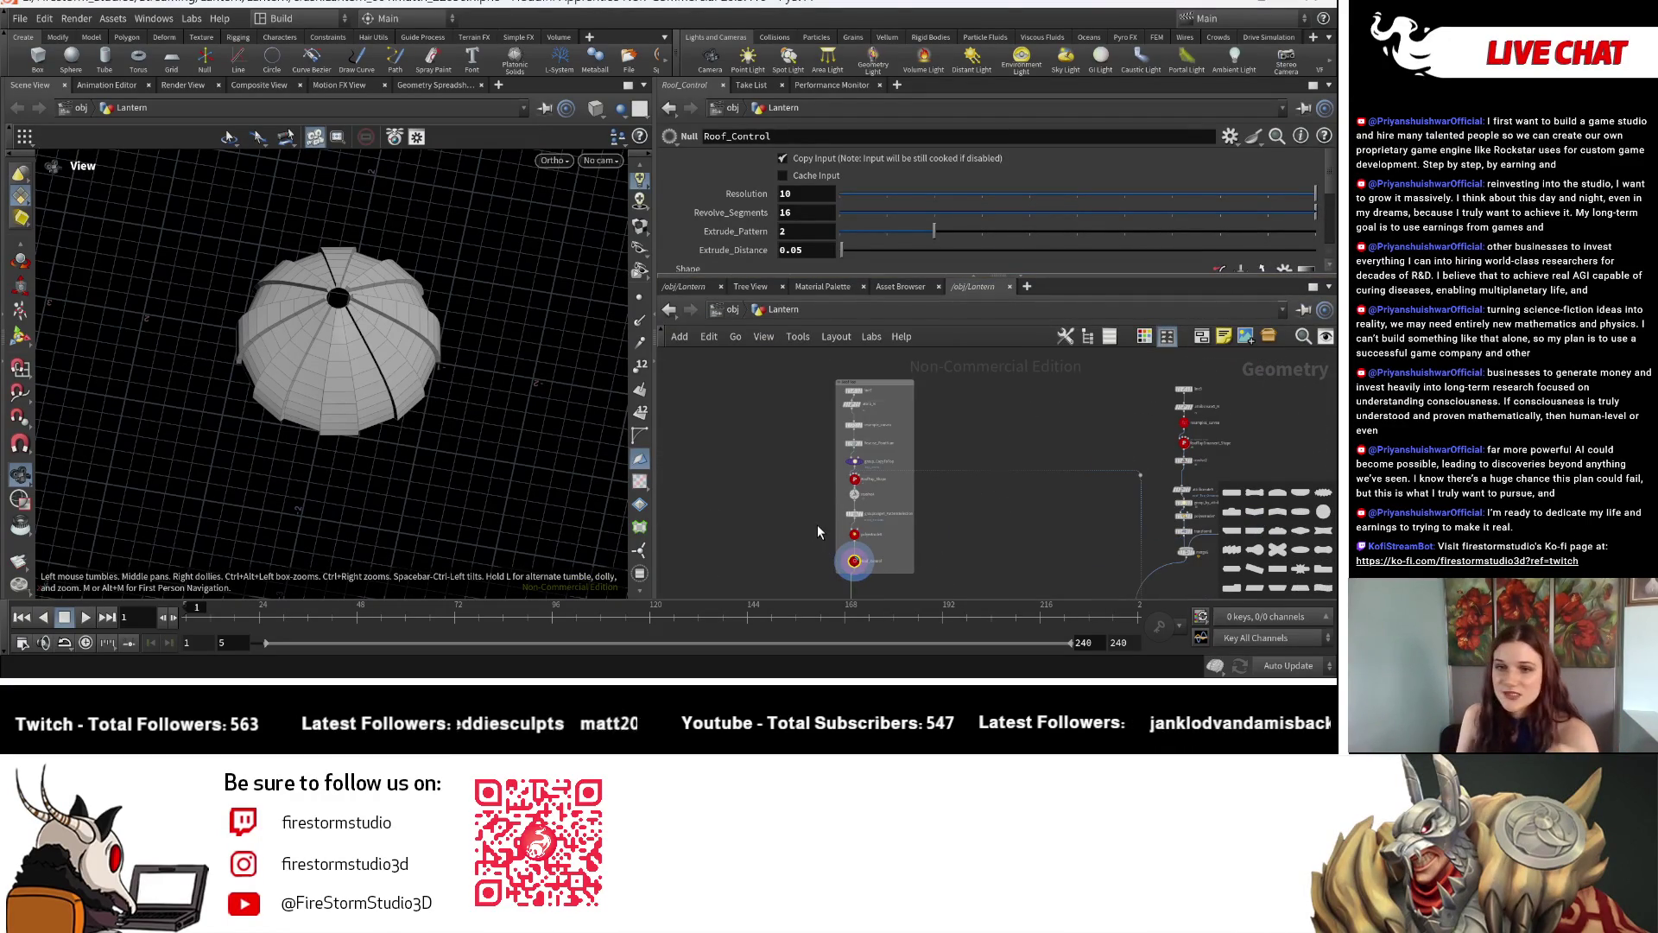
{"action": "scroll", "coordinate": [804, 509], "scroll_direction": "up", "scroll_amount": 3}
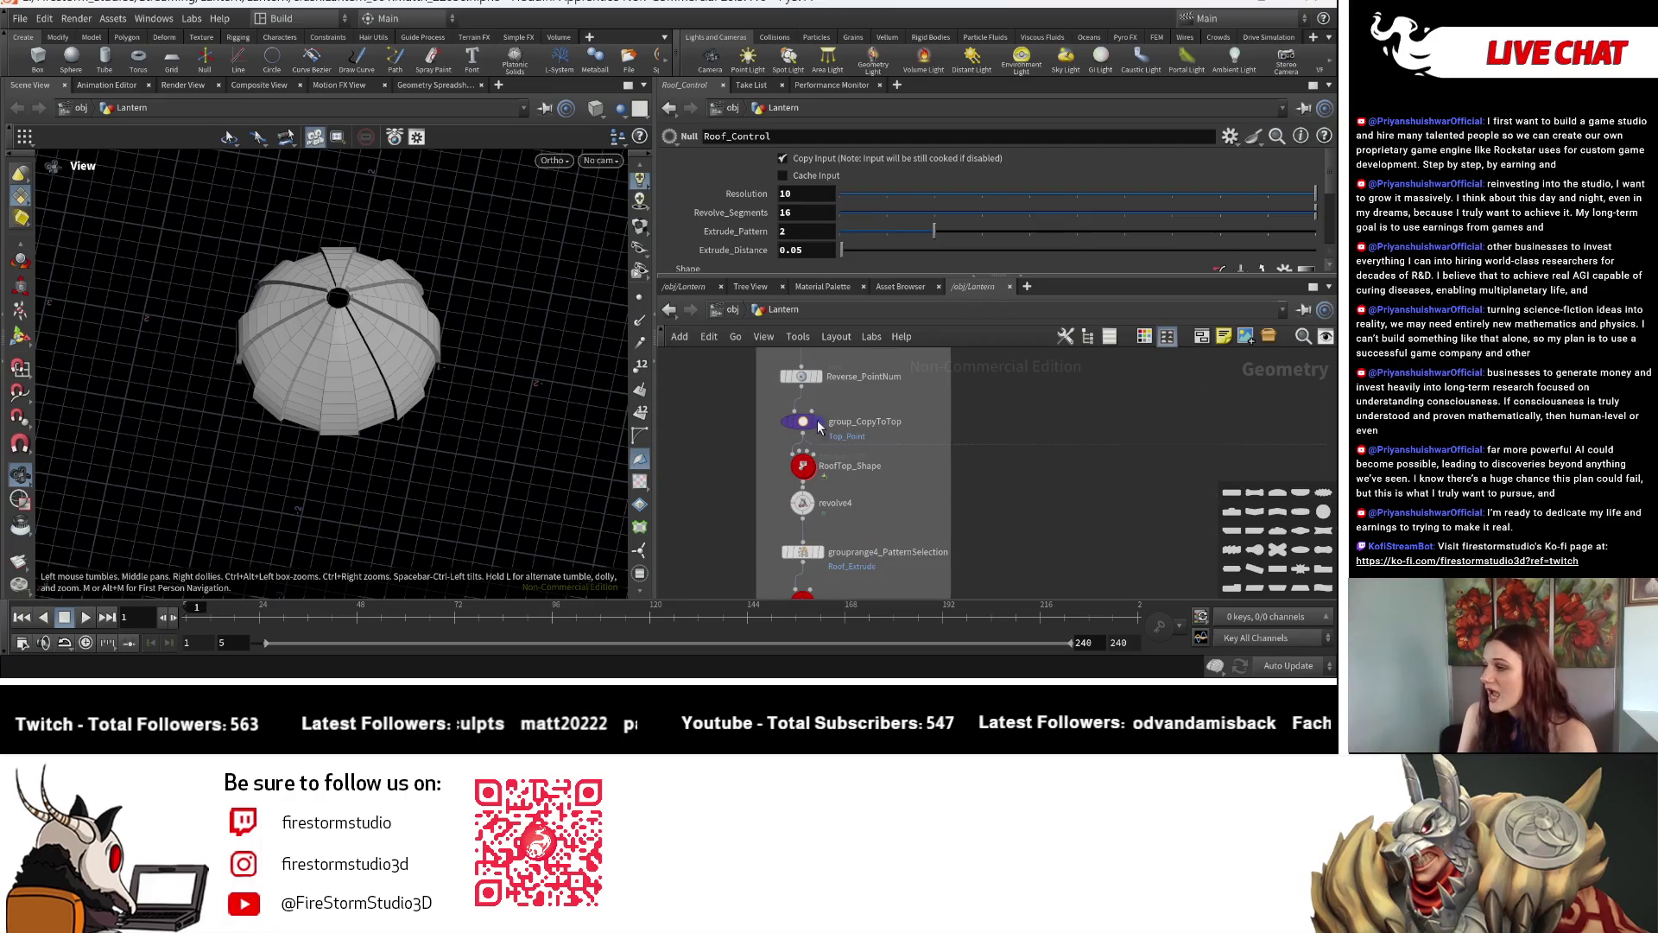
{"action": "left_click", "coordinate": [924, 477]}
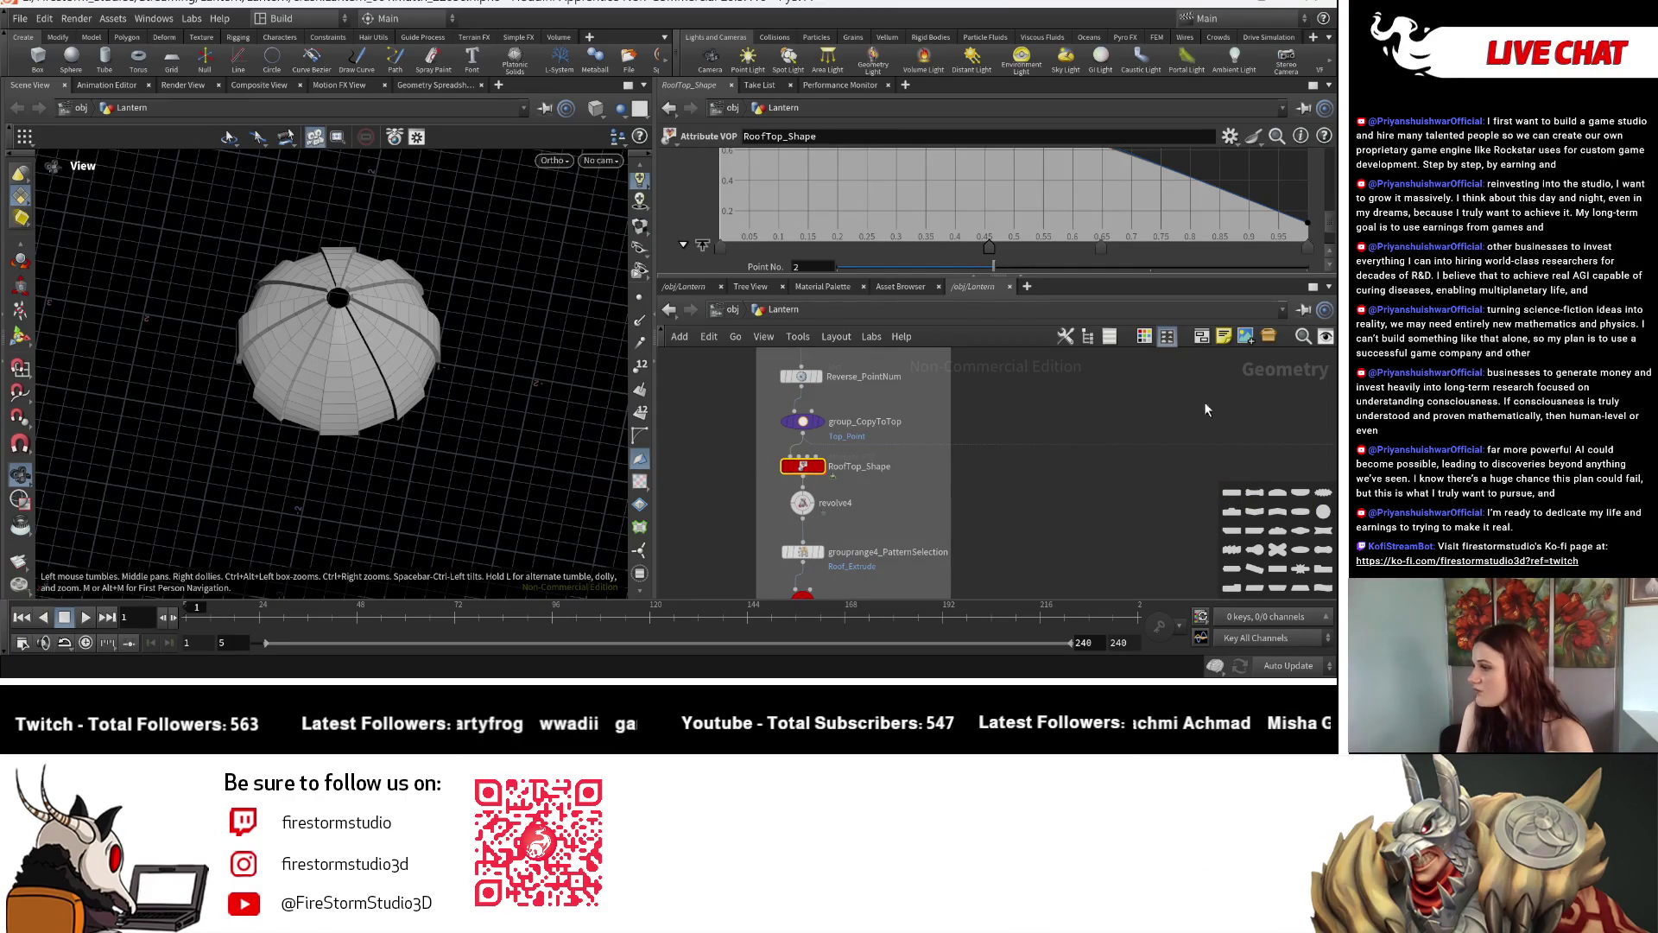
{"action": "left_click", "coordinate": [1154, 341]}
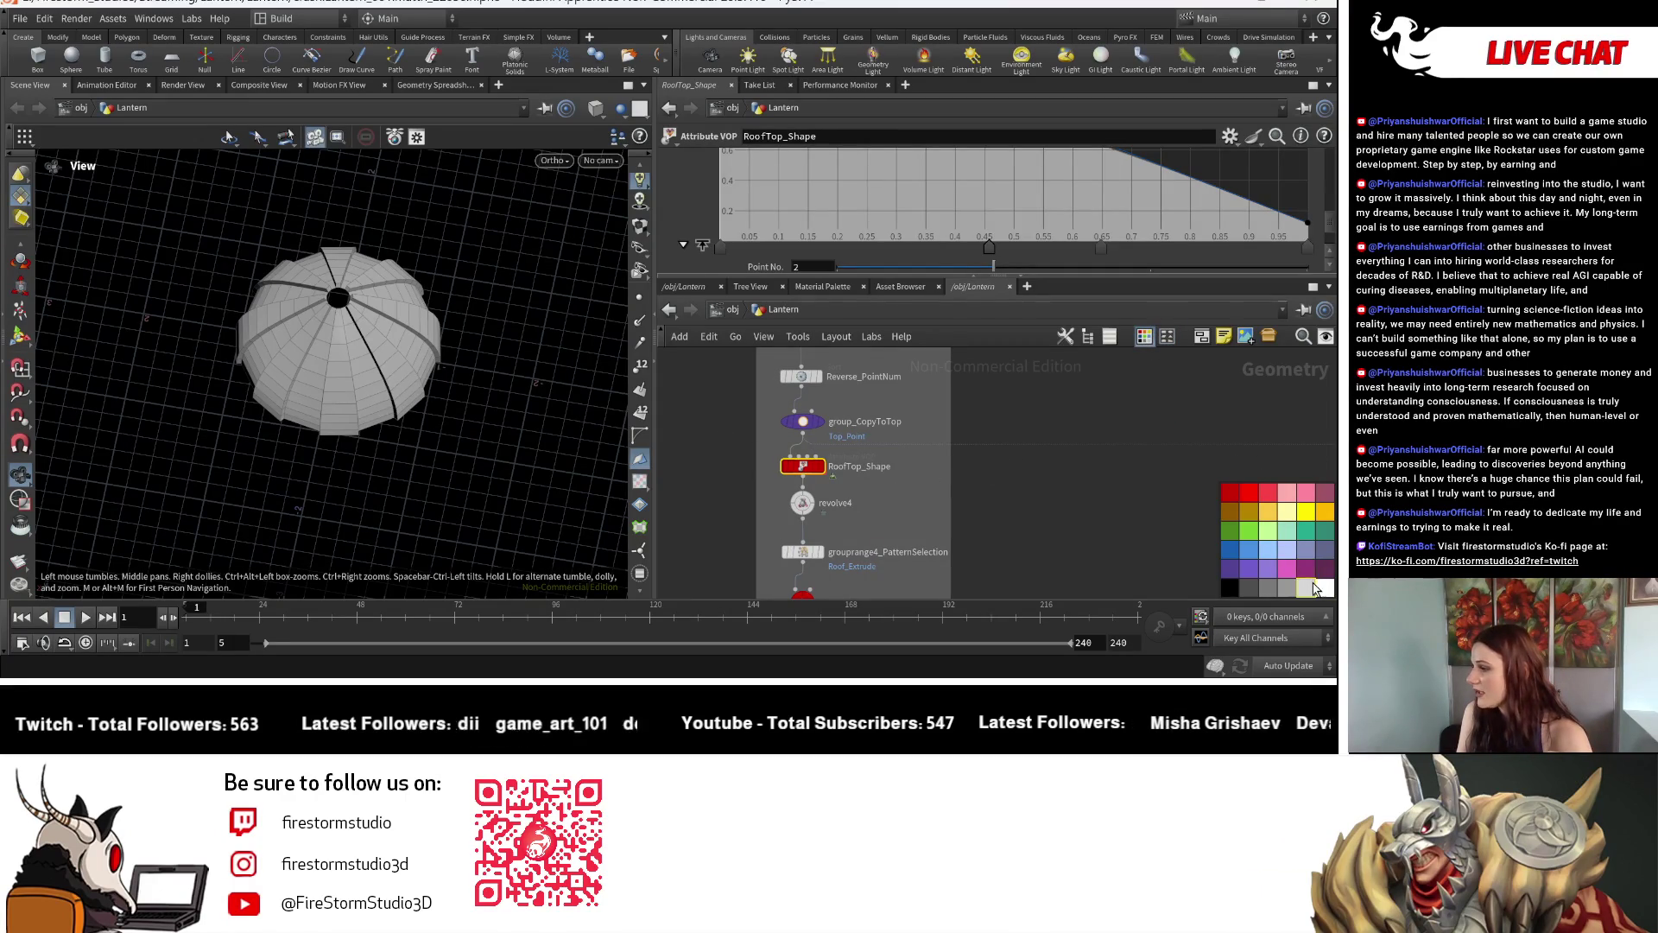
{"action": "middle_click_drag", "start_coordinate": [1108, 569], "coordinate": [1044, 459]}
{"action": "left_click", "coordinate": [827, 480]}
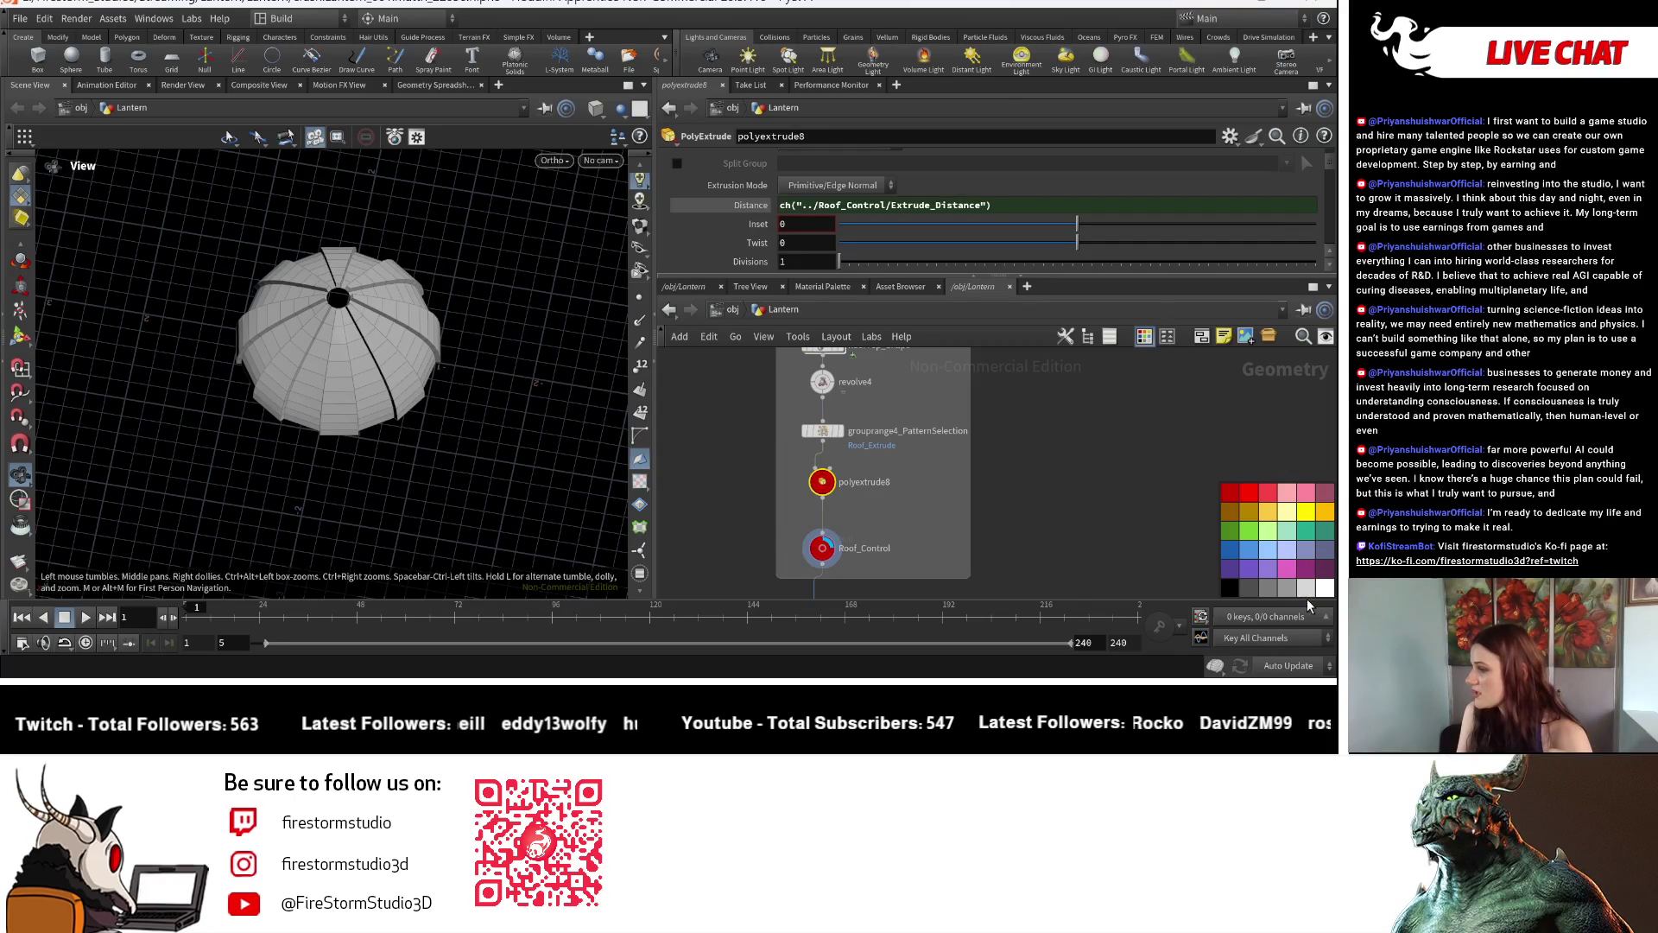
{"action": "left_click", "coordinate": [1168, 338]}
{"action": "left_click", "coordinate": [1234, 494]}
{"action": "scroll", "coordinate": [944, 498], "scroll_direction": "up", "scroll_amount": 2}
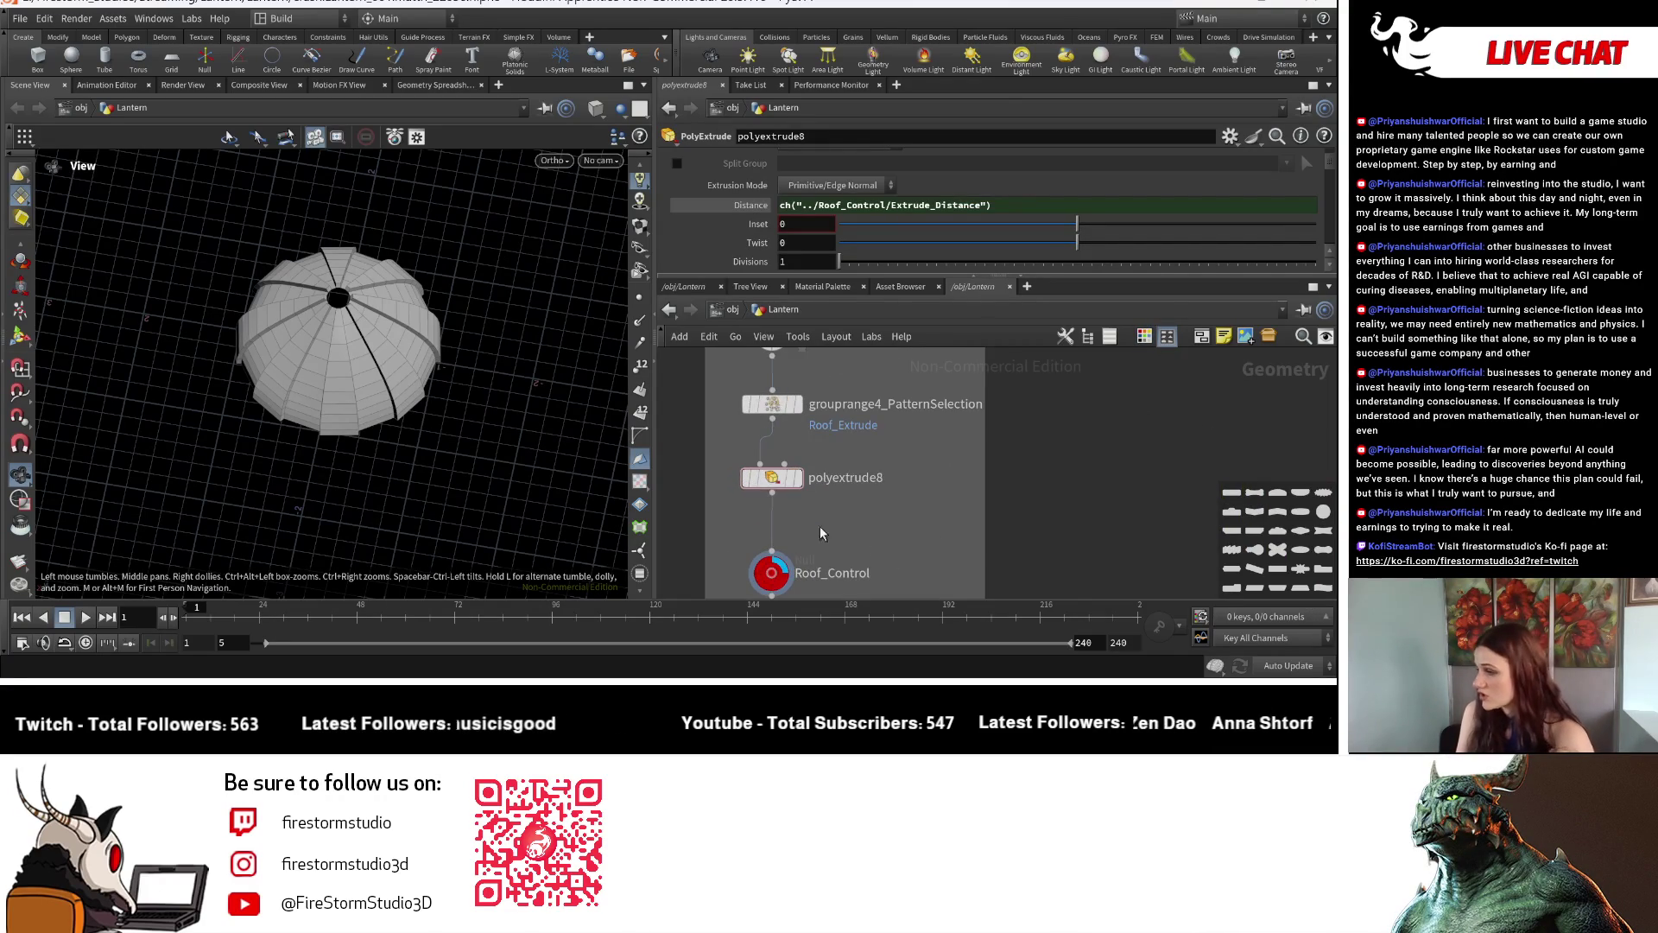
Pan the network to recentre the Roof Top box and the right-hand chain.
{"action": "middle_click_drag", "start_coordinate": [943, 485], "coordinate": [968, 425]}
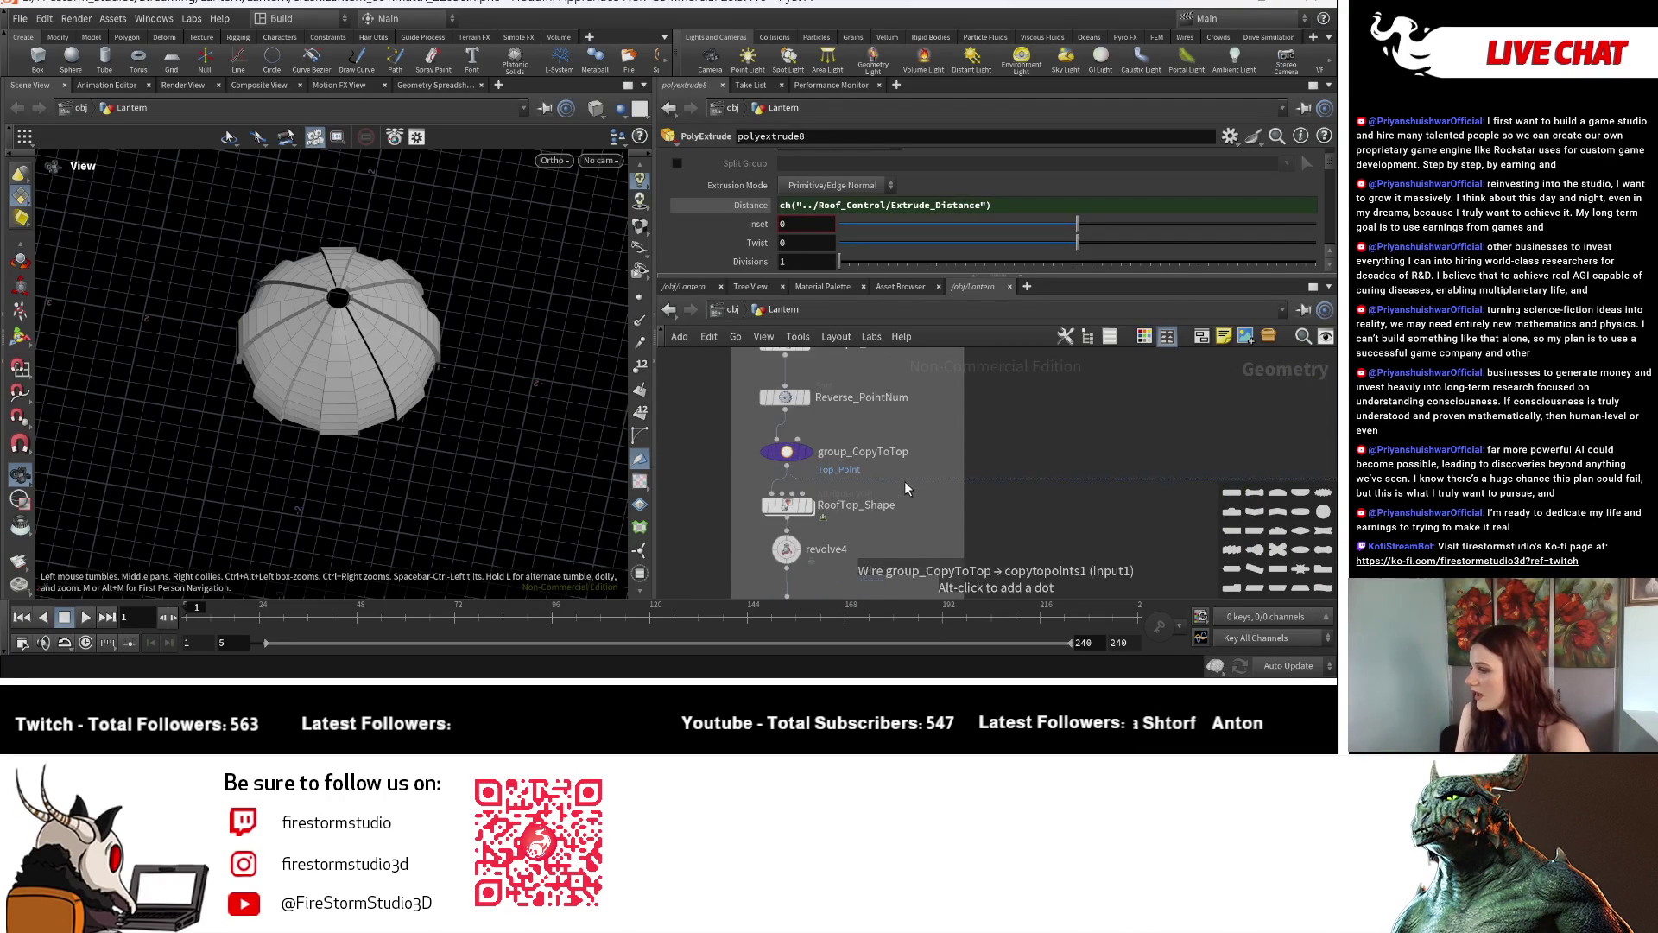
{"action": "scroll", "coordinate": [966, 424], "scroll_direction": "down", "scroll_amount": 3}
{"action": "middle_click_drag", "start_coordinate": [906, 454], "coordinate": [842, 489]}
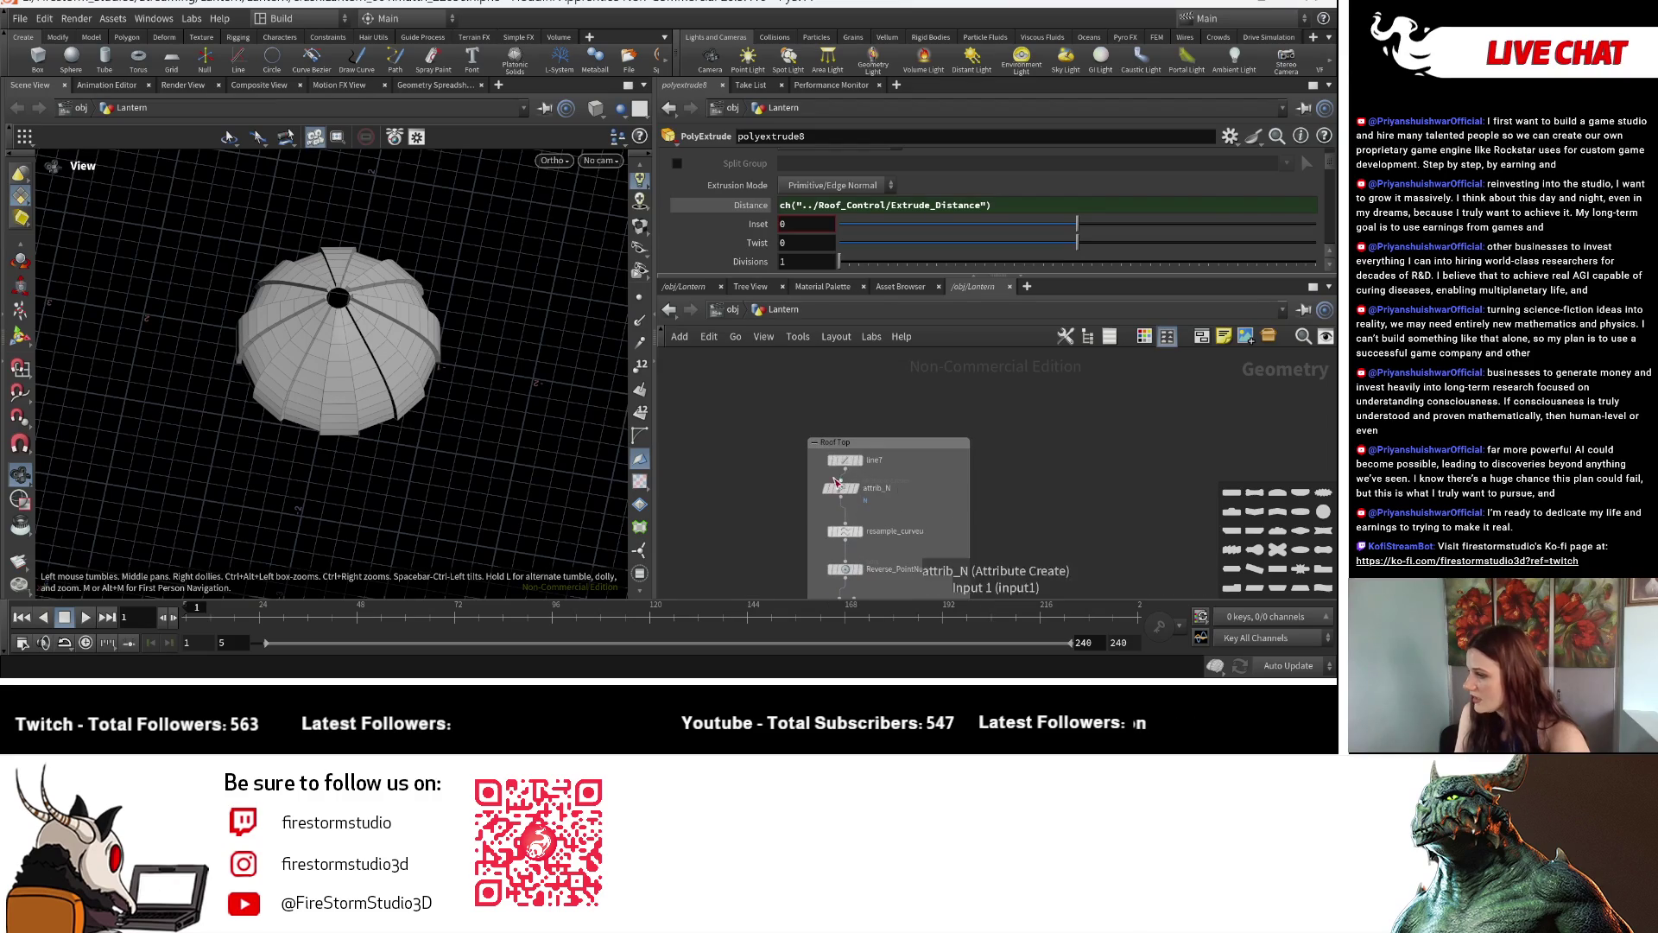
{"action": "scroll", "coordinate": [1011, 525], "scroll_direction": "down", "scroll_amount": 3}
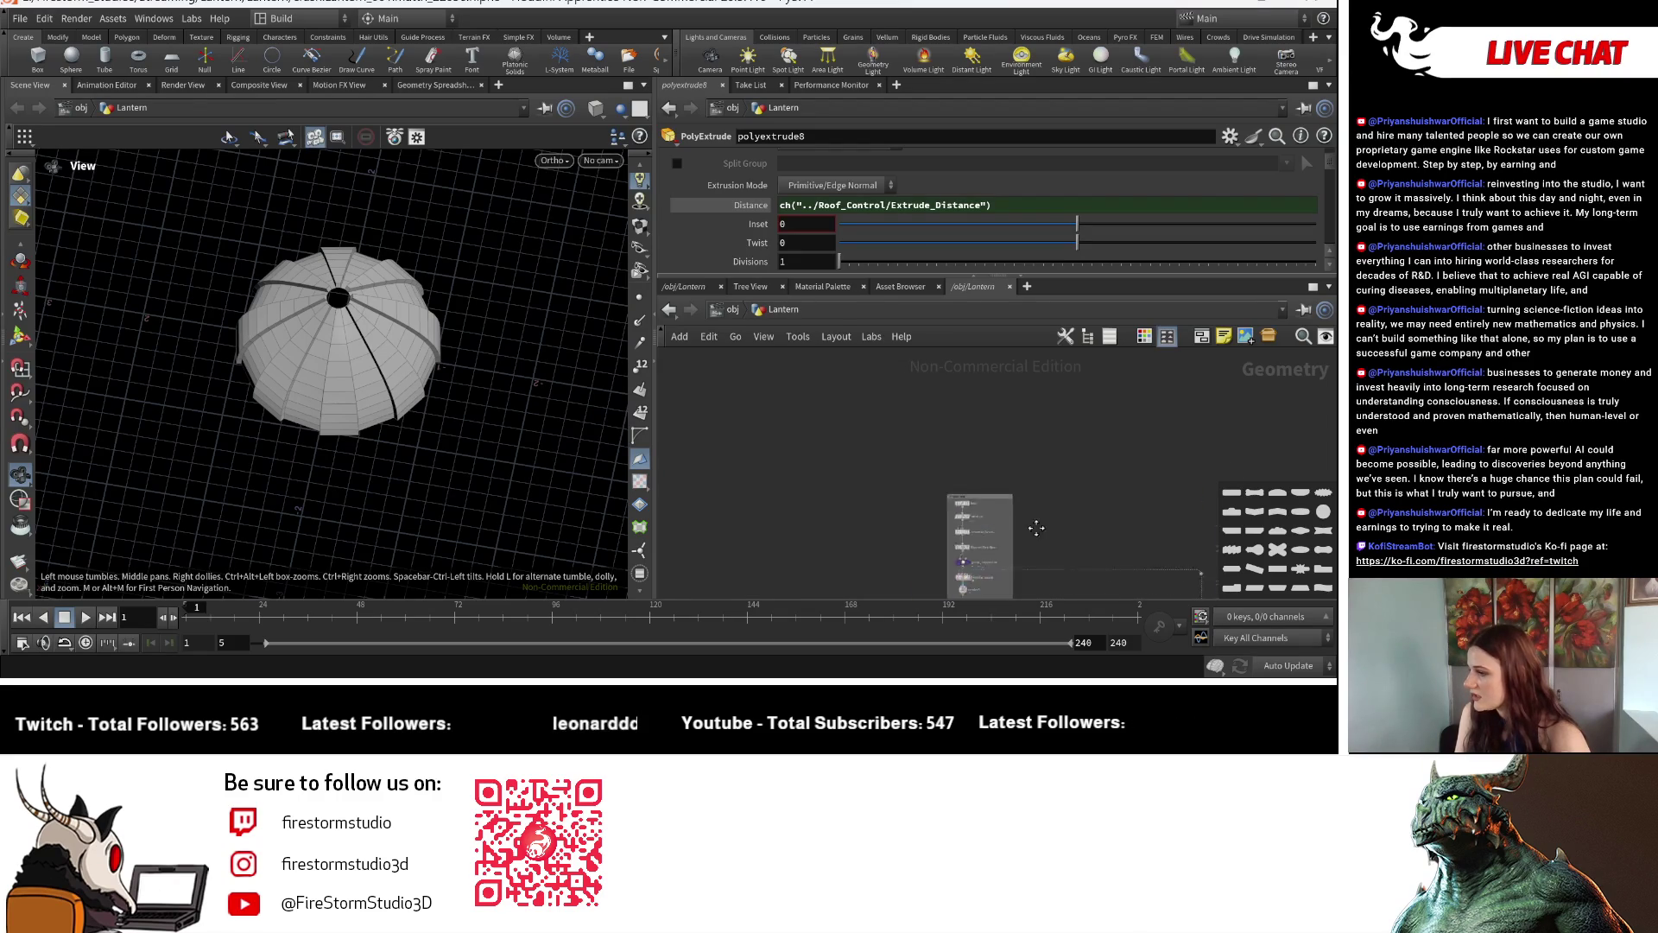
{"action": "middle_click_drag", "start_coordinate": [945, 534], "coordinate": [912, 547]}
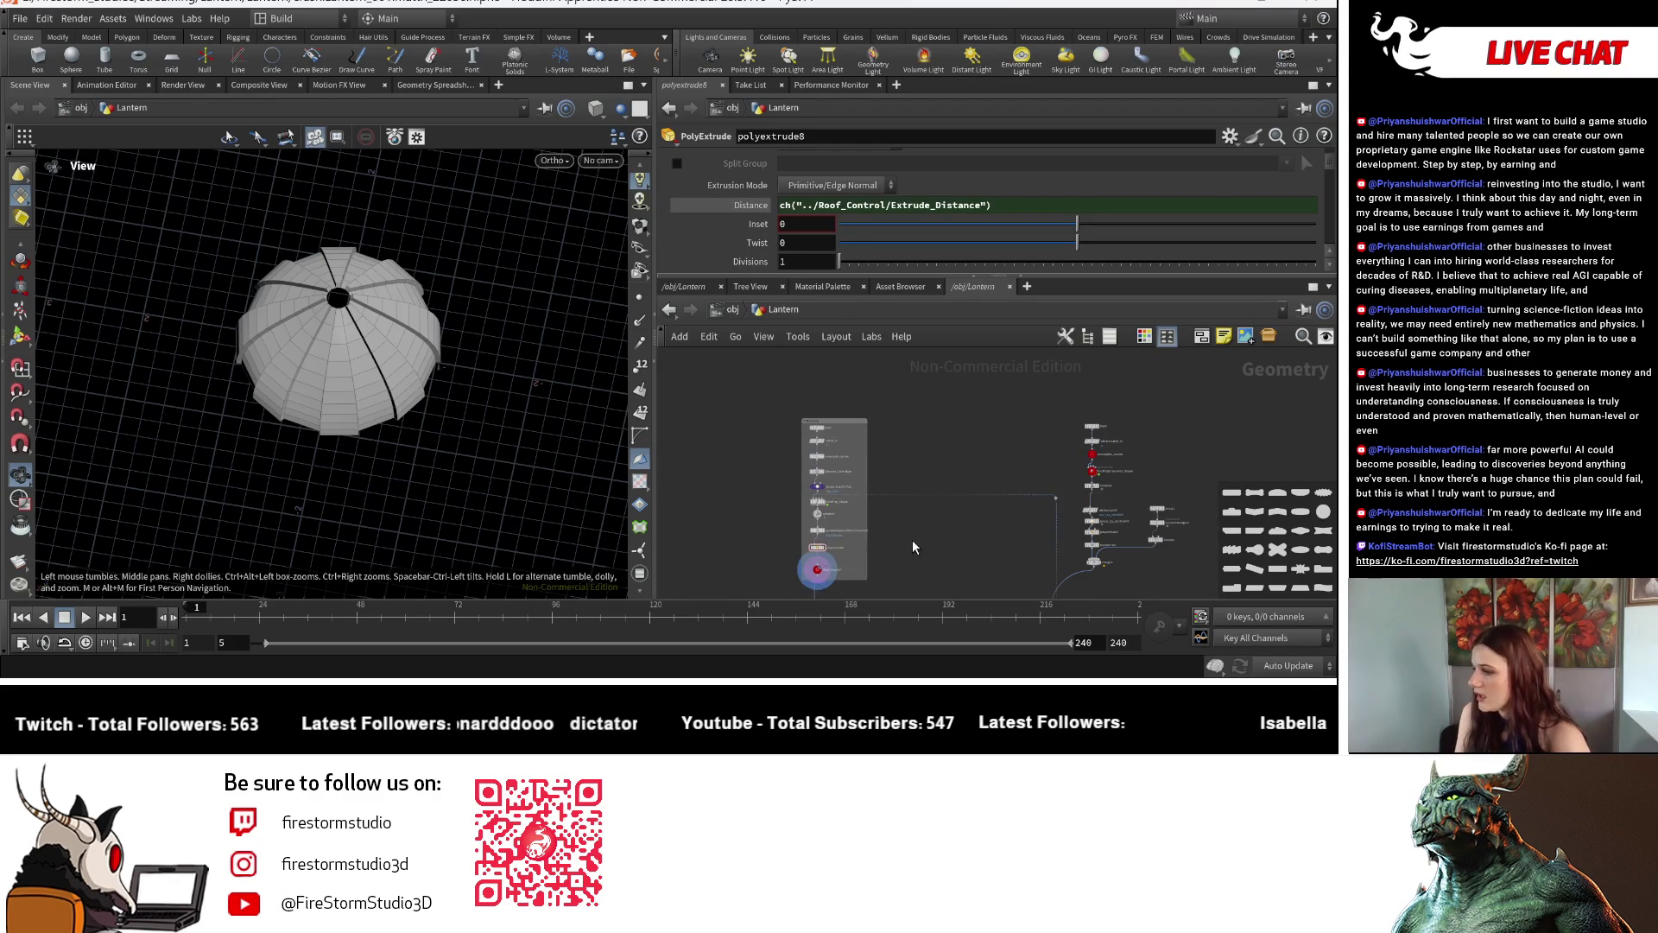